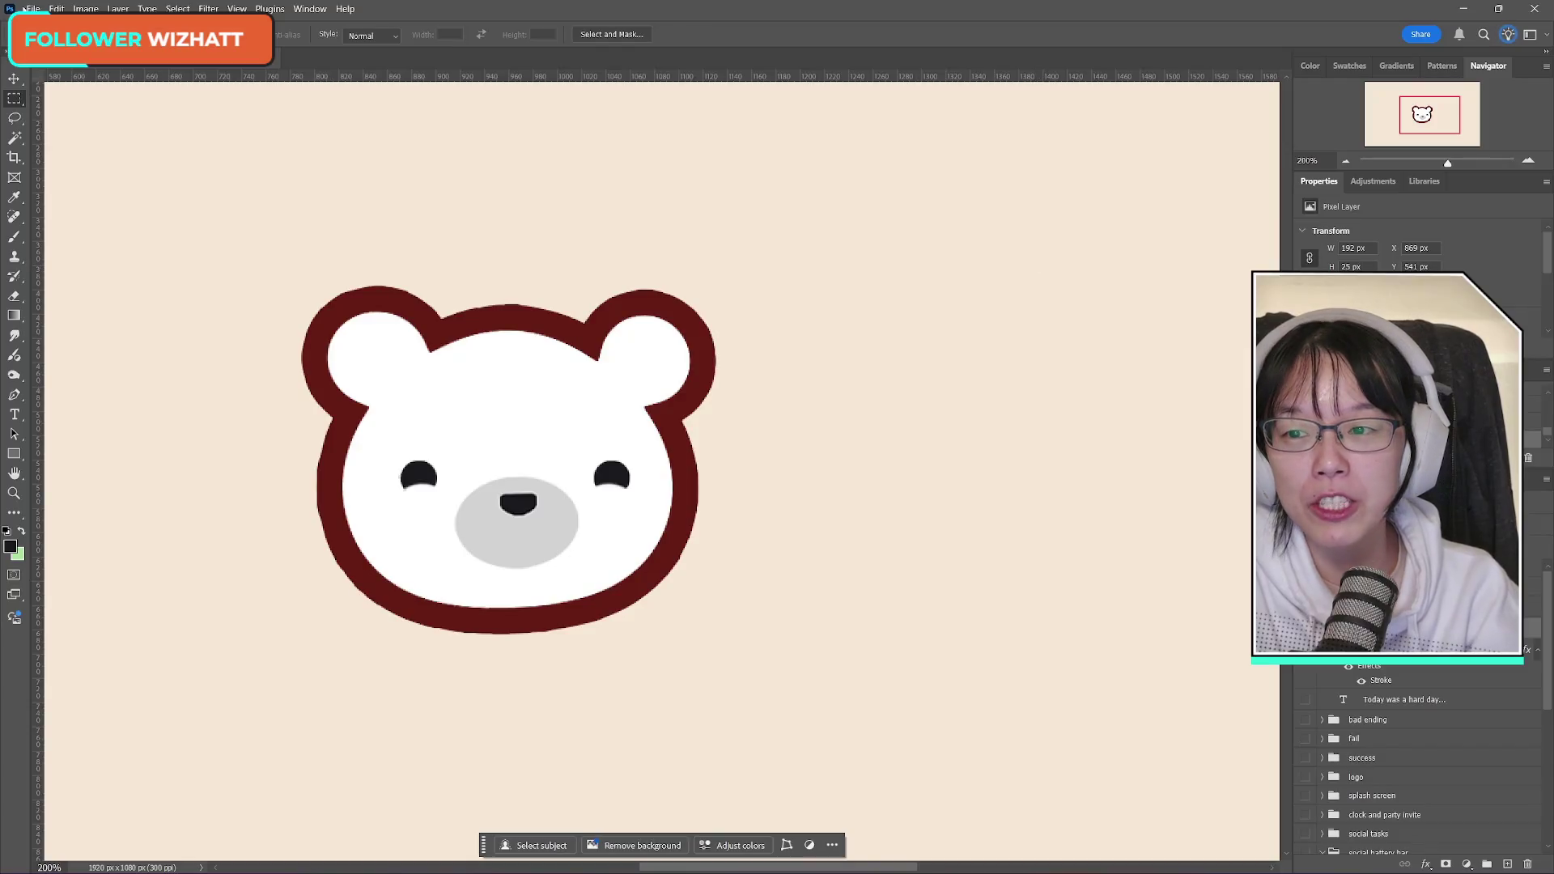
# Step: Zoom out in Photoshop so the whole canvas around the bear is visible
pyautogui.press('Escape')
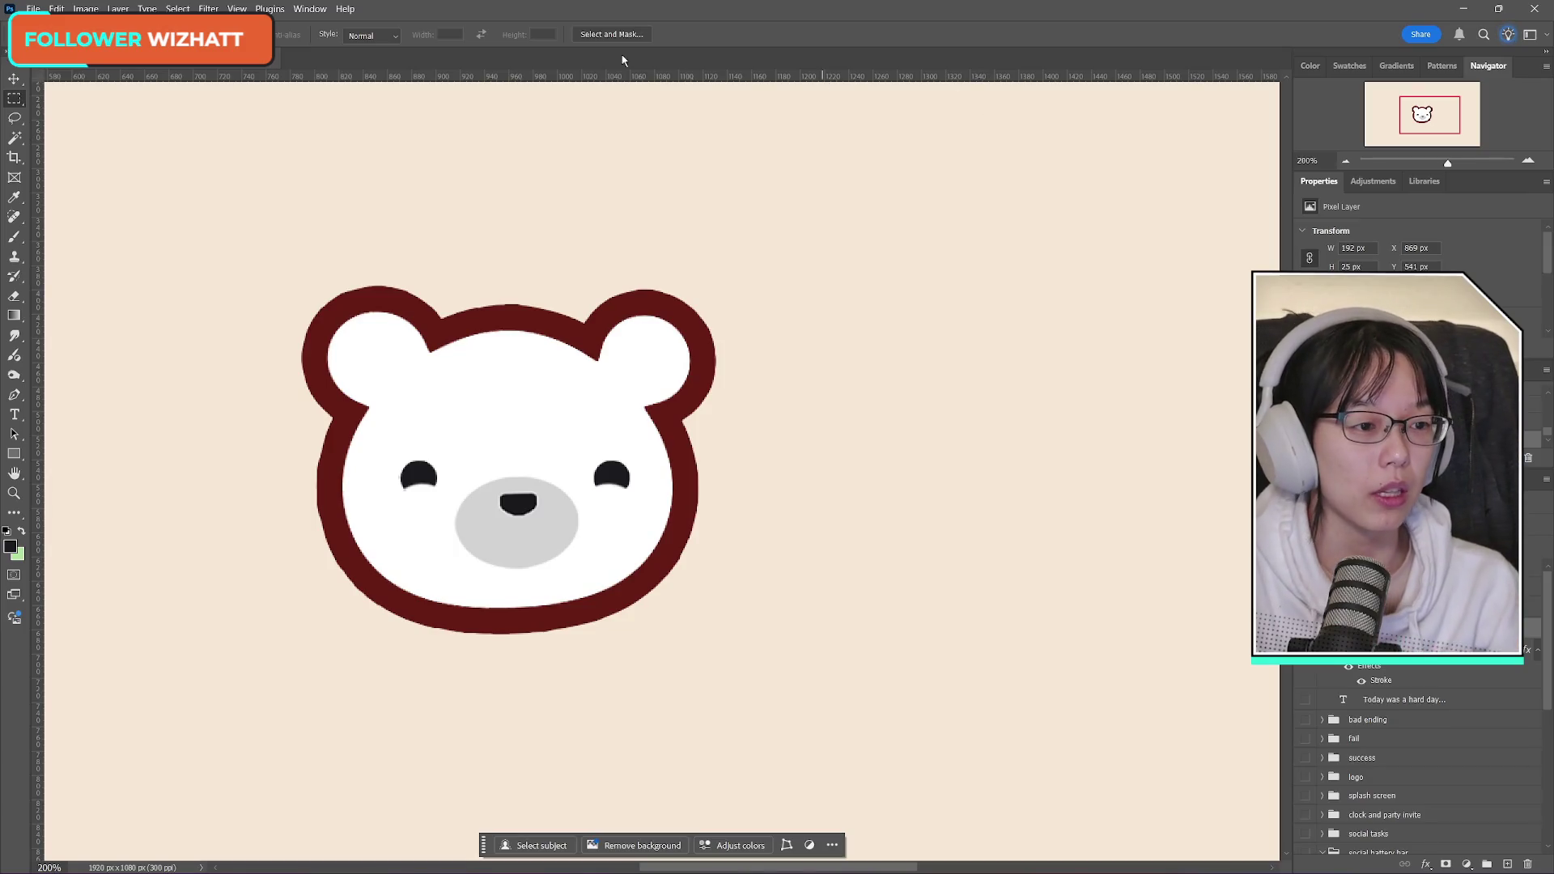
pyautogui.hotkey('alt', 'Tab')
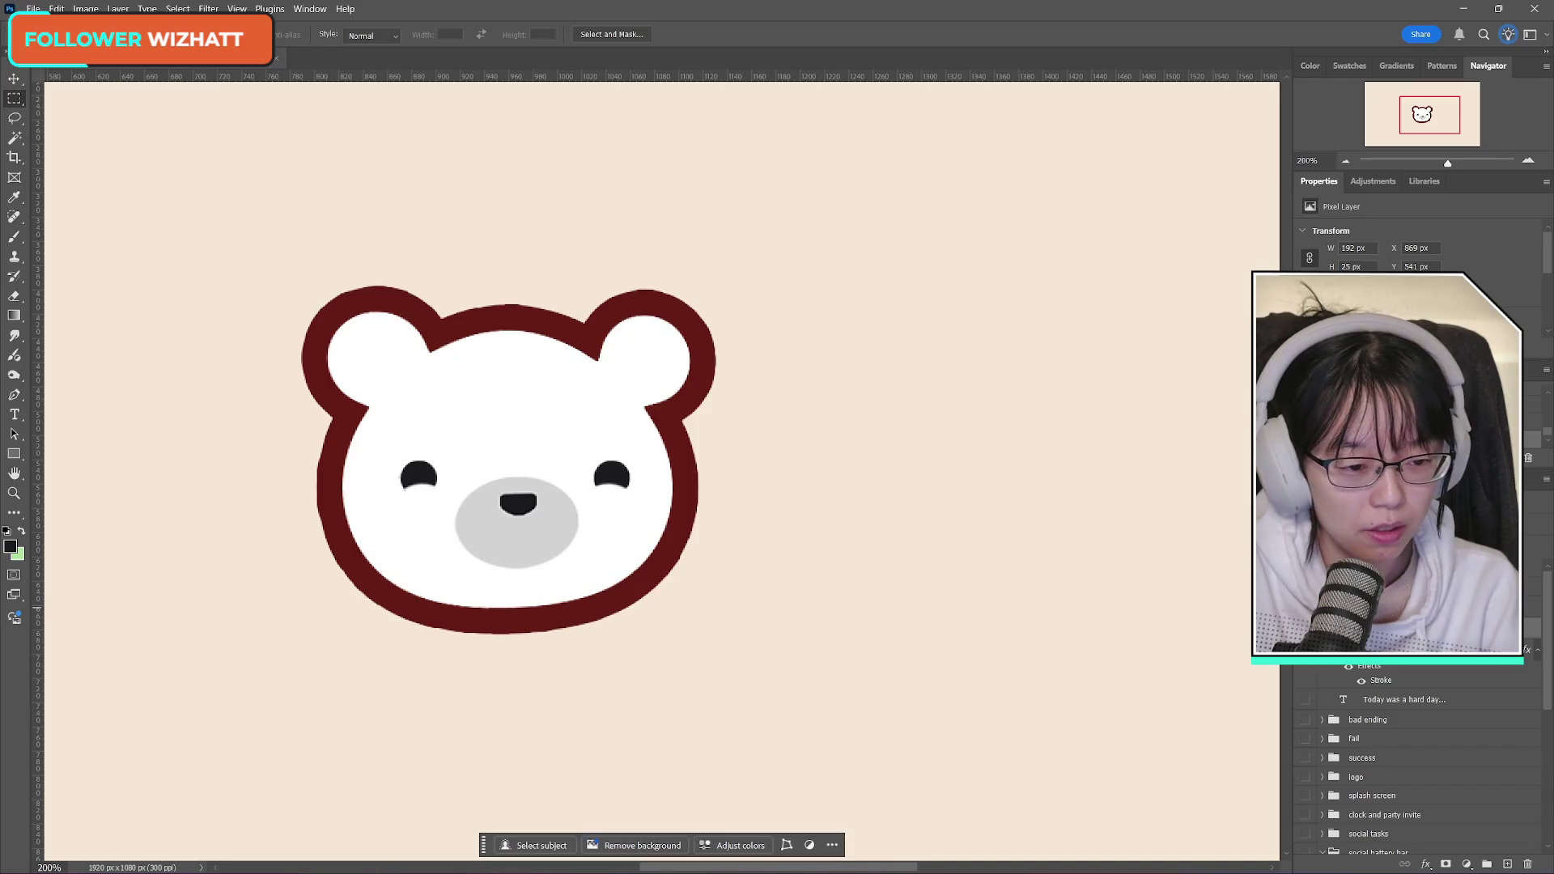
pyautogui.scroll(-3, 891, 615)
pyautogui.click(14, 494)
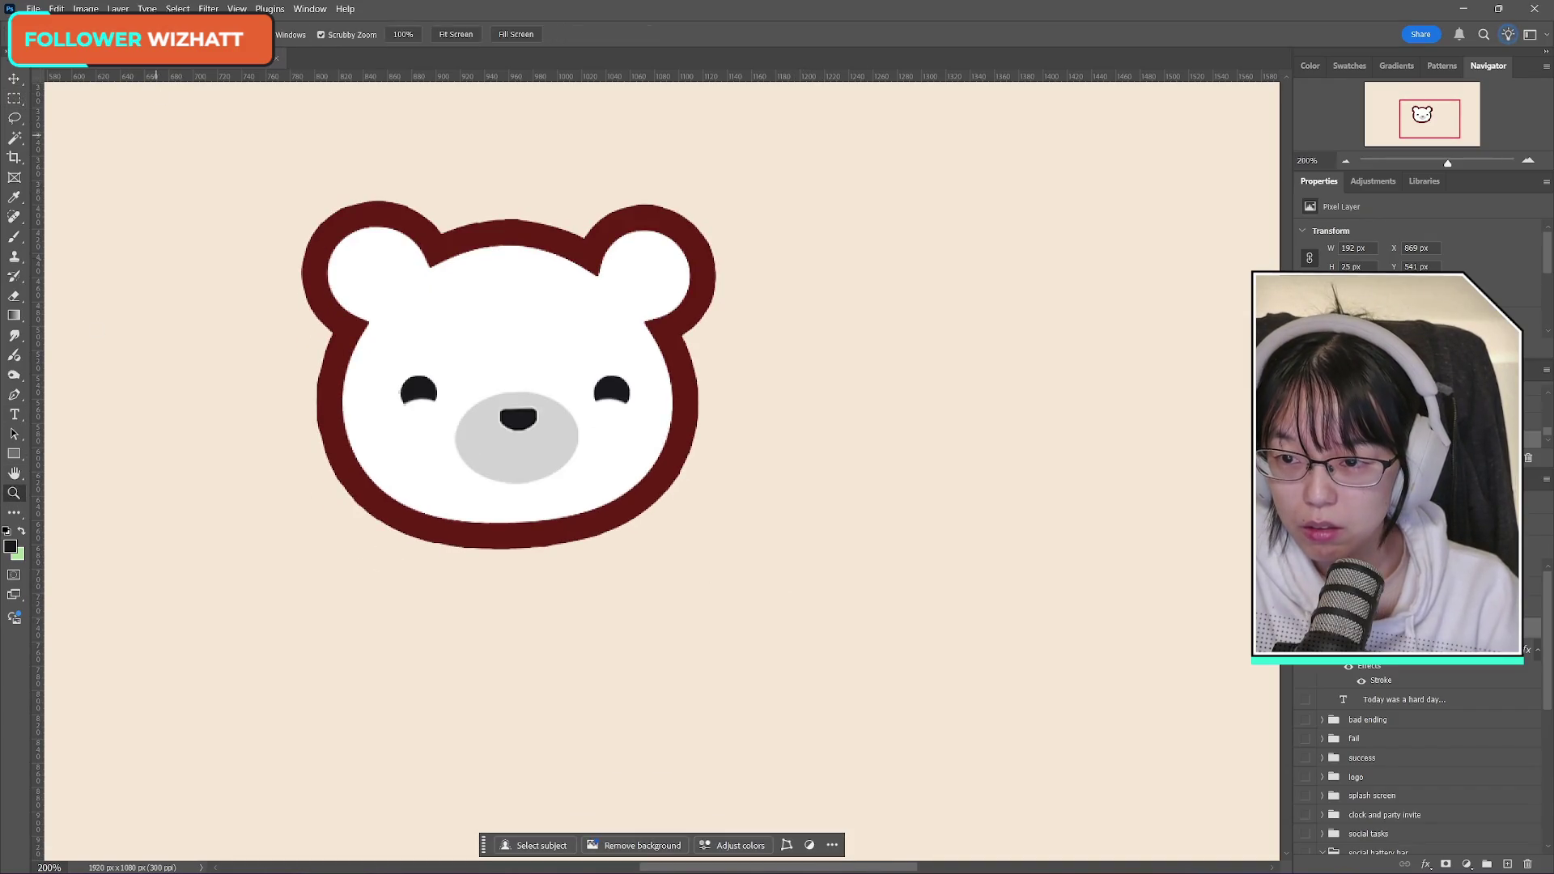
pyautogui.keyDown('alt'); pyautogui.click(688, 445); pyautogui.keyUp('alt')
pyautogui.scroll(4, 817, 480)
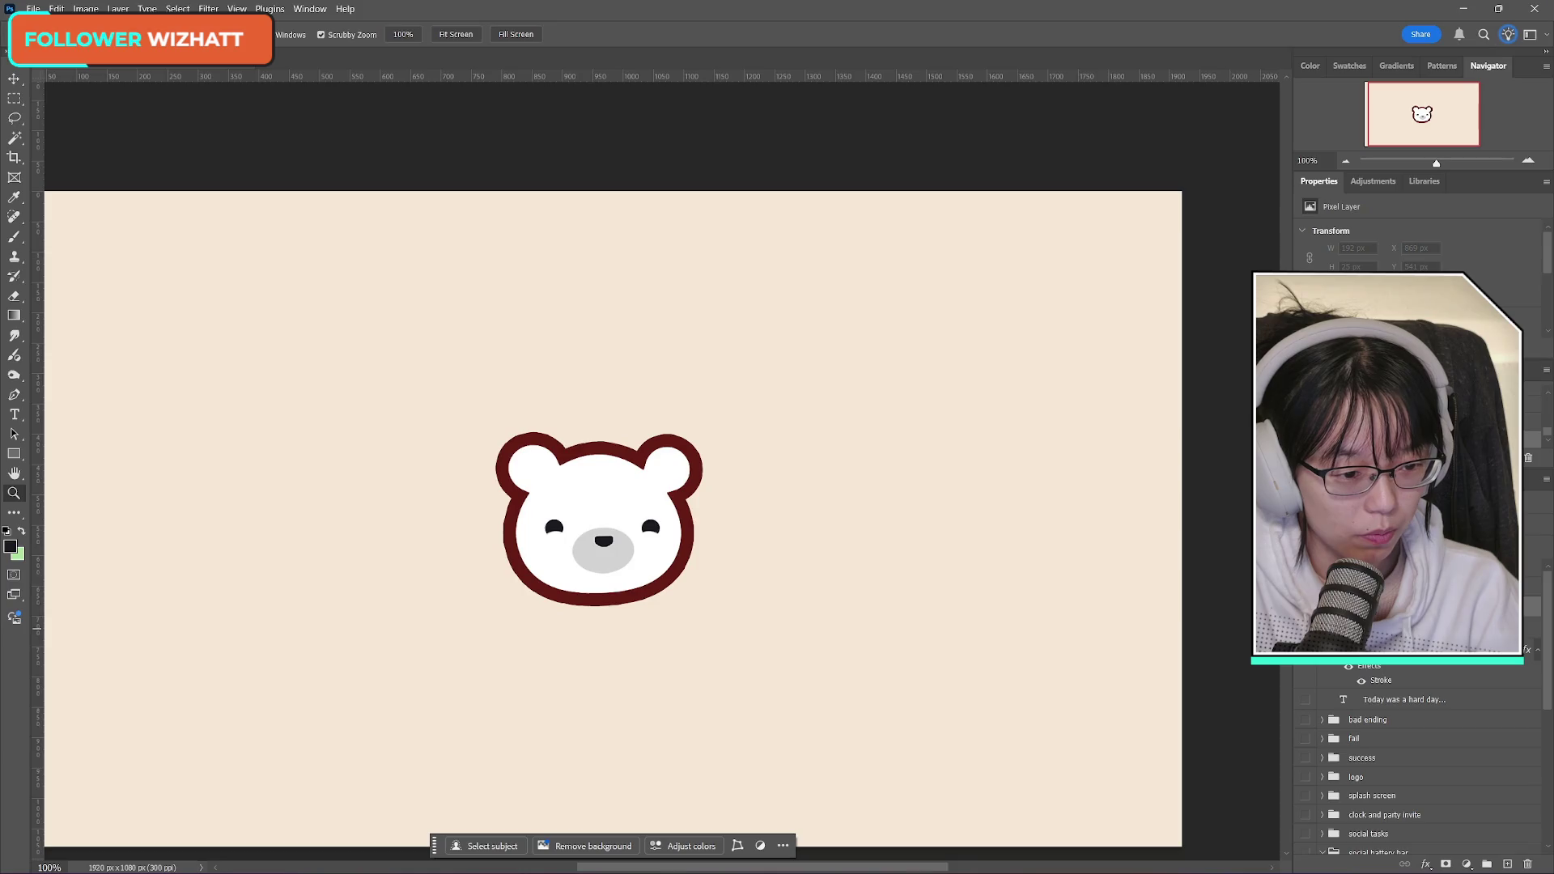
# Step: Deselect layers, pick a layer in the social battery bar group, and leave the caption hidden
pyautogui.click(1496, 804)
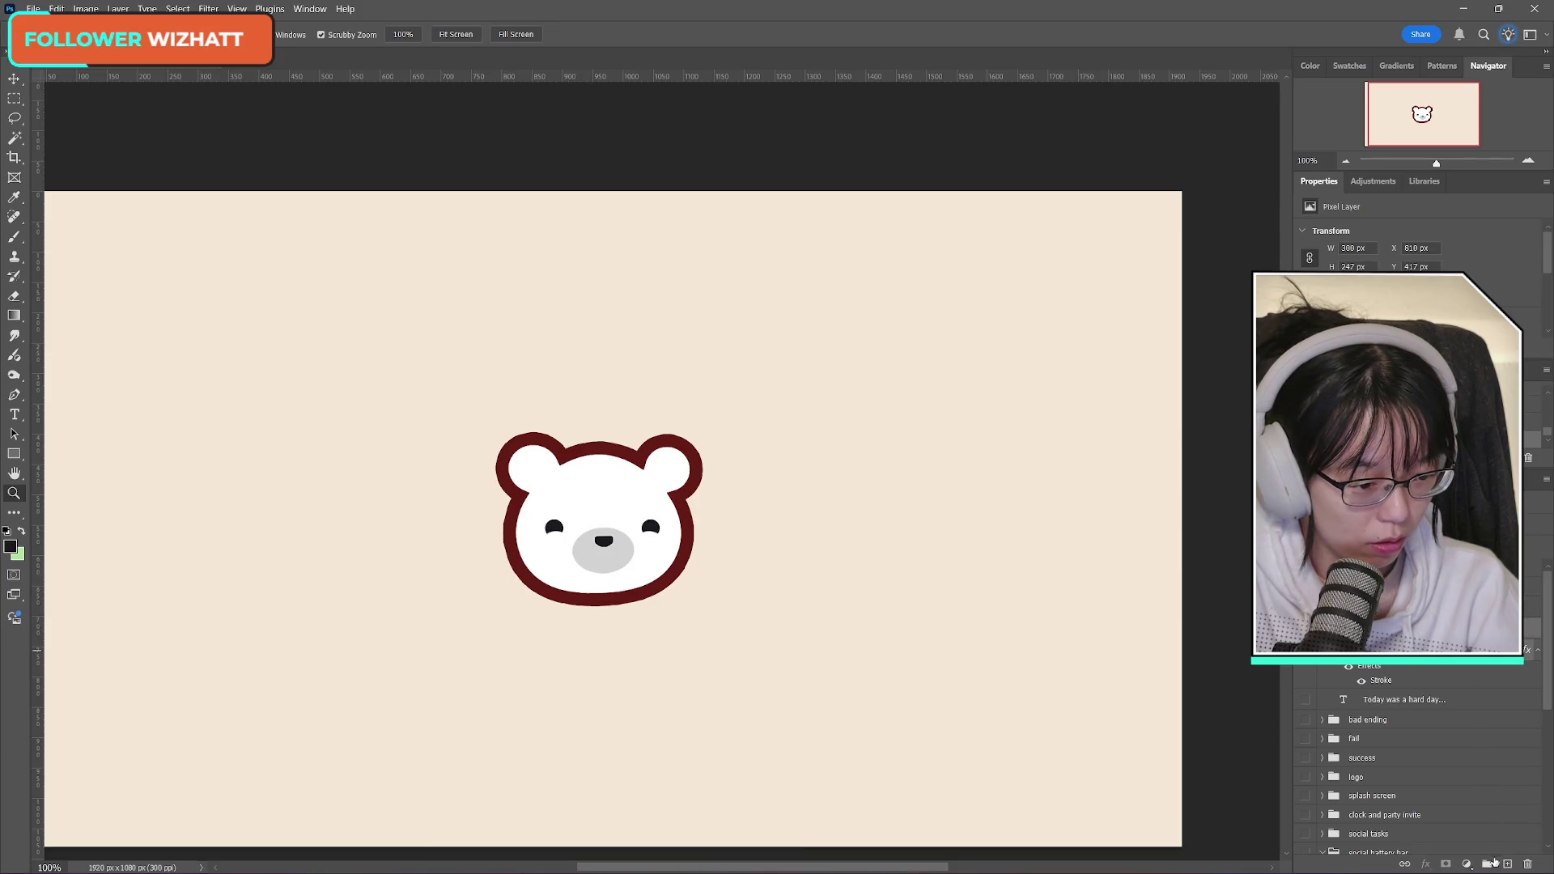
pyautogui.scroll(-2, 1495, 858)
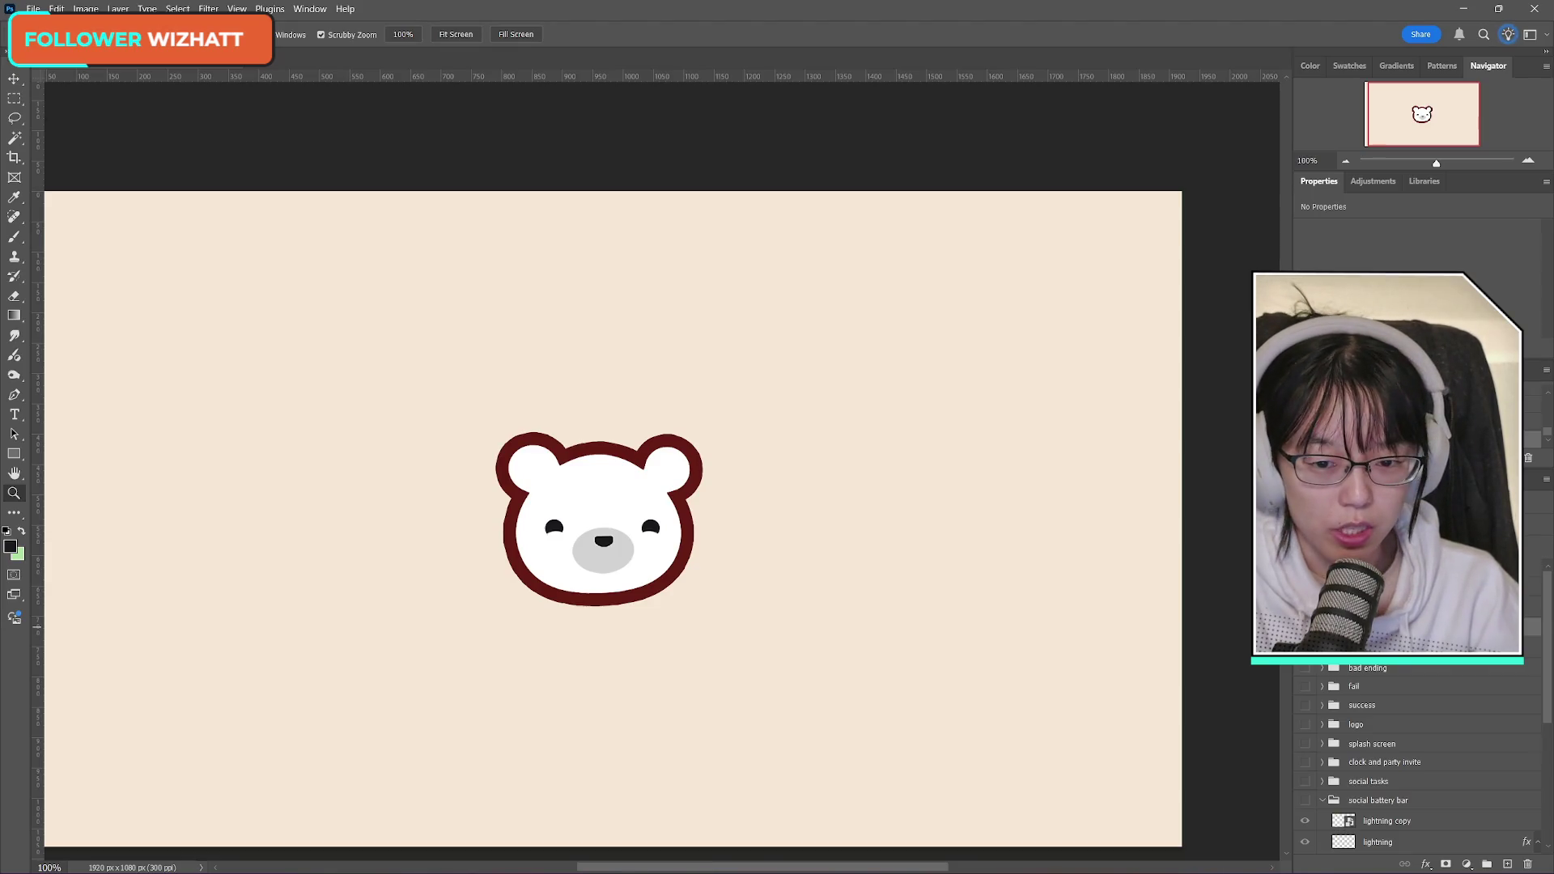
pyautogui.click(1392, 603)
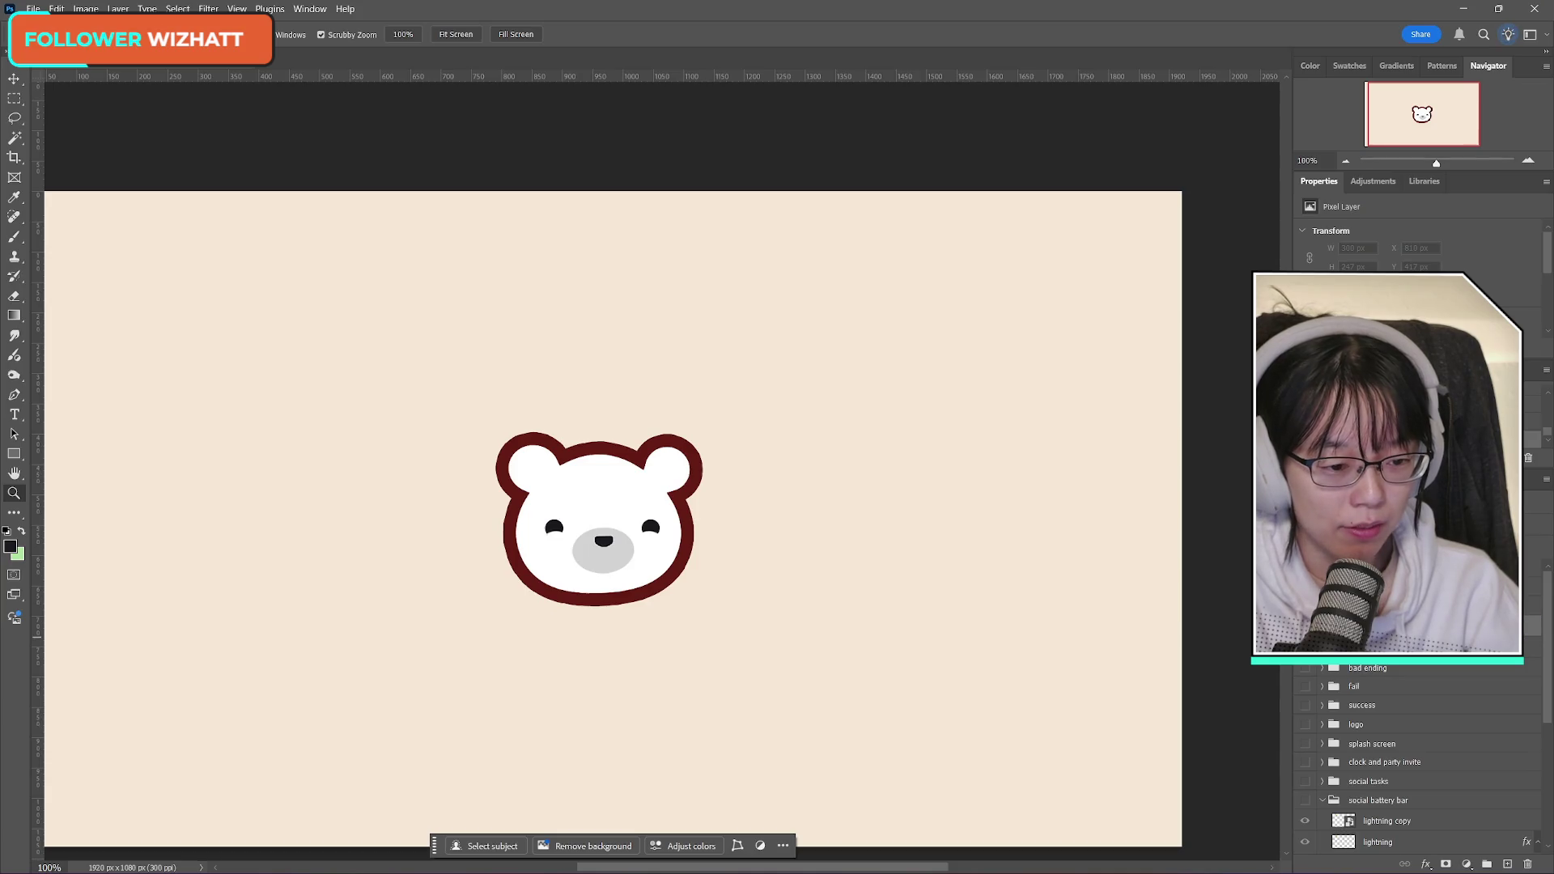
pyautogui.hotkey('ctrl', ',')
pyautogui.hotkey('ctrl', ',')
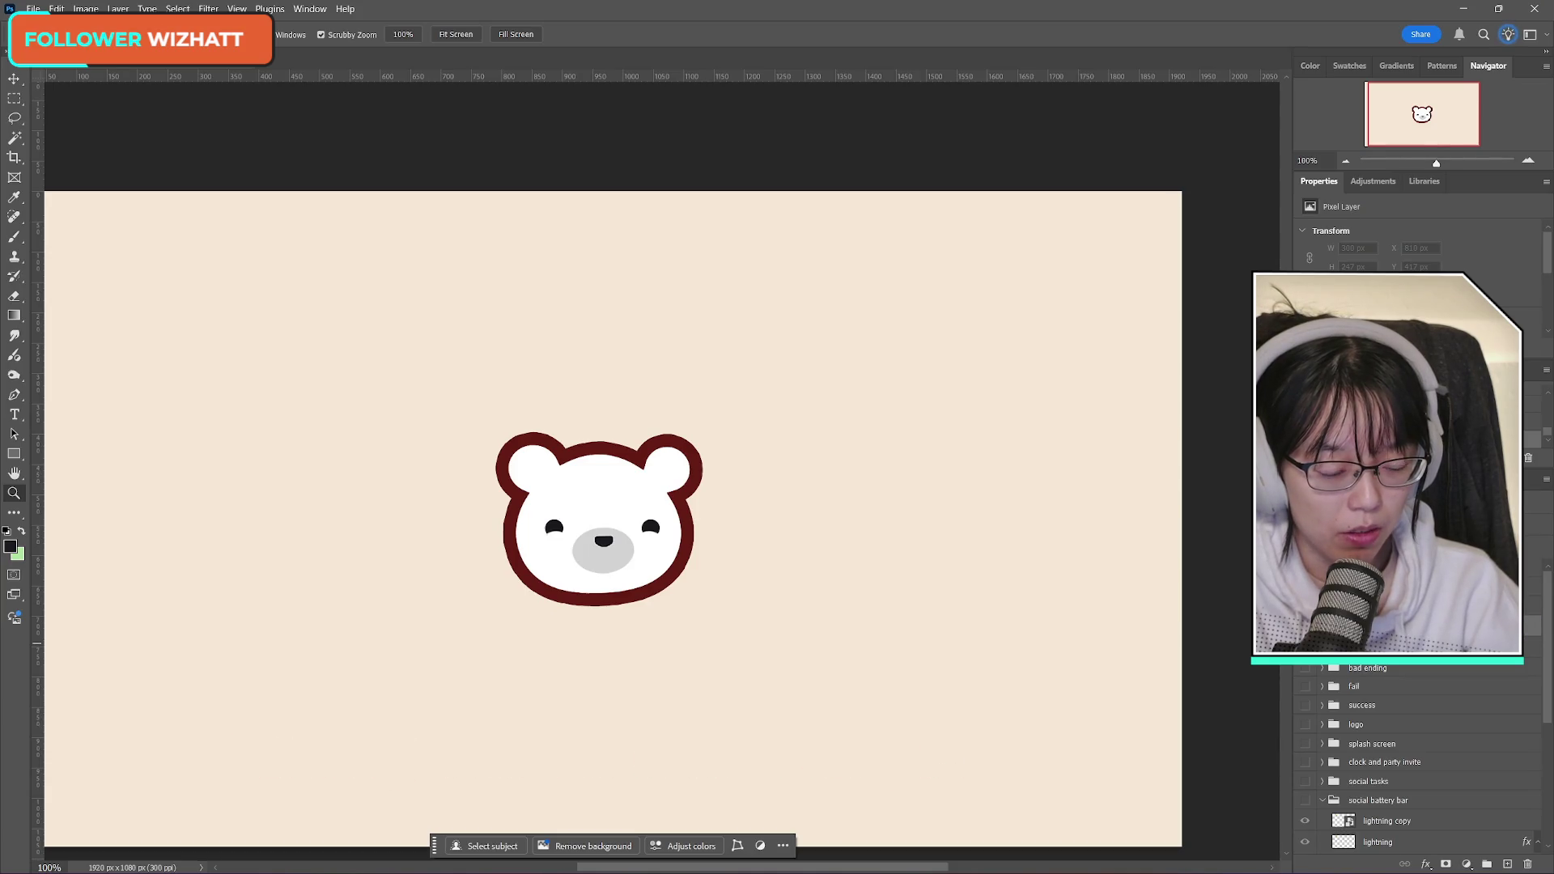
pyautogui.hotkey('ctrl', ',')
# Step: Show the 'Today was a hard day...' caption, add a centre vertical guide, then launch Chrome
pyautogui.hotkey('ctrl', 't')
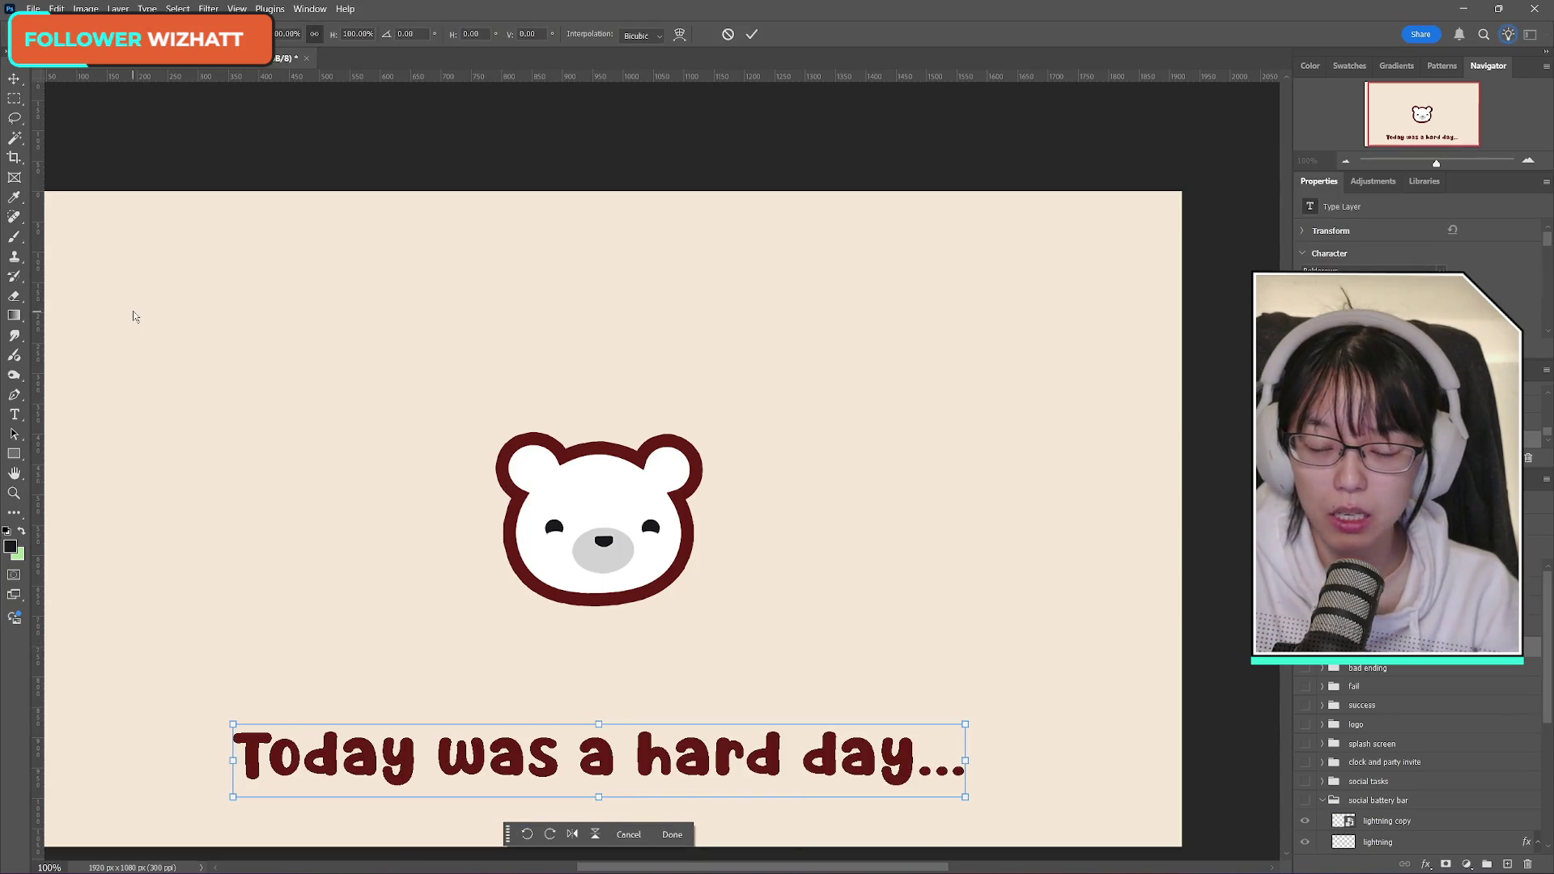
pyautogui.moveTo(667, 869)
pyautogui.mouseDown()
pyautogui.moveTo(634, 870)
pyautogui.moveTo(646, 870)
pyautogui.mouseUp()
pyautogui.scroll(-1, 647, 866)
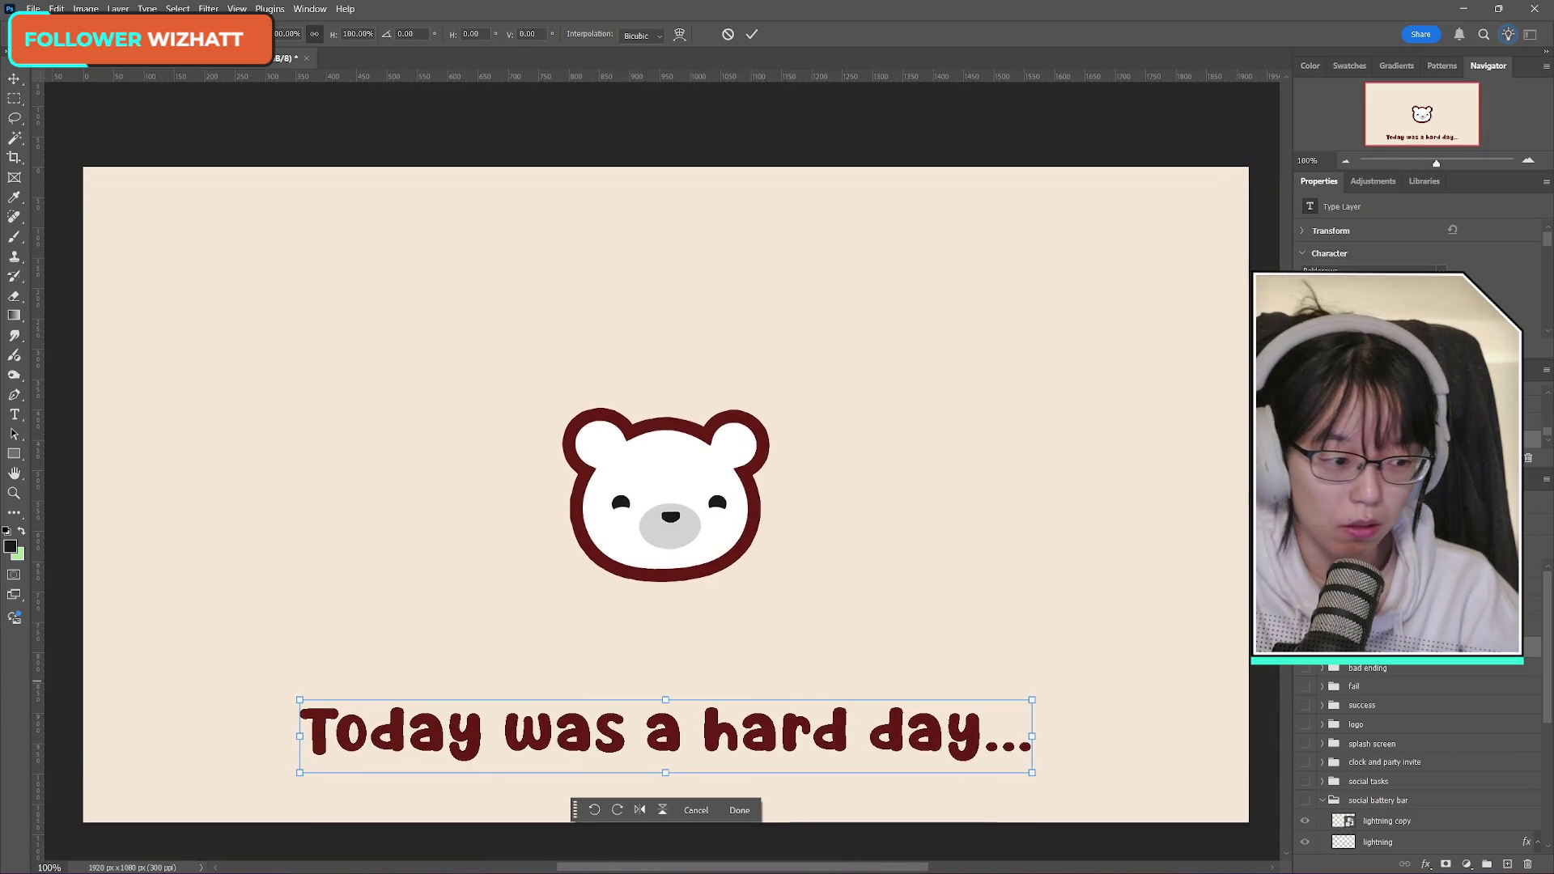
pyautogui.moveTo(38, 245); pyautogui.dragTo(665, 257)
pyautogui.click(751, 35)
pyautogui.press('z')
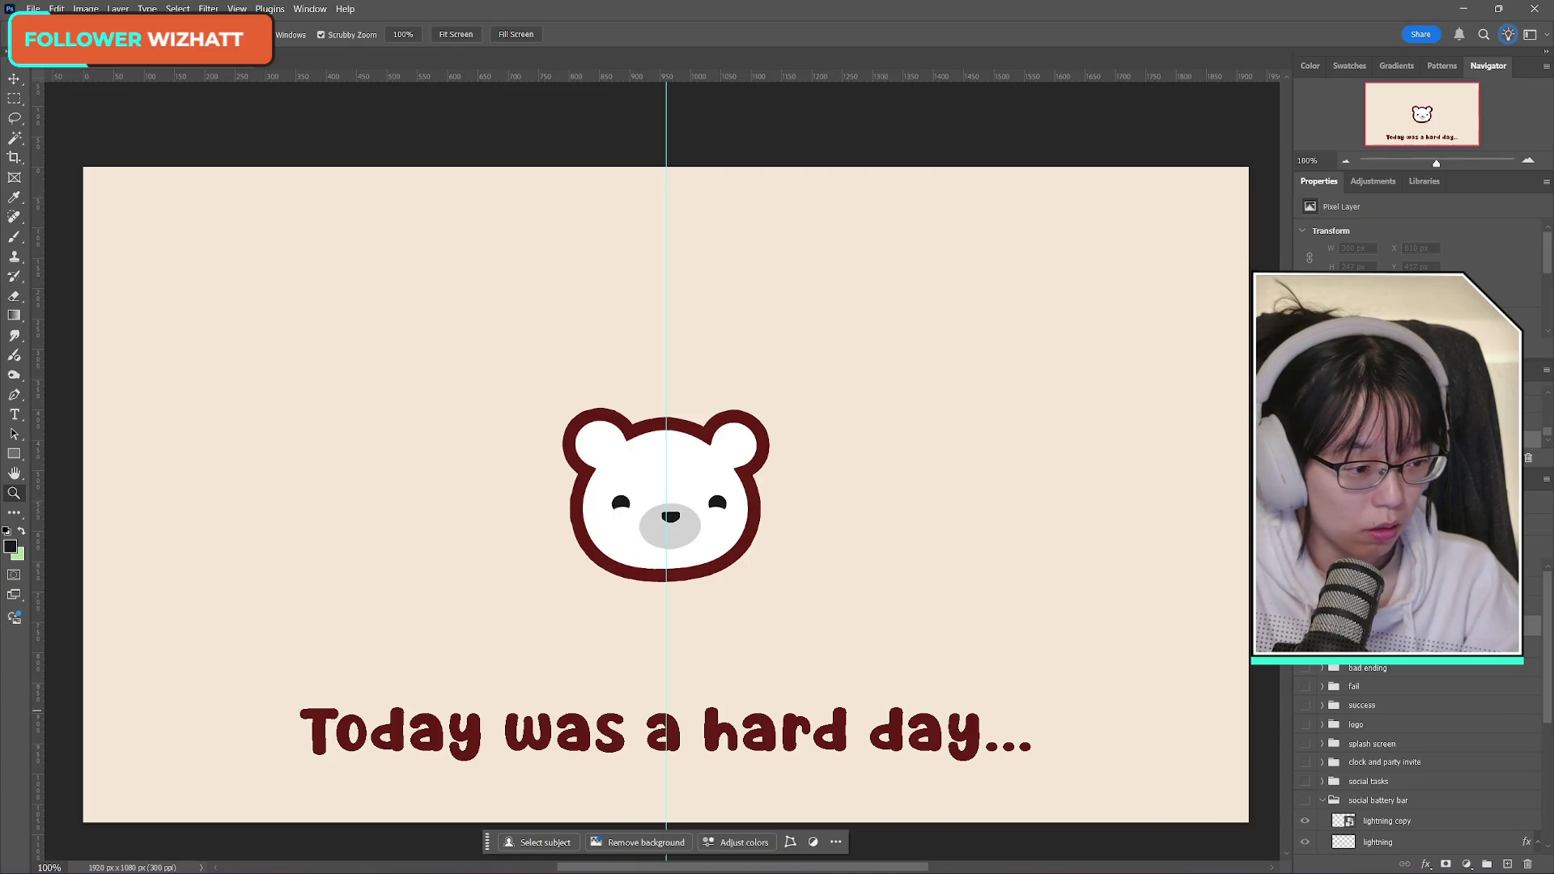
pyautogui.click(730, 855)
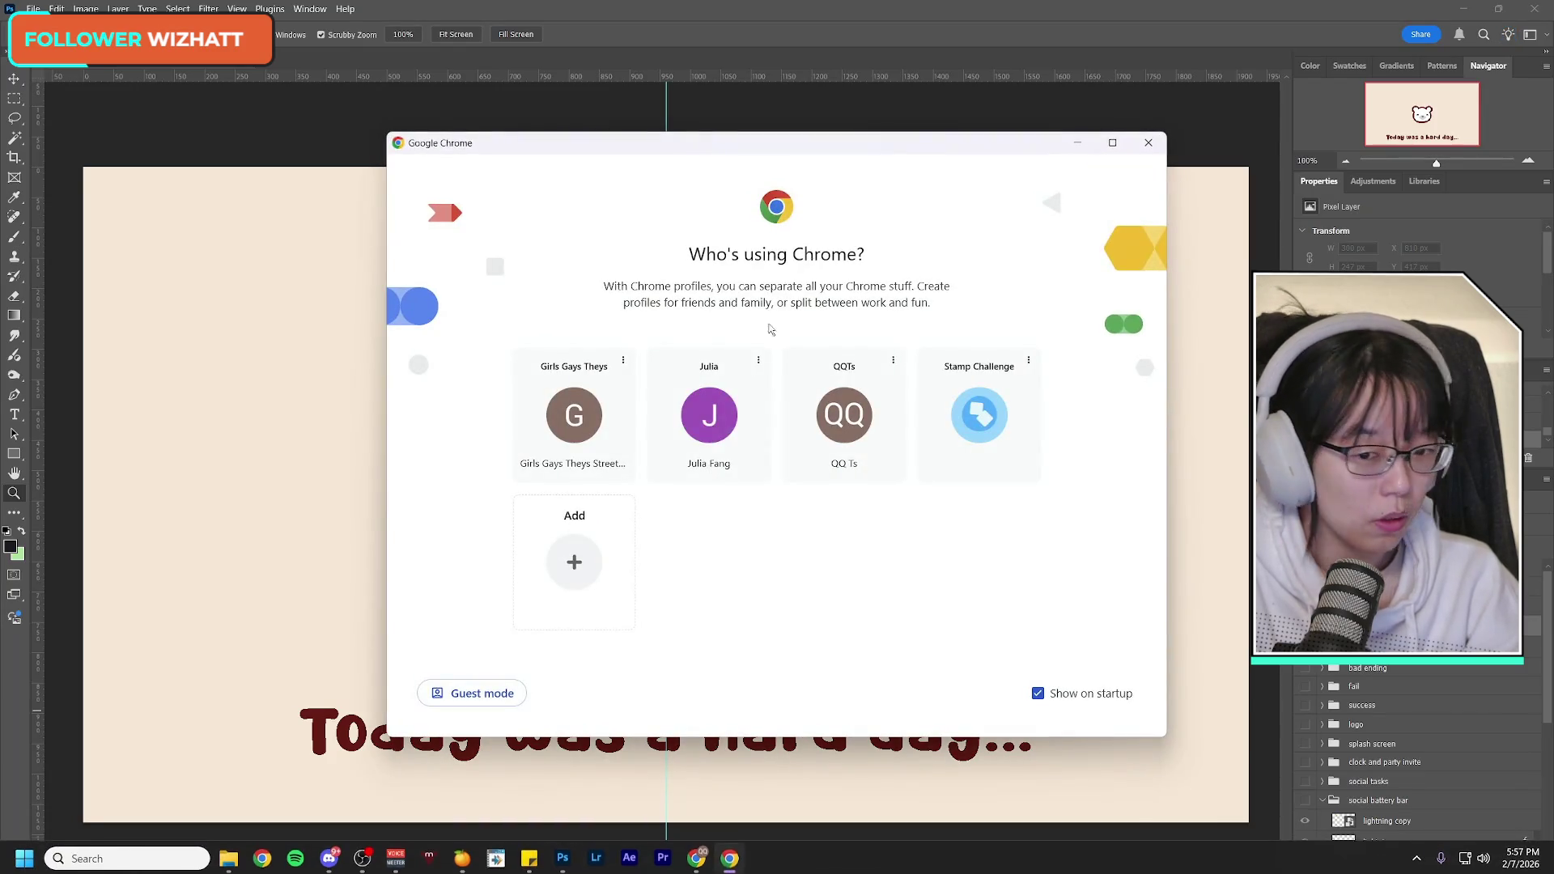
# Step: Close Chrome's 'Who's using Chrome?' profile chooser and return to Photoshop
pyautogui.click(715, 413)
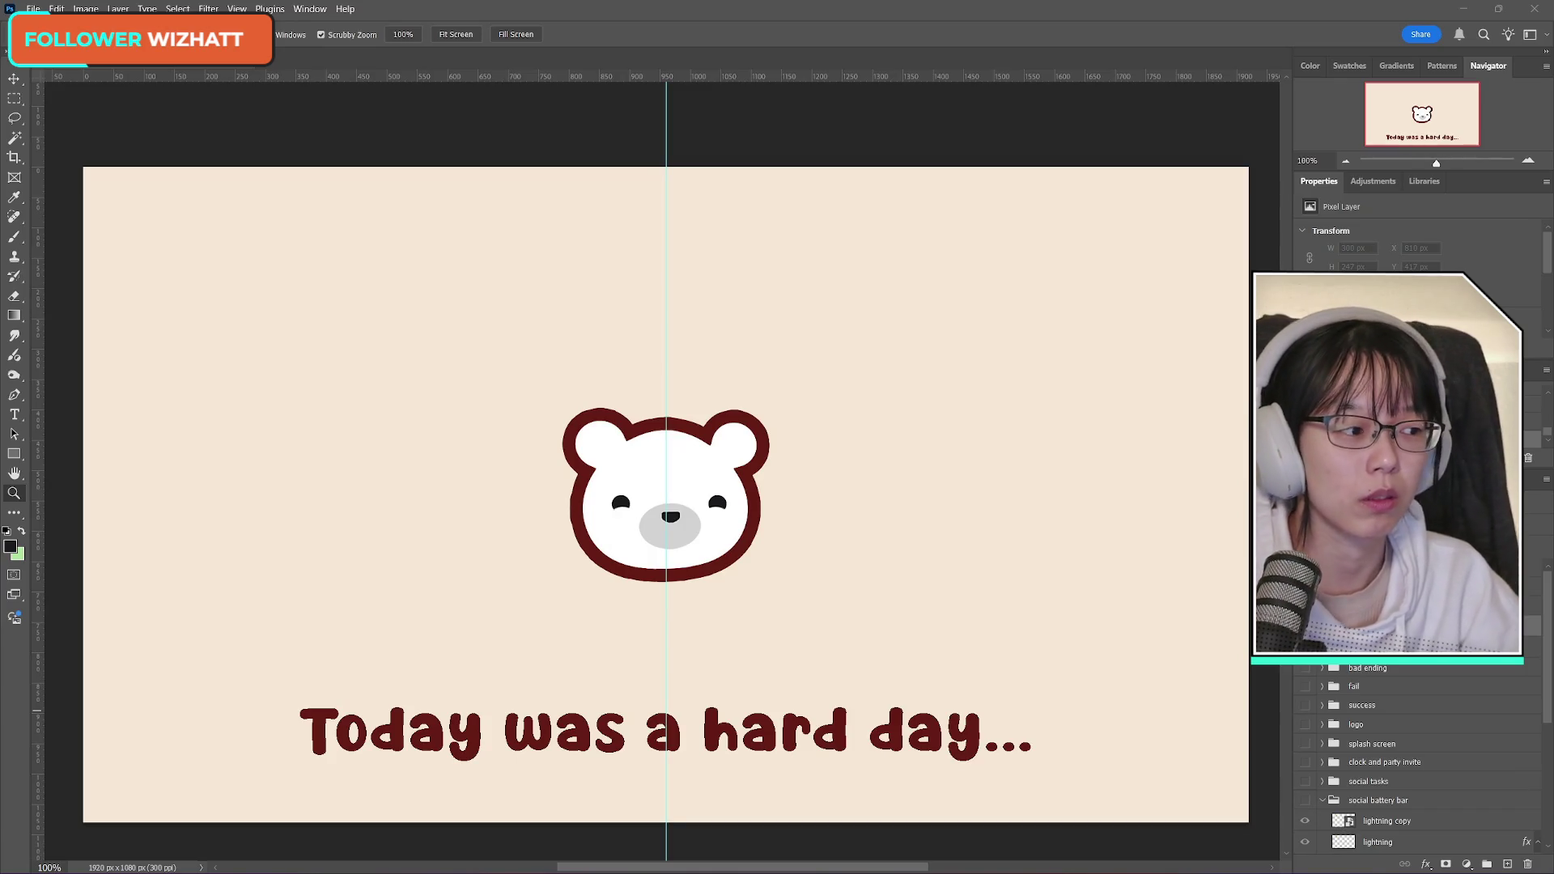
pyautogui.hotkey('alt', 'Tab')
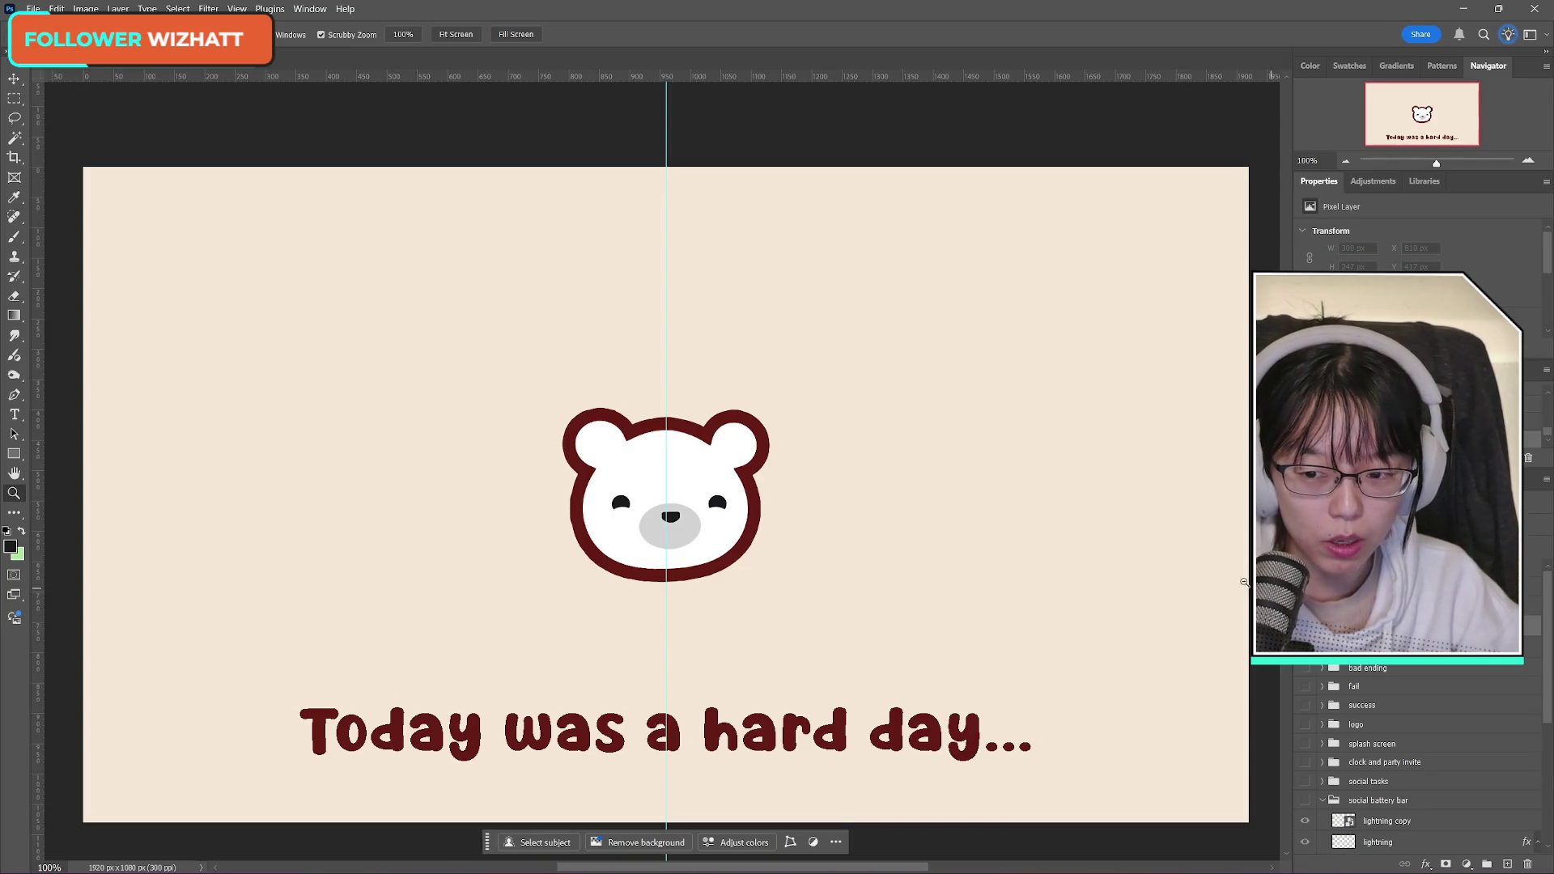
# Step: Set the foreground colour to the bear outline's dark red 790f0f with the eyedropper
pyautogui.click(10, 548)
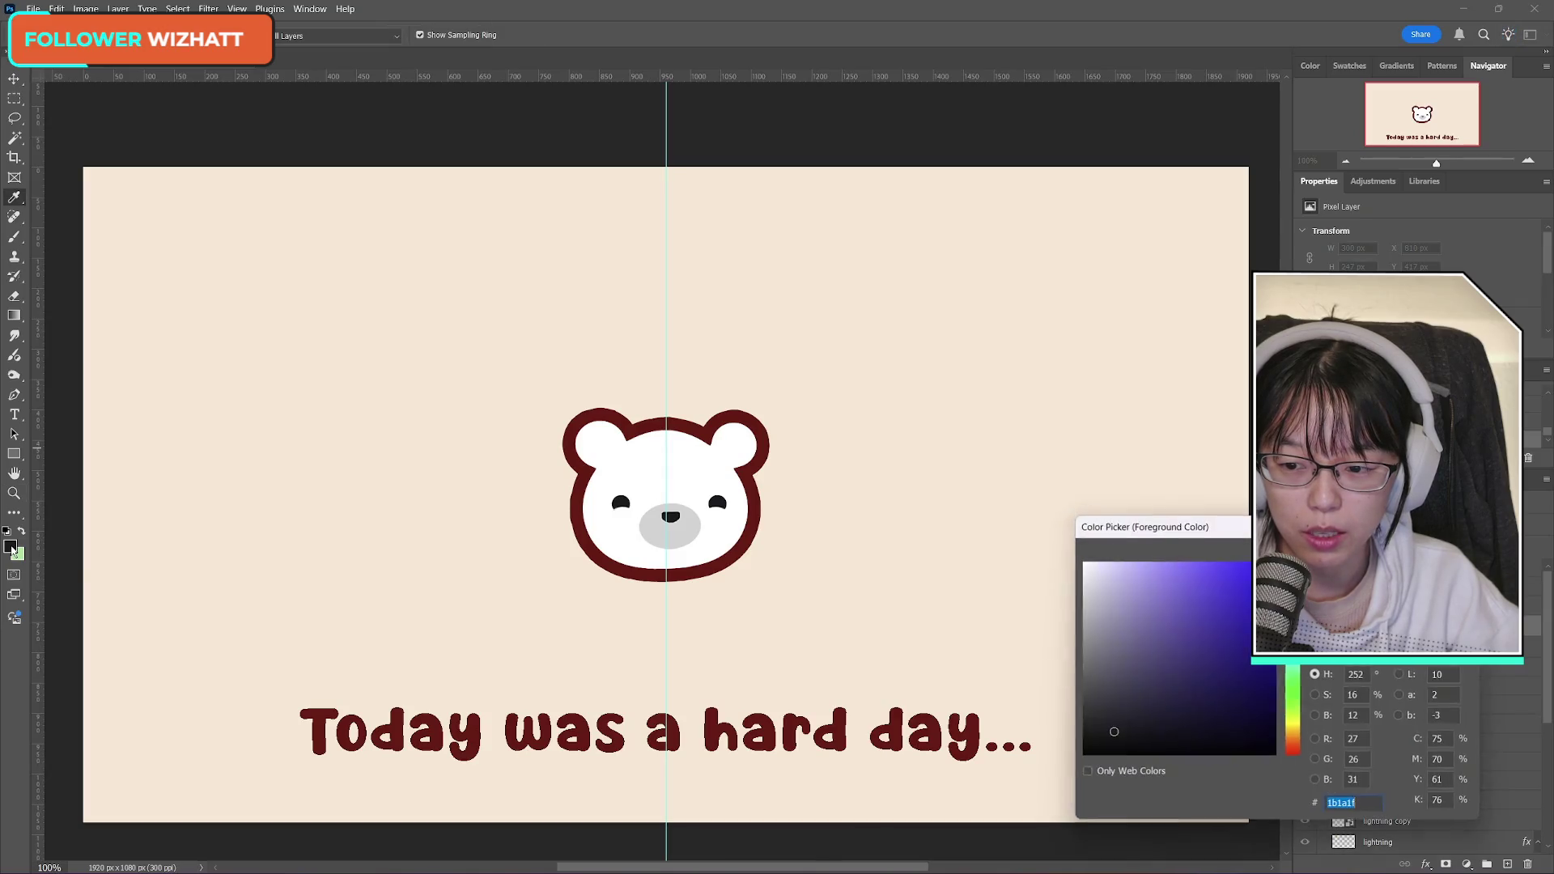
pyautogui.click(749, 414)
pyautogui.press('z')
pyautogui.press('Return')
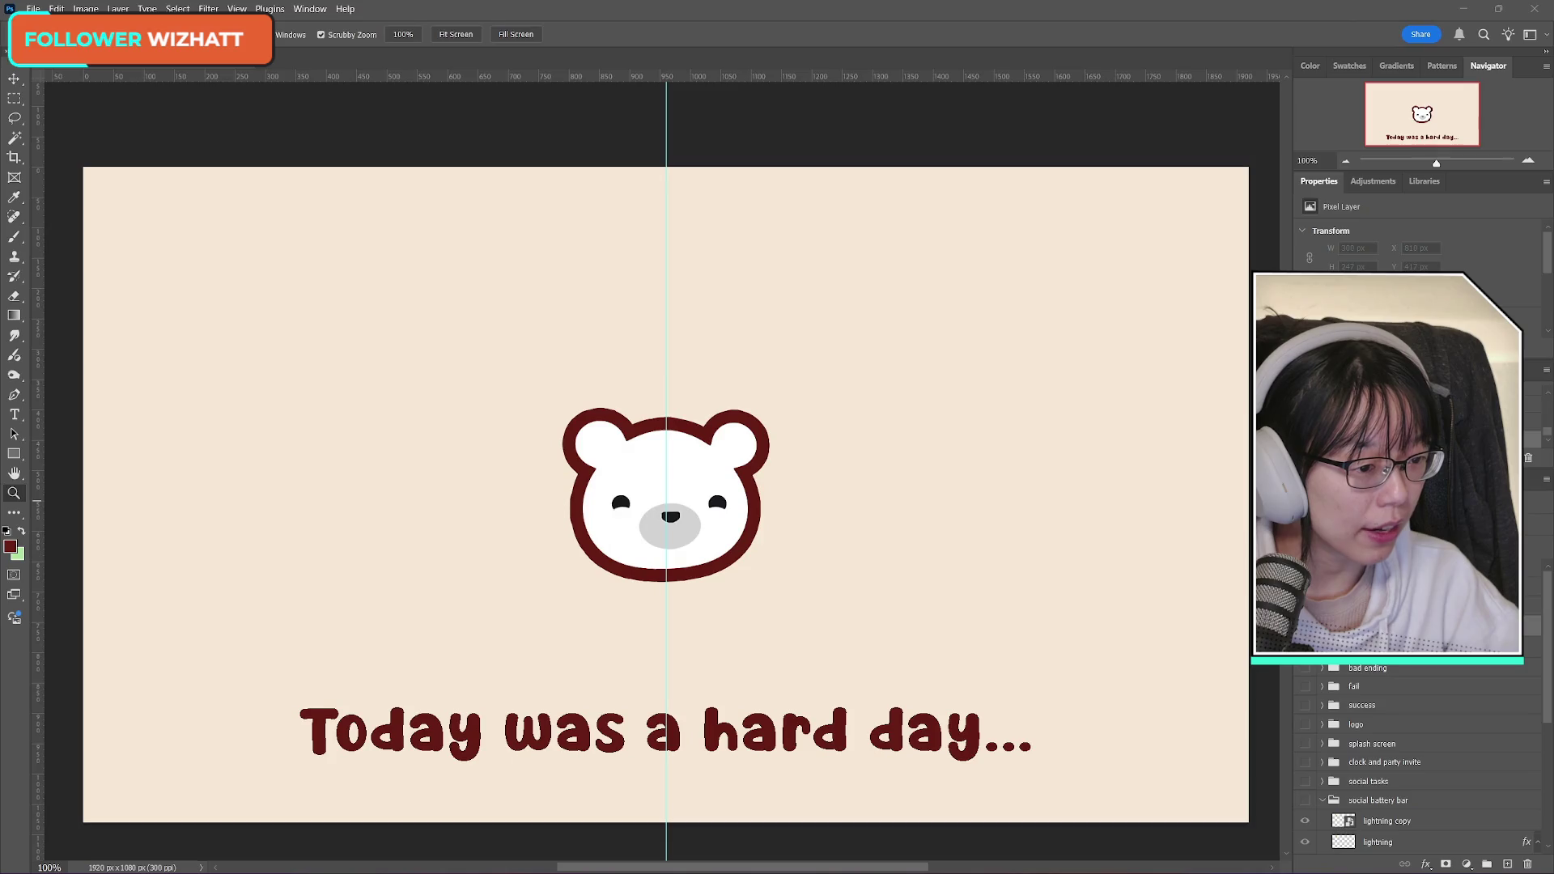
pyautogui.click(21, 240)
# Step: Switch to the Brush tool, undo a short test stroke, and bring up the brush presets
pyautogui.click(15, 99)
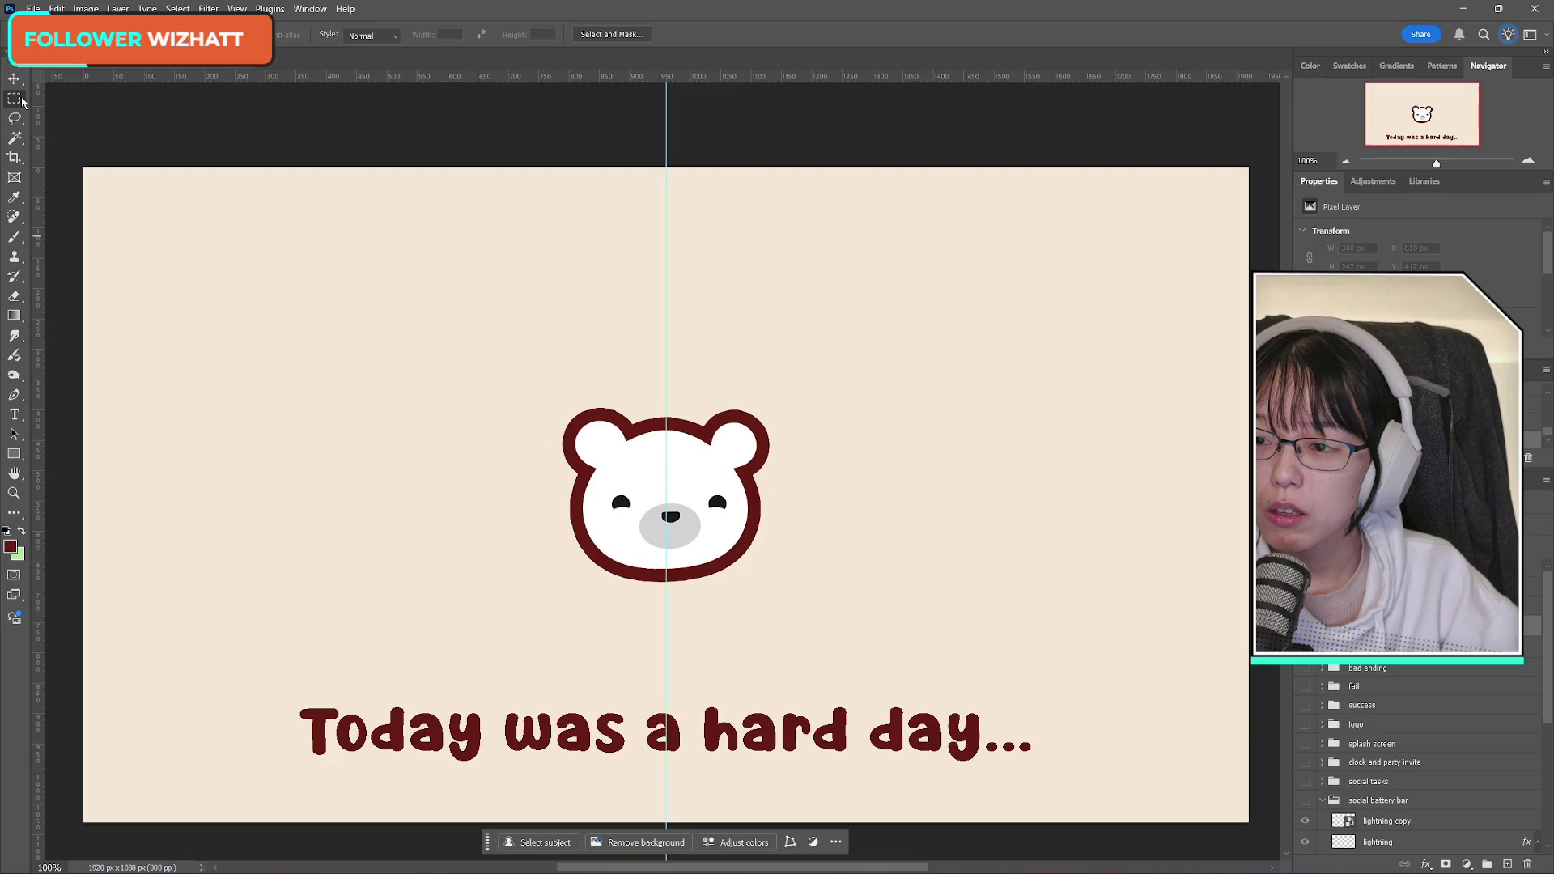
pyautogui.click(9, 242)
pyautogui.moveTo(853, 564)
pyautogui.mouseDown()
pyautogui.moveTo(905, 542)
pyautogui.moveTo(894, 582)
pyautogui.mouseUp()
pyautogui.hotkey('ctrl', 'z')
pyautogui.click(49, 34)
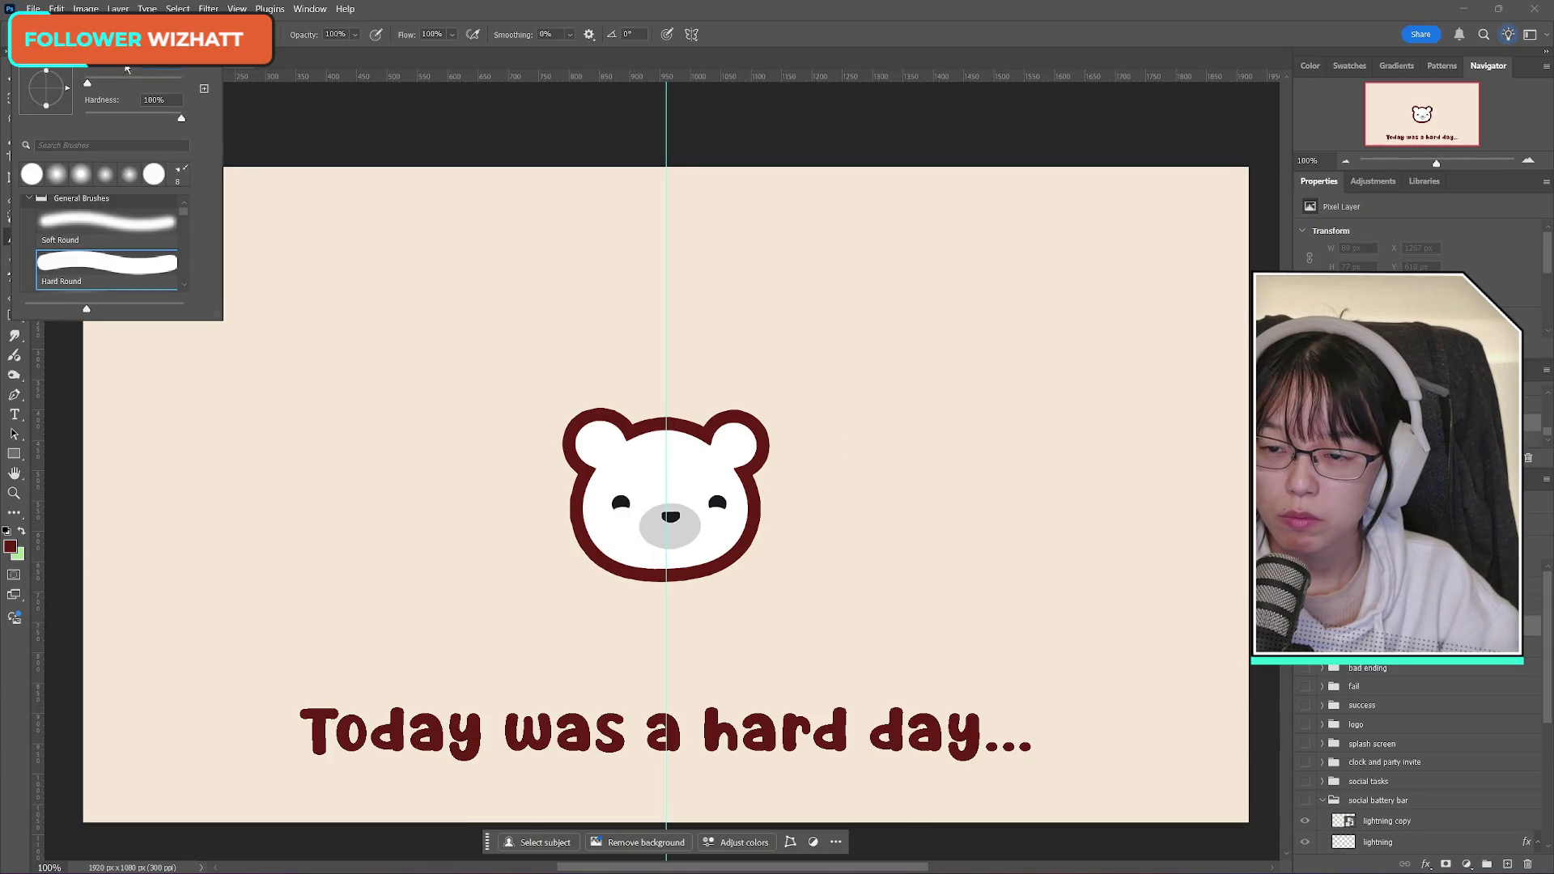
# Step: Close the brush preset picker
pyautogui.press('Return')
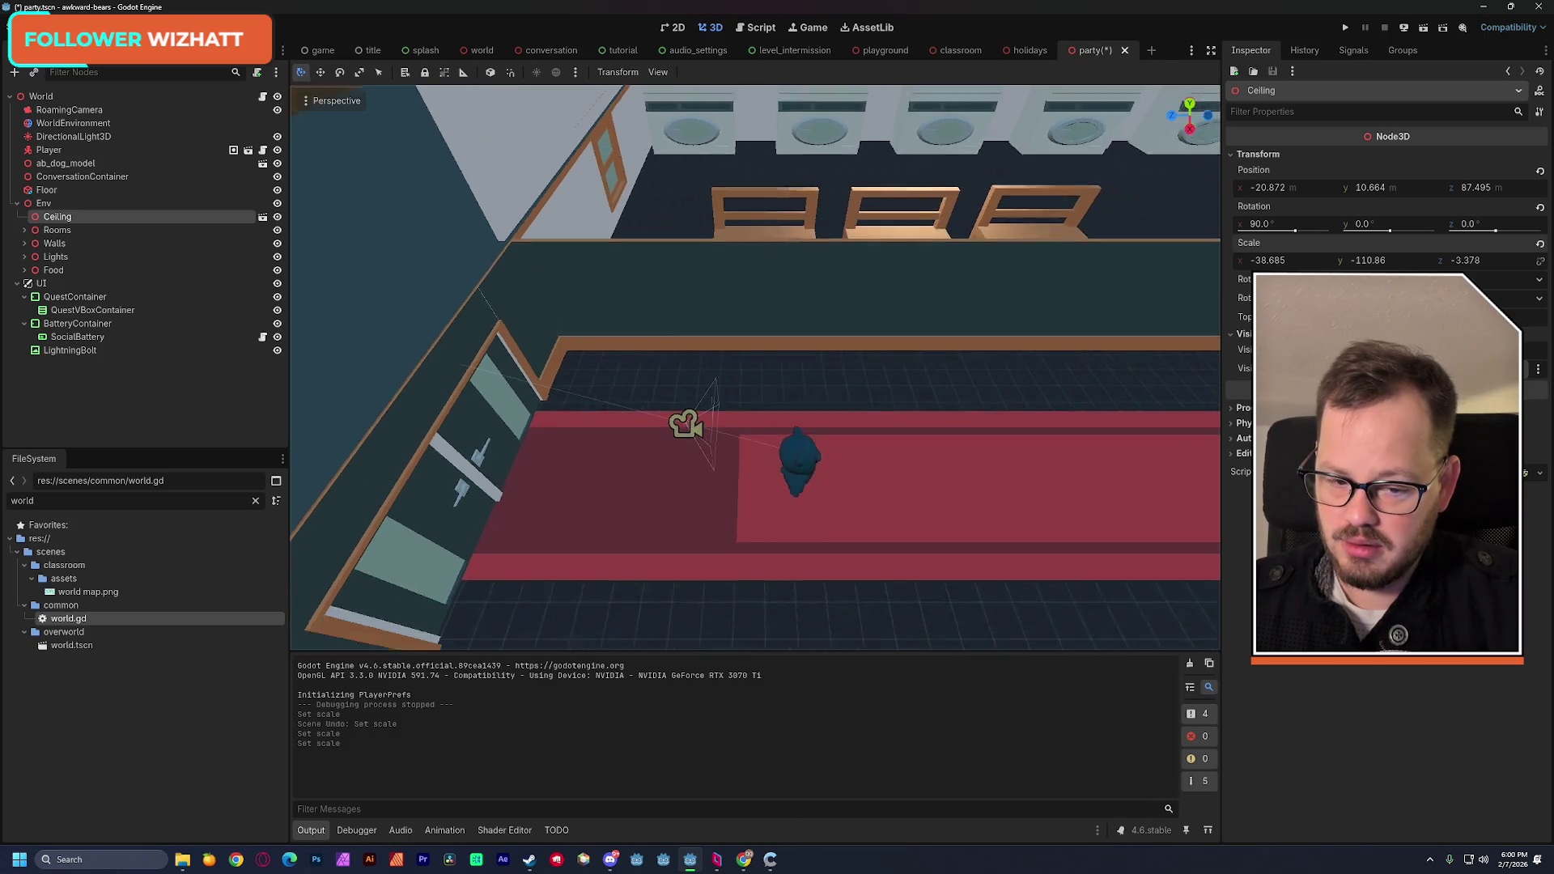
# Step: Select rugRectangle2 and adjust its x scale, settling on 95.87
pyautogui.click(879, 446)
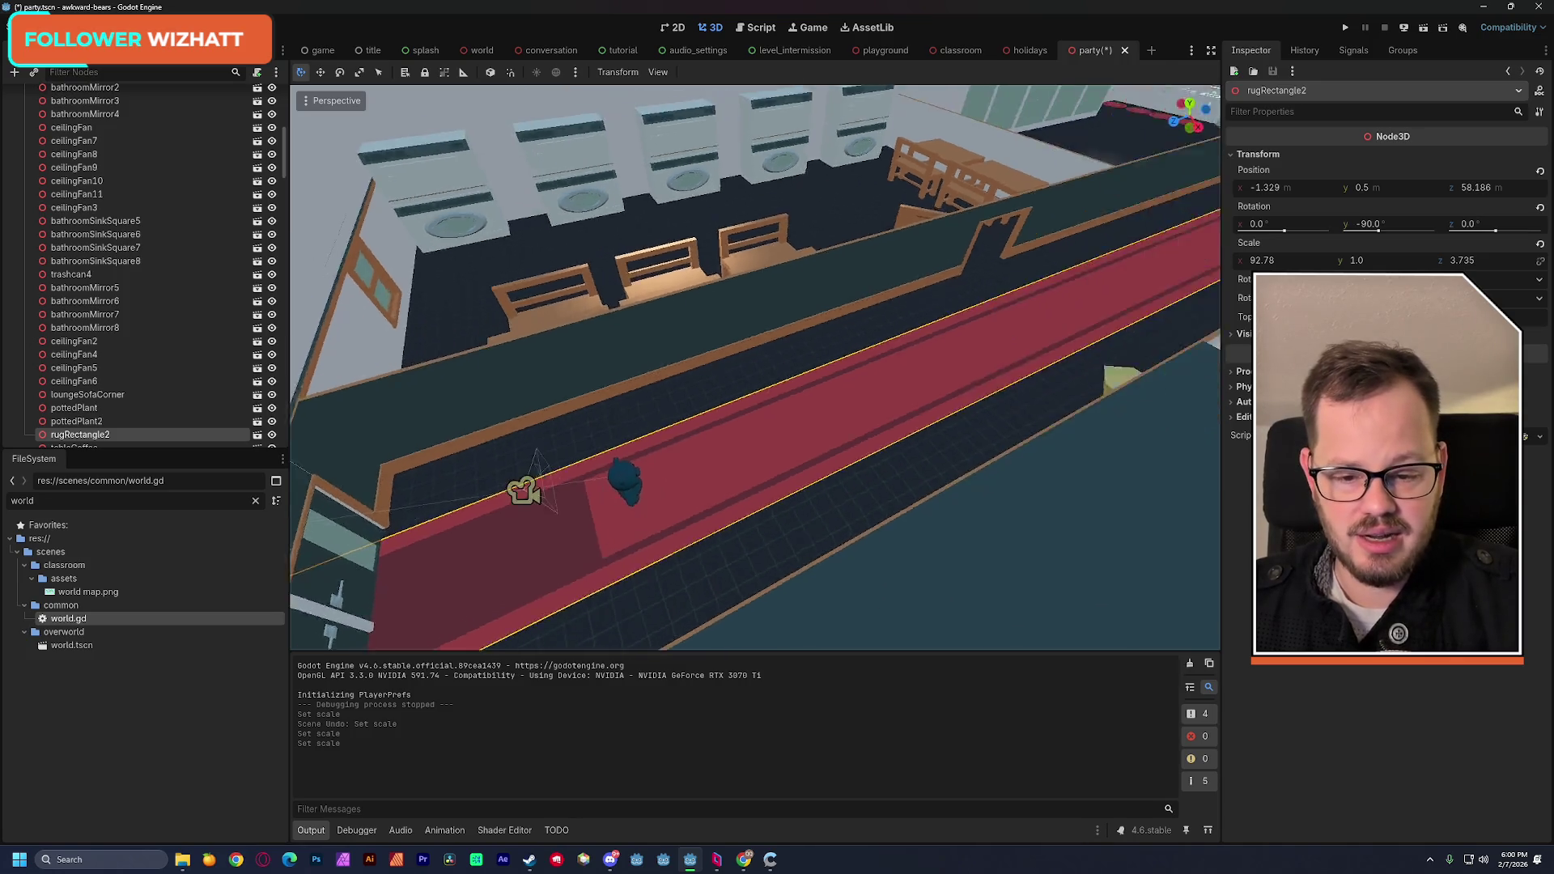
pyautogui.scroll(-2, 961, 161)
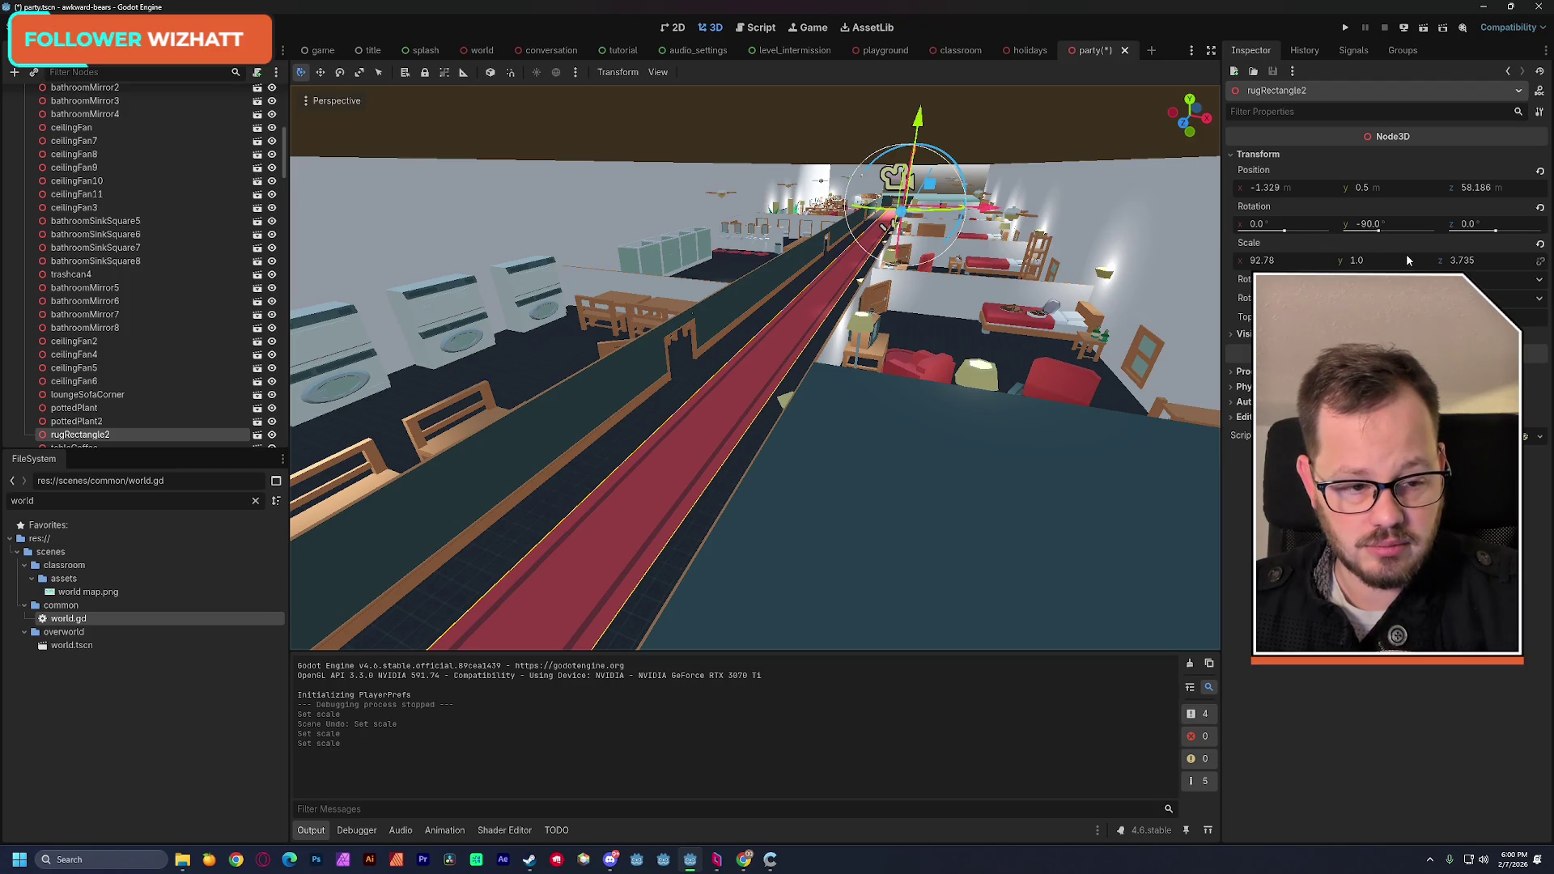
pyautogui.moveTo(1282, 267); pyautogui.dragTo(1287, 267)
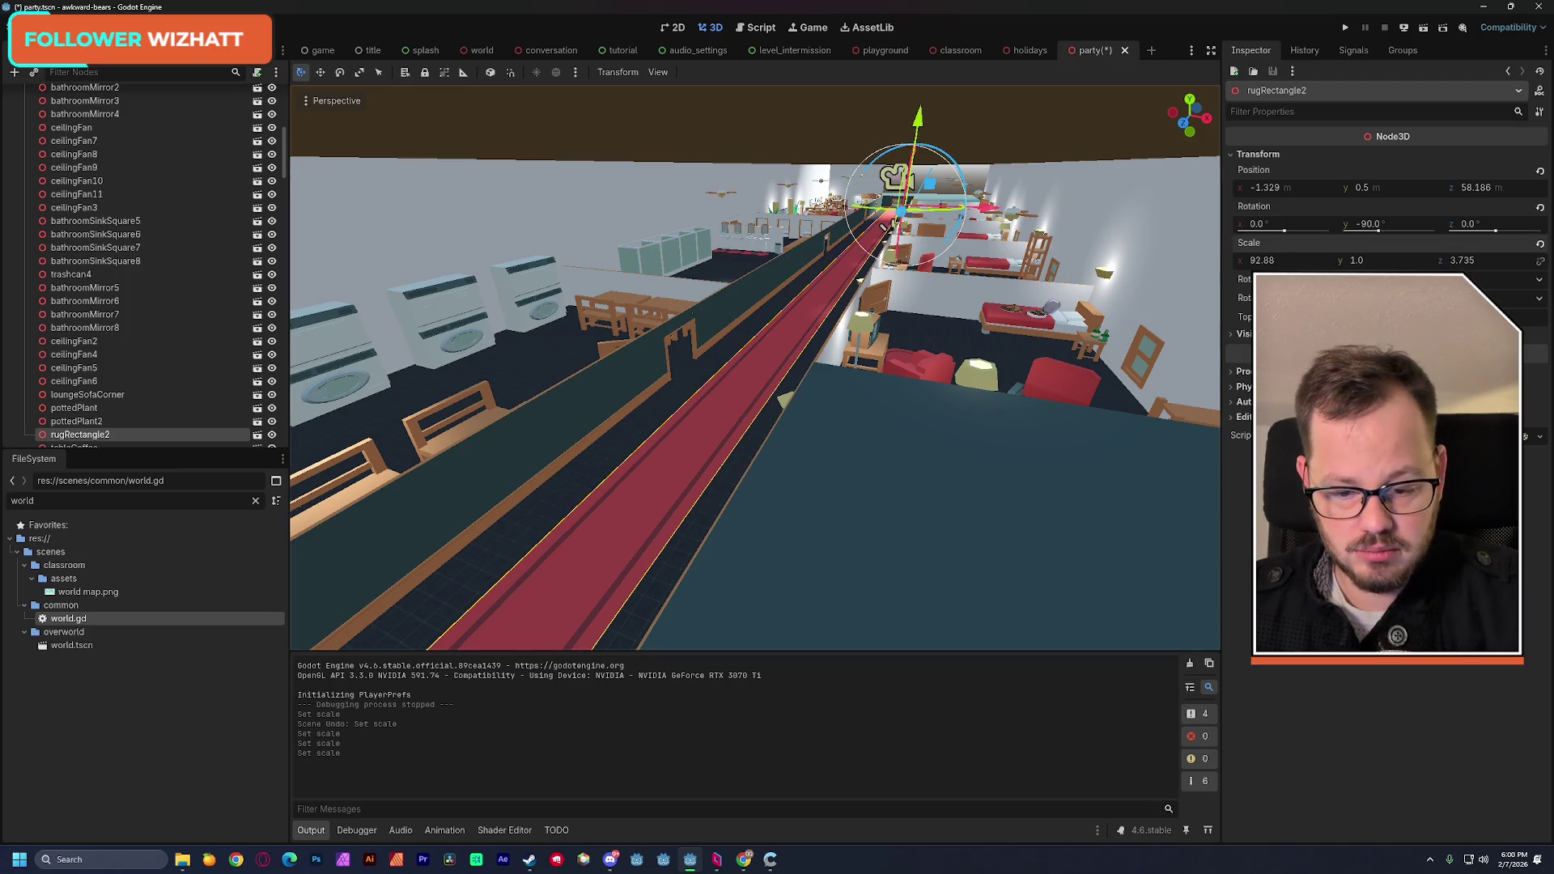
pyautogui.press('f')
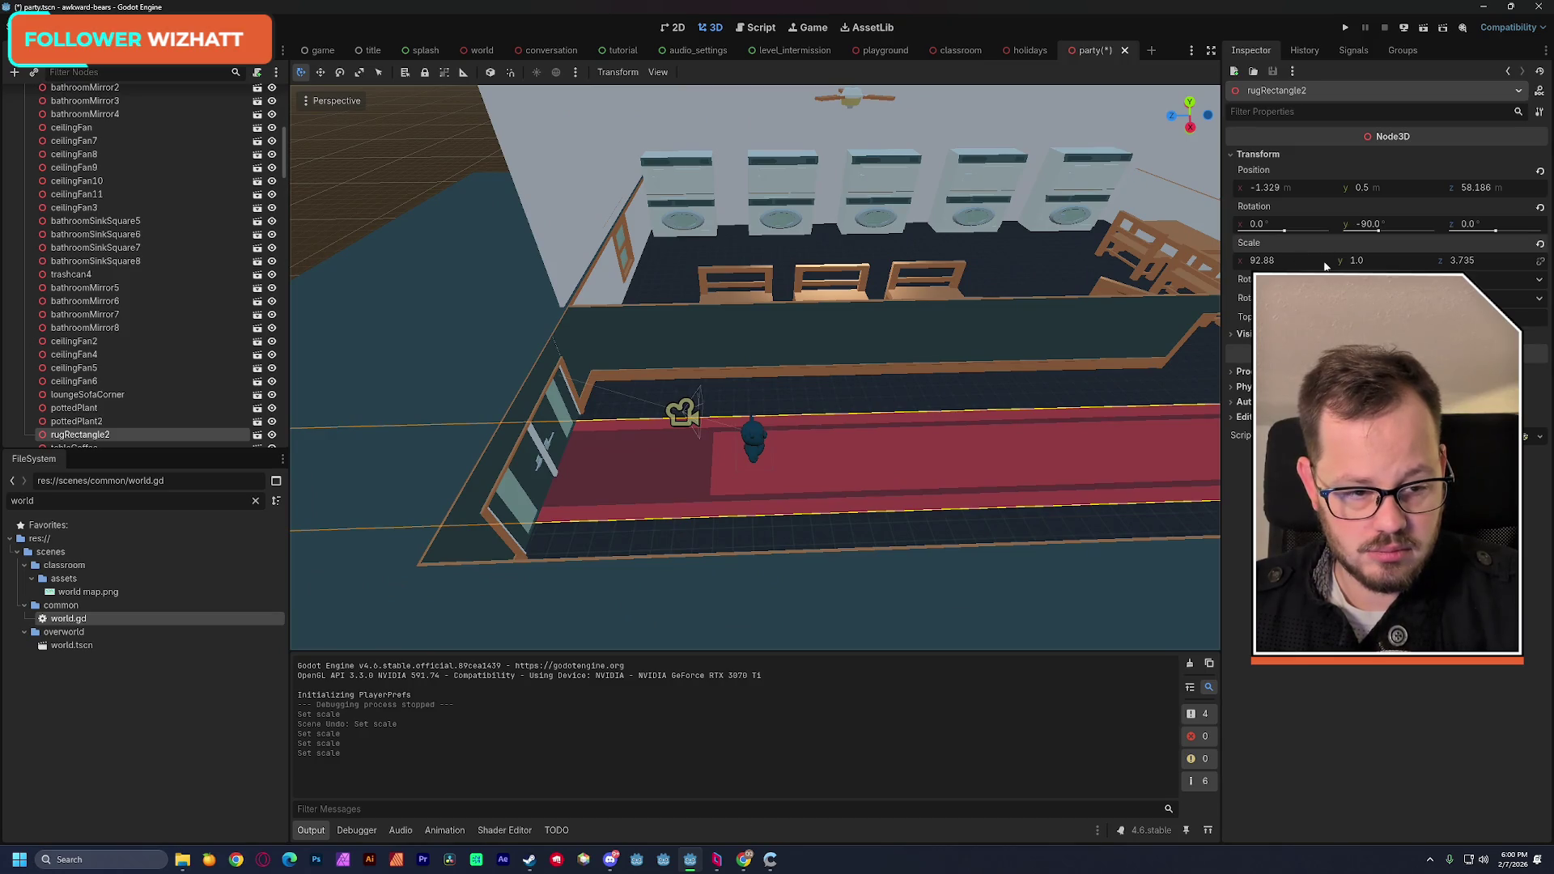
pyautogui.moveTo(1272, 265); pyautogui.dragTo(1287, 265)
pyautogui.moveTo(753, 429)
pyautogui.mouseDown()
pyautogui.moveTo(789, 412)
pyautogui.moveTo(779, 538)
pyautogui.moveTo(793, 542)
pyautogui.moveTo(832, 347)
pyautogui.mouseUp()
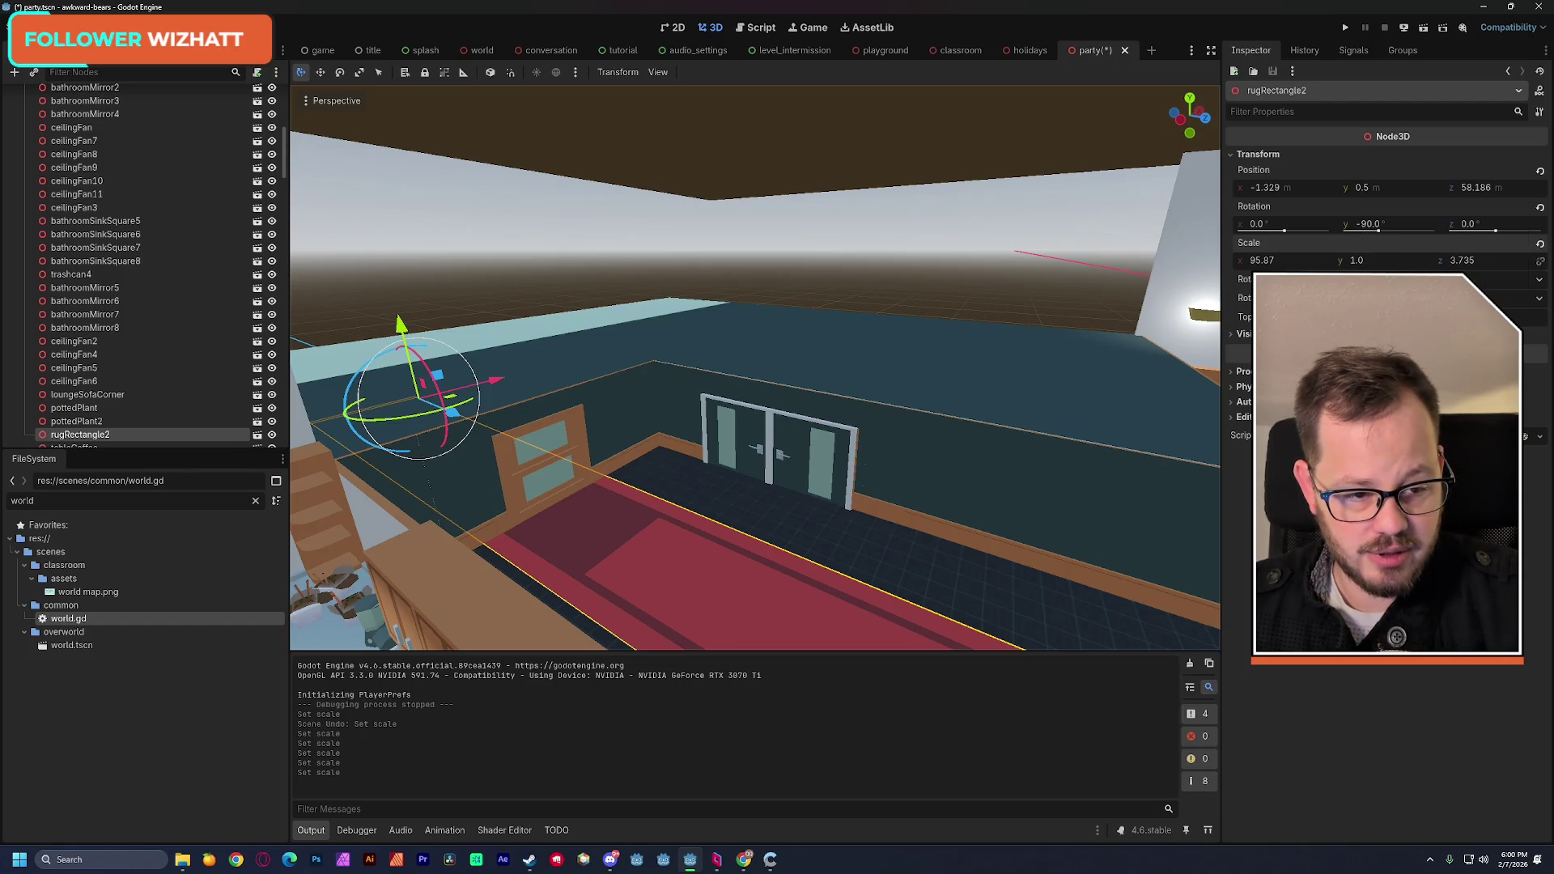
pyautogui.moveTo(1262, 261); pyautogui.dragTo(1272, 261)
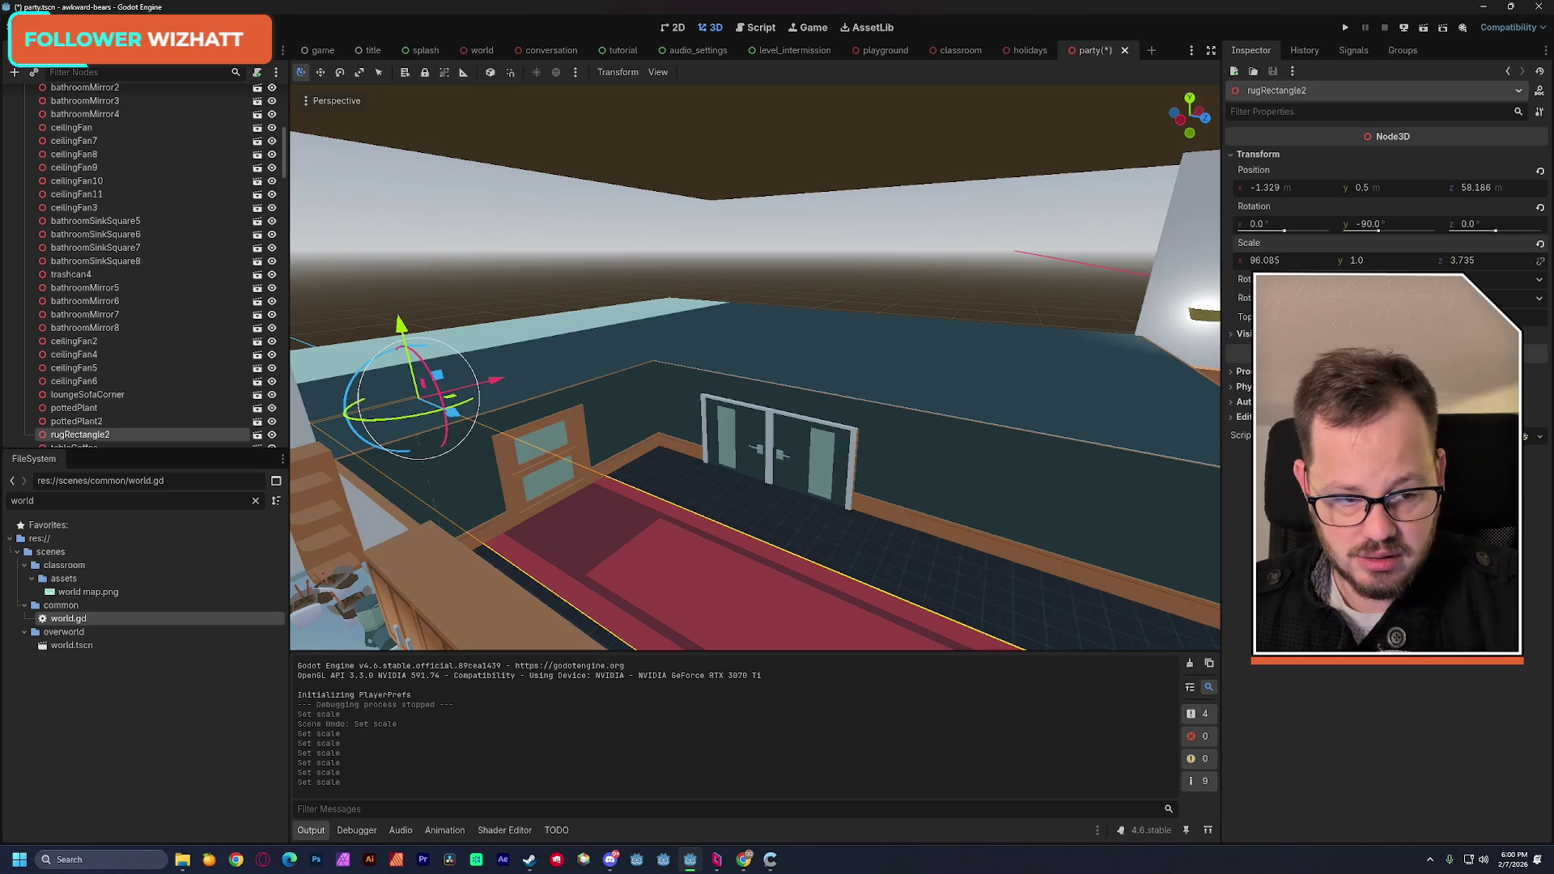
pyautogui.hotkey('ctrl', 'z')
pyautogui.click(735, 601)
pyautogui.hotkey('ctrl', 'z')
pyautogui.moveTo(1260, 260); pyautogui.dragTo(1231, 260)
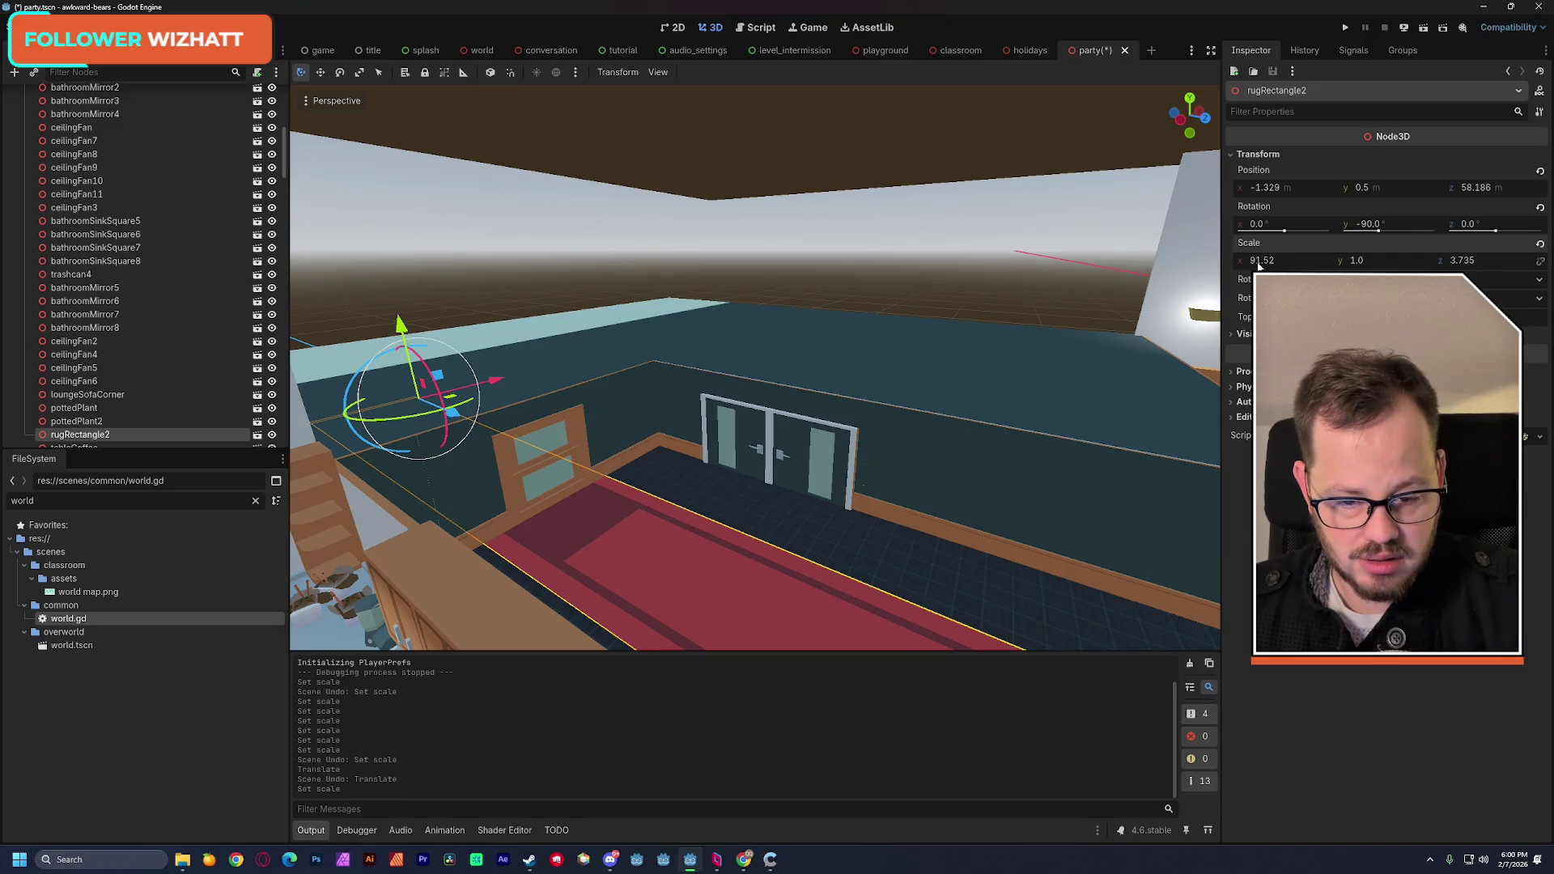
pyautogui.hotkey('ctrl', 'z')
# Step: Move the rug along the aisle to z position 59.706 and check it at eye level
pyautogui.moveTo(755, 367)
pyautogui.mouseDown()
pyautogui.moveTo(754, 421)
pyautogui.moveTo(696, 388)
pyautogui.moveTo(728, 380)
pyautogui.moveTo(781, 441)
pyautogui.mouseUp()
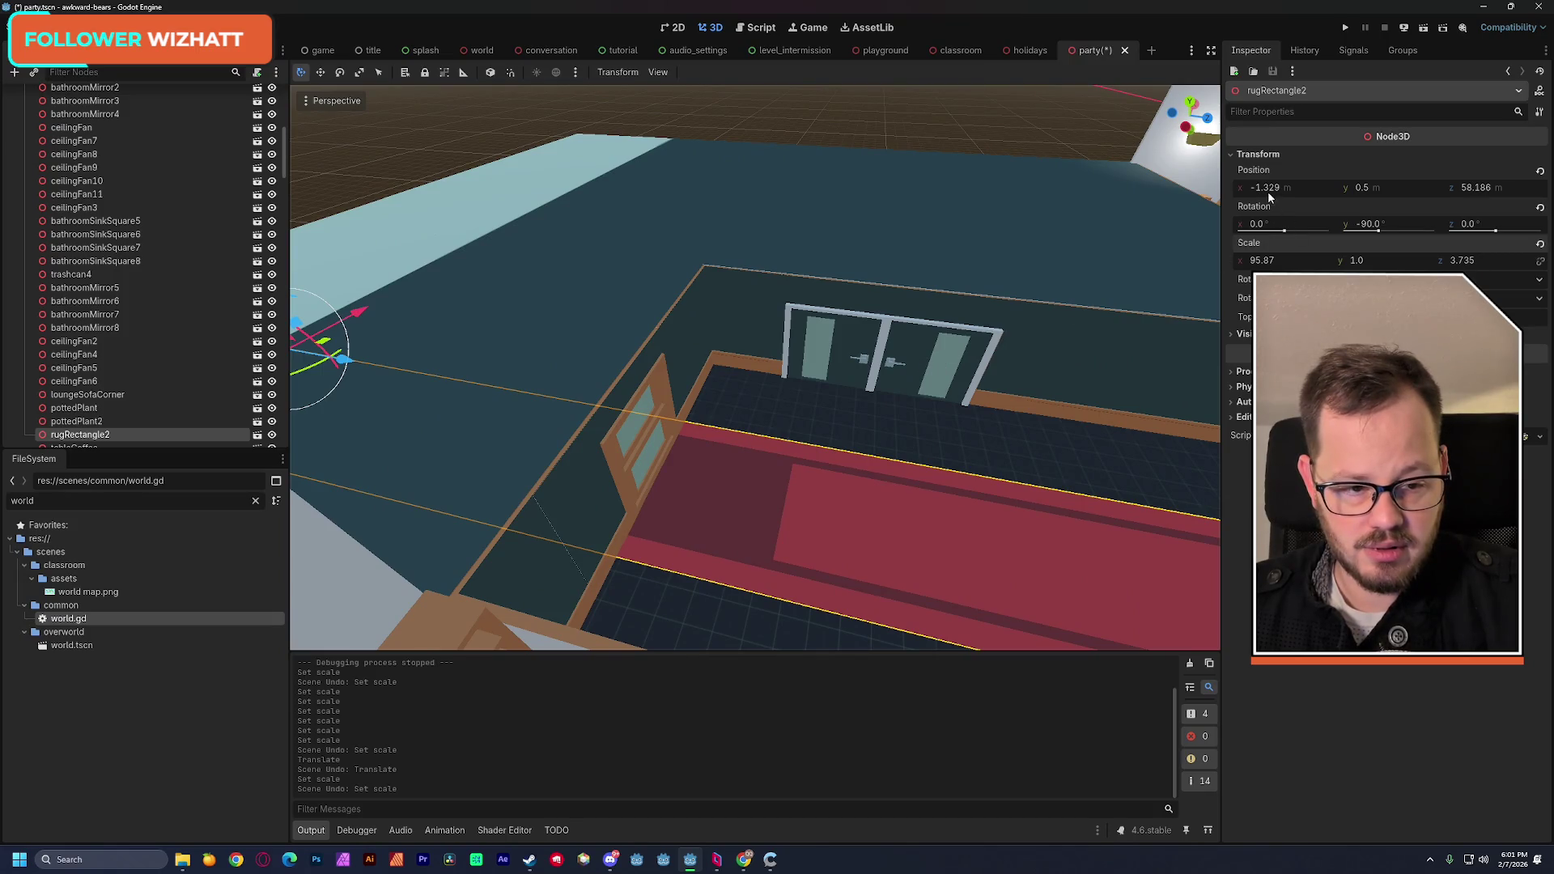
pyautogui.moveTo(1361, 187); pyautogui.dragTo(1362, 194)
pyautogui.hotkey('ctrl', 'z')
pyautogui.hotkey('ctrl', 'z')
pyautogui.moveTo(1492, 187); pyautogui.dragTo(1506, 187)
pyautogui.moveTo(1168, 269); pyautogui.dragTo(811, 348)
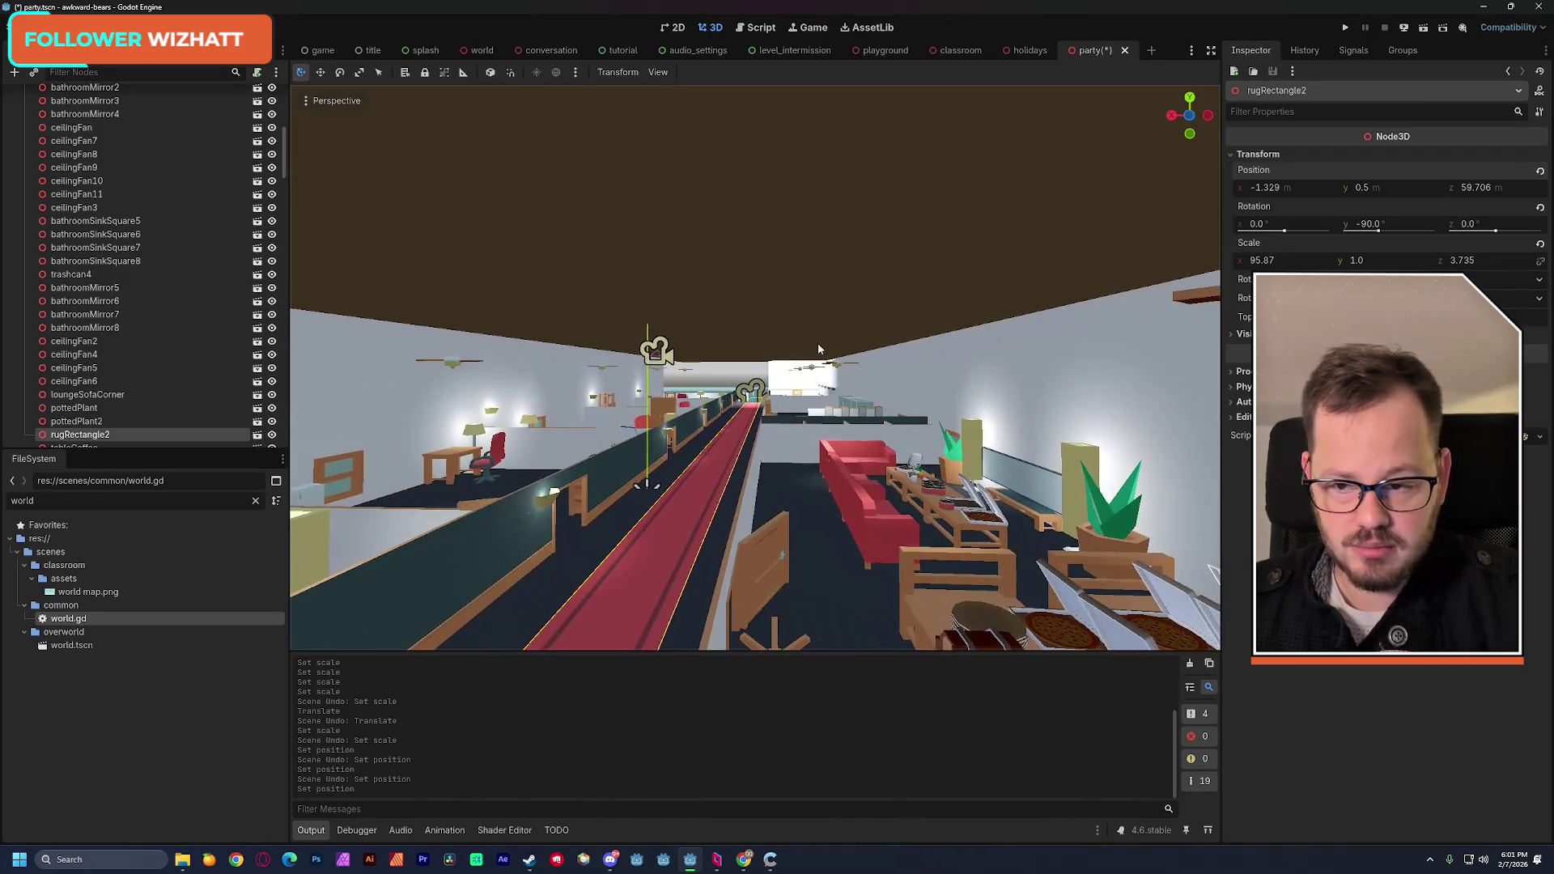
pyautogui.scroll(10, 218, 267)
# Step: Frame the Player node, orbit along the aisle, save the scene, and collapse Env
pyautogui.click(49, 150)
pyautogui.press('f')
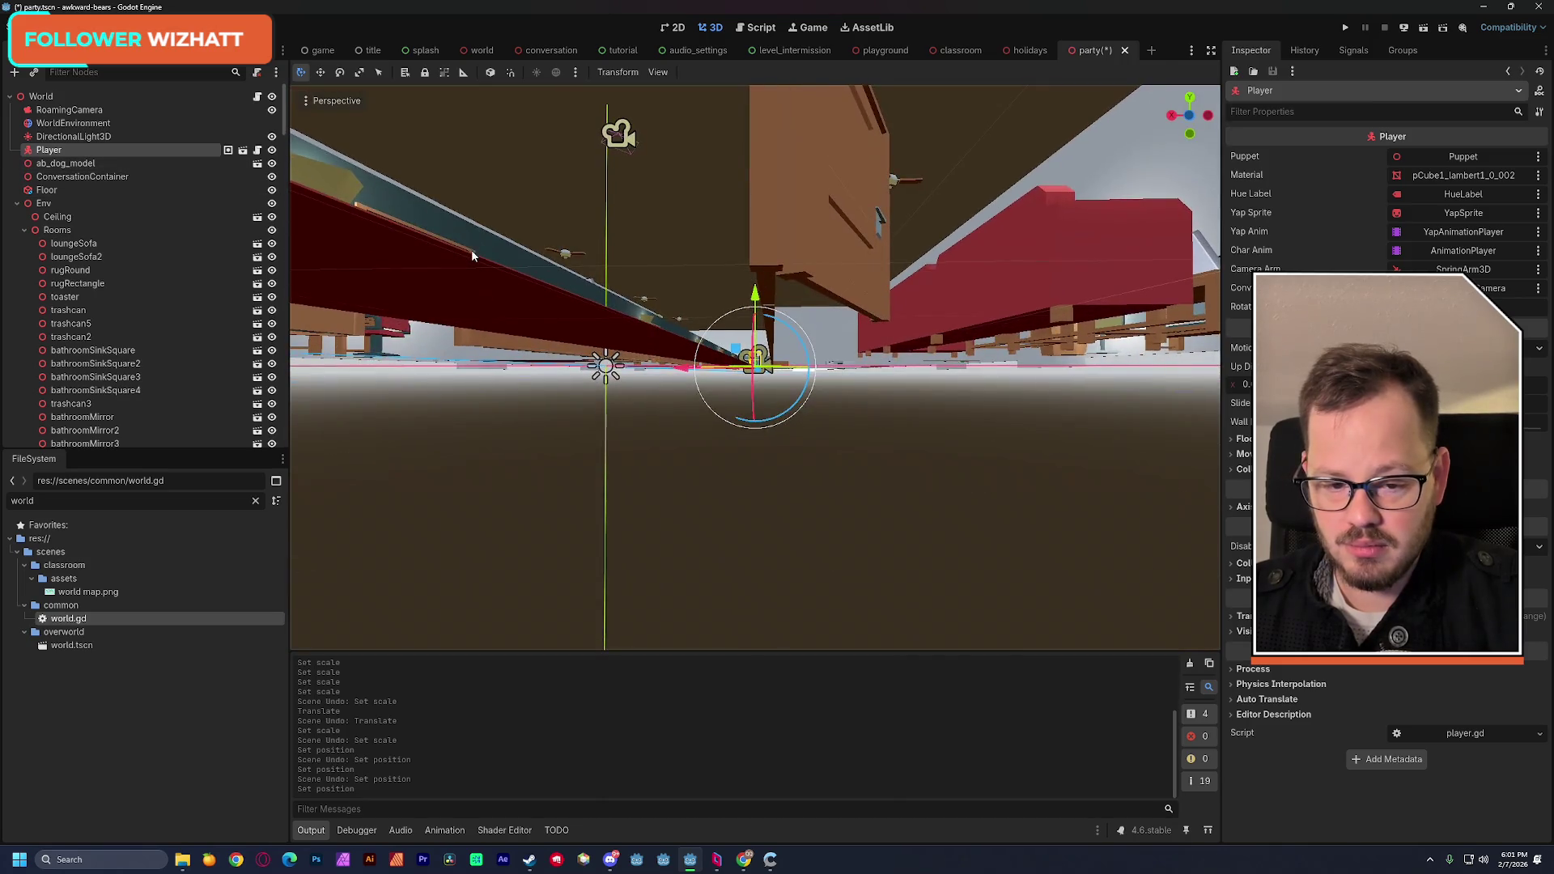
pyautogui.moveTo(482, 256)
pyautogui.mouseDown()
pyautogui.moveTo(486, 275)
pyautogui.moveTo(478, 242)
pyautogui.moveTo(558, 279)
pyautogui.moveTo(664, 275)
pyautogui.moveTo(680, 320)
pyautogui.moveTo(535, 303)
pyautogui.mouseUp()
pyautogui.hotkey('ctrl', 's')
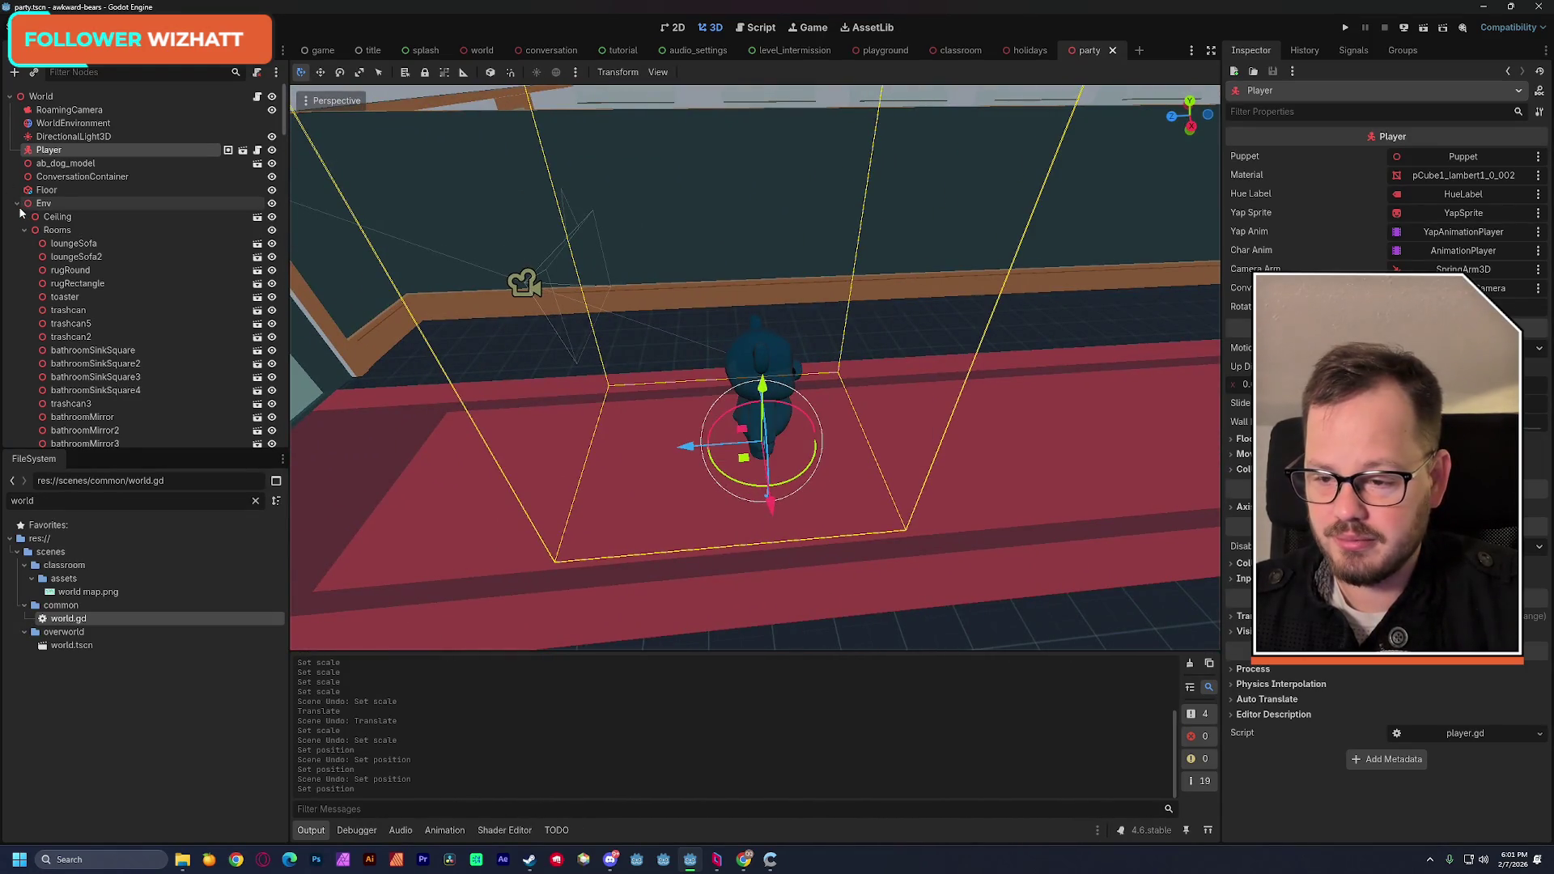
pyautogui.click(17, 203)
# Step: Reframe the Player, save again, and fly down the room to select the Ceiling
pyautogui.moveTo(489, 361); pyautogui.dragTo(502, 365)
pyautogui.press('f')
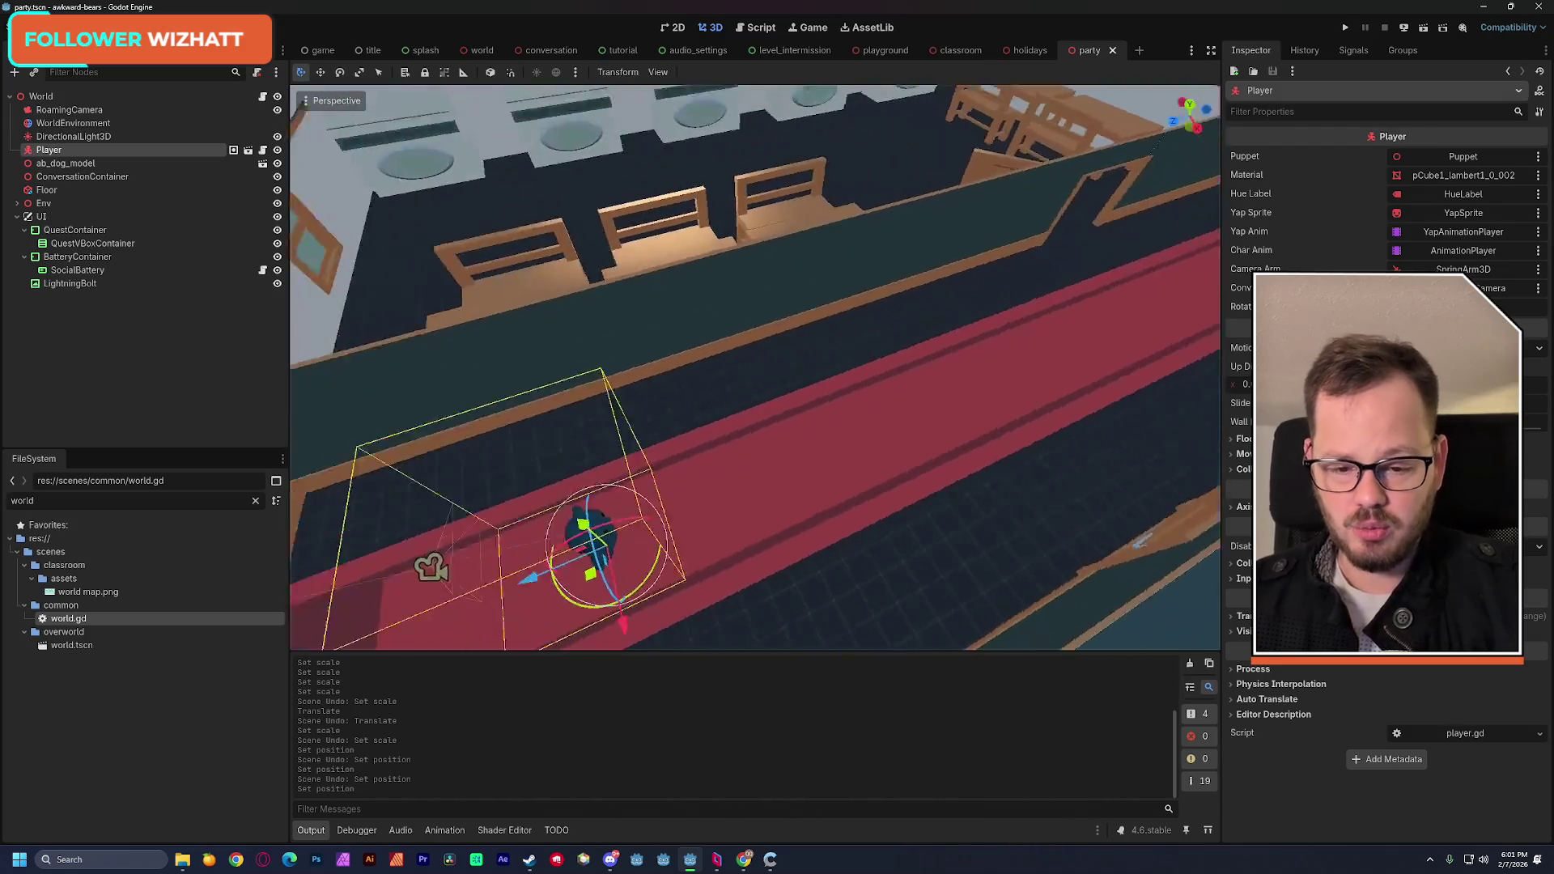
pyautogui.hotkey('ctrl', 's')
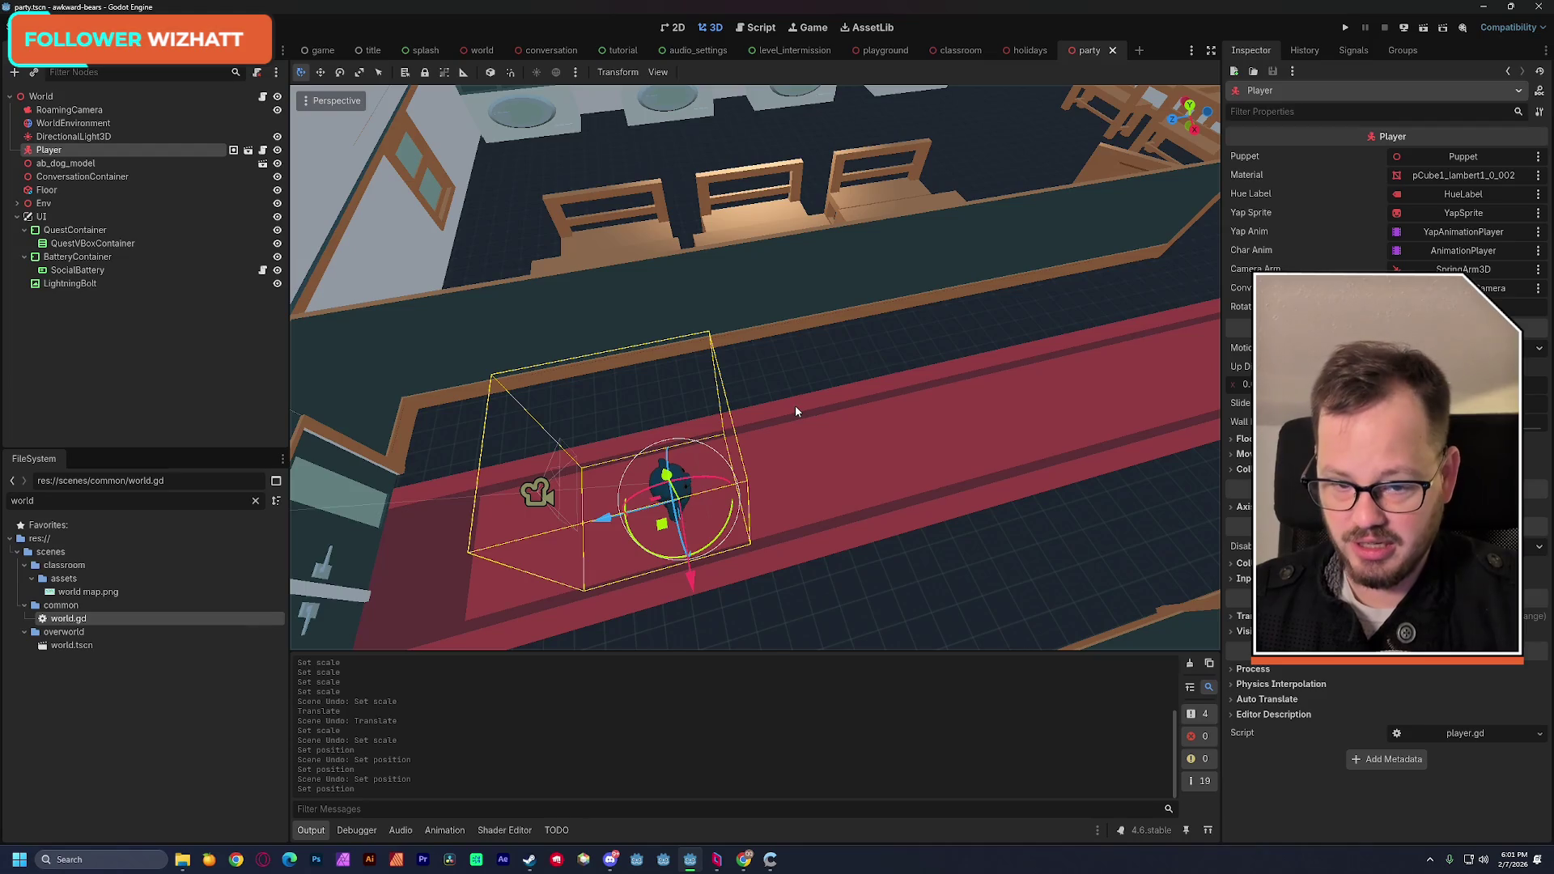
pyautogui.moveTo(794, 405)
pyautogui.mouseDown()
pyautogui.moveTo(794, 348)
pyautogui.moveTo(709, 165)
pyautogui.mouseUp()
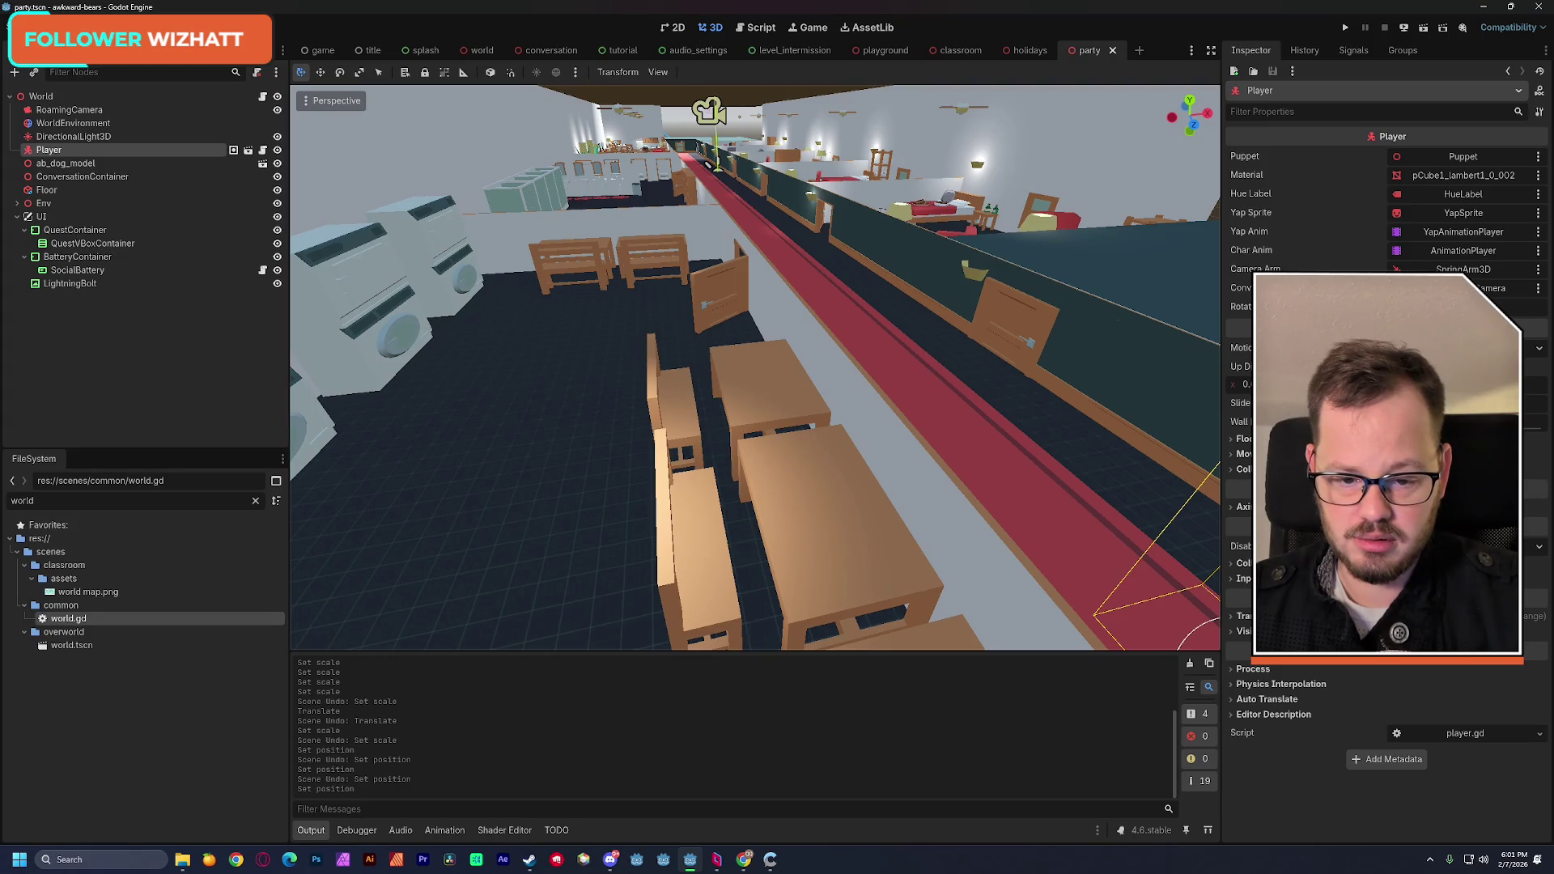
pyautogui.moveTo(708, 165); pyautogui.dragTo(752, 328)
pyautogui.click(738, 288)
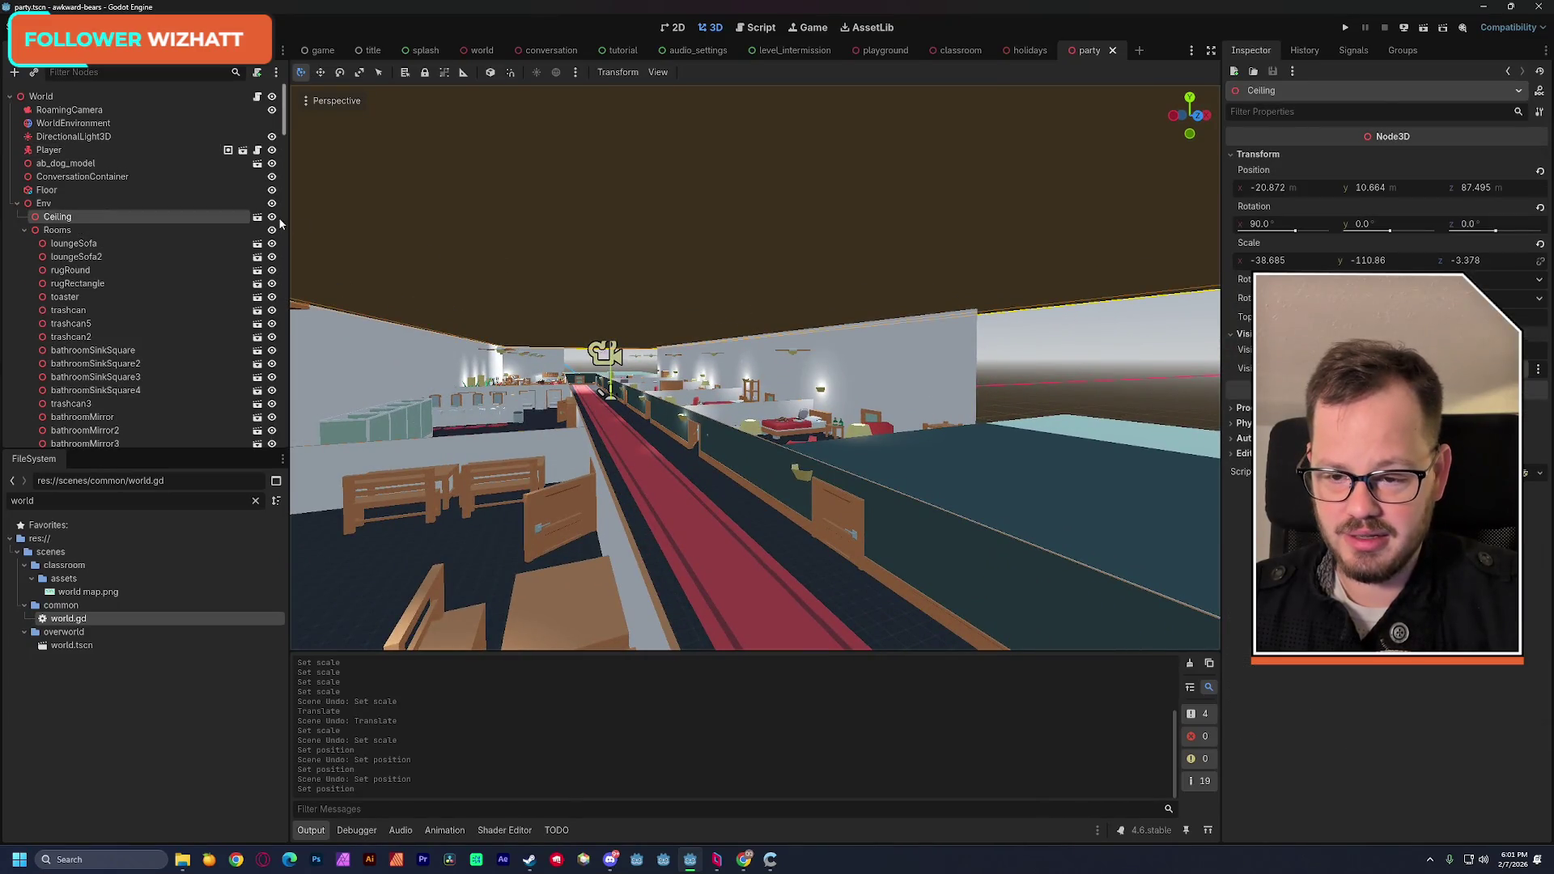
# Step: Toggle the Ceiling's visibility off and on, fly forward, and try opening its wall.obj scene
pyautogui.click(272, 217)
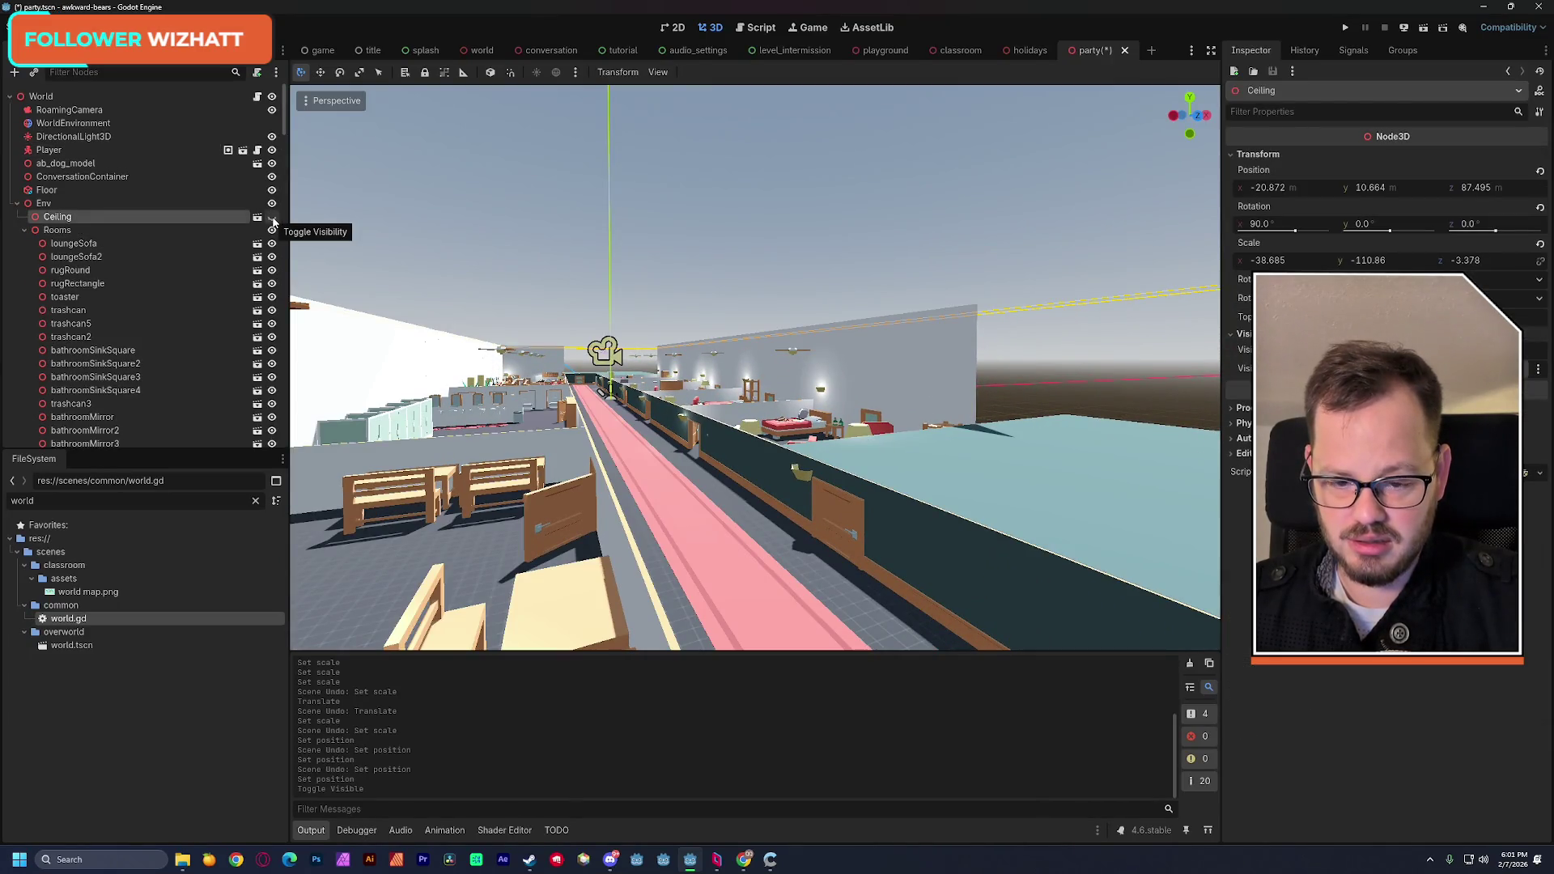
pyautogui.click(272, 217)
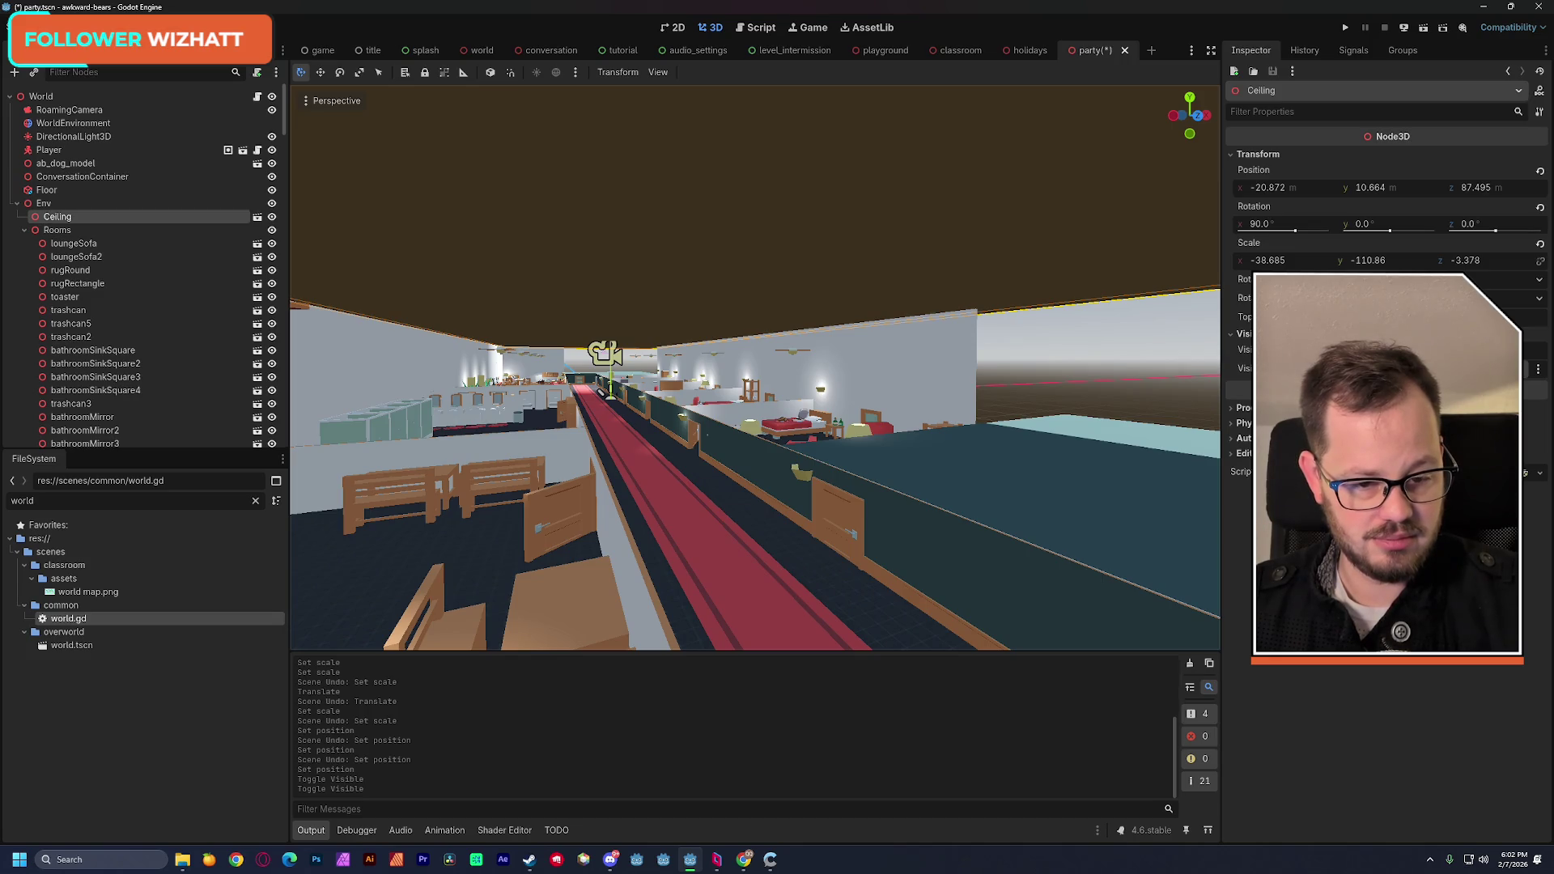
pyautogui.press('w')
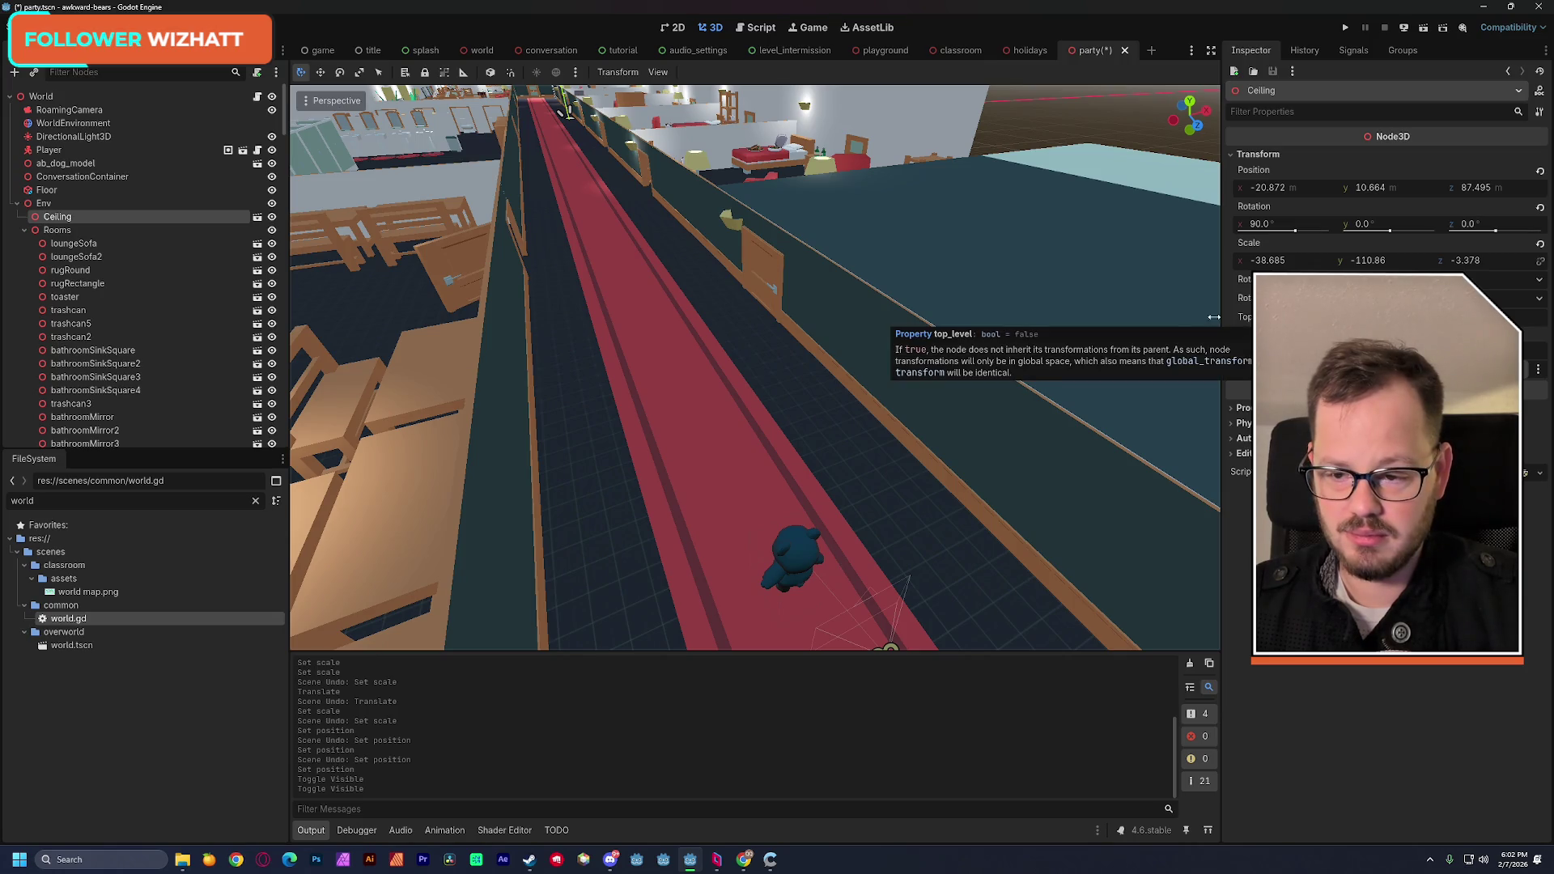
pyautogui.click(257, 217)
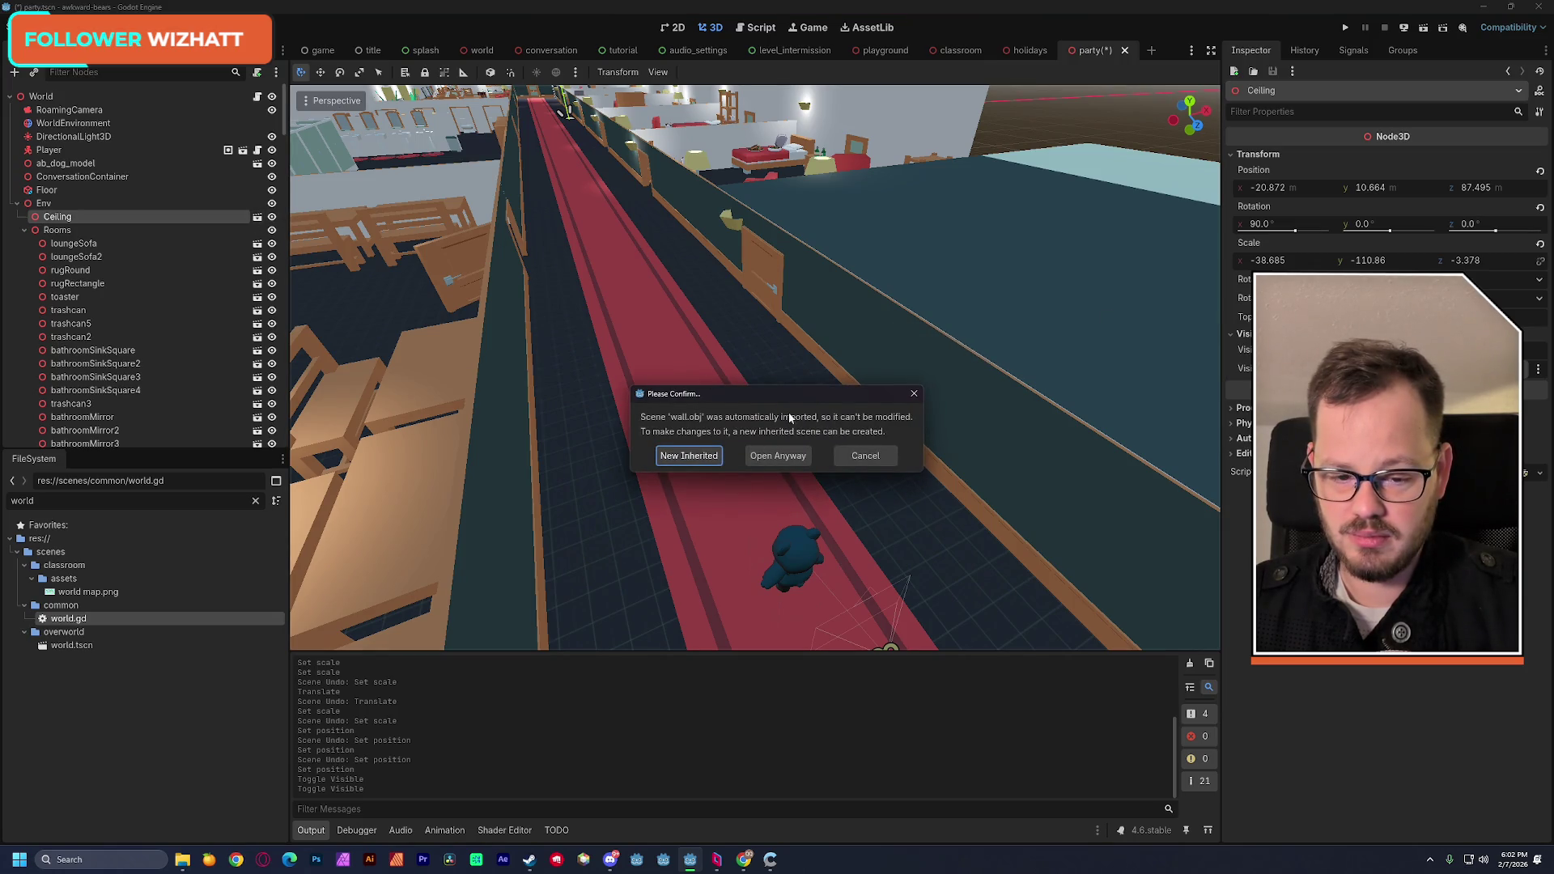
# Step: Cancel the prompt, make the Ceiling's children editable, and select its Mesh
pyautogui.click(859, 457)
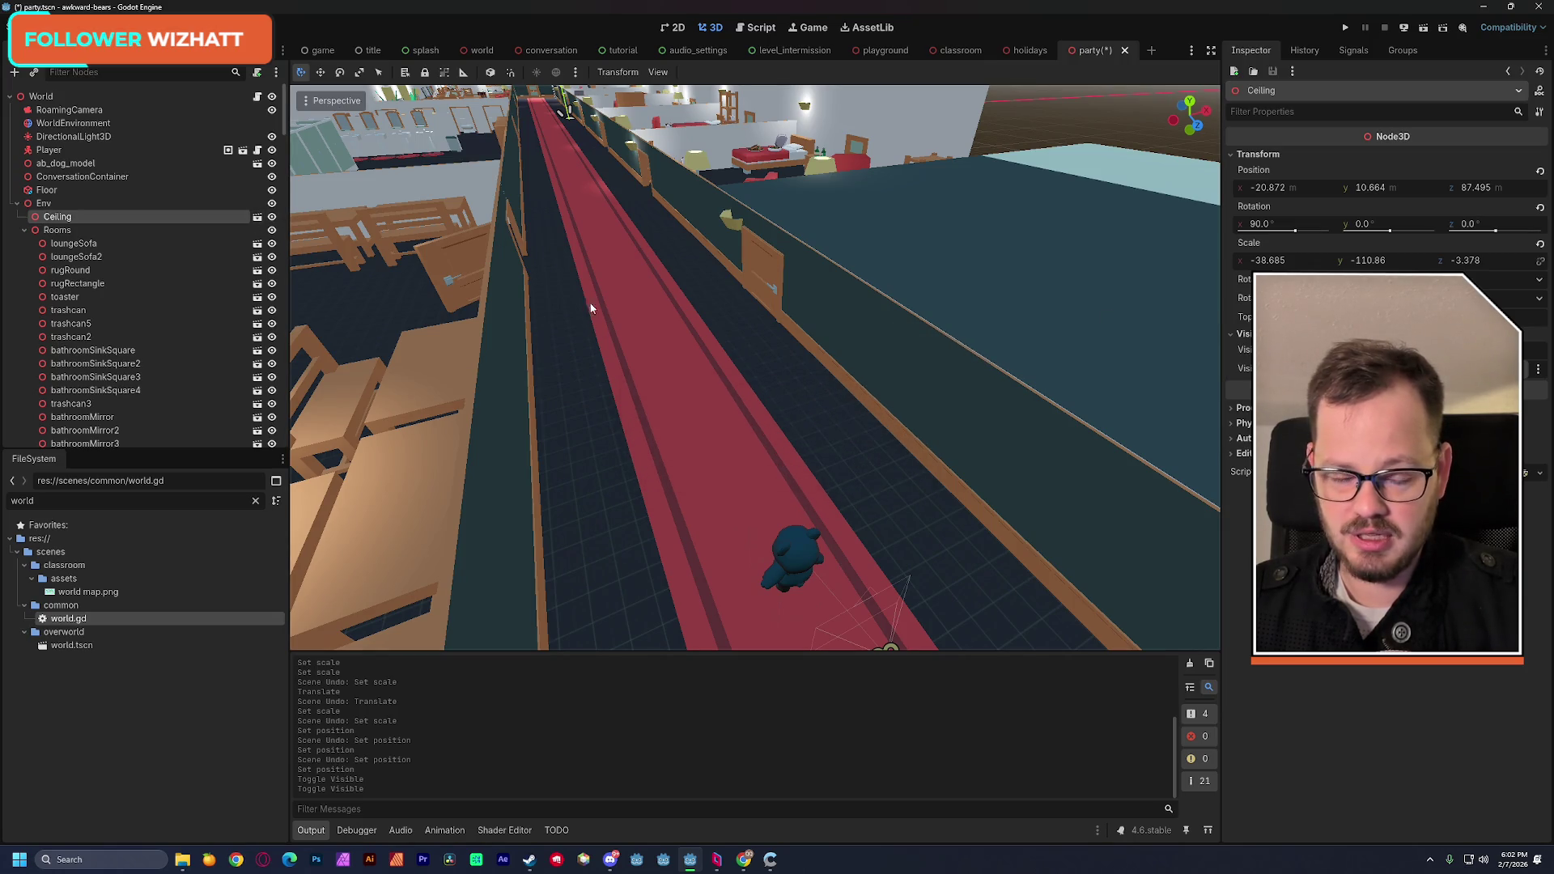
pyautogui.rightClick(87, 218)
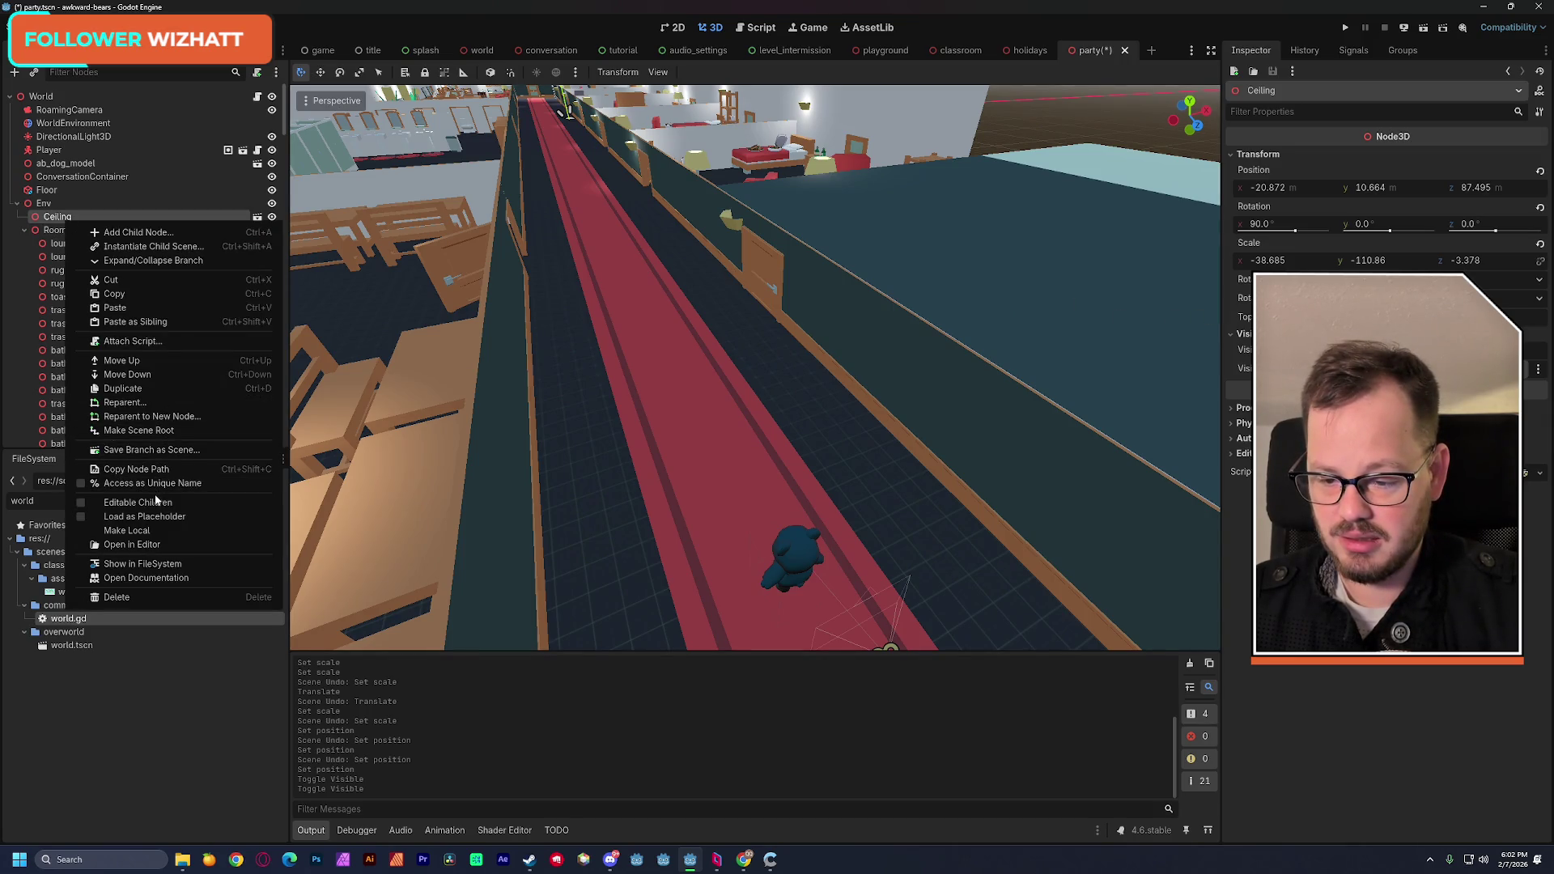
pyautogui.click(158, 502)
pyautogui.click(63, 231)
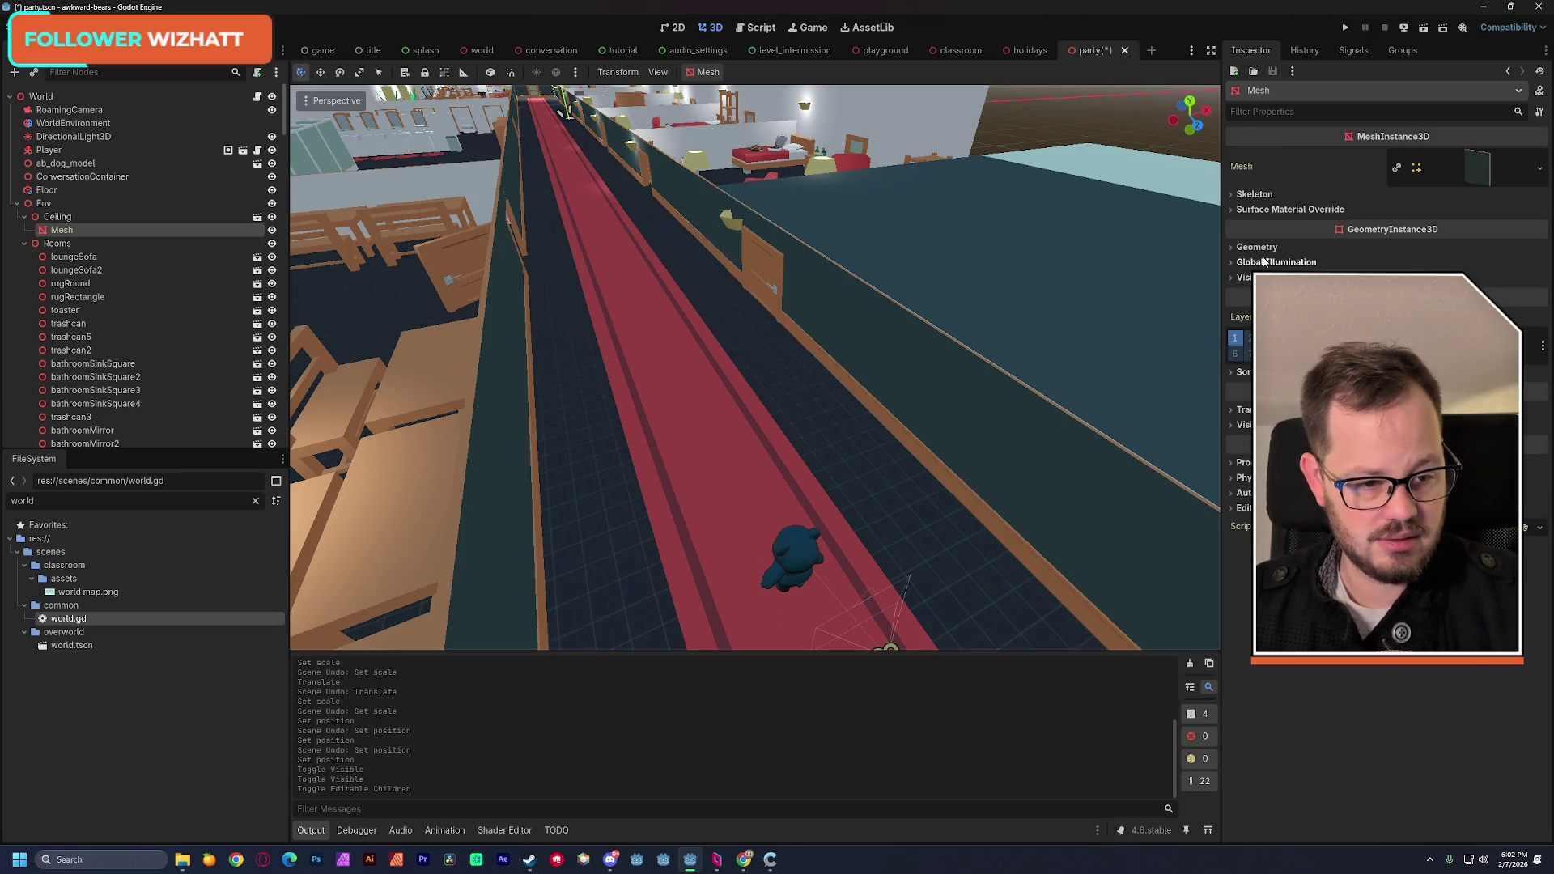
# Step: Give the Mesh a new StandardMaterial3D material override, expand Albedo, and save the scene
pyautogui.click(1256, 247)
pyautogui.click(1460, 263)
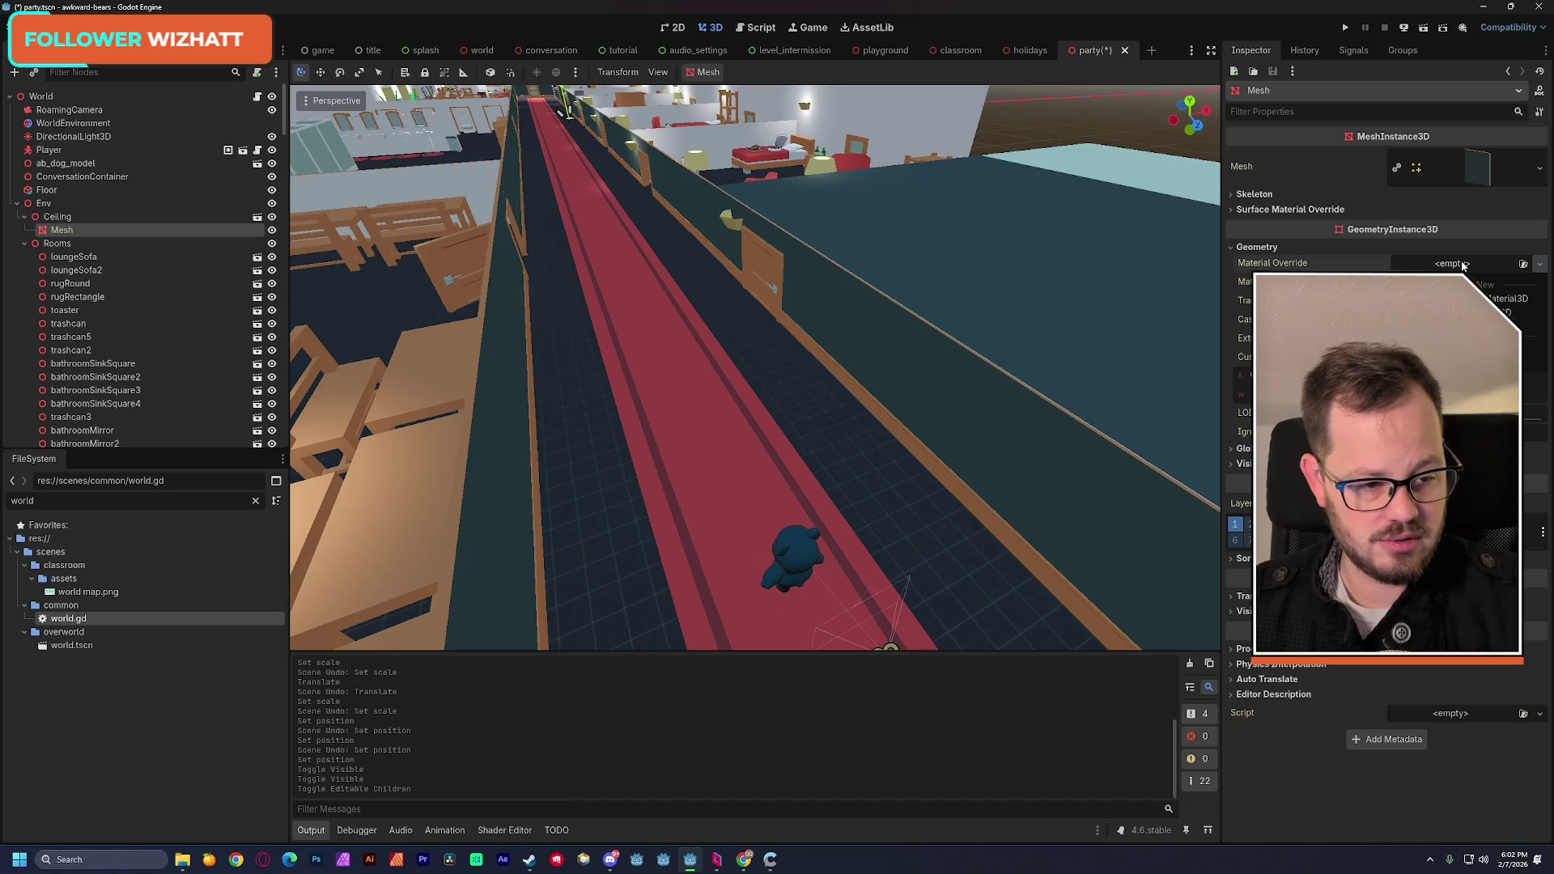
pyautogui.click(1505, 299)
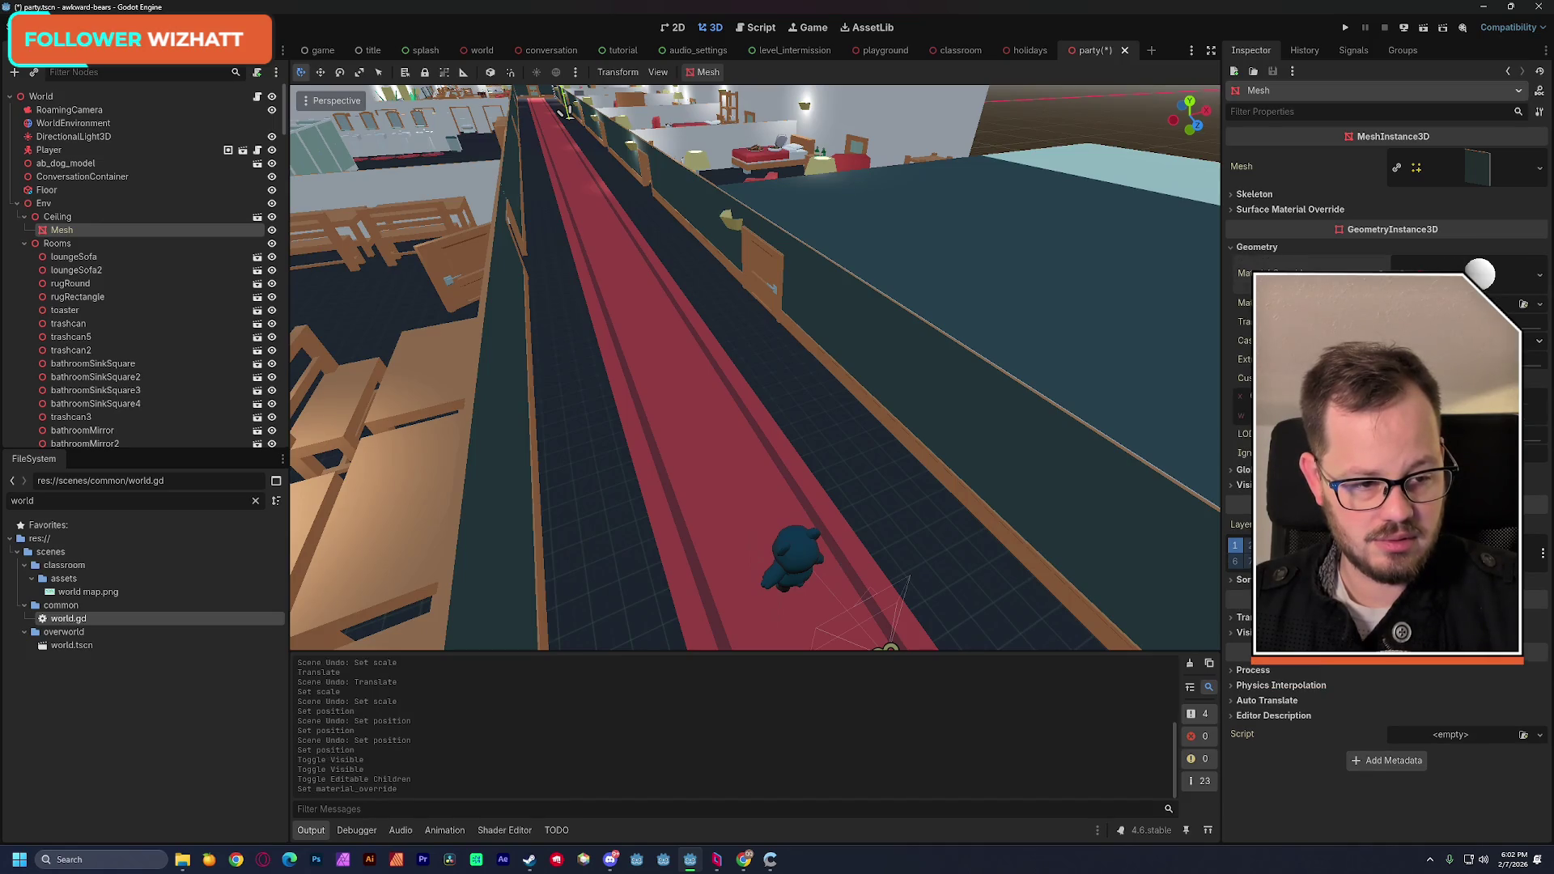
pyautogui.click(1479, 280)
pyautogui.click(1255, 441)
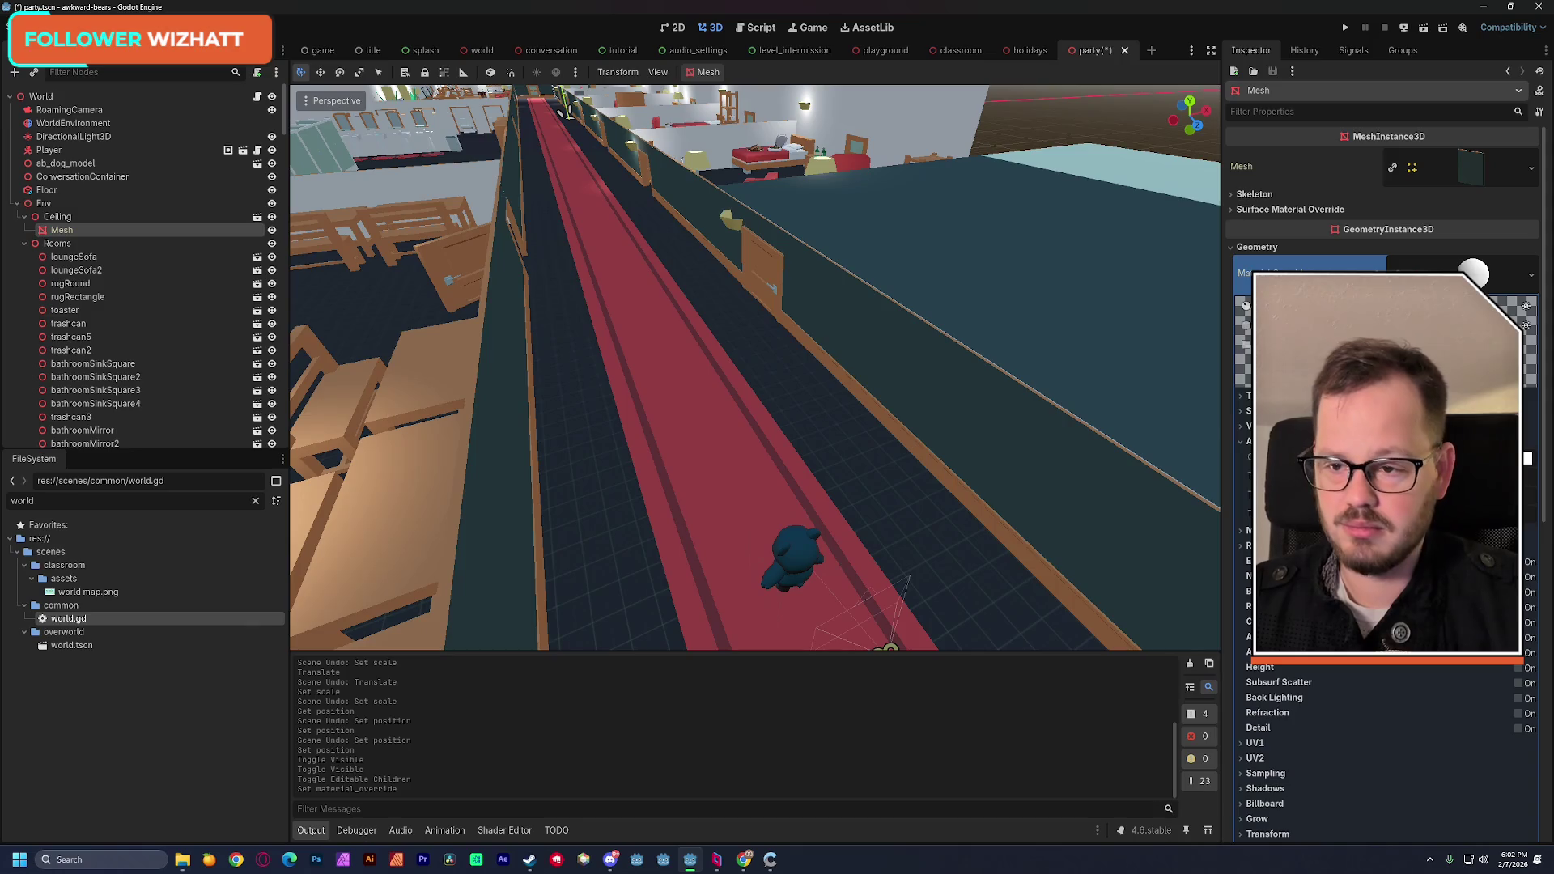
pyautogui.hotkey('ctrl', 's')
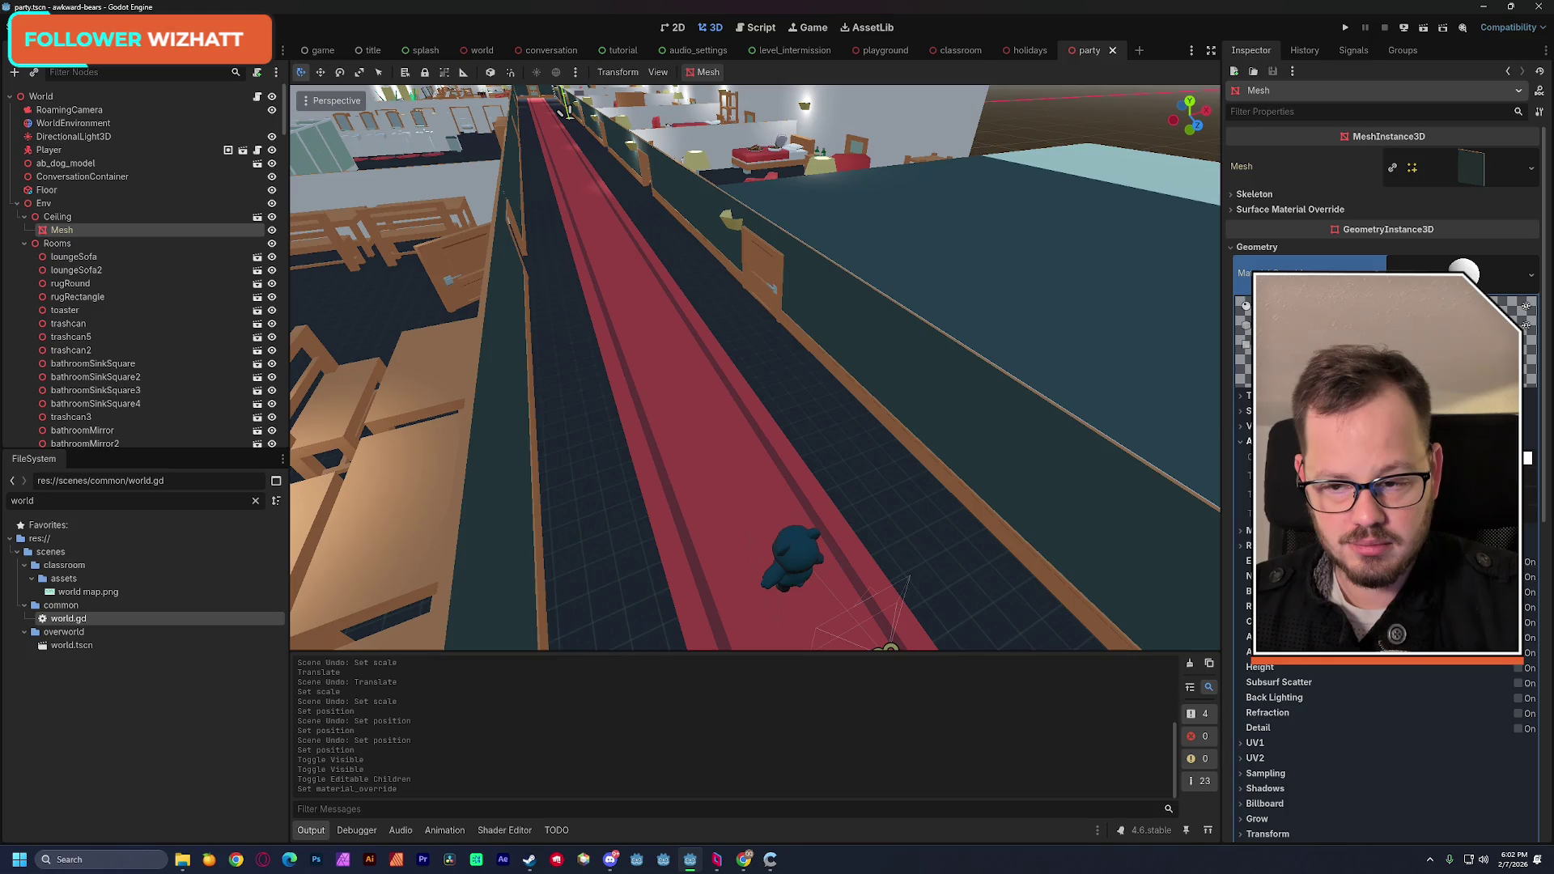
pyautogui.click(58, 217)
# Step: Turn off the Ceiling's editable children, then undo that after the imported-scene prompt
pyautogui.rightClick(68, 221)
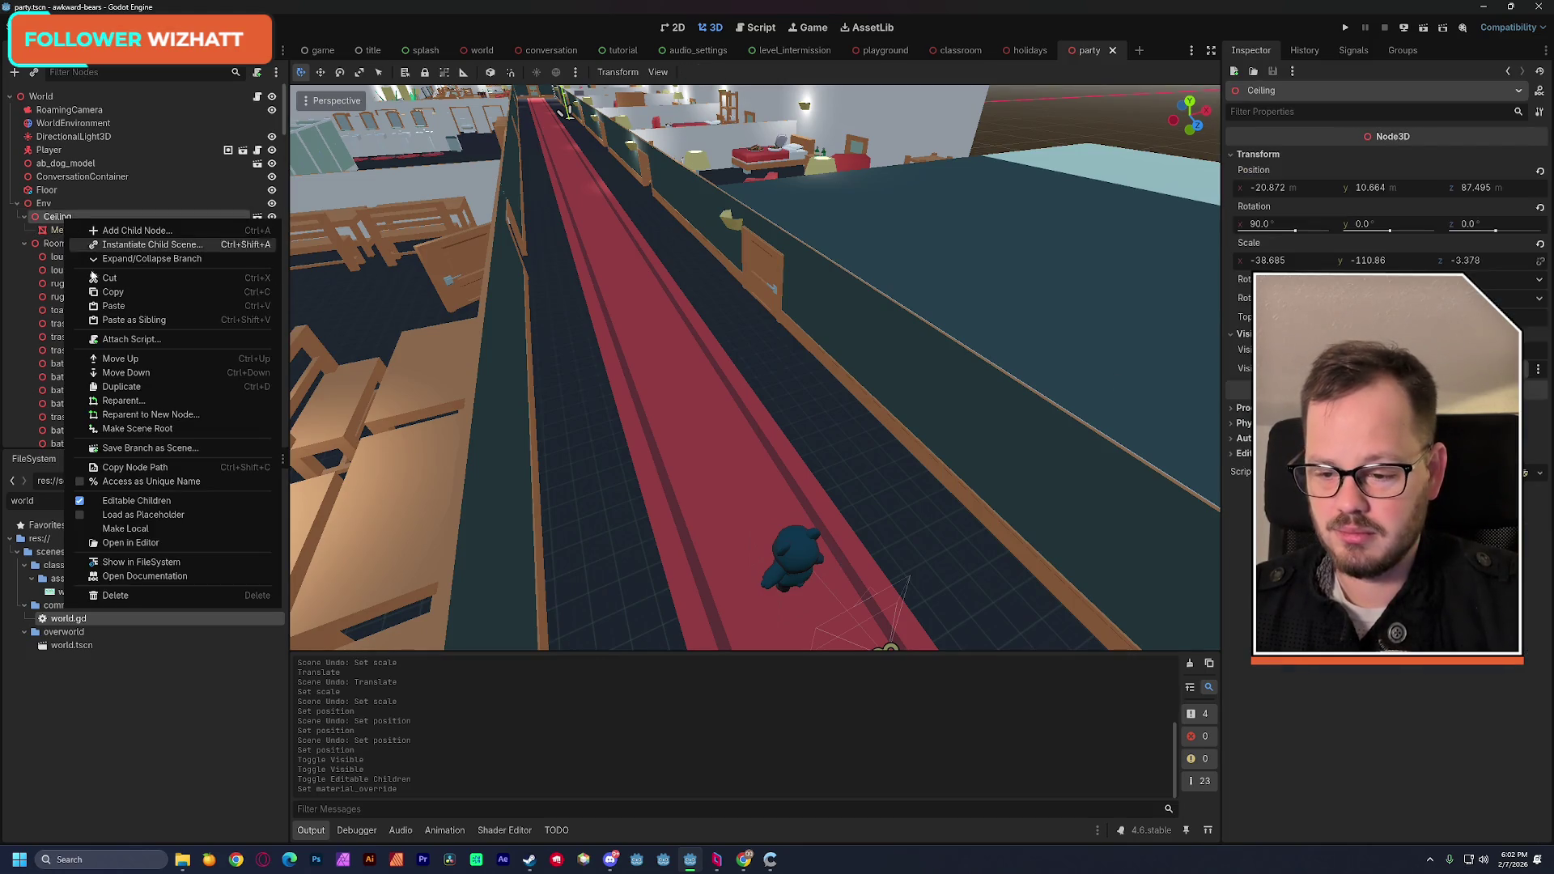
pyautogui.click(131, 500)
pyautogui.click(682, 452)
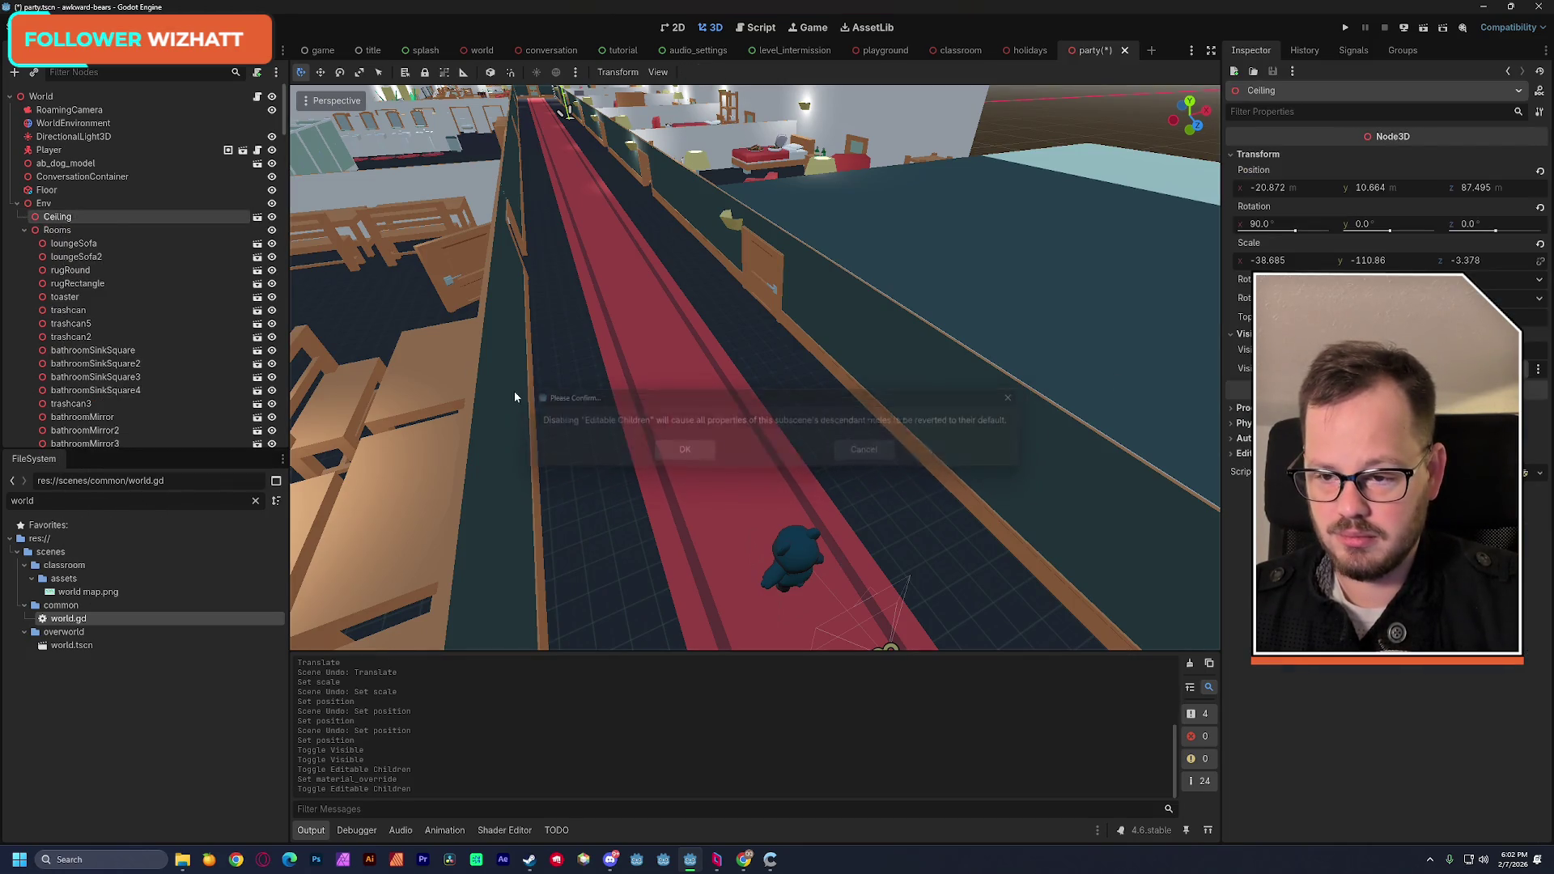
pyautogui.click(256, 218)
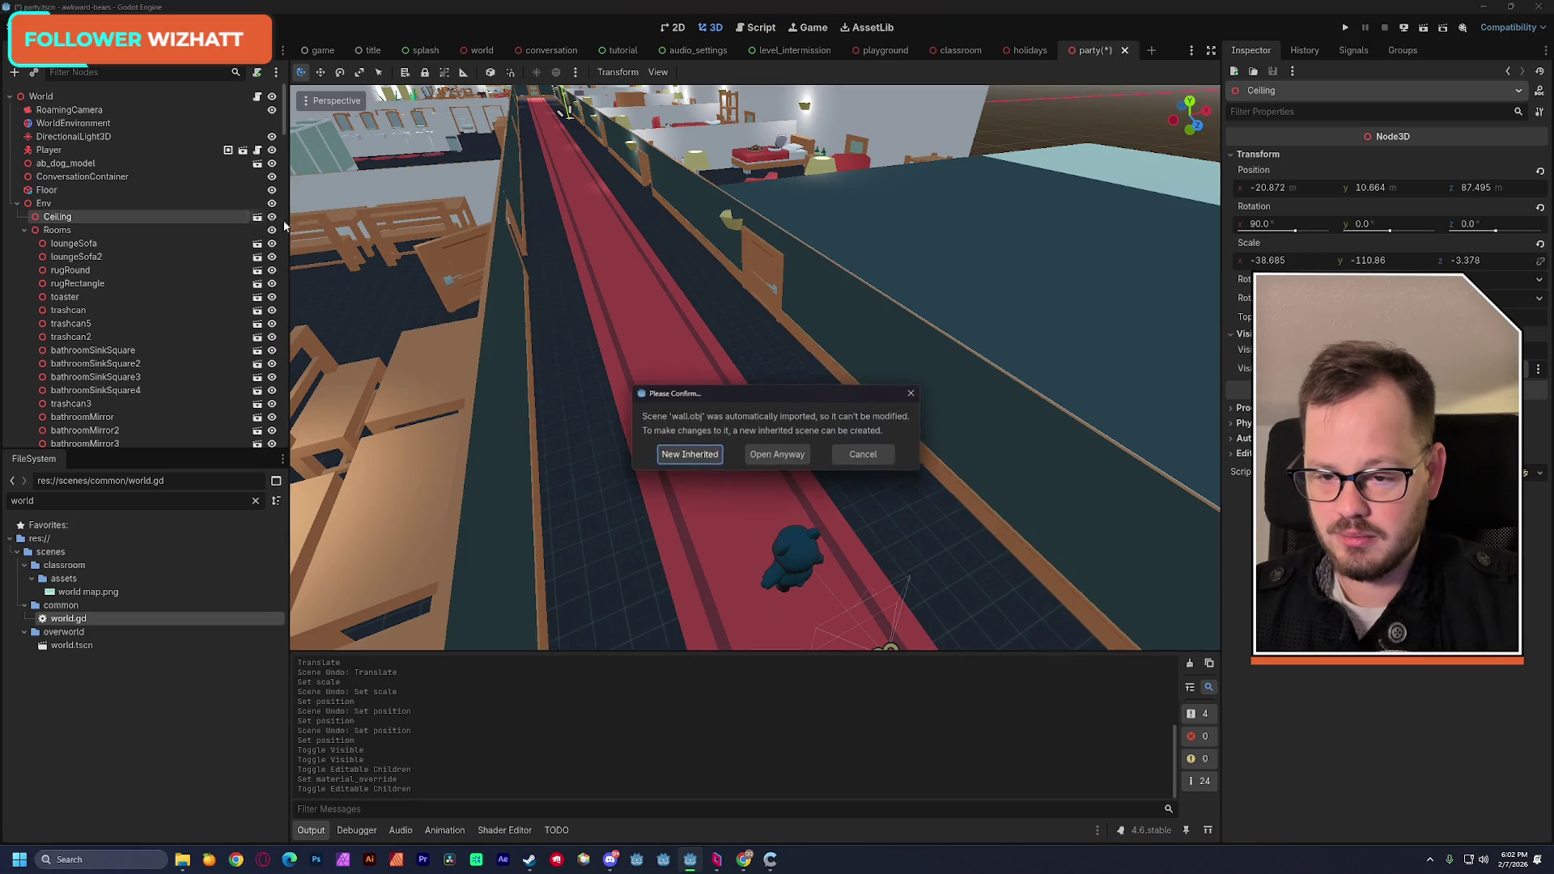
pyautogui.click(864, 455)
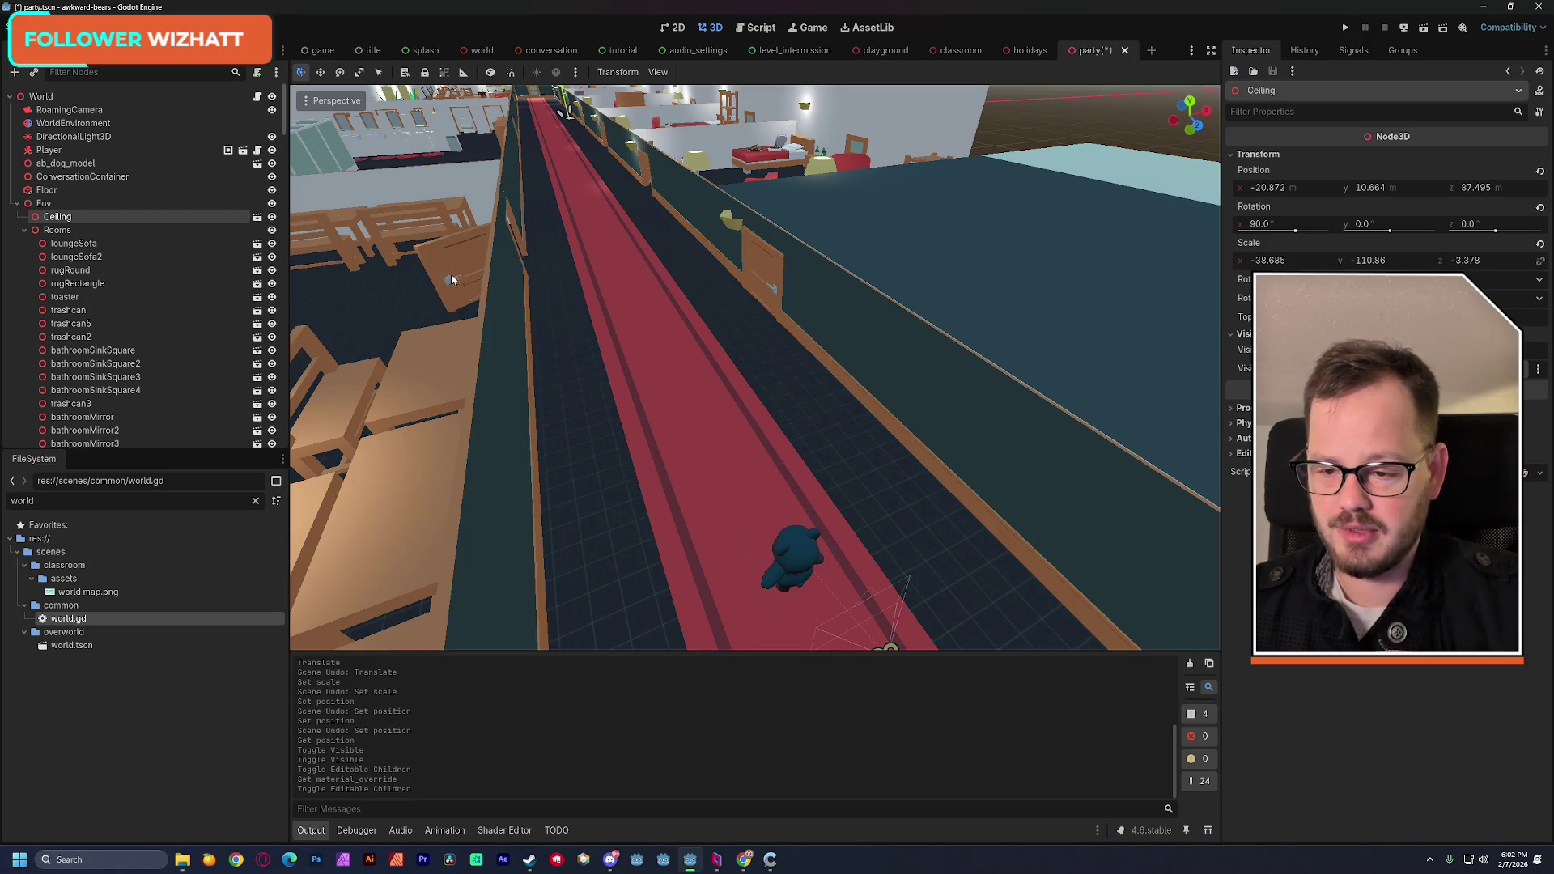
pyautogui.hotkey('ctrl', 'z')
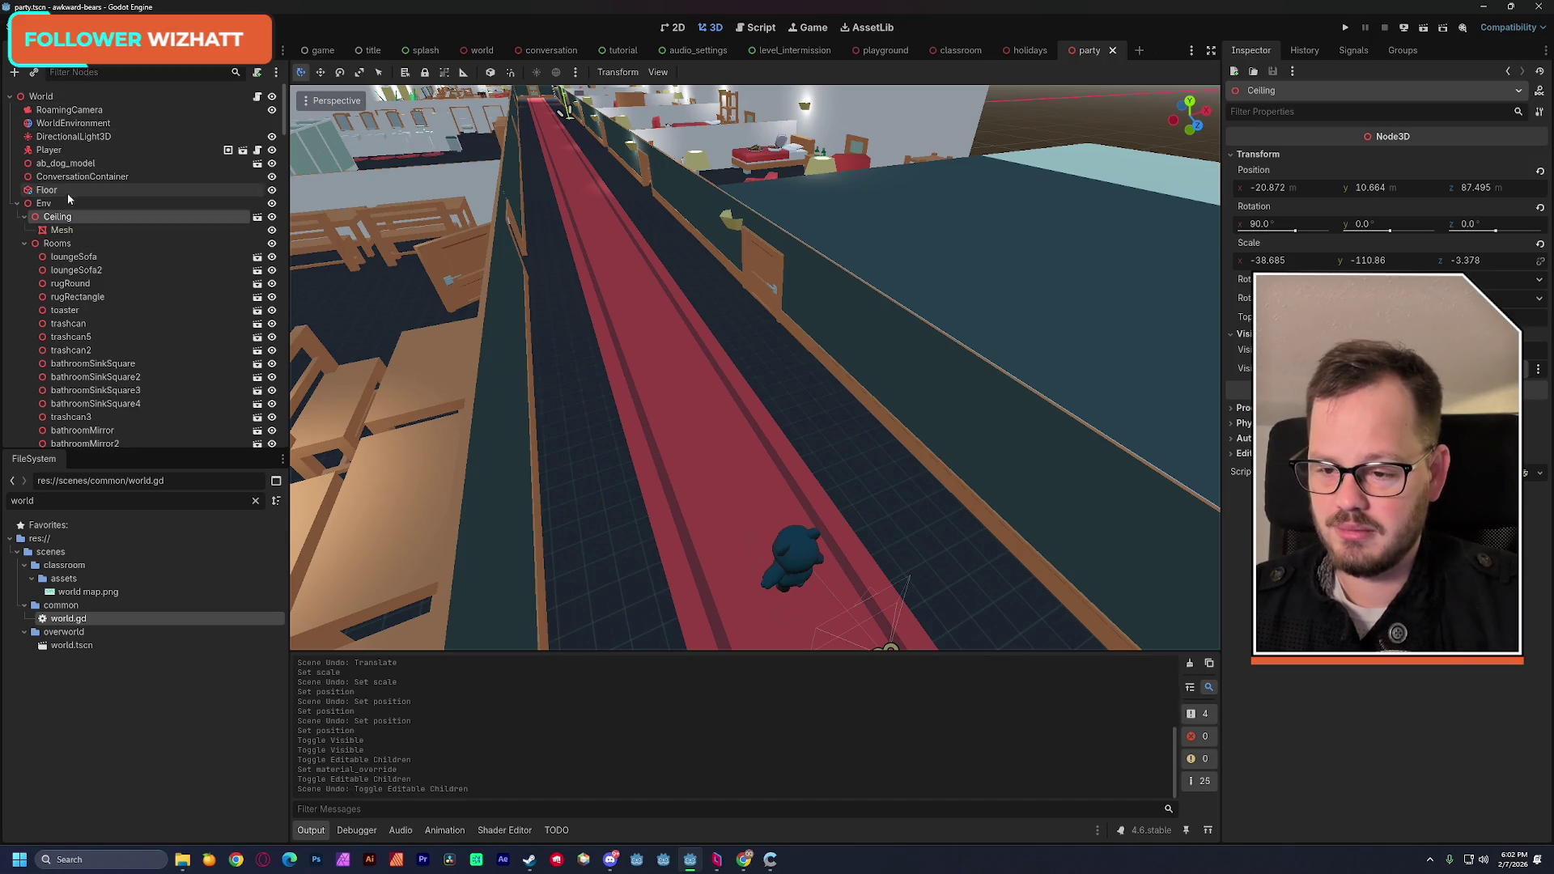
# Step: Make the Ceiling local to the party scene, save, and reload the current project
pyautogui.click(57, 231)
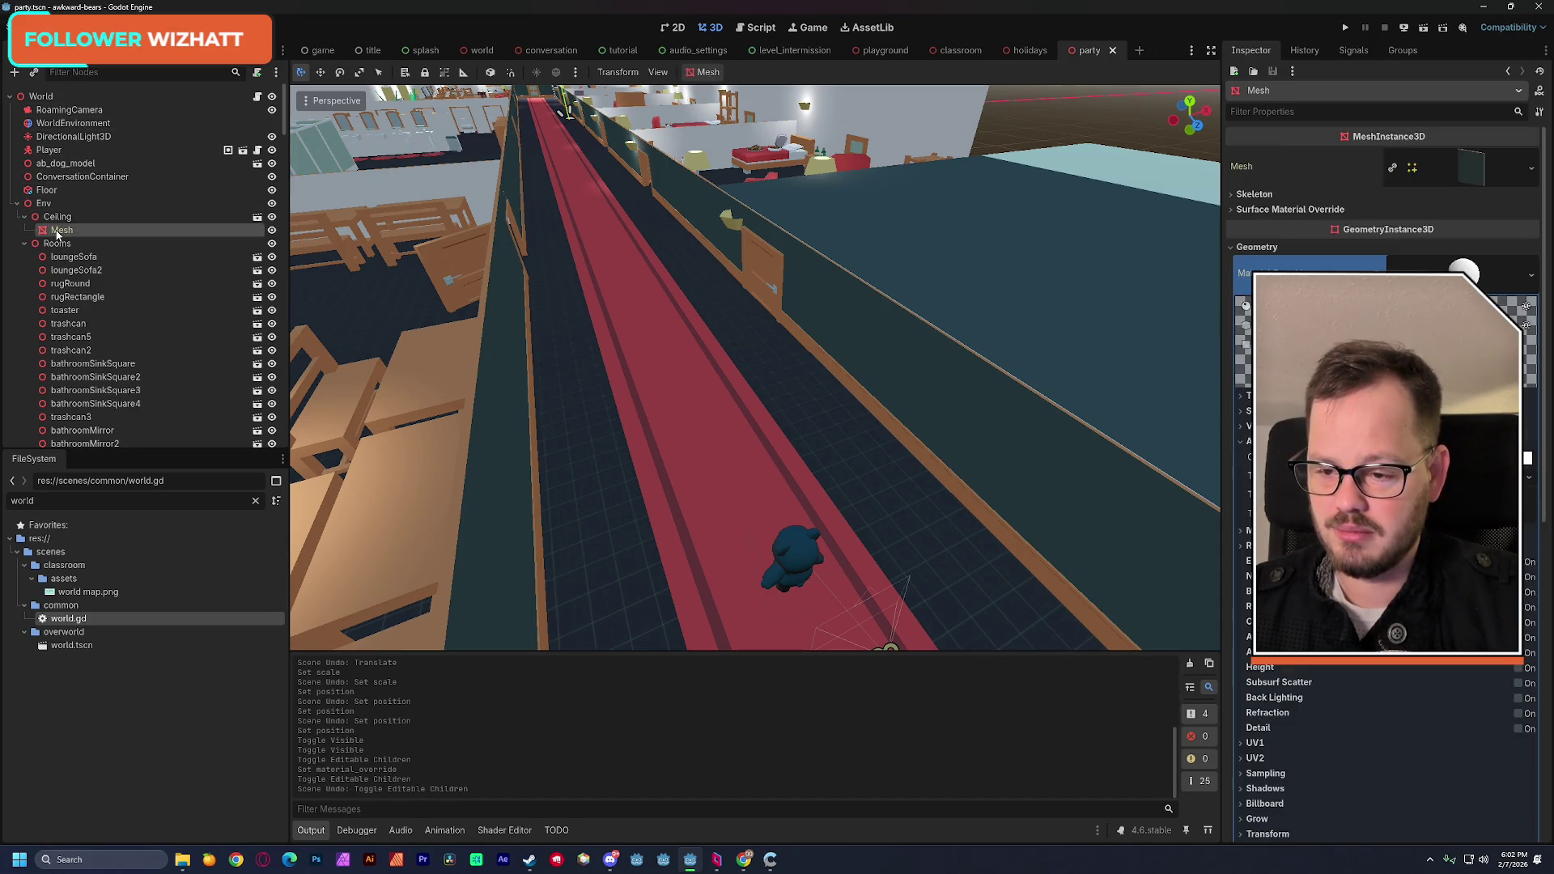
pyautogui.rightClick(56, 230)
pyautogui.rightClick(68, 217)
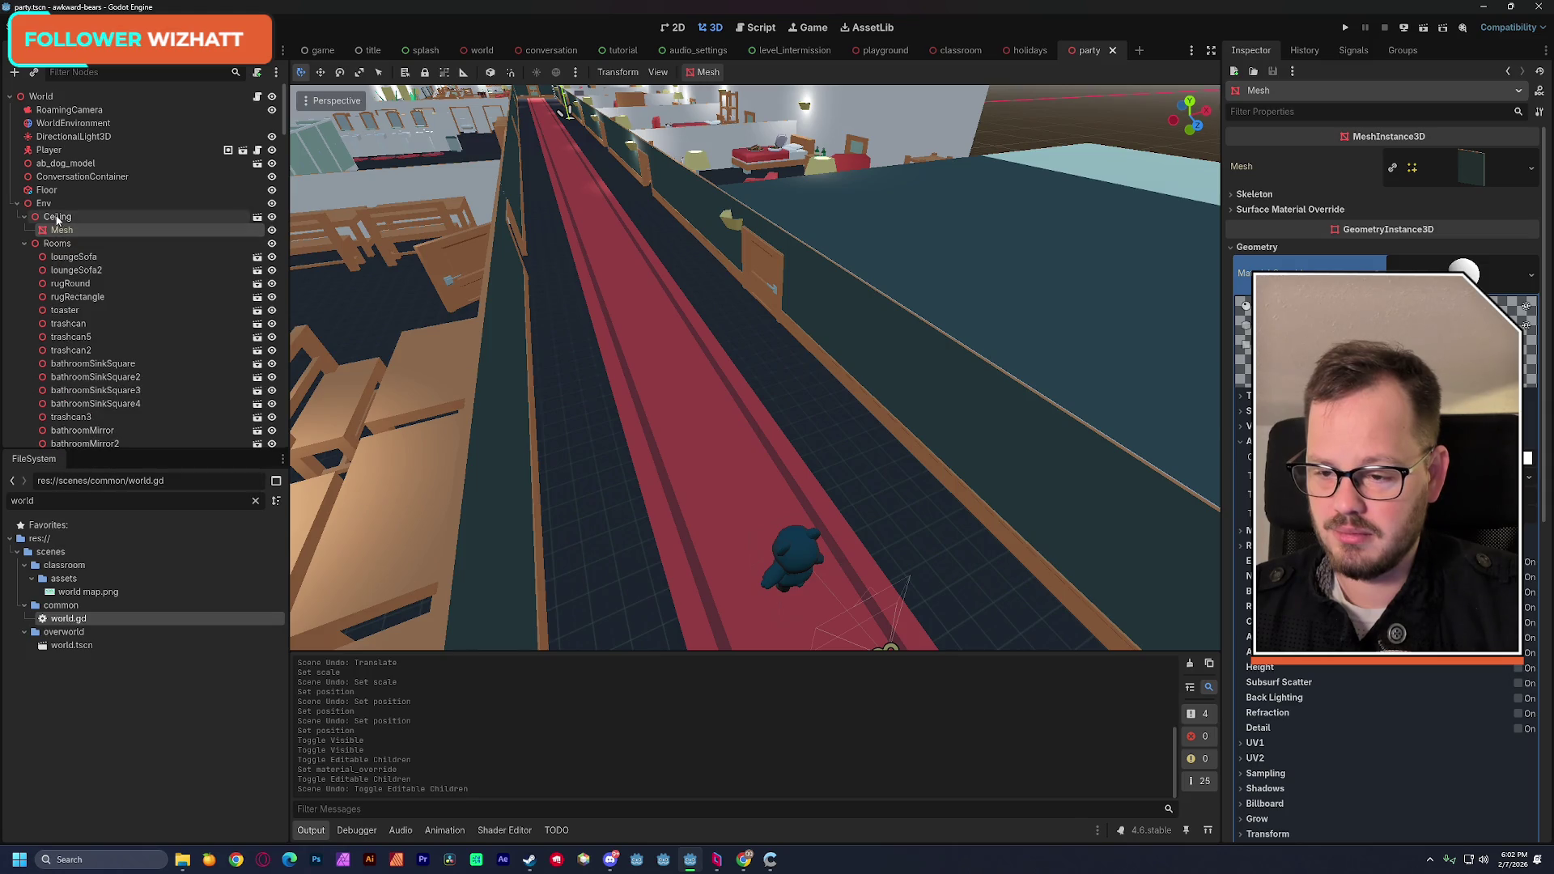
pyautogui.rightClick(71, 216)
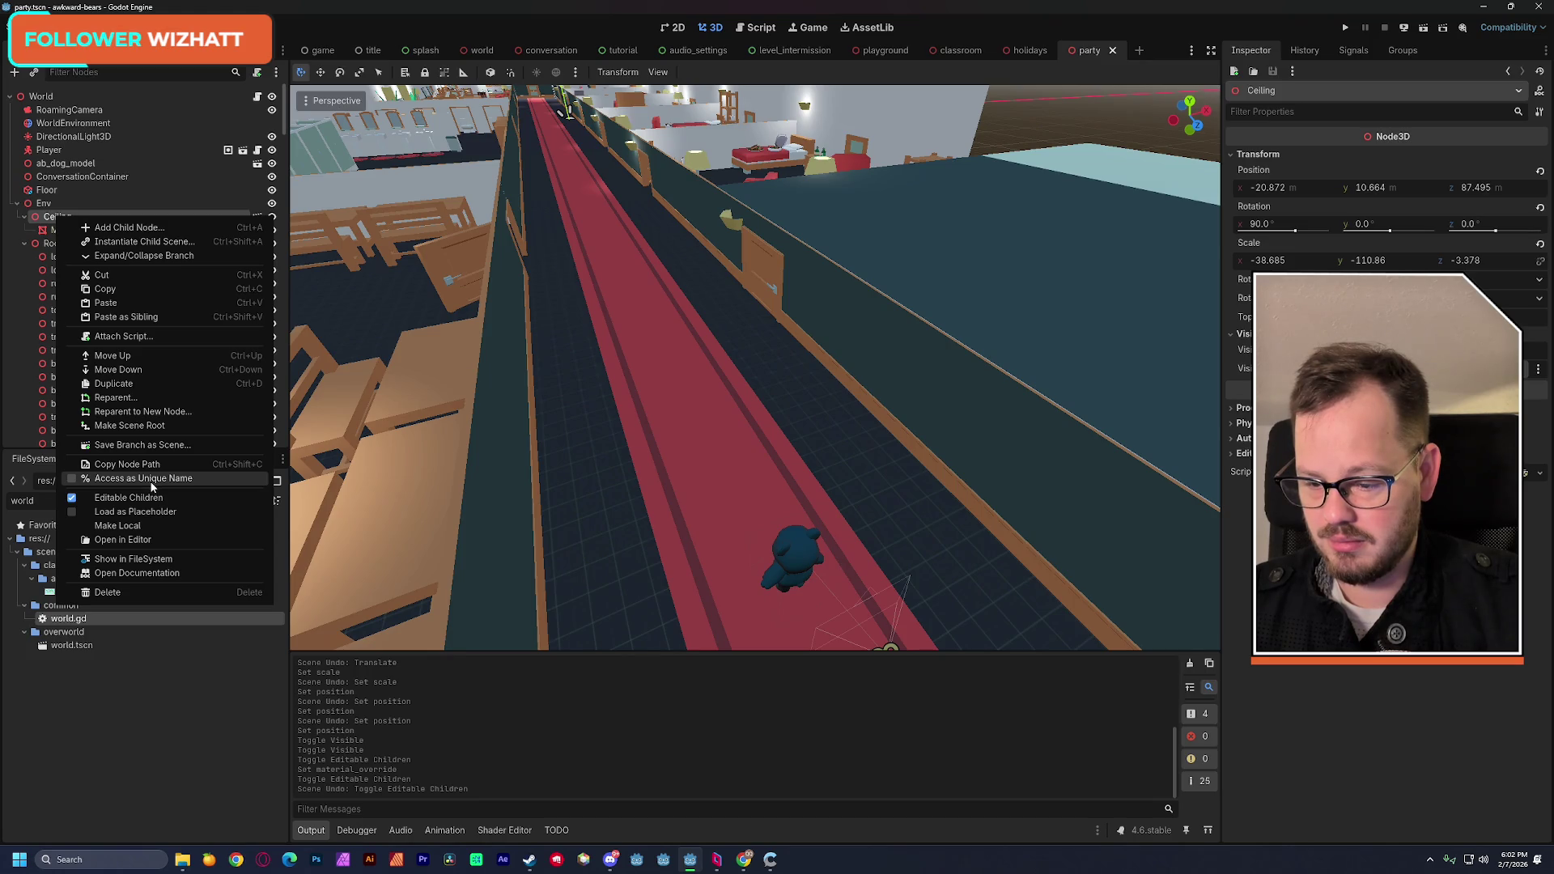
pyautogui.click(138, 526)
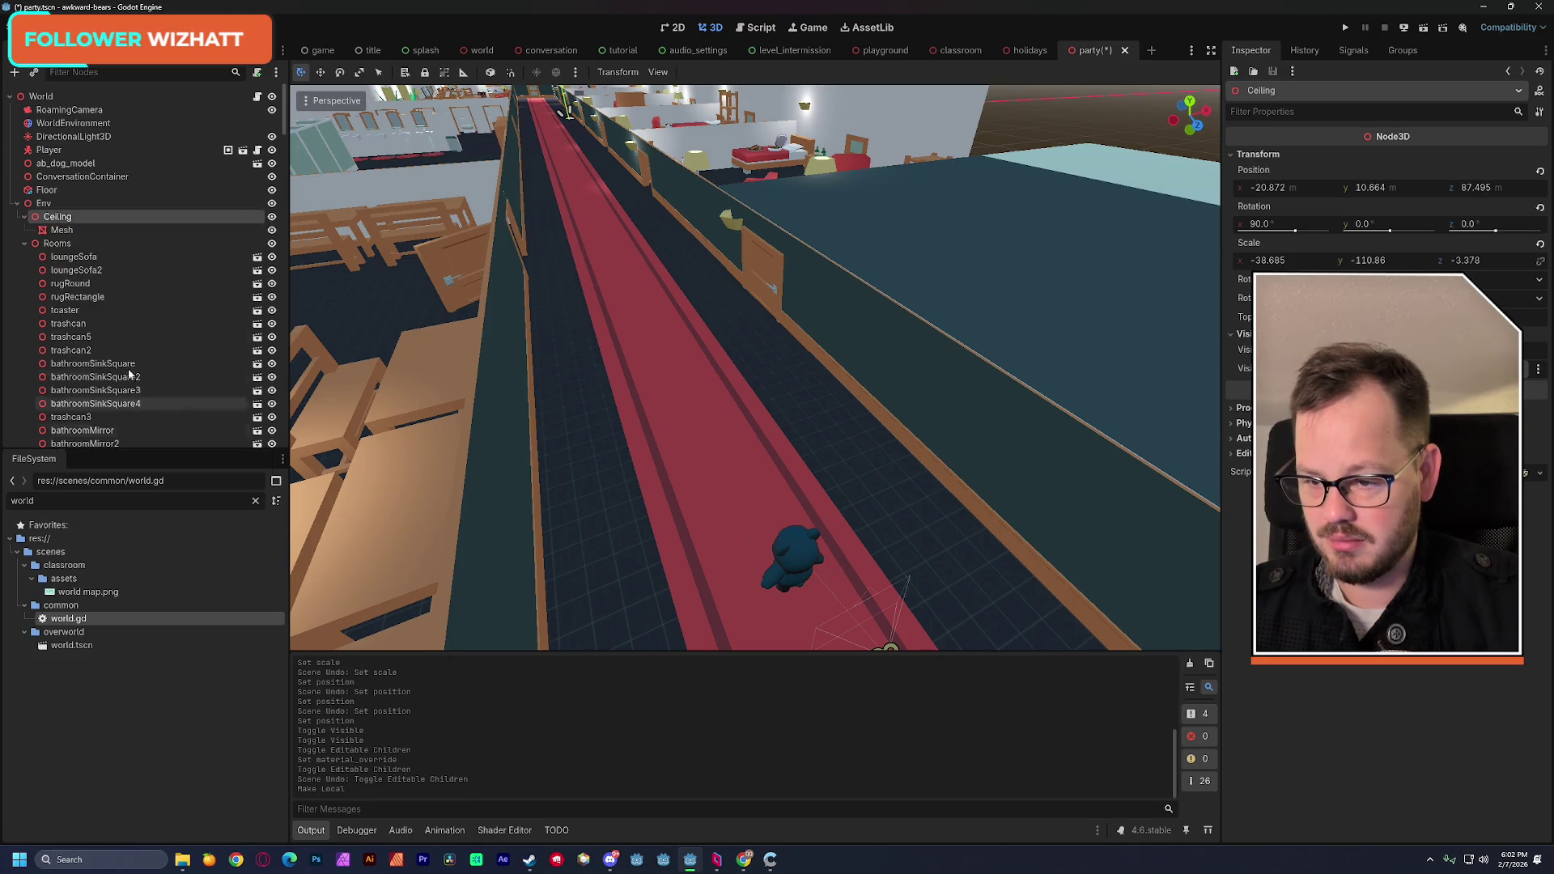
pyautogui.click(60, 231)
pyautogui.hotkey('ctrl', 's')
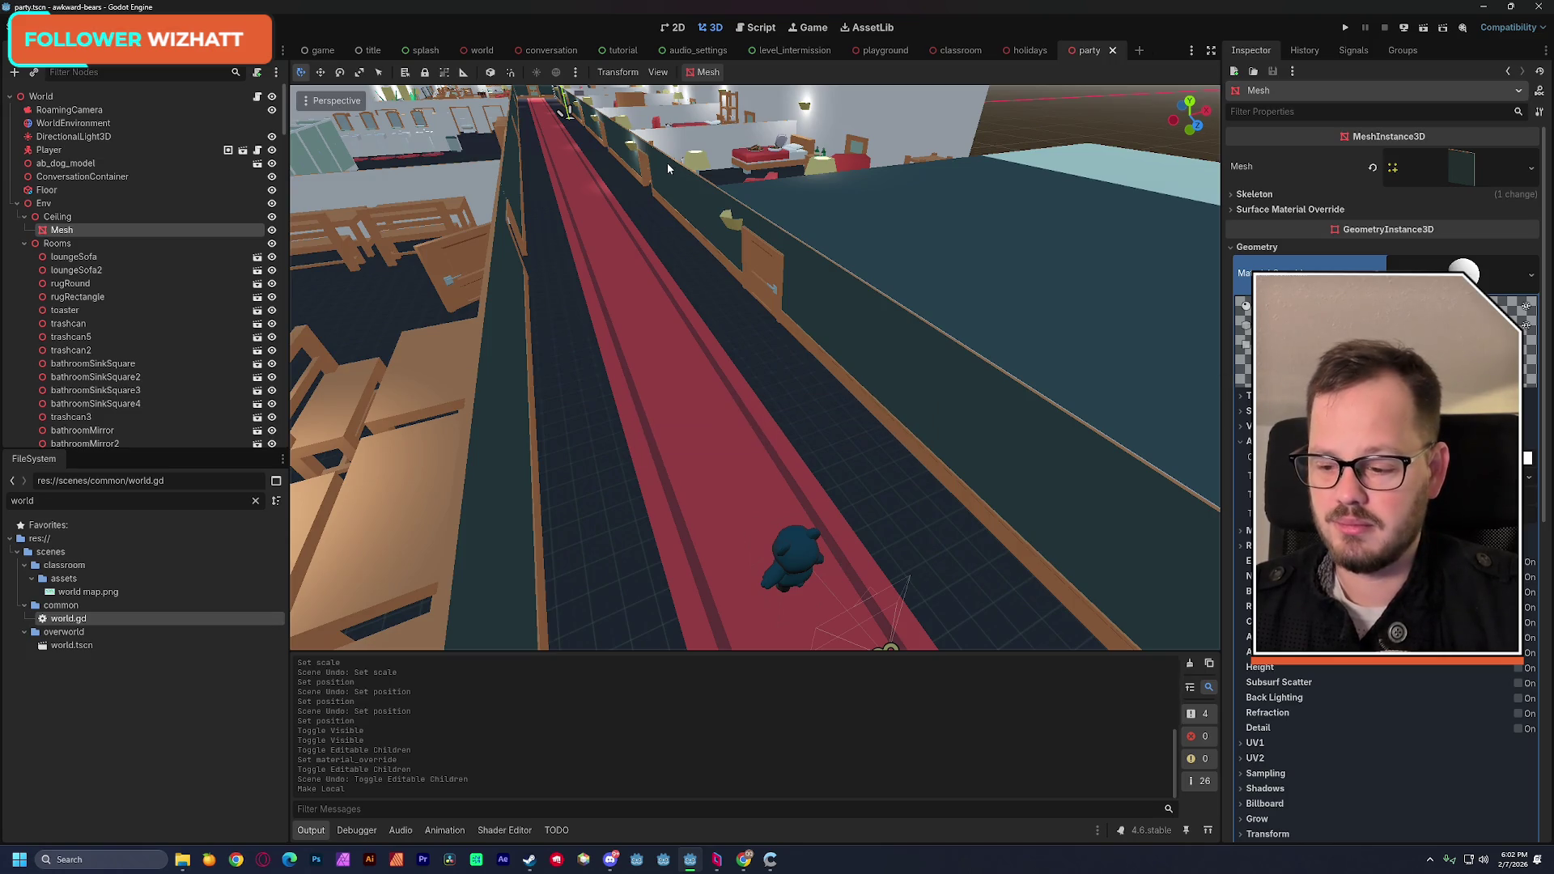
pyautogui.click(61, 27)
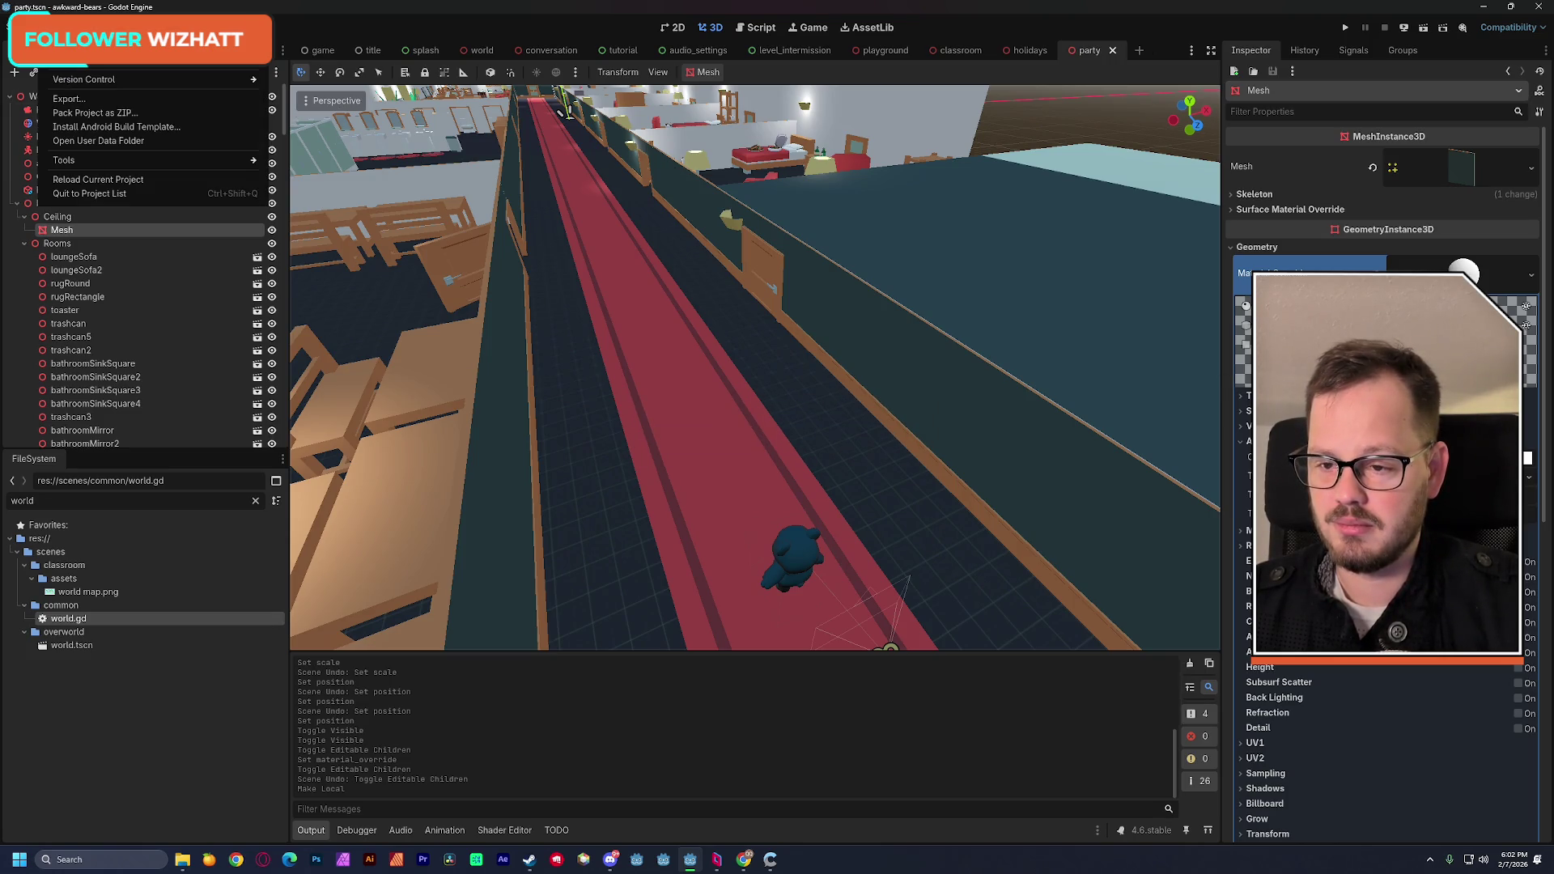
pyautogui.click(55, 176)
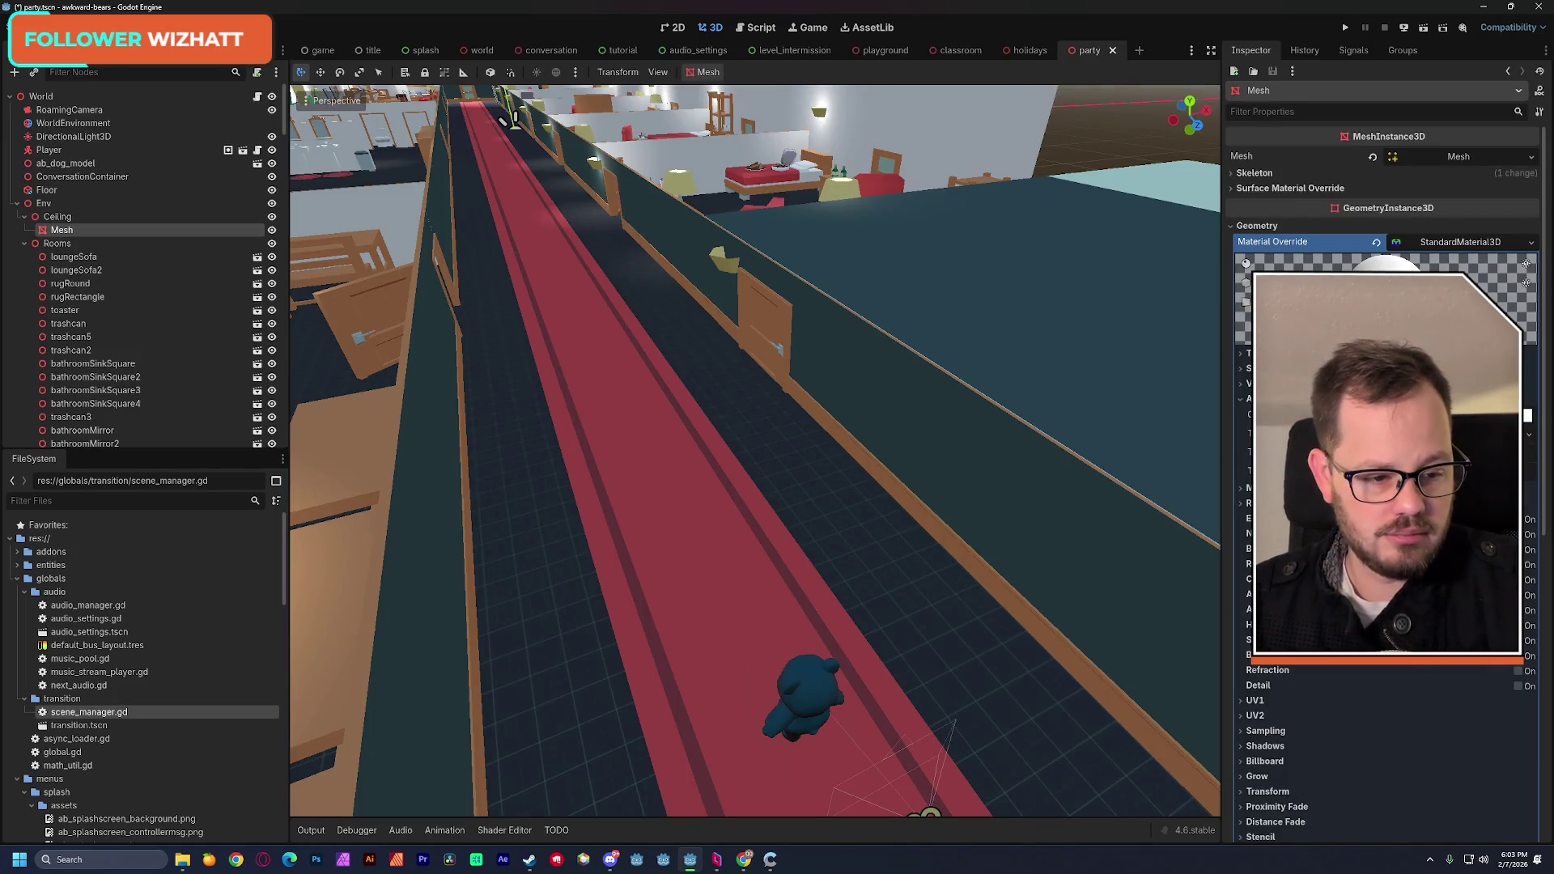
# Step: Drop the ceiling material's albedo alpha so the colour is almost fully transparent
pyautogui.click(1527, 415)
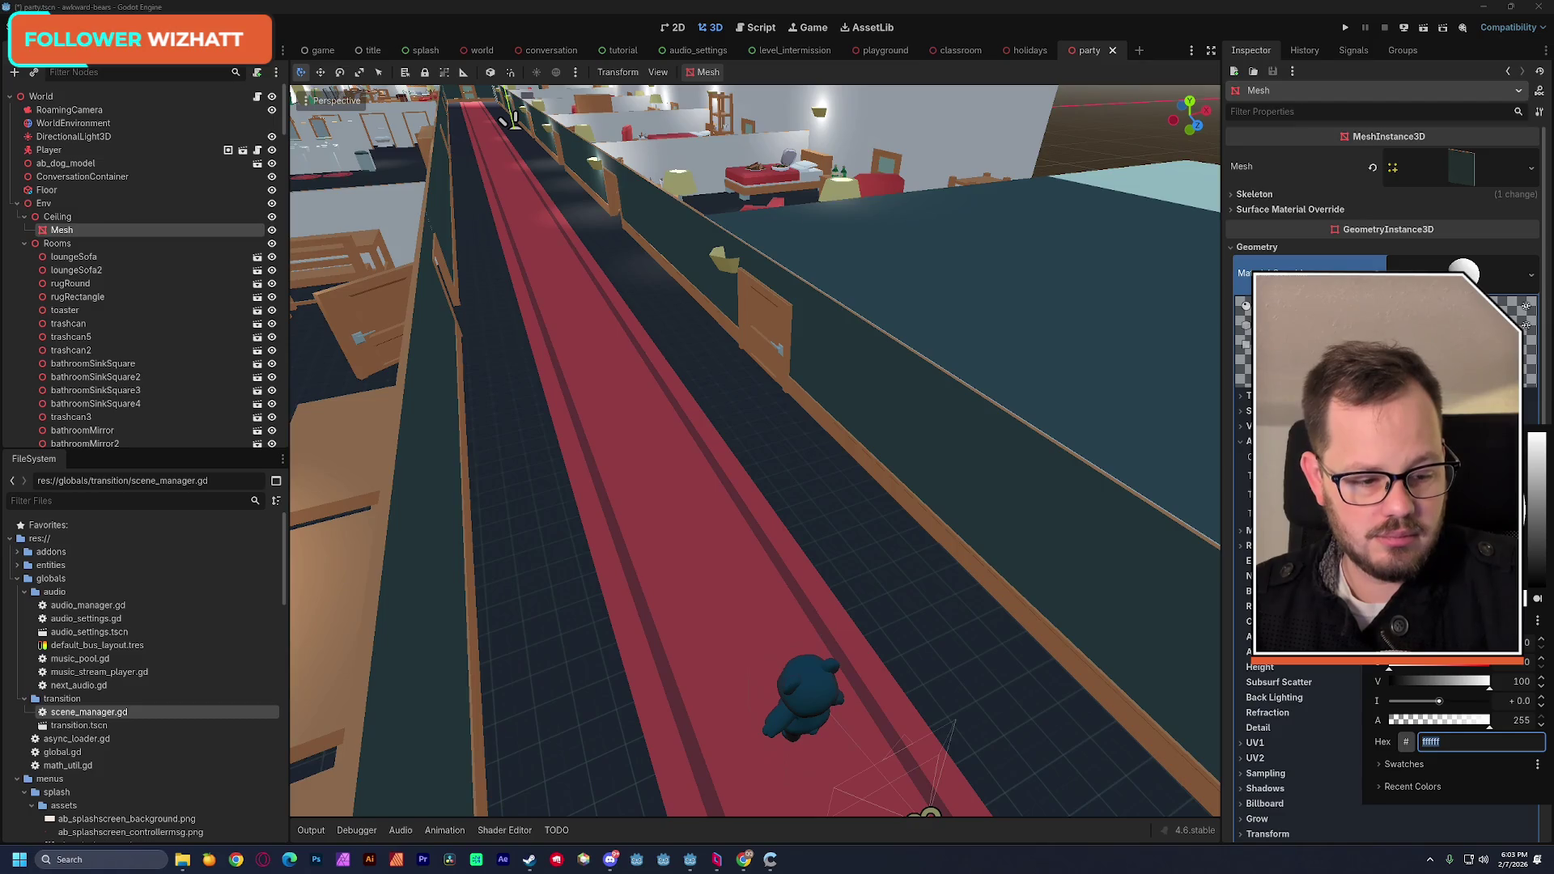
pyautogui.moveTo(1475, 726); pyautogui.dragTo(1396, 726)
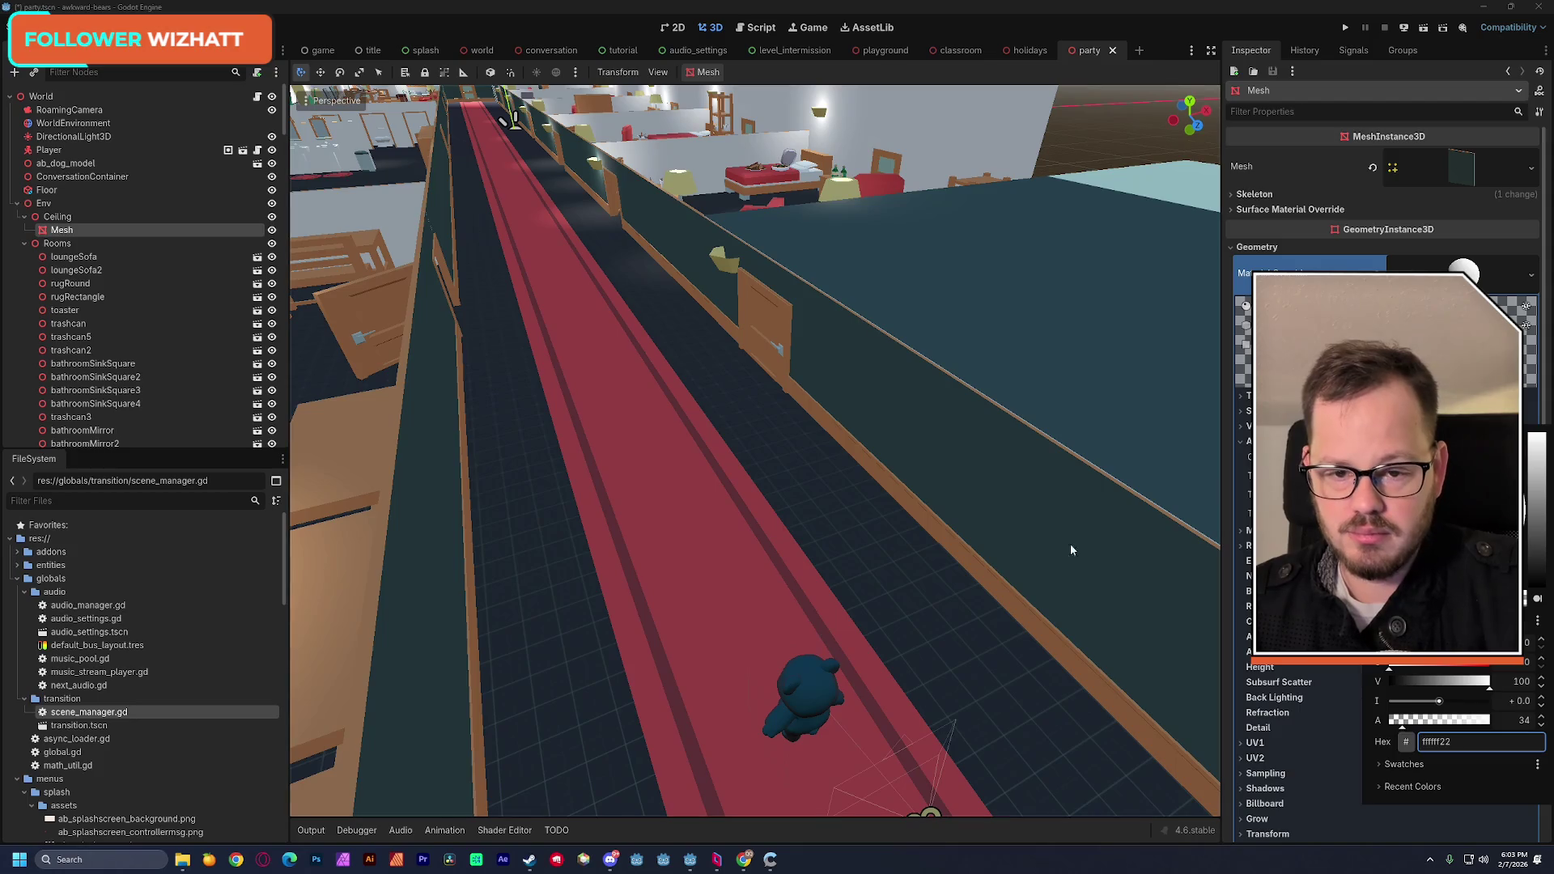
pyautogui.click(1043, 466)
pyautogui.moveTo(1043, 465)
pyautogui.mouseDown()
pyautogui.moveTo(1011, 486)
pyautogui.moveTo(930, 461)
pyautogui.mouseUp()
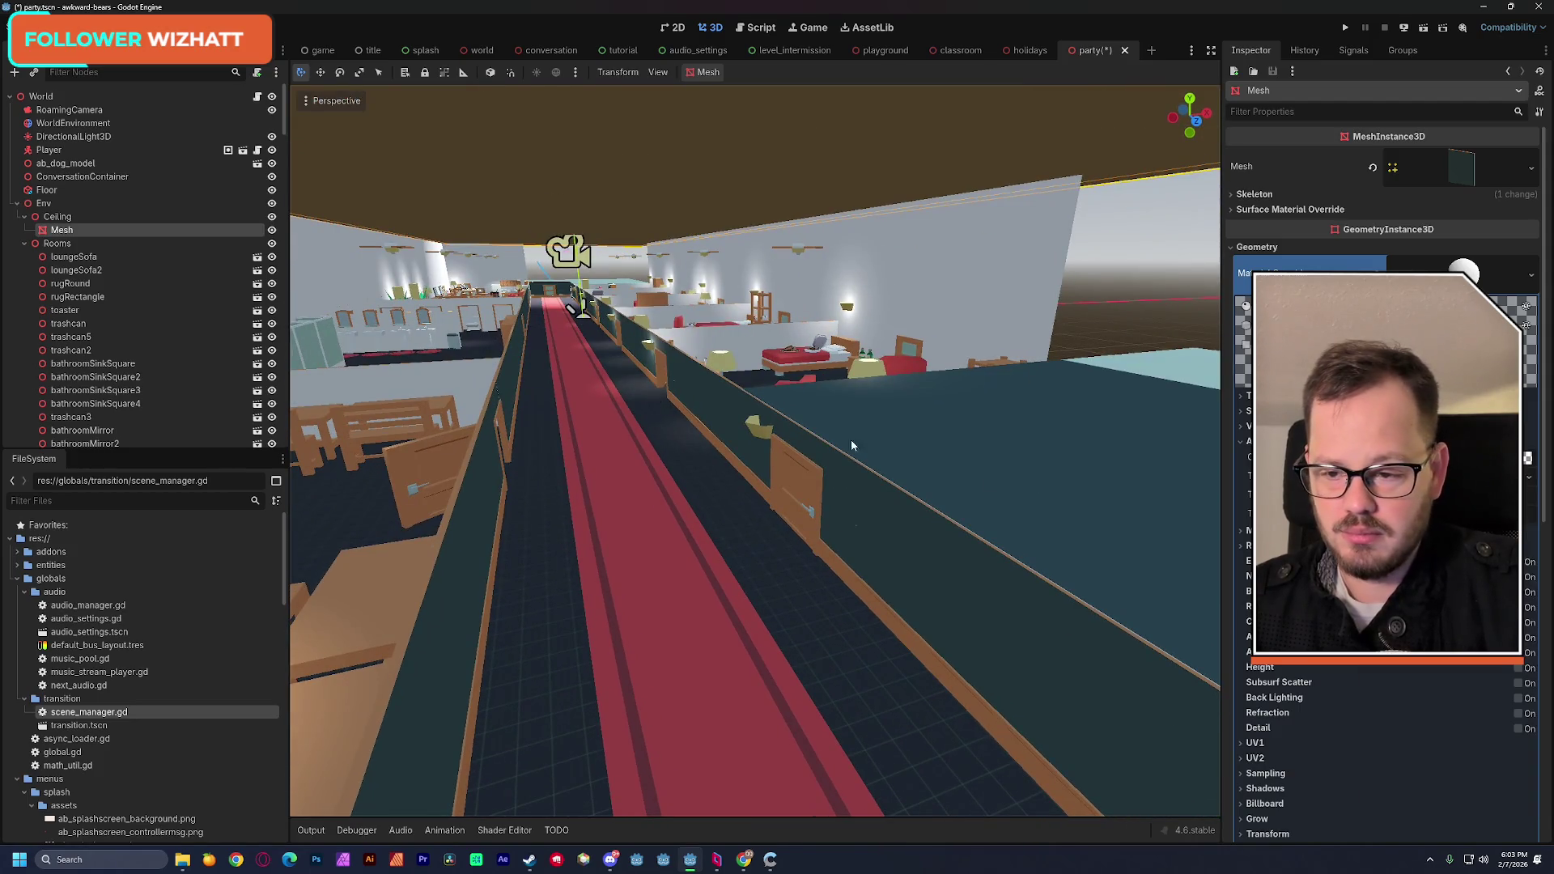
# Step: On the Ceiling's Mesh material, enable transparency and reopen the albedo colour picker
pyautogui.click(258, 217)
pyautogui.click(272, 216)
pyautogui.click(272, 217)
pyautogui.click(258, 230)
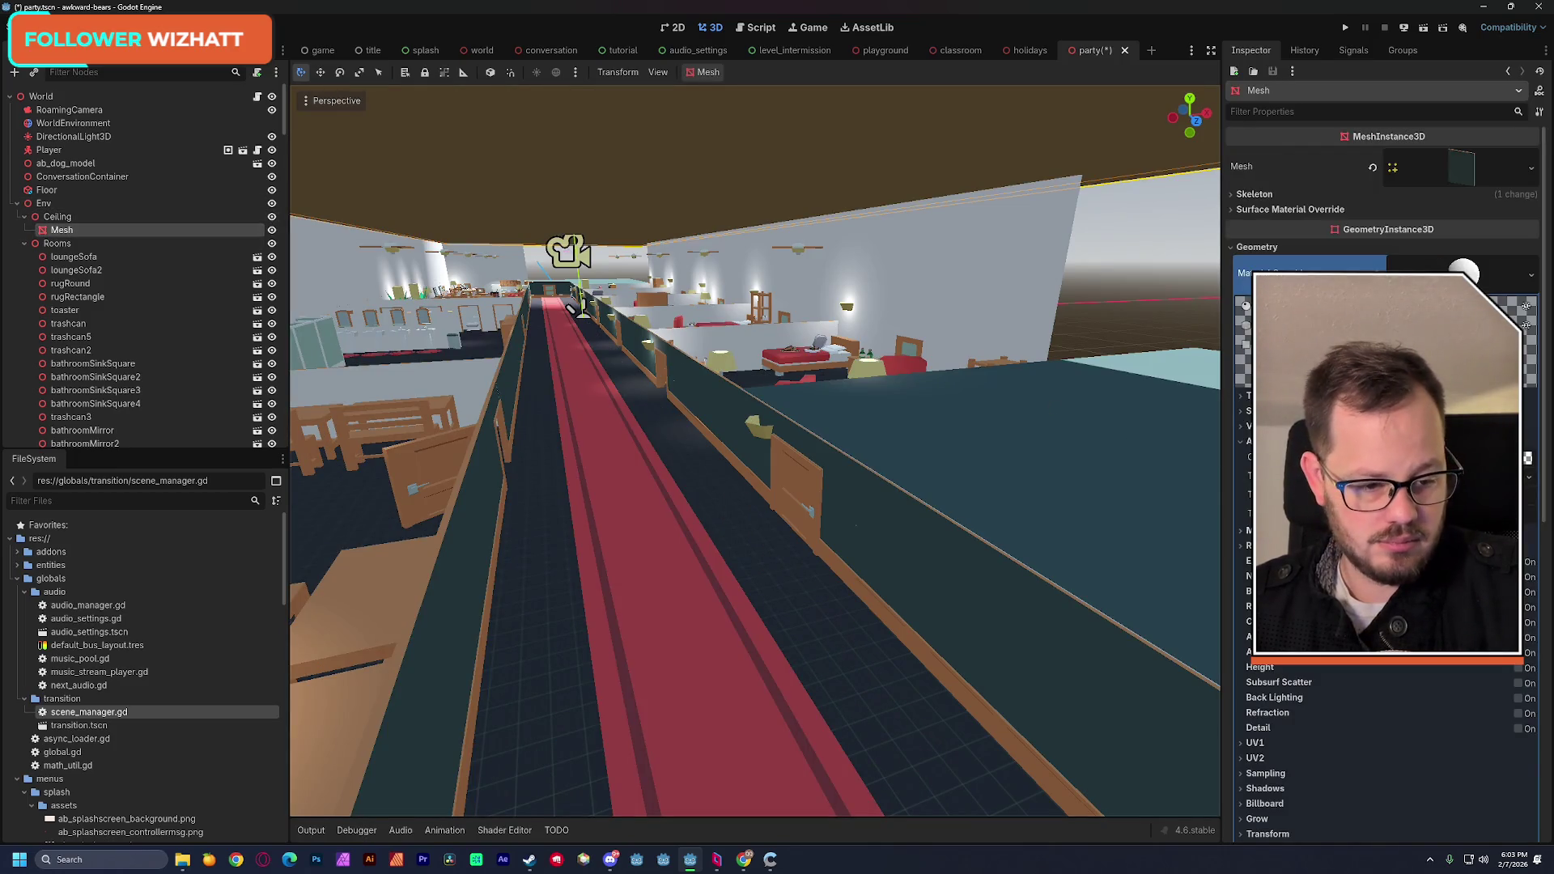
pyautogui.click(1294, 395)
pyautogui.click(1497, 411)
pyautogui.click(1457, 453)
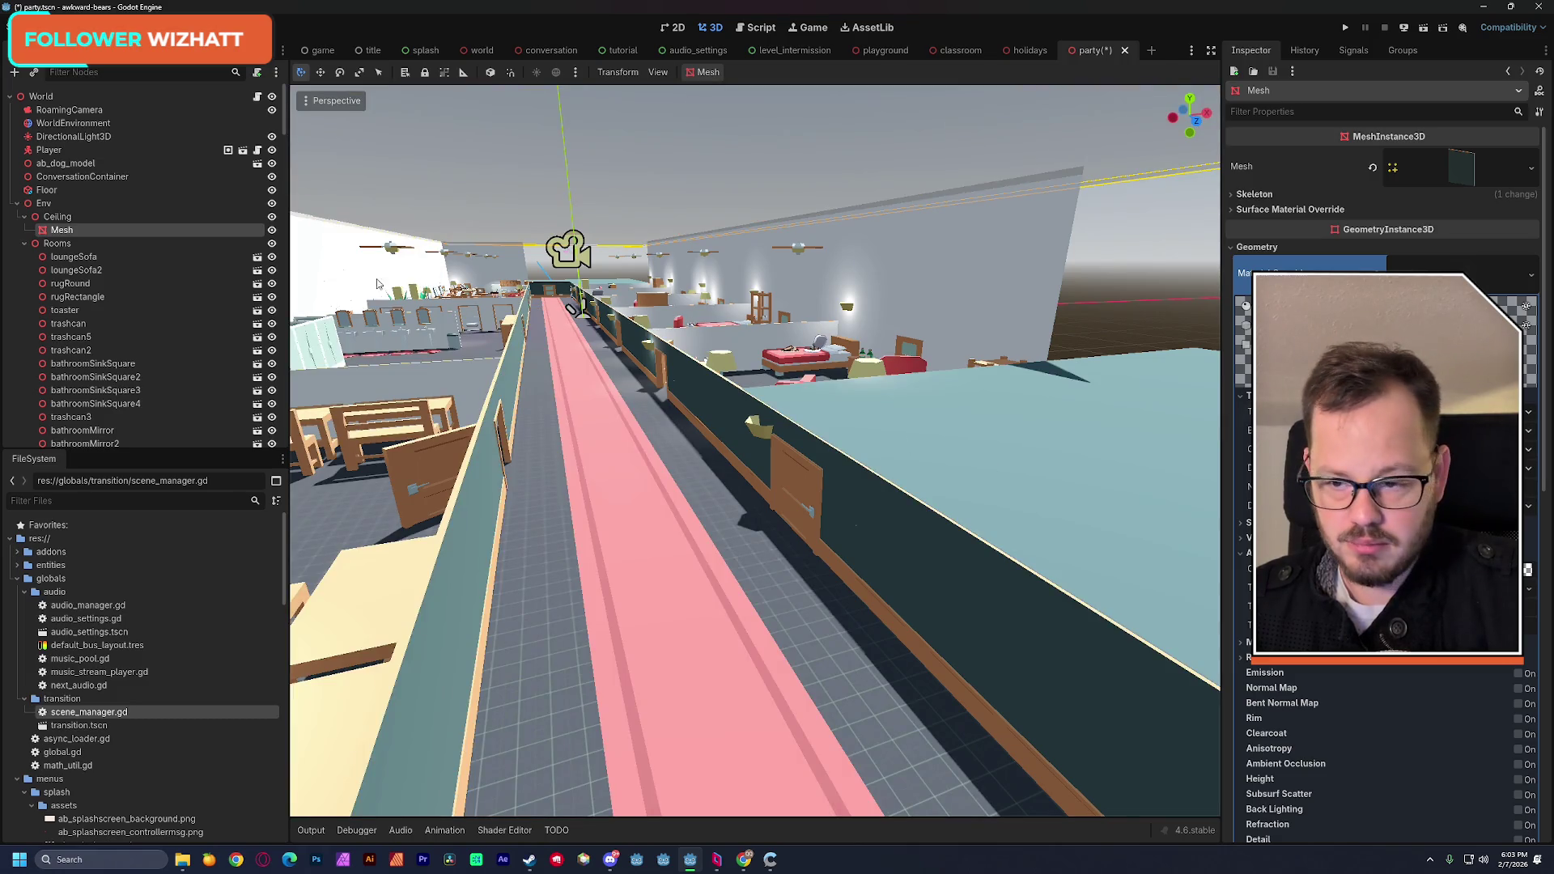
pyautogui.click(1527, 570)
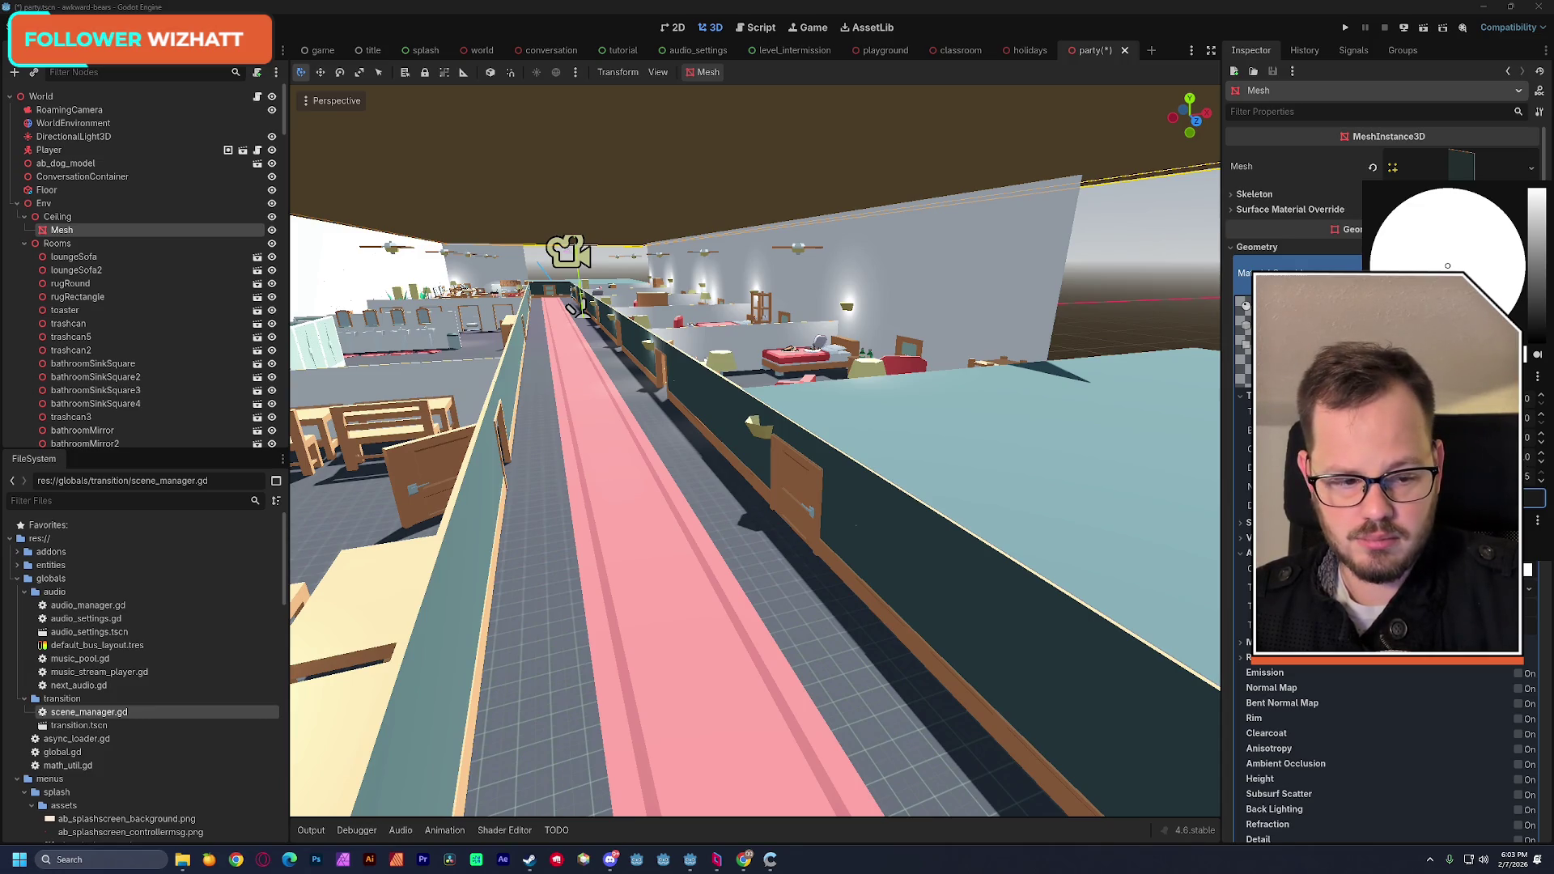
# Step: Set the ceiling material's Transparency back to Disabled
pyautogui.press('Escape')
pyautogui.moveTo(915, 486)
pyautogui.mouseDown()
pyautogui.moveTo(809, 486)
pyautogui.moveTo(931, 485)
pyautogui.mouseUp()
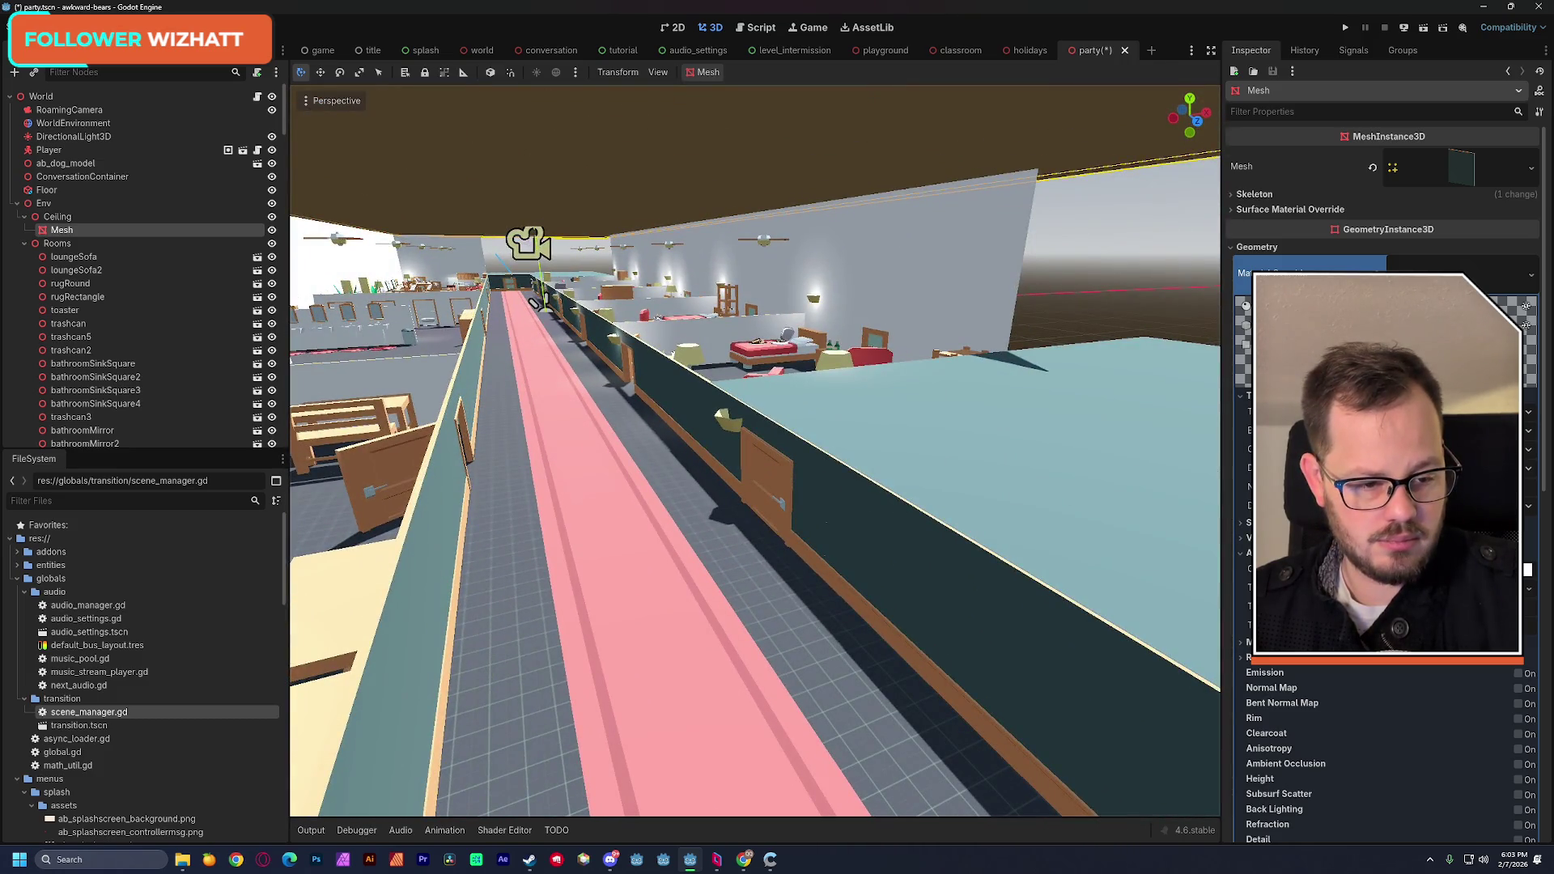
pyautogui.click(1375, 413)
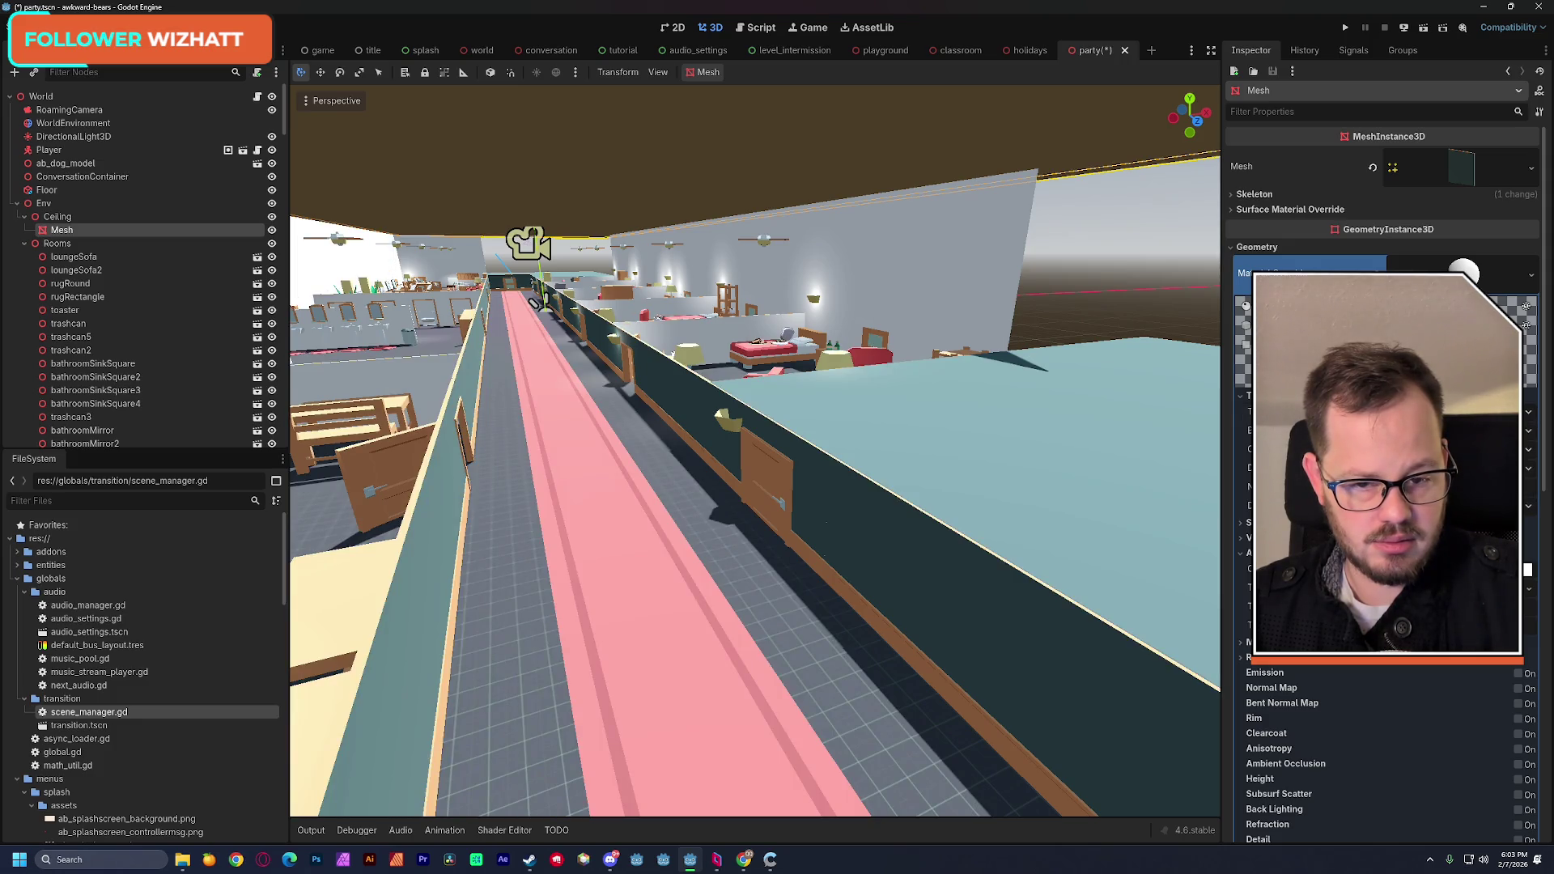
# Step: Fly down over the carpeted walkway and reopen the ceiling's albedo colour picker
pyautogui.moveTo(1068, 448); pyautogui.dragTo(1092, 473)
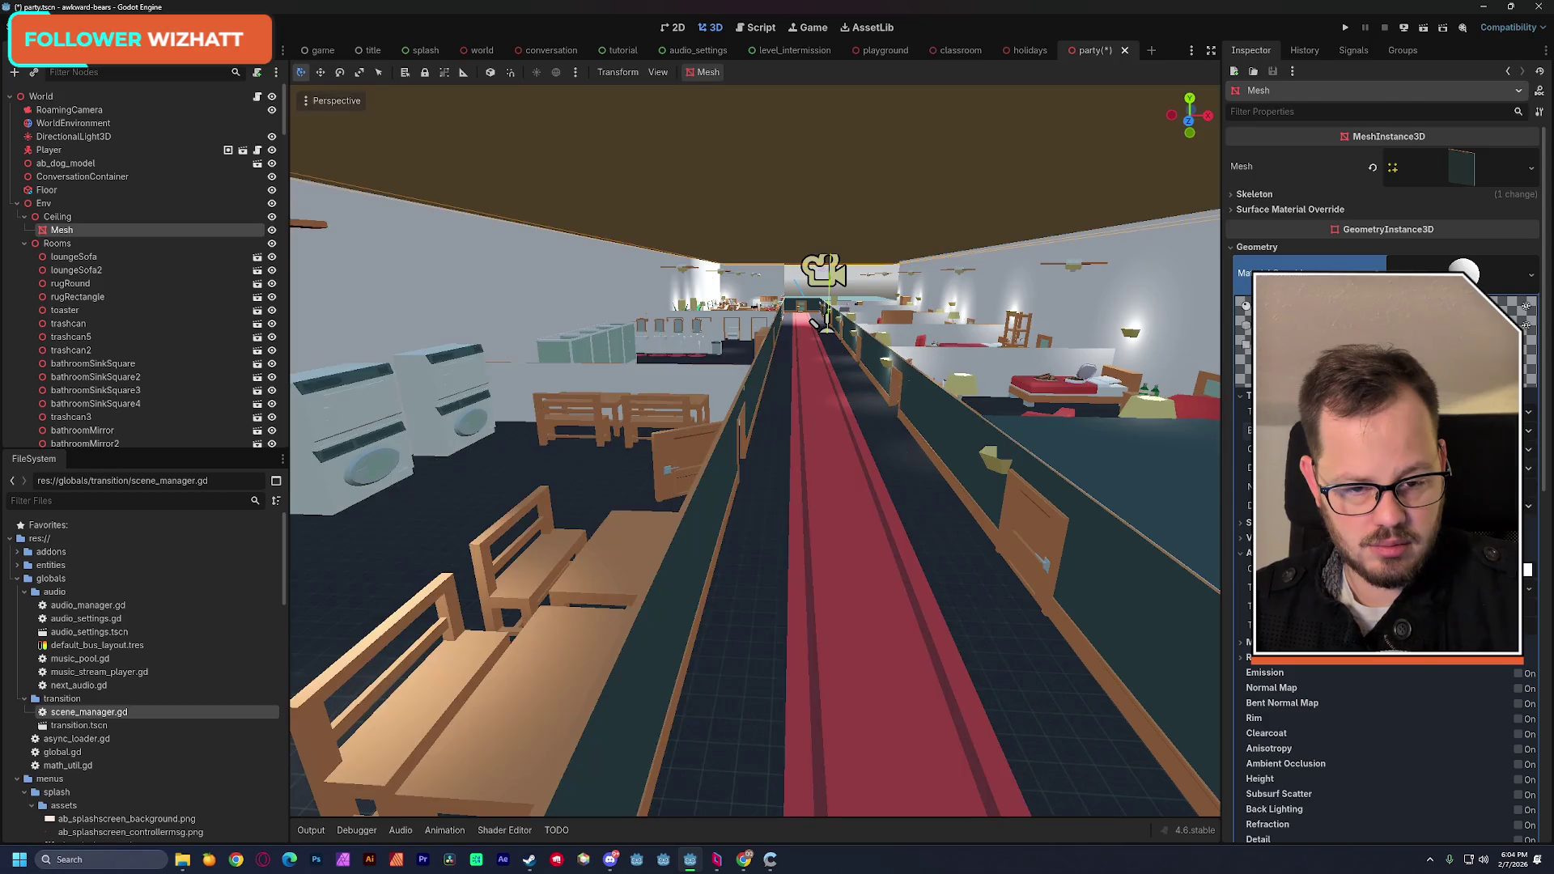
pyautogui.moveTo(815, 319)
pyautogui.mouseDown()
pyautogui.moveTo(815, 526)
pyautogui.moveTo(745, 453)
pyautogui.moveTo(713, 380)
pyautogui.mouseUp()
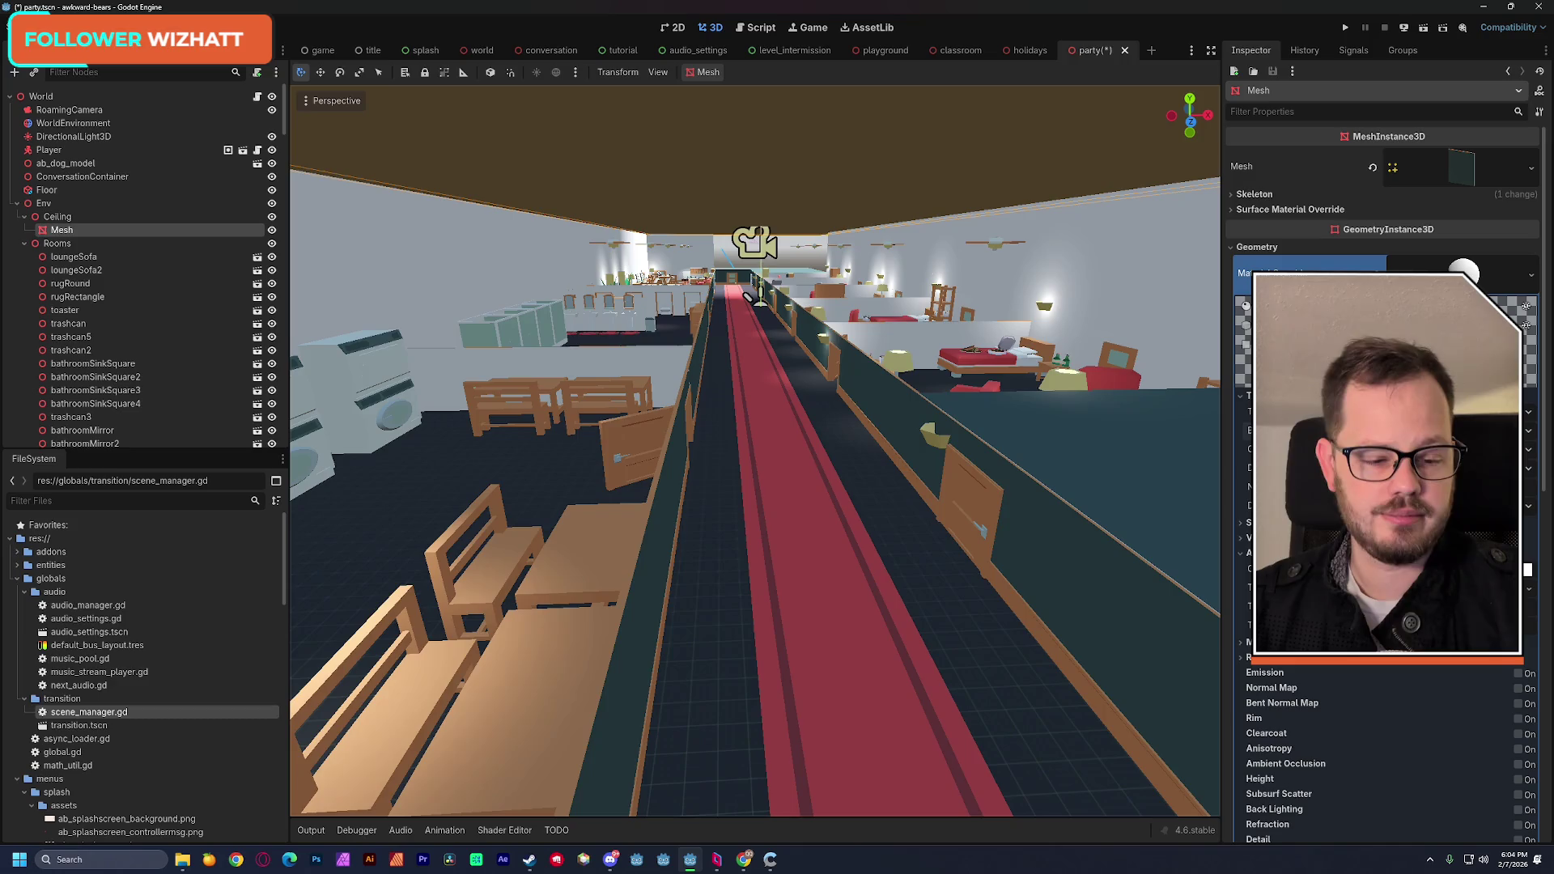
pyautogui.moveTo(712, 381); pyautogui.dragTo(778, 433)
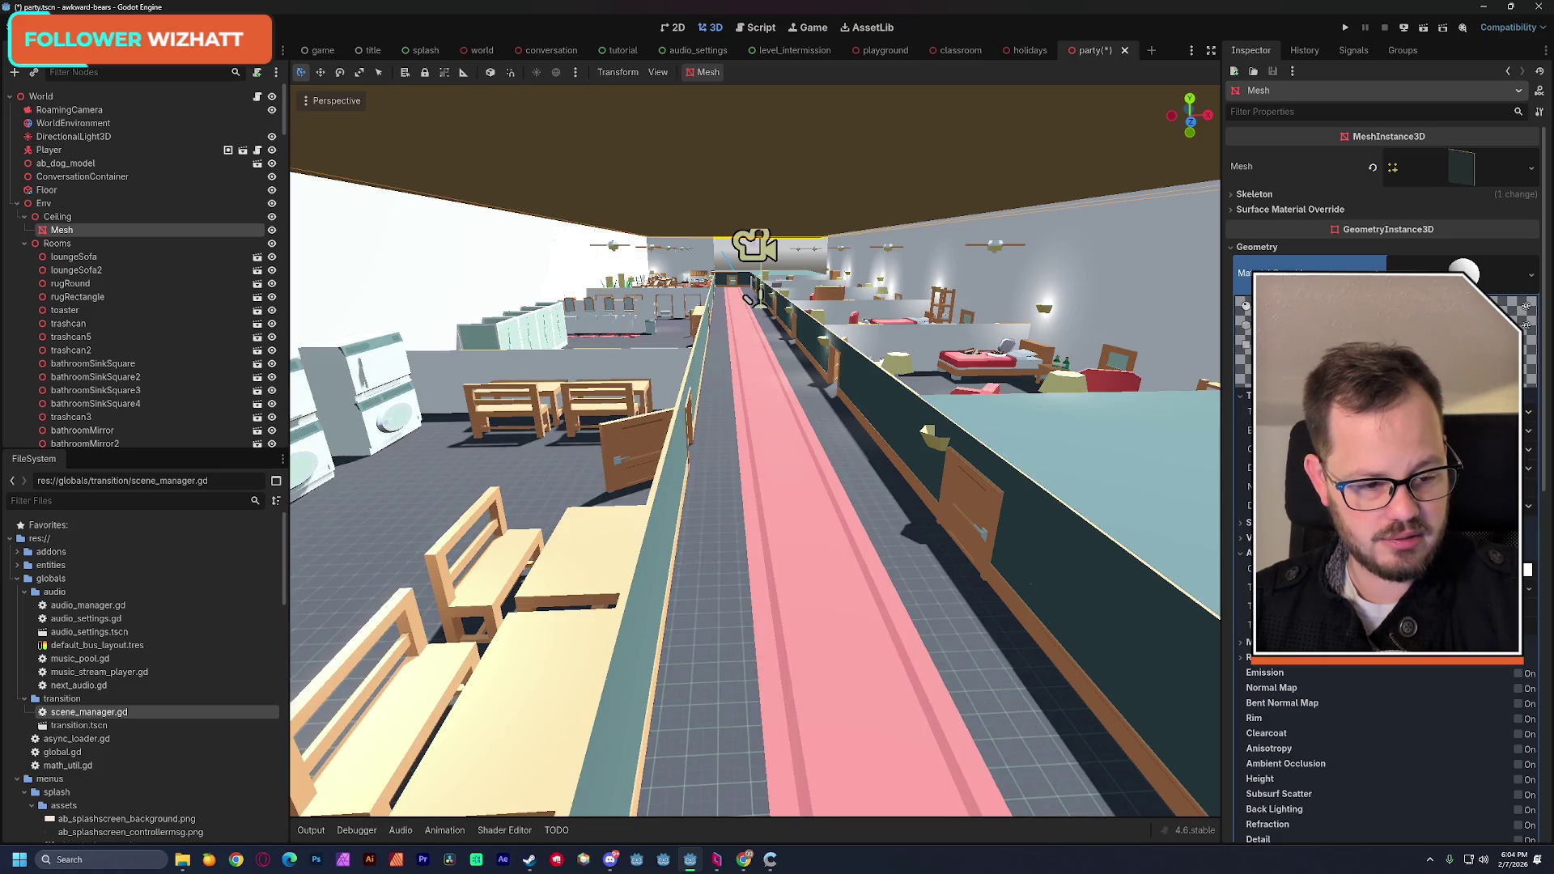
pyautogui.click(1527, 570)
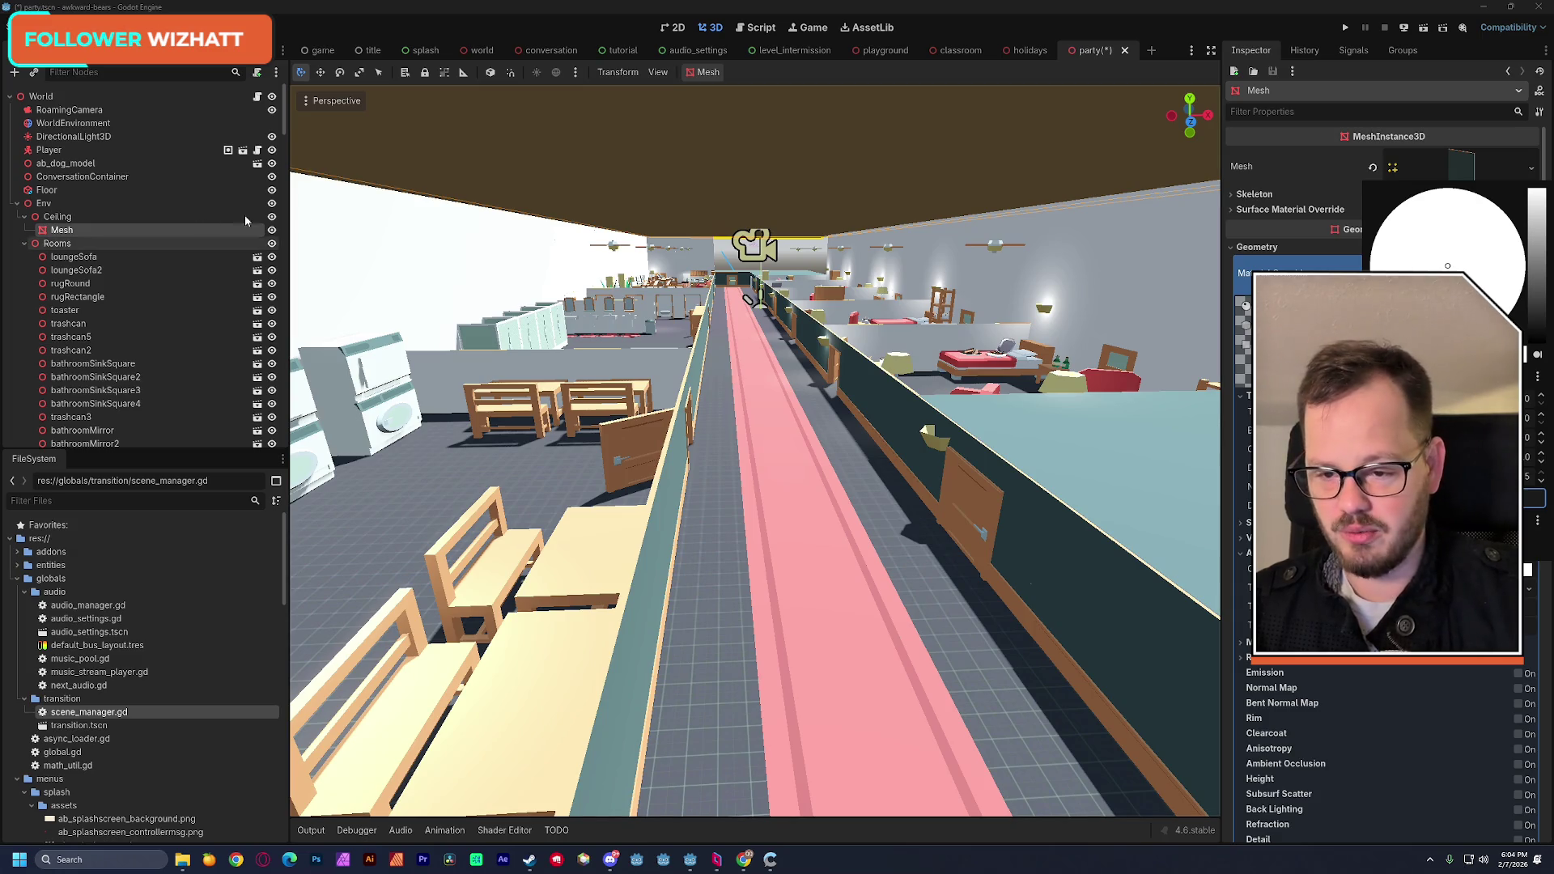
pyautogui.click(276, 218)
# Step: Hide the Ceiling and inspect the WorldEnvironment's environment settings
pyautogui.click(273, 217)
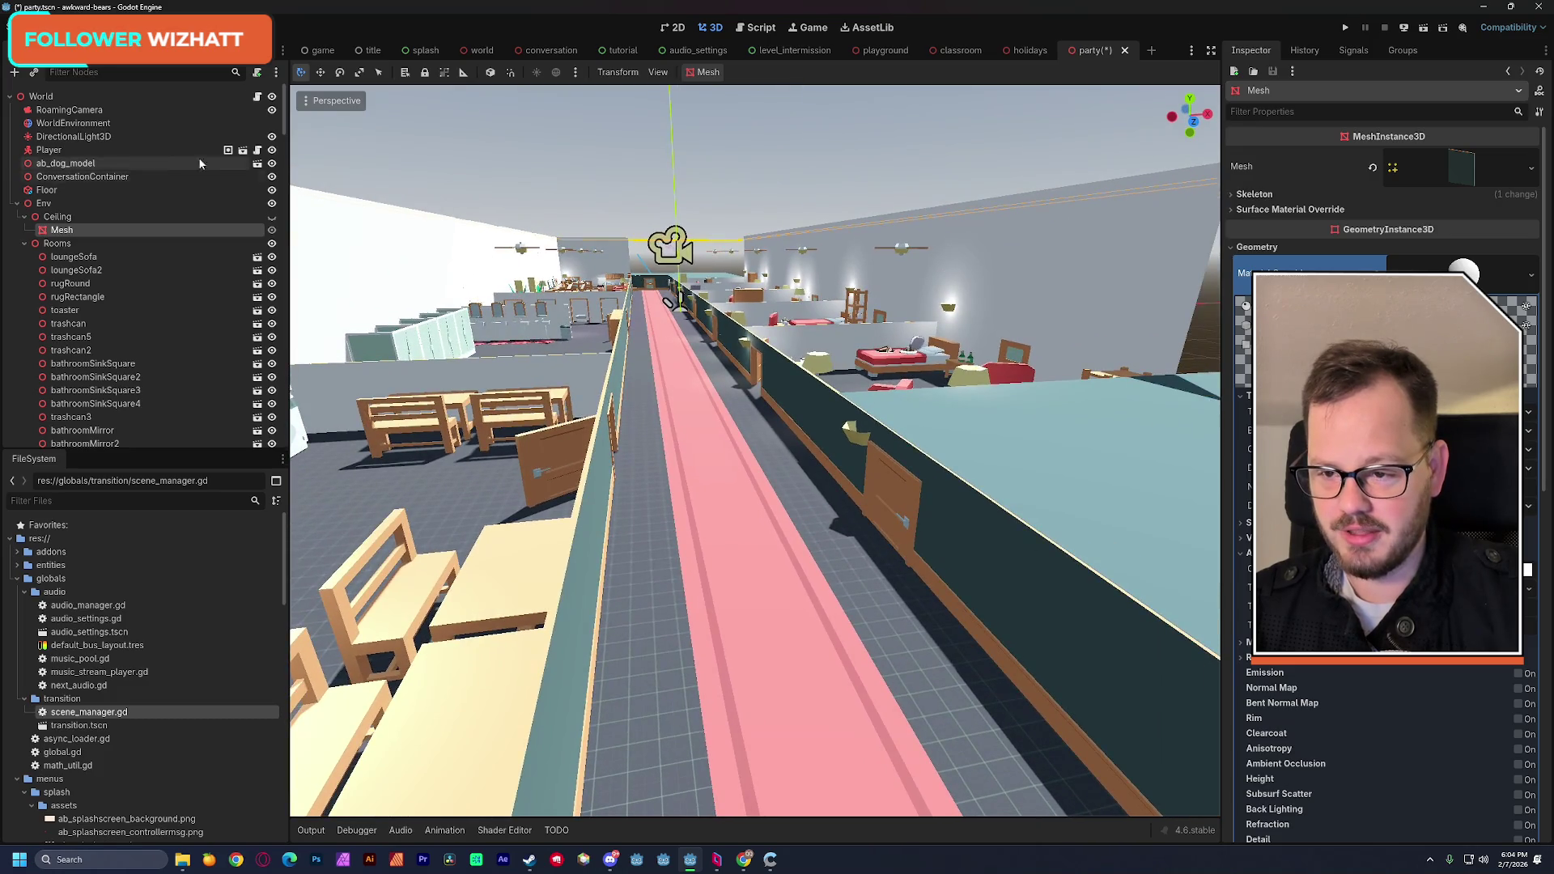
pyautogui.click(105, 126)
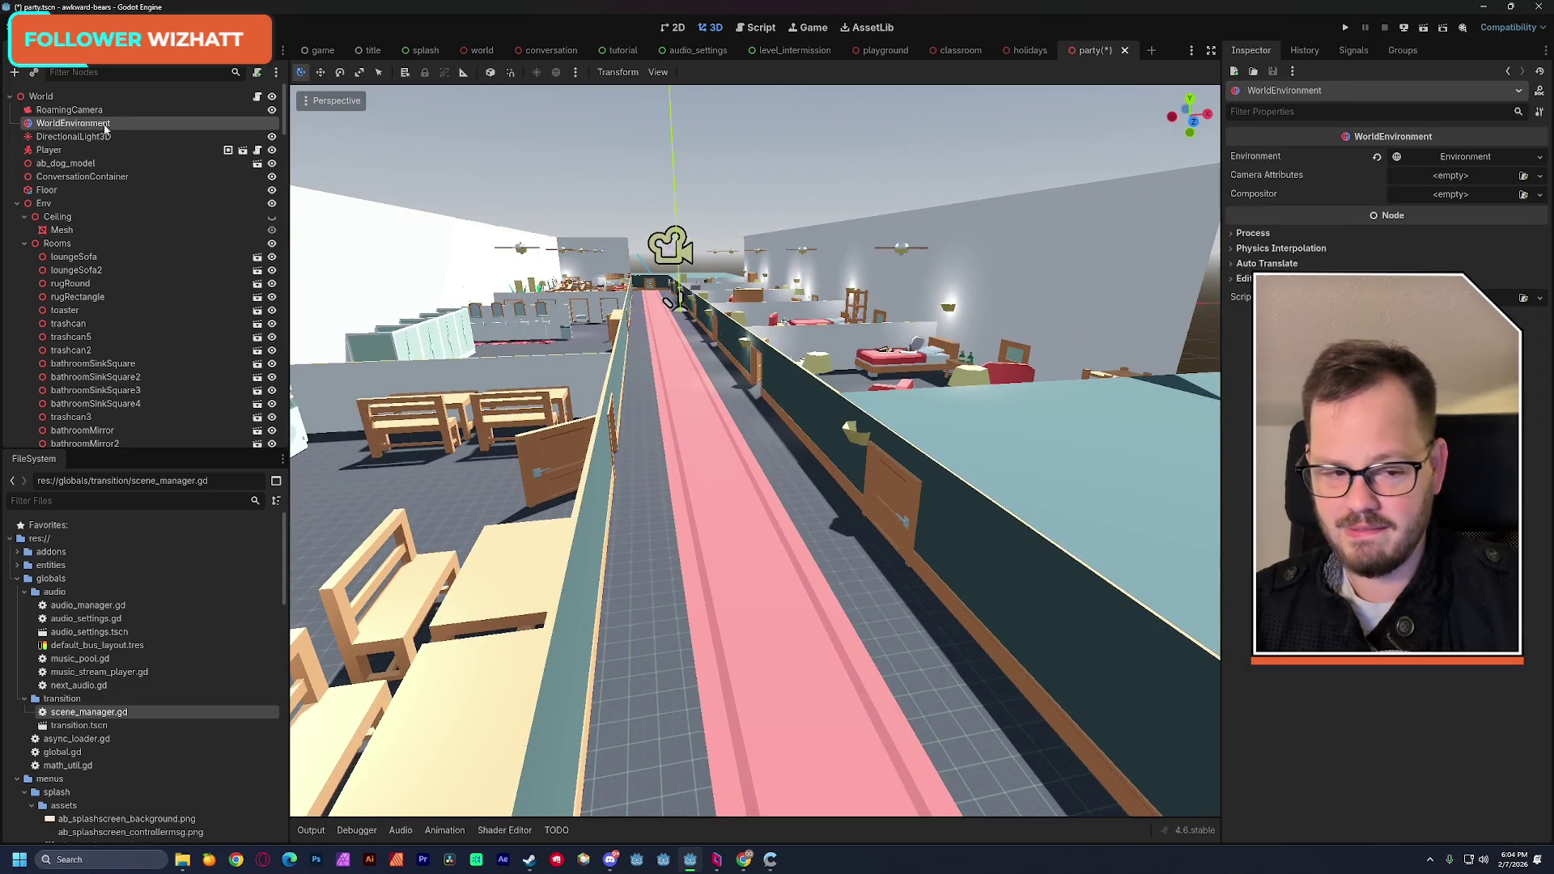
pyautogui.click(1444, 159)
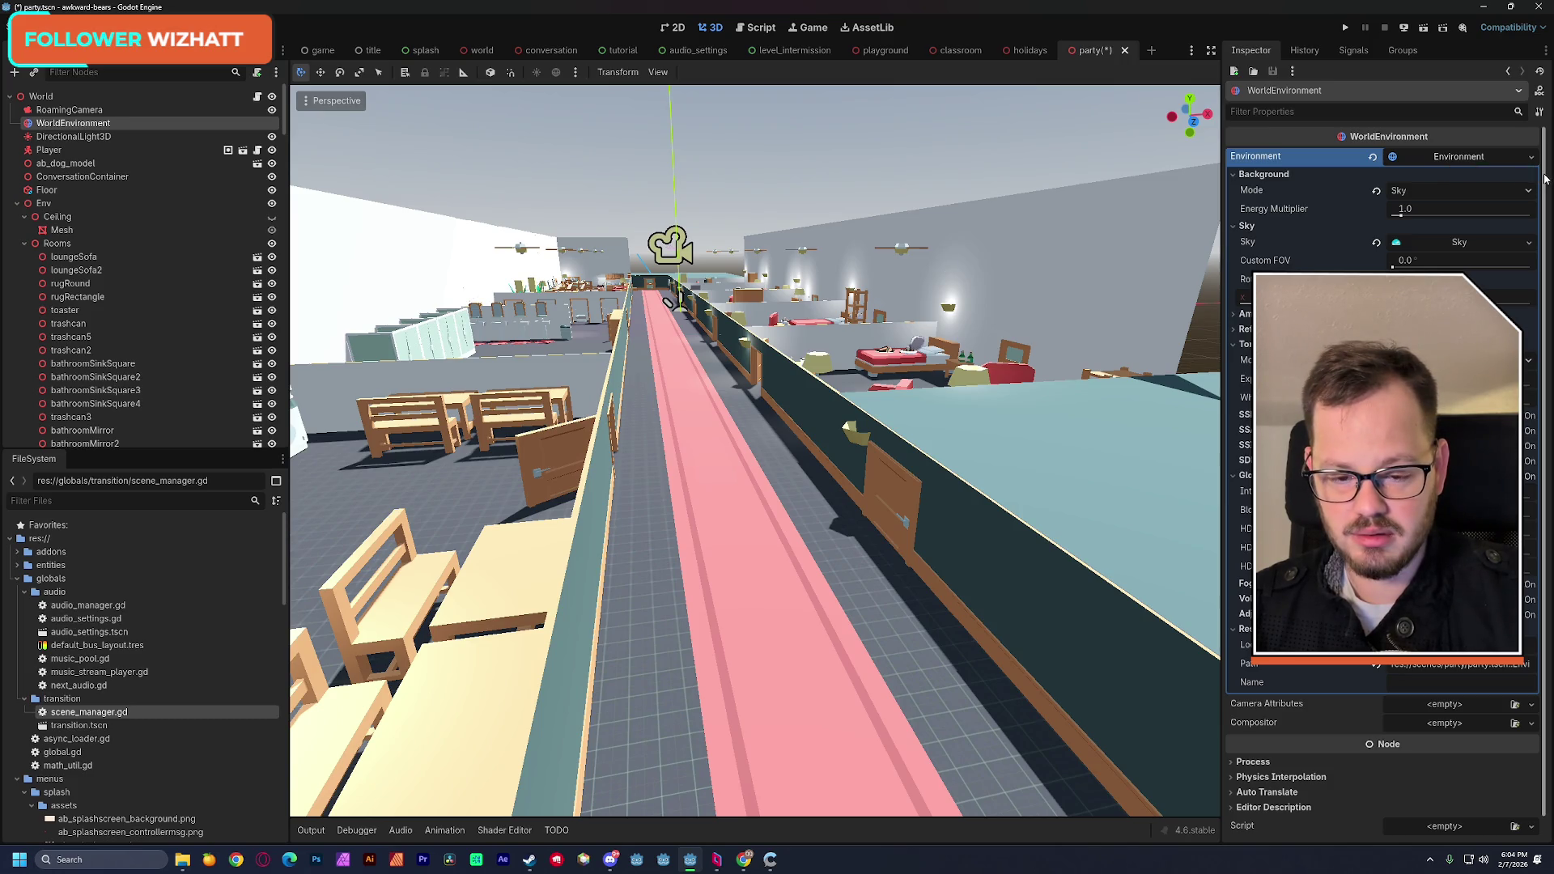
pyautogui.moveTo(1545, 178); pyautogui.dragTo(1546, 176)
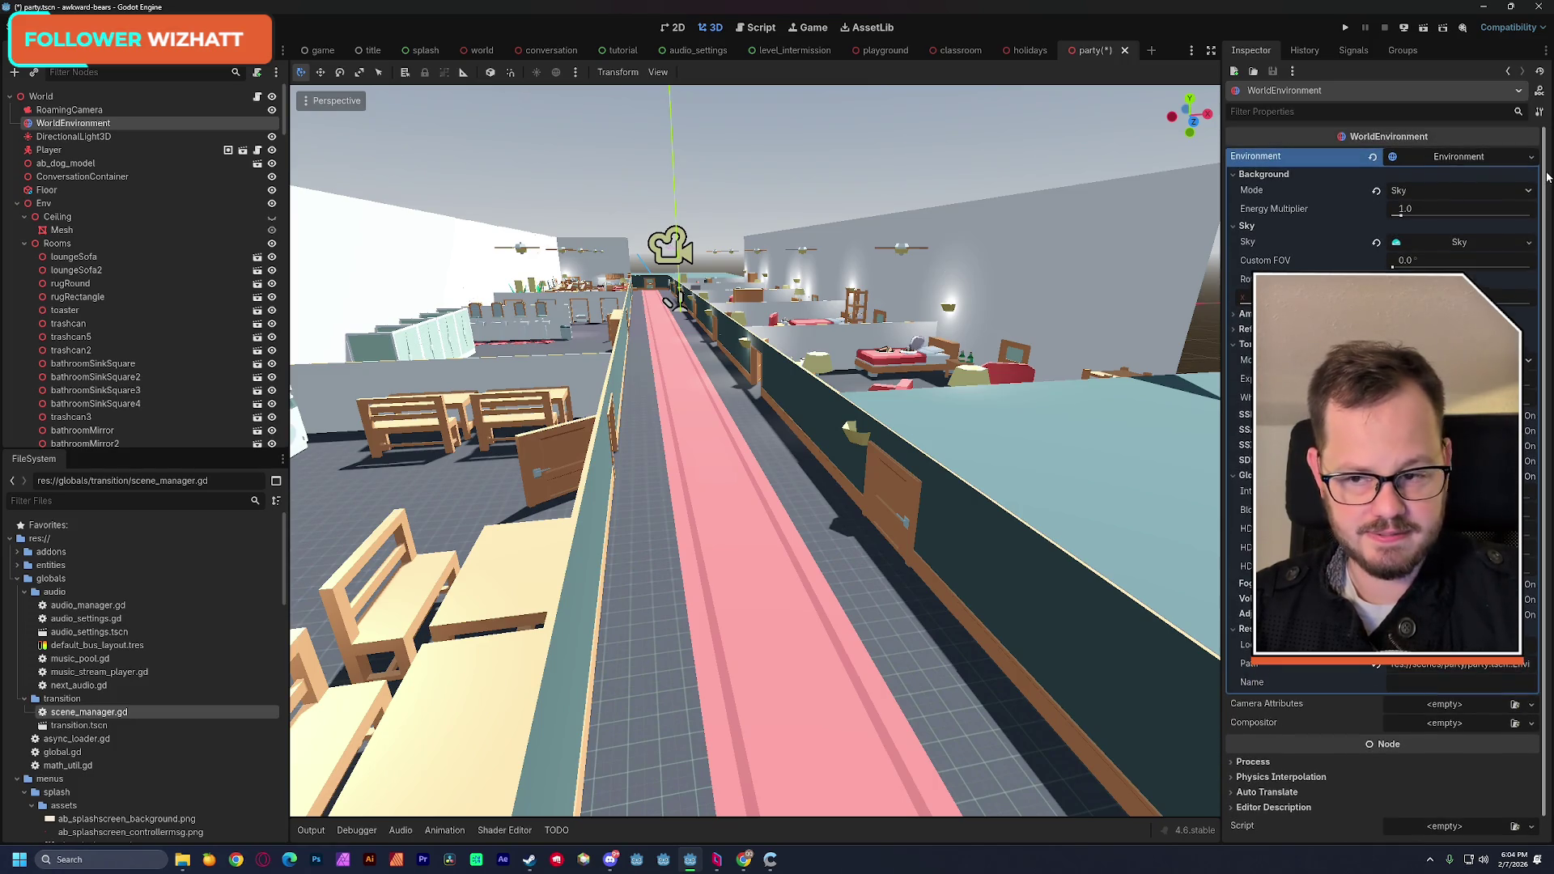
# Step: On DirectionalLight3D, keep Sky Mode as Light and Sky and switch Shadow off
pyautogui.click(159, 134)
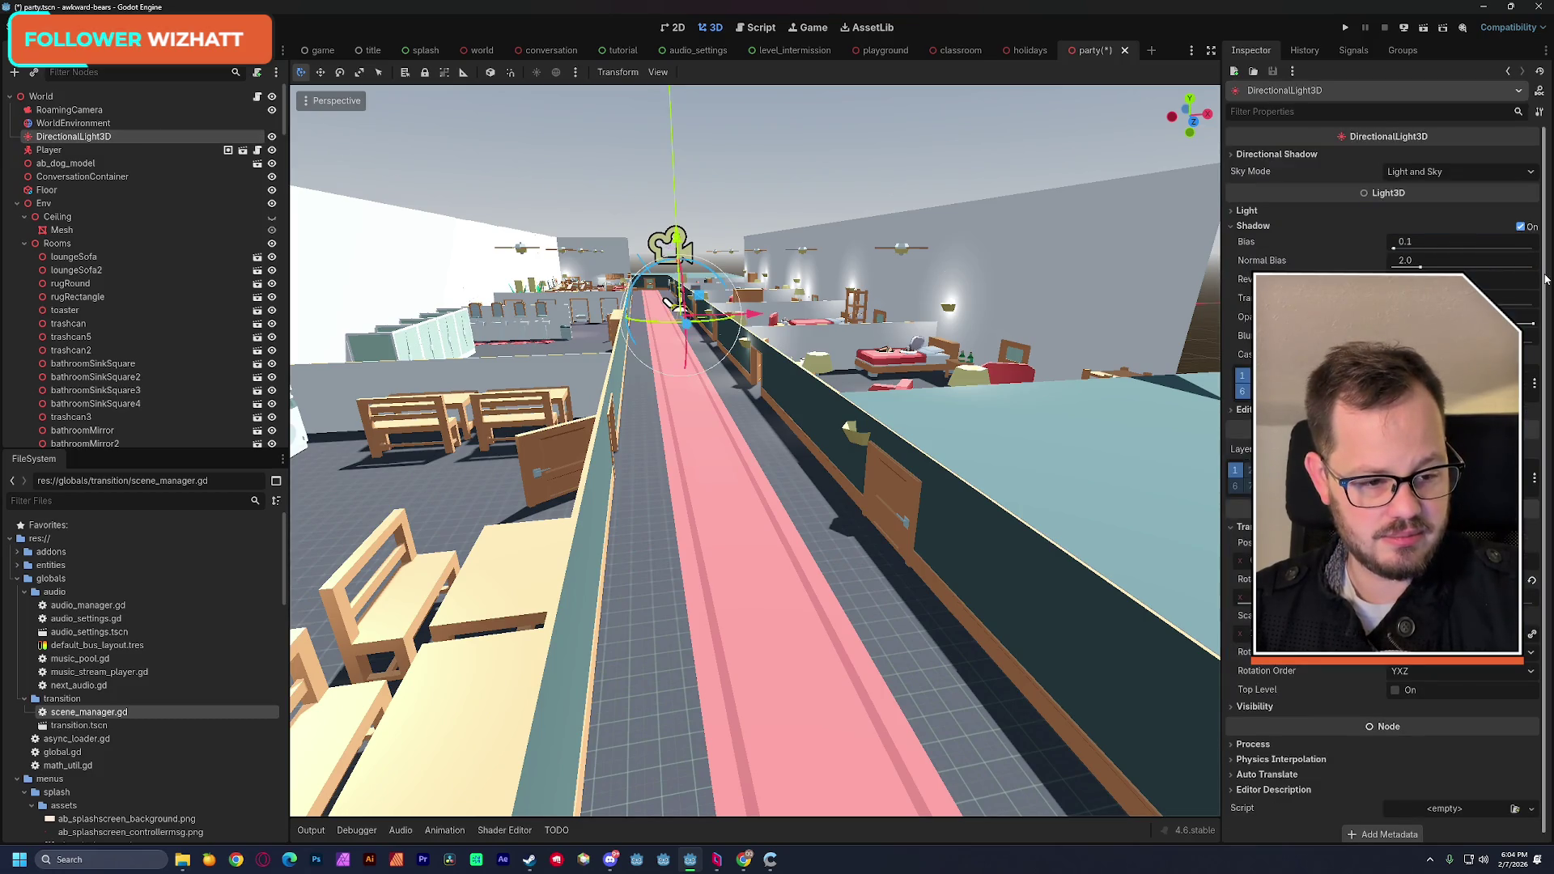
pyautogui.moveTo(1546, 287); pyautogui.dragTo(1545, 293)
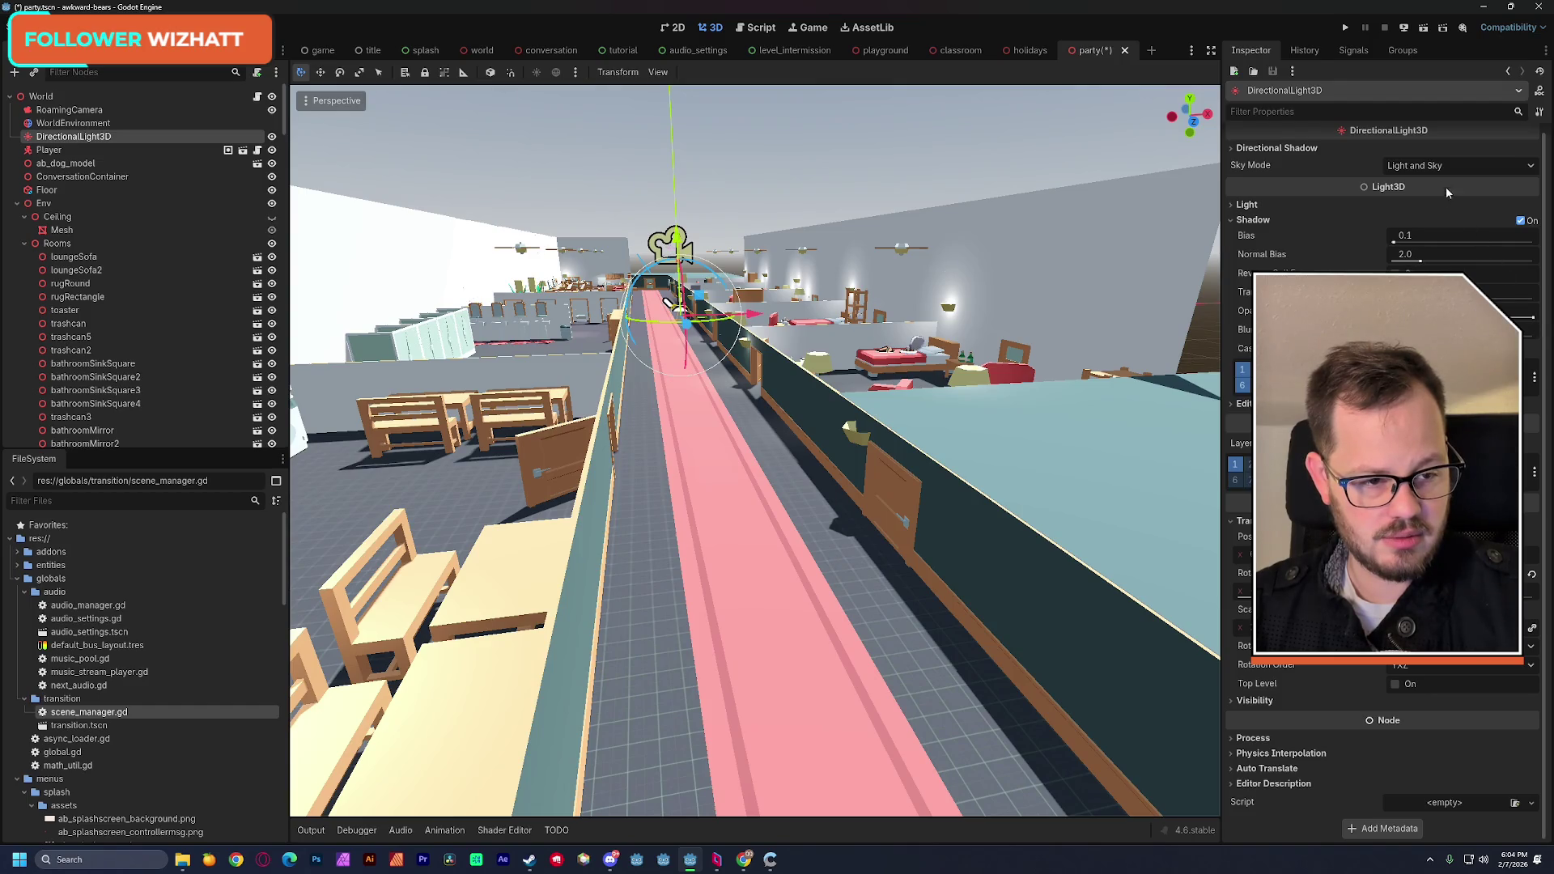
pyautogui.click(1438, 167)
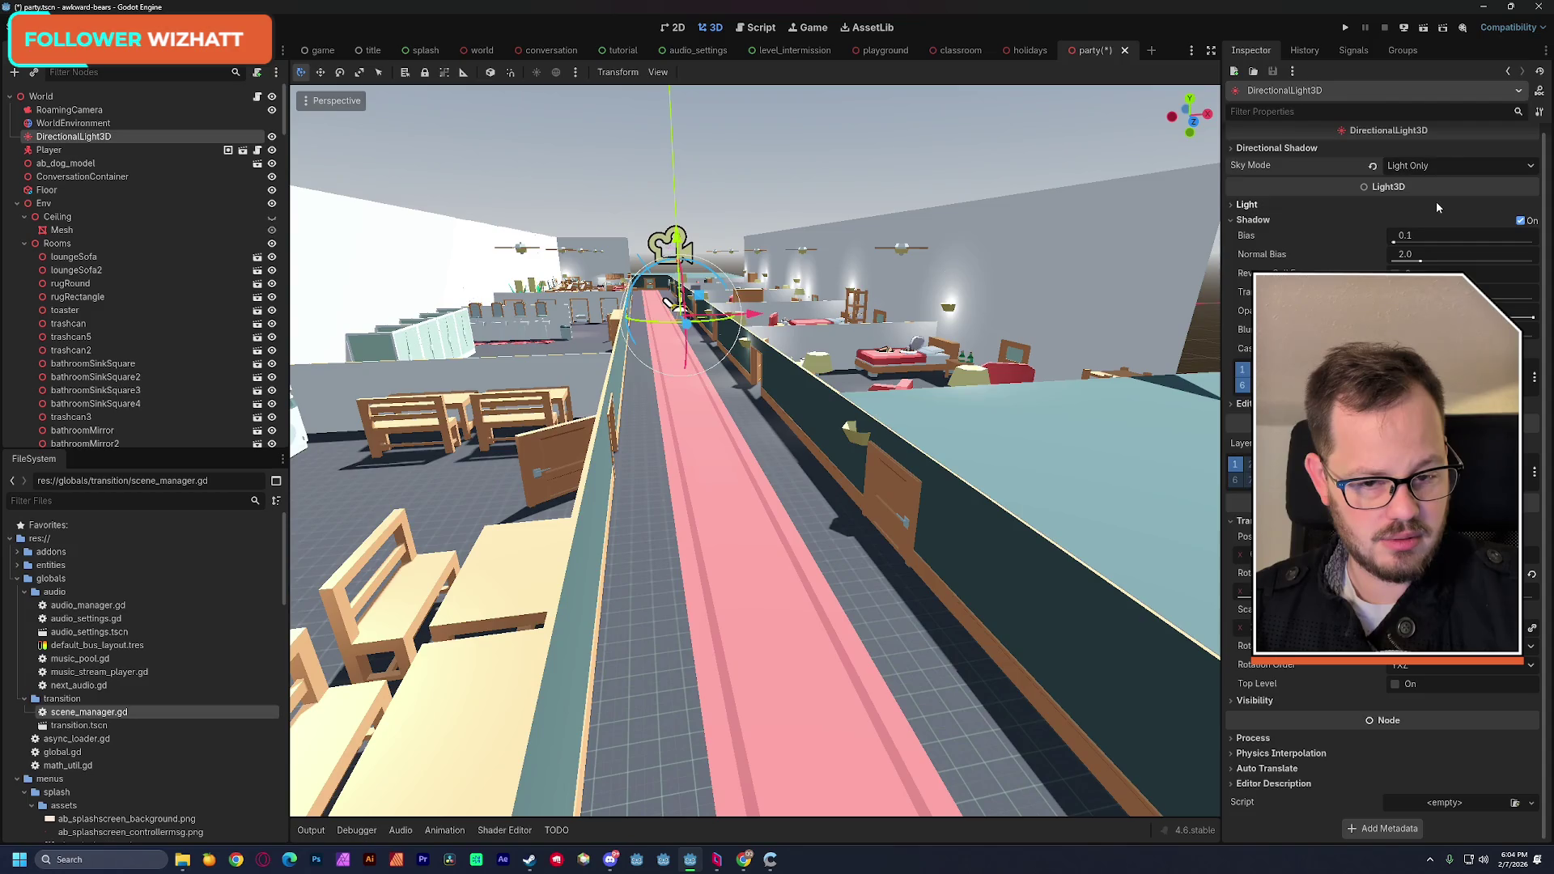
pyautogui.click(1433, 187)
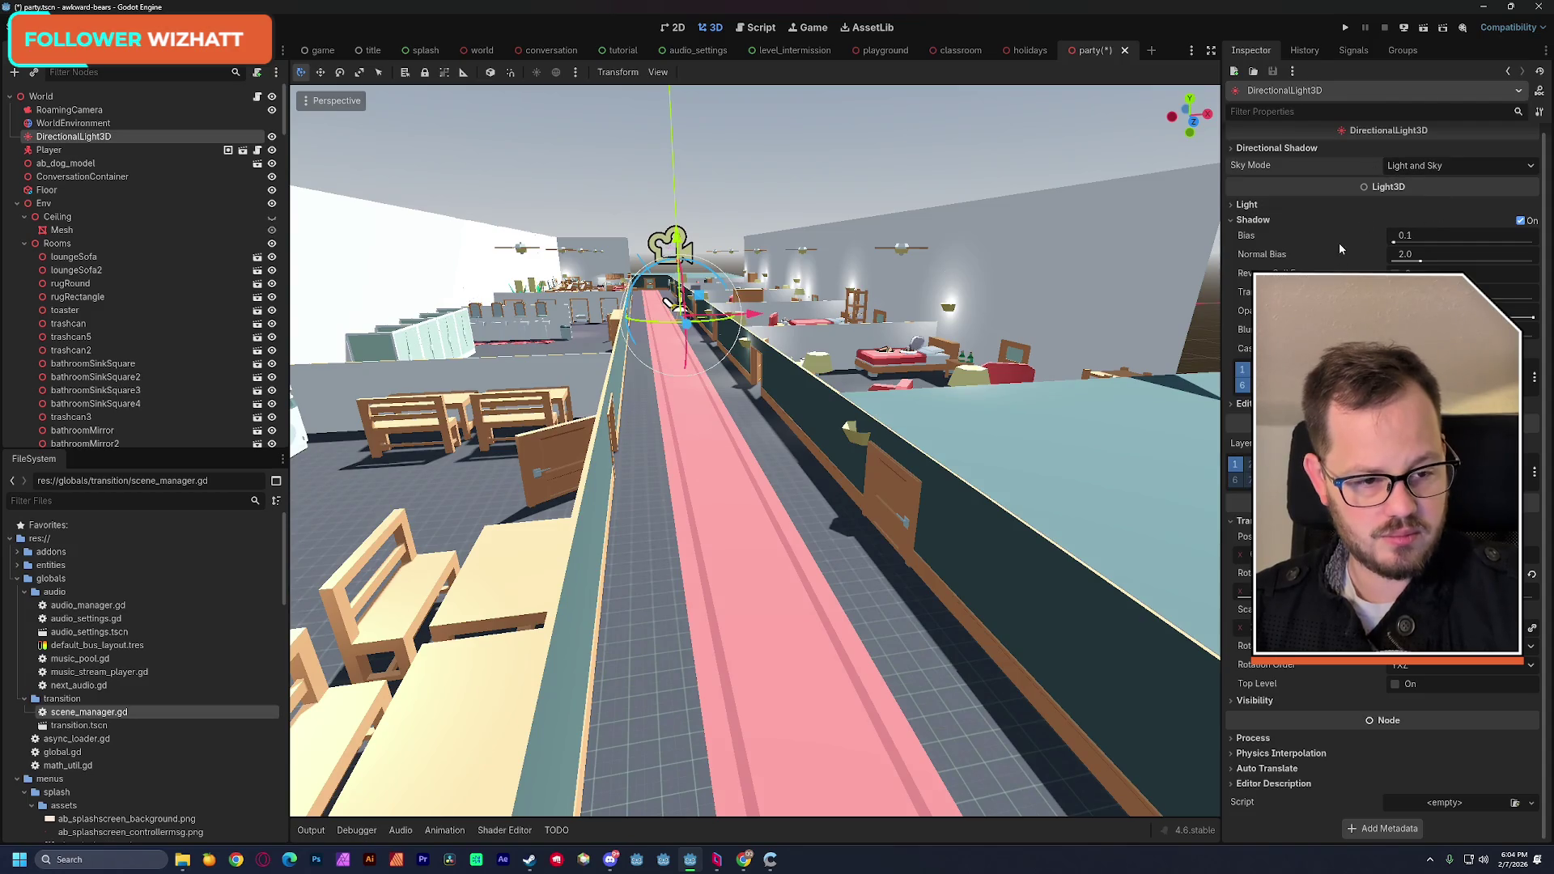
pyautogui.click(1521, 222)
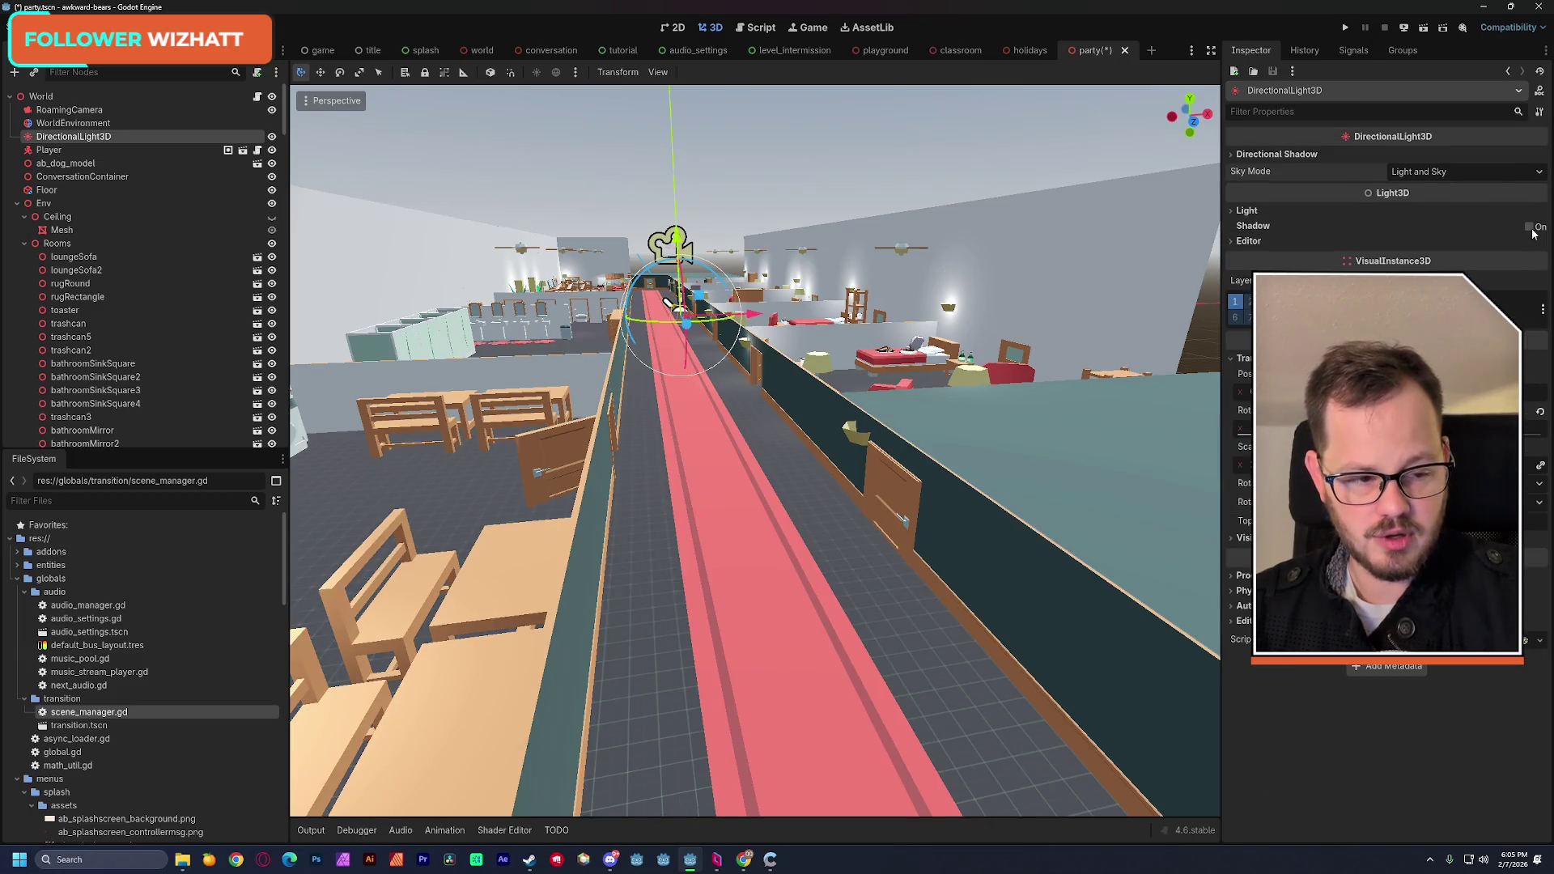
pyautogui.click(1530, 227)
pyautogui.click(1530, 227)
pyautogui.click(1529, 227)
pyautogui.click(1529, 227)
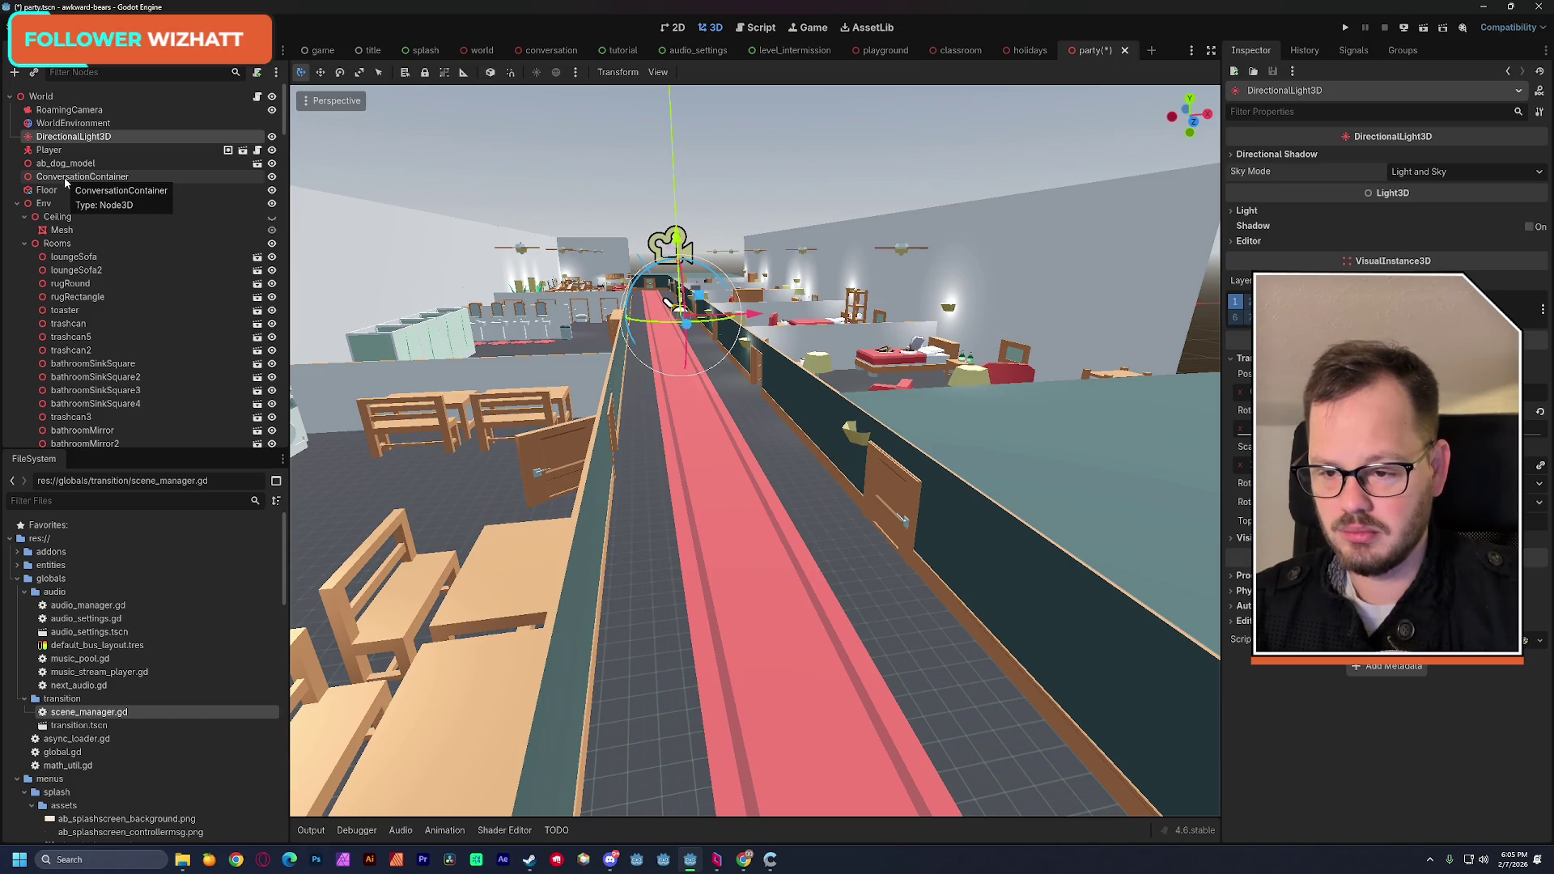
pyautogui.click(263, 217)
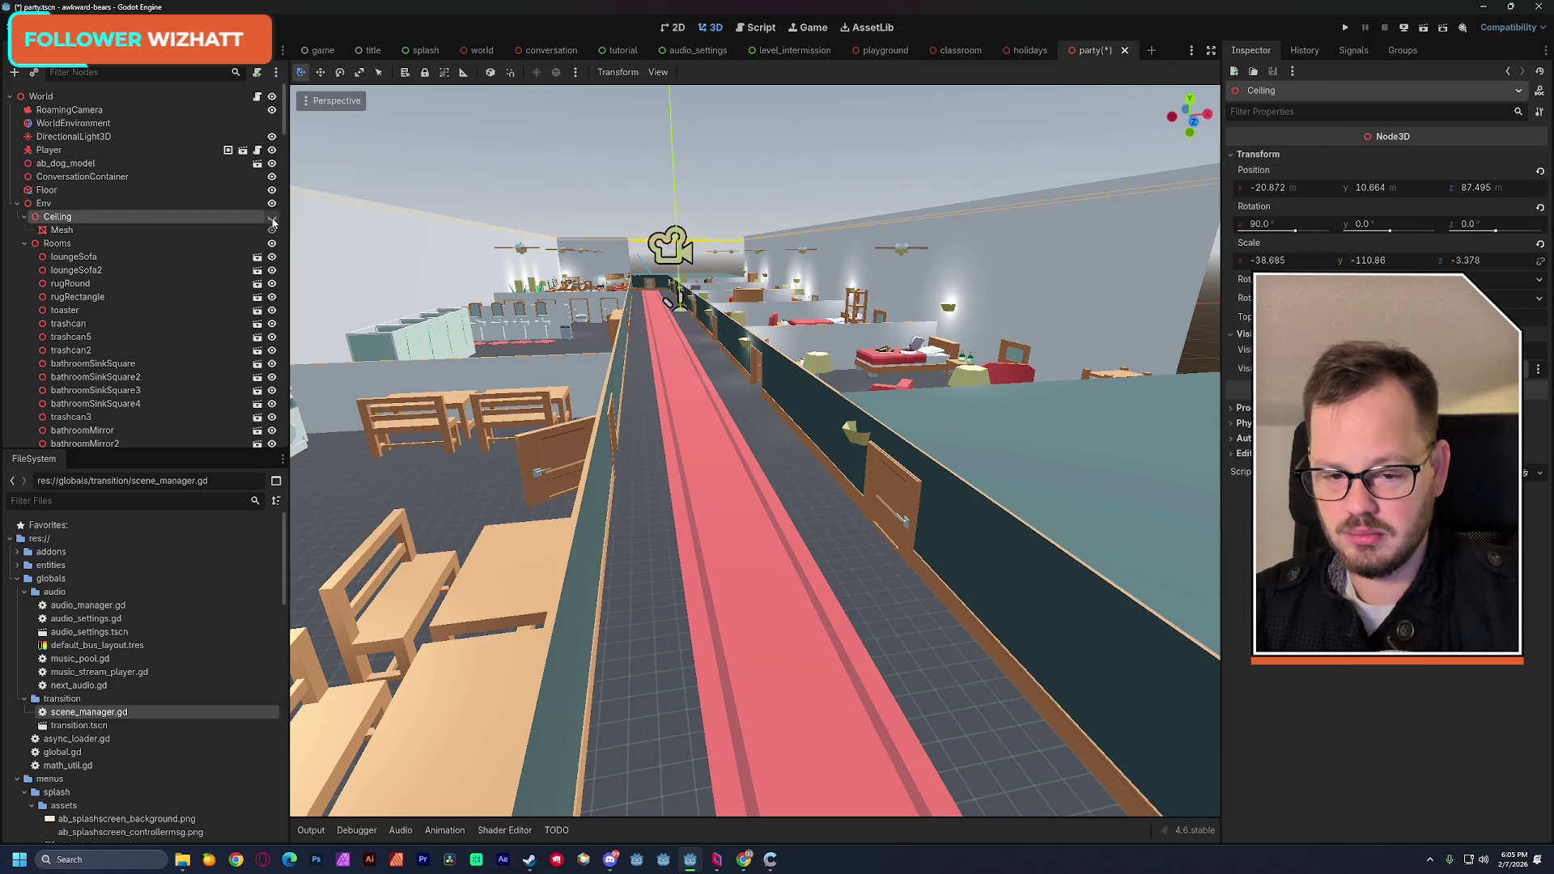
# Step: Unhide the Ceiling, save the party scene with Ctrl+S, and launch the game
pyautogui.click(272, 218)
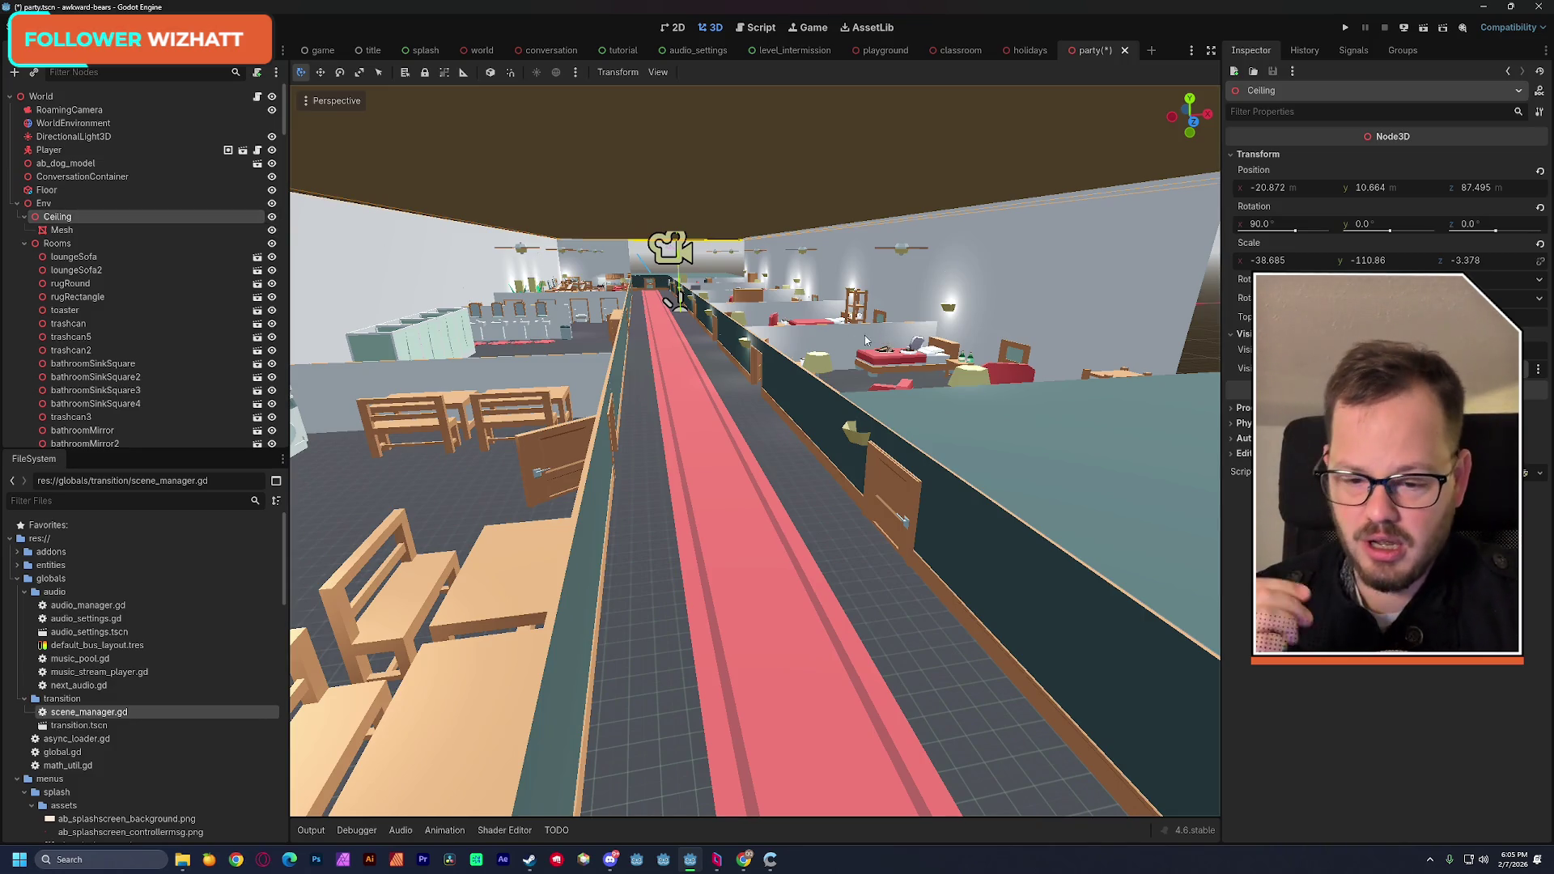
pyautogui.moveTo(612, 335)
pyautogui.mouseDown()
pyautogui.moveTo(612, 437)
pyautogui.moveTo(610, 329)
pyautogui.mouseUp()
pyautogui.hotkey('ctrl', 's')
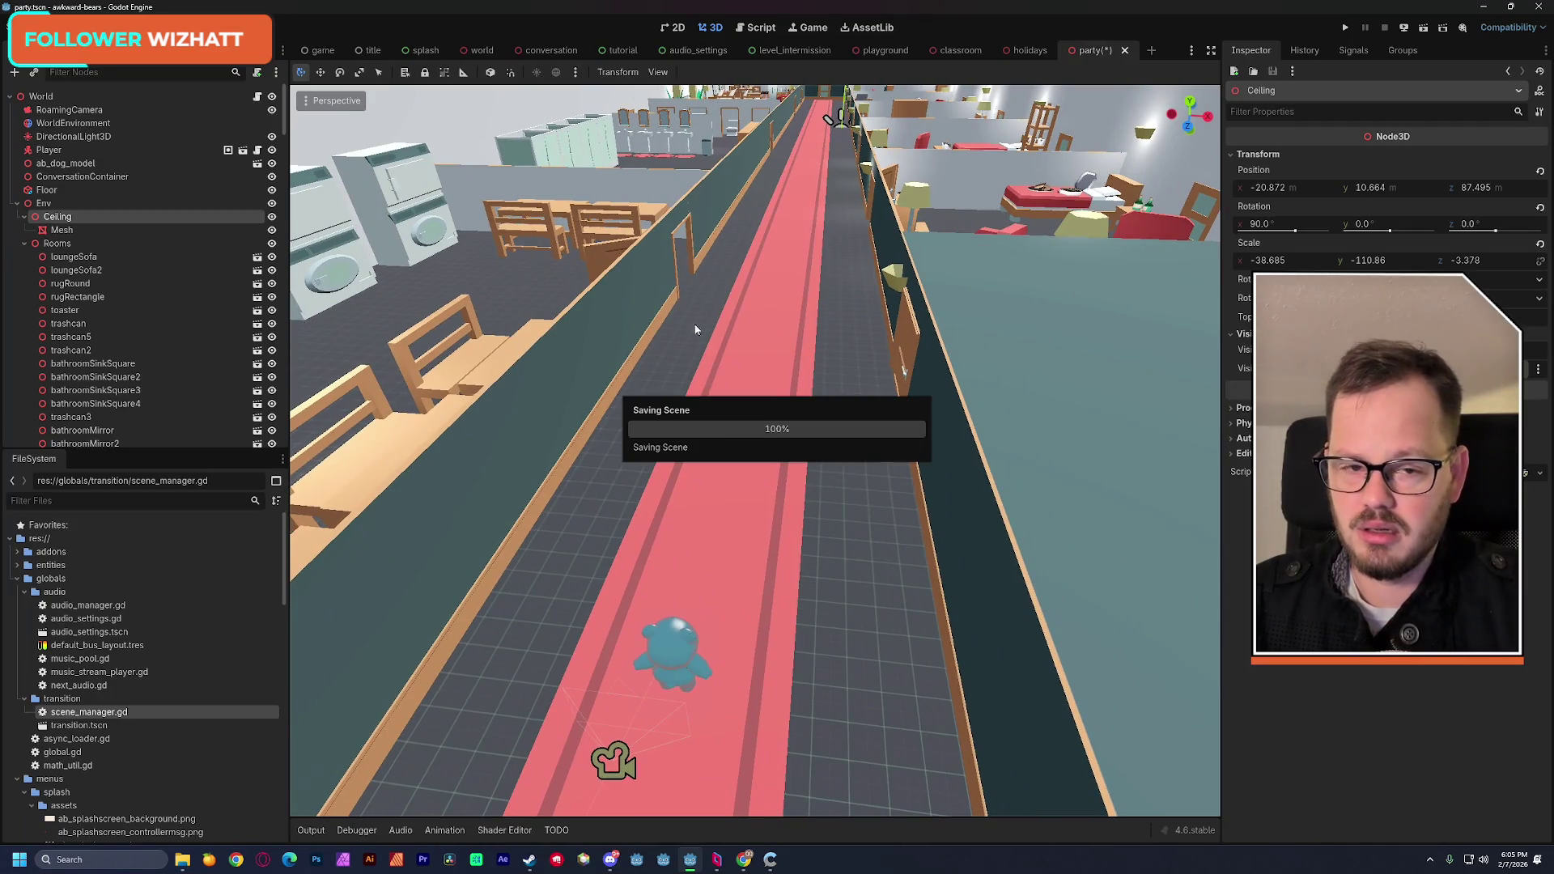
pyautogui.click(1421, 29)
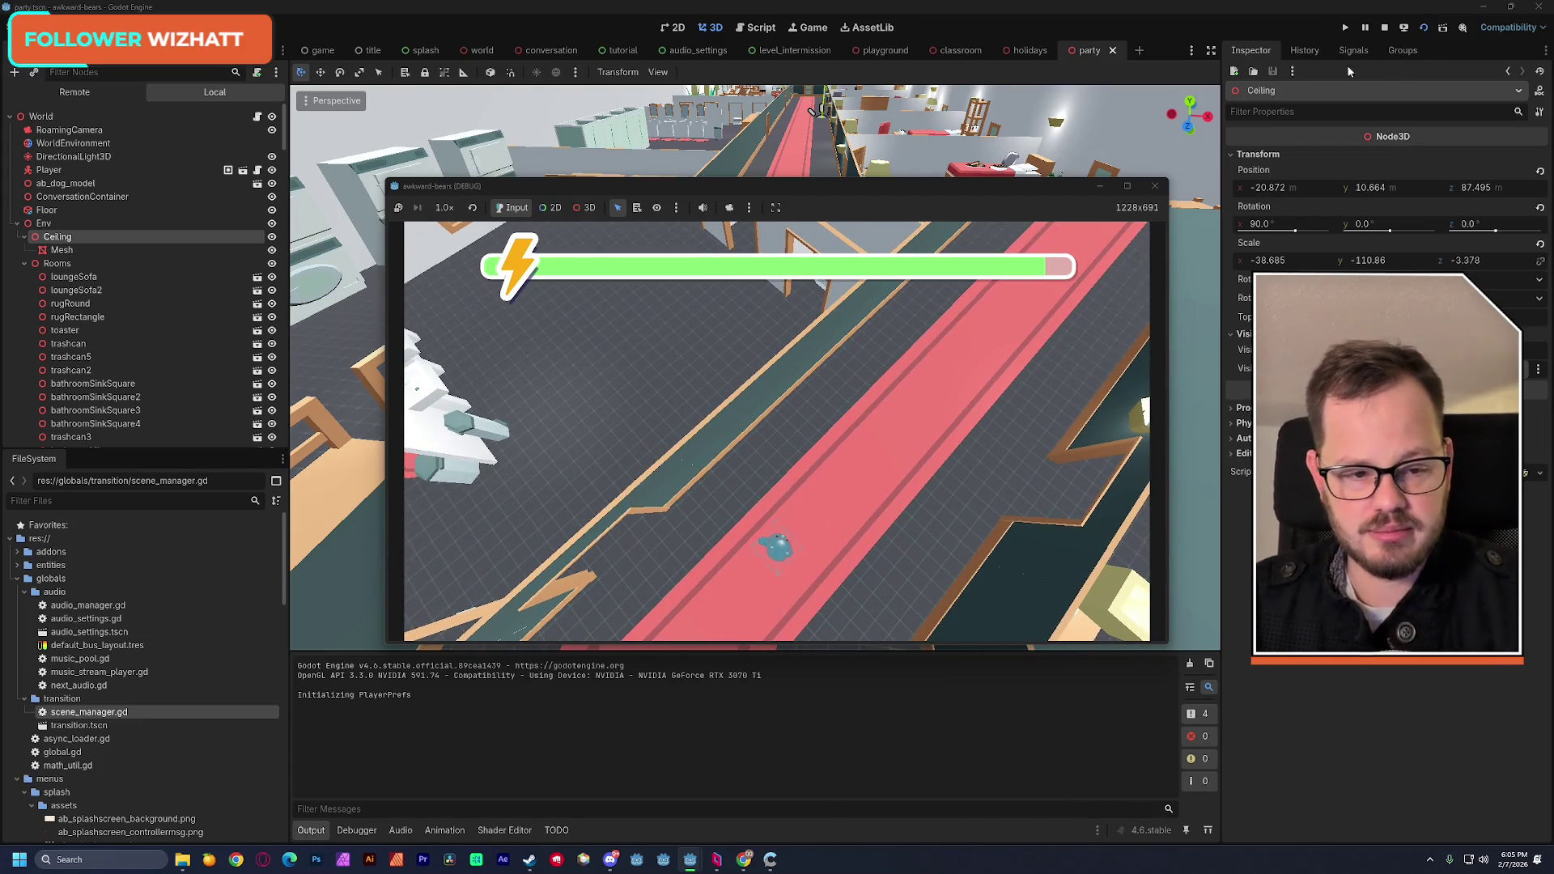
# Step: Stop the running game after the test
pyautogui.click(1153, 185)
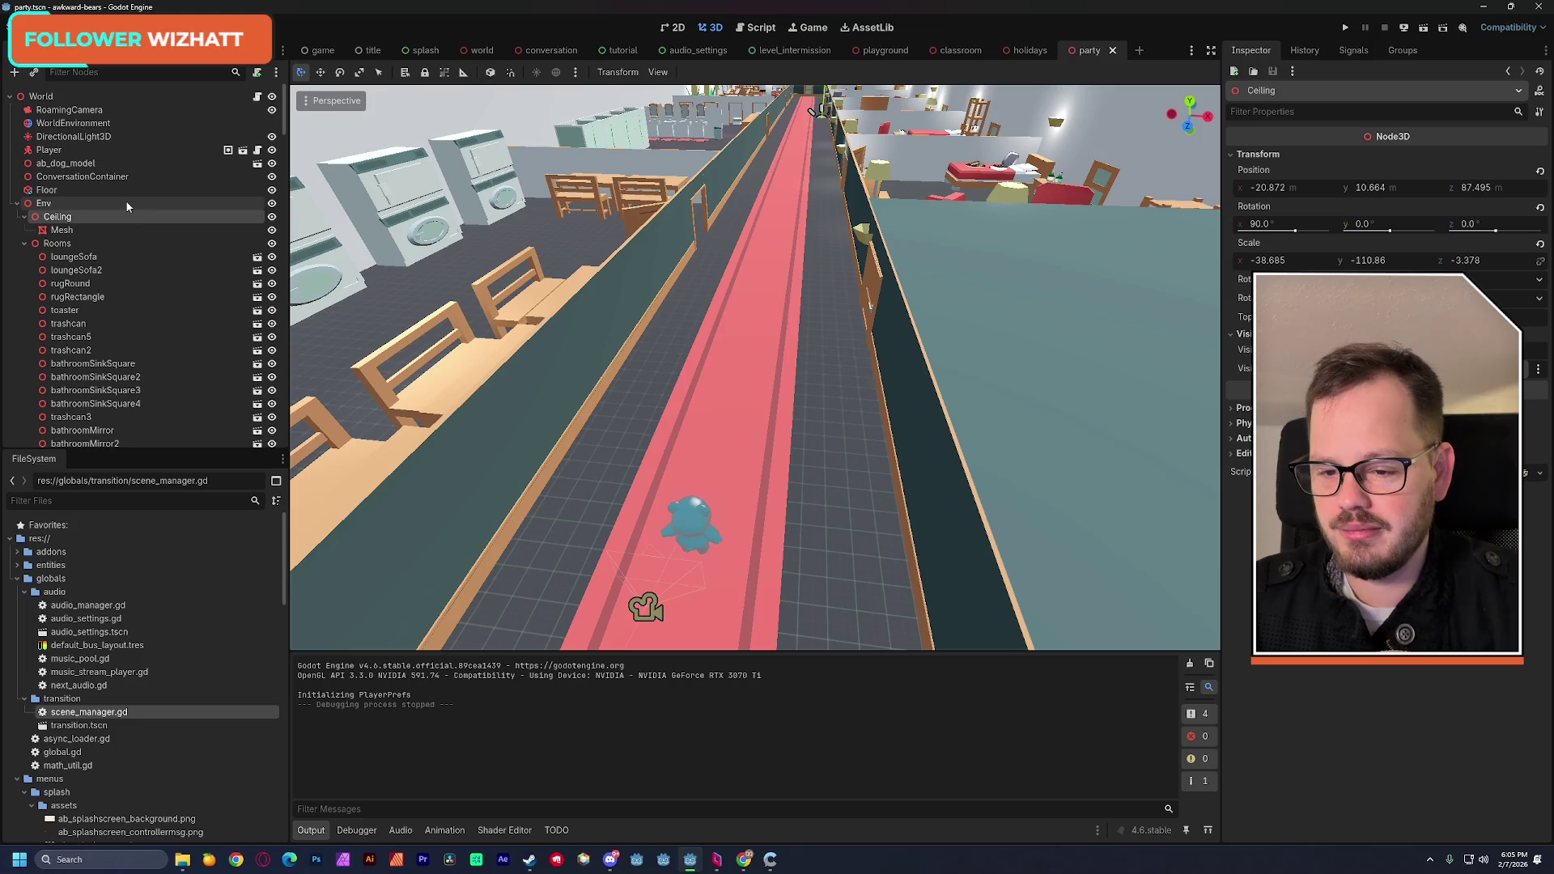
# Step: Turn the DirectionalLight3D's shadows back on and select the Ceiling's Mesh
pyautogui.click(87, 123)
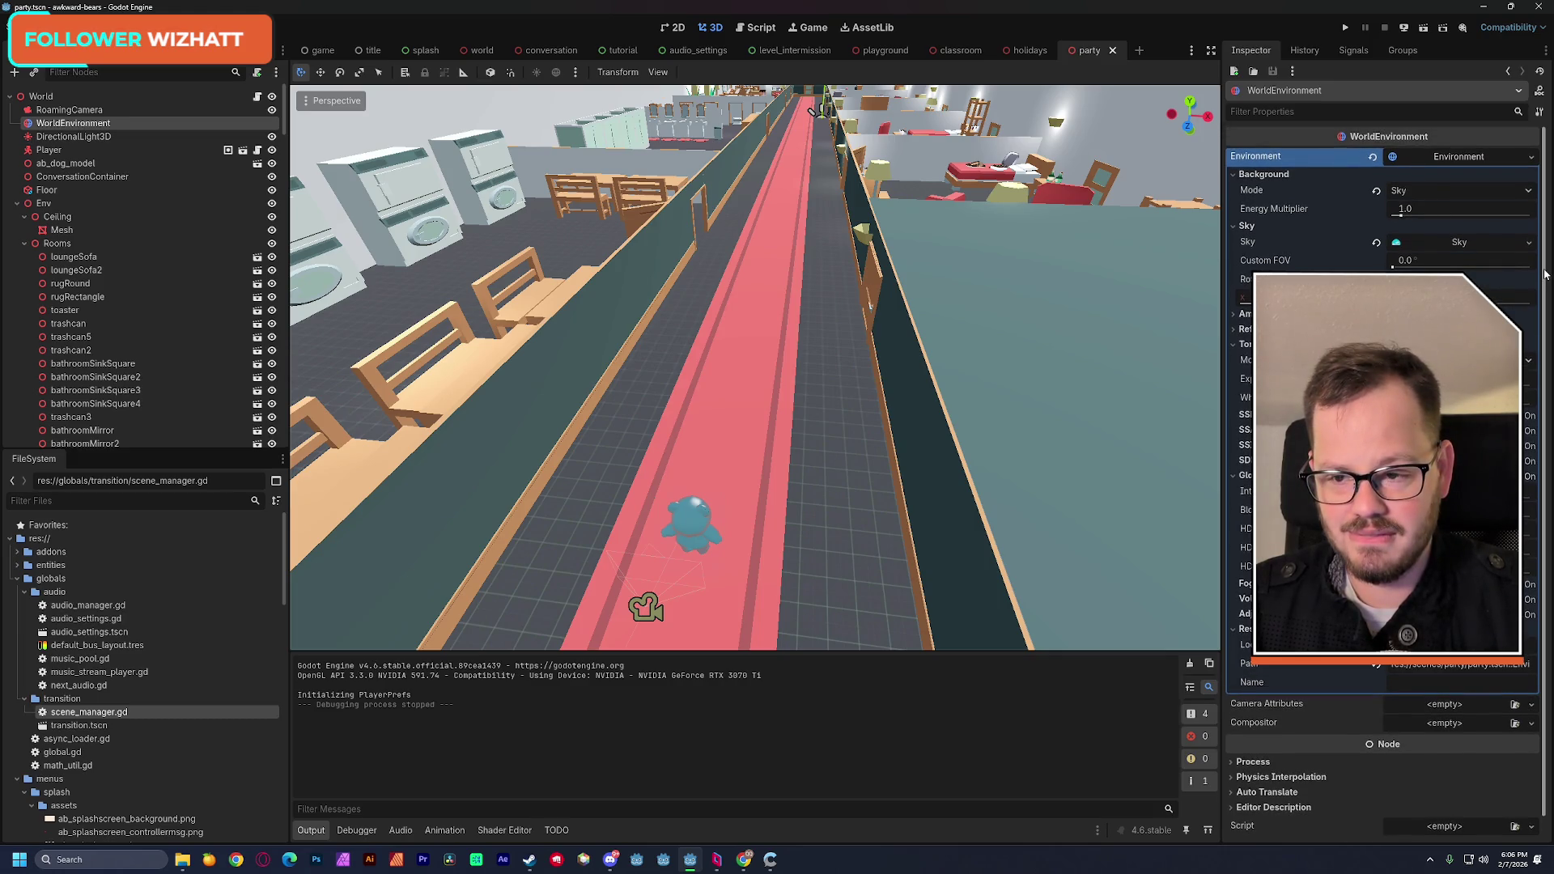
pyautogui.click(73, 136)
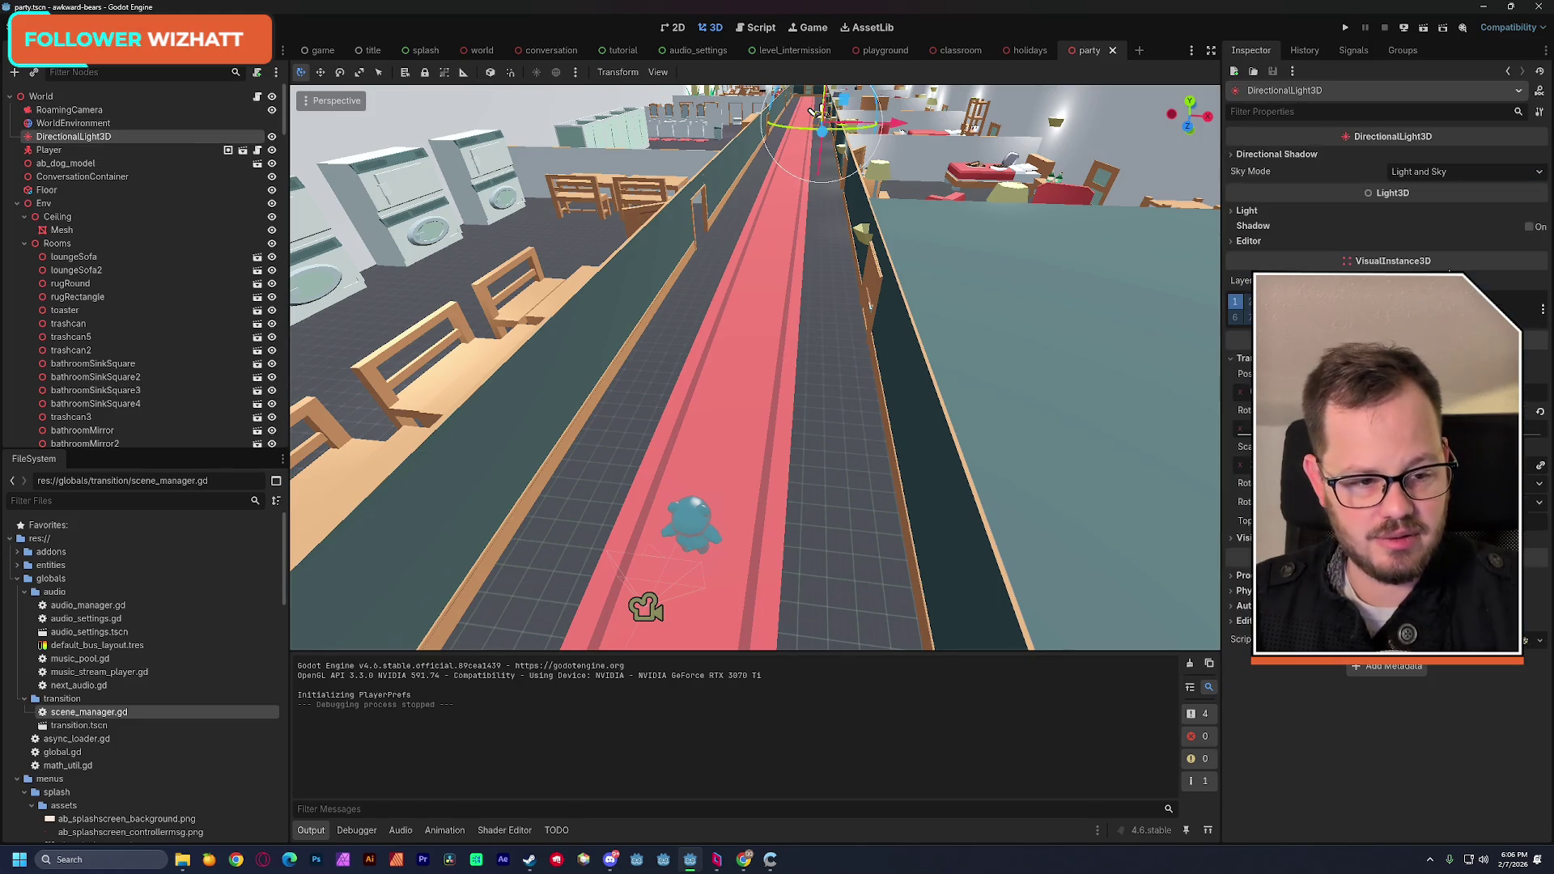
pyautogui.click(1529, 228)
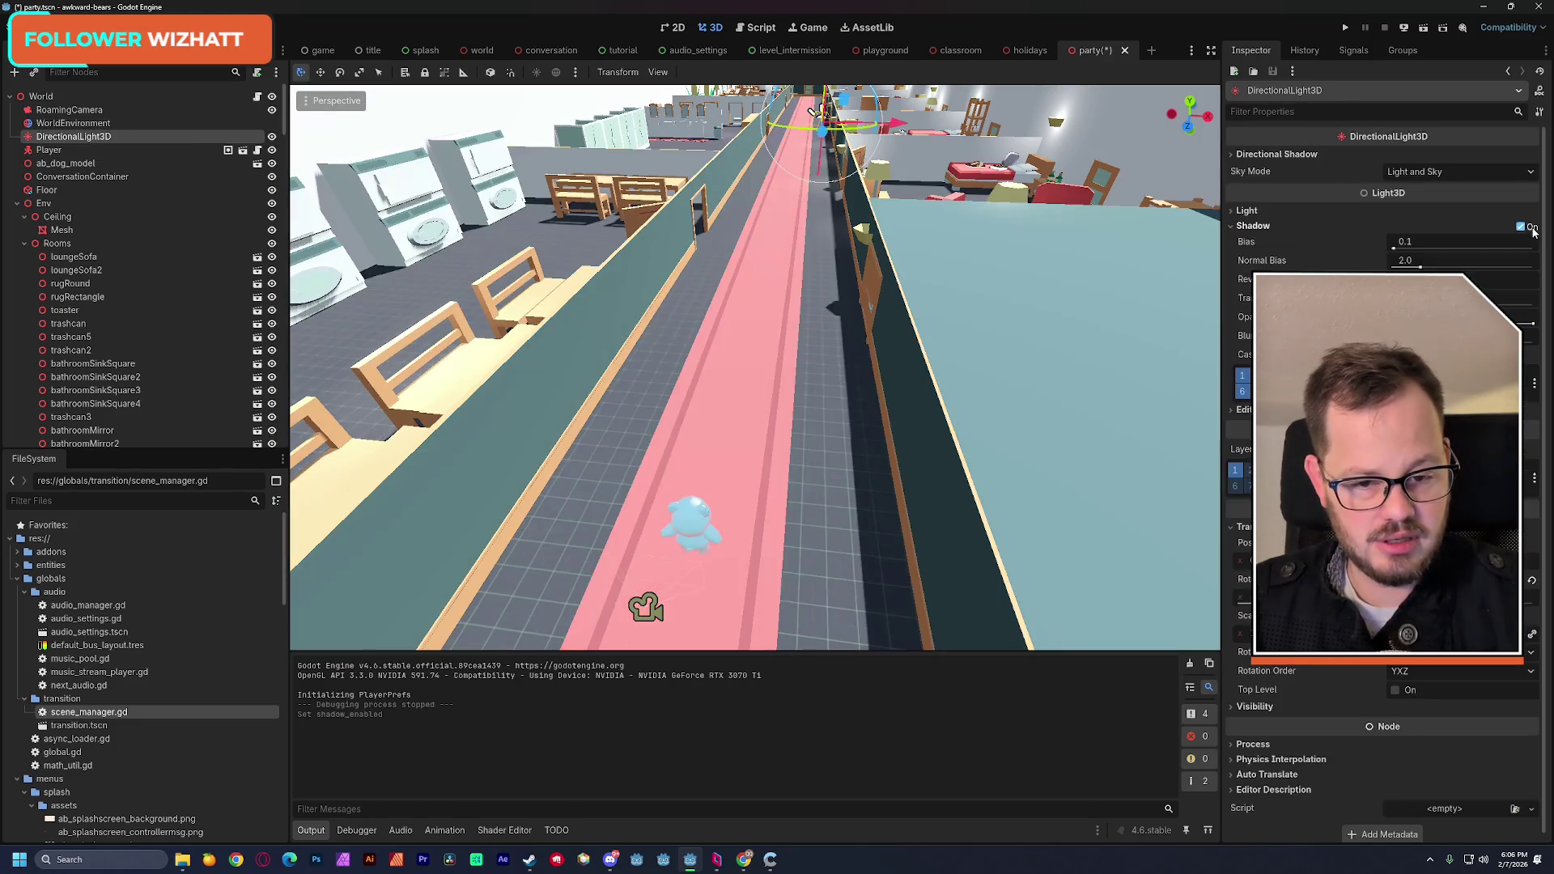
pyautogui.click(69, 217)
pyautogui.click(172, 233)
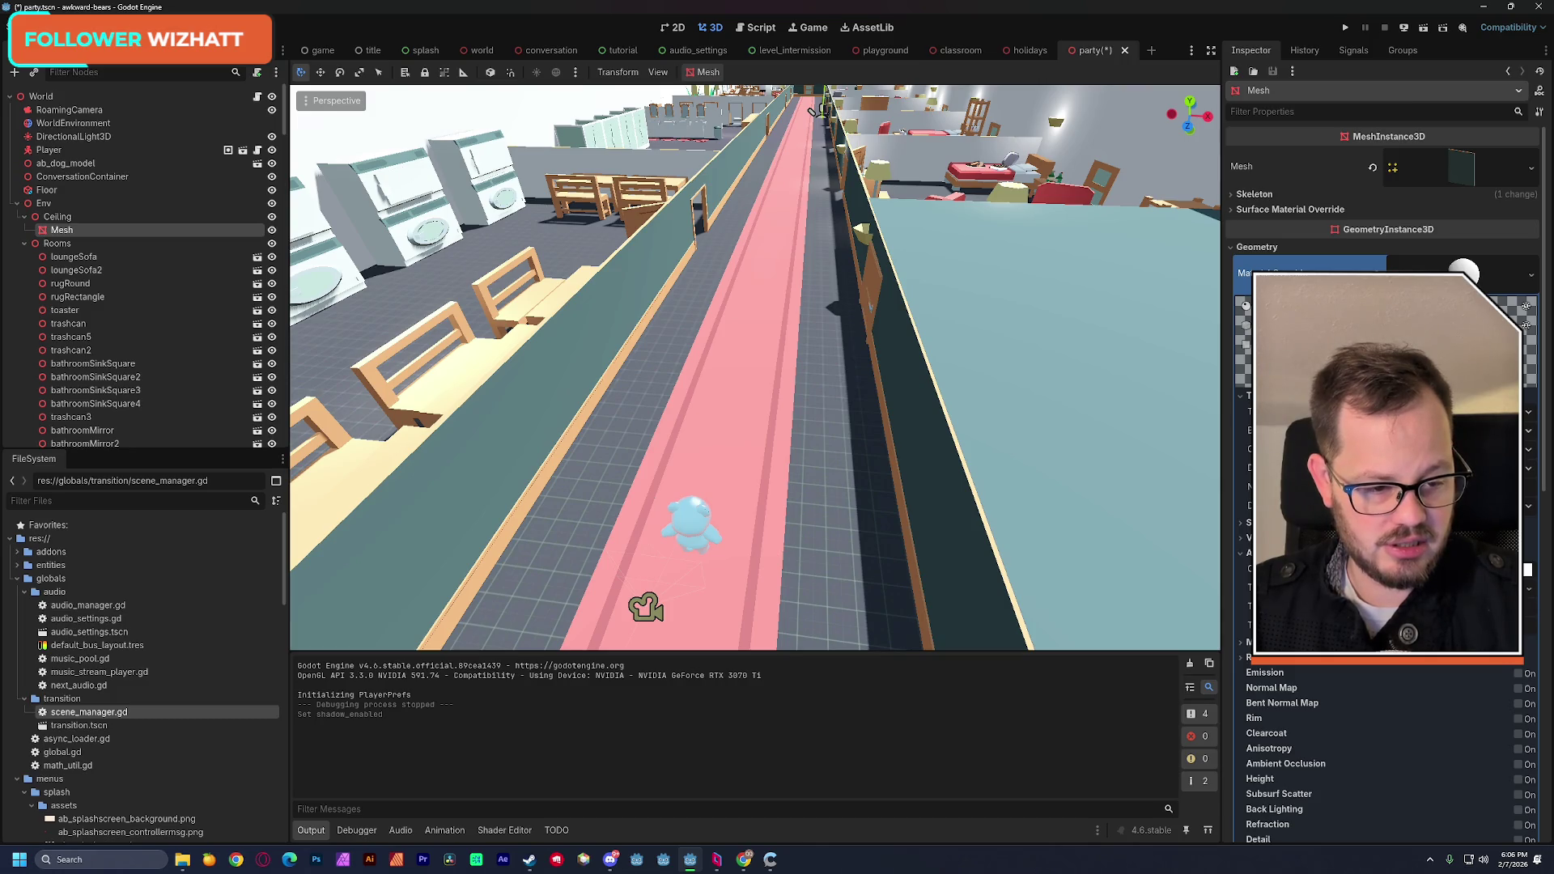
# Step: Enable transparency on the ceiling Mesh material, save, and run the scene
pyautogui.click(1392, 445)
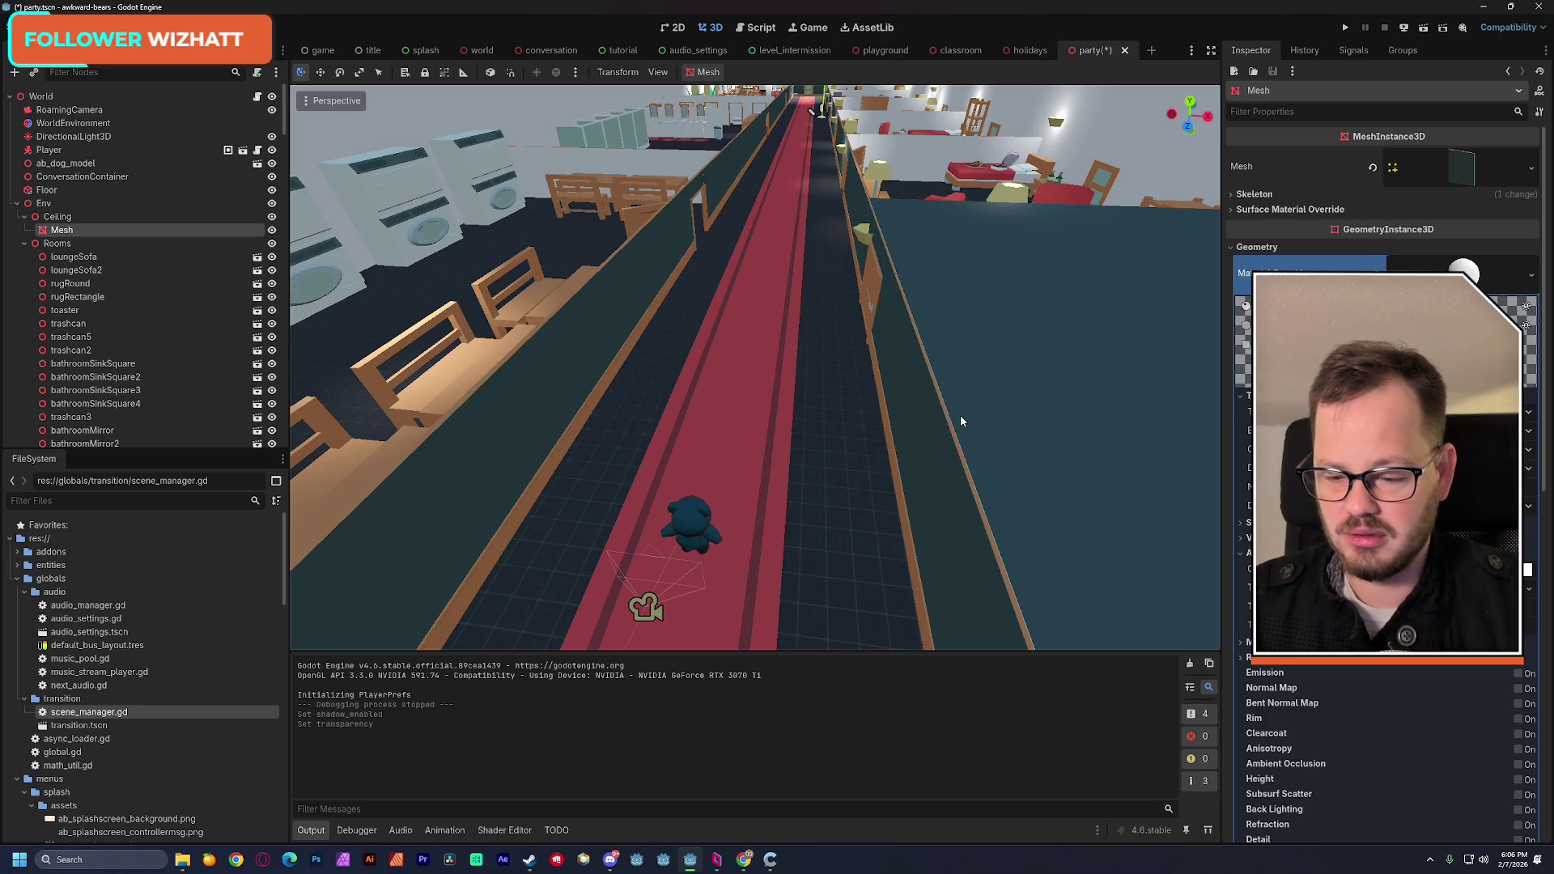
pyautogui.hotkey('ctrl', 's')
pyautogui.click(1423, 29)
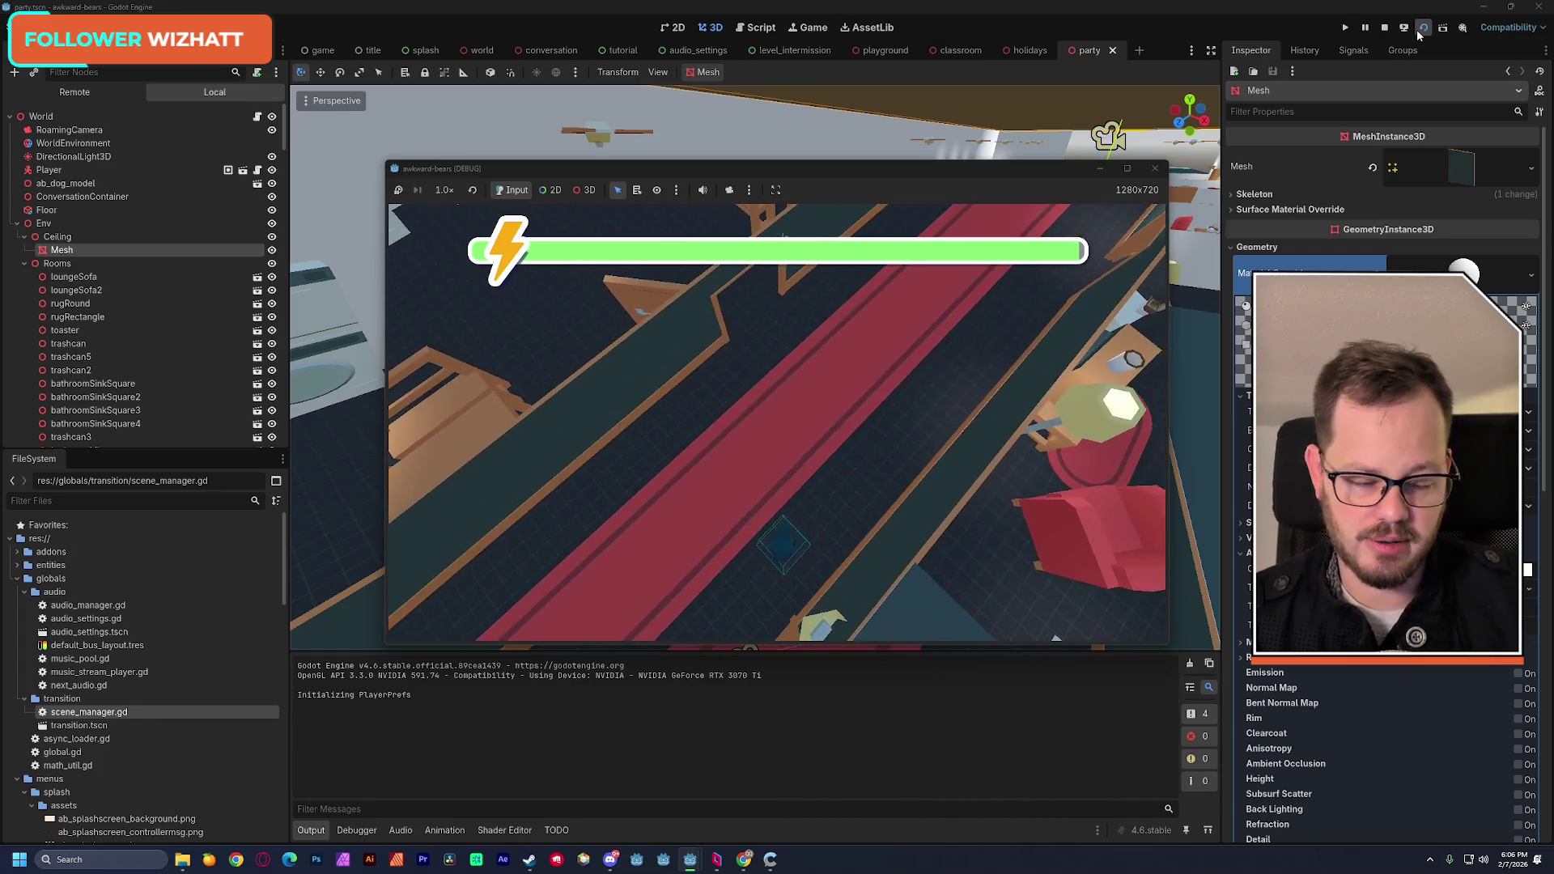
# Step: Close the running game window and return to the Godot editor
pyautogui.click(1154, 169)
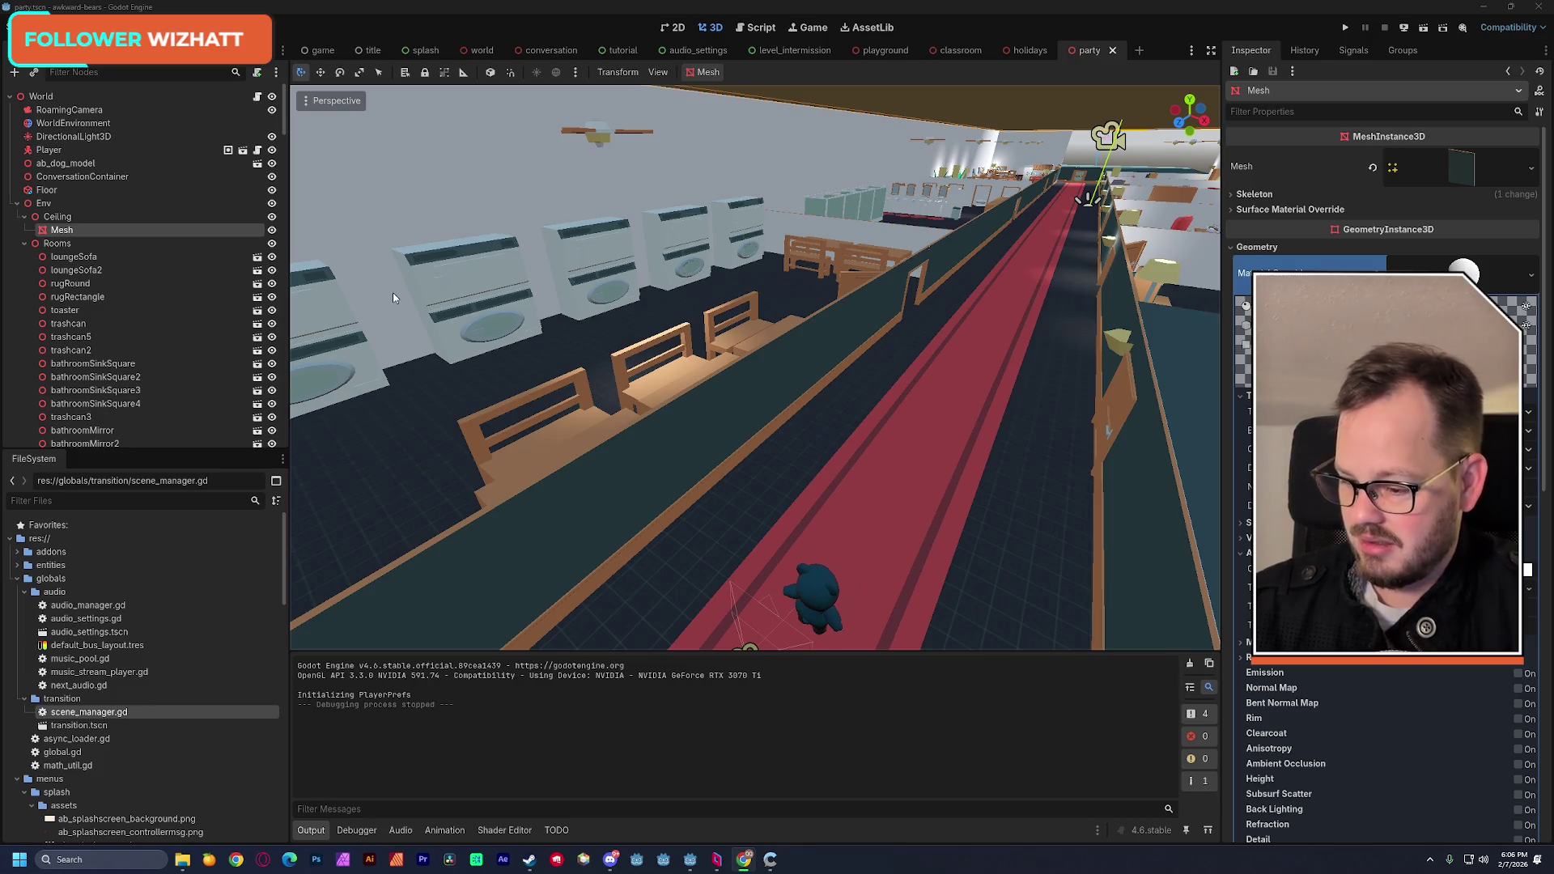
pyautogui.click(270, 11)
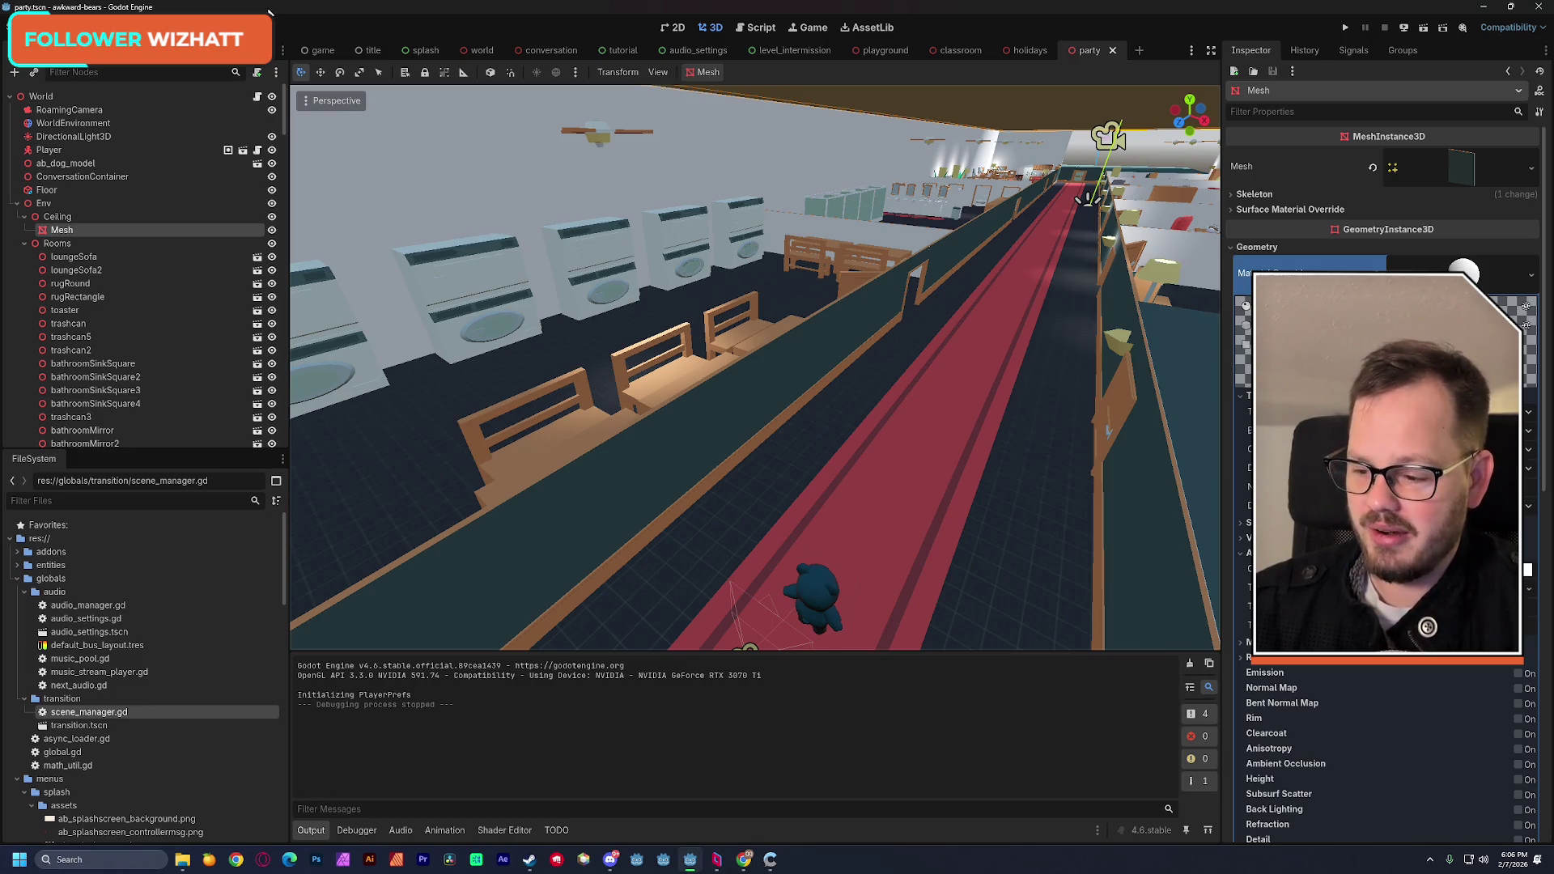
# Step: Fly down the corridor through the kitchen, dining room and lounge
pyautogui.moveTo(785, 408); pyautogui.dragTo(748, 291)
pyautogui.press('w')
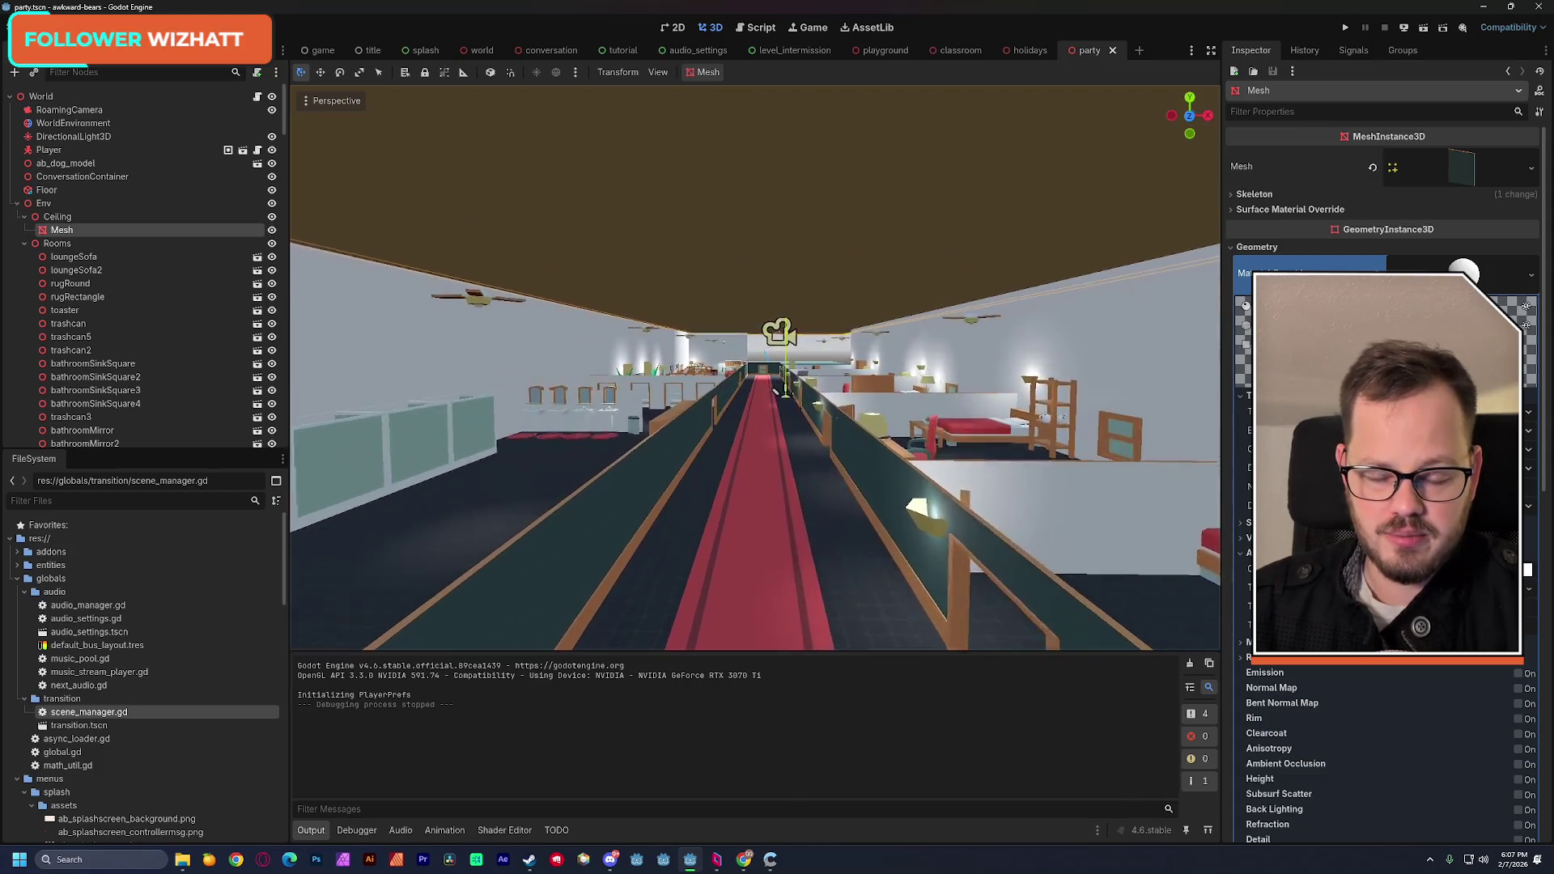
pyautogui.press('w')
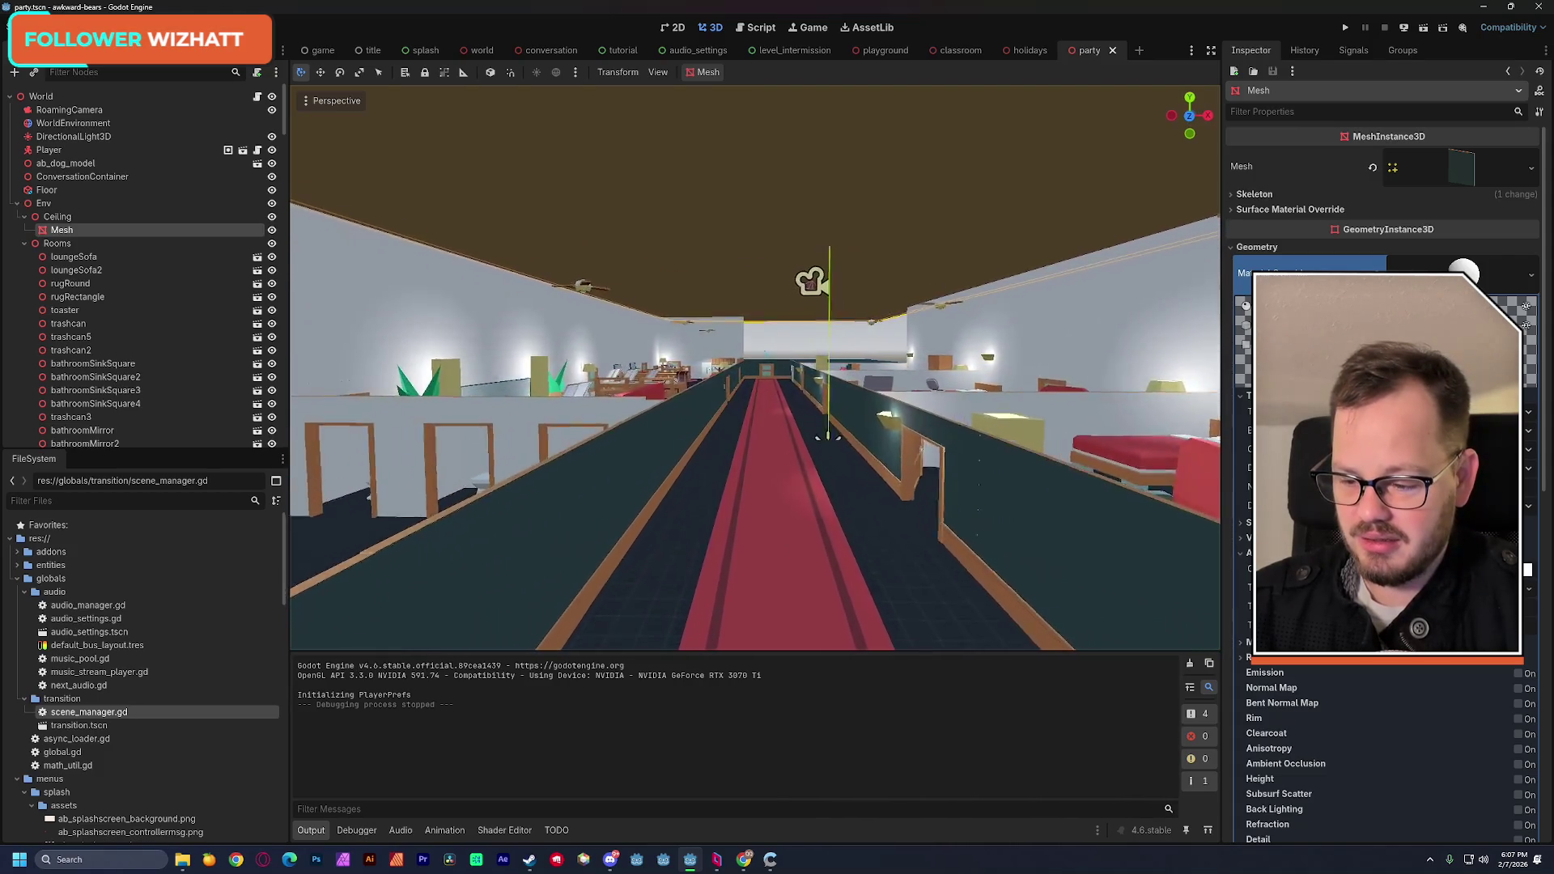
pyautogui.press('w')
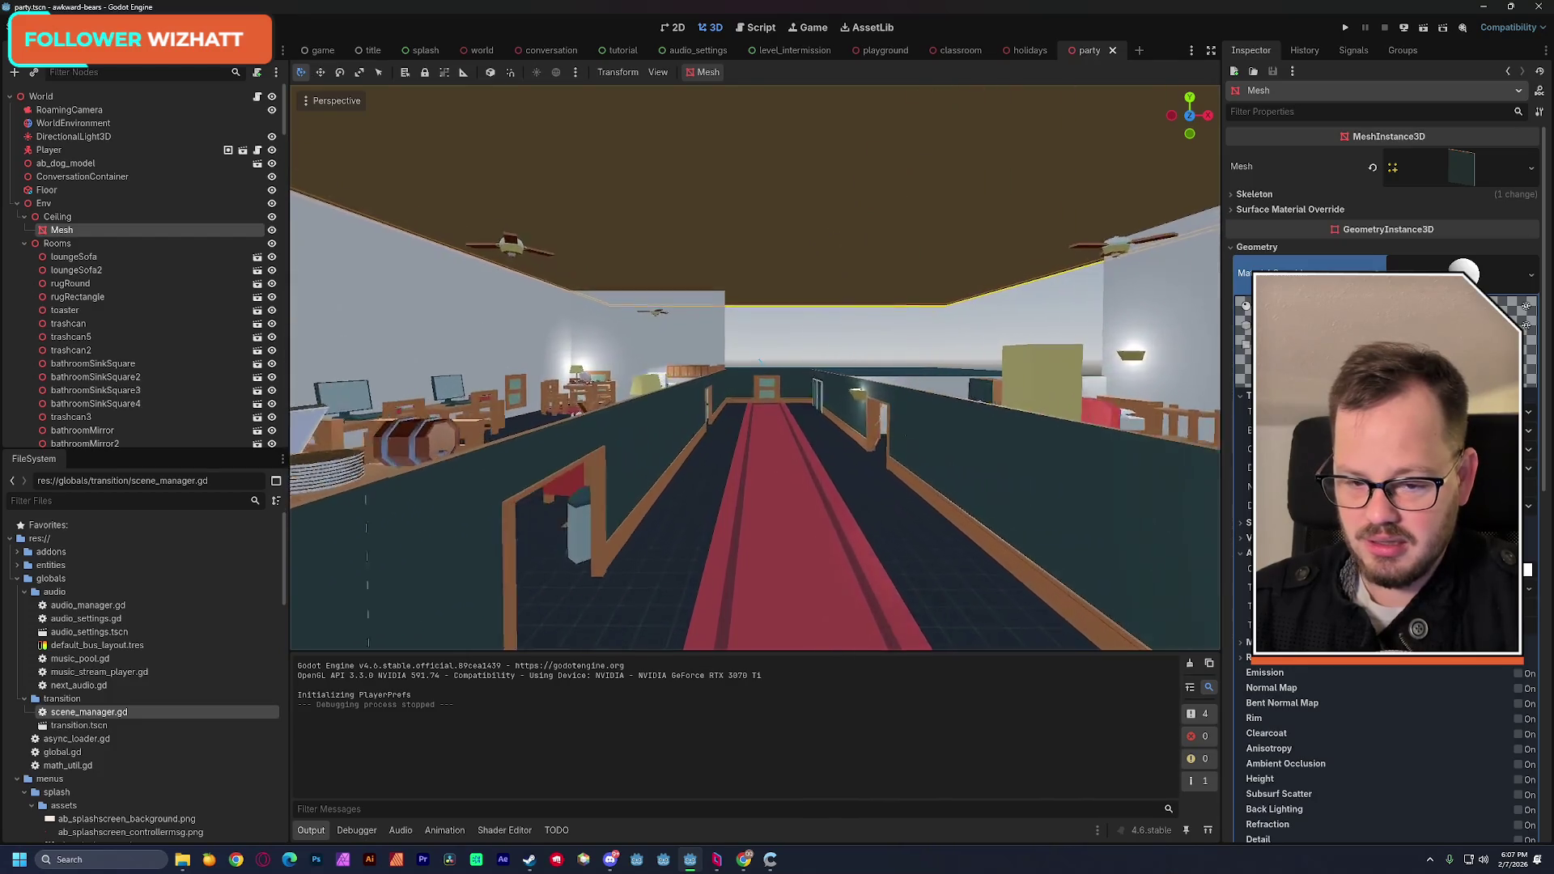
pyautogui.press('w')
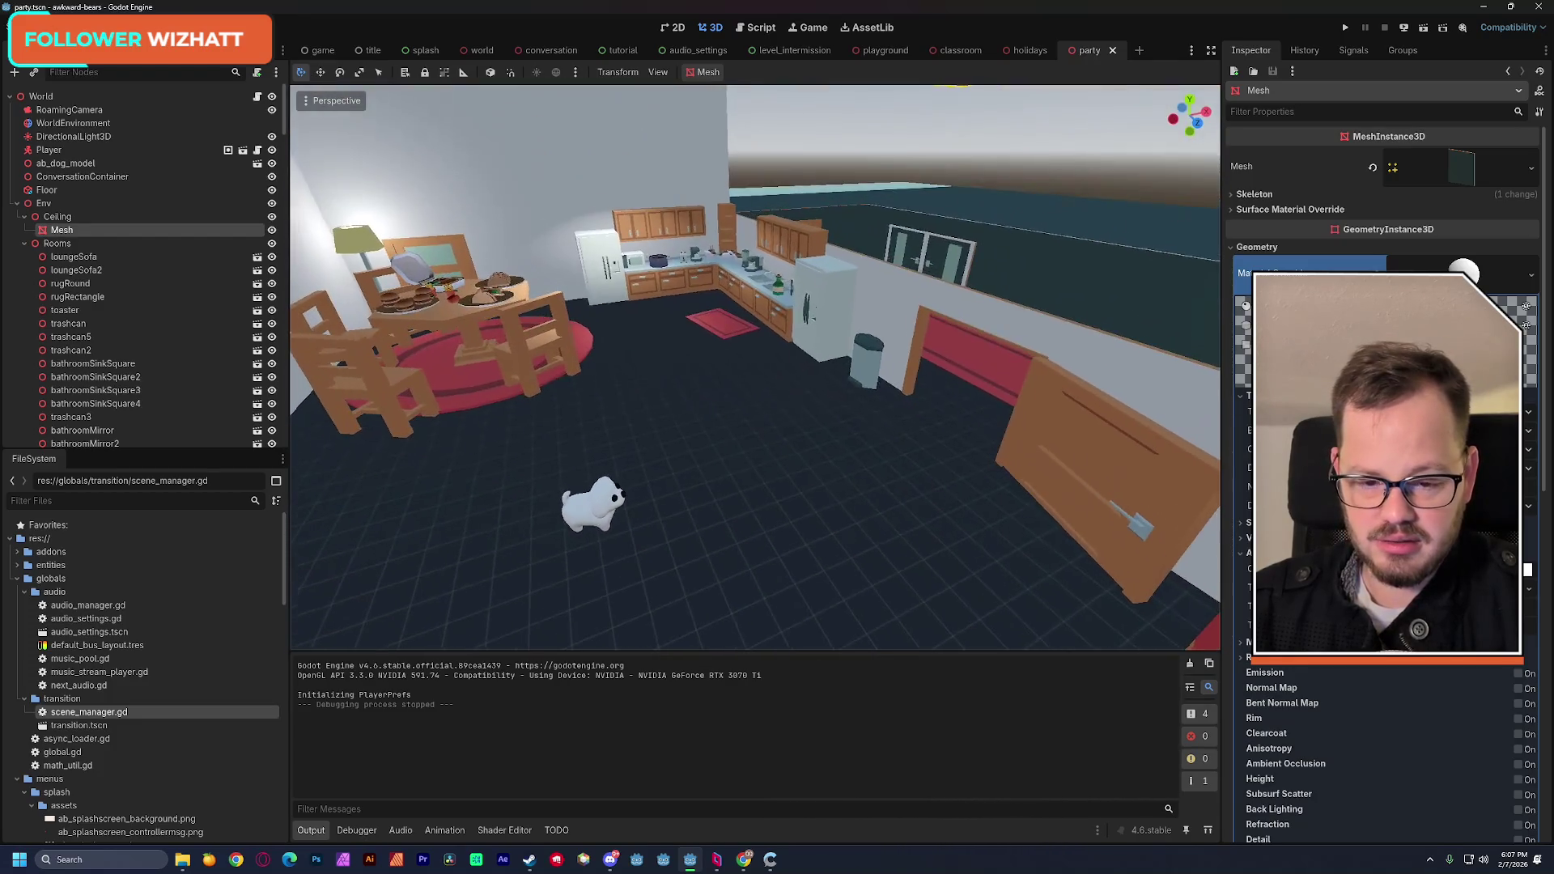
pyautogui.press('w')
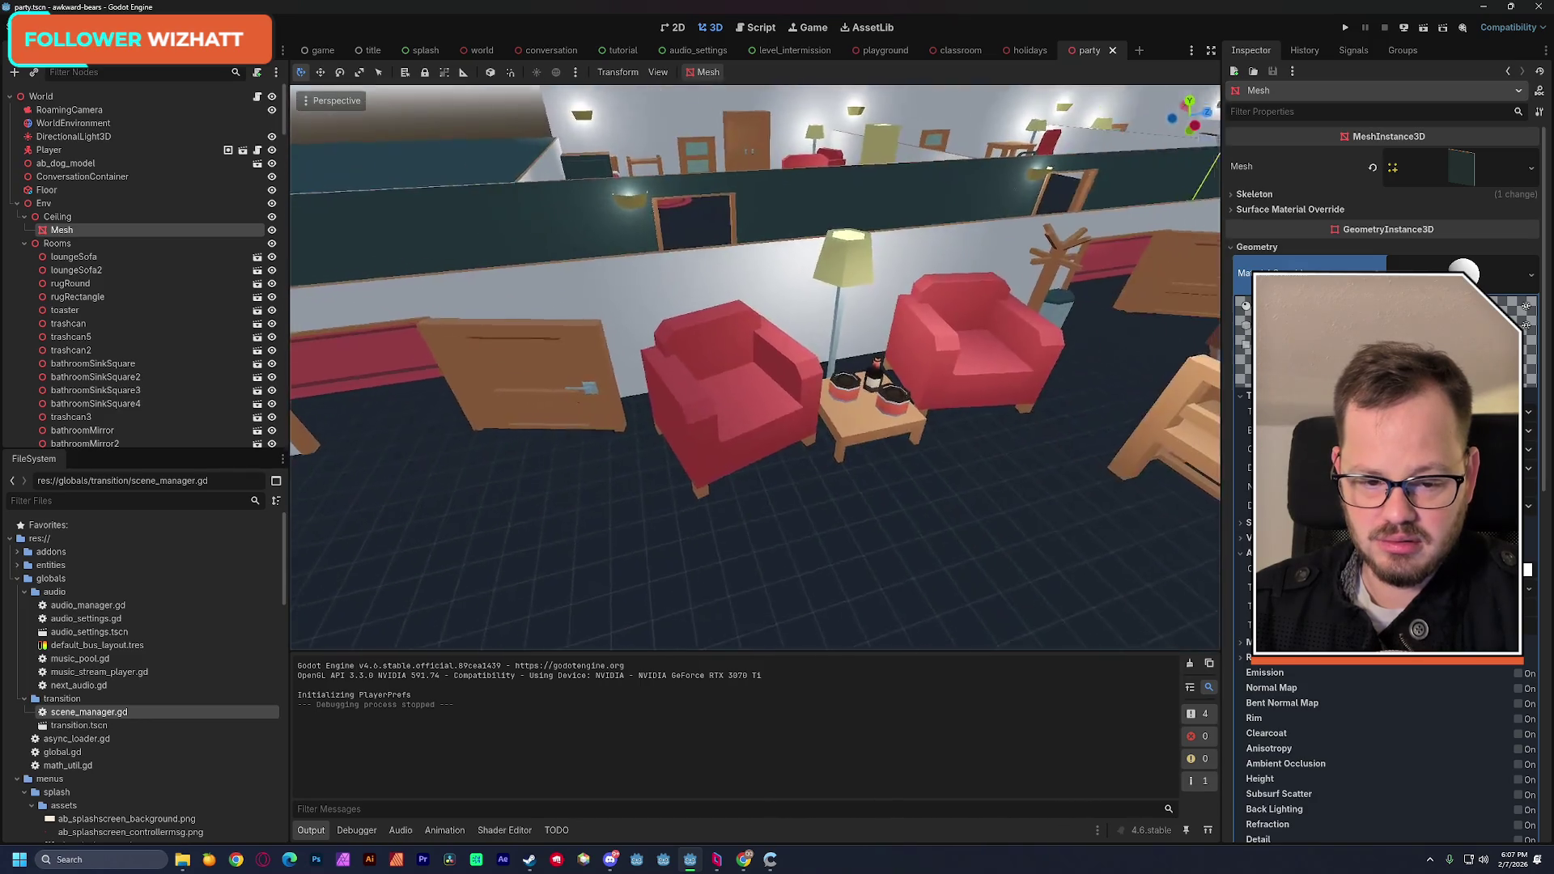
pyautogui.press('w')
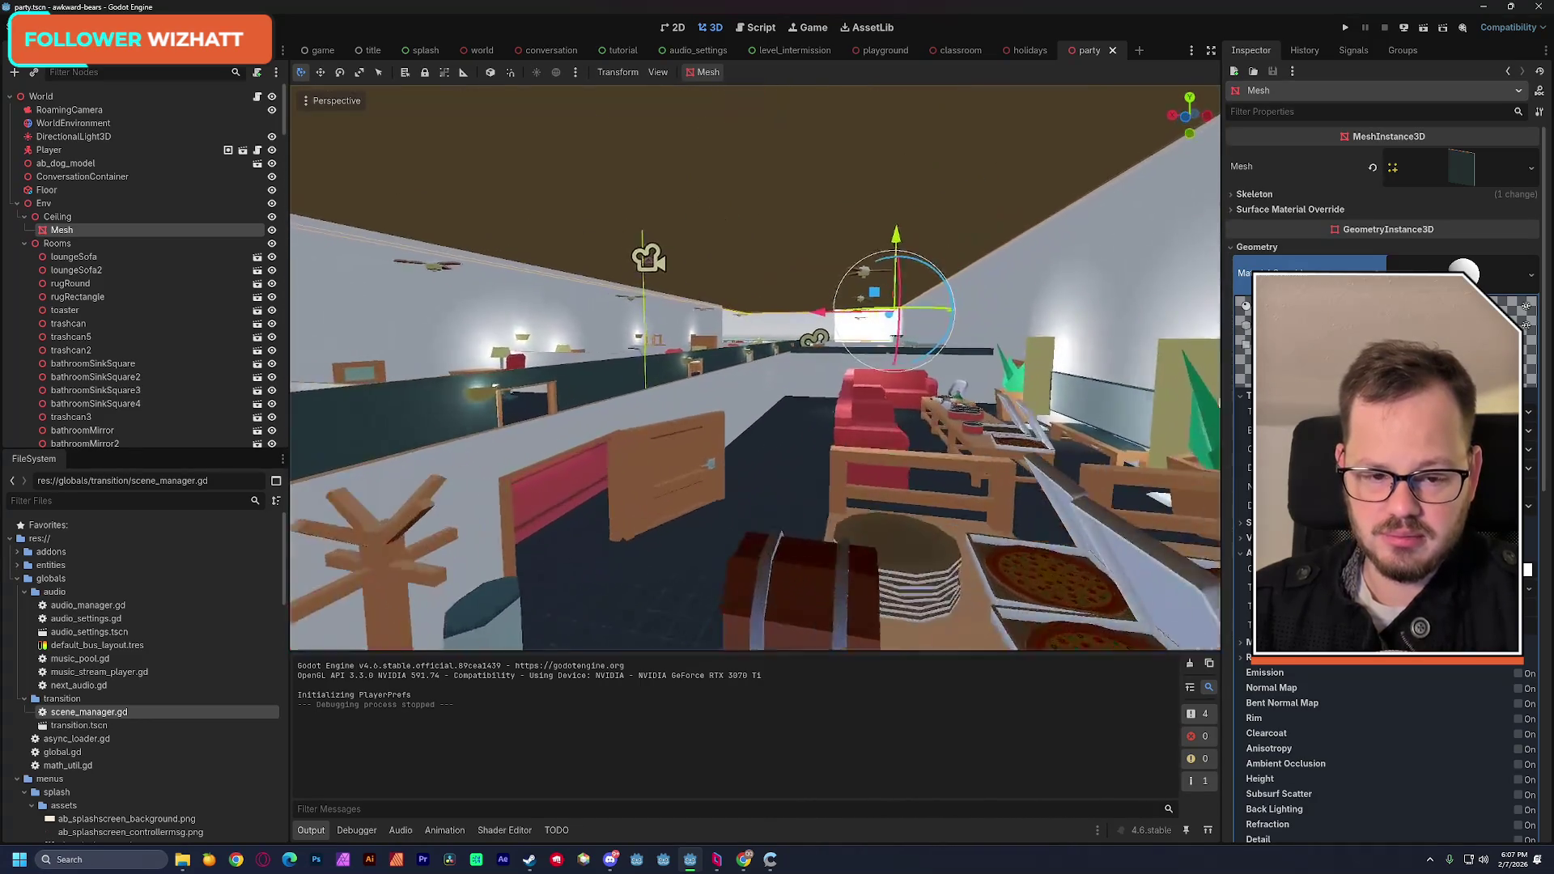
# Step: Collapse the Ceiling node, fly above and below the hallway ceiling, and select the Floor box
pyautogui.click(24, 217)
pyautogui.press('e')
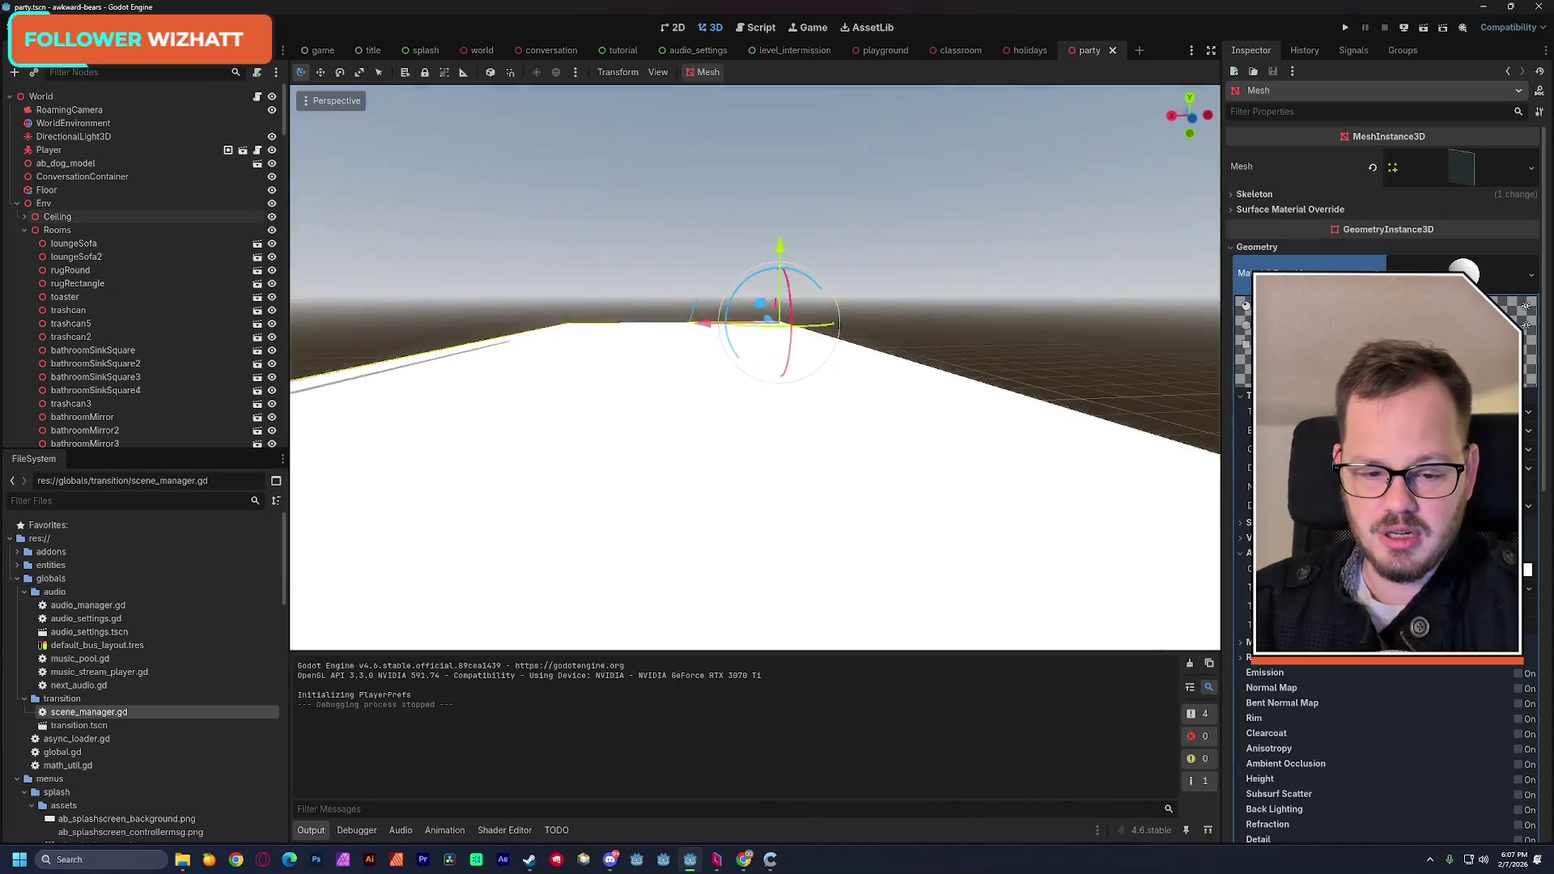
pyautogui.press('q')
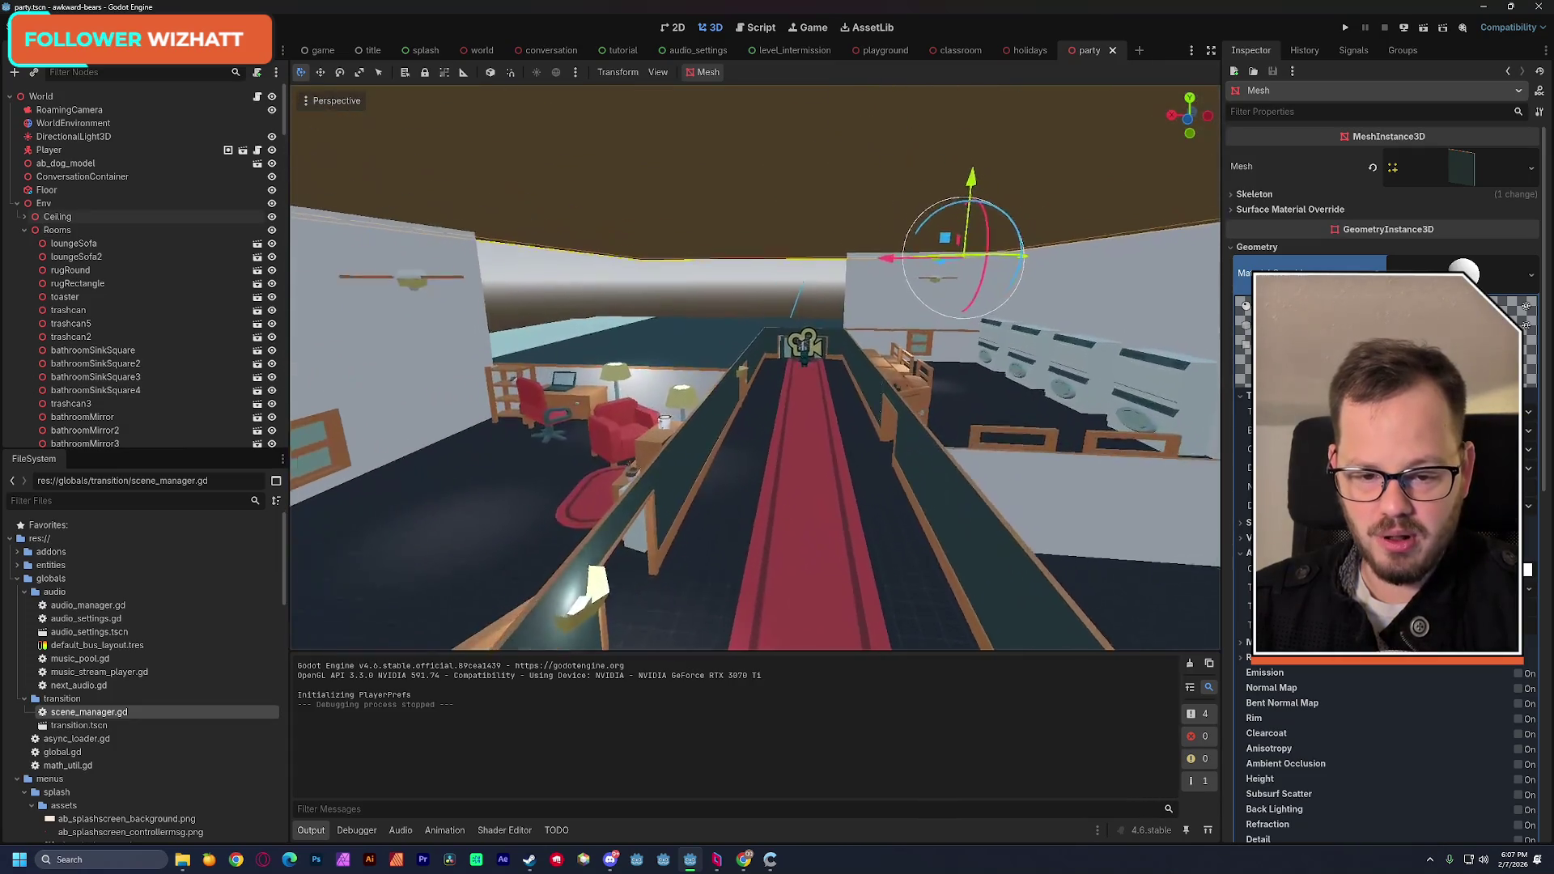
pyautogui.press('w')
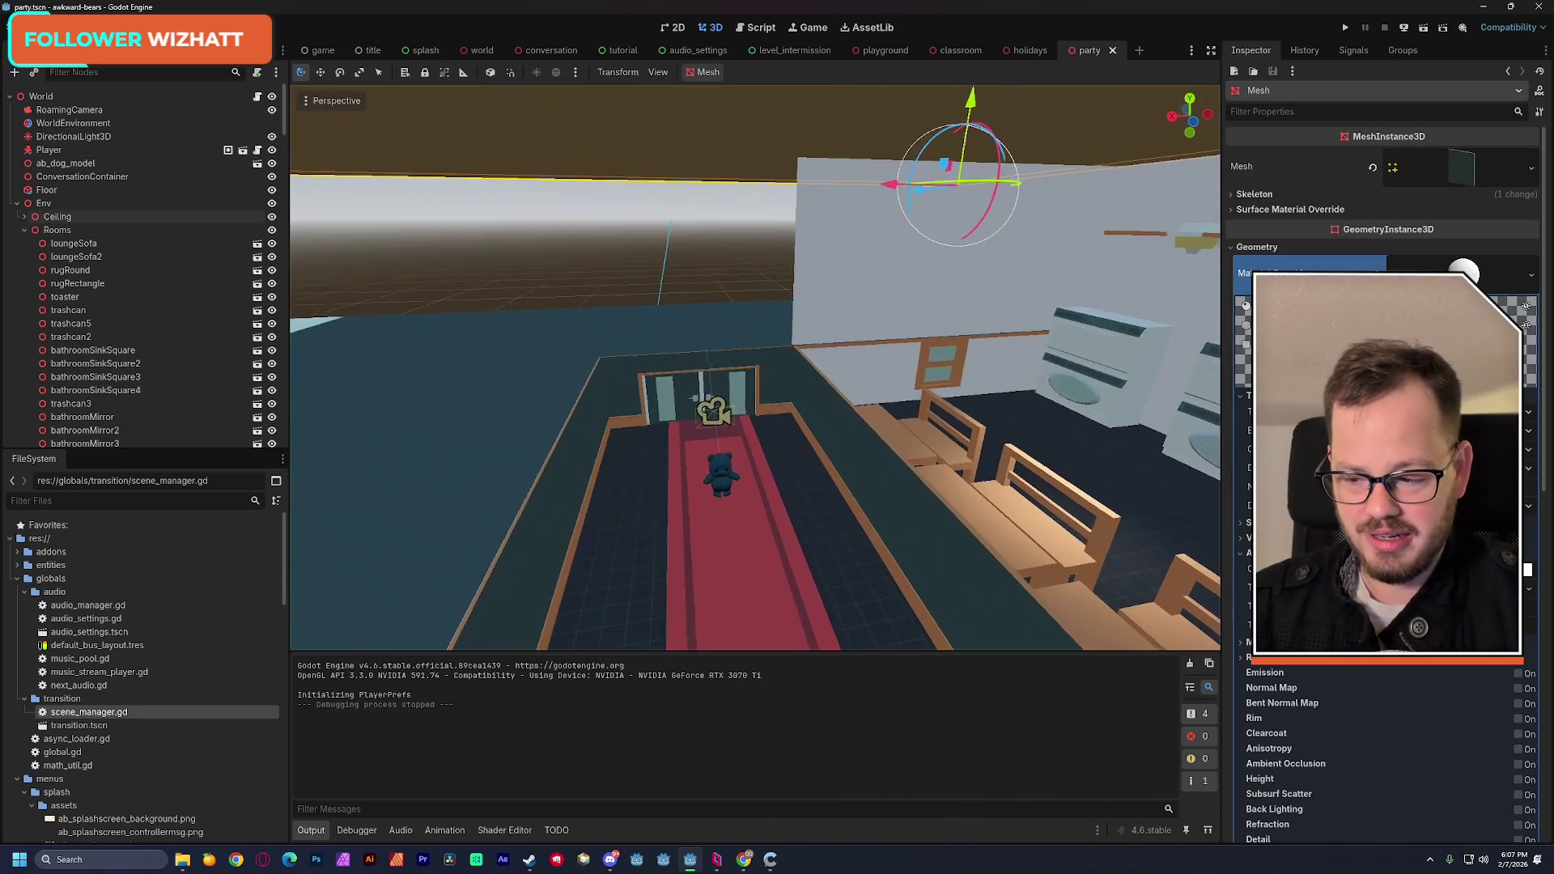
pyautogui.press('e')
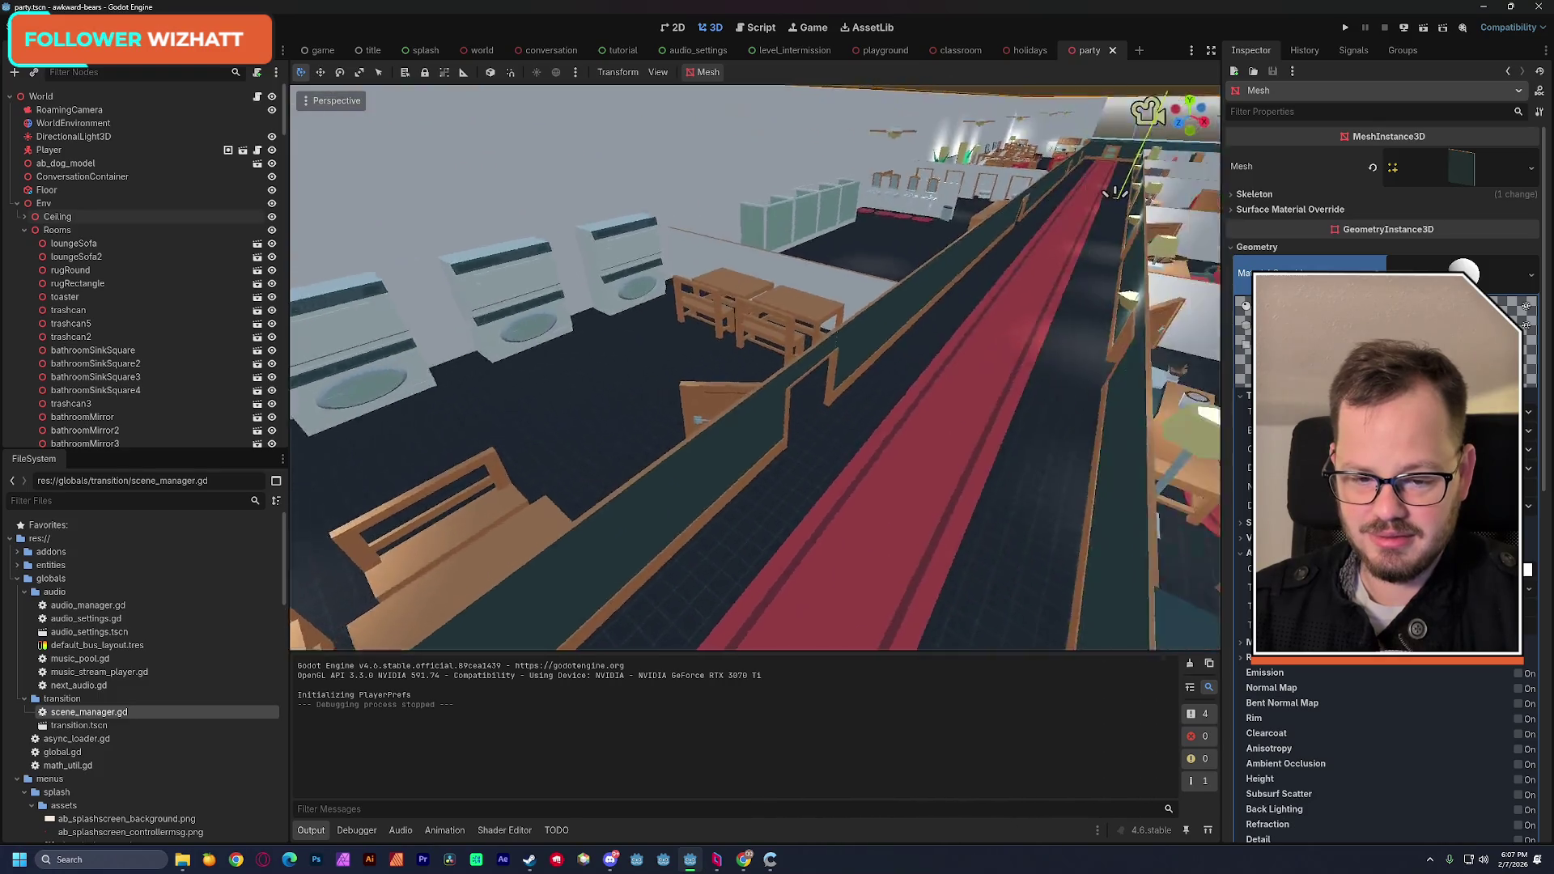
pyautogui.press('q')
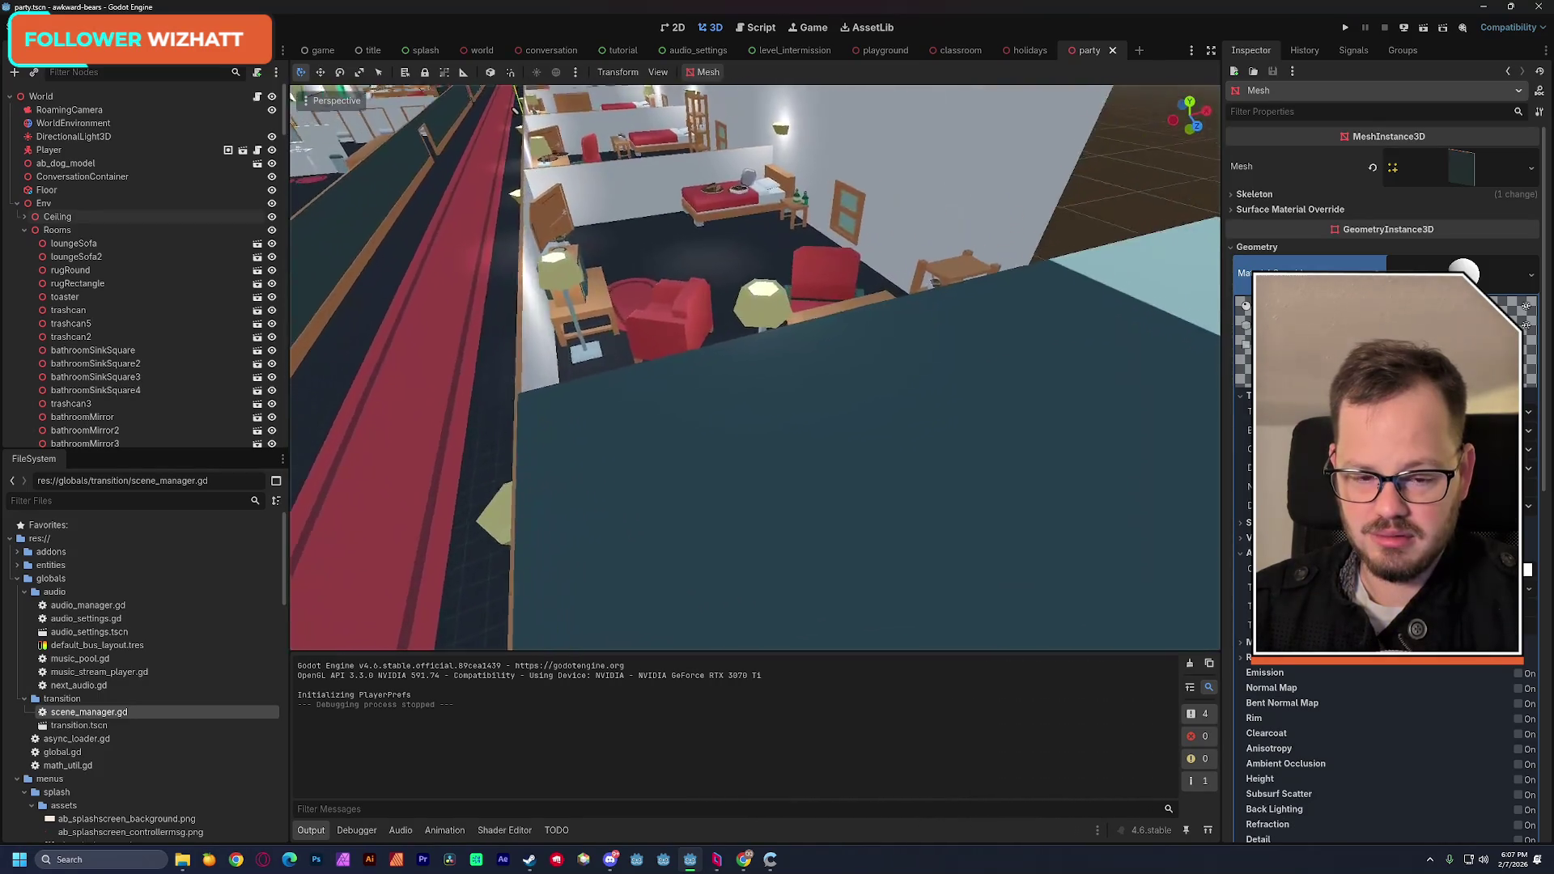
pyautogui.press('q')
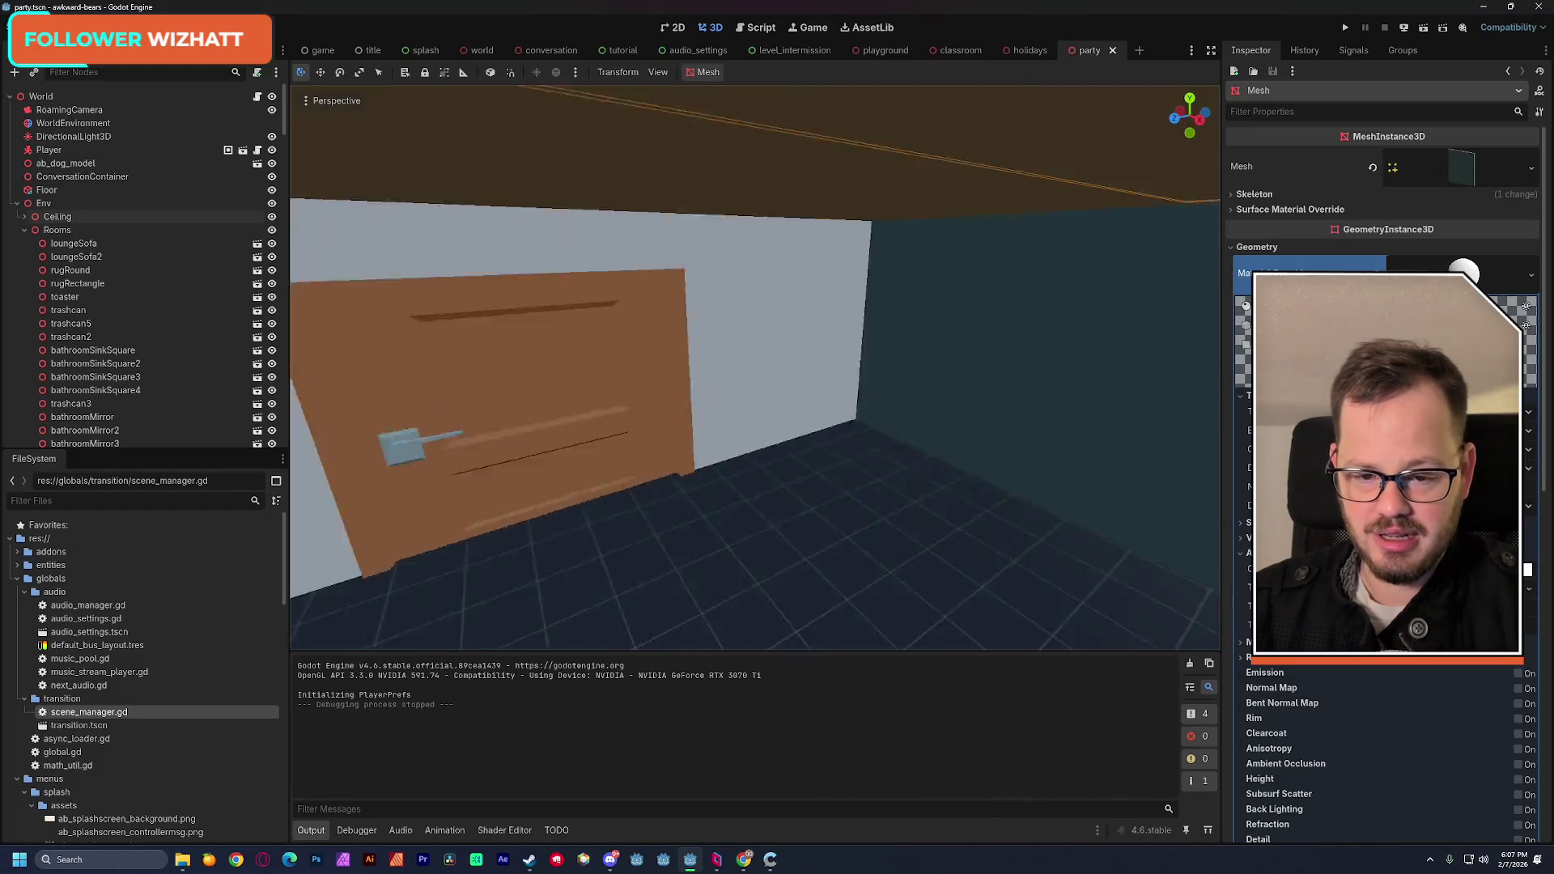
pyautogui.press('e')
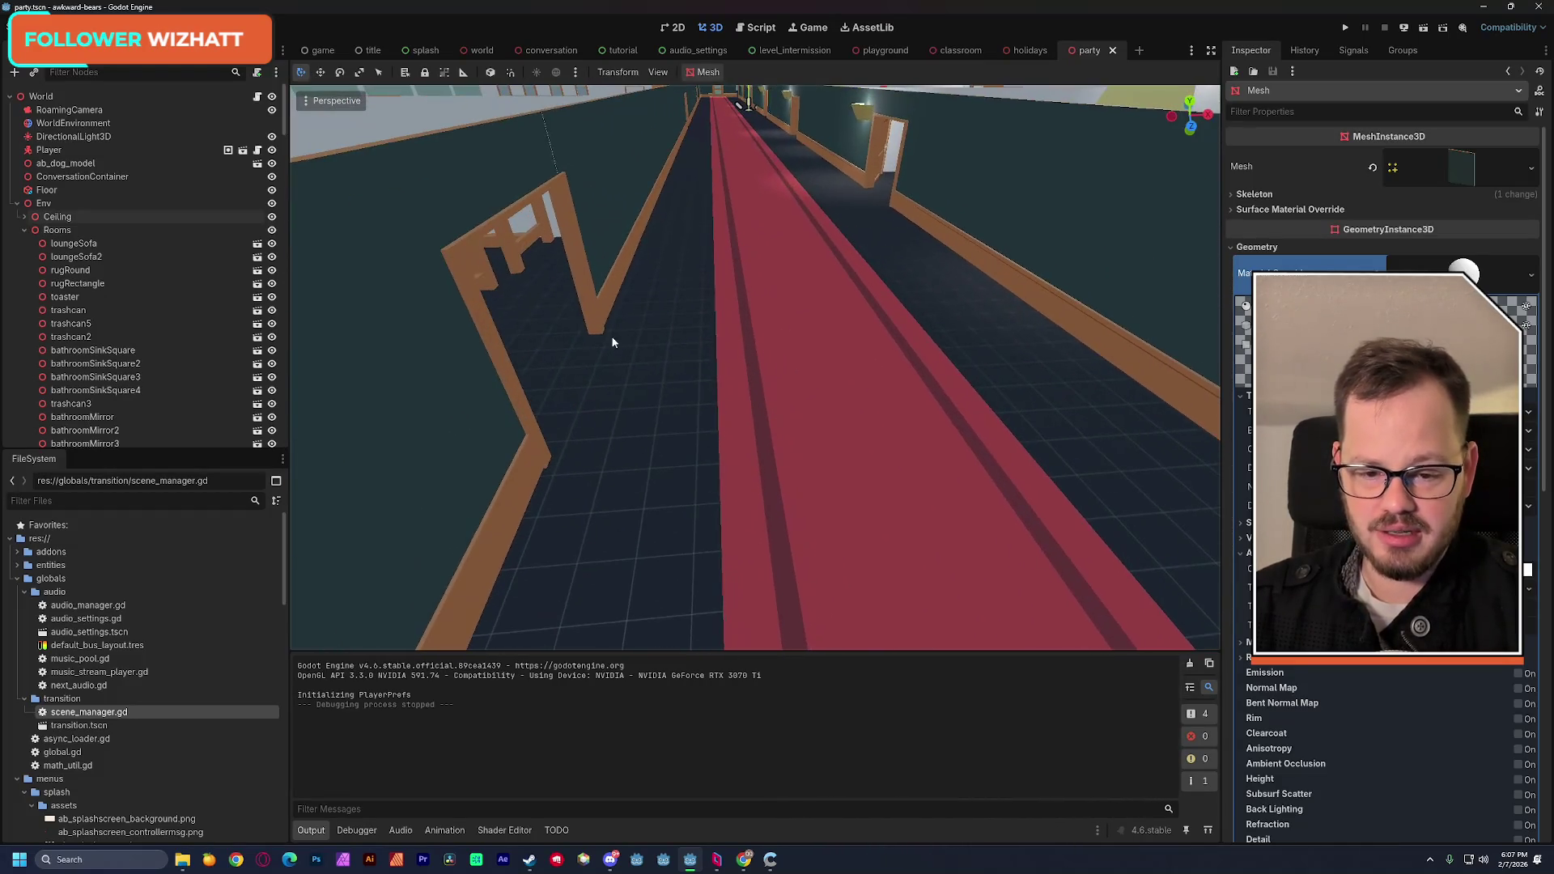
pyautogui.click(620, 376)
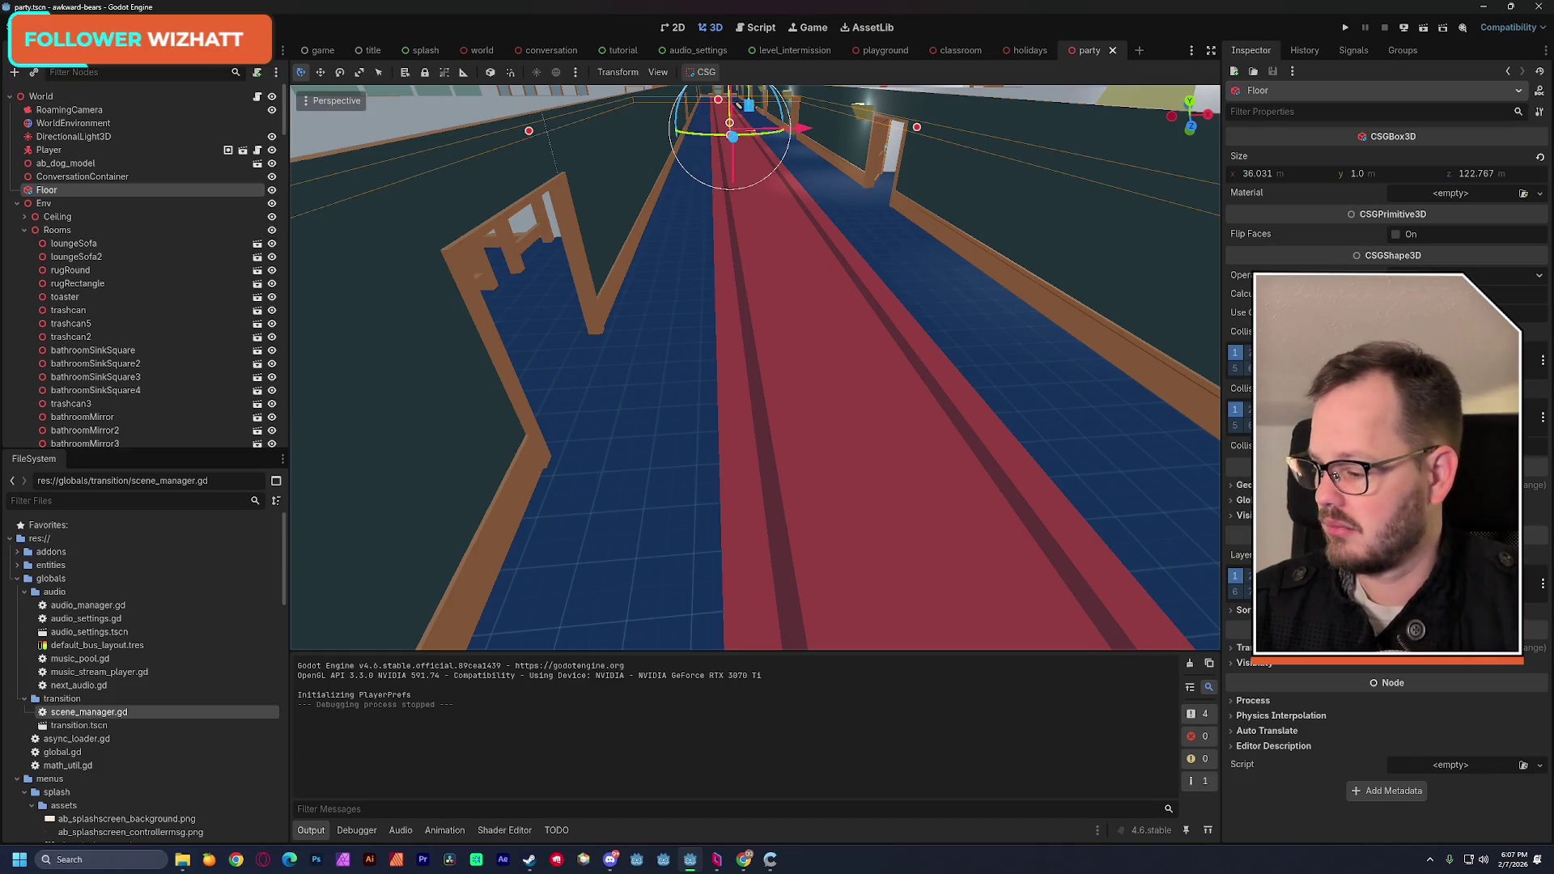
# Step: Open a new Chrome window and enter 'carpet texture' in the search box
pyautogui.hotkey('alt', 'Tab')
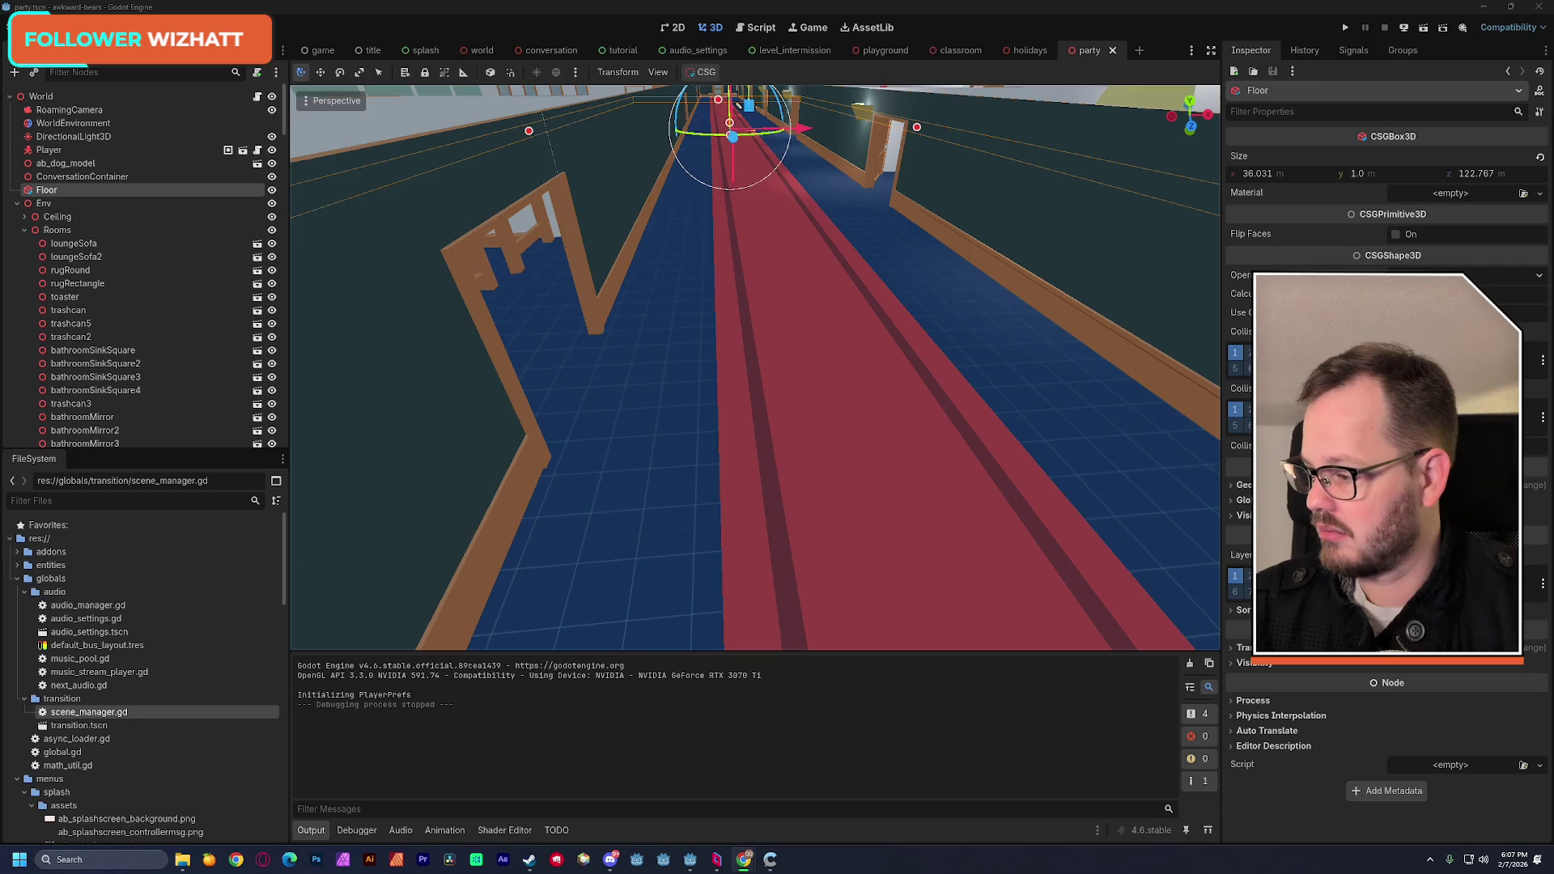
pyautogui.hotkey('ctrl', 'n')
pyautogui.write('carp')
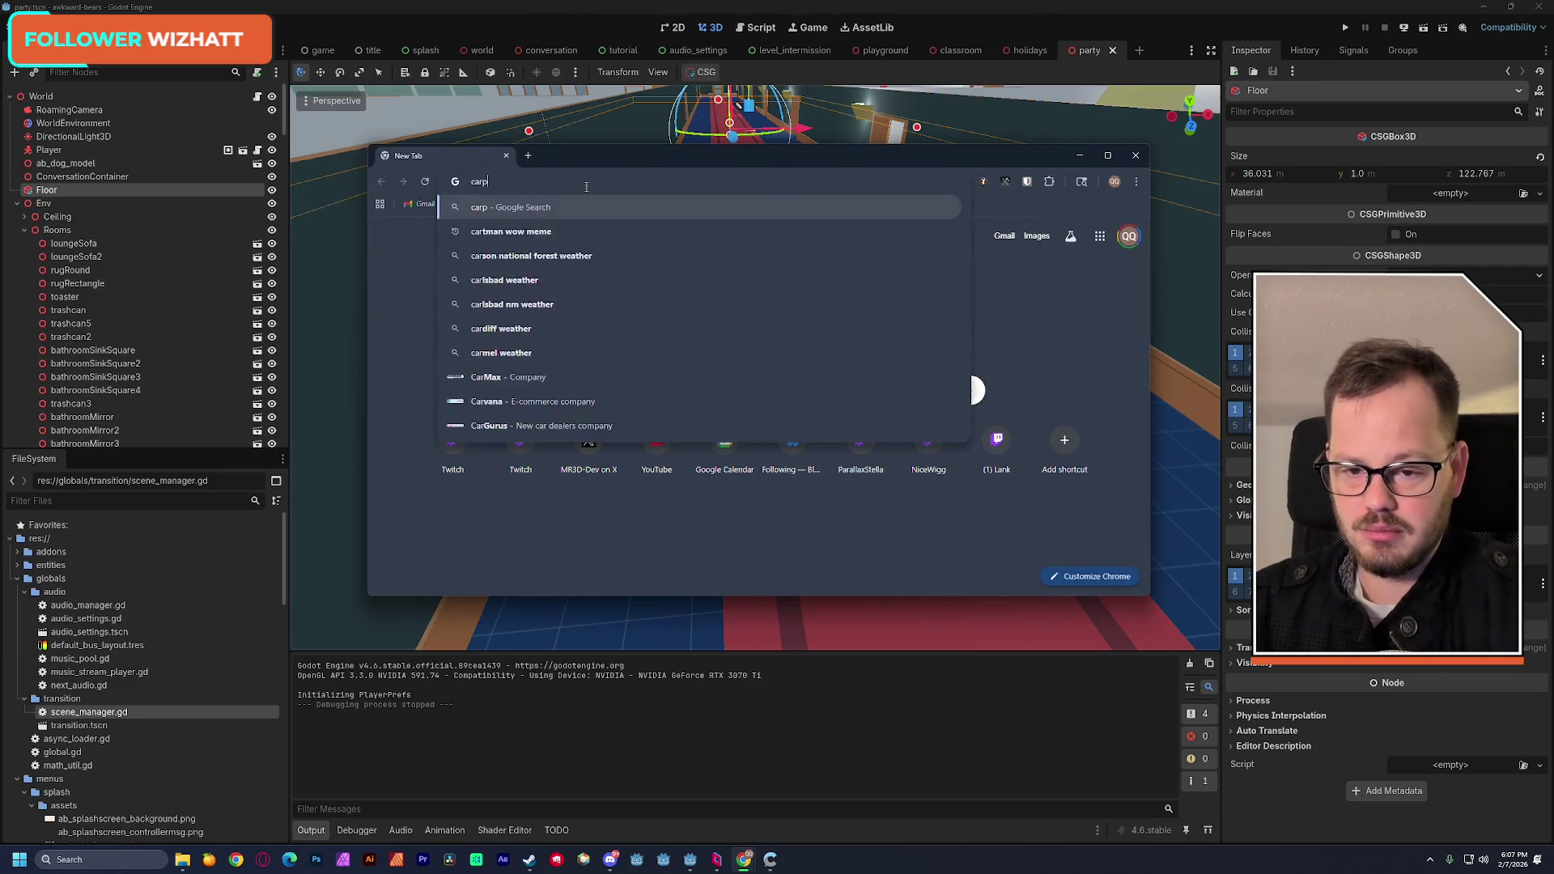
pyautogui.write('et texture')
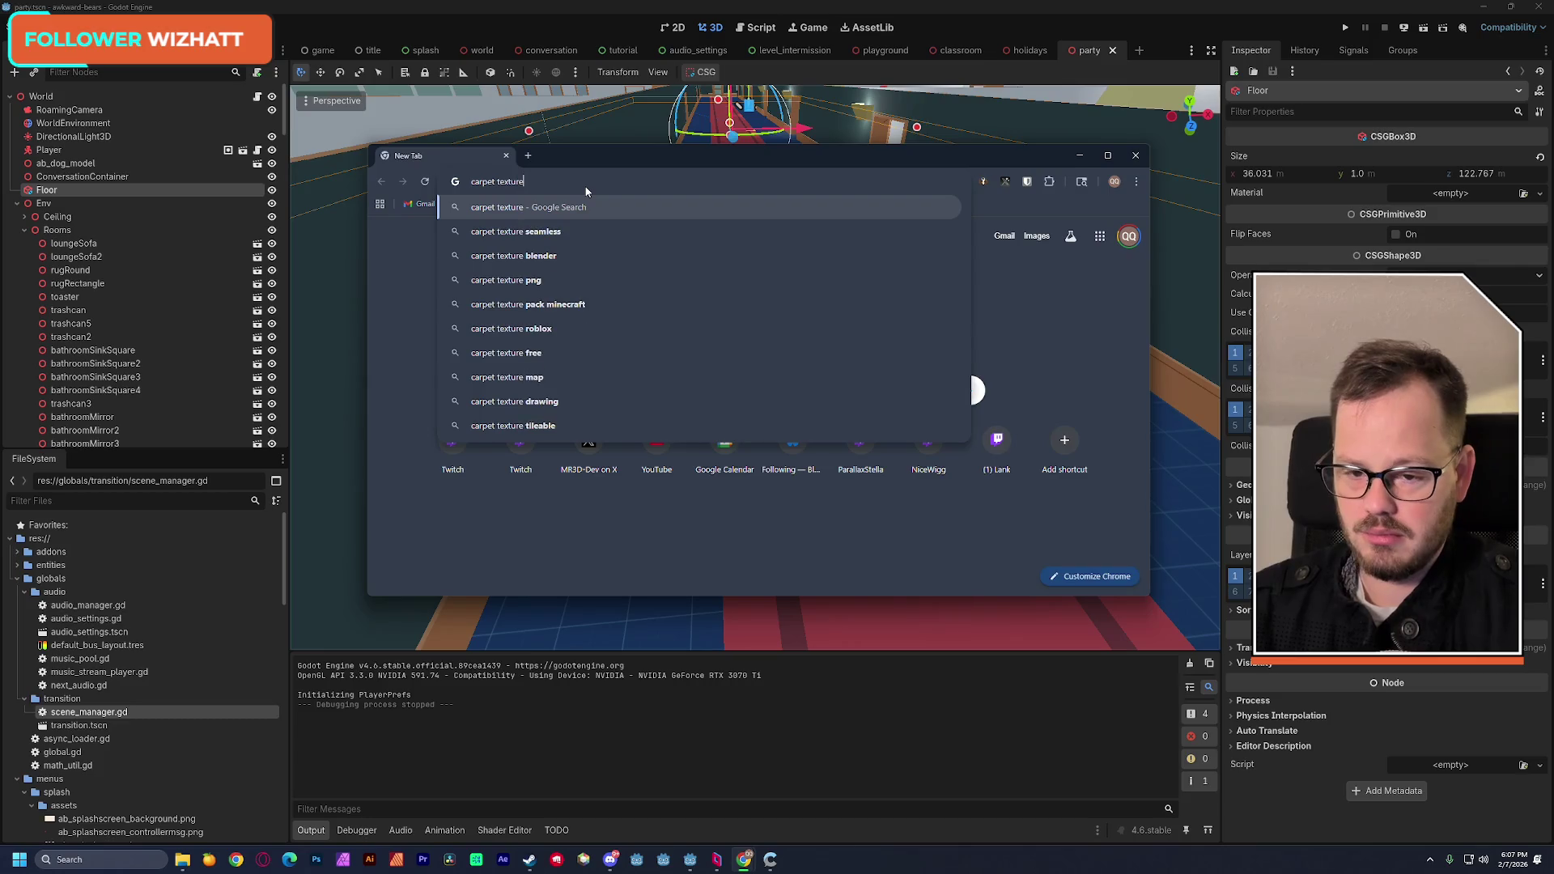
# Step: Search images for 'carpet texture' and copy the Core Elements Avenue Block carpet tile image
pyautogui.press('Return')
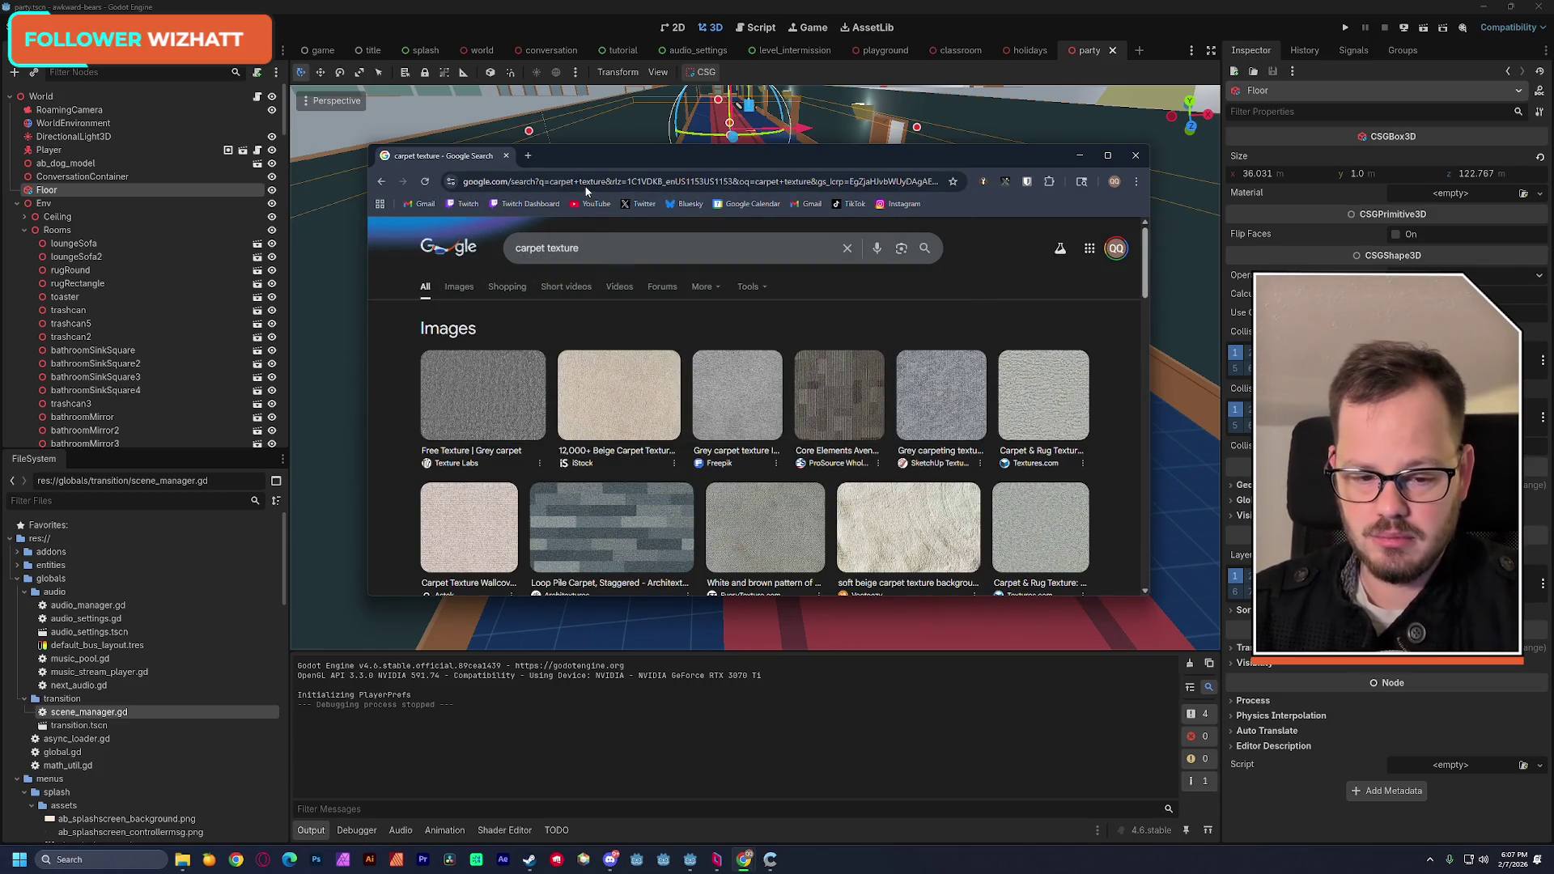
pyautogui.click(844, 389)
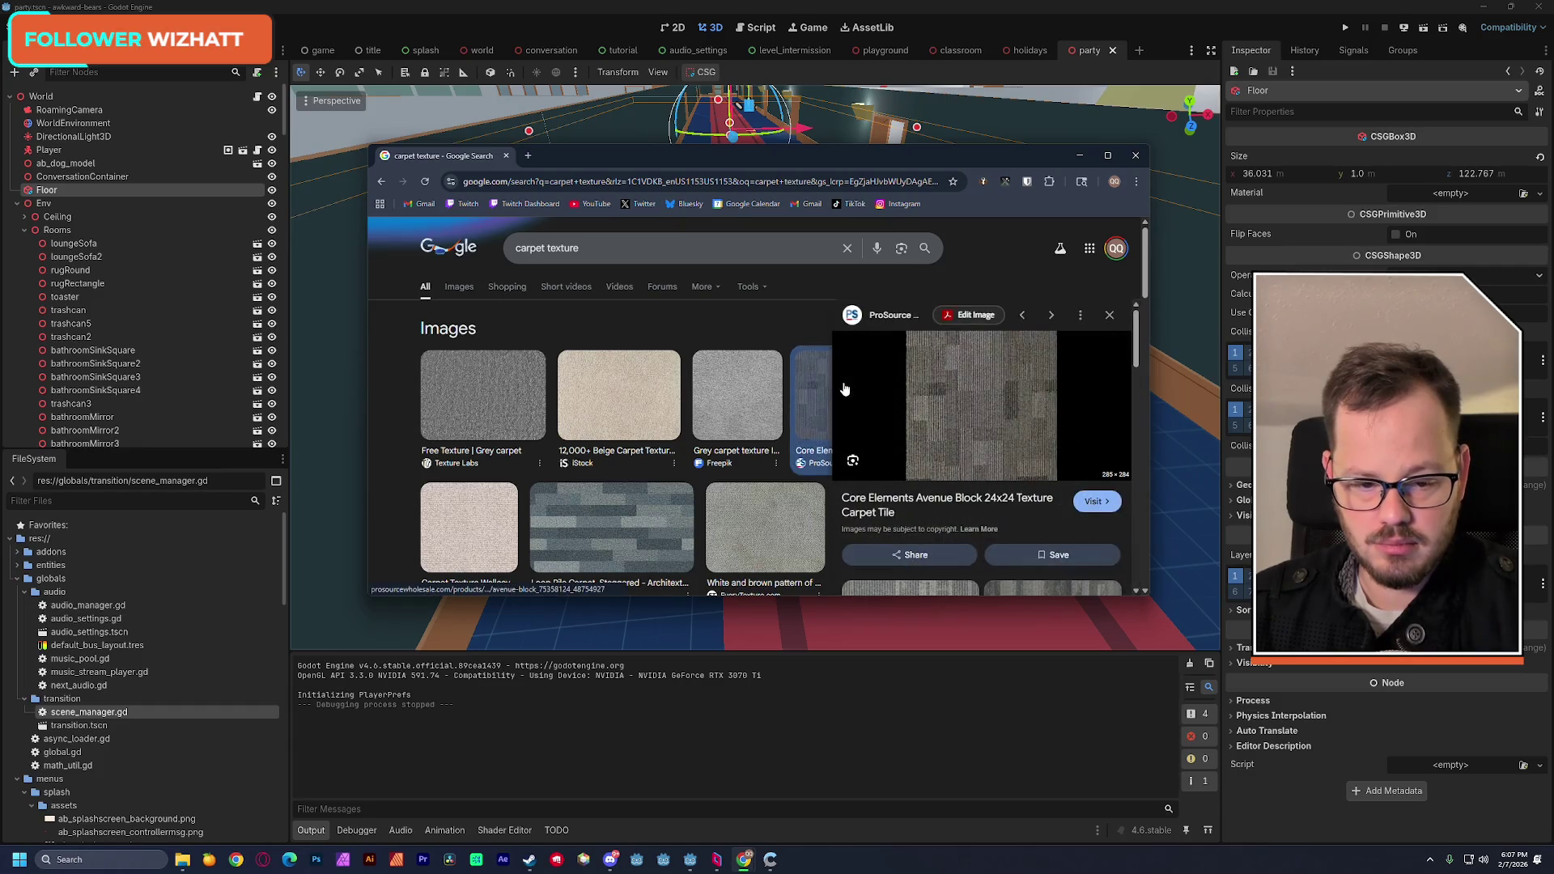
pyautogui.rightClick(971, 391)
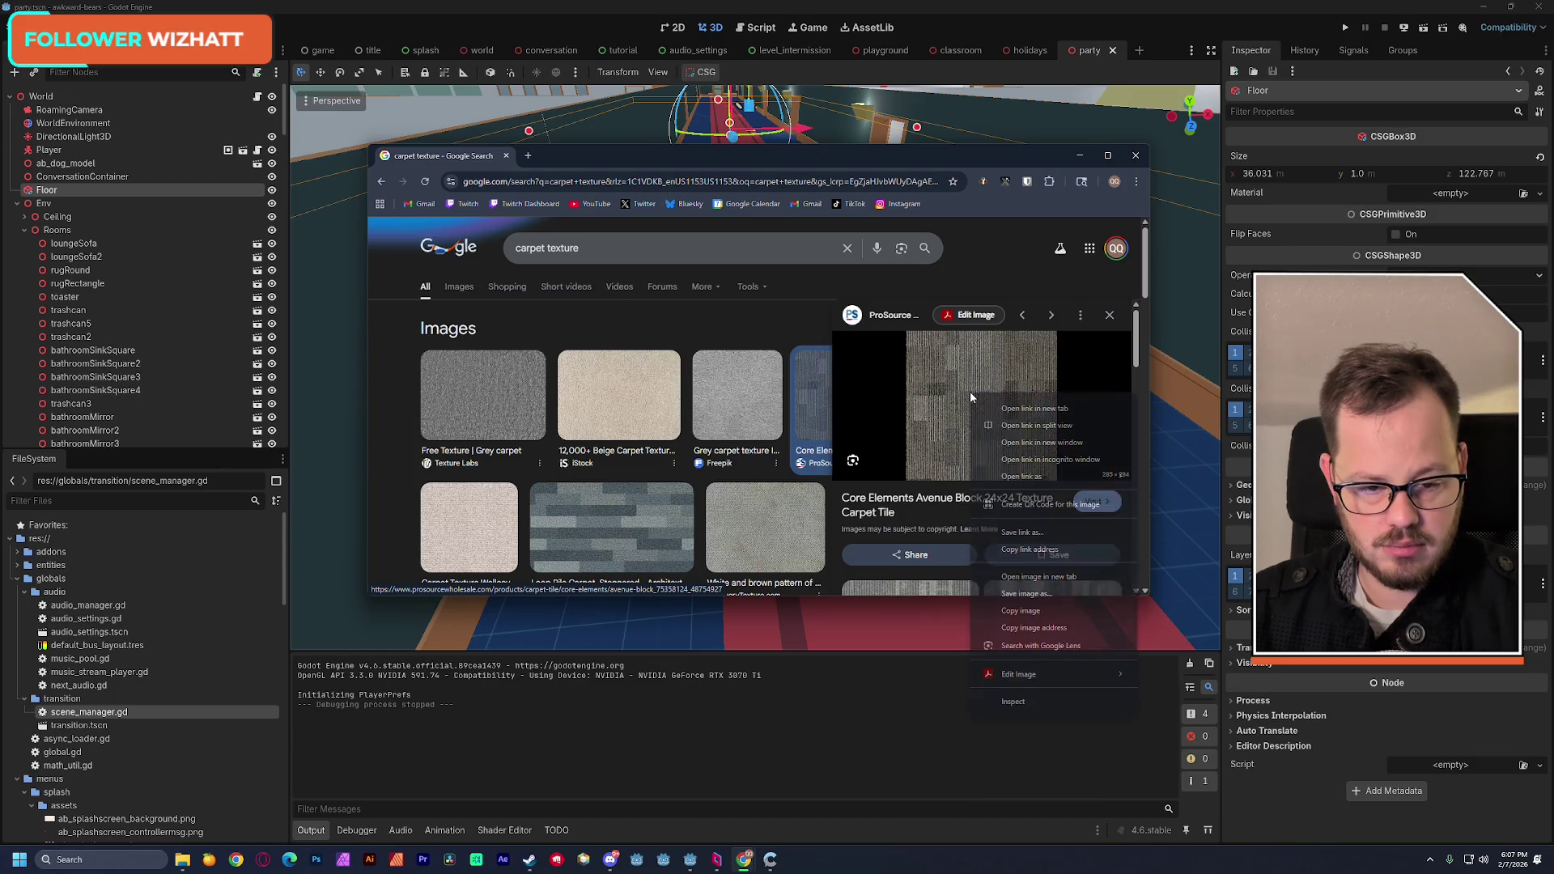
pyautogui.click(1045, 609)
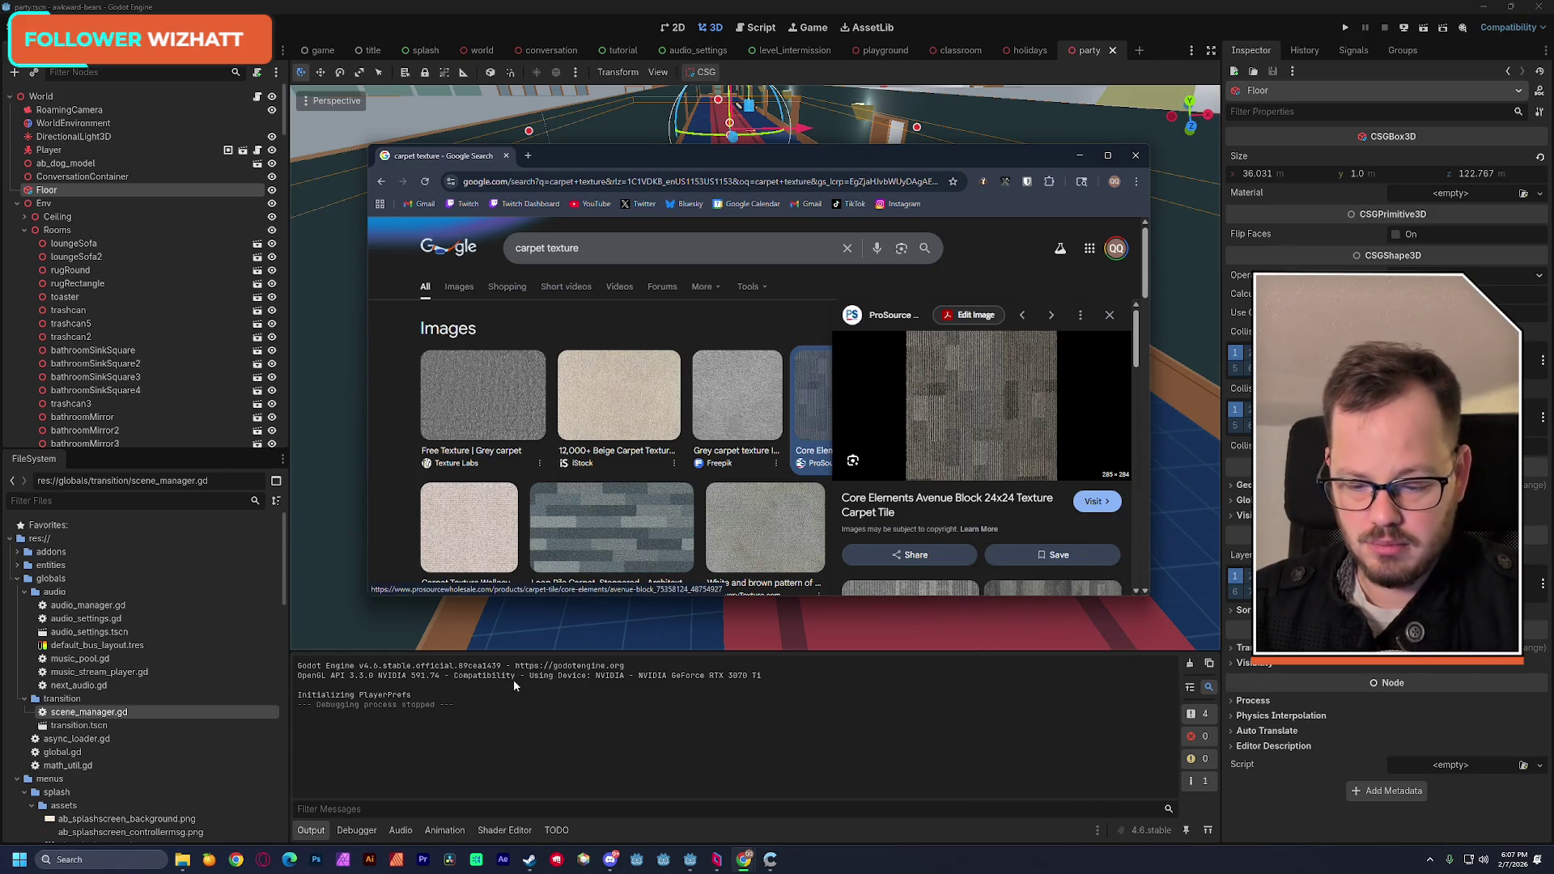
# Step: Browse File Explorer to awkward-bears > scenes > party > assets > Textures
pyautogui.moveTo(182, 858)
pyautogui.moveTo(232, 797)
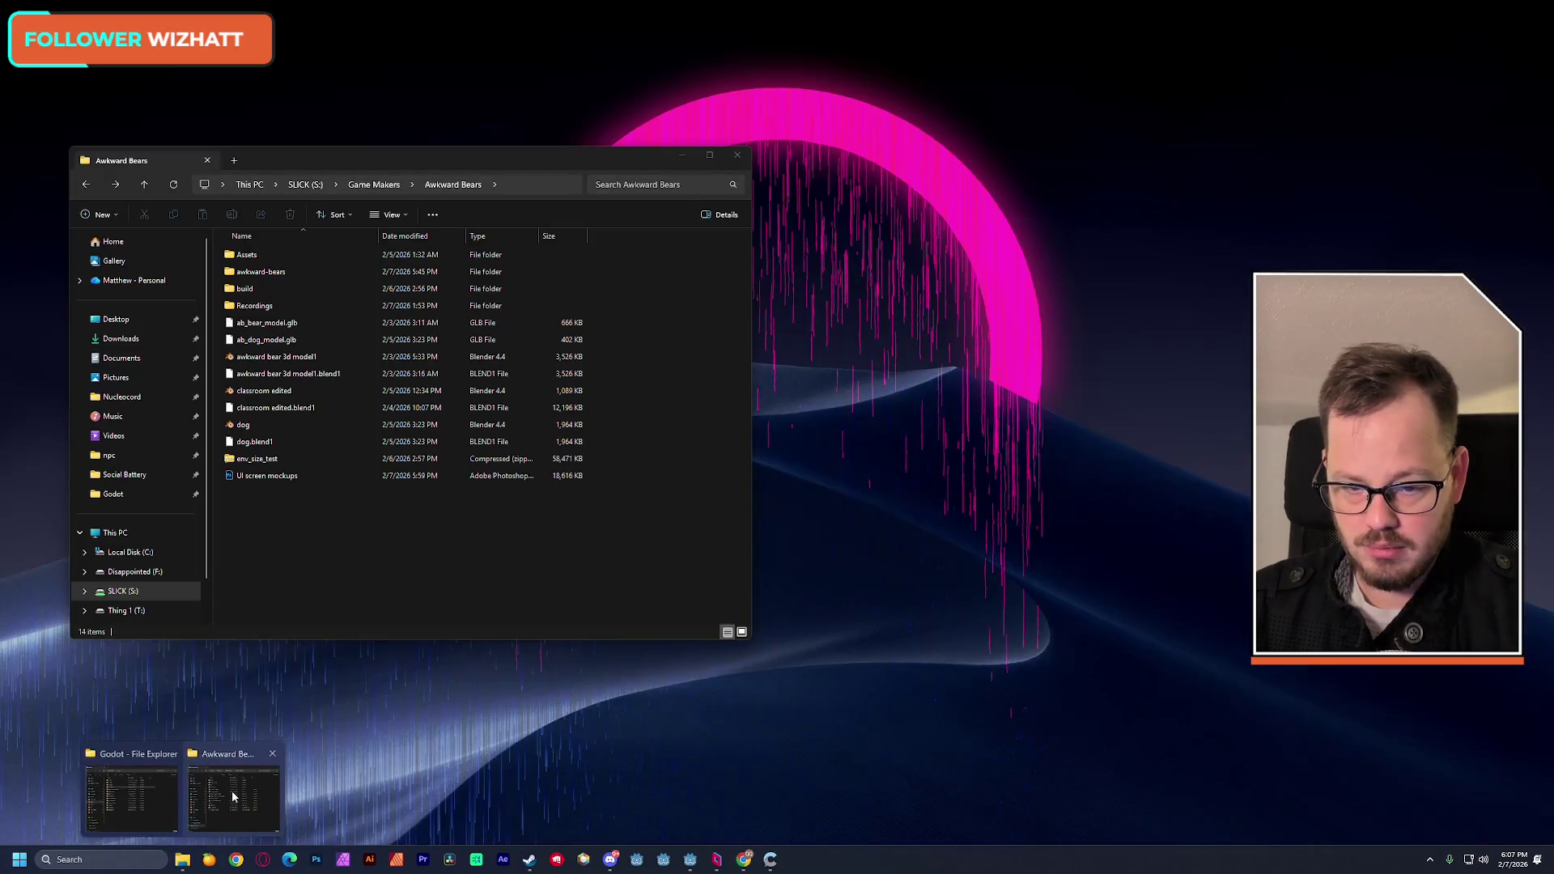
pyautogui.click(130, 797)
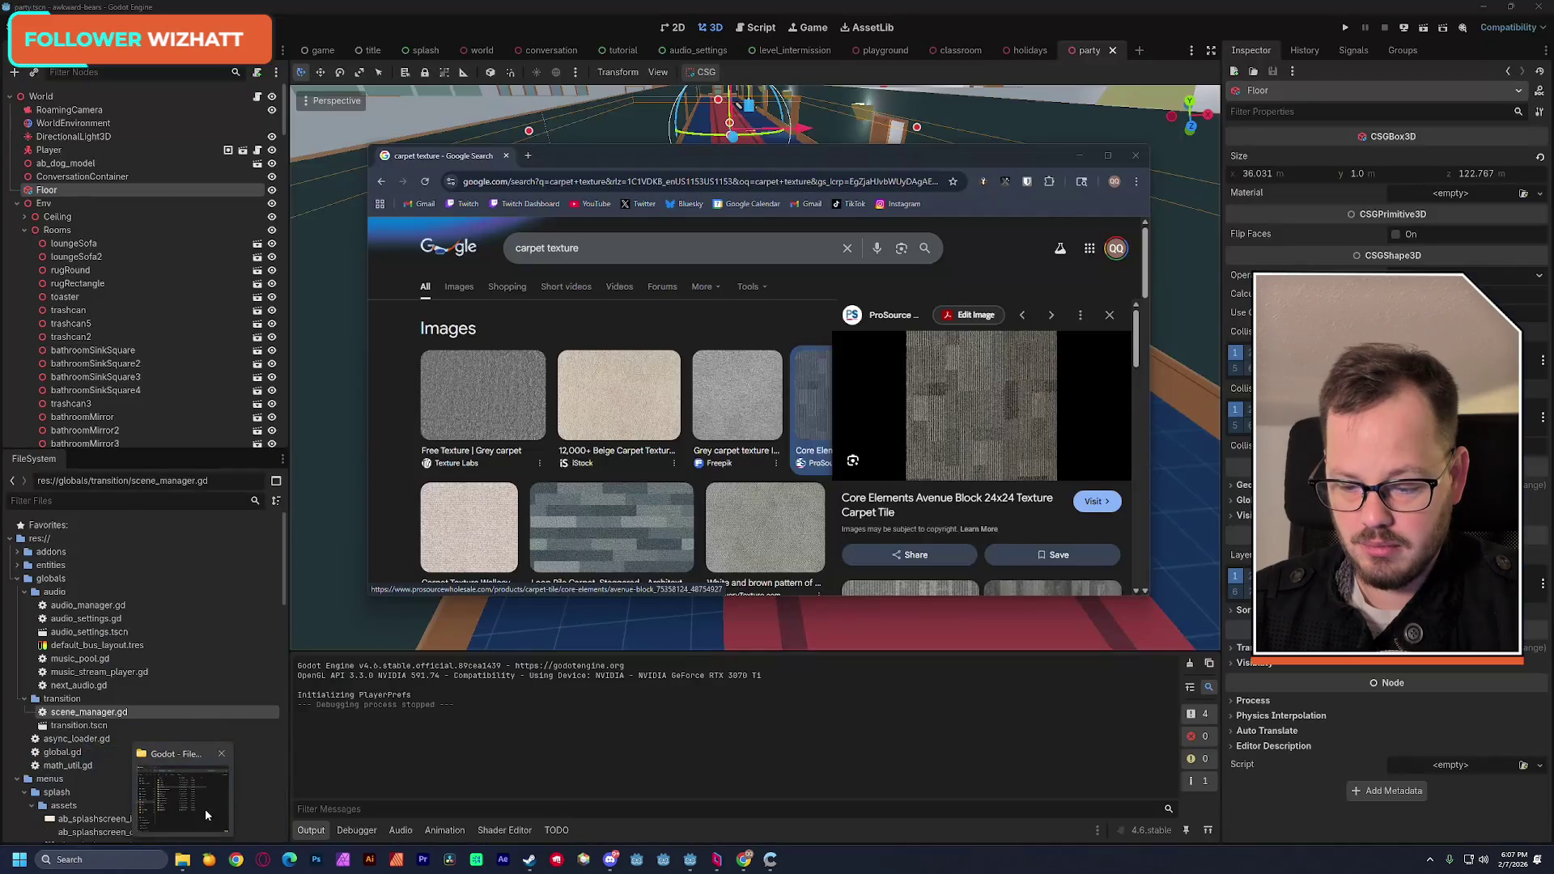
pyautogui.moveTo(1011, 159)
pyautogui.mouseDown()
pyautogui.moveTo(287, 196)
pyautogui.moveTo(306, 183)
pyautogui.mouseUp()
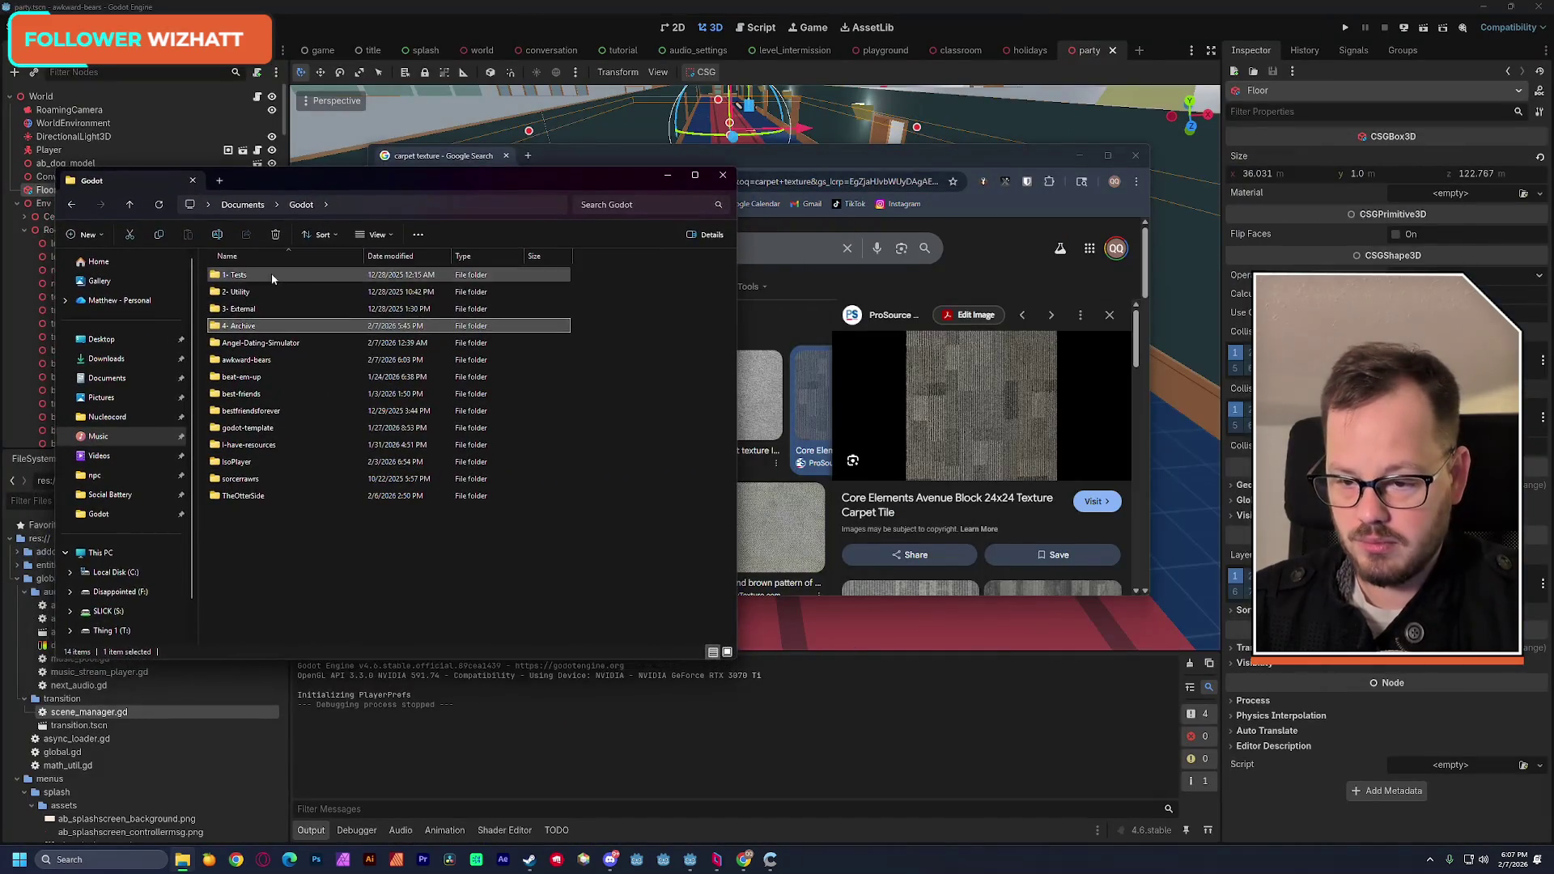
pyautogui.click(242, 527)
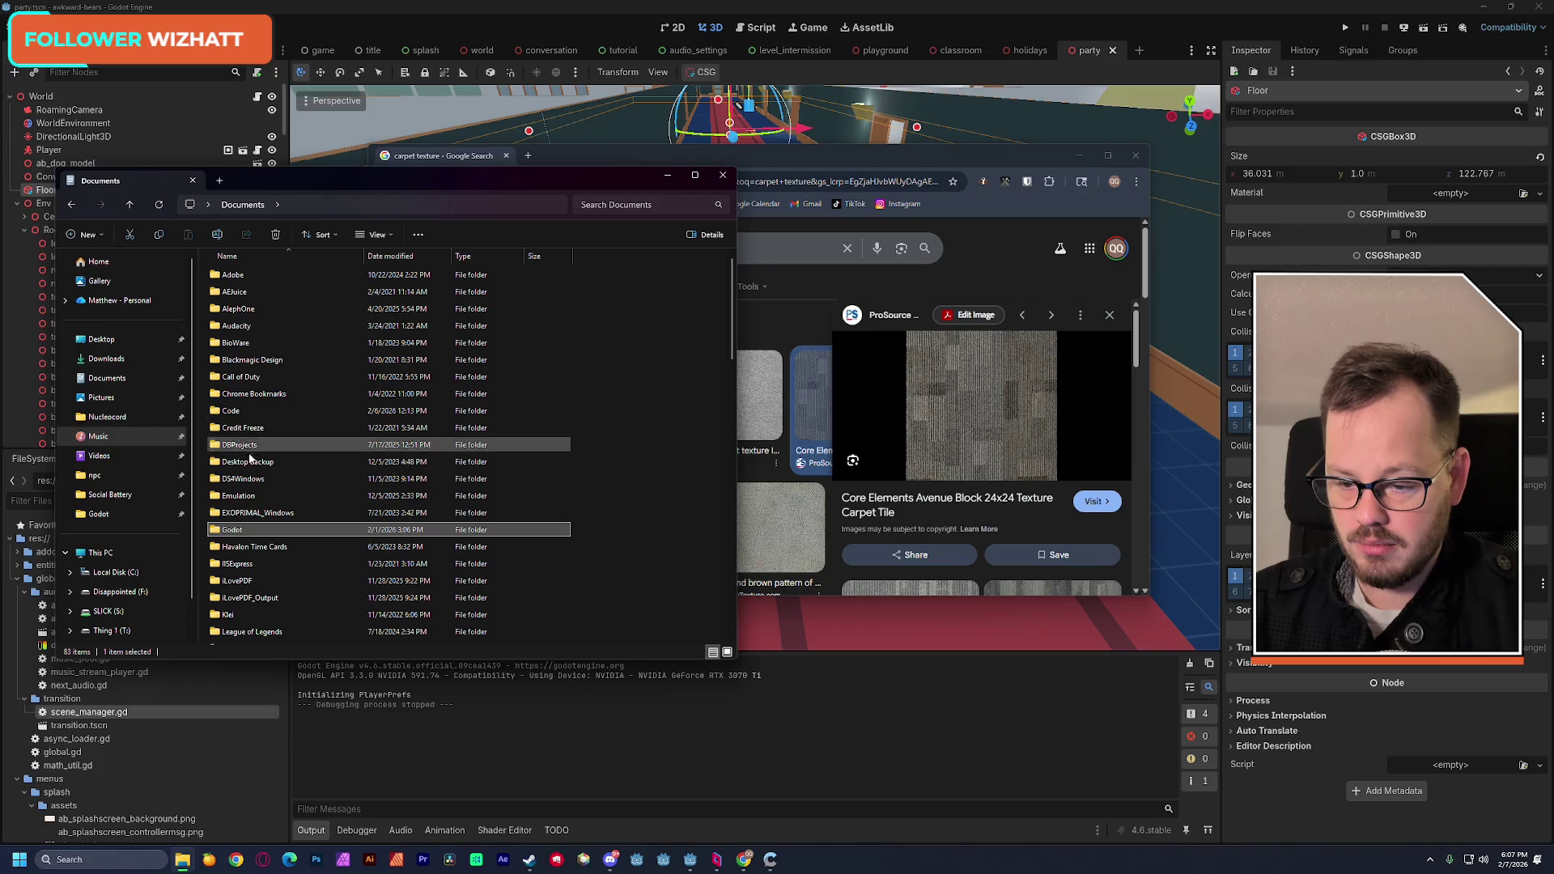
pyautogui.doubleClick(243, 359)
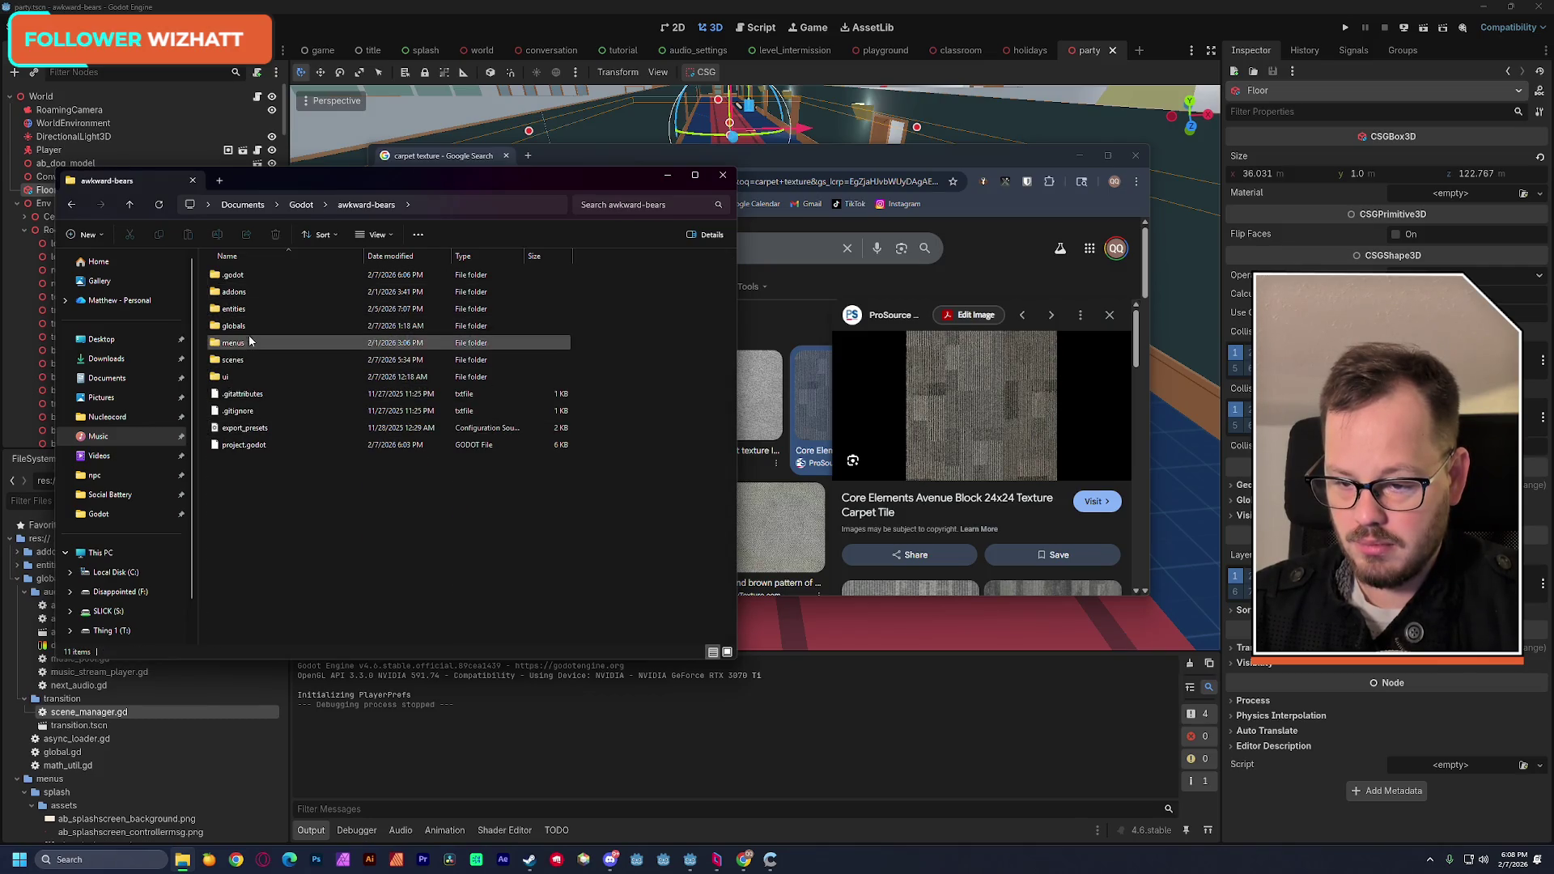
pyautogui.doubleClick(234, 359)
pyautogui.doubleClick(239, 393)
pyautogui.doubleClick(232, 278)
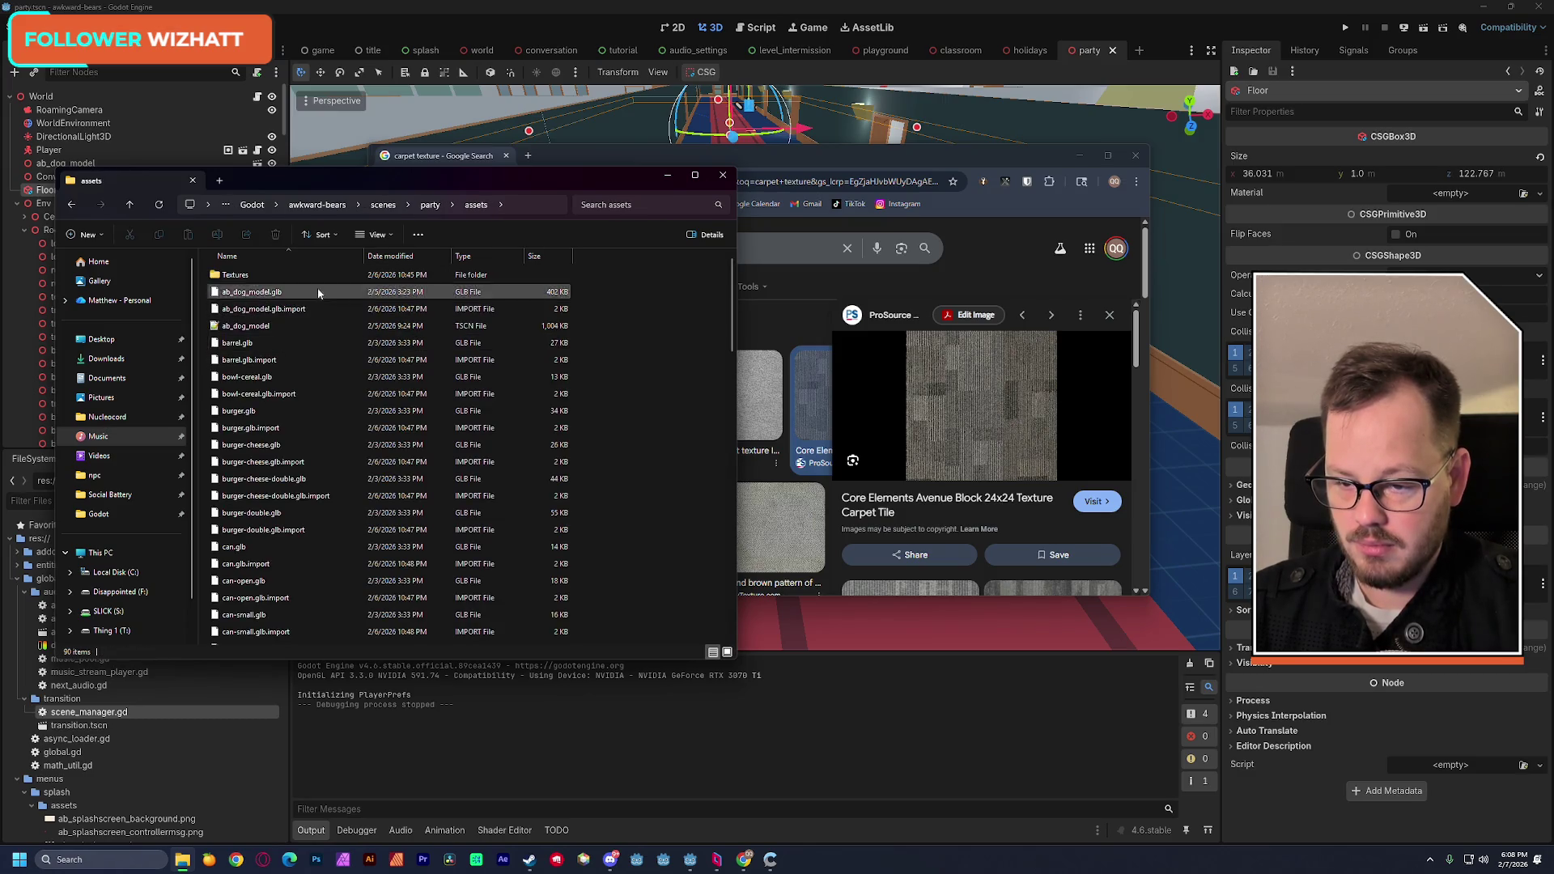
pyautogui.doubleClick(243, 278)
# Step: Drag the carpet image from Chrome into the Textures folder and return to Godot
pyautogui.moveTo(890, 156); pyautogui.dragTo(1148, 153)
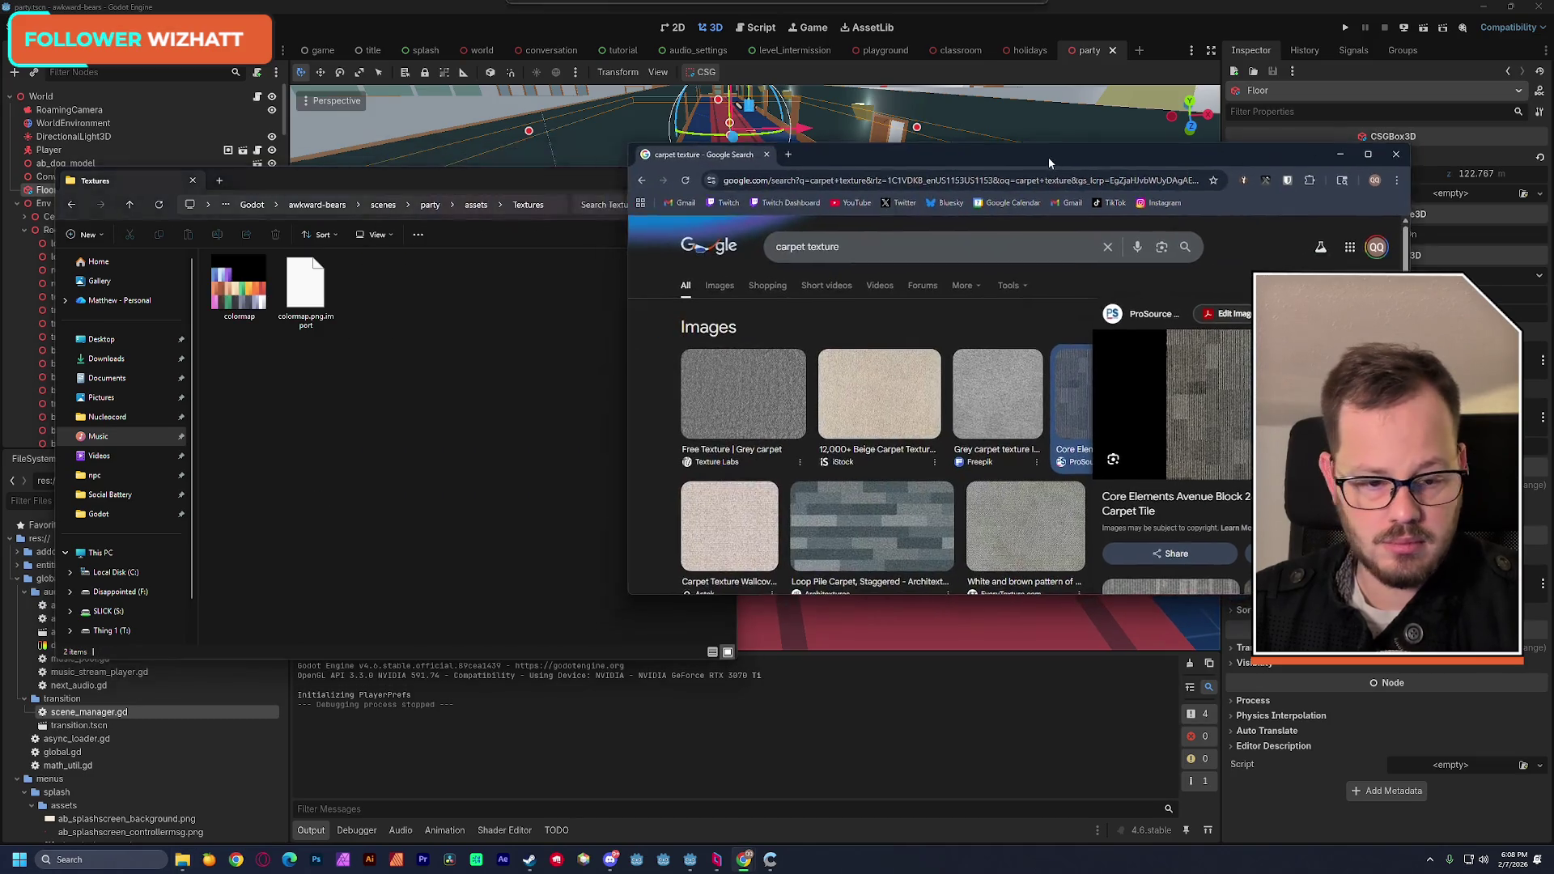
pyautogui.moveTo(874, 446); pyautogui.dragTo(469, 417)
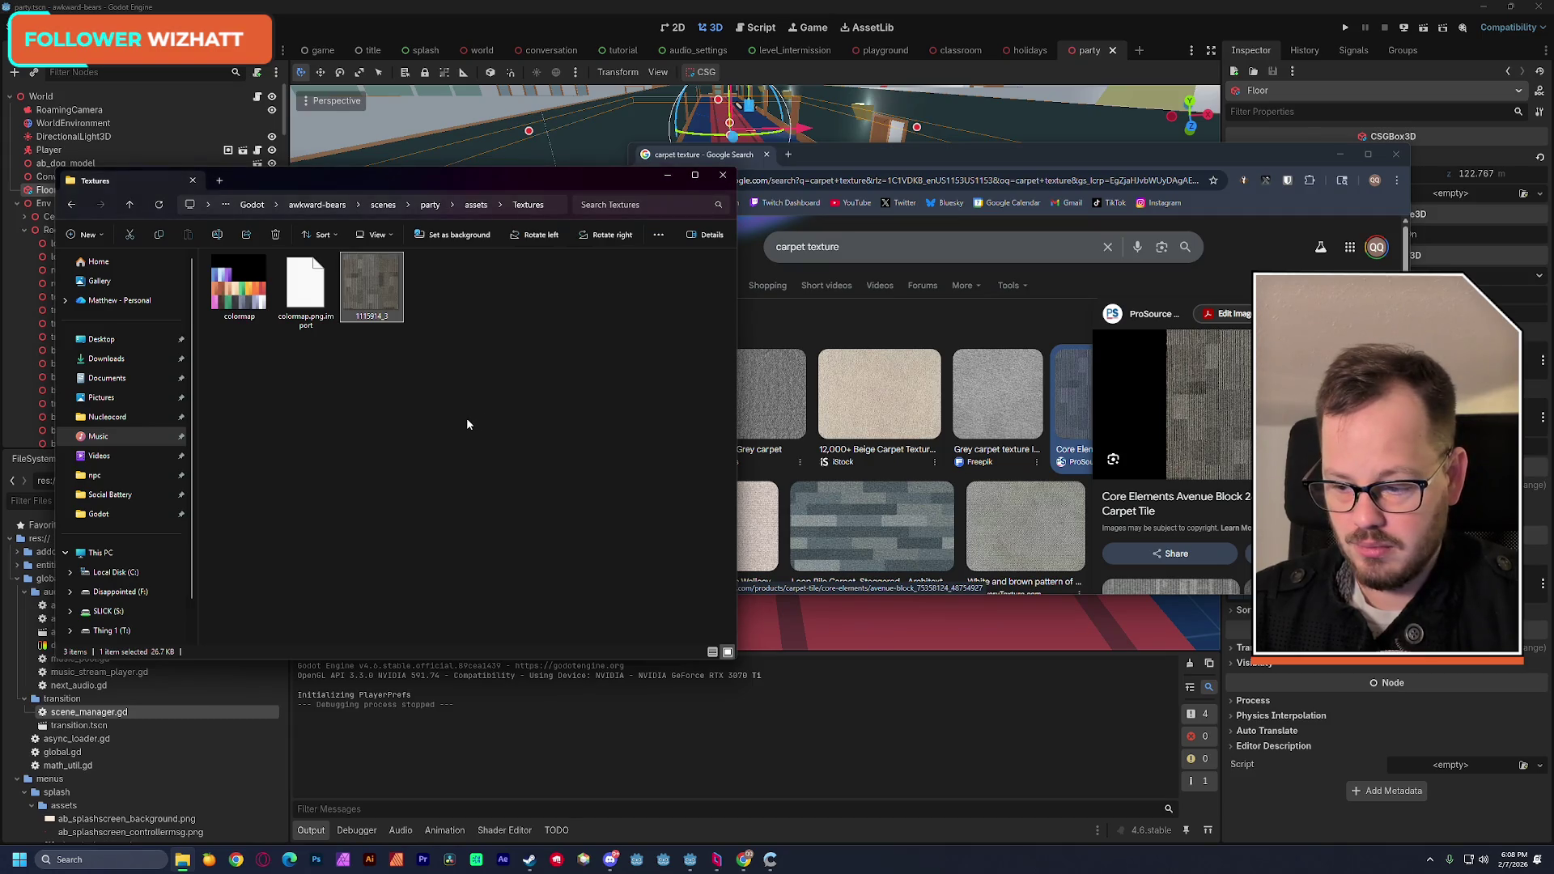
pyautogui.click(408, 5)
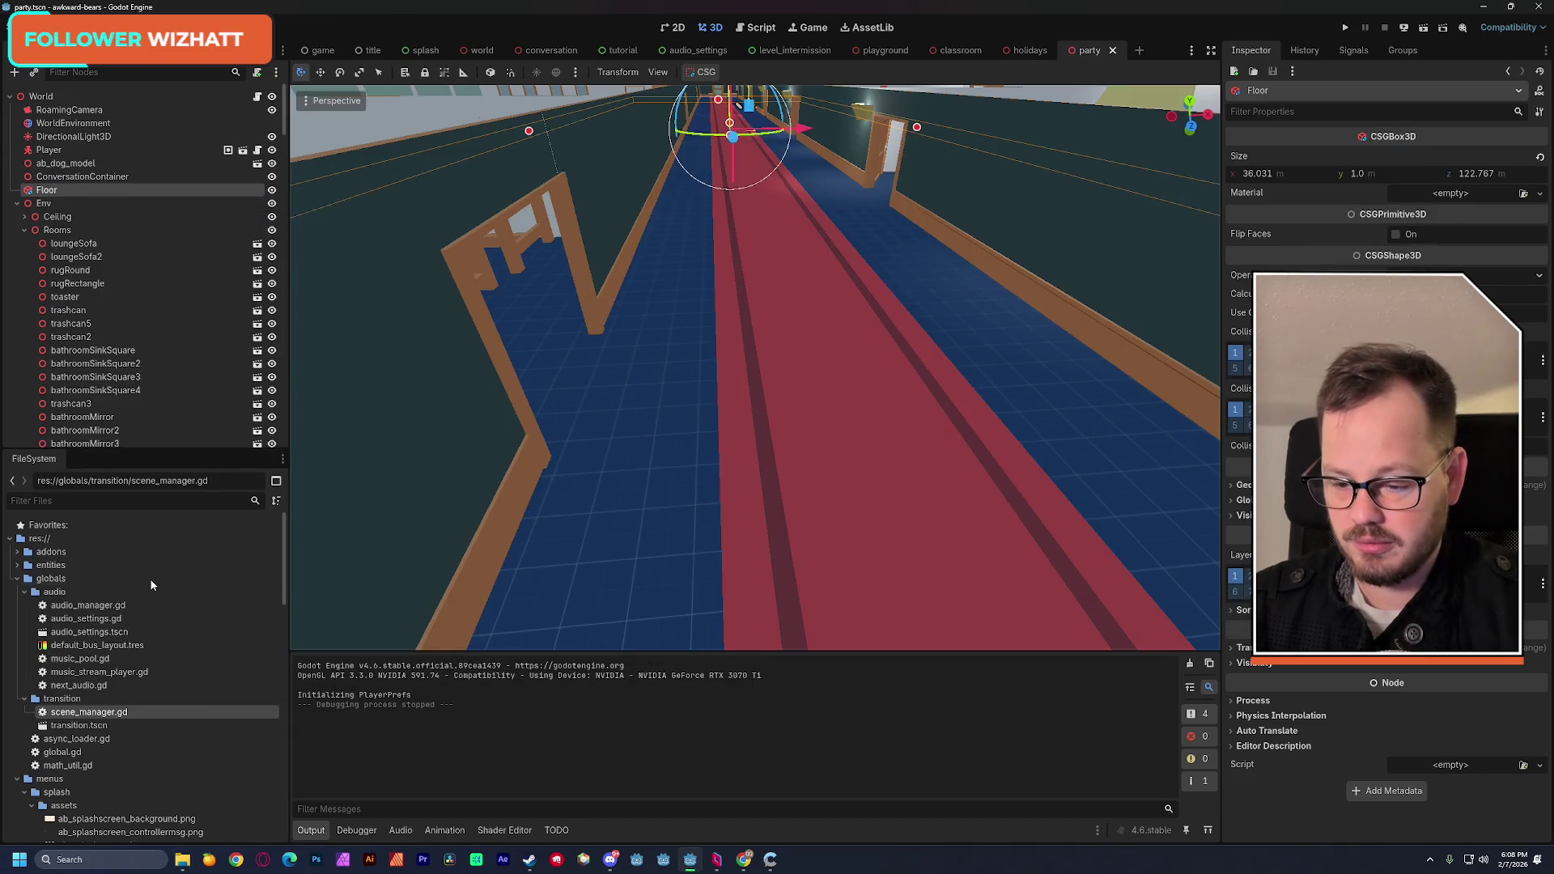
# Step: Rename the downloaded image in the Textures folder to 'carpet'
pyautogui.hotkey('alt', 'Tab')
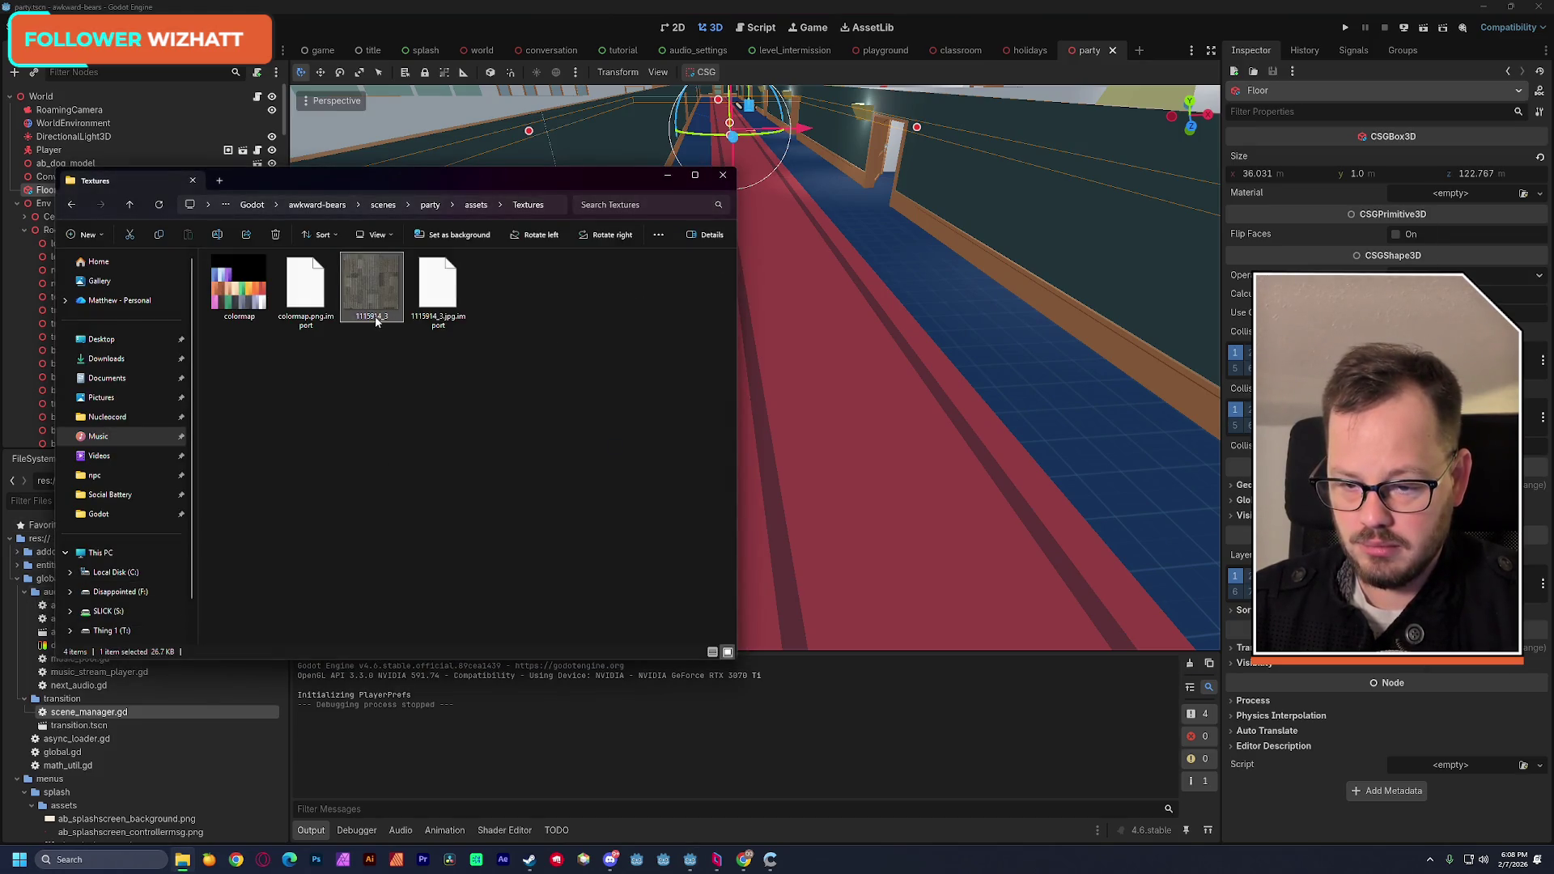
pyautogui.press('F2')
pyautogui.press('Return')
# Step: Filter Godot's FileSystem dock for 'carpet'
pyautogui.click(338, 13)
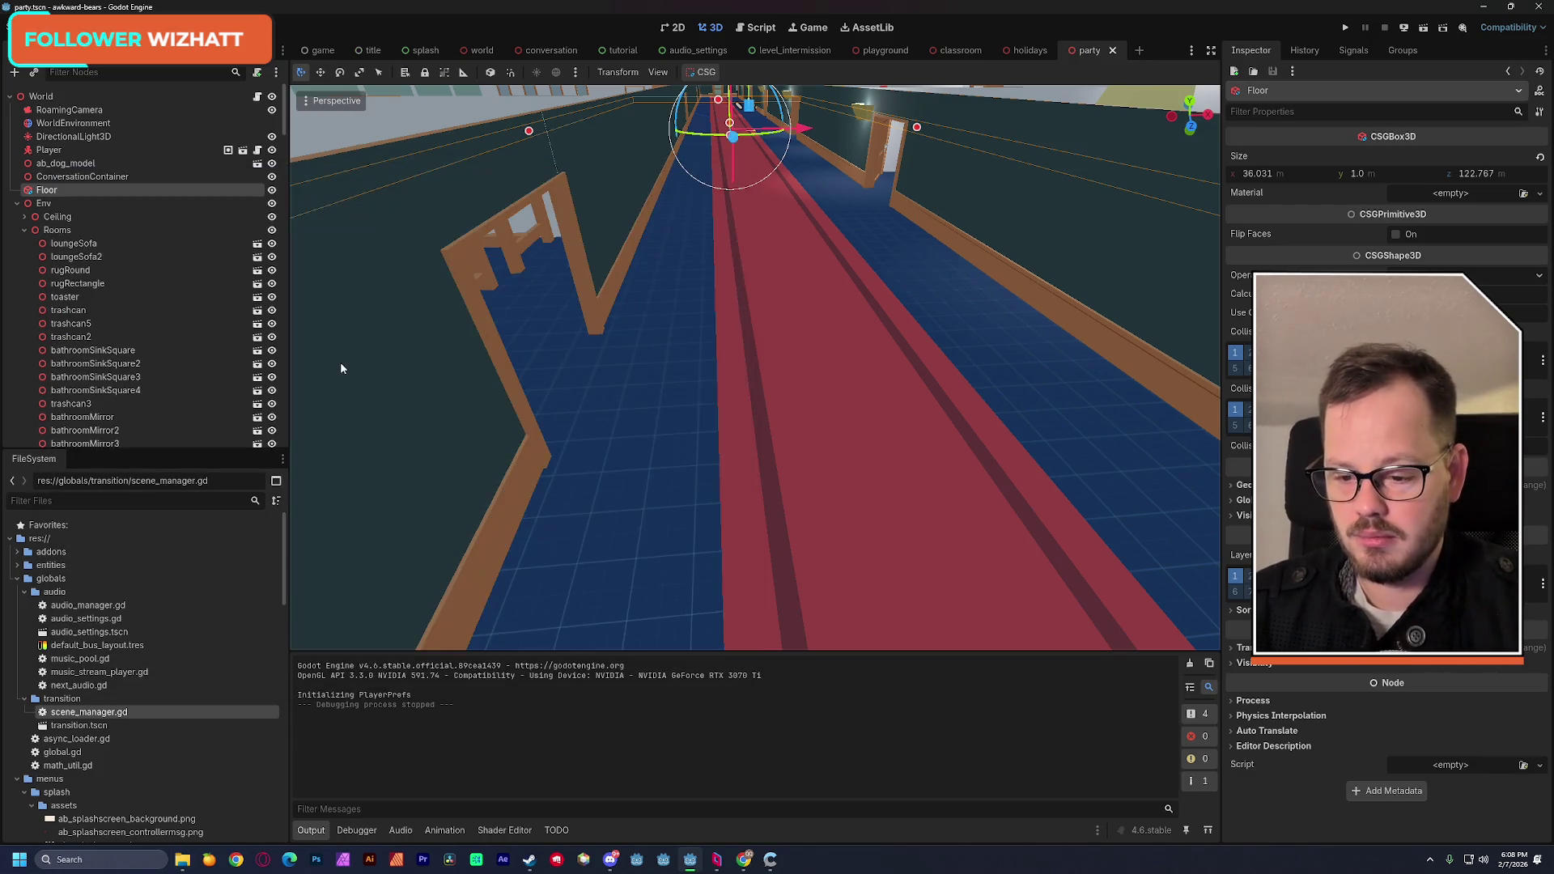
pyautogui.click(80, 503)
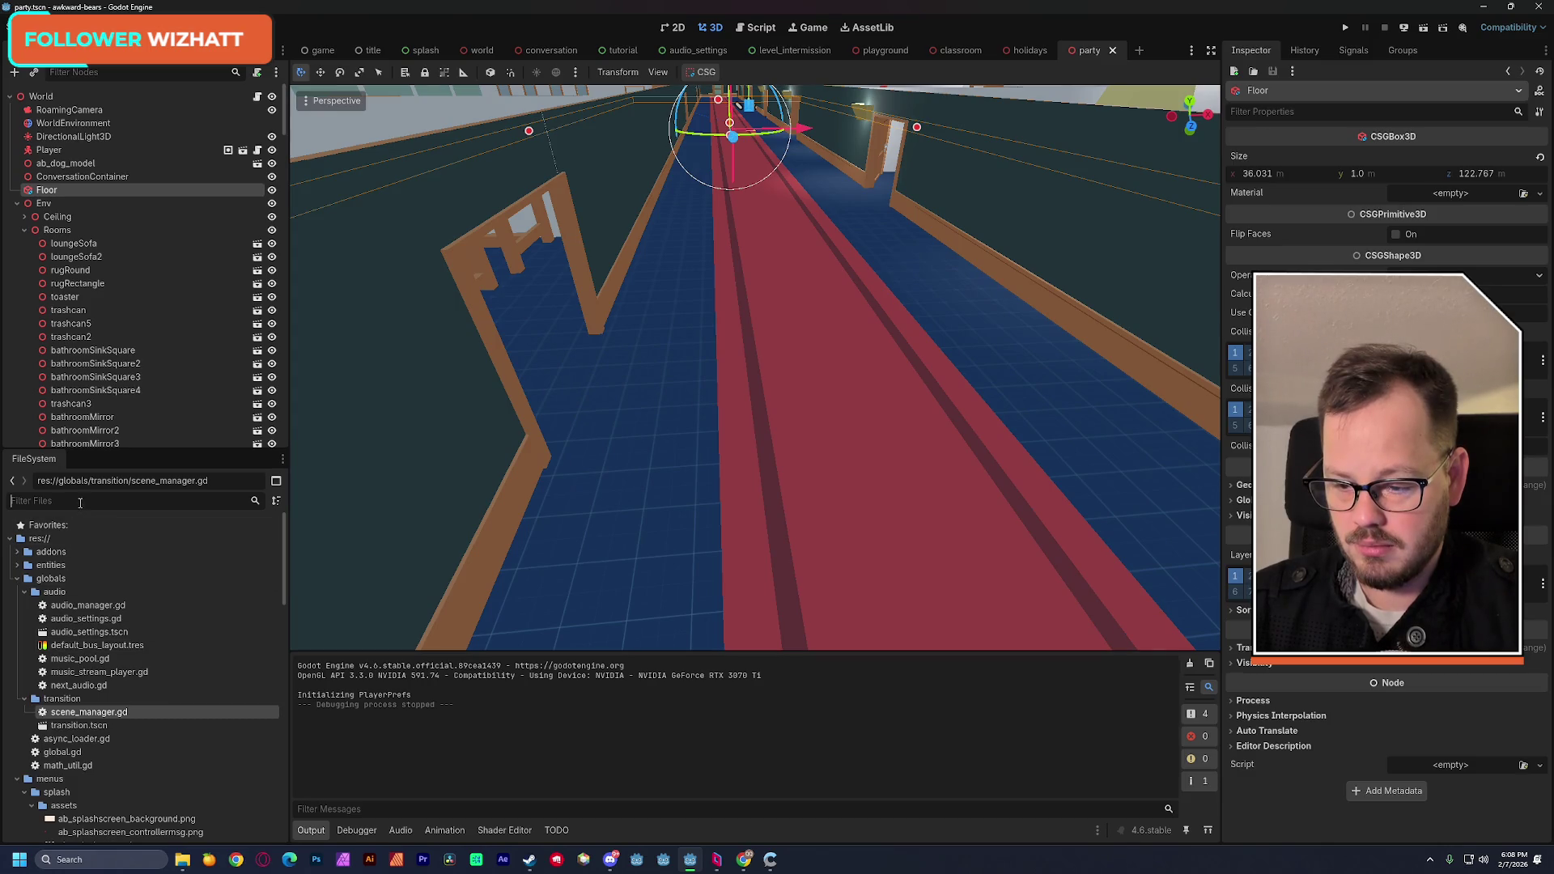
pyautogui.write('carpet')
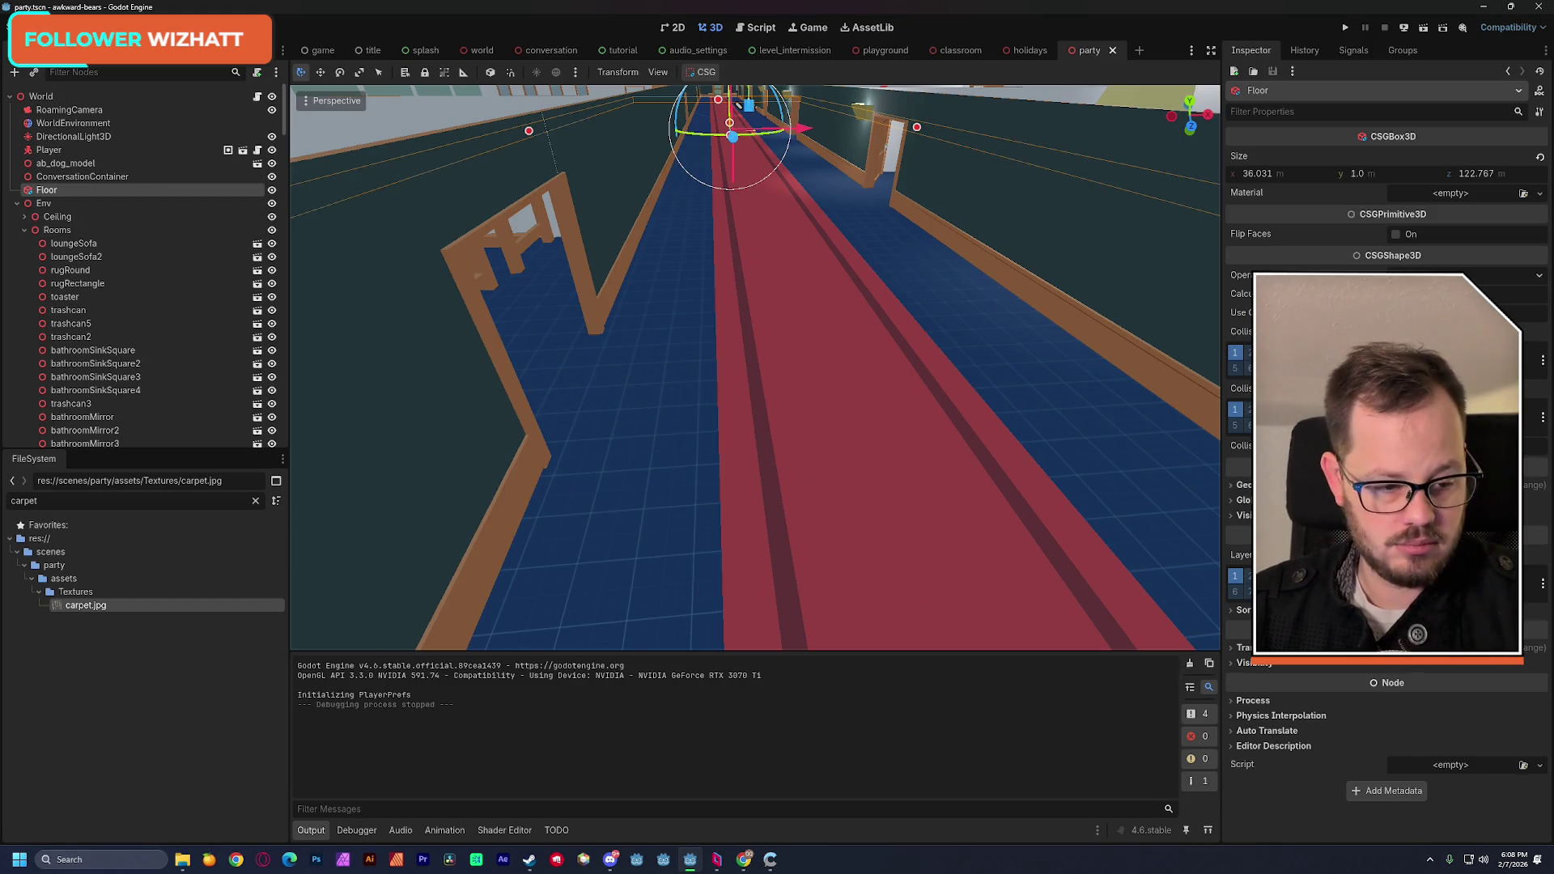
# Step: Apply carpet.jpg as the Floor's material override texture via its Geometry settings
pyautogui.click(65, 203)
pyautogui.click(658, 276)
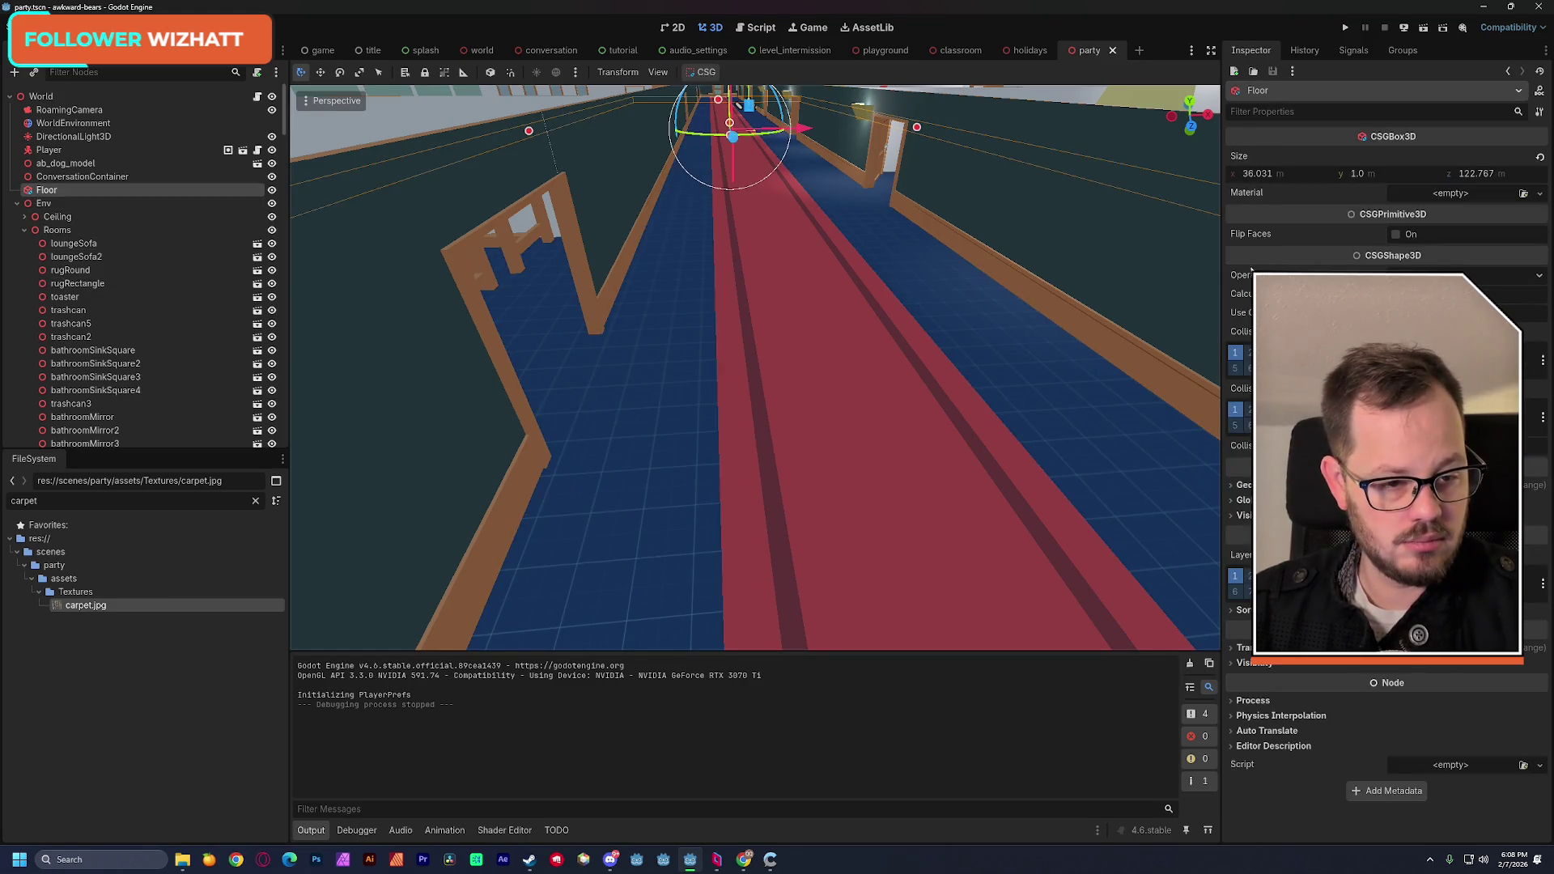
pyautogui.click(1335, 485)
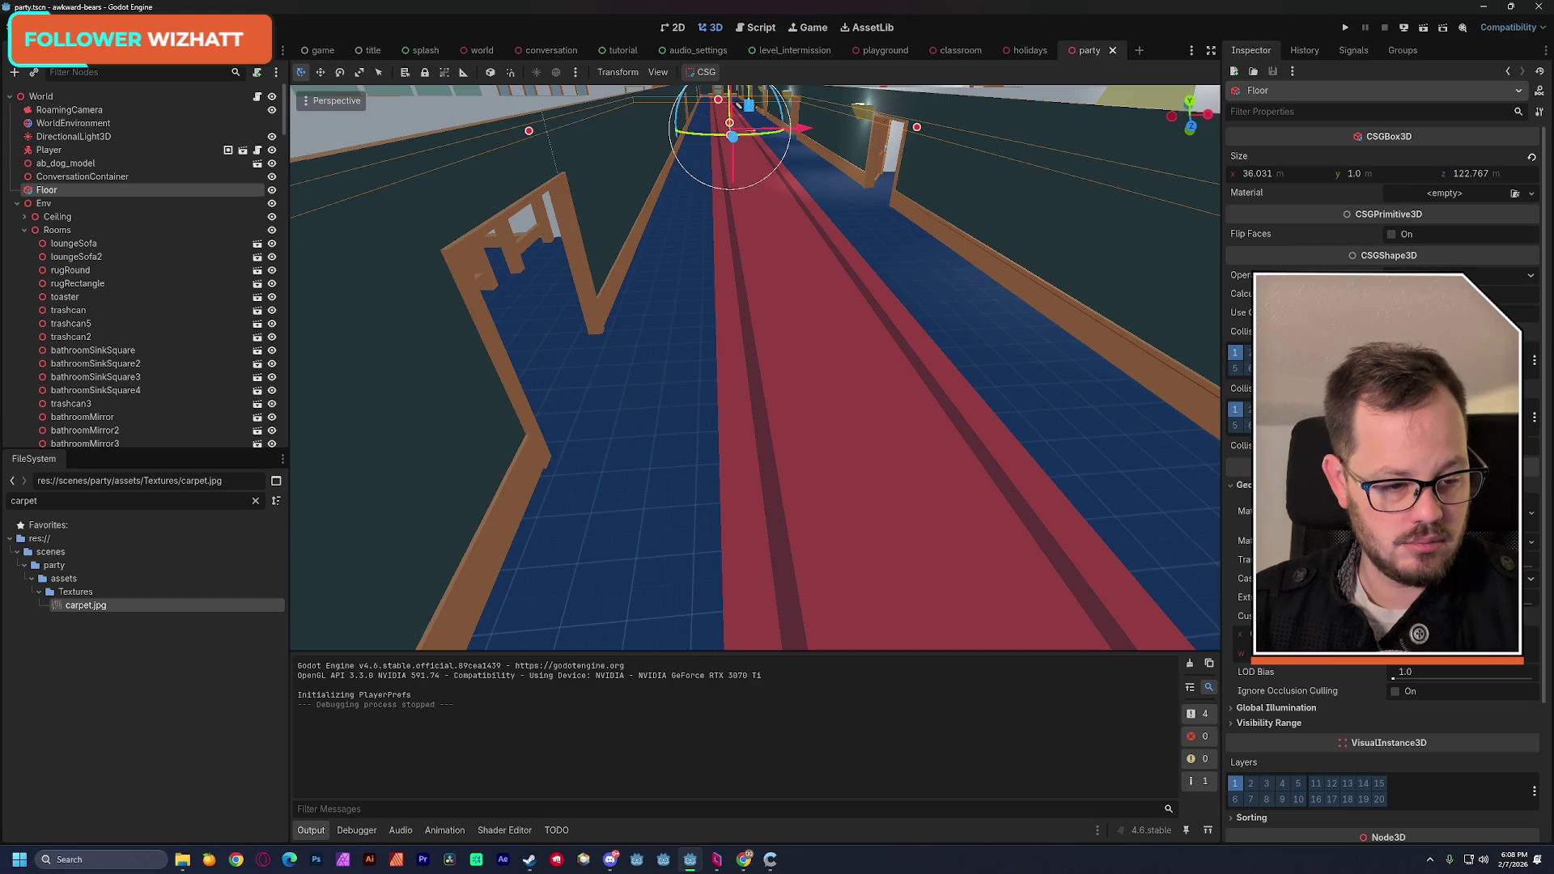
pyautogui.click(1376, 510)
pyautogui.scroll(-3, 1375, 486)
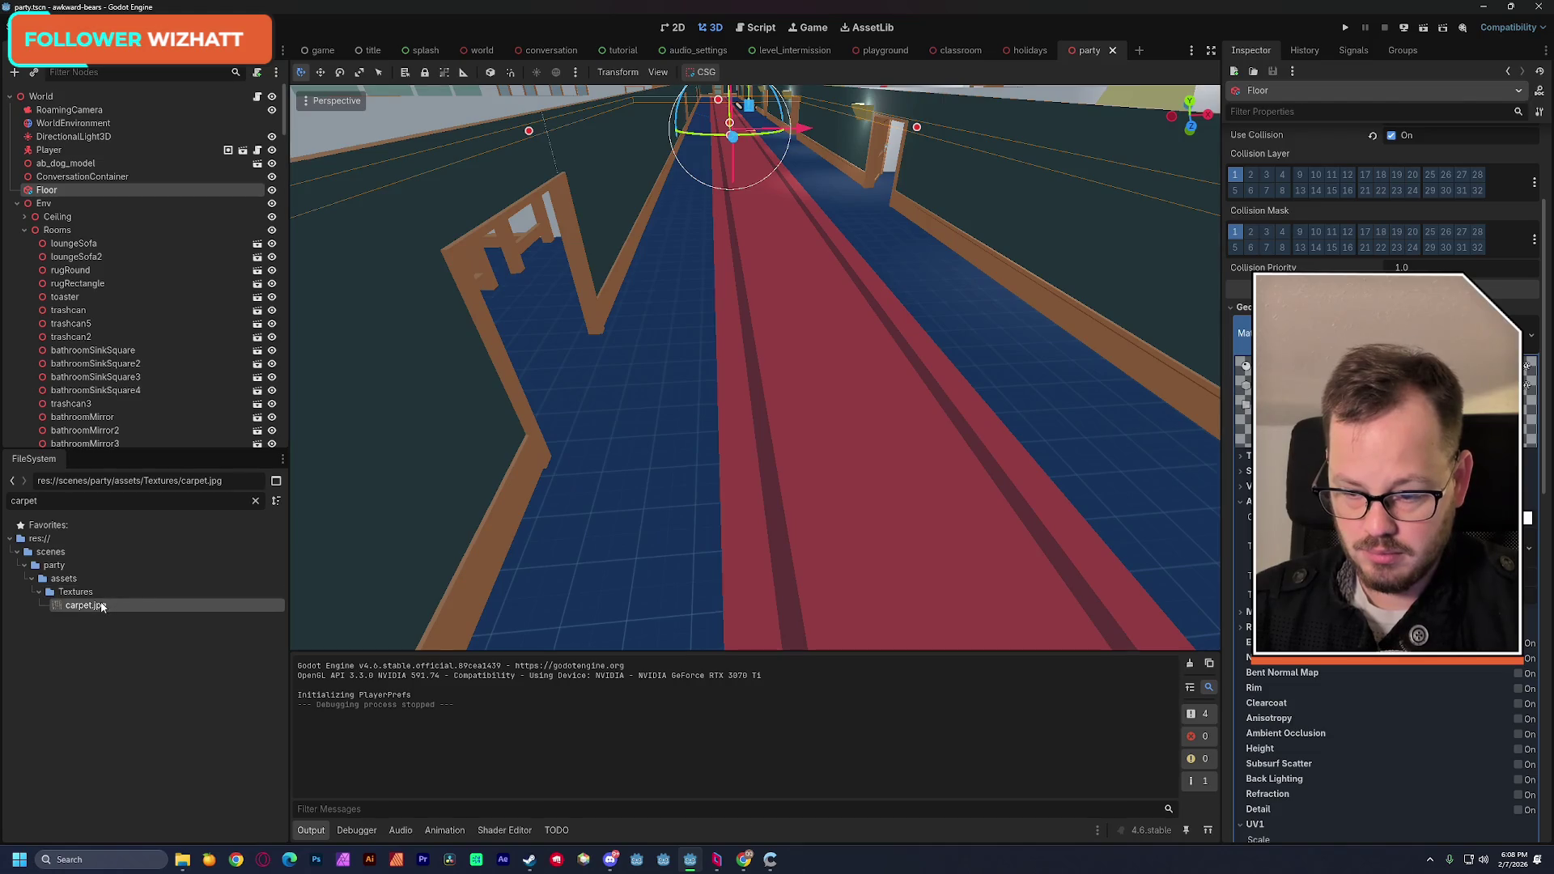
pyautogui.moveTo(85, 605); pyautogui.dragTo(1177, 589)
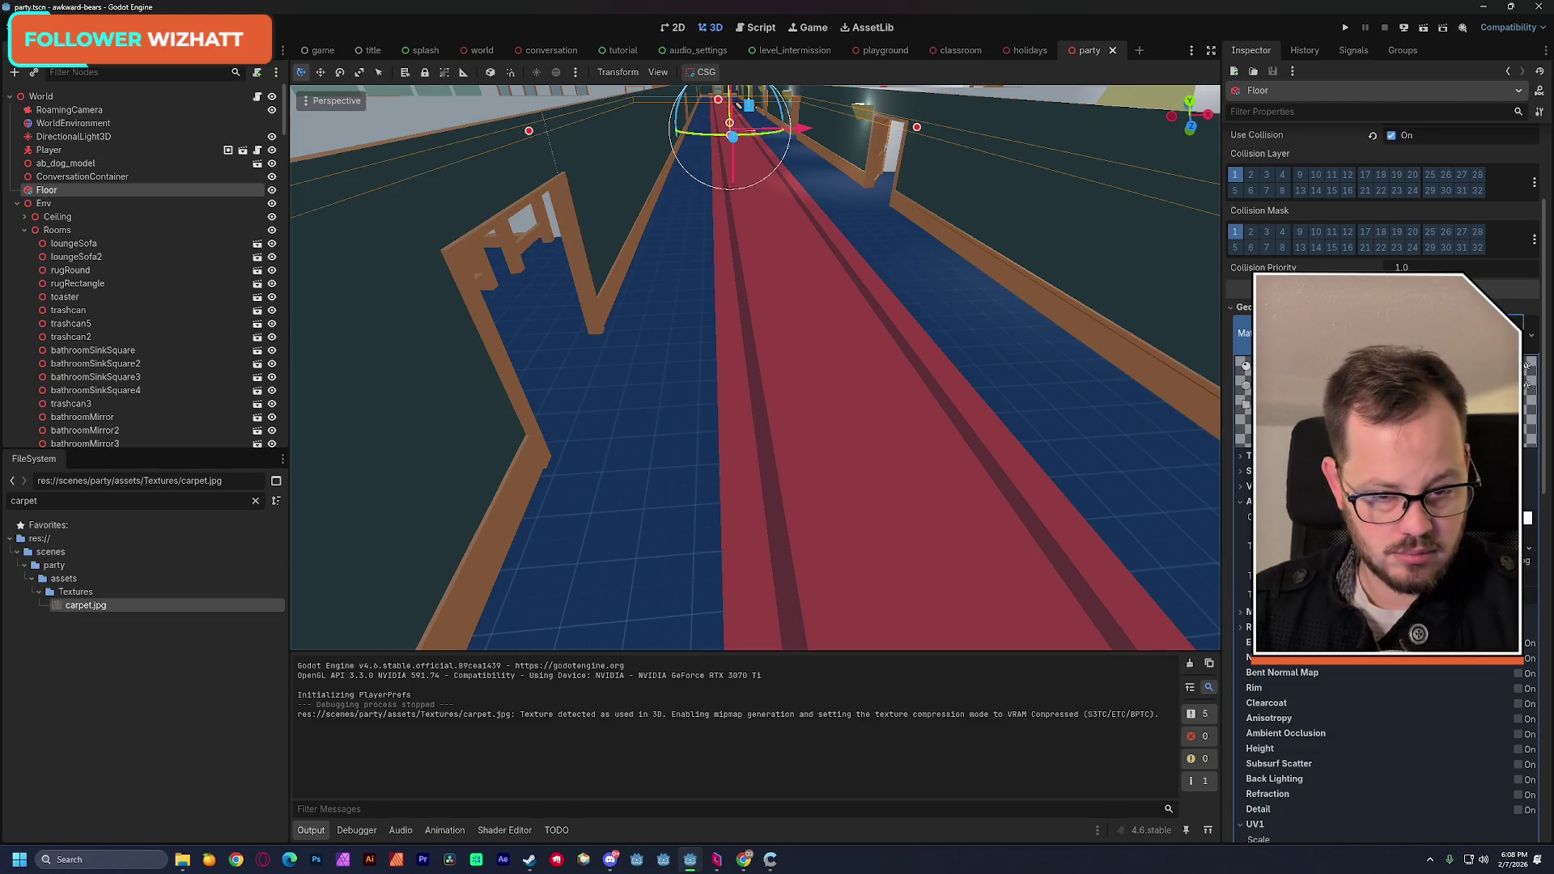
pyautogui.scroll(-5, 863, 498)
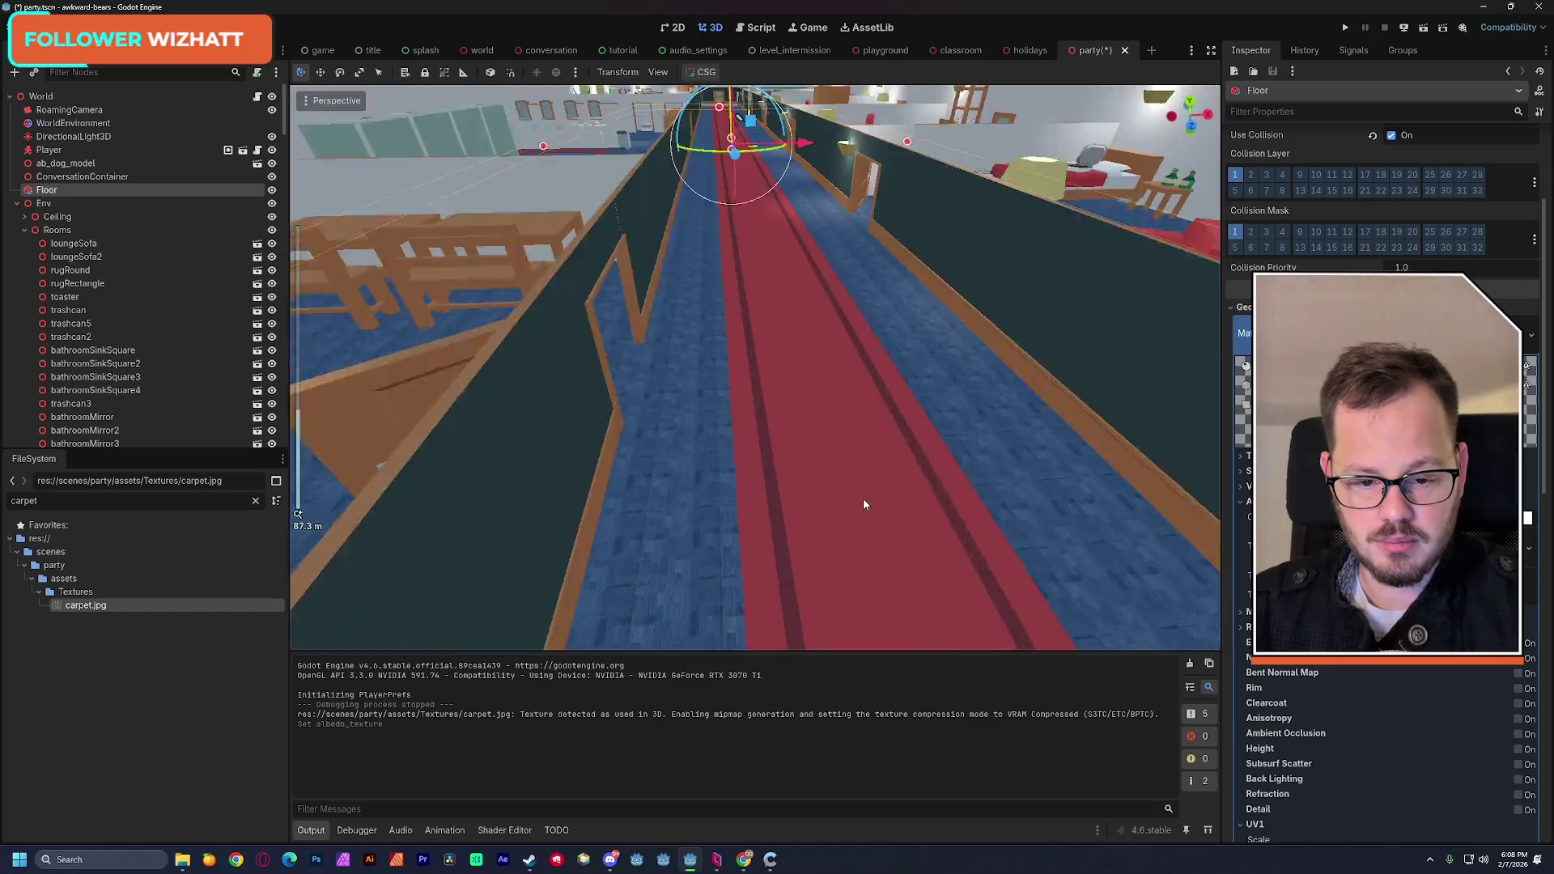
# Step: Darken and tint the floor material's Albedo Color in the picker
pyautogui.press('w')
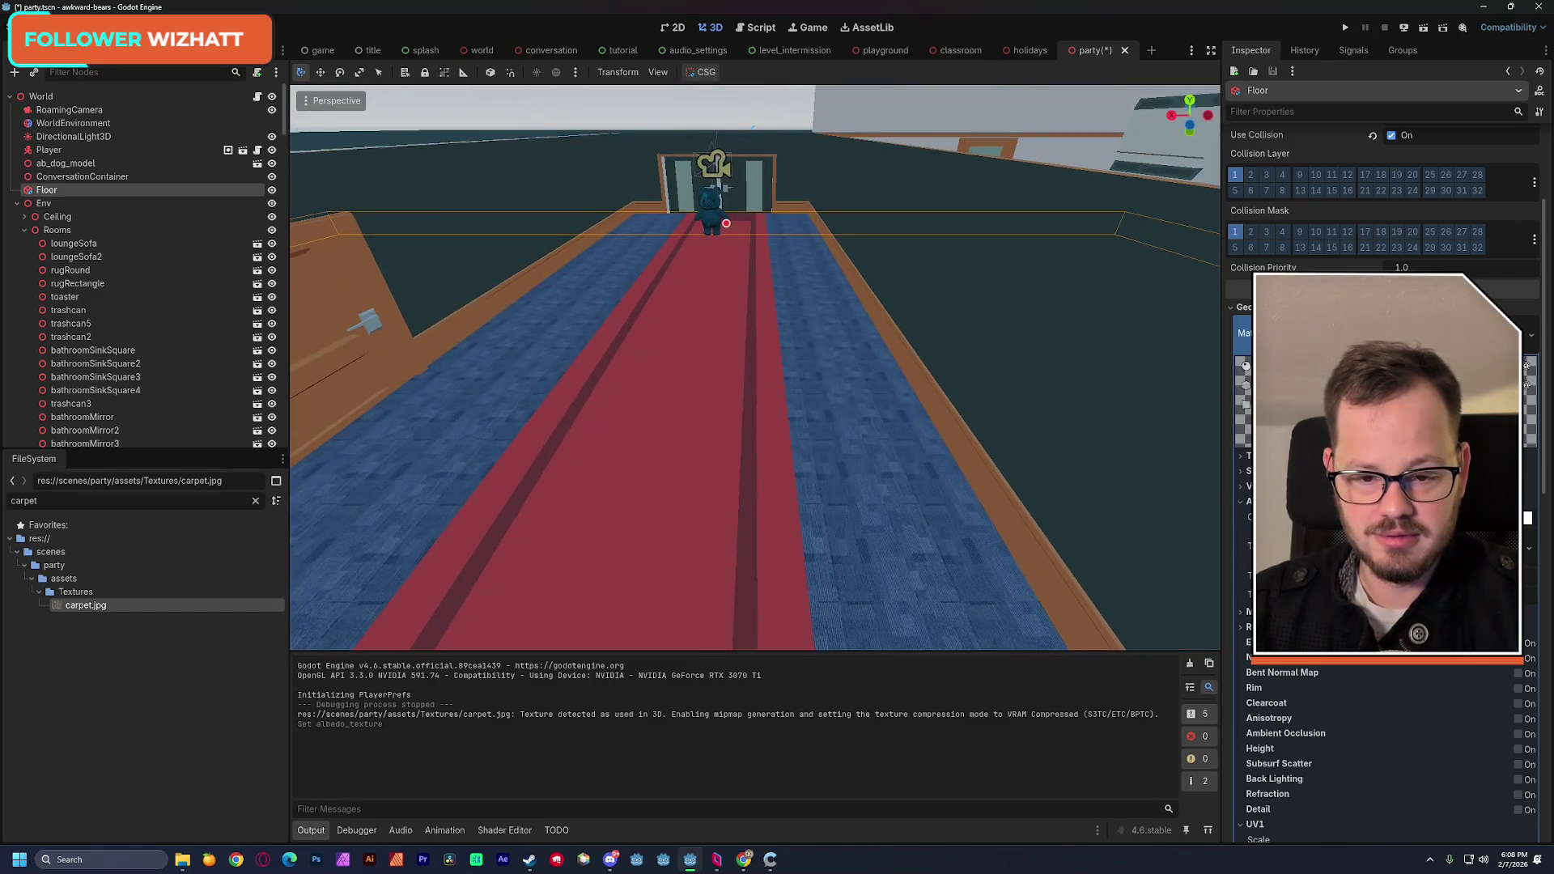
pyautogui.press('s')
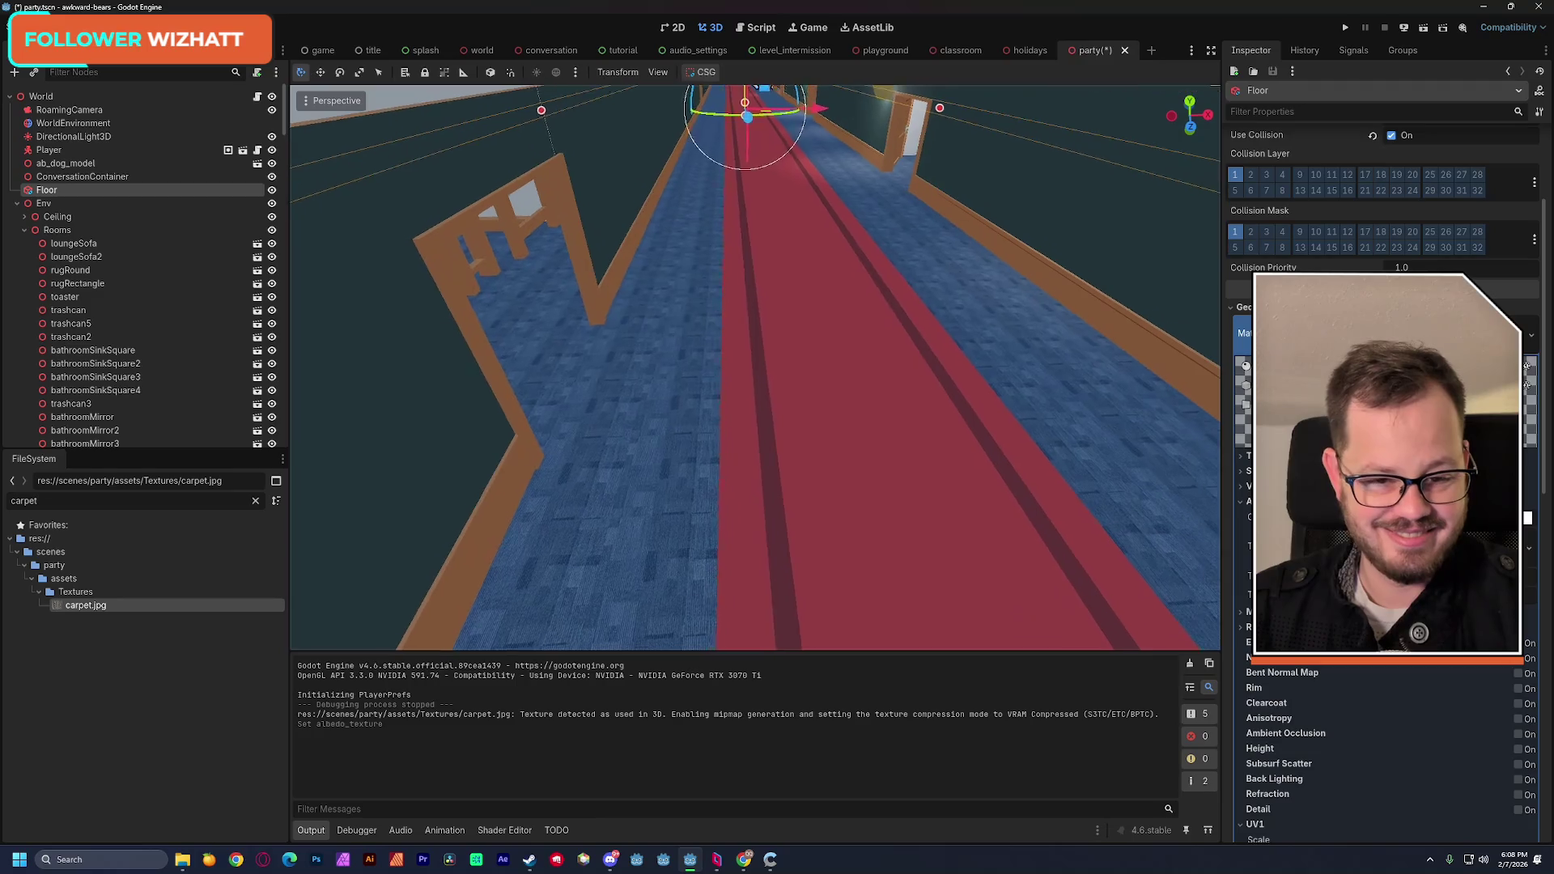
pyautogui.press('w')
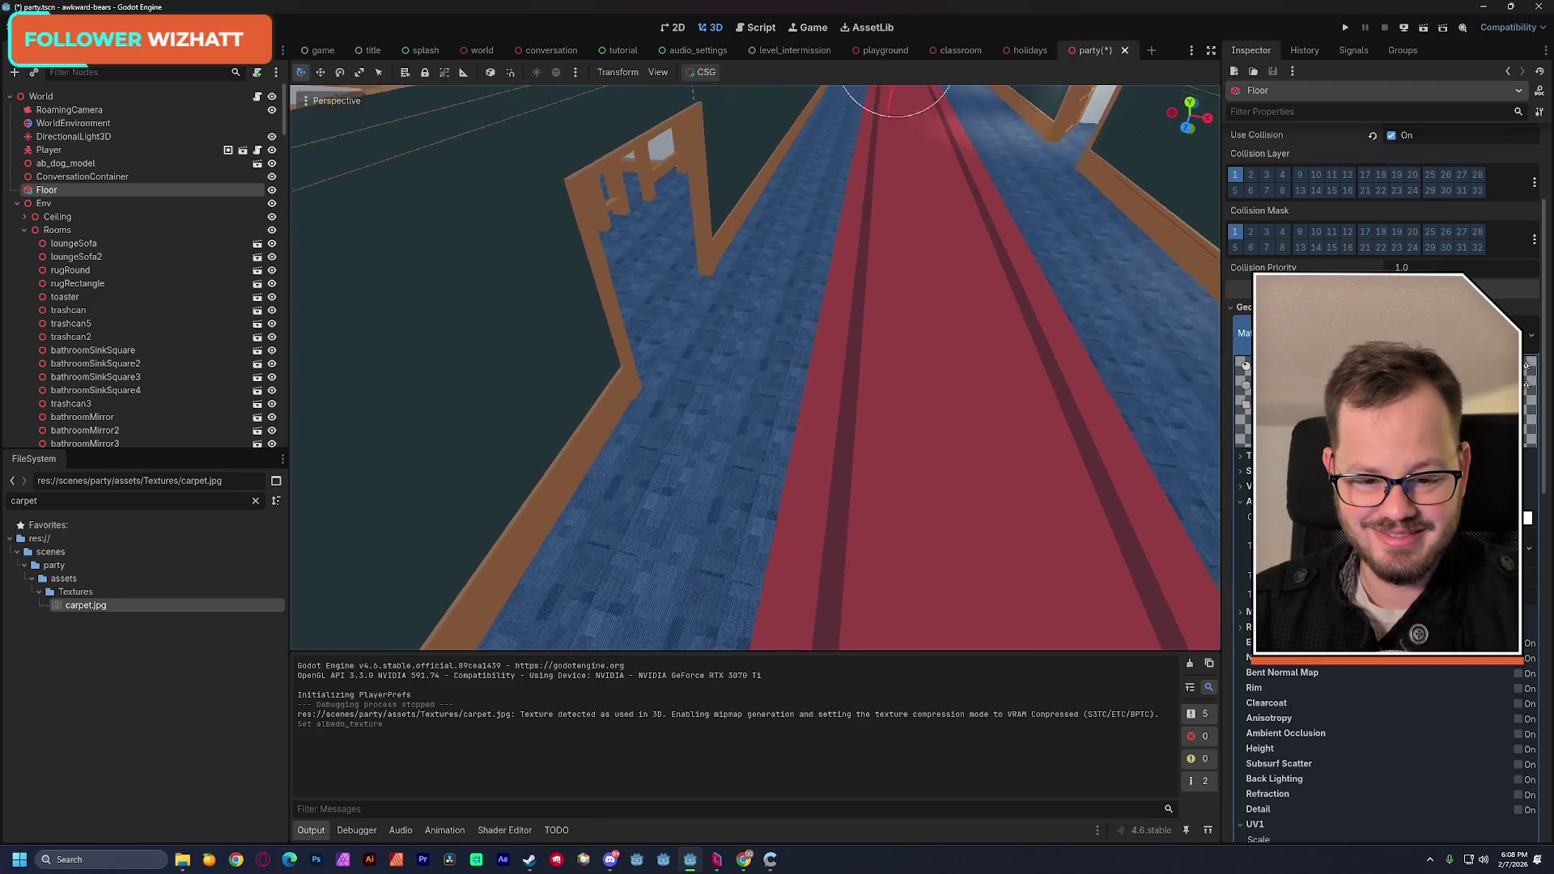
pyautogui.press('w')
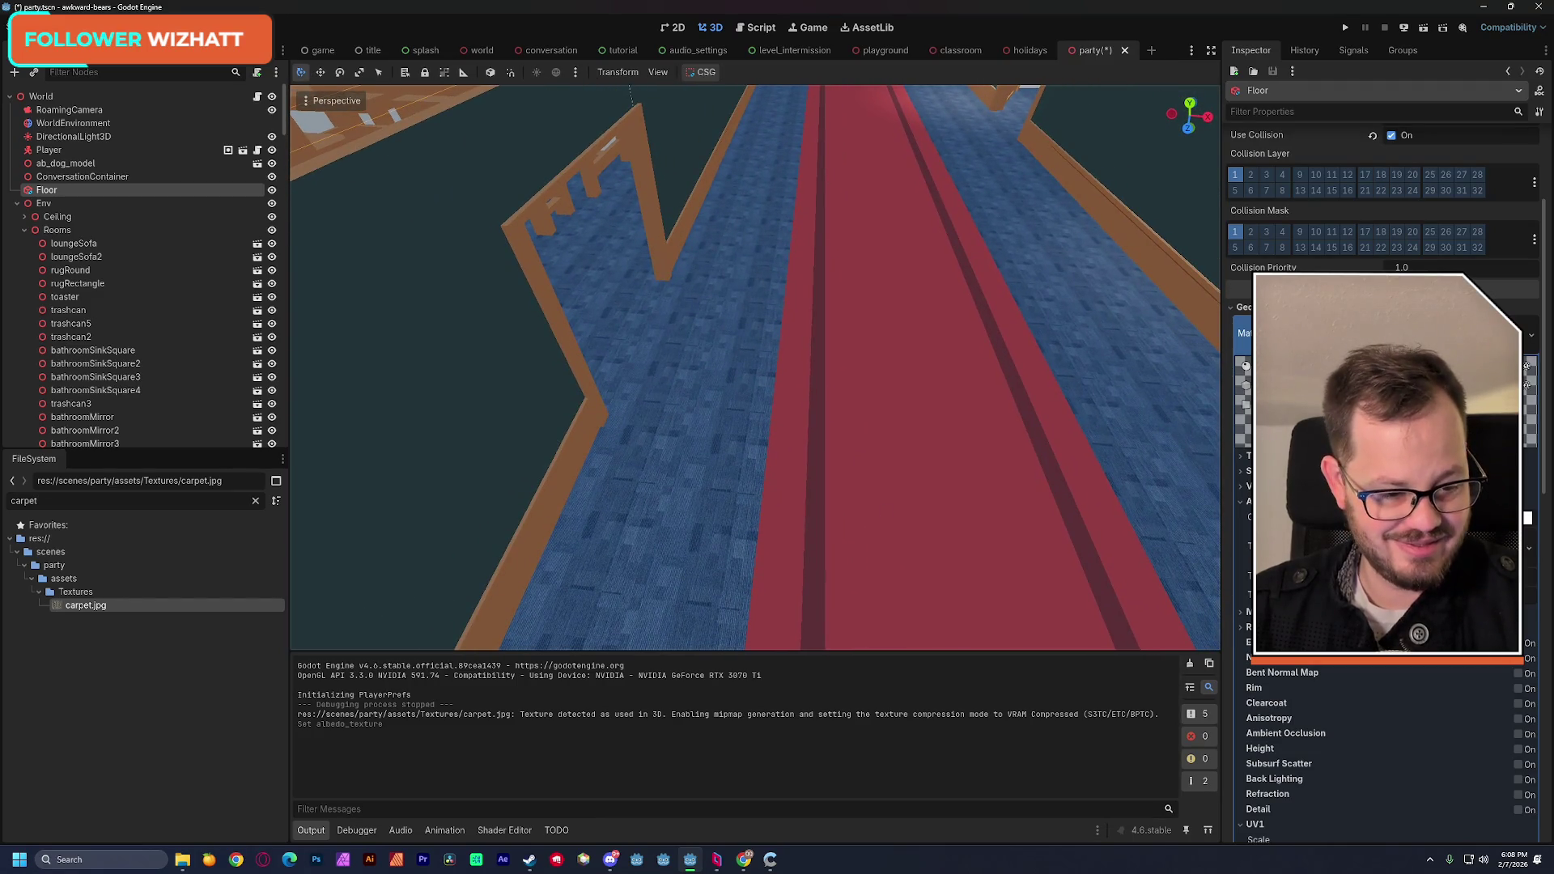
pyautogui.scroll(-3, 1424, 688)
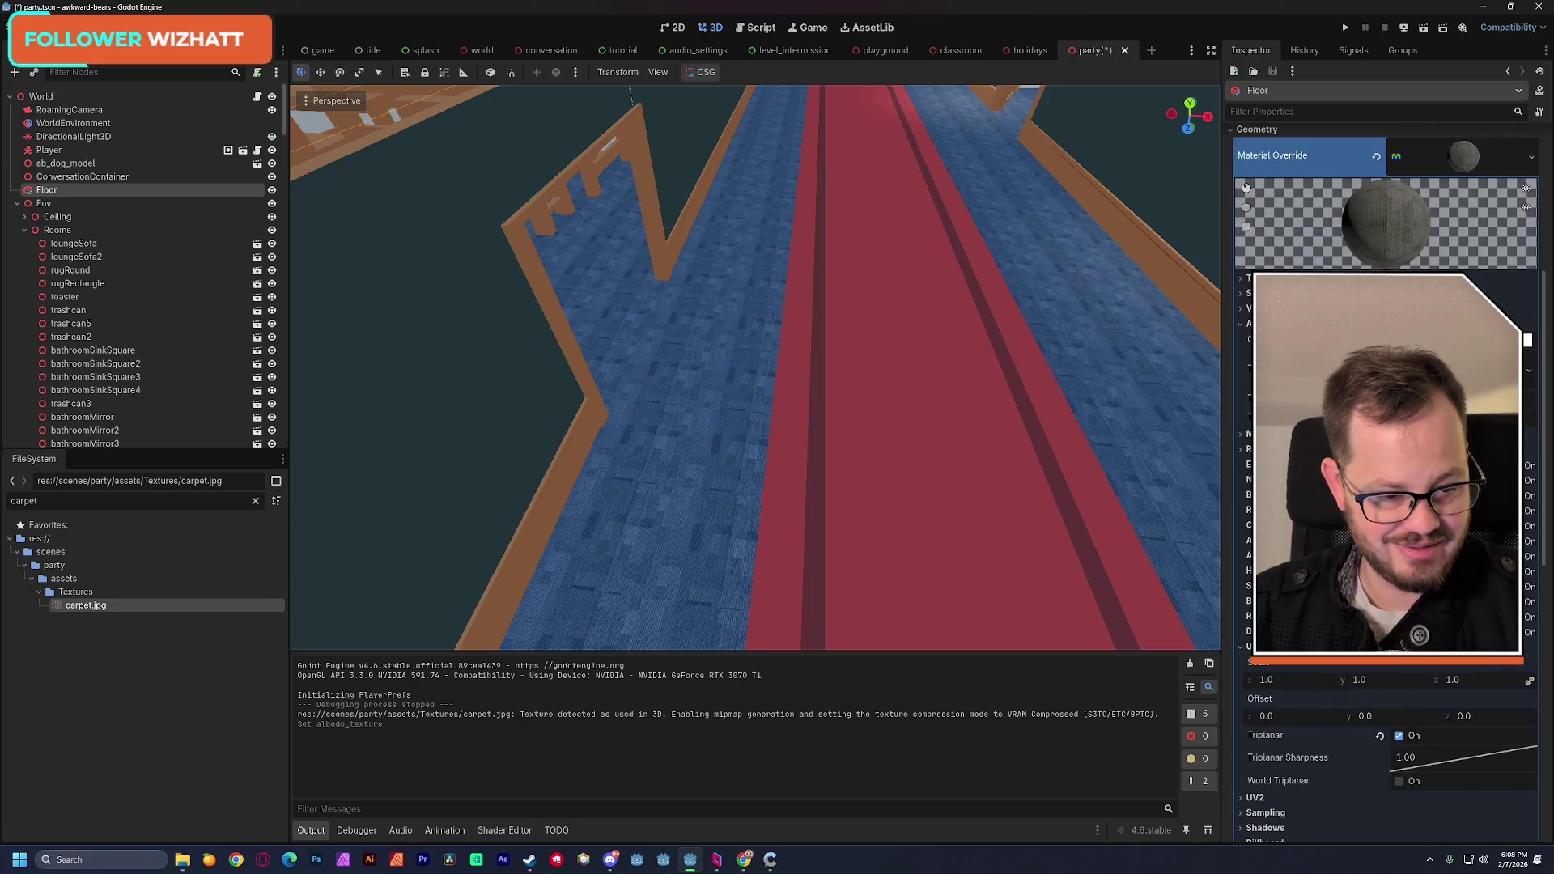
pyautogui.click(1457, 339)
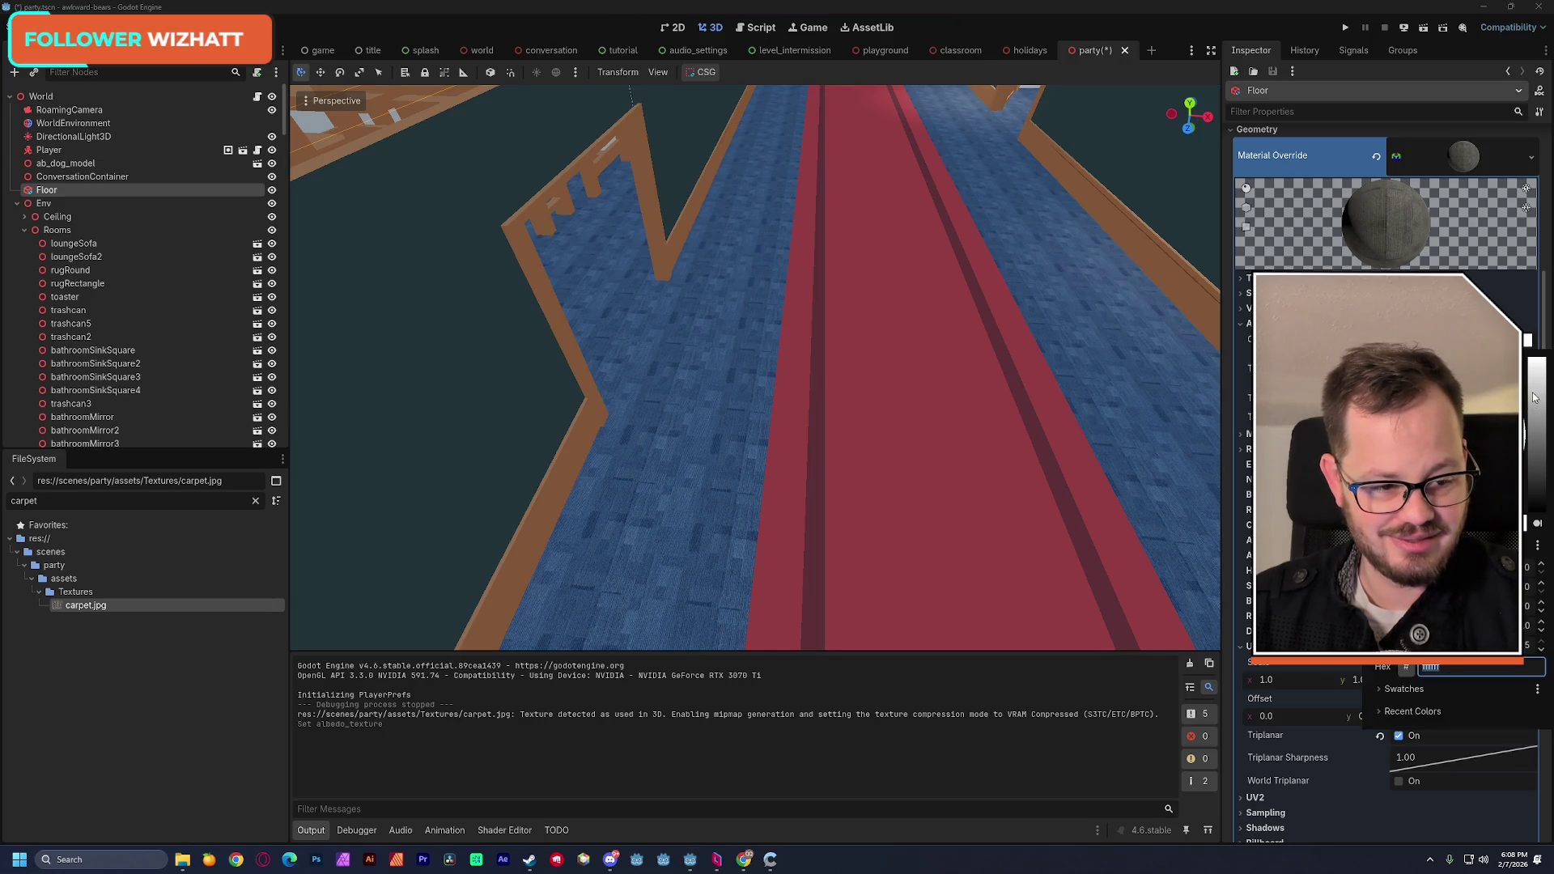
pyautogui.click(1536, 419)
pyautogui.moveTo(1538, 419); pyautogui.dragTo(1546, 433)
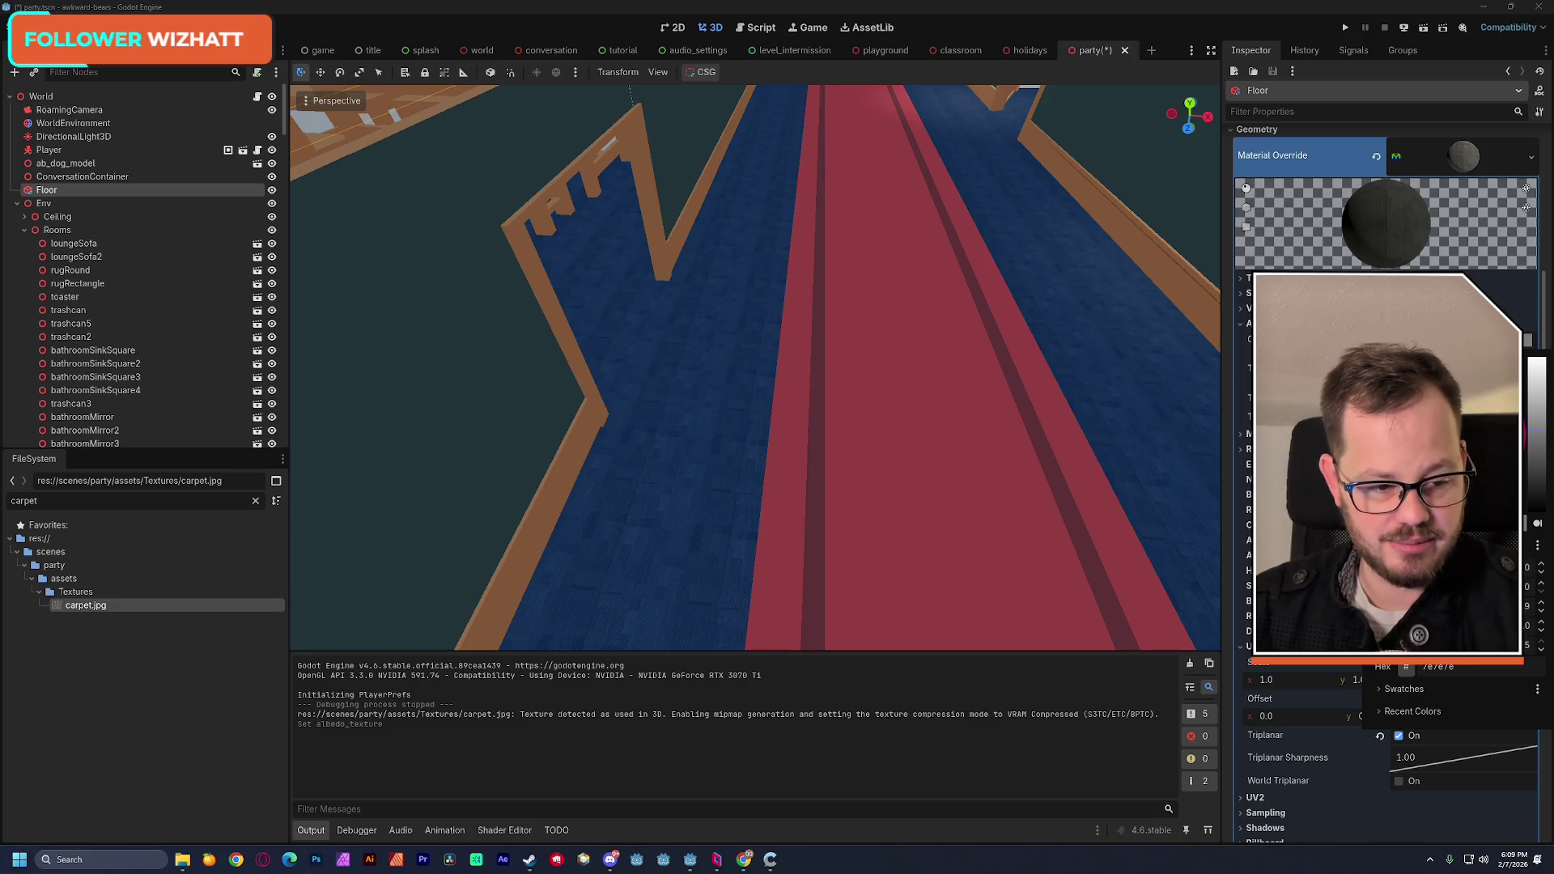
pyautogui.click(1274, 429)
pyautogui.moveTo(1275, 429); pyautogui.dragTo(1313, 389)
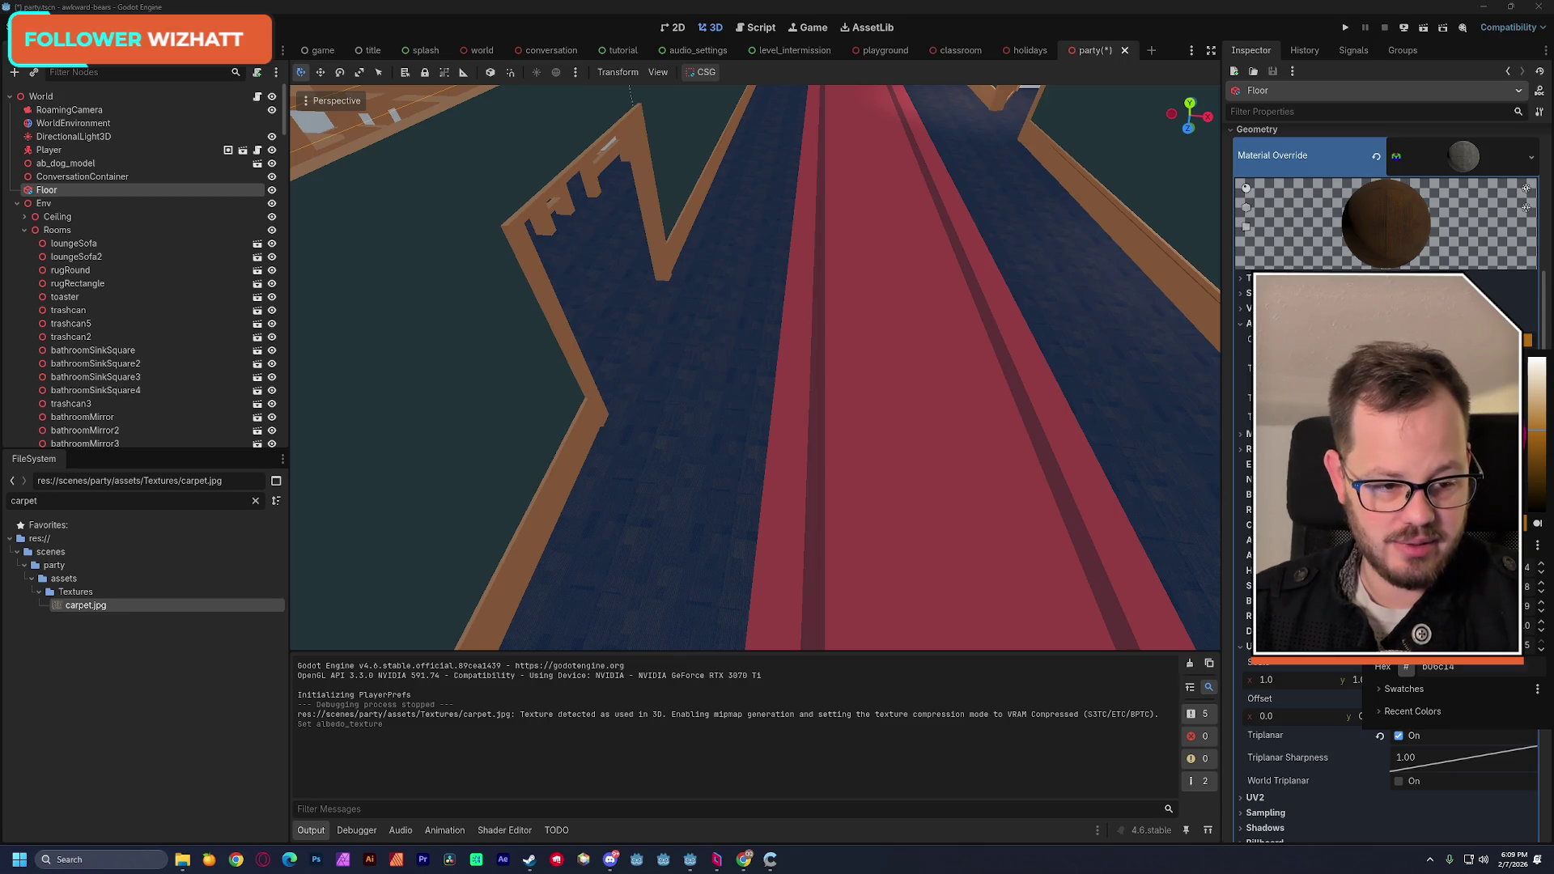
pyautogui.press('Escape')
# Step: Change the UV1 Scale for finer carpet tiling and save the party scene
pyautogui.scroll(-4, 1365, 736)
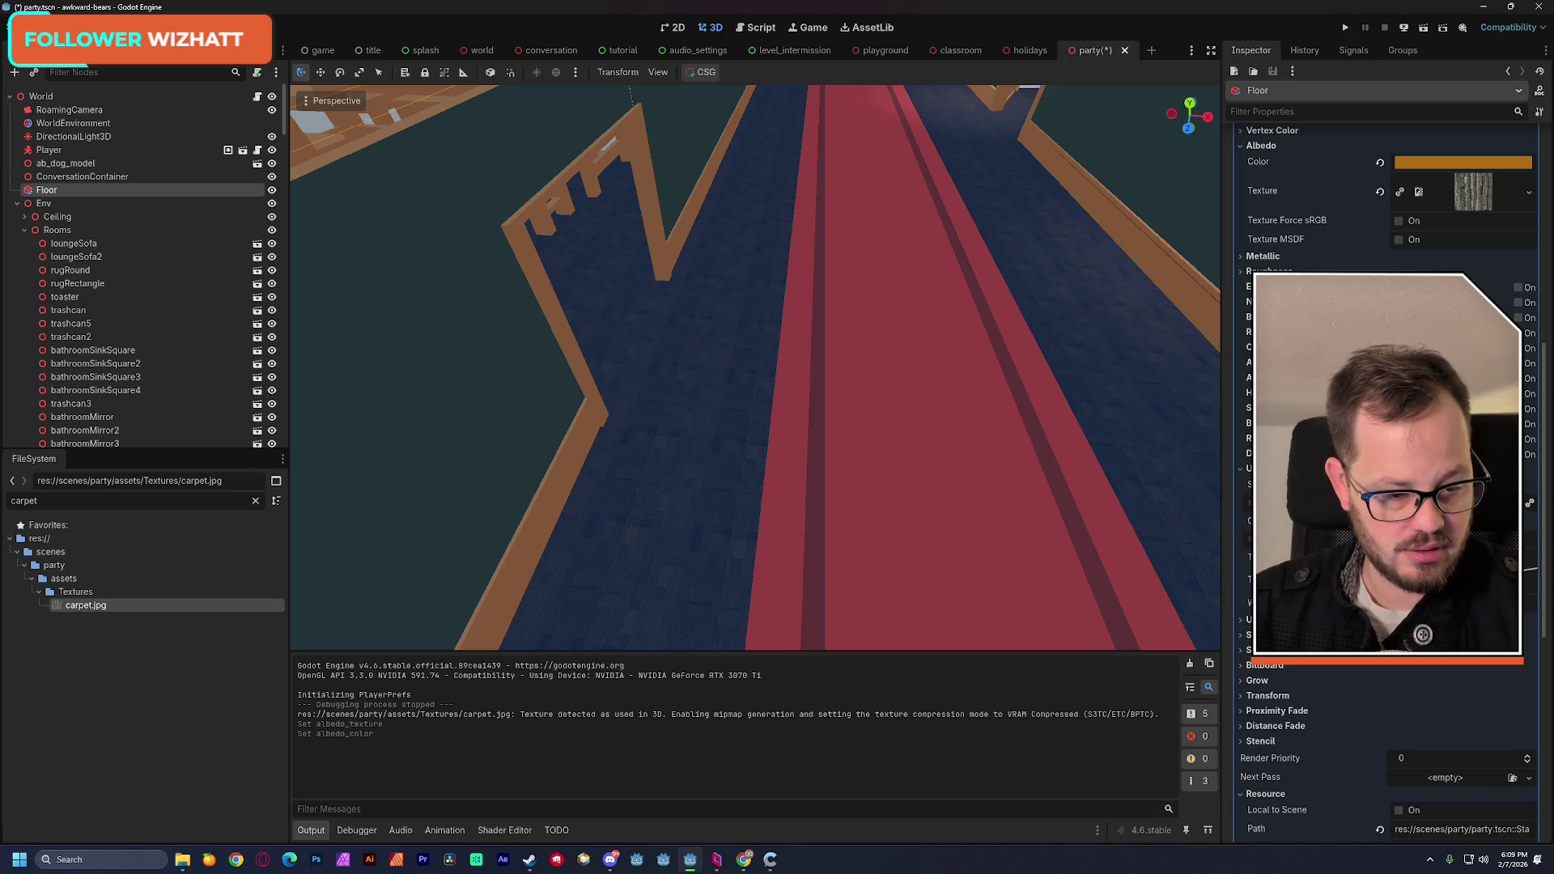
pyautogui.press('Return')
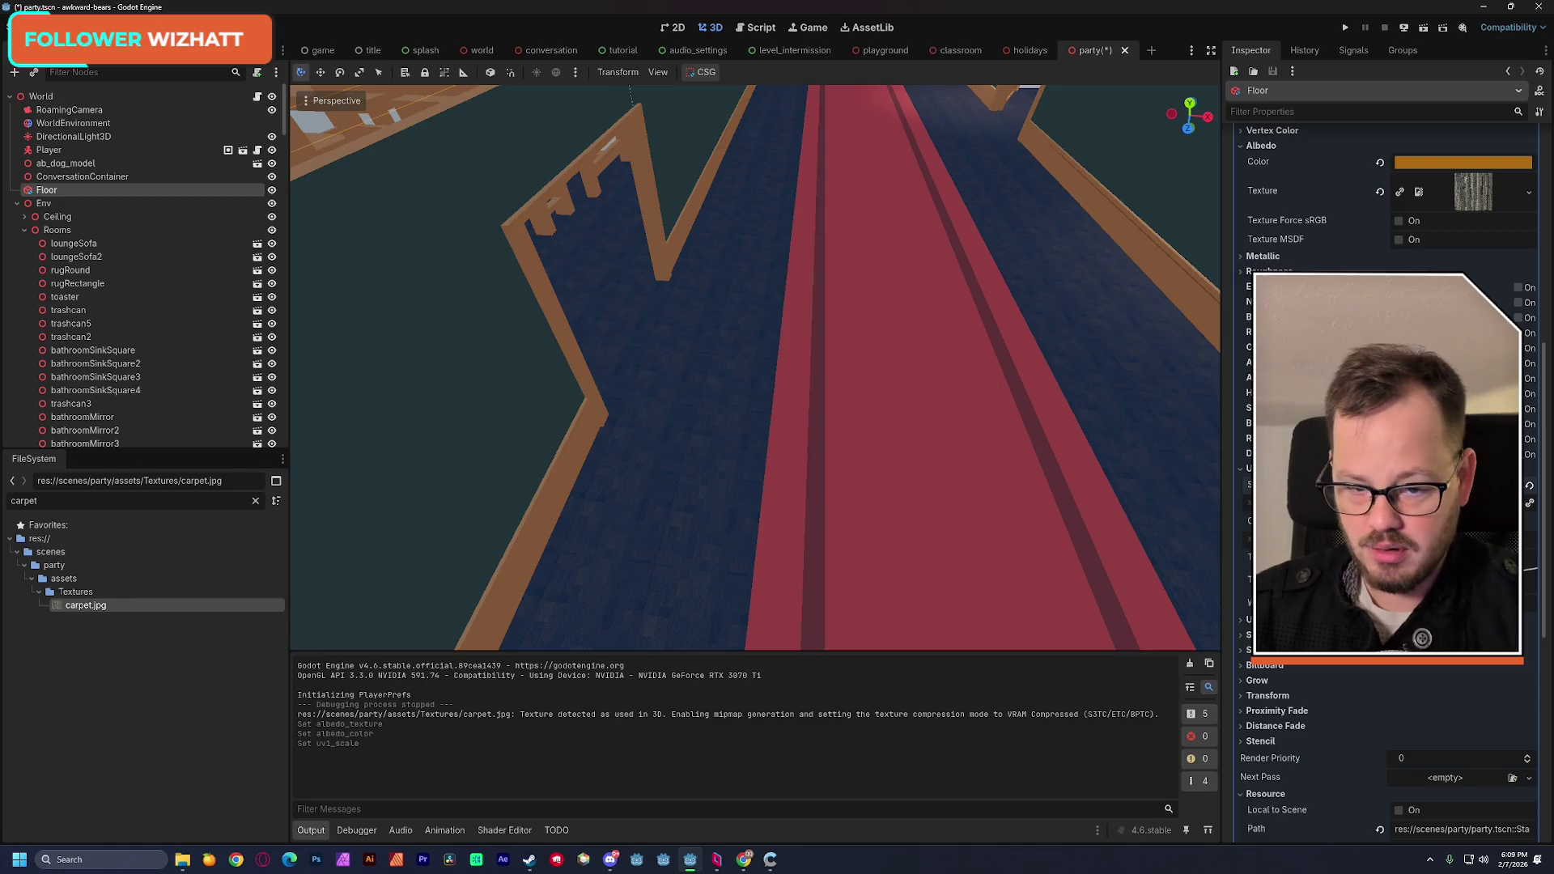
pyautogui.press('Return')
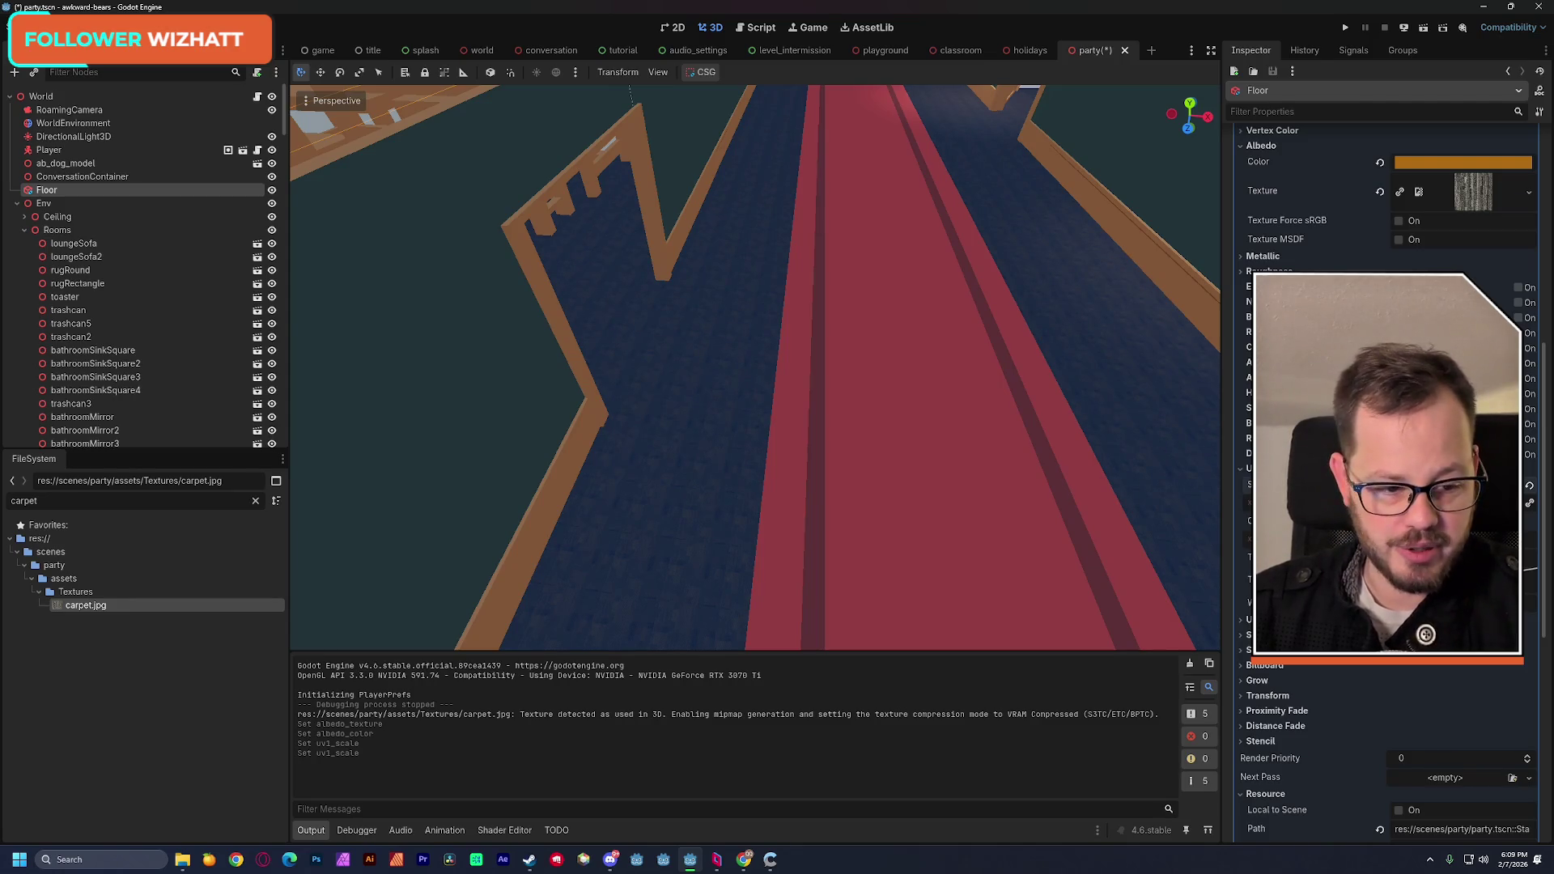
pyautogui.press('Return')
pyautogui.moveTo(755, 367)
pyautogui.mouseDown()
pyautogui.moveTo(777, 340)
pyautogui.moveTo(753, 380)
pyautogui.moveTo(755, 366)
pyautogui.moveTo(737, 374)
pyautogui.moveTo(736, 404)
pyautogui.moveTo(1097, 422)
pyautogui.mouseUp()
pyautogui.hotkey('ctrl', 's')
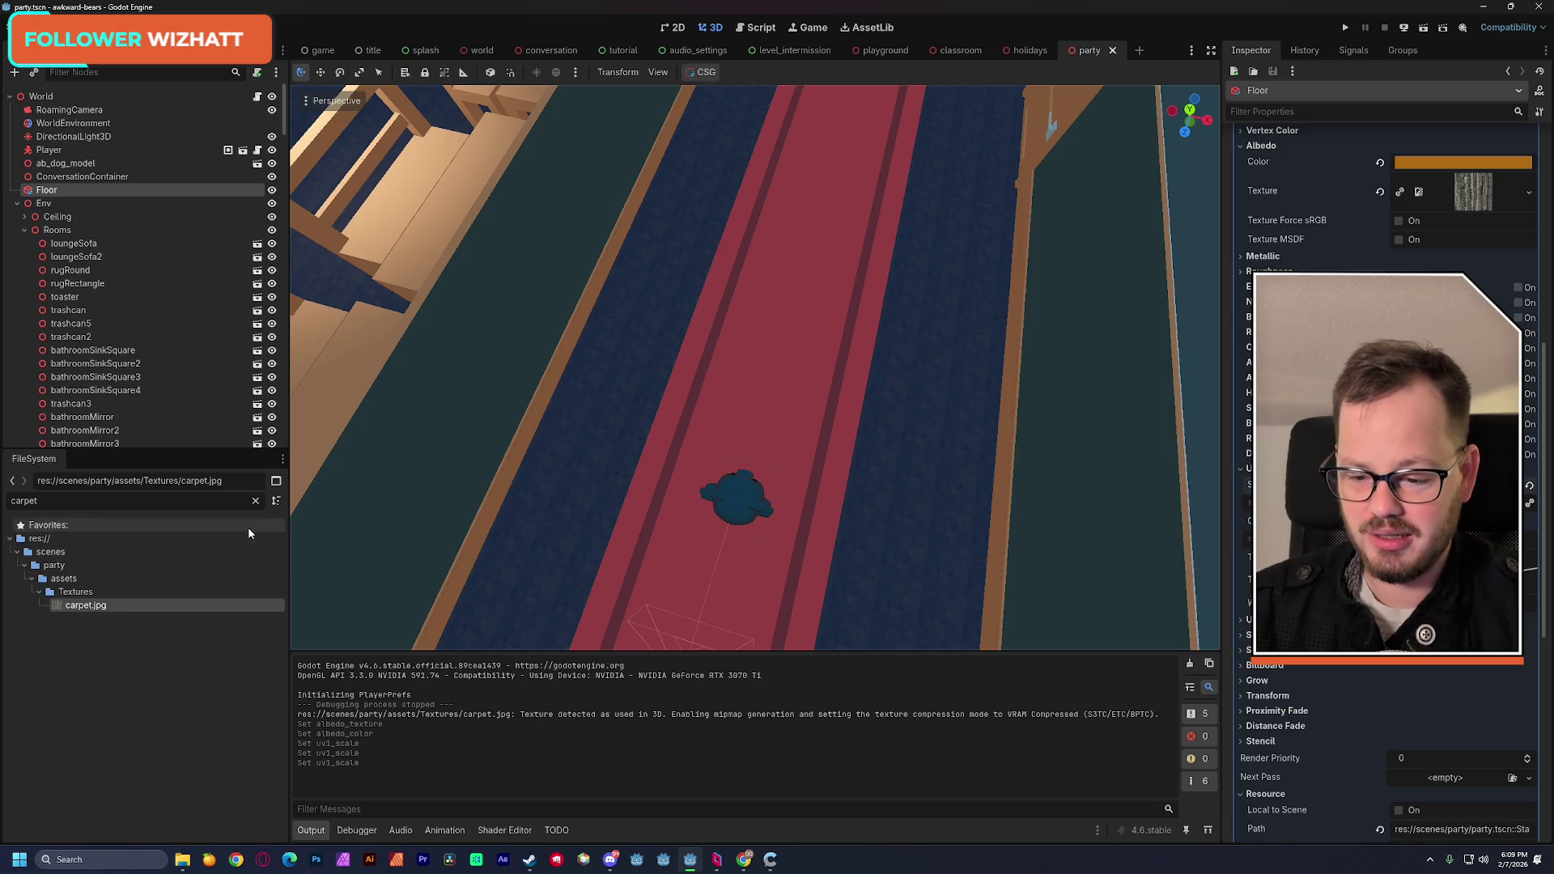
pyautogui.click(1485, 9)
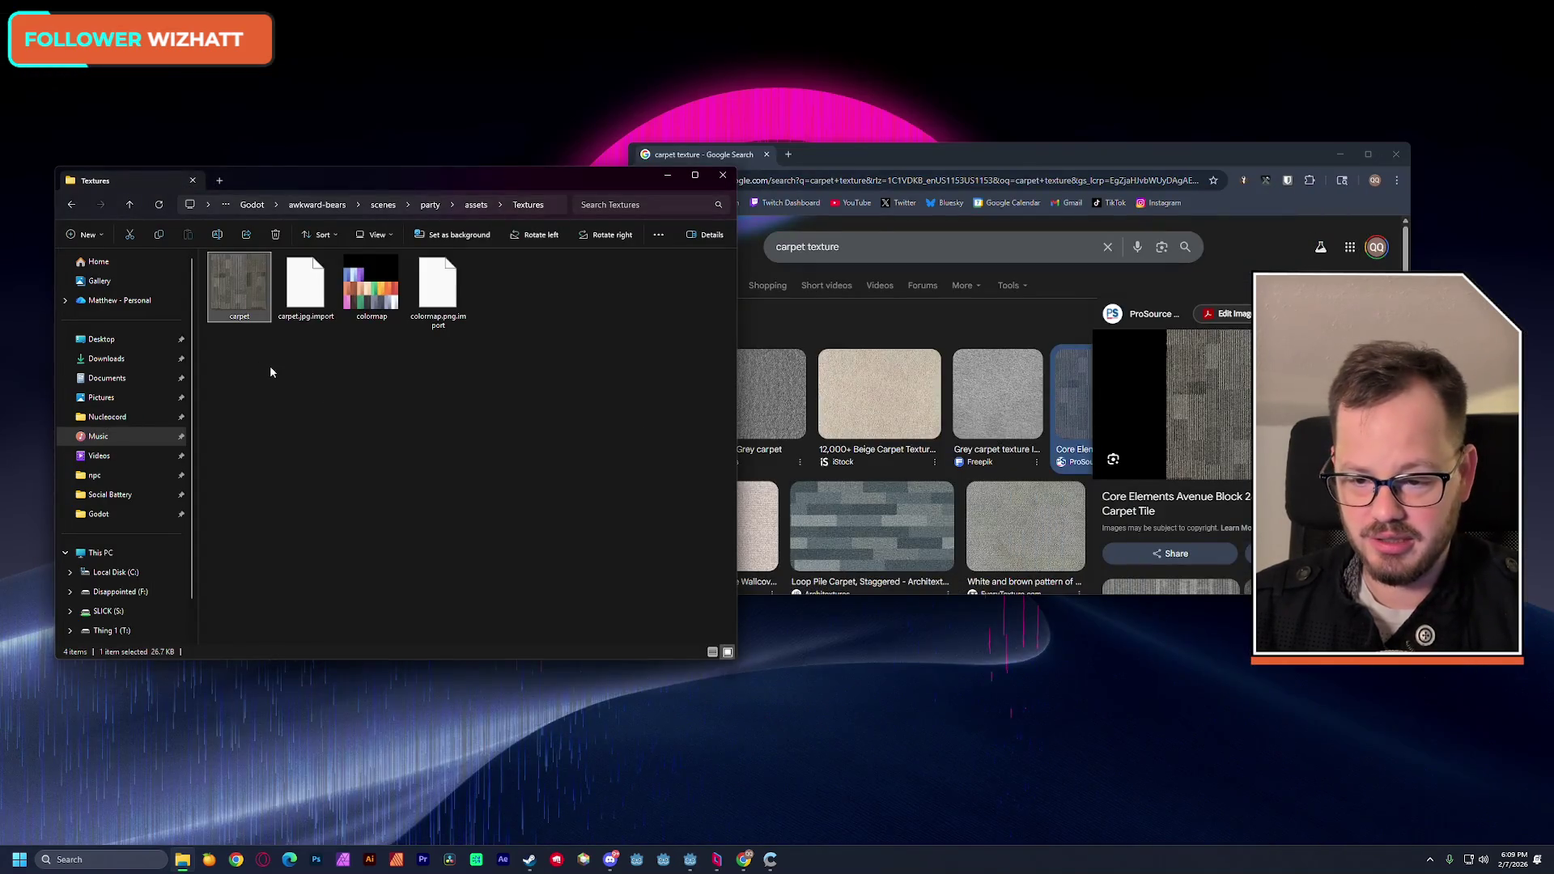
# Step: Open carpet.jpg from the Textures folder with Adobe Photoshop
pyautogui.rightClick(251, 289)
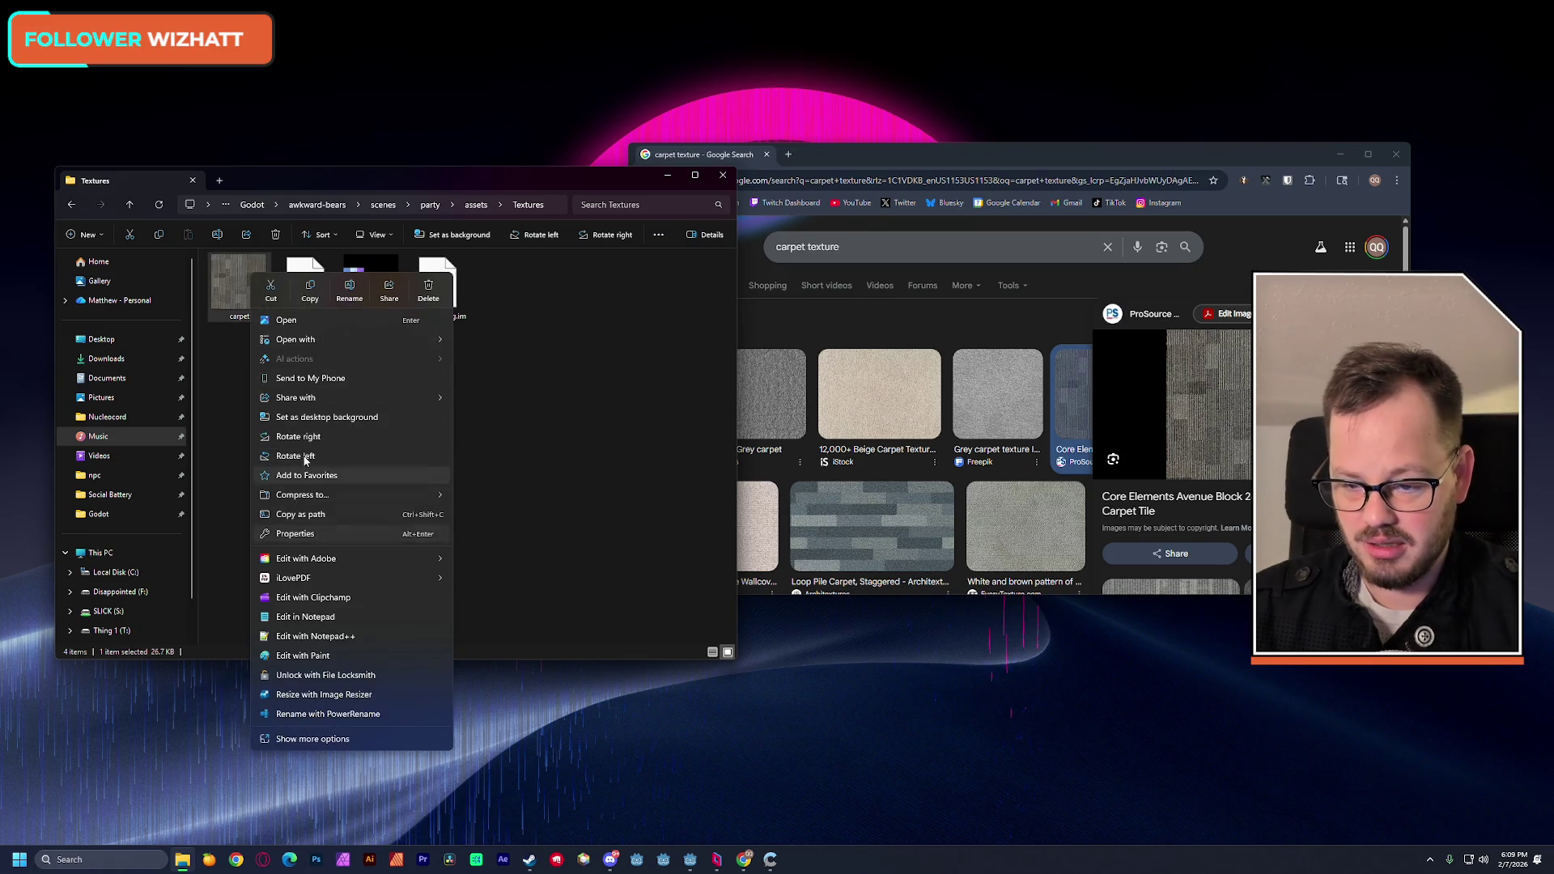
pyautogui.moveTo(301, 348)
pyautogui.click(486, 363)
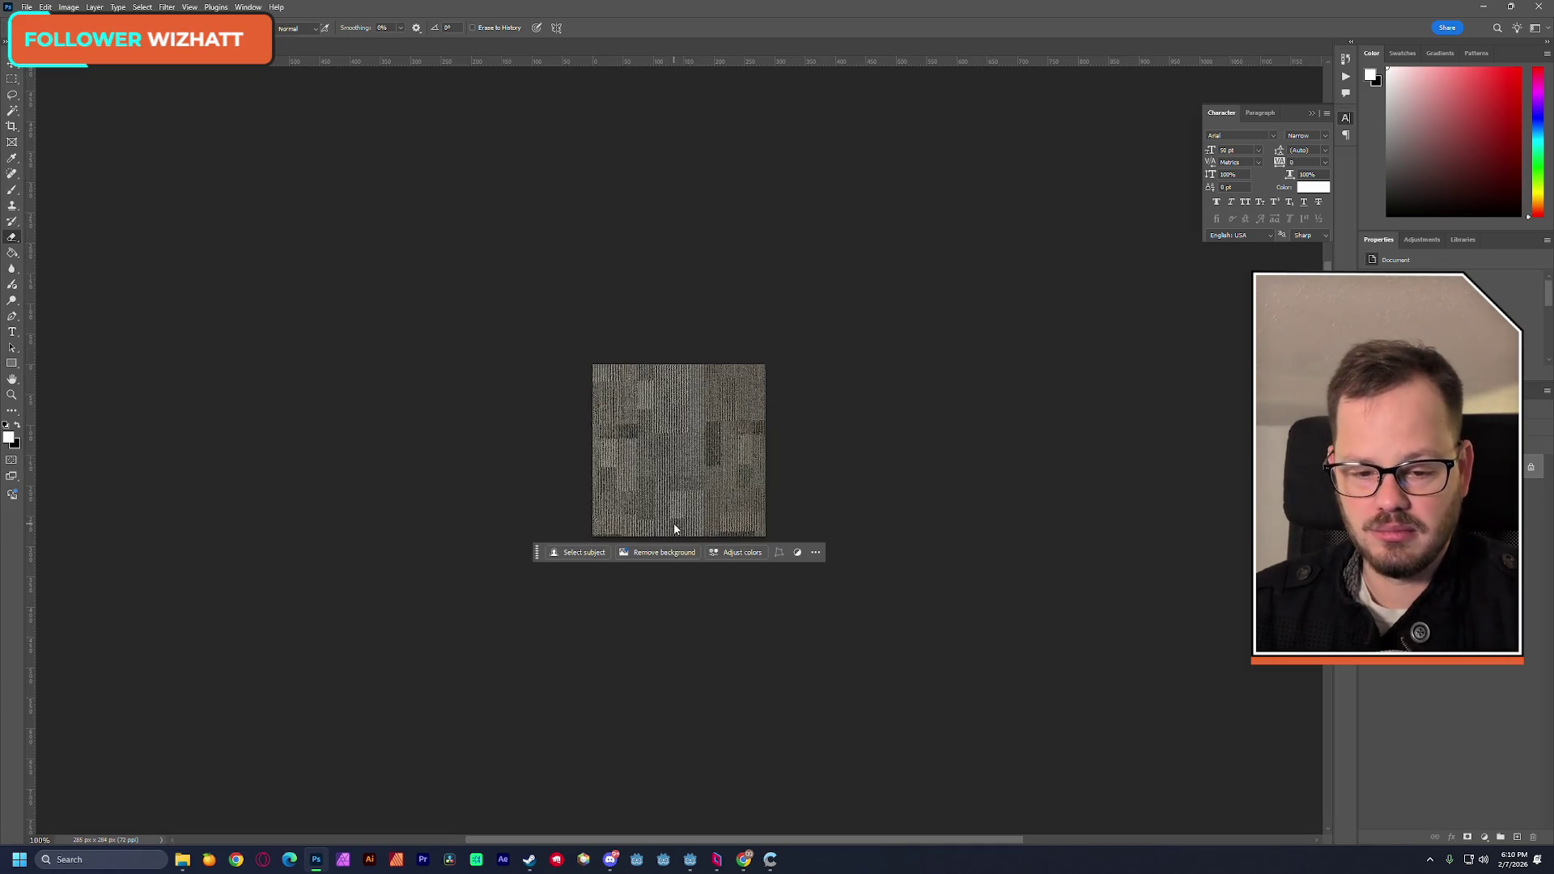
# Step: Apply Hue/Saturation with Saturation -100 and Lightness about +14 to the carpet
pyautogui.hotkey('ctrl', 'u')
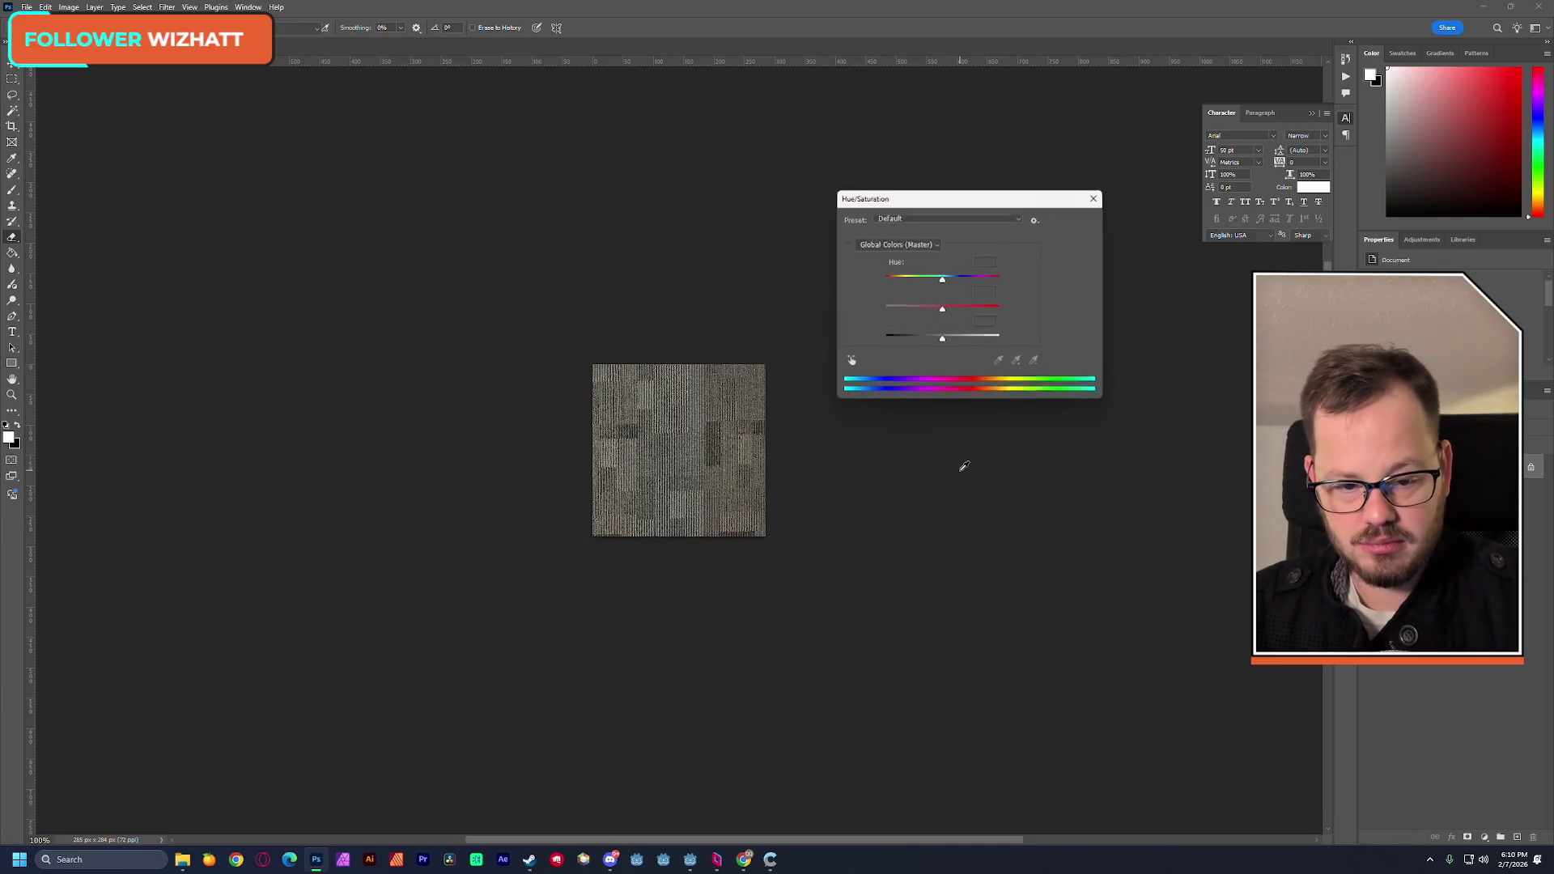
pyautogui.moveTo(939, 310); pyautogui.dragTo(830, 313)
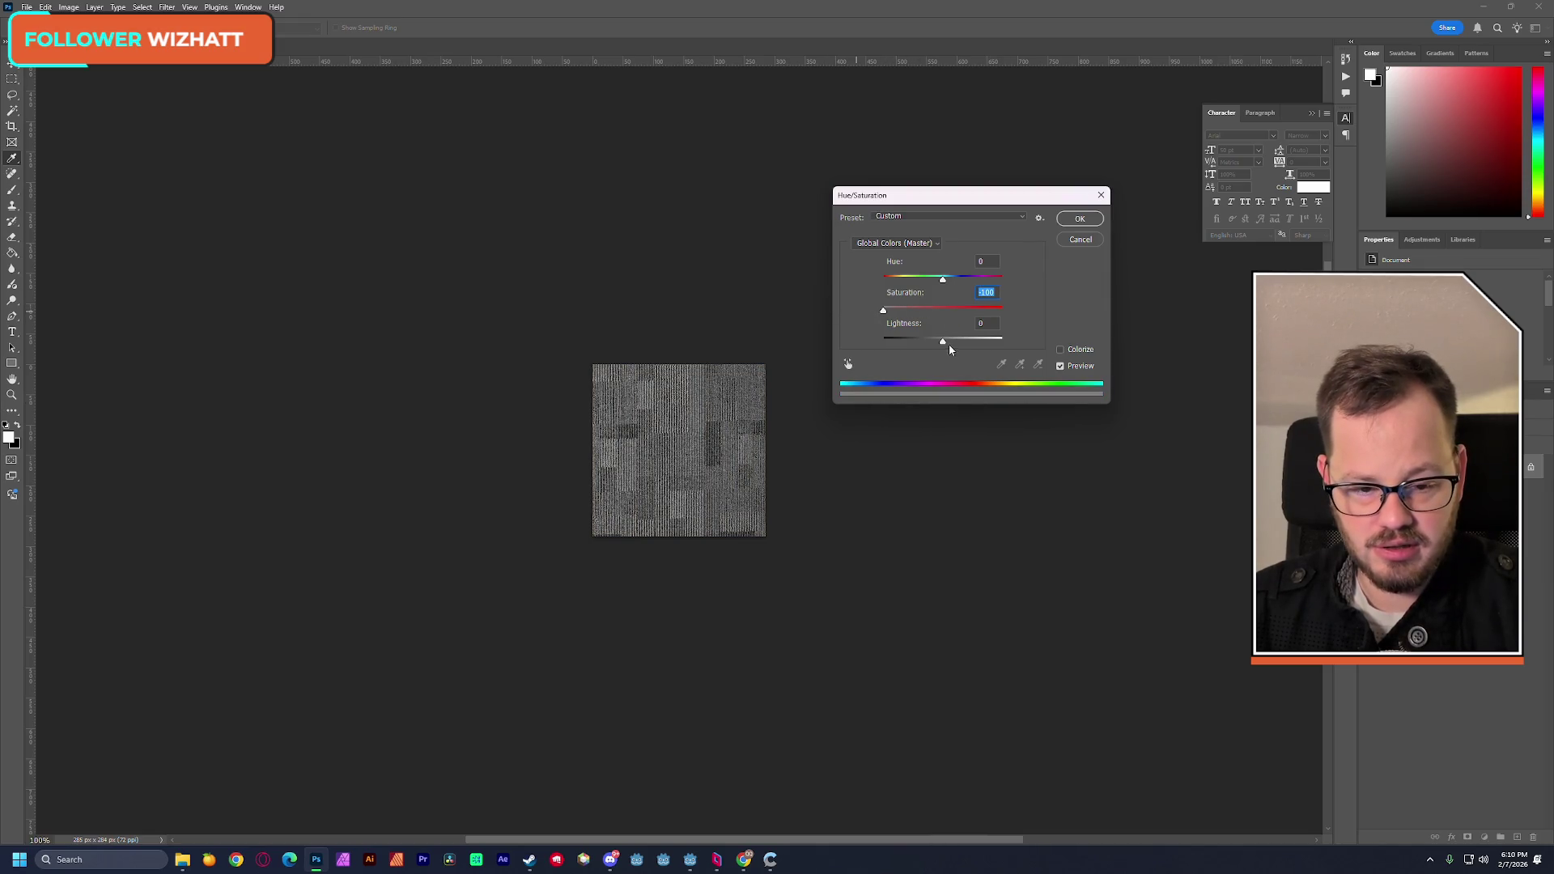
pyautogui.moveTo(943, 347); pyautogui.dragTo(950, 347)
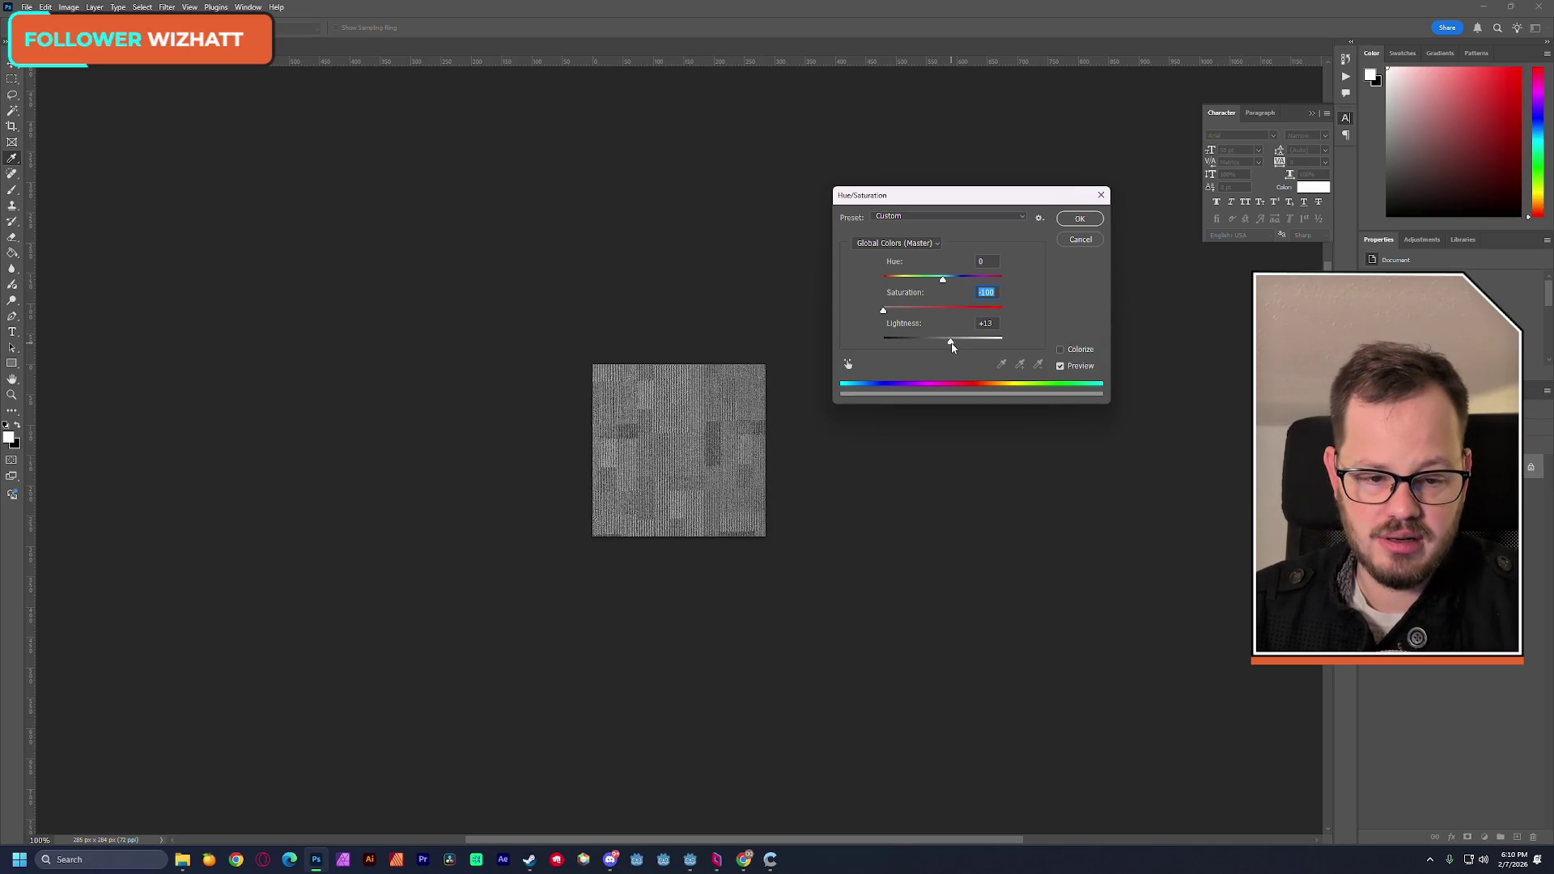
pyautogui.moveTo(952, 347); pyautogui.dragTo(951, 345)
pyautogui.press('Return')
pyautogui.press('e')
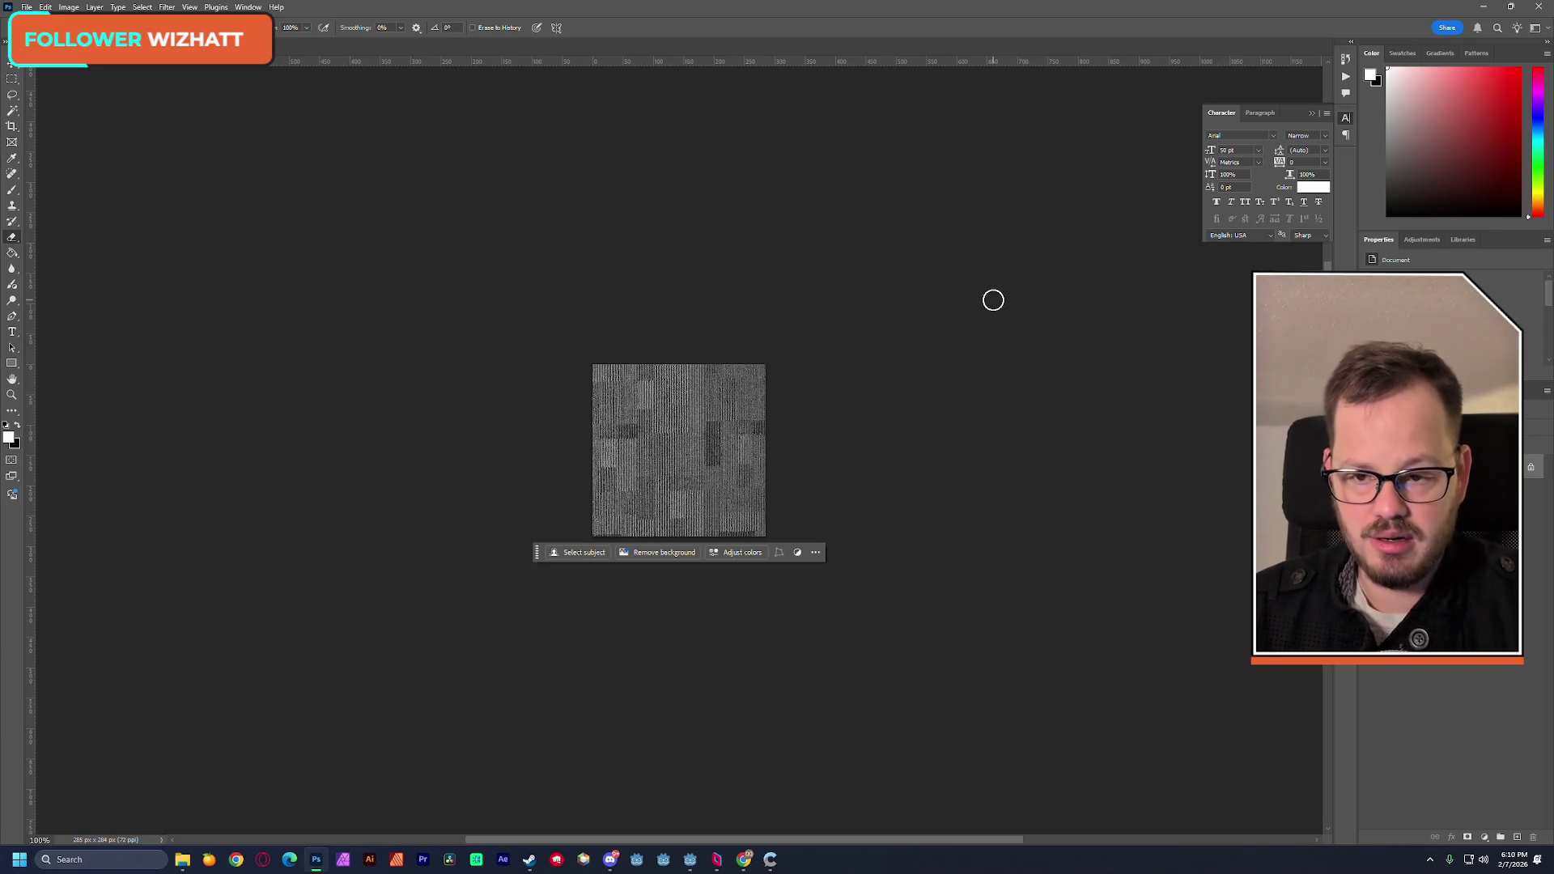
# Step: Save the carpet back as a JPEG and return to Godot
pyautogui.hotkey('ctrl', 's')
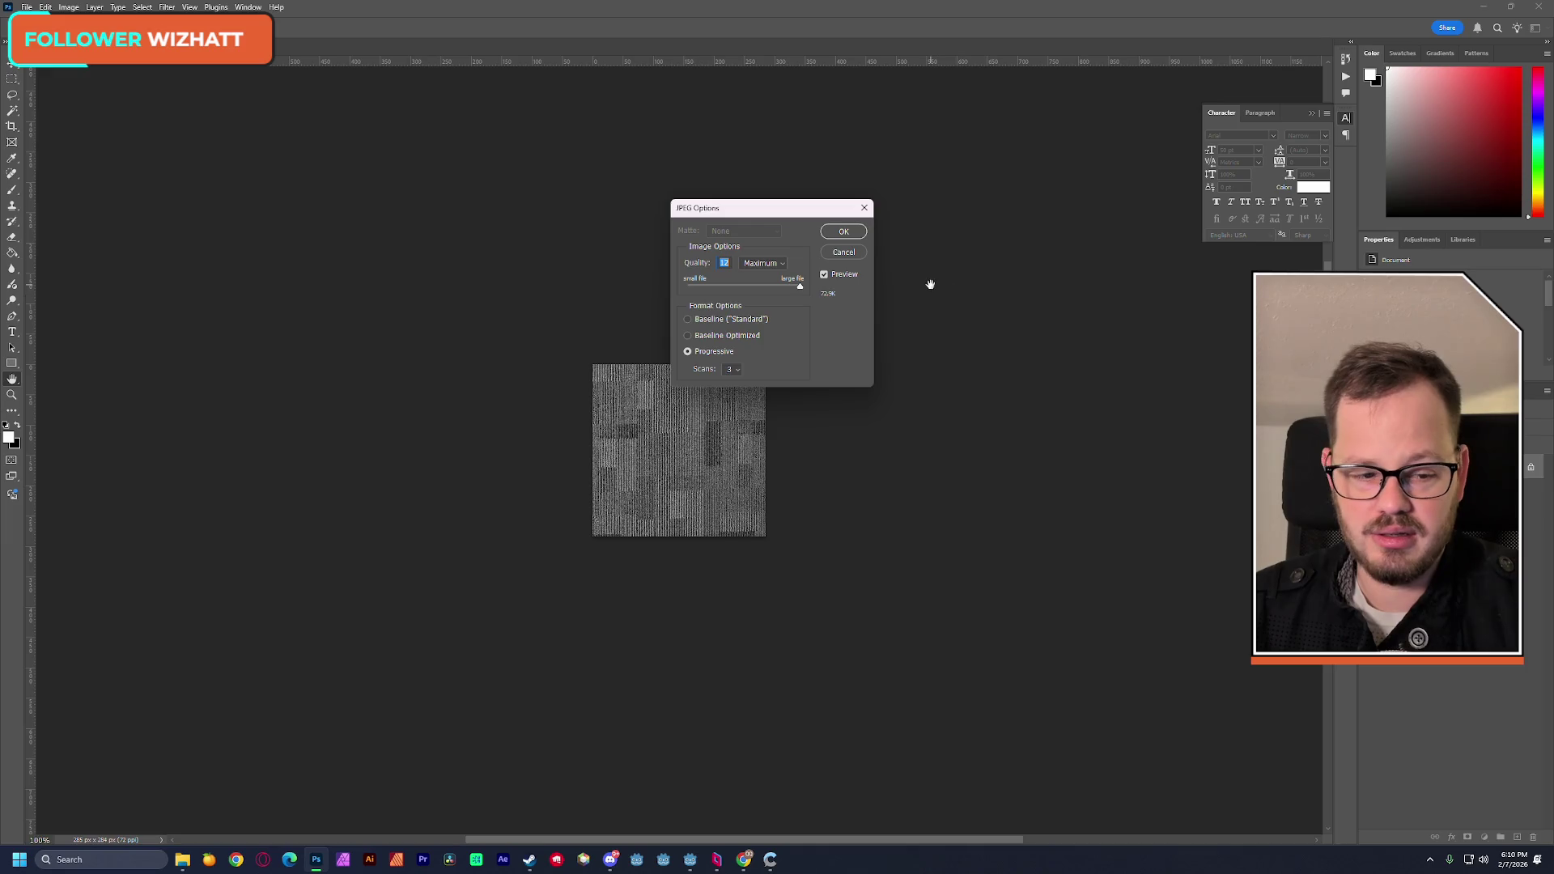
pyautogui.click(850, 234)
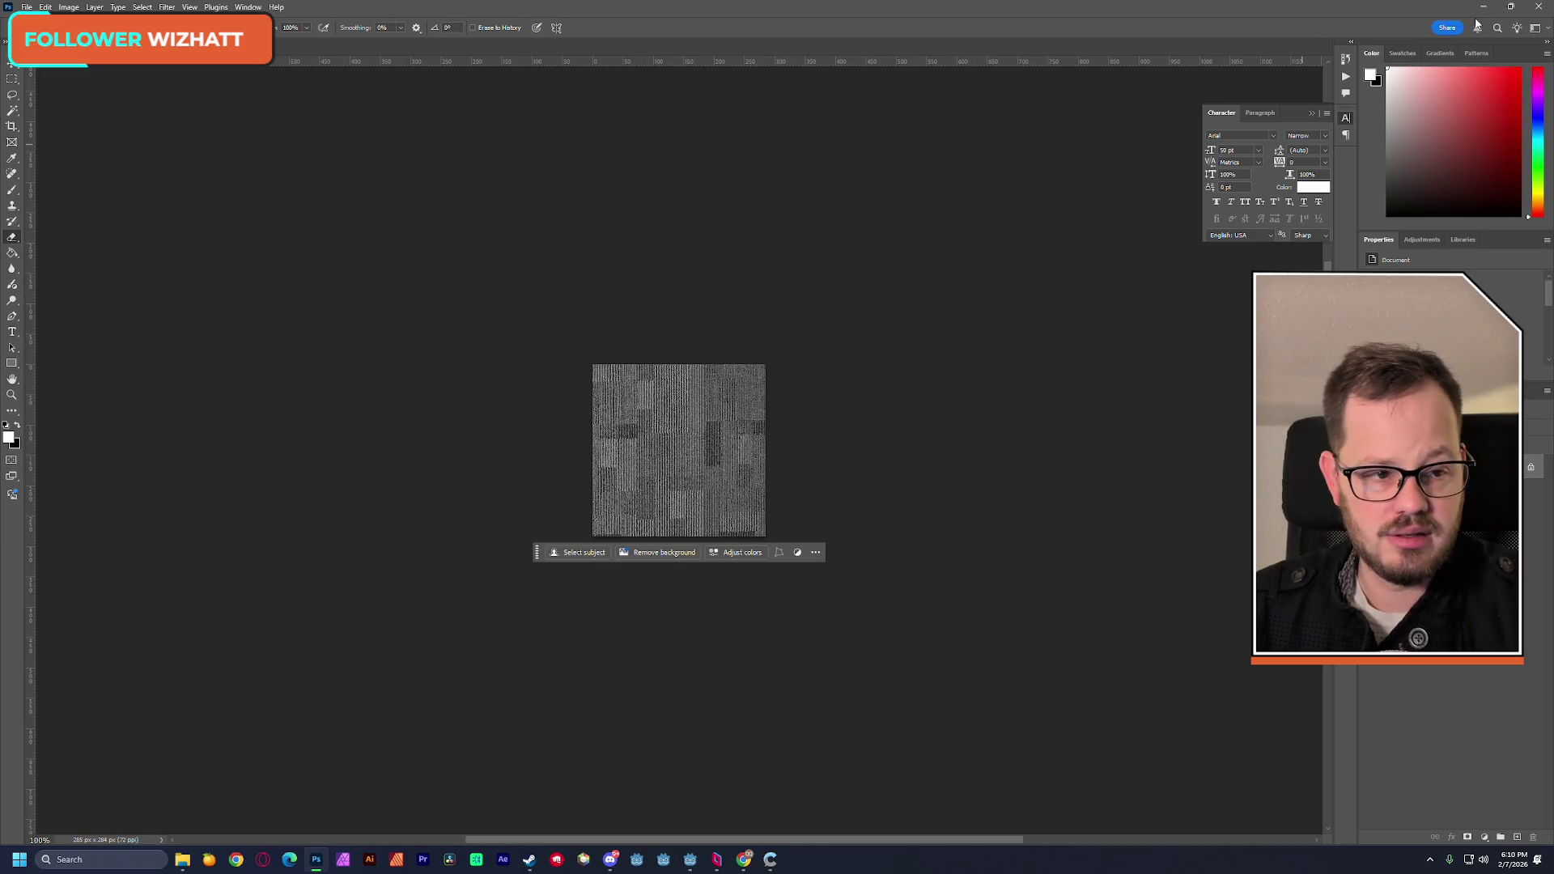
pyautogui.click(1491, 5)
pyautogui.hotkey('alt', 'Tab')
pyautogui.click(780, 362)
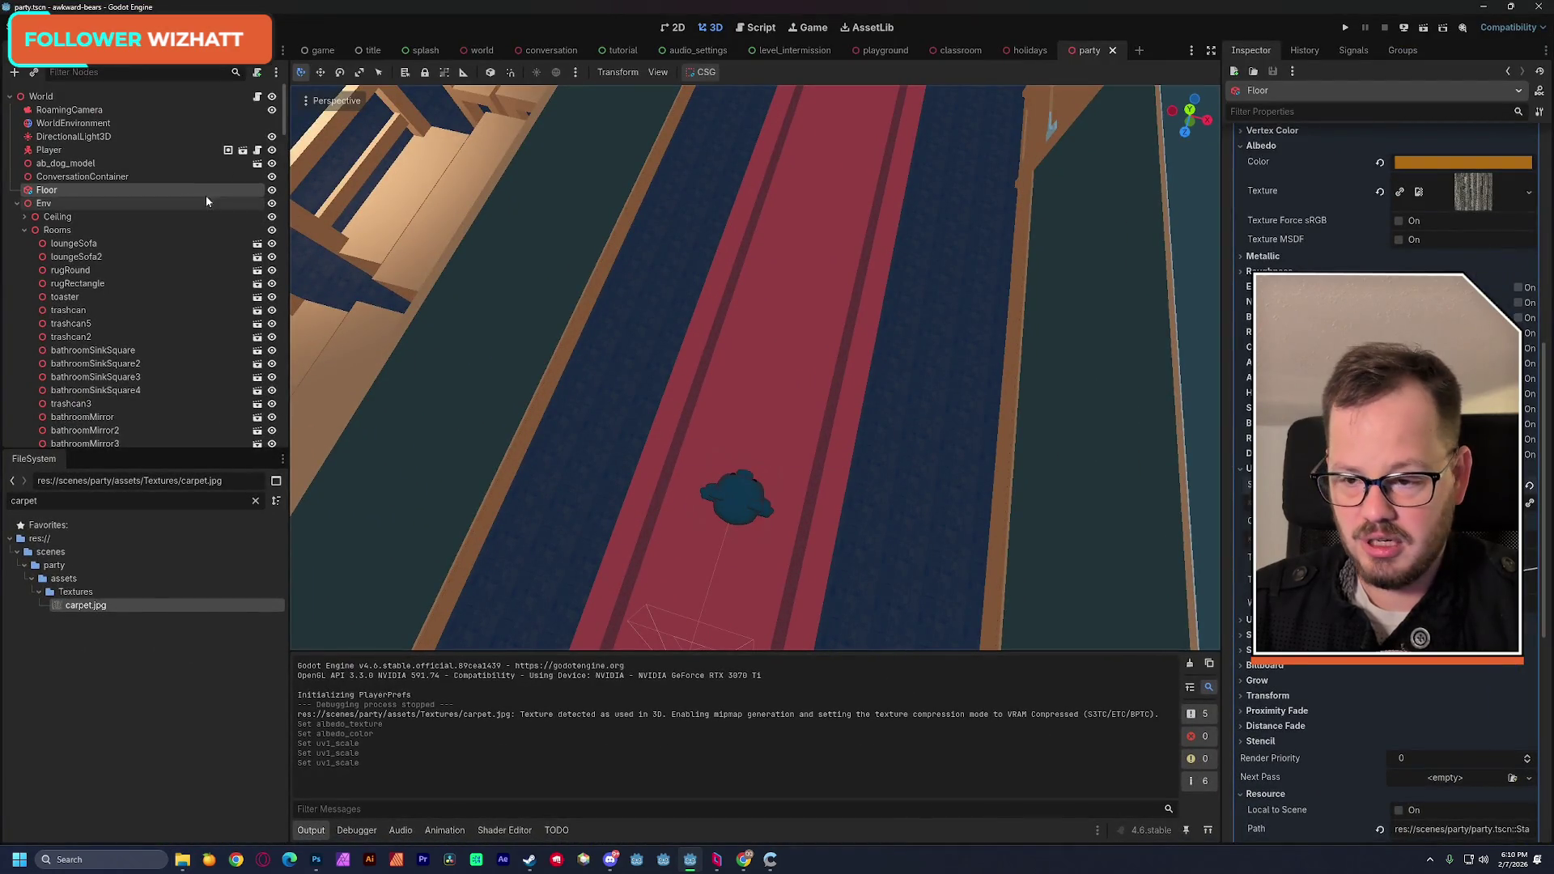
# Step: Change the Floor's albedo colour from orange to a muted beige-grey
pyautogui.click(80, 177)
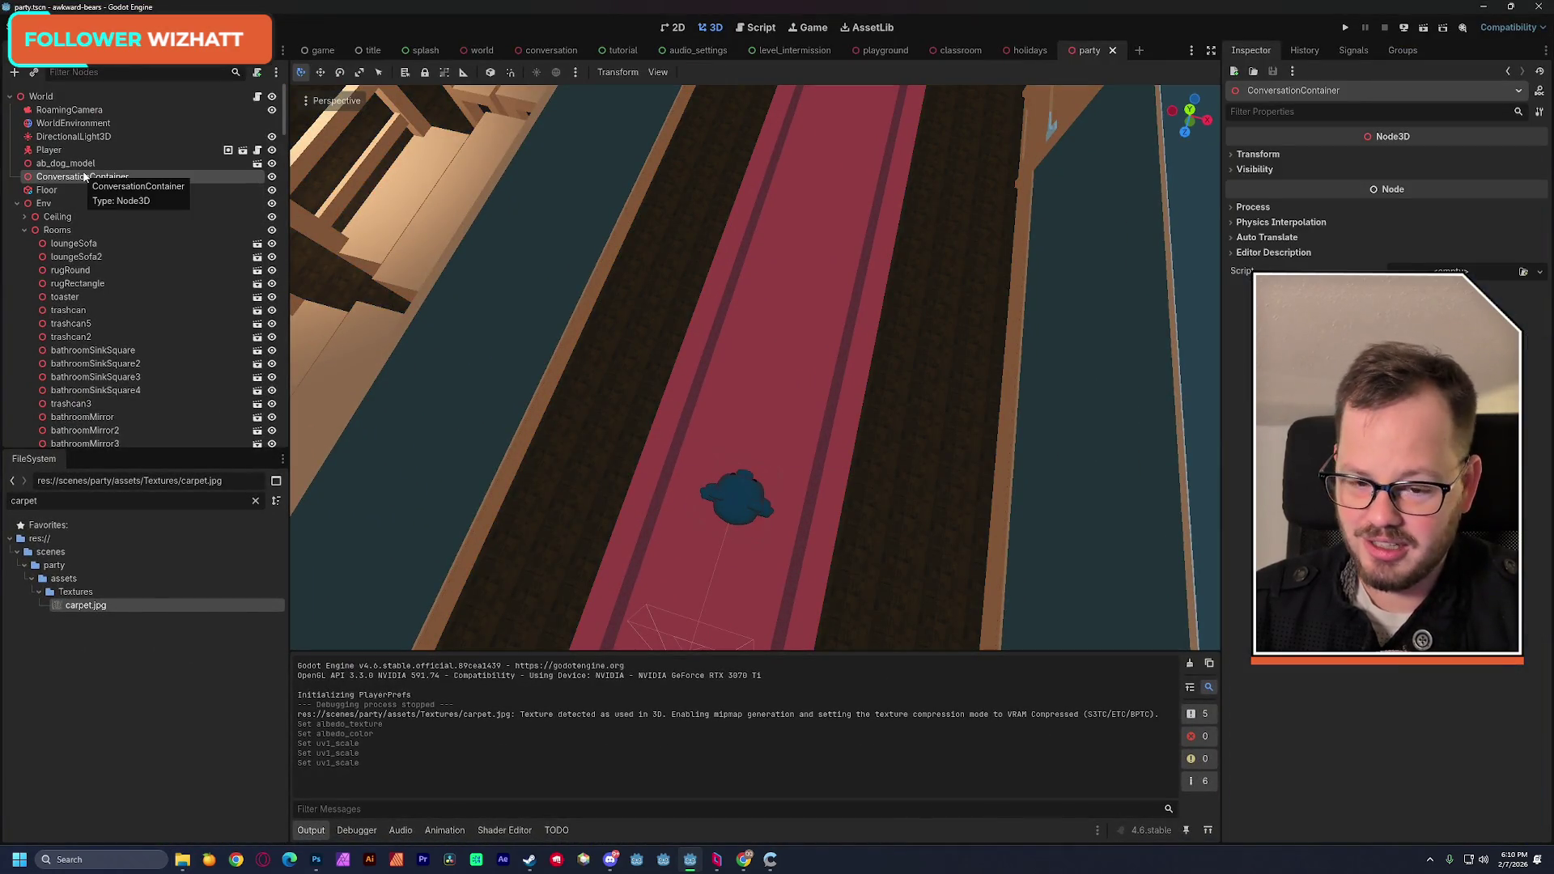
pyautogui.click(47, 191)
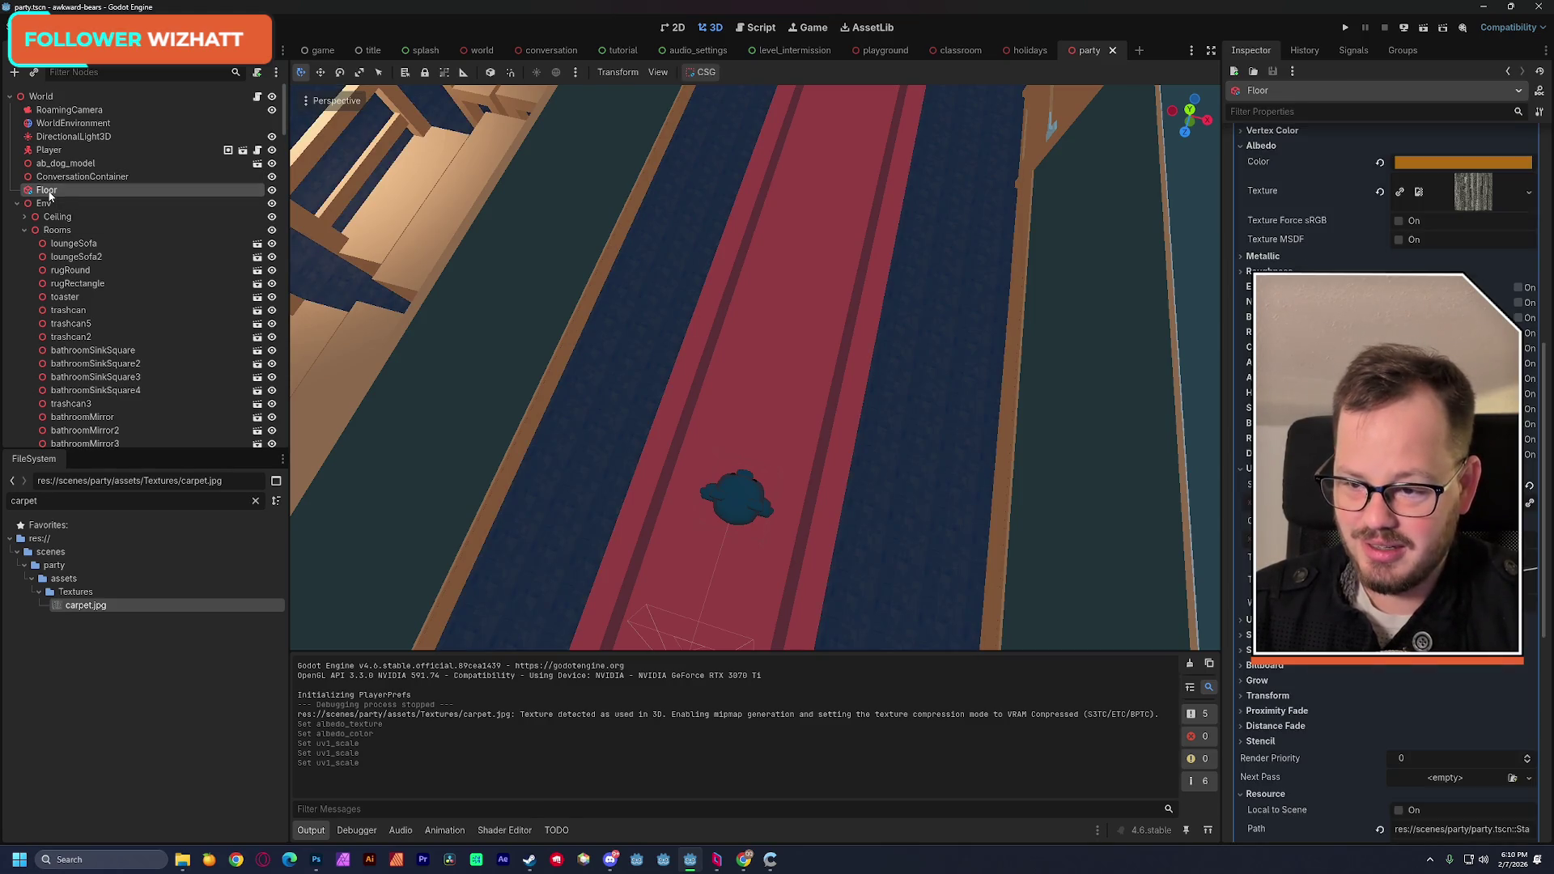
pyautogui.click(1448, 163)
pyautogui.moveTo(1541, 211); pyautogui.dragTo(1542, 177)
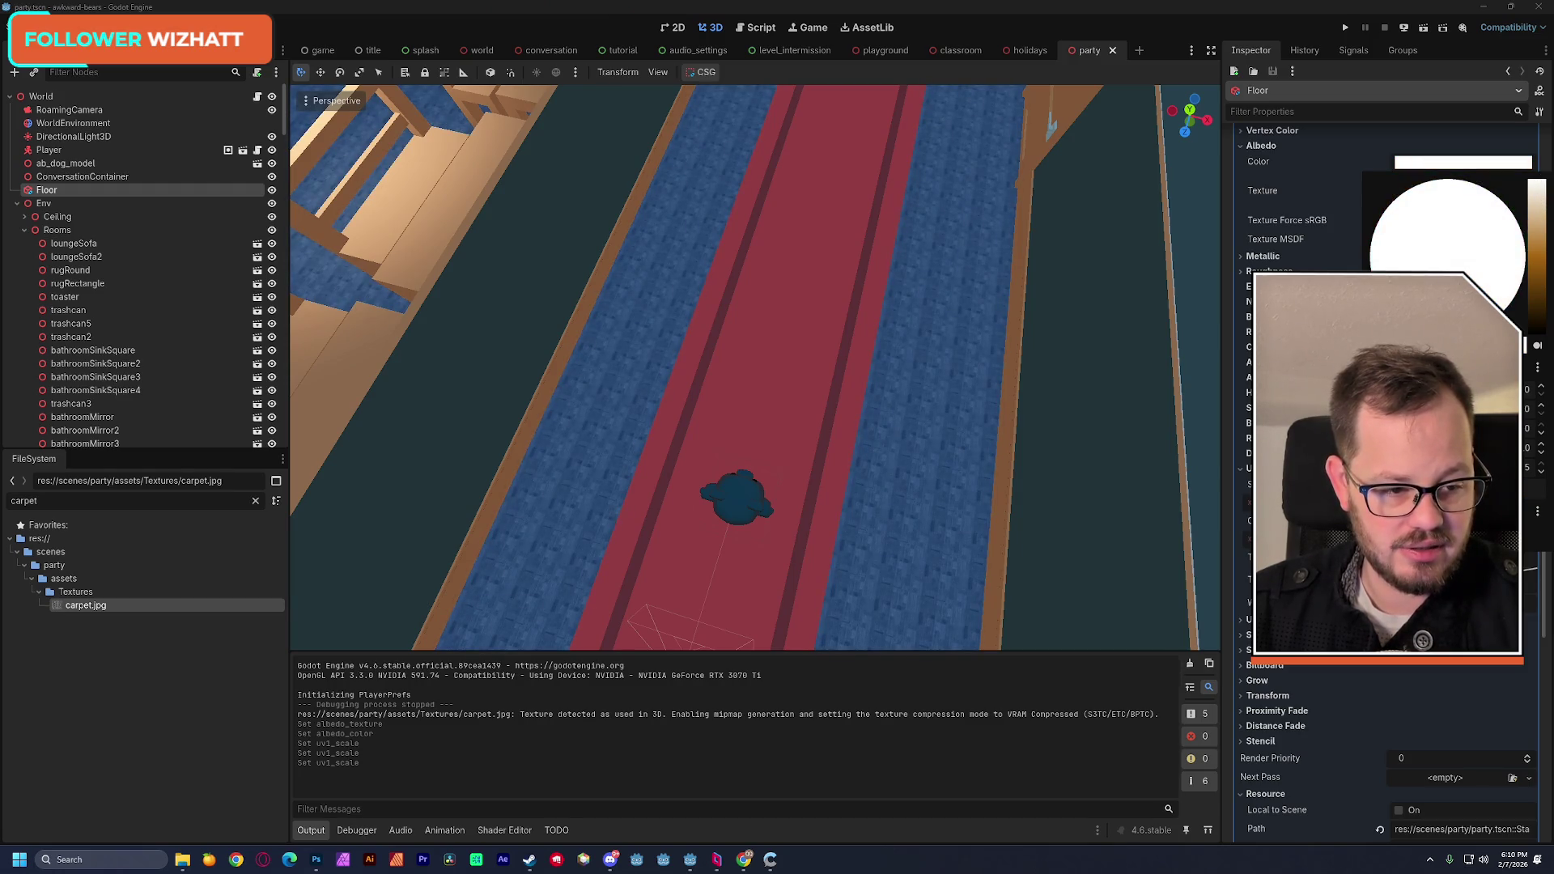
pyautogui.hotkey('ctrl', 'z')
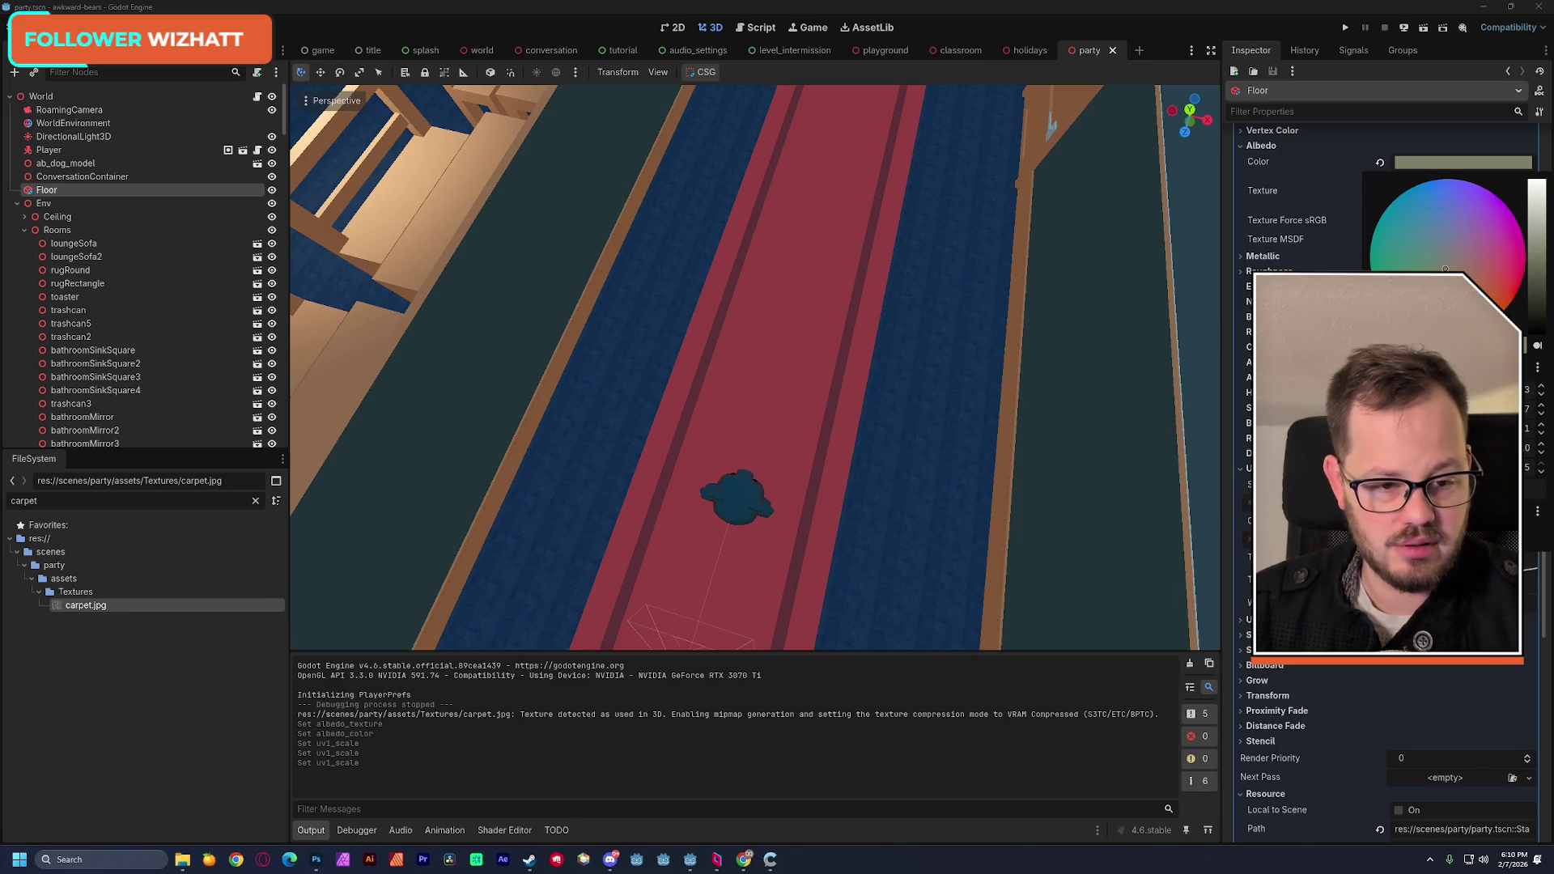
pyautogui.click(959, 308)
# Step: Frame the viewport on ConversationContainer, then reselect the Floor node
pyautogui.click(82, 177)
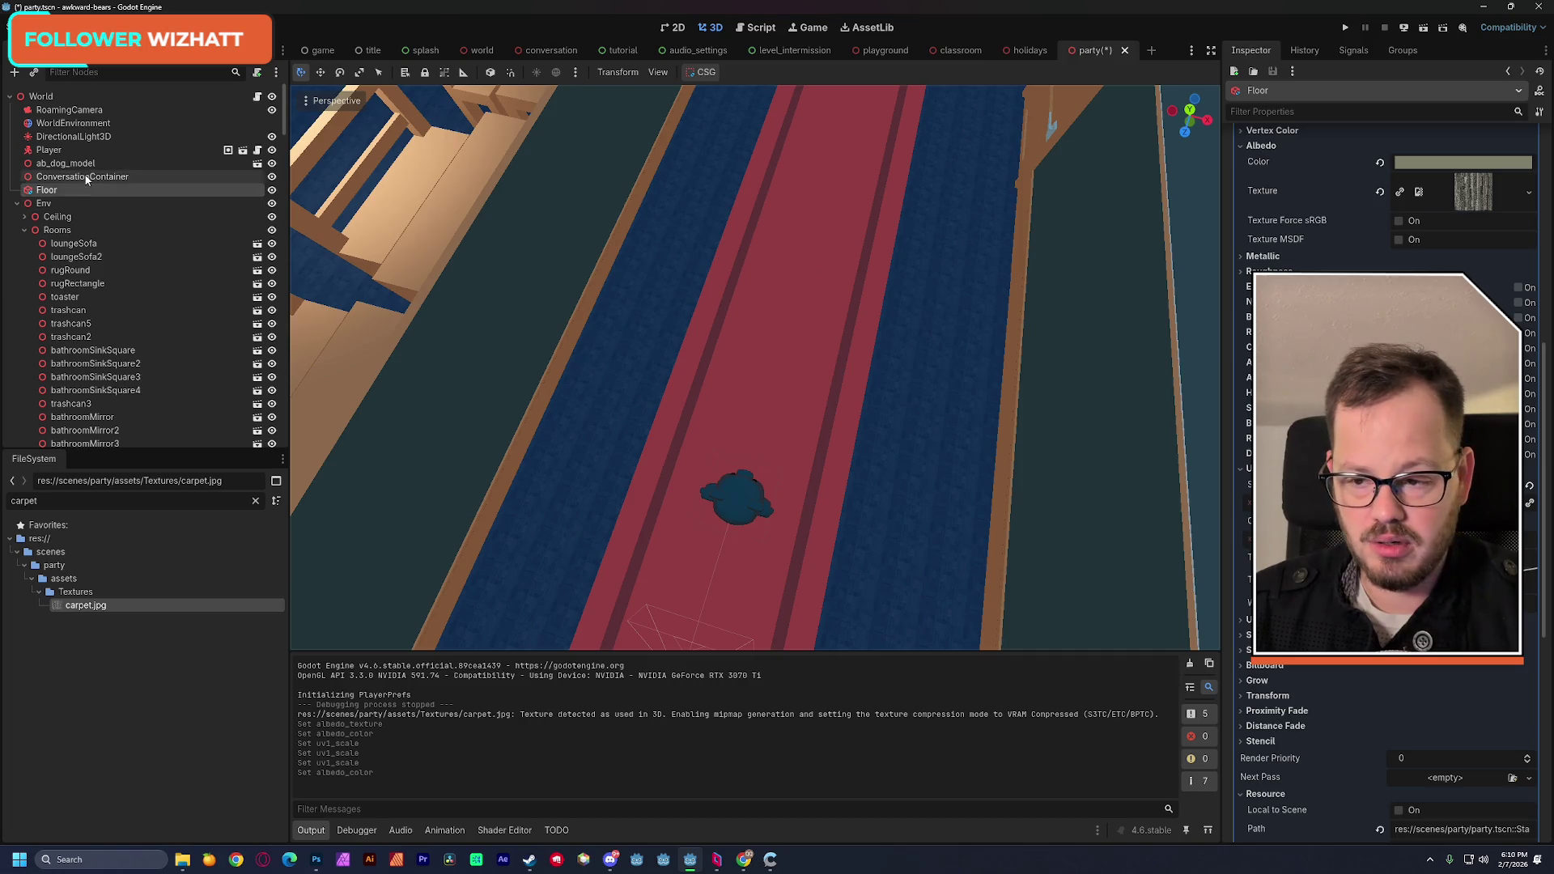
pyautogui.press('f')
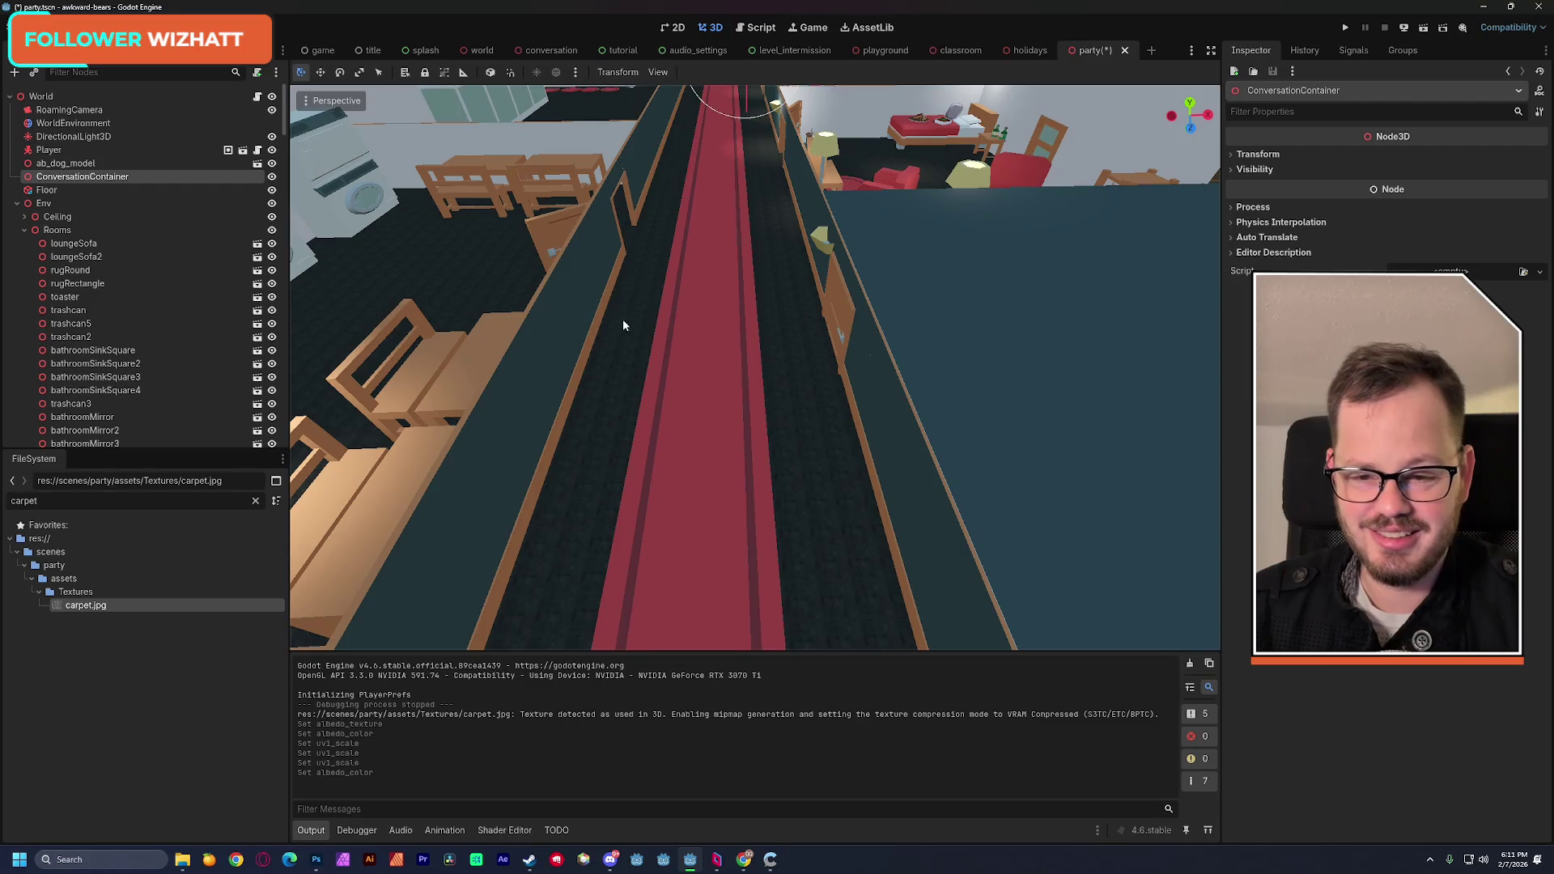
pyautogui.click(71, 191)
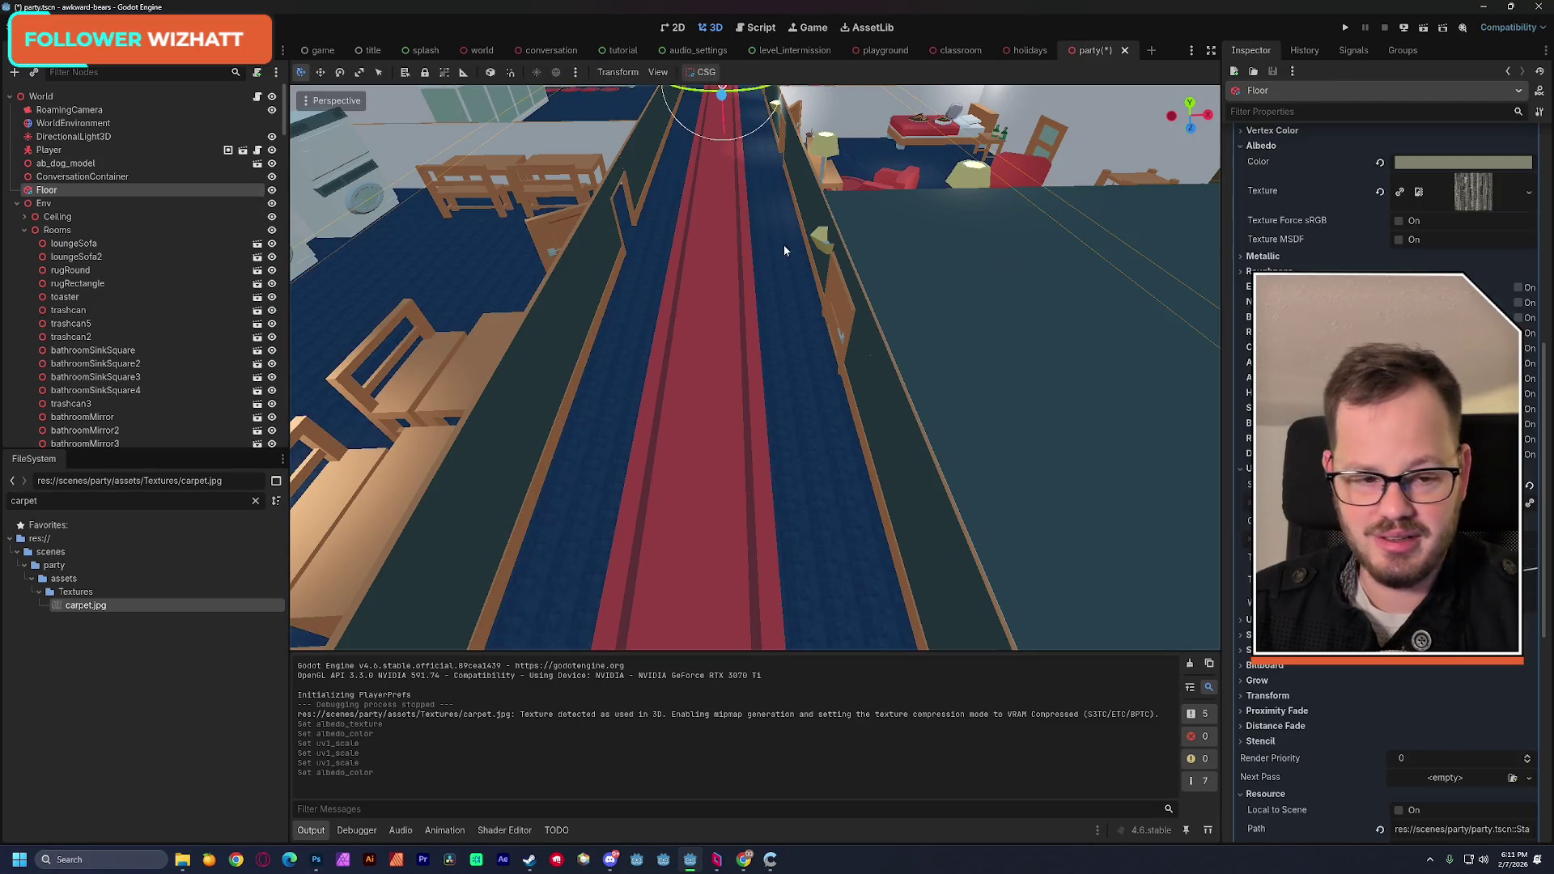
# Step: Try a white Floor albedo, undo it, and save the party scene
pyautogui.click(1431, 166)
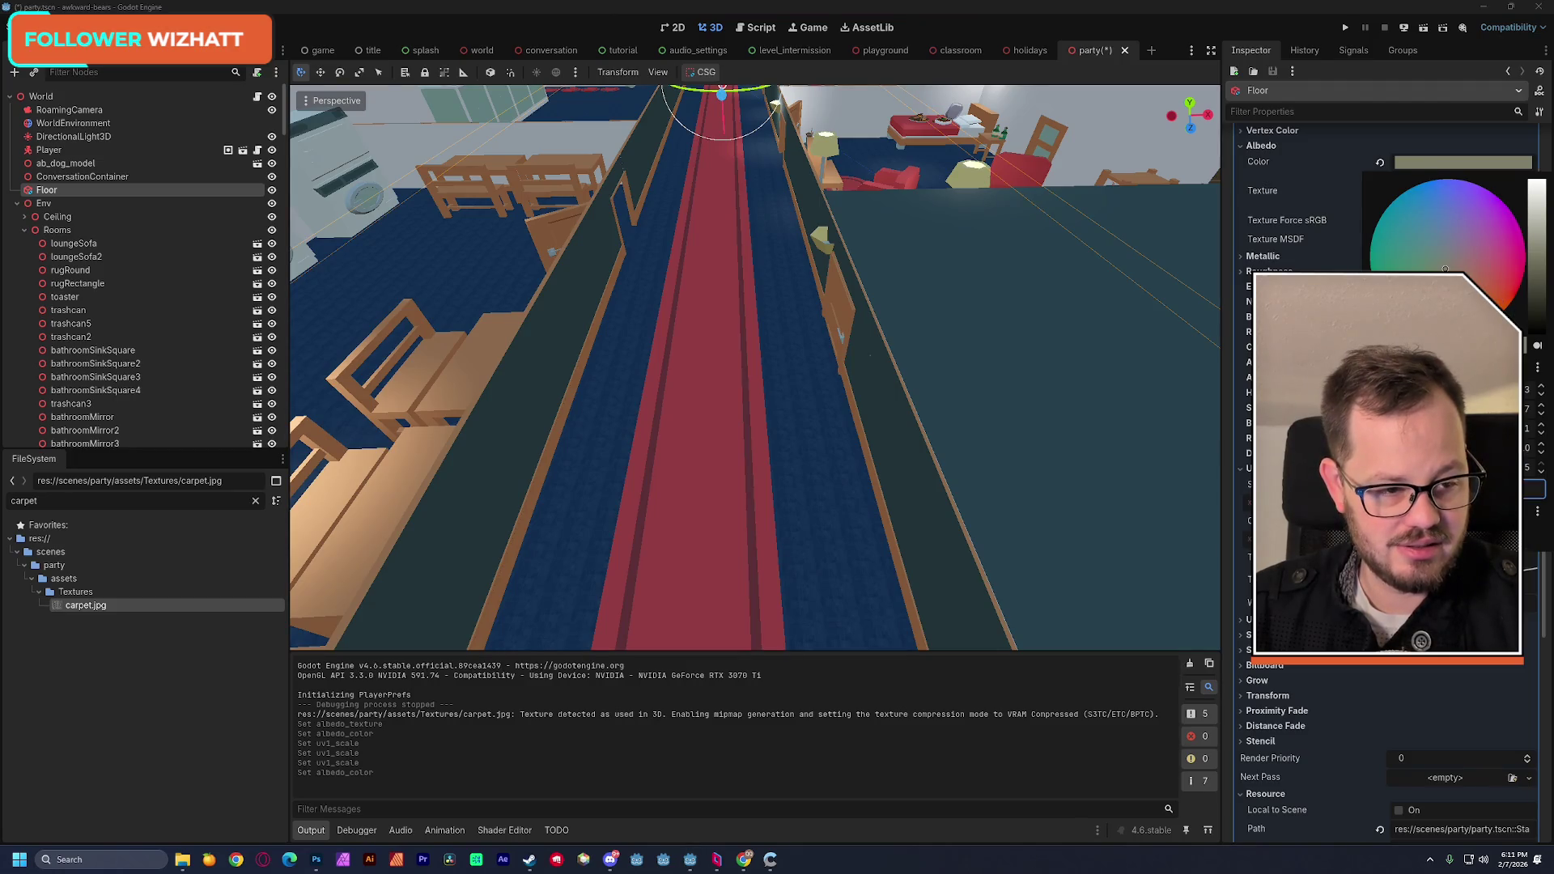
pyautogui.moveTo(1535, 227); pyautogui.dragTo(1536, 177)
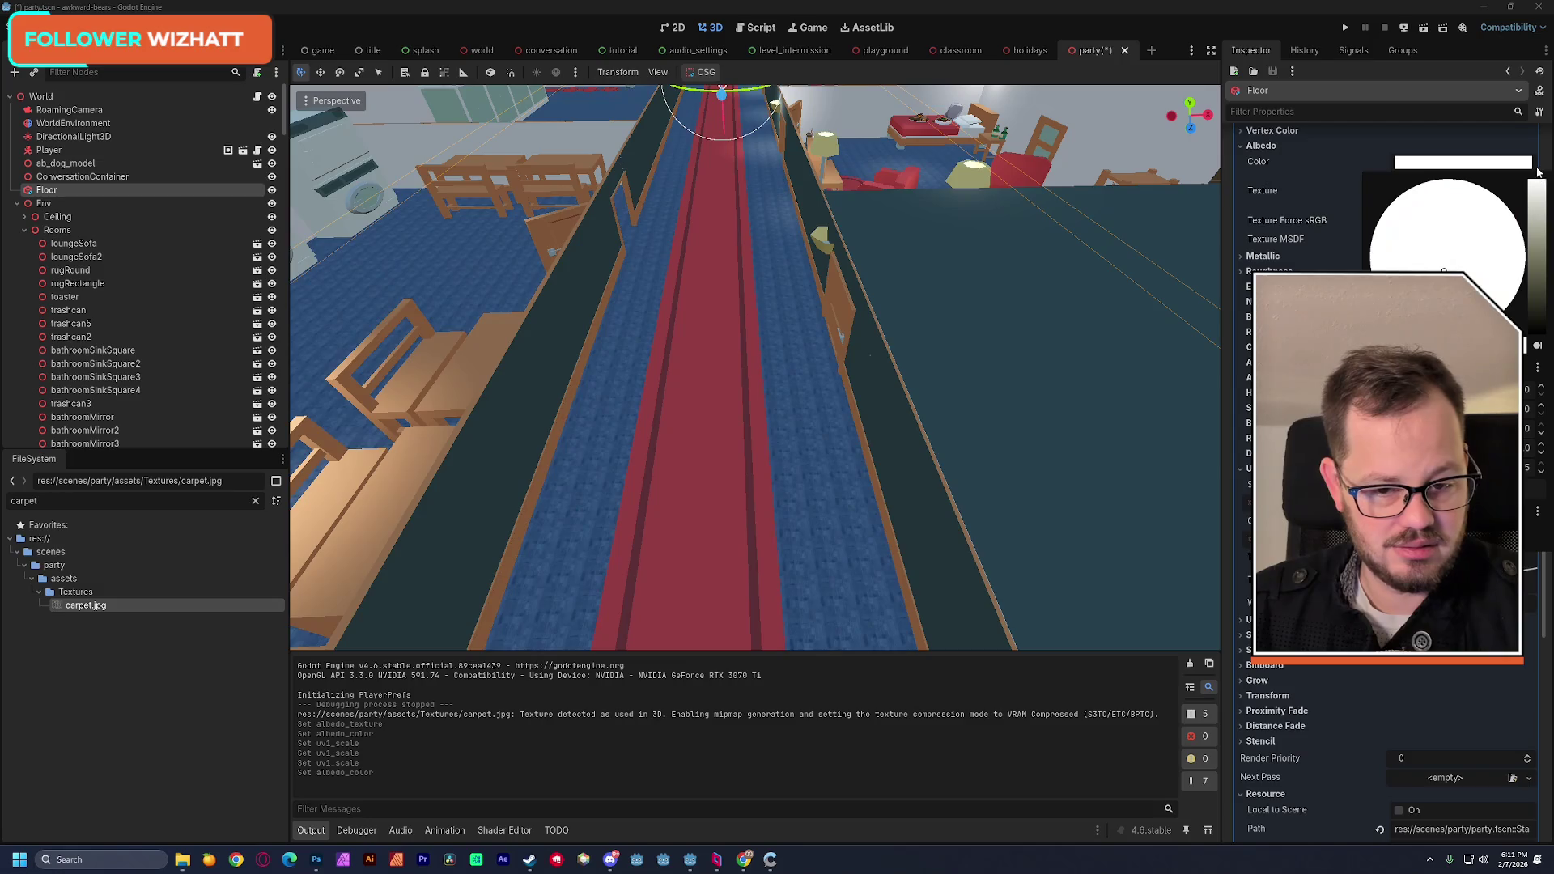
pyautogui.click(162, 204)
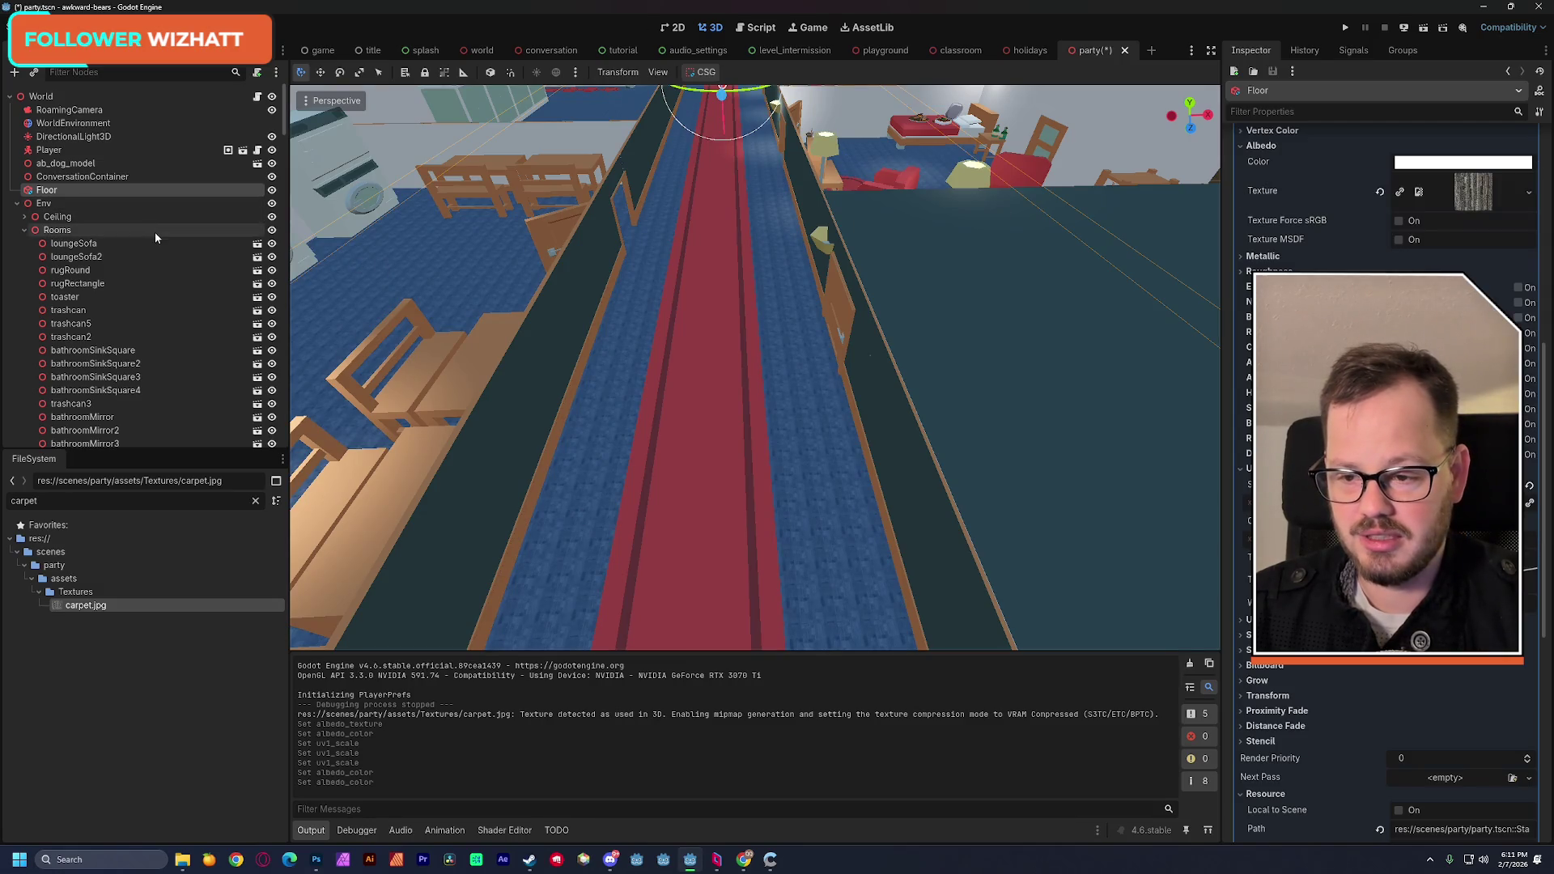
pyautogui.click(127, 203)
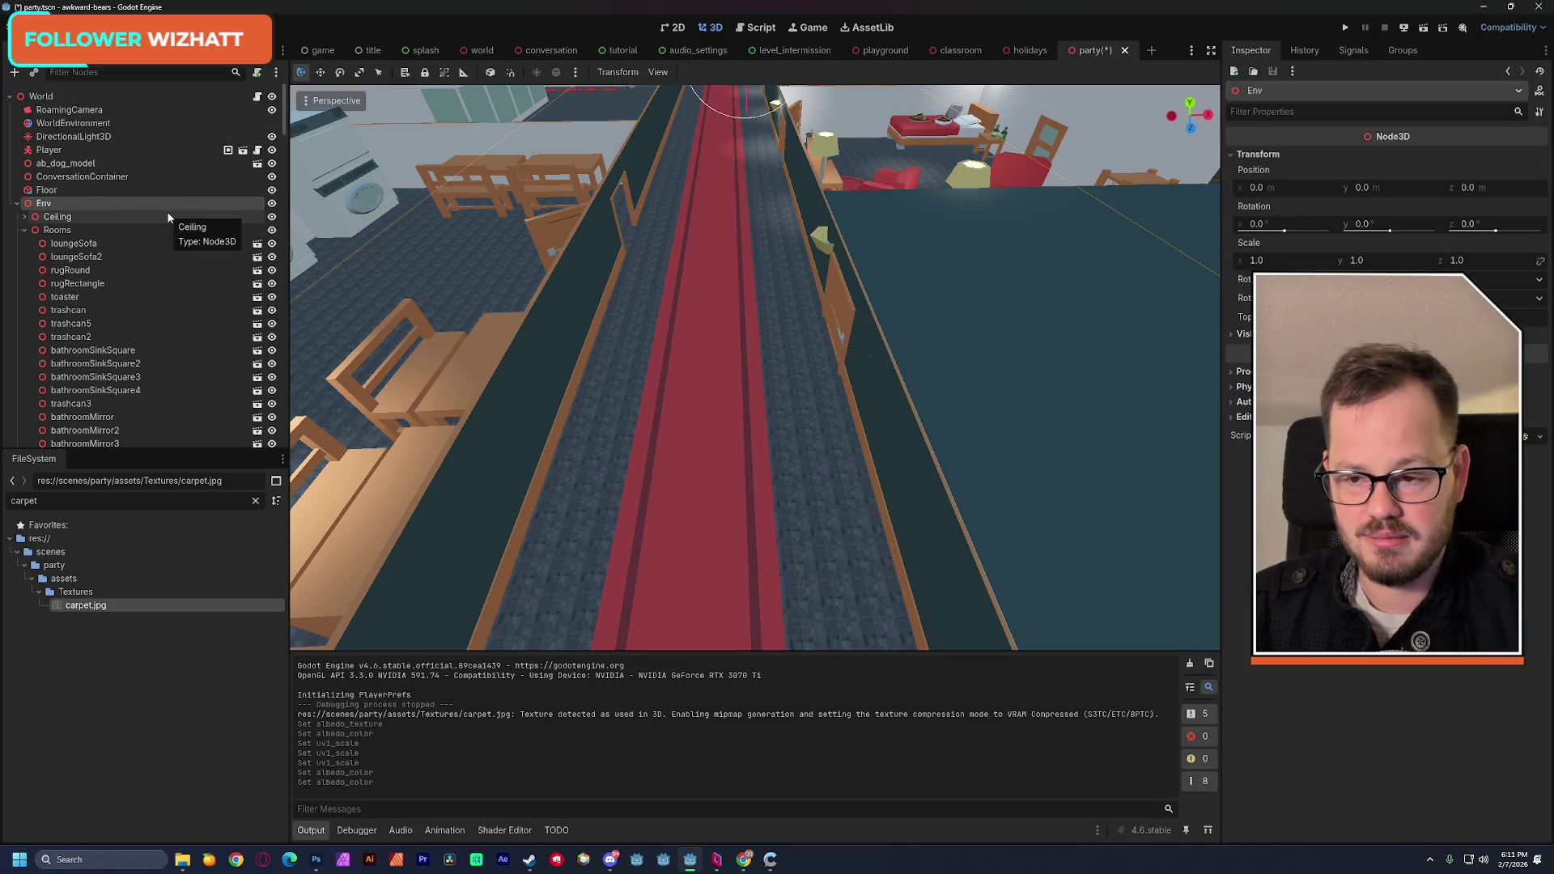
pyautogui.hotkey('ctrl', 'z')
pyautogui.click(129, 150)
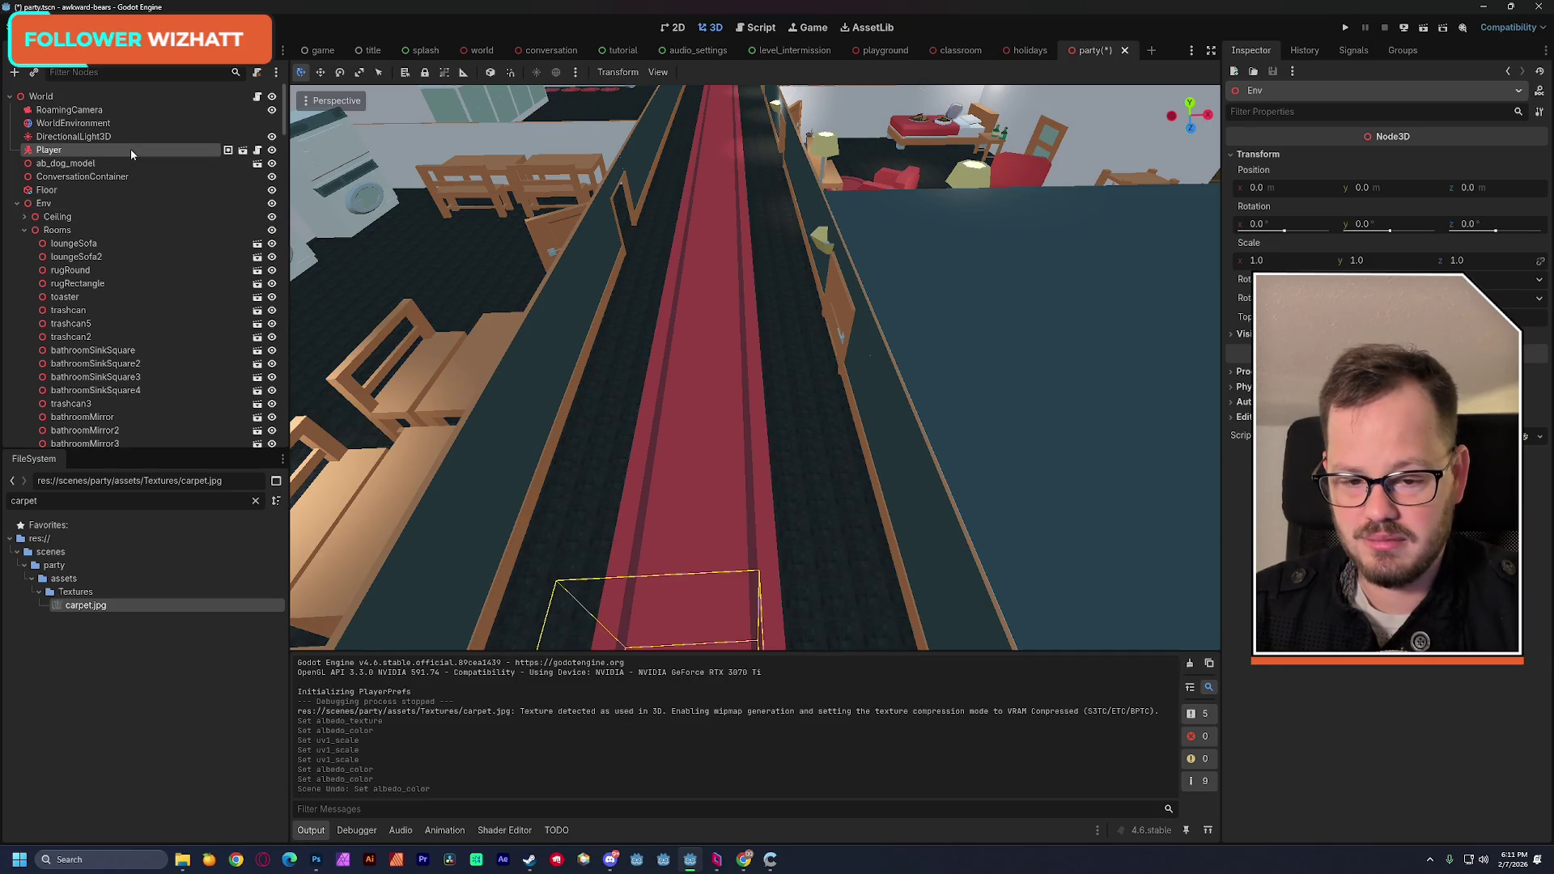
pyautogui.hotkey('ctrl', 's')
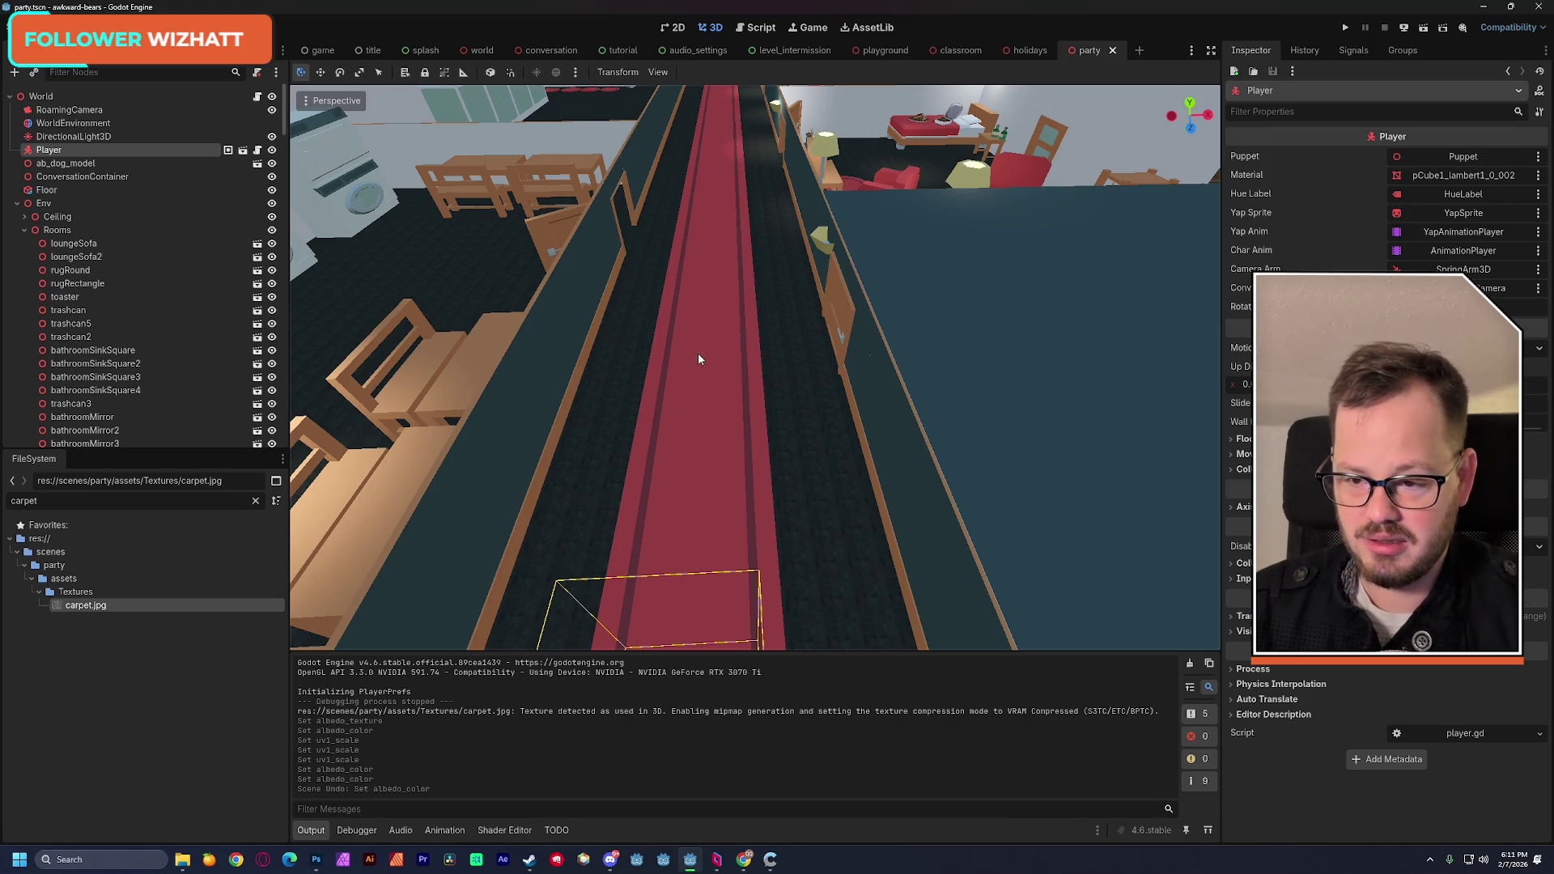
# Step: Set the Floor's albedo colour to a pale light blue
pyautogui.click(73, 190)
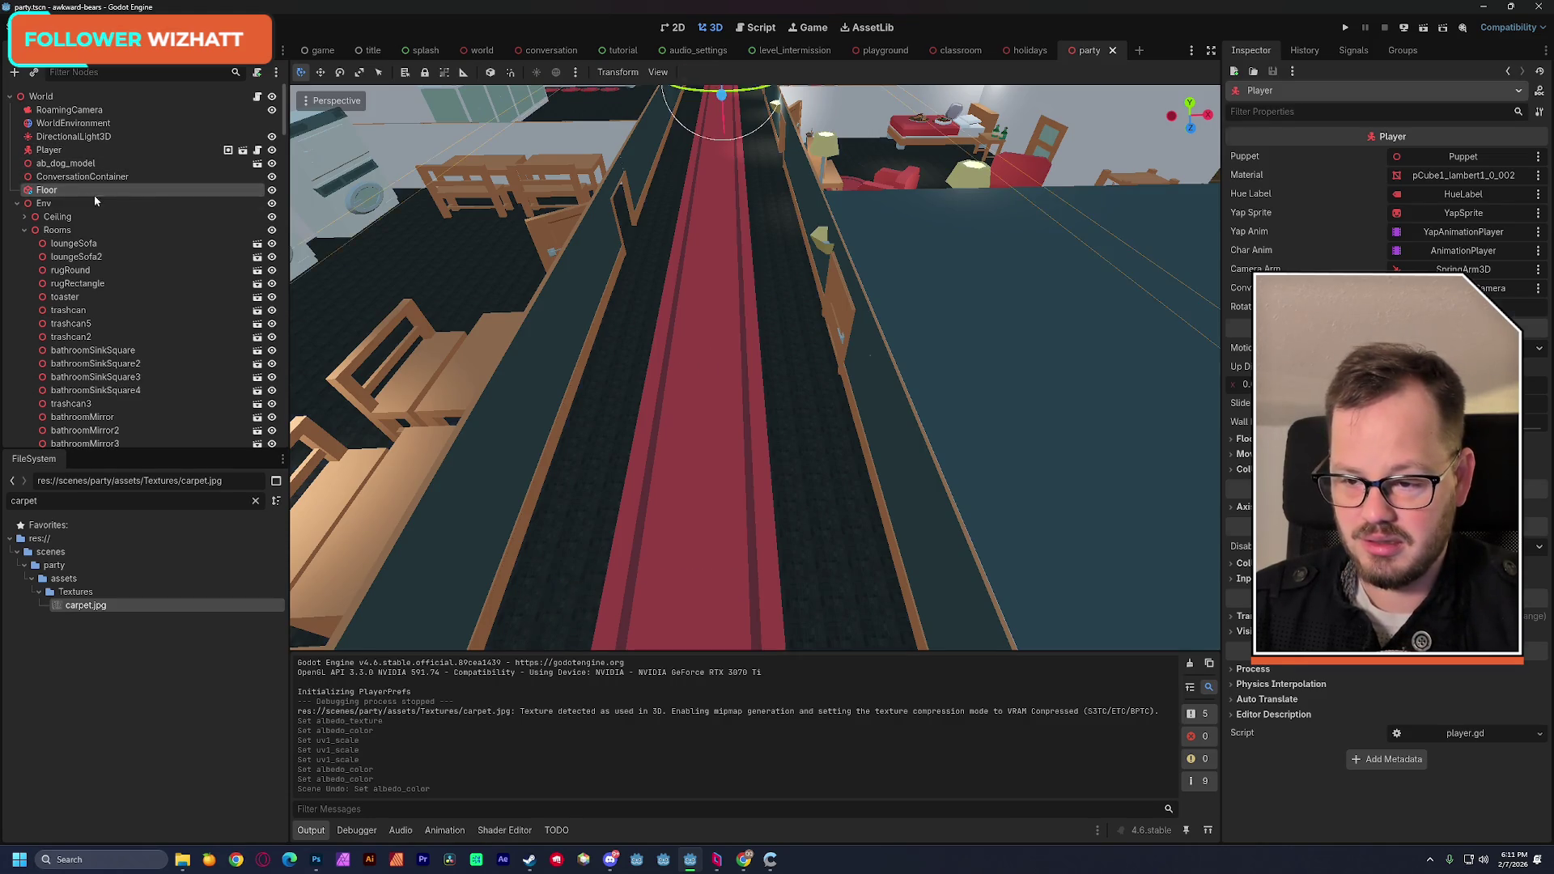
pyautogui.click(1444, 164)
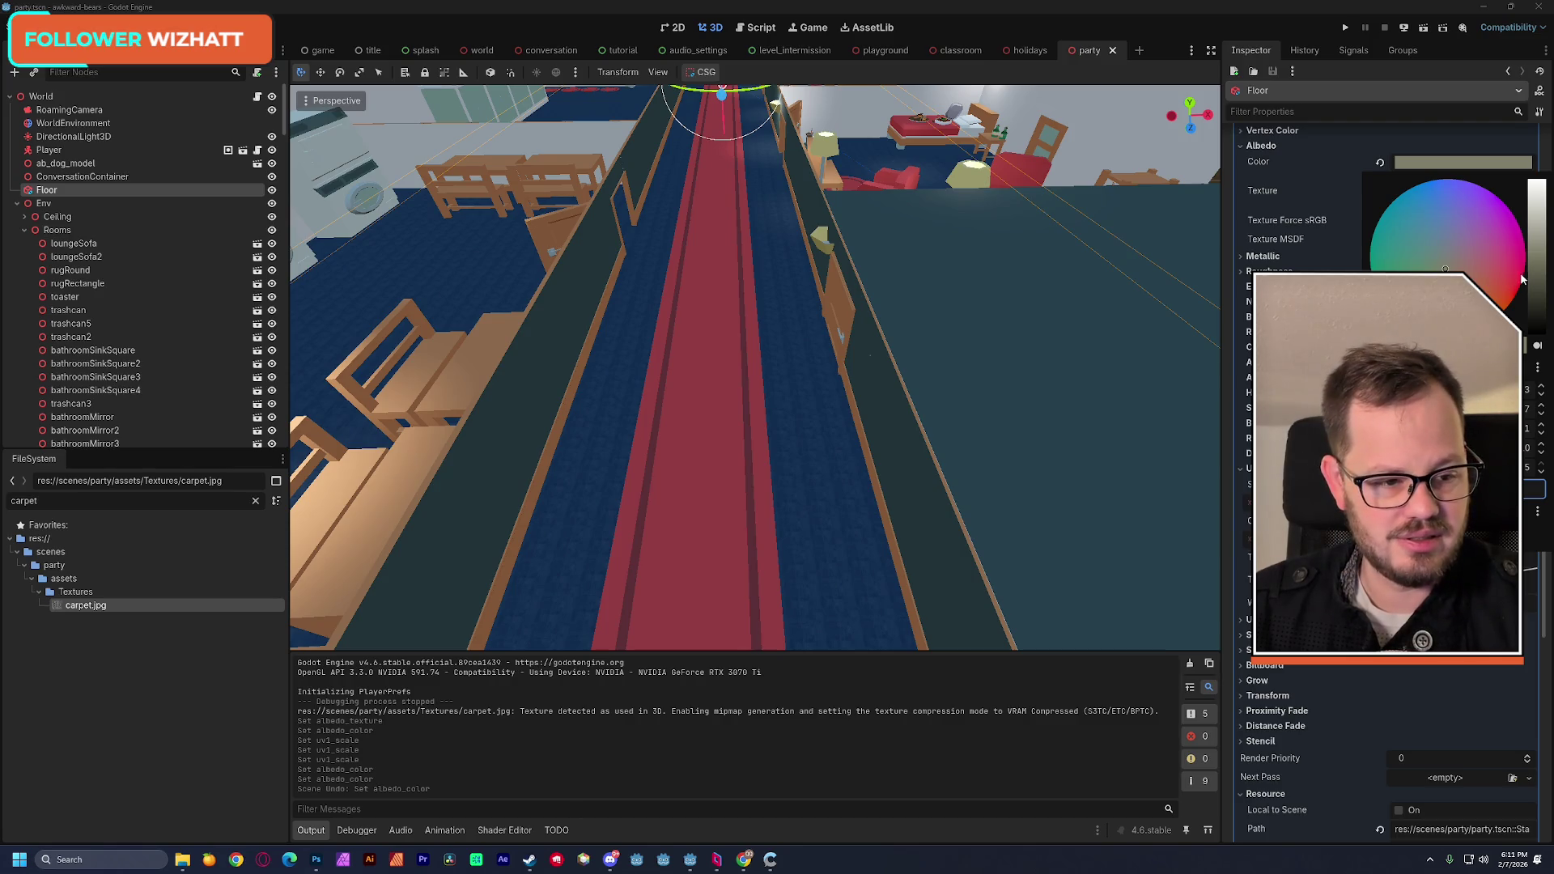
pyautogui.moveTo(1542, 257); pyautogui.dragTo(1547, 232)
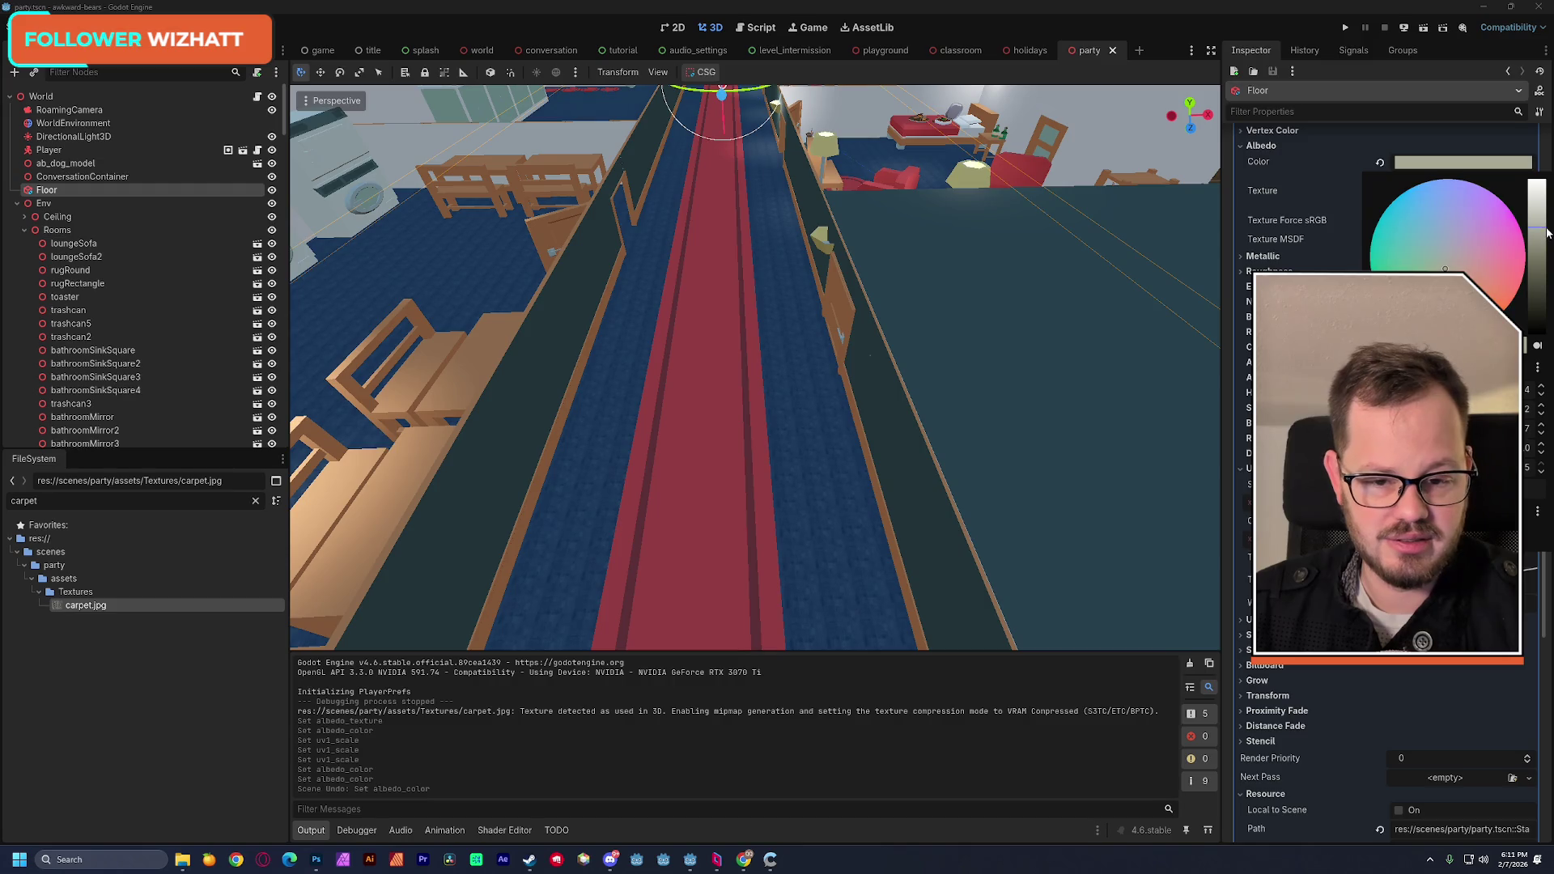
pyautogui.click(1439, 248)
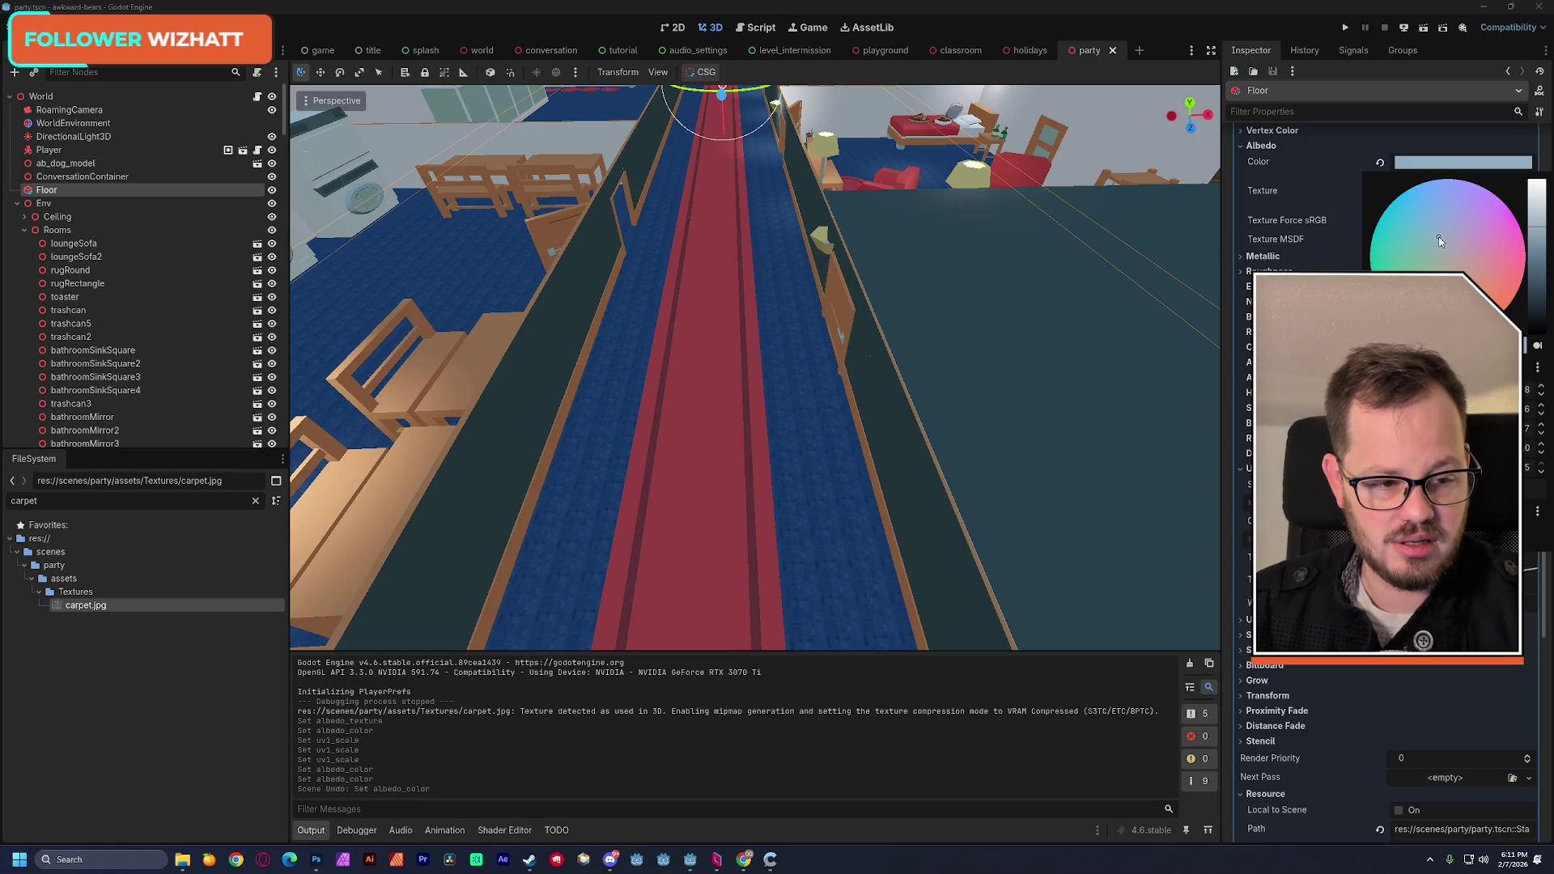
pyautogui.moveTo(1538, 231); pyautogui.dragTo(1537, 238)
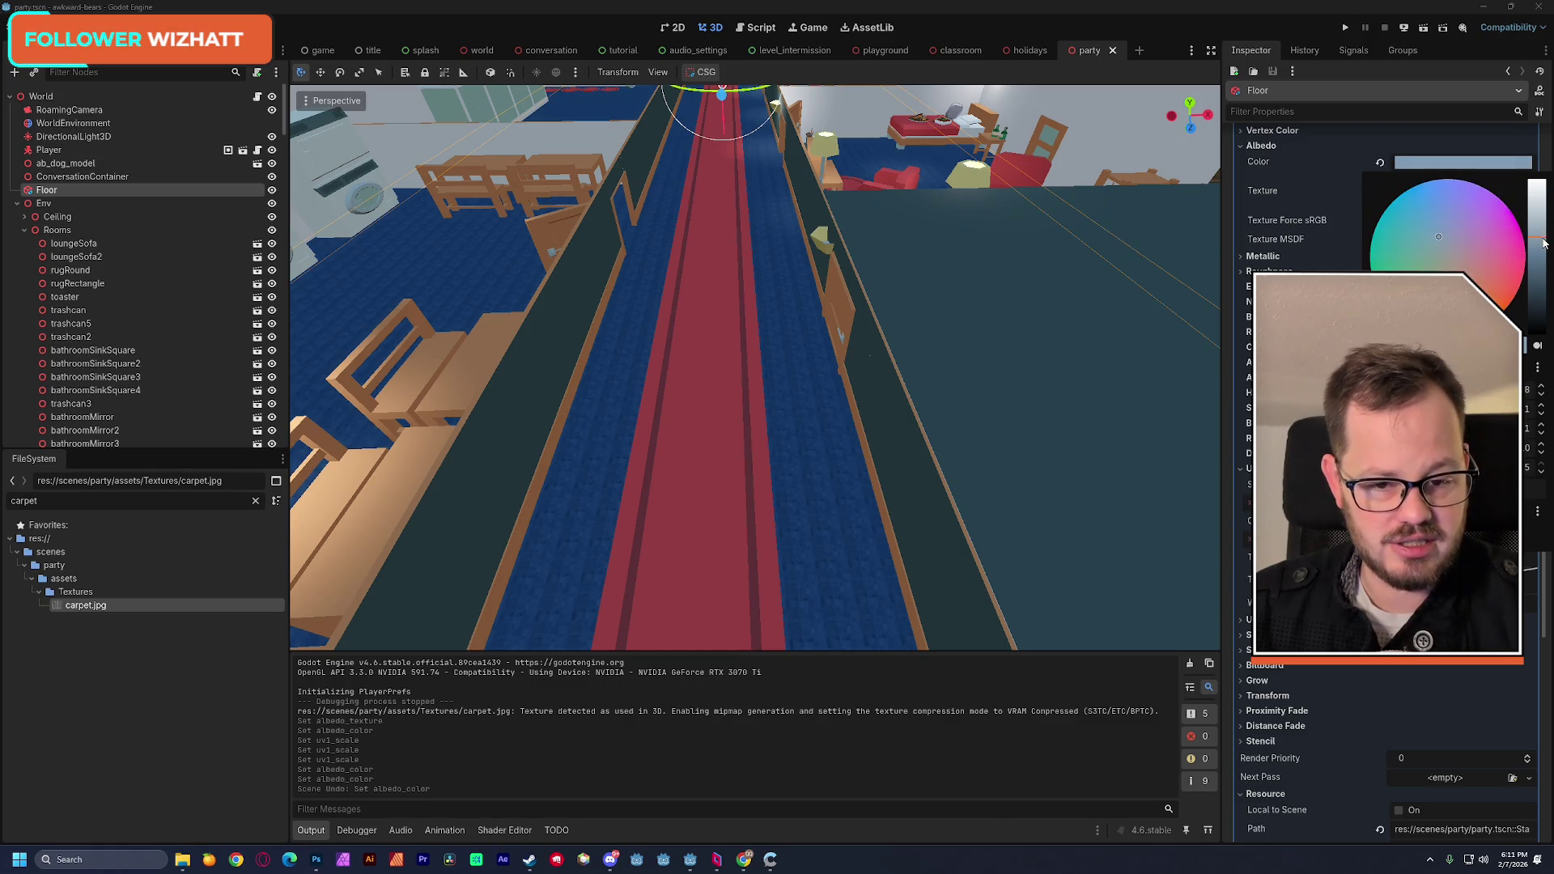
pyautogui.click(172, 178)
pyautogui.click(154, 173)
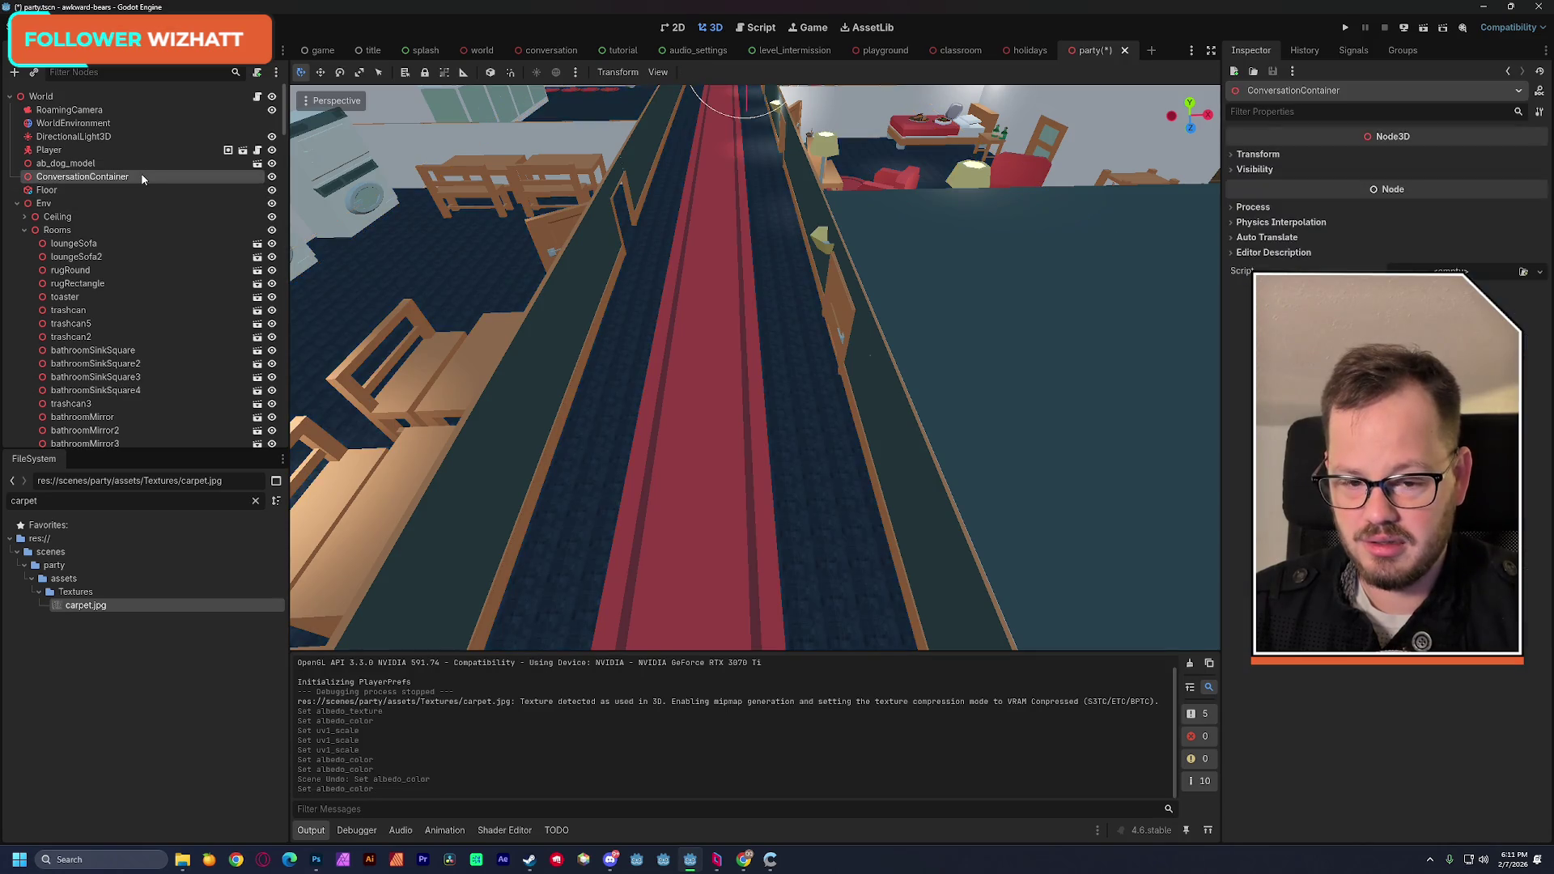
# Step: Save the party scene, test it with Run Current Scene, then stop the run
pyautogui.press('w')
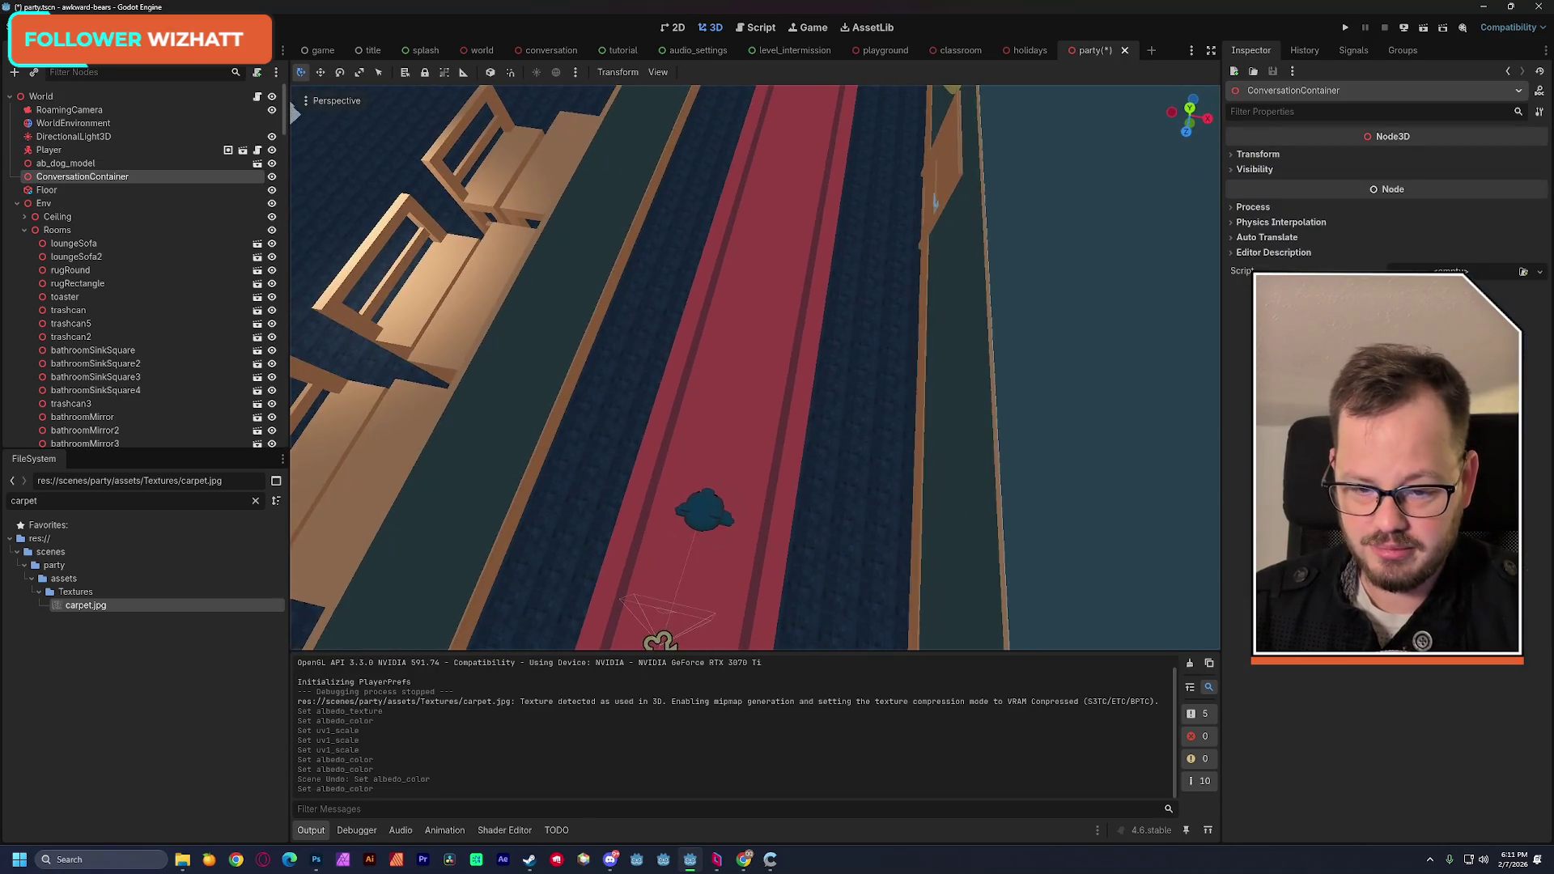
pyautogui.press('w')
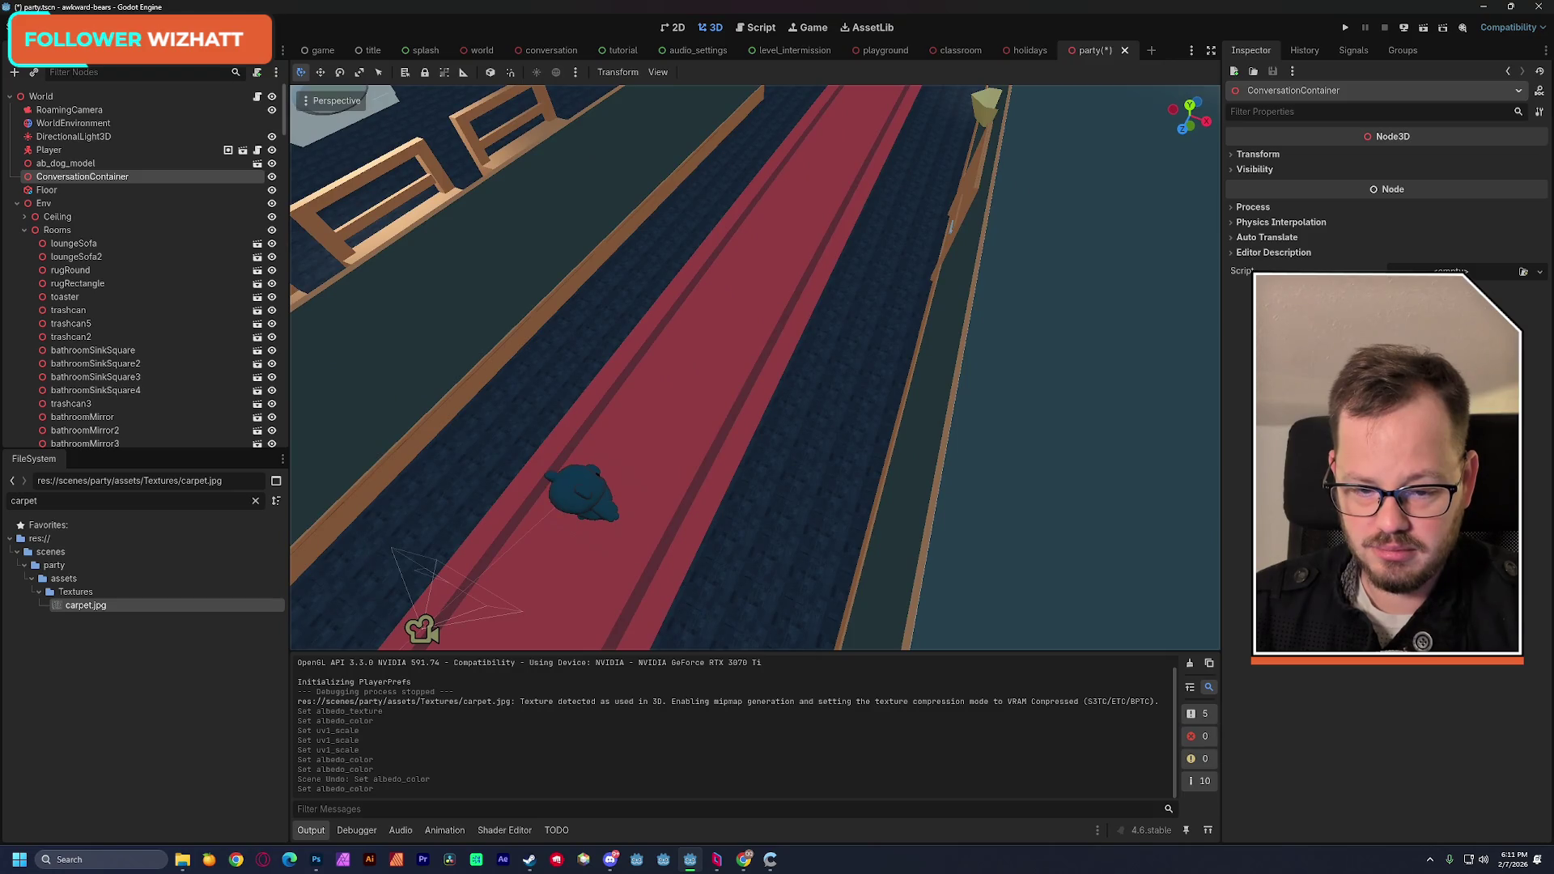
pyautogui.hotkey('ctrl', 's')
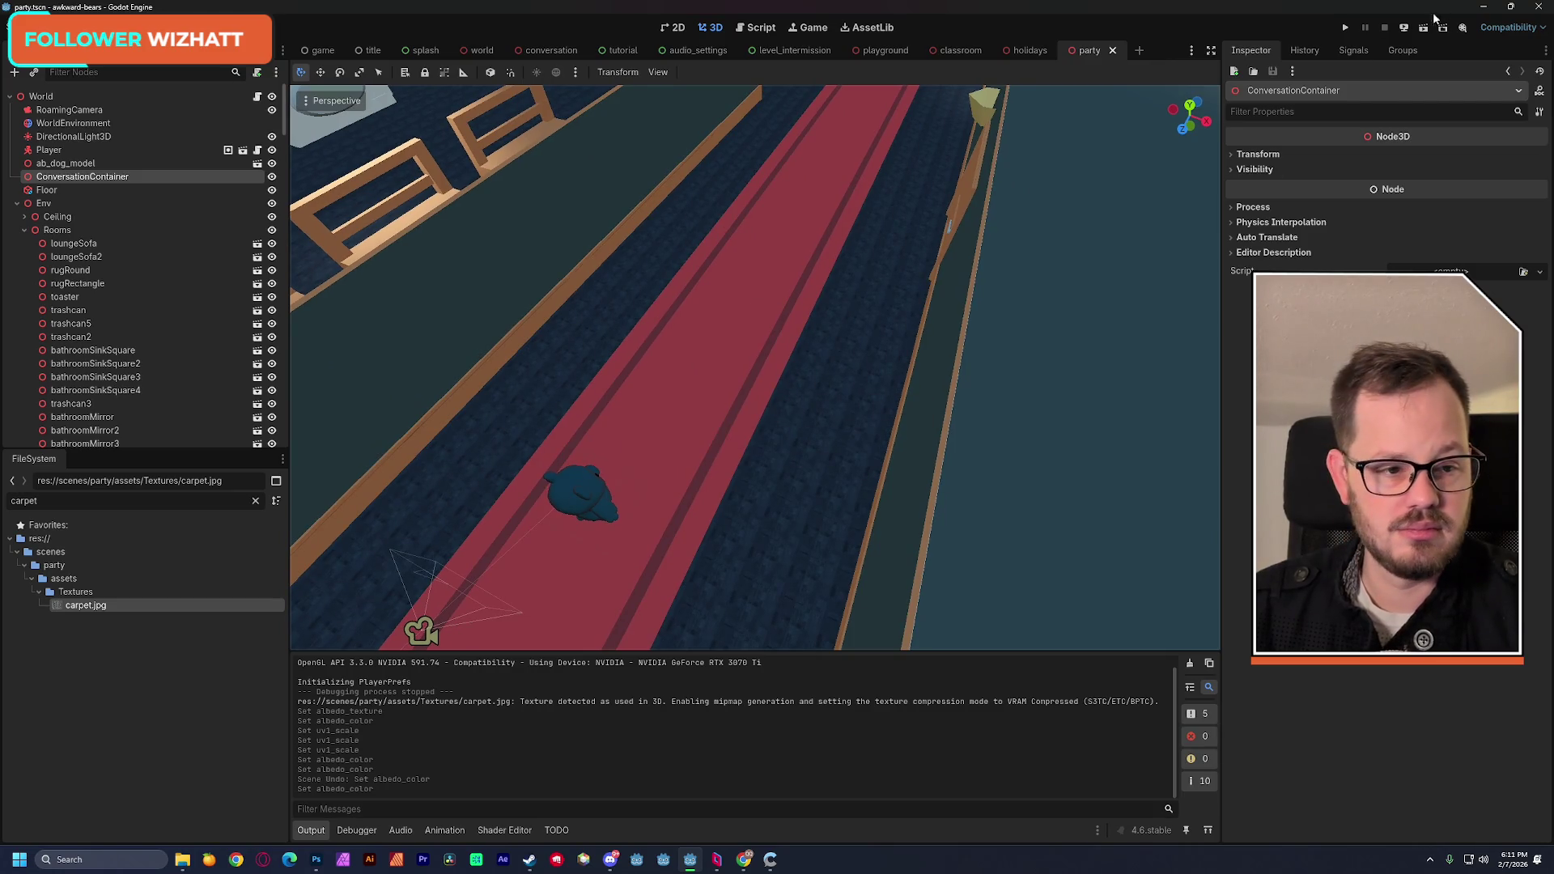
pyautogui.click(1423, 28)
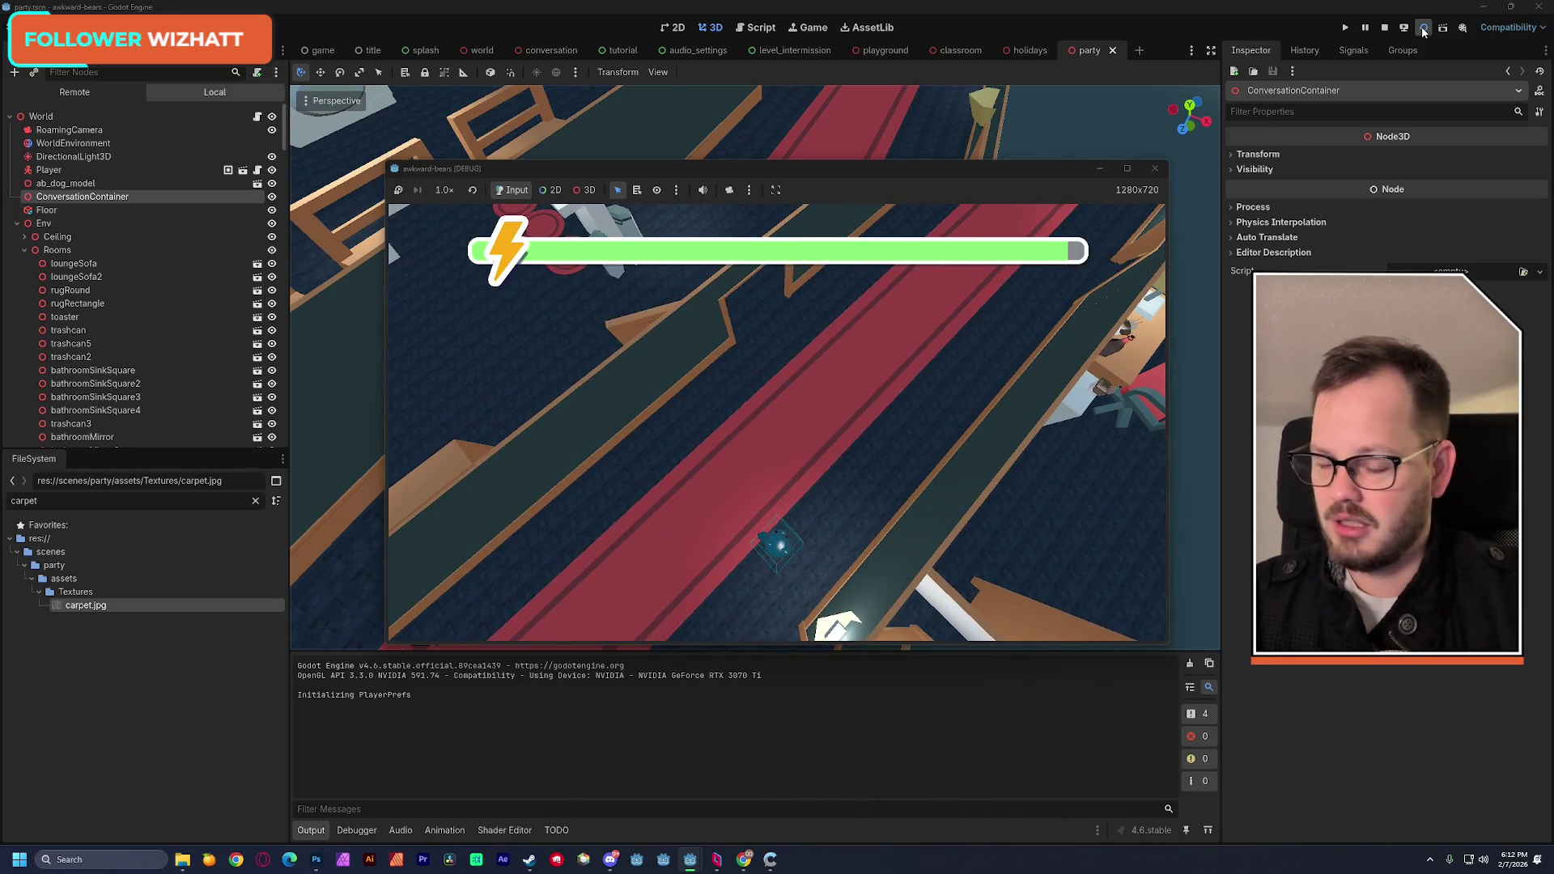
pyautogui.click(1155, 168)
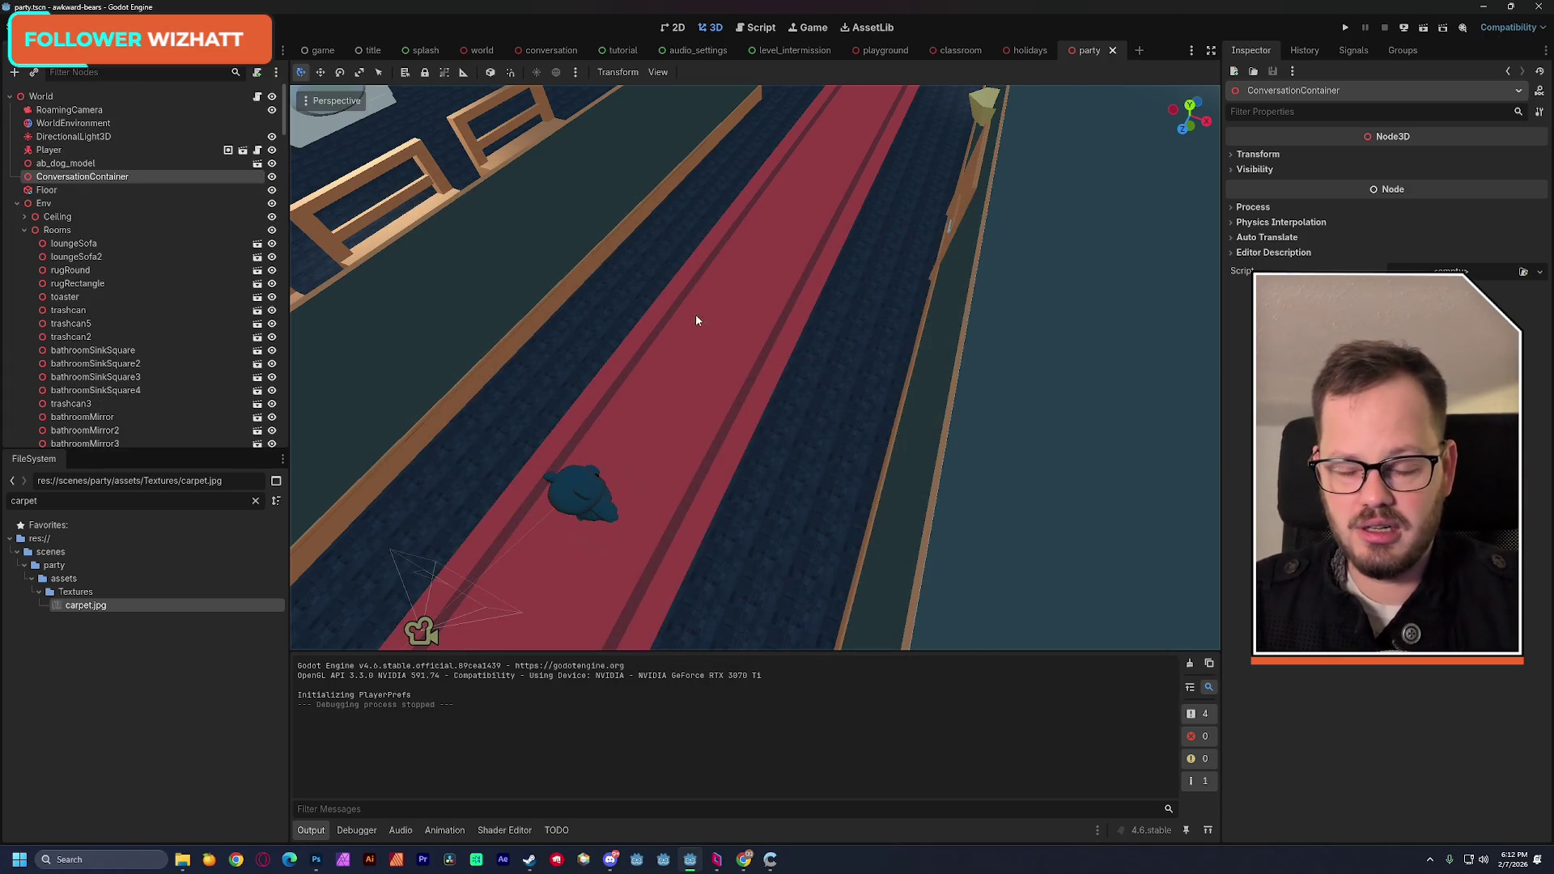
# Step: Glance at the holidays and classroom scenes, then view the playground's fountain
pyautogui.click(1028, 51)
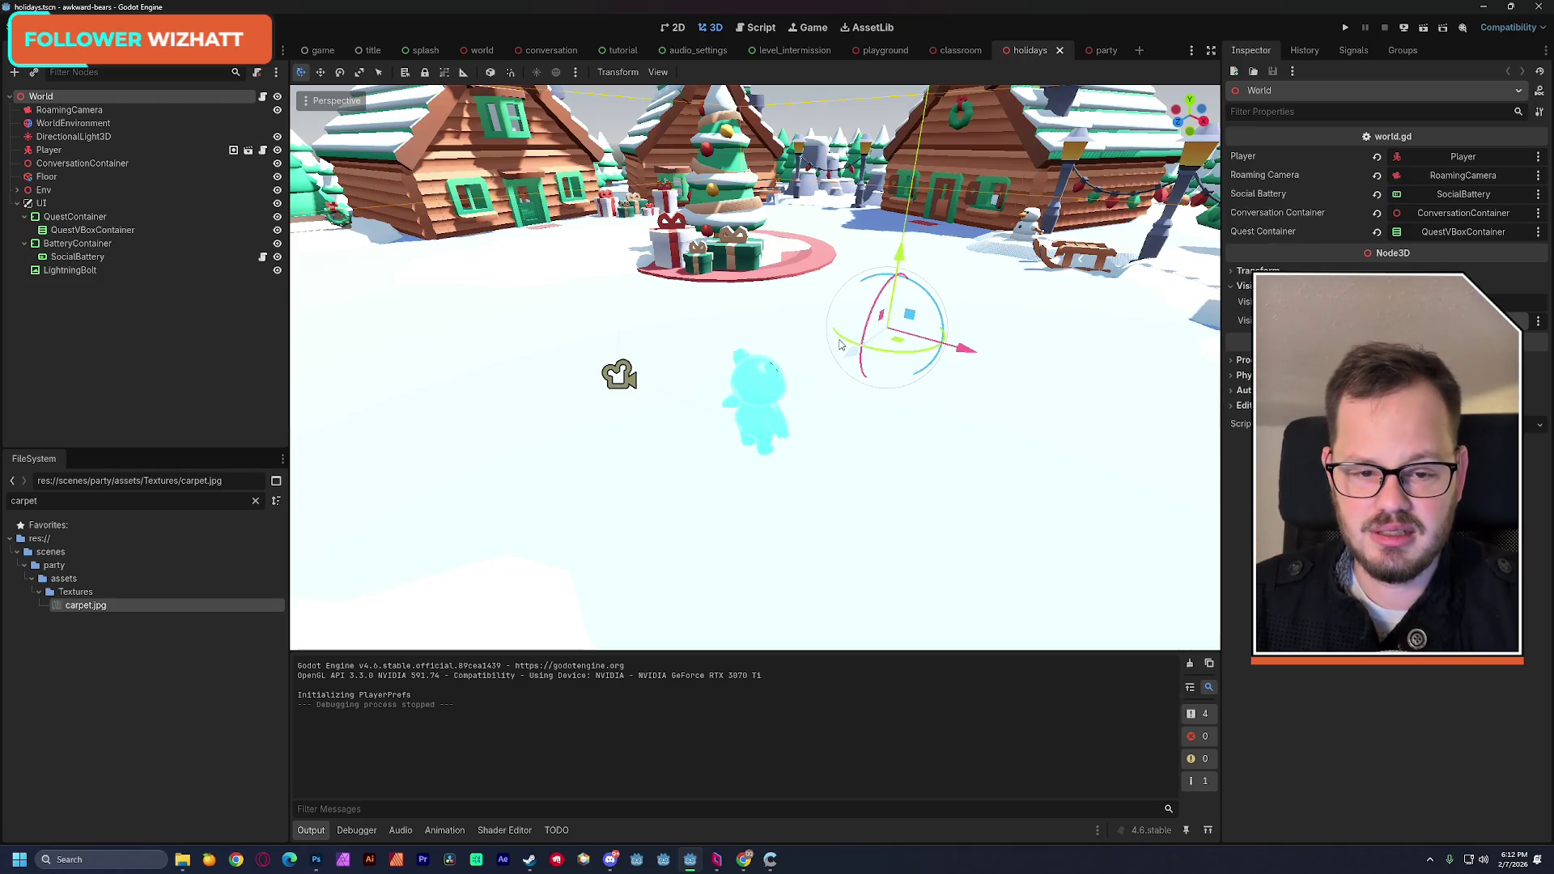
pyautogui.moveTo(839, 344); pyautogui.dragTo(801, 382)
pyautogui.click(961, 50)
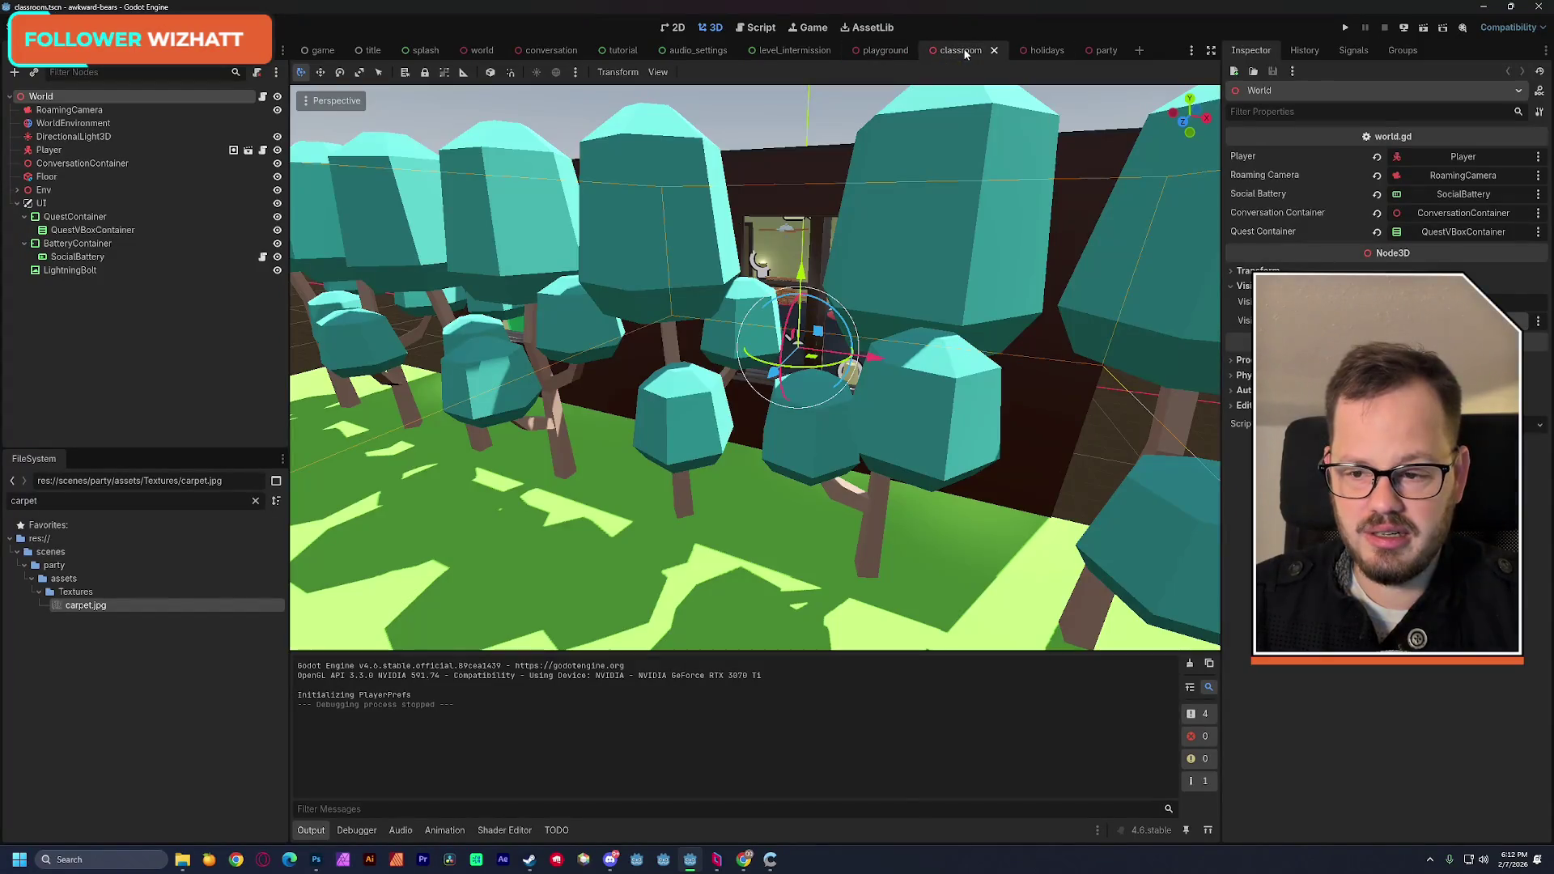
pyautogui.click(884, 52)
pyautogui.moveTo(846, 193); pyautogui.dragTo(809, 212)
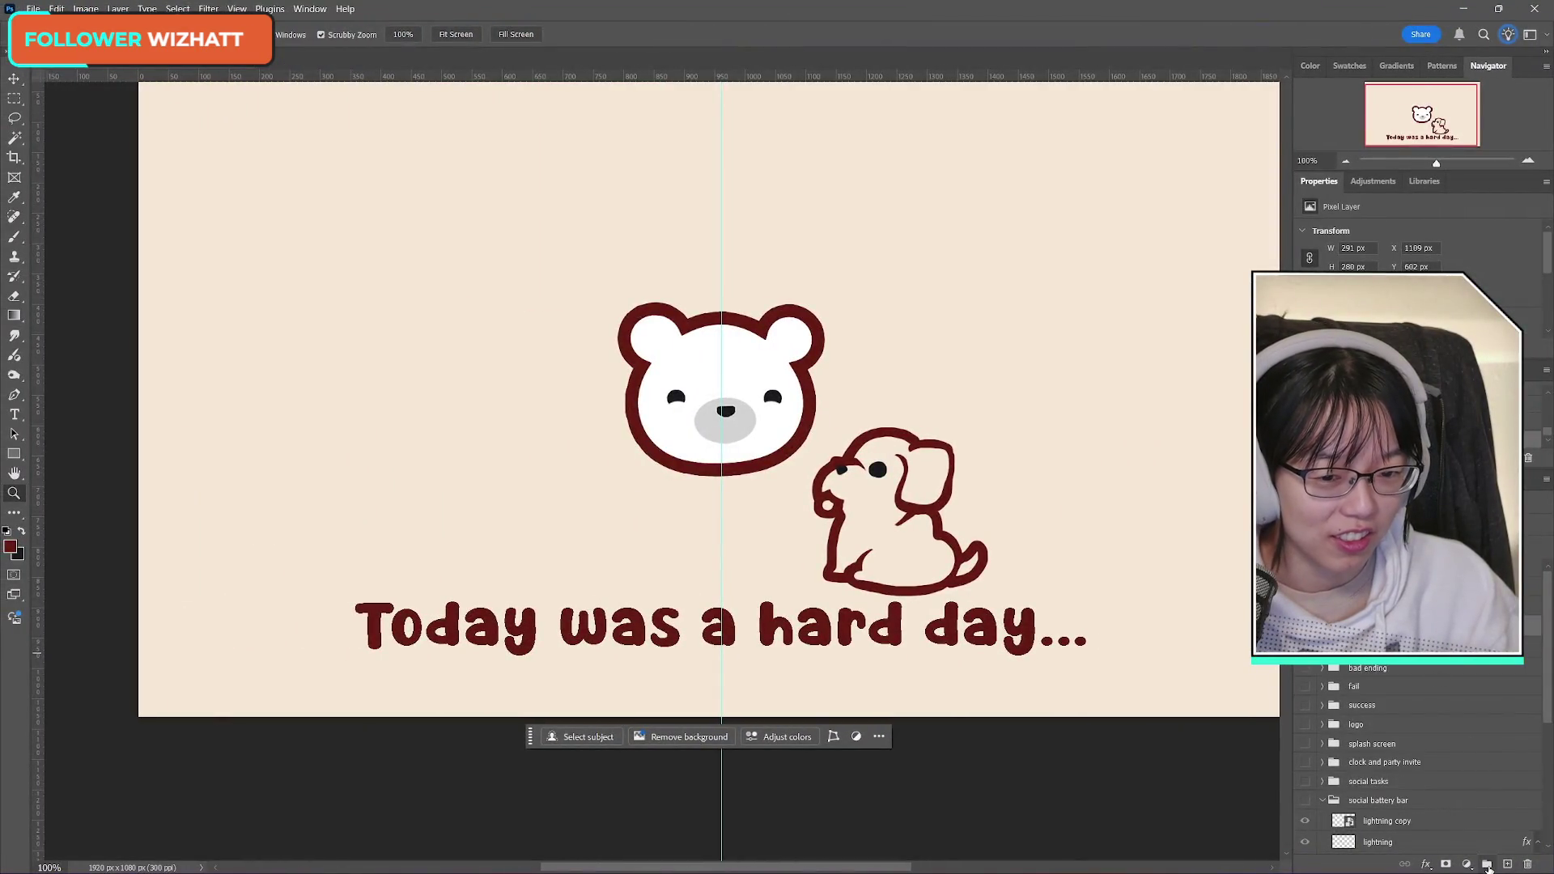
# Step: Free-transform the dog layer up and left toward the bear and commit it
pyautogui.click(1487, 864)
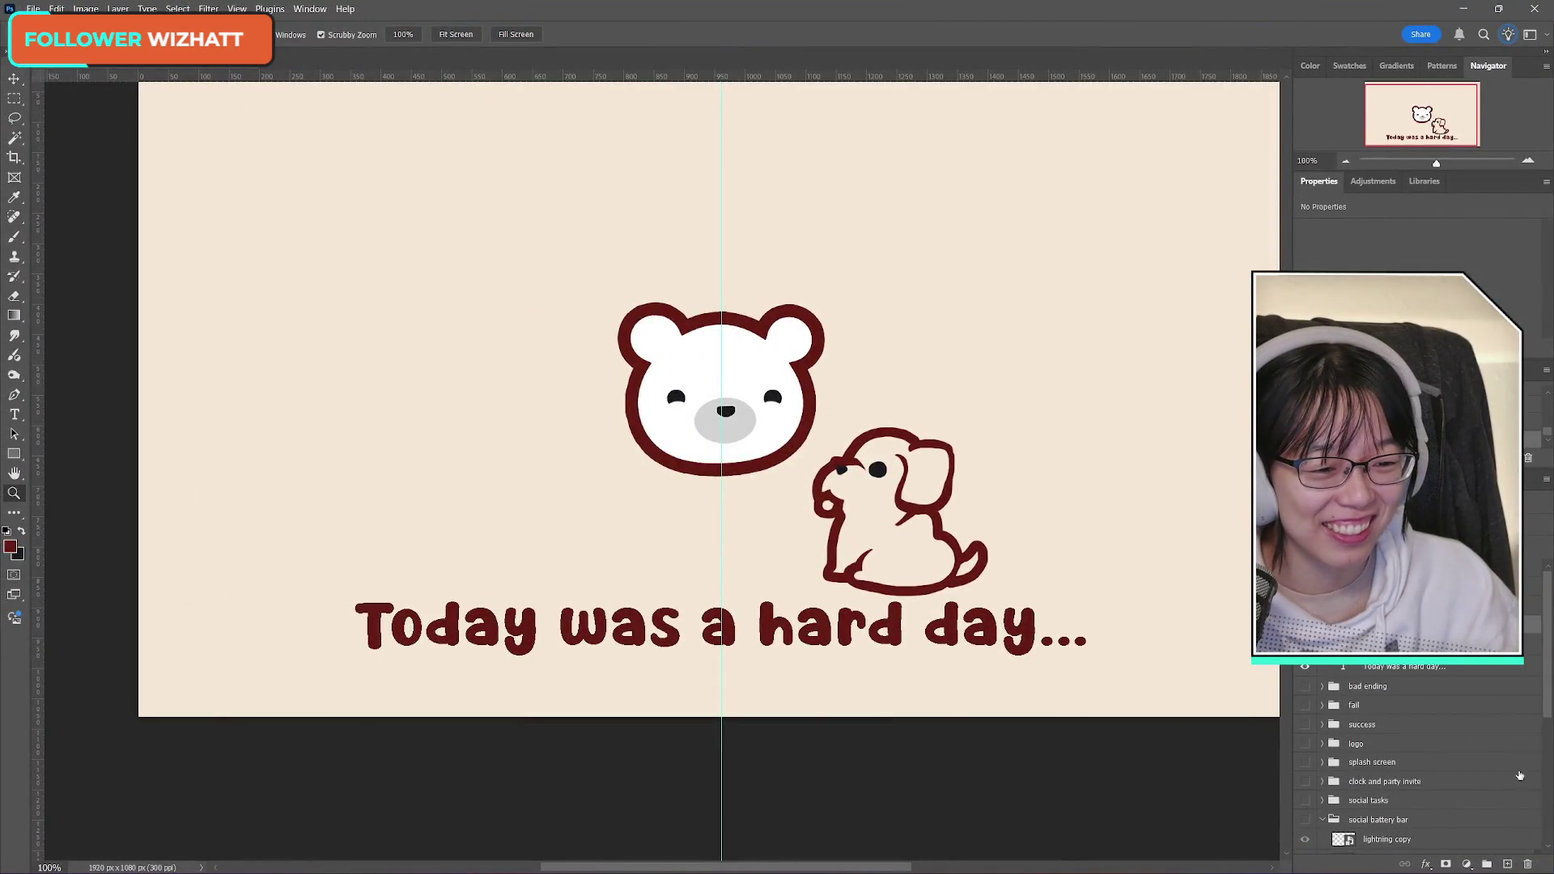
pyautogui.hotkey('ctrl', 'z')
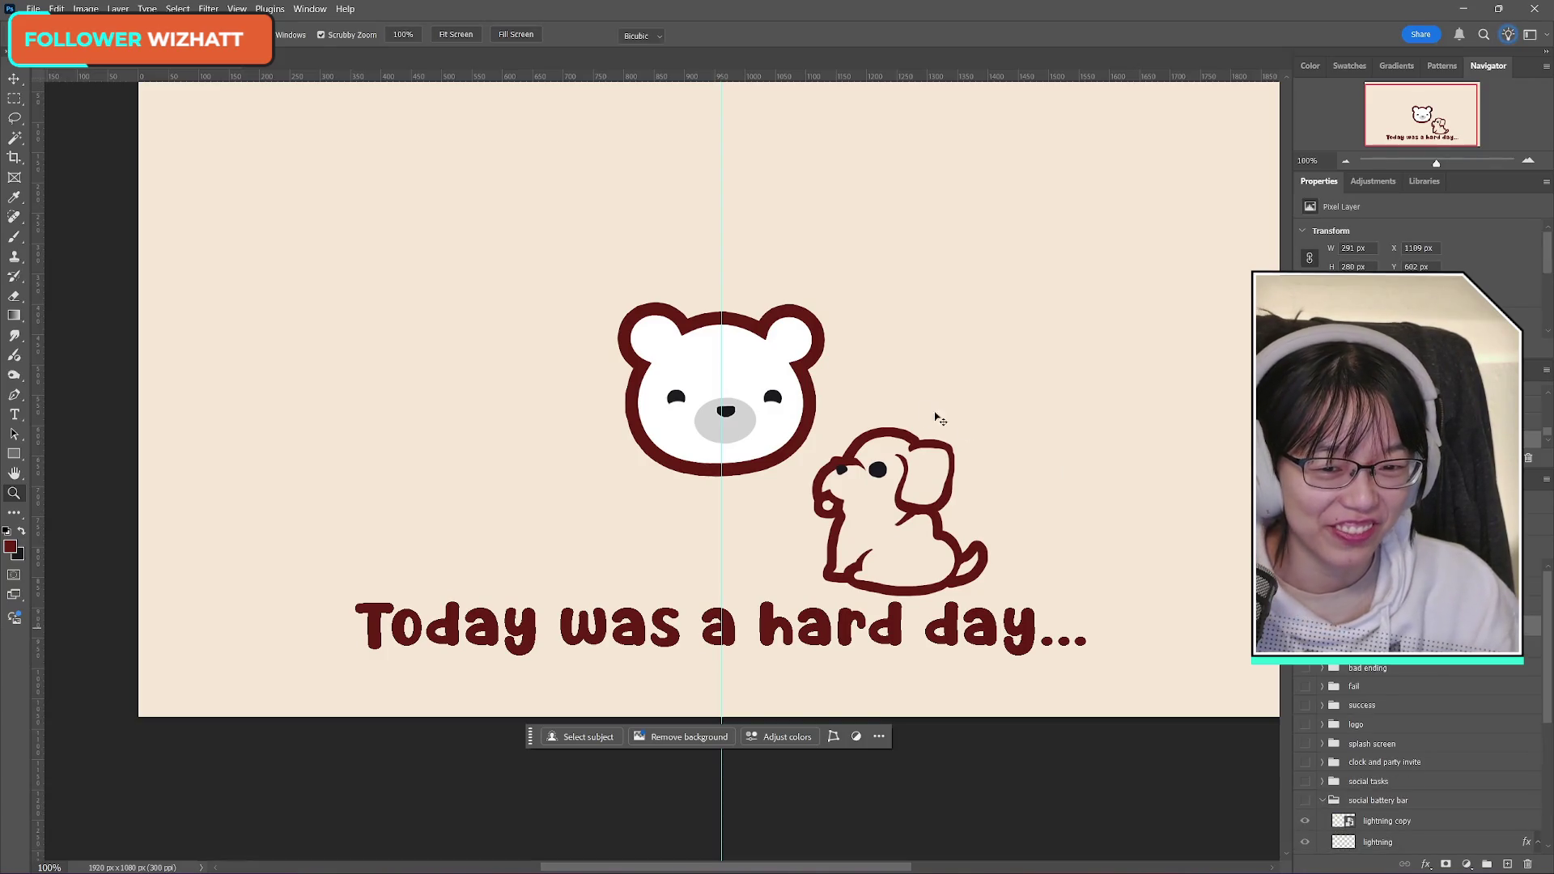
pyautogui.hotkey('ctrl', 't')
pyautogui.moveTo(885, 535); pyautogui.dragTo(866, 522)
pyautogui.press('Return')
pyautogui.press('b')
pyautogui.scroll(1, 941, 508)
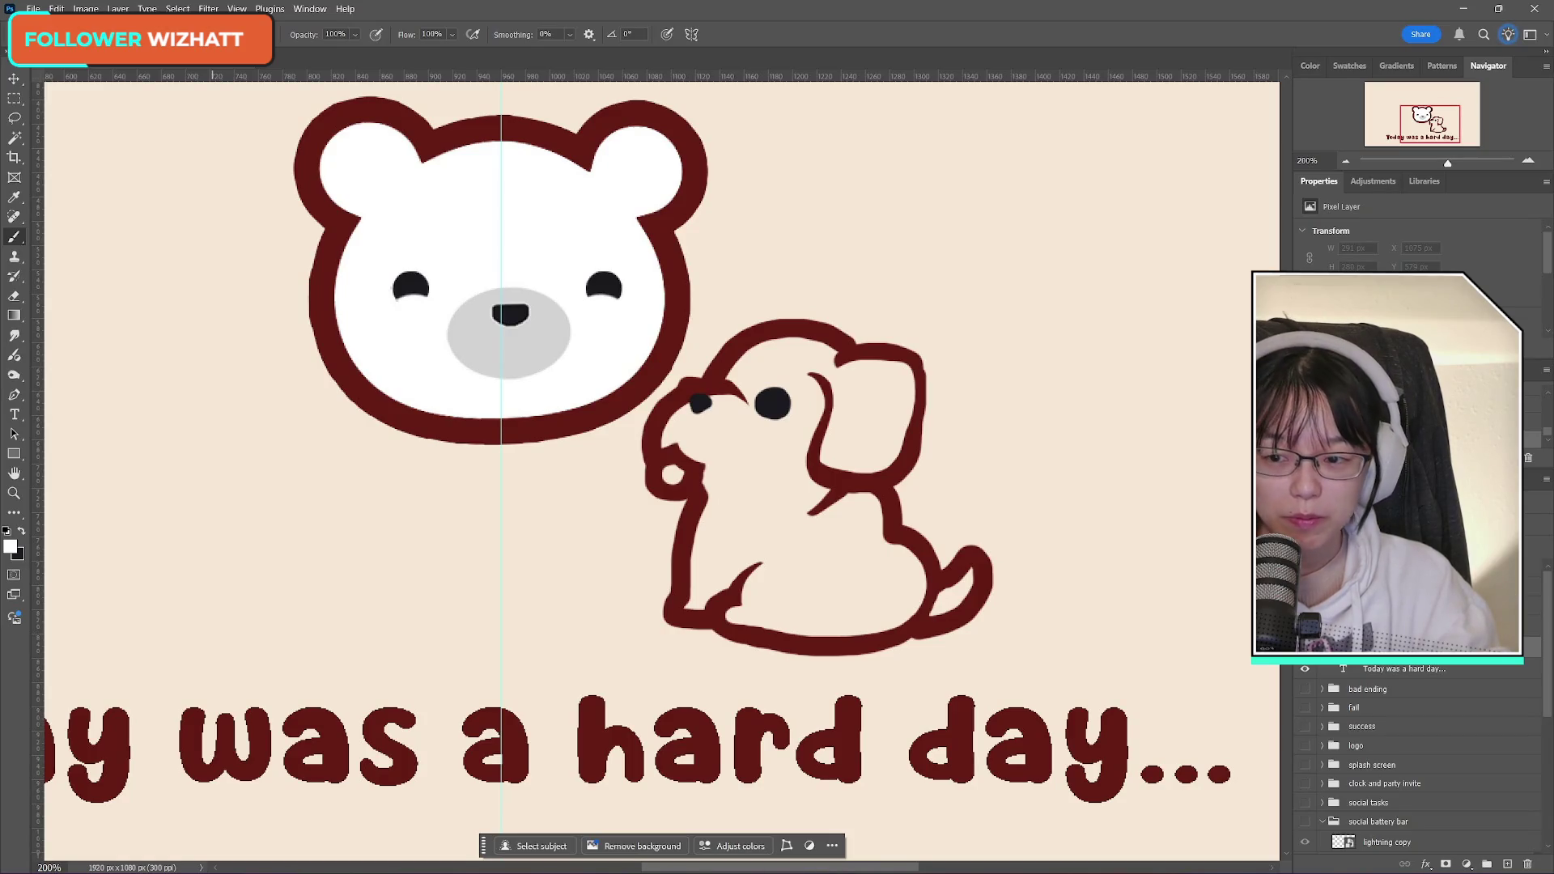
# Step: Paint the dog's head and body solid white with the Hard Round brush
pyautogui.click(50, 34)
pyautogui.click(421, 9)
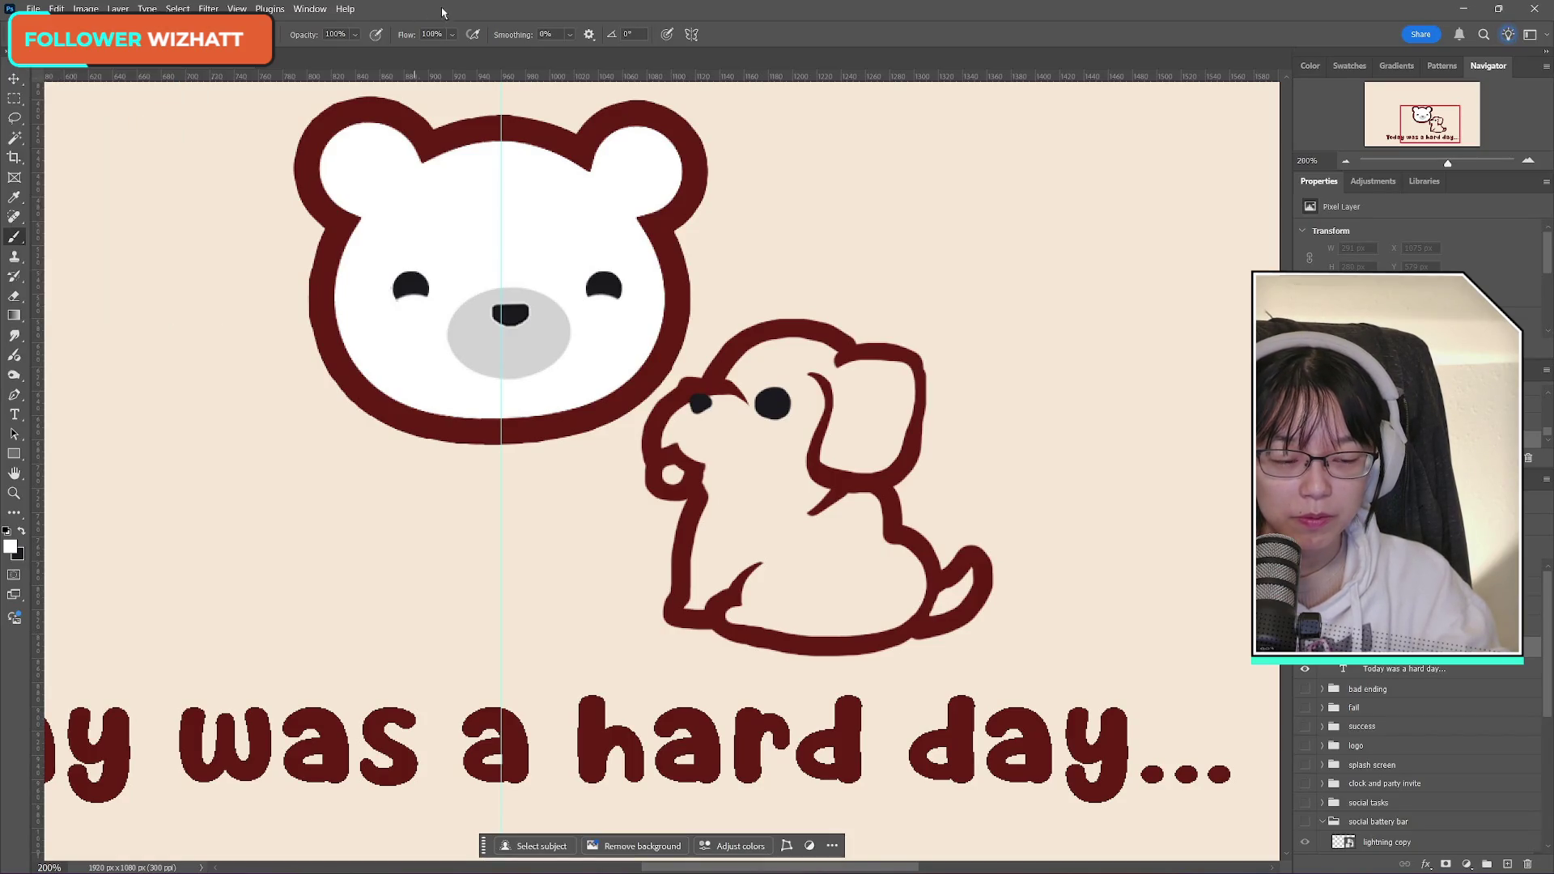
pyautogui.moveTo(739, 416)
pyautogui.mouseDown()
pyautogui.moveTo(755, 366)
pyautogui.moveTo(826, 396)
pyautogui.moveTo(877, 388)
pyautogui.moveTo(874, 434)
pyautogui.moveTo(845, 449)
pyautogui.moveTo(843, 523)
pyautogui.moveTo(881, 565)
pyautogui.moveTo(885, 600)
pyautogui.moveTo(750, 593)
pyautogui.moveTo(825, 530)
pyautogui.moveTo(769, 402)
pyautogui.moveTo(704, 420)
pyautogui.moveTo(732, 486)
pyautogui.moveTo(708, 581)
pyautogui.moveTo(756, 565)
pyautogui.moveTo(783, 530)
pyautogui.mouseUp()
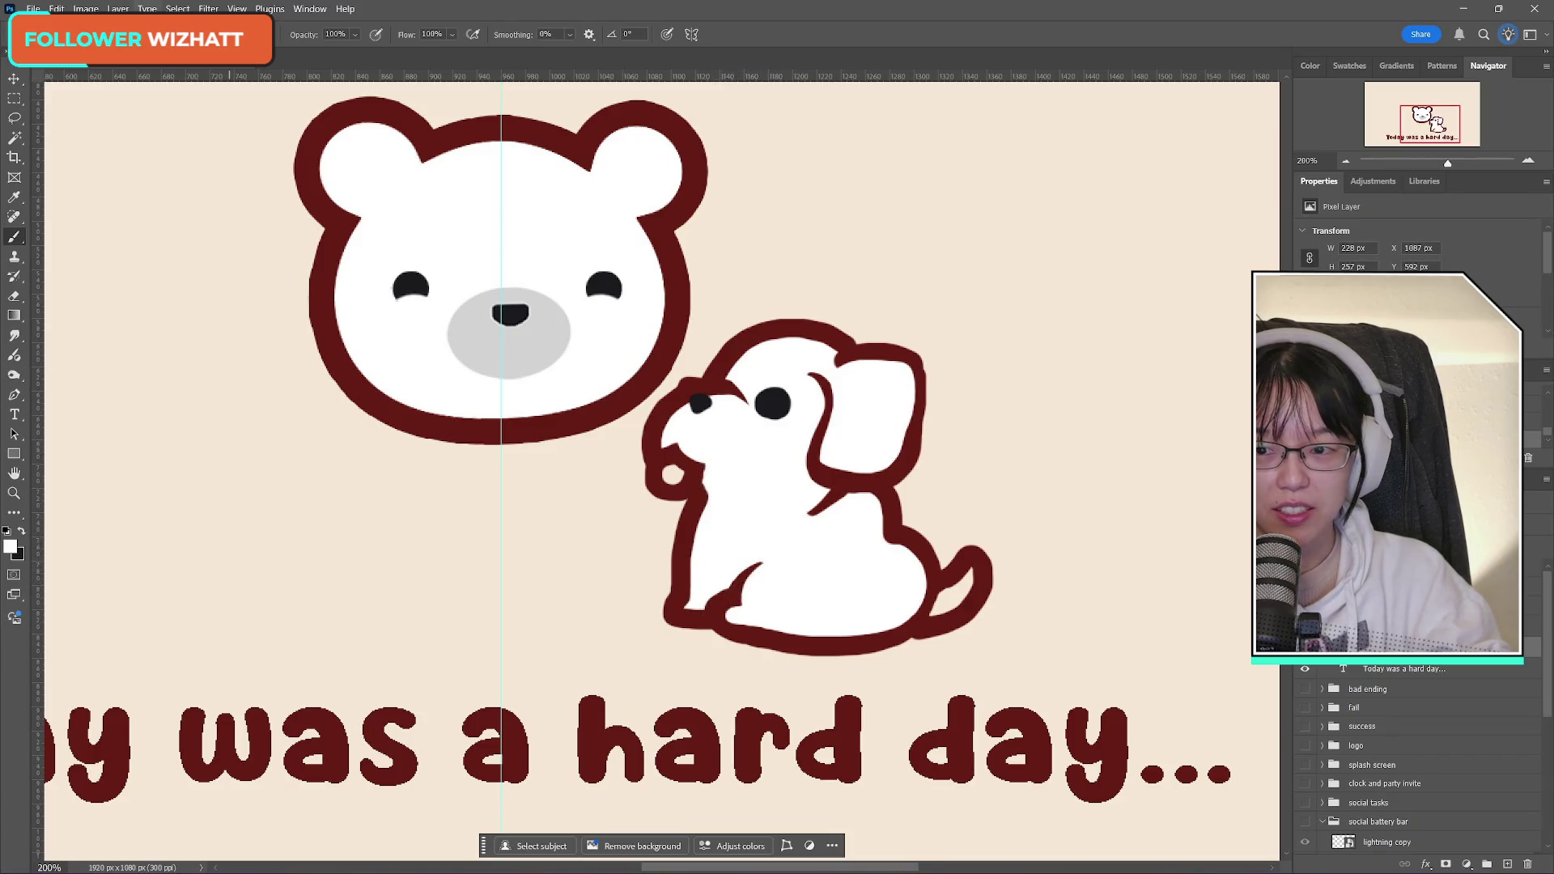
# Step: With a smaller brush, fill the tail tip white, then start choosing a light pink foreground
pyautogui.click(50, 34)
pyautogui.moveTo(96, 83); pyautogui.dragTo(90, 83)
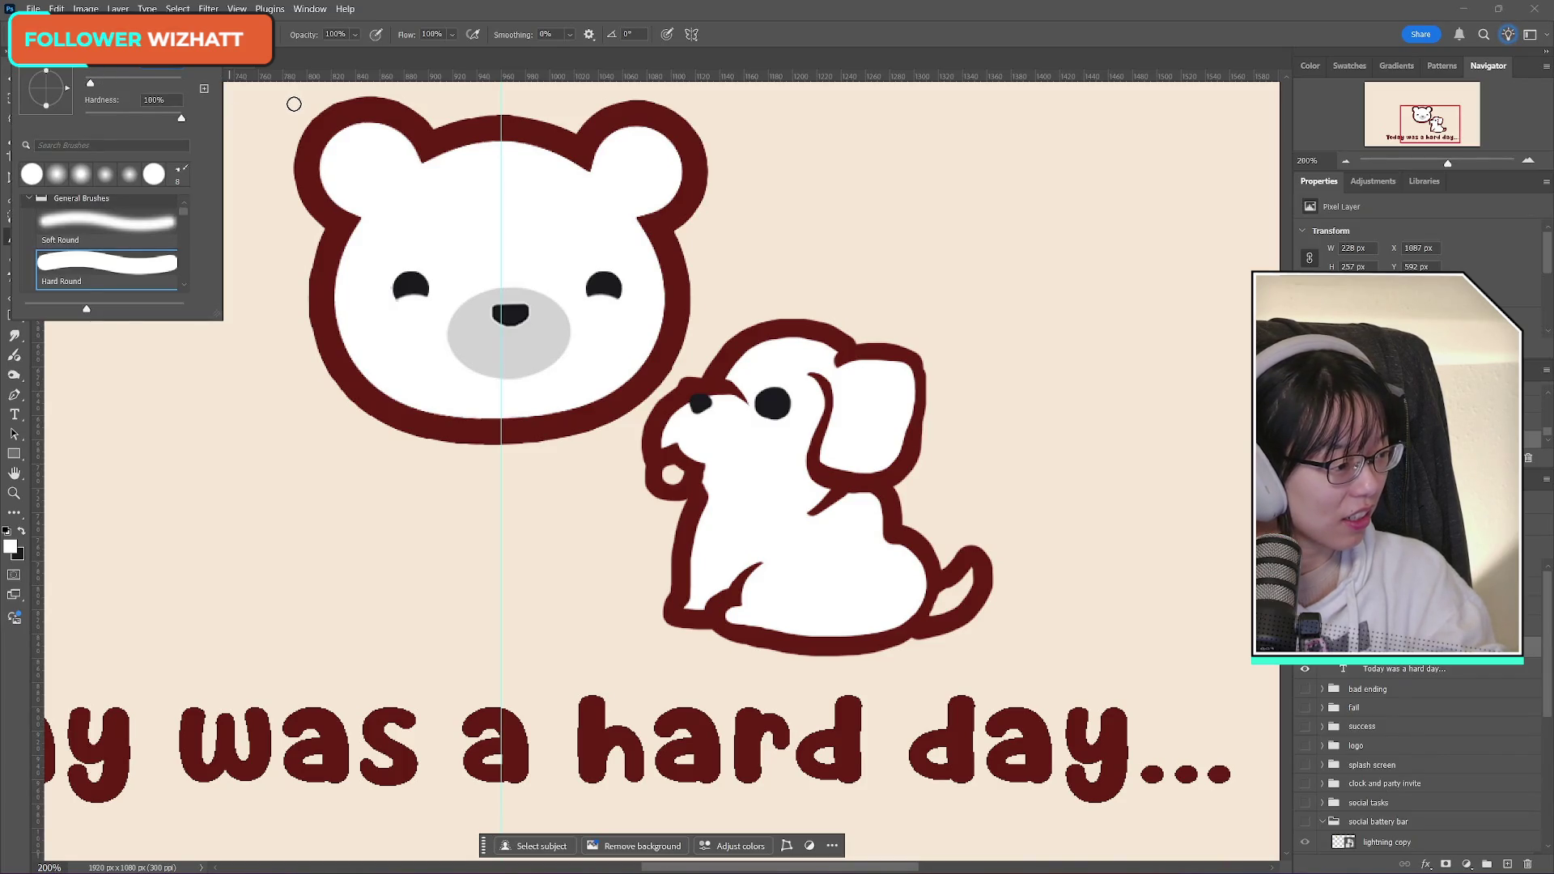
pyautogui.click(765, 24)
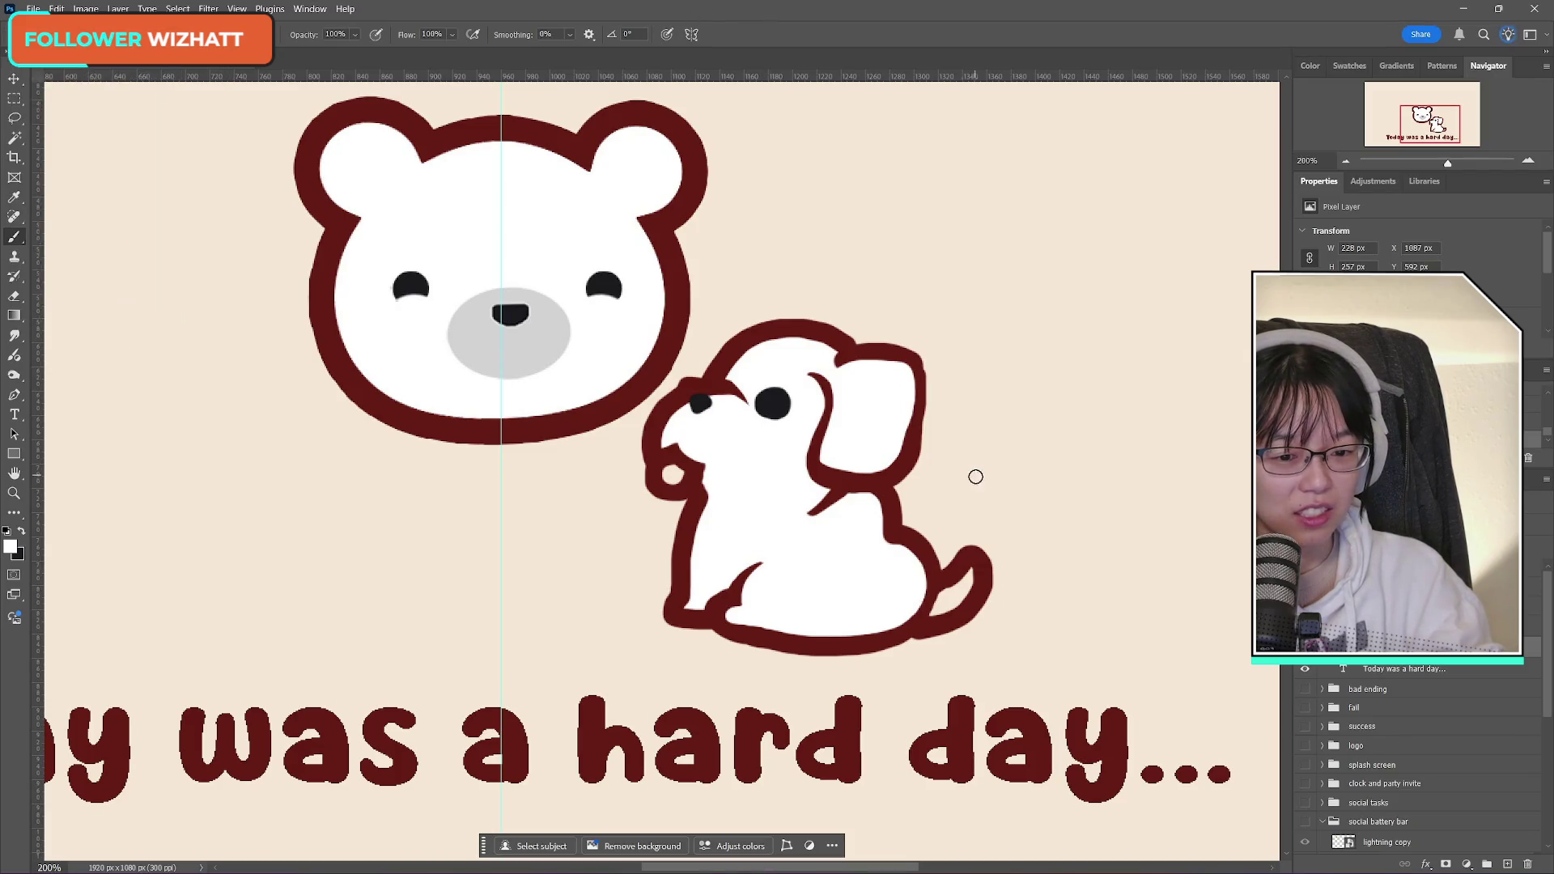
pyautogui.moveTo(966, 589); pyautogui.dragTo(929, 607)
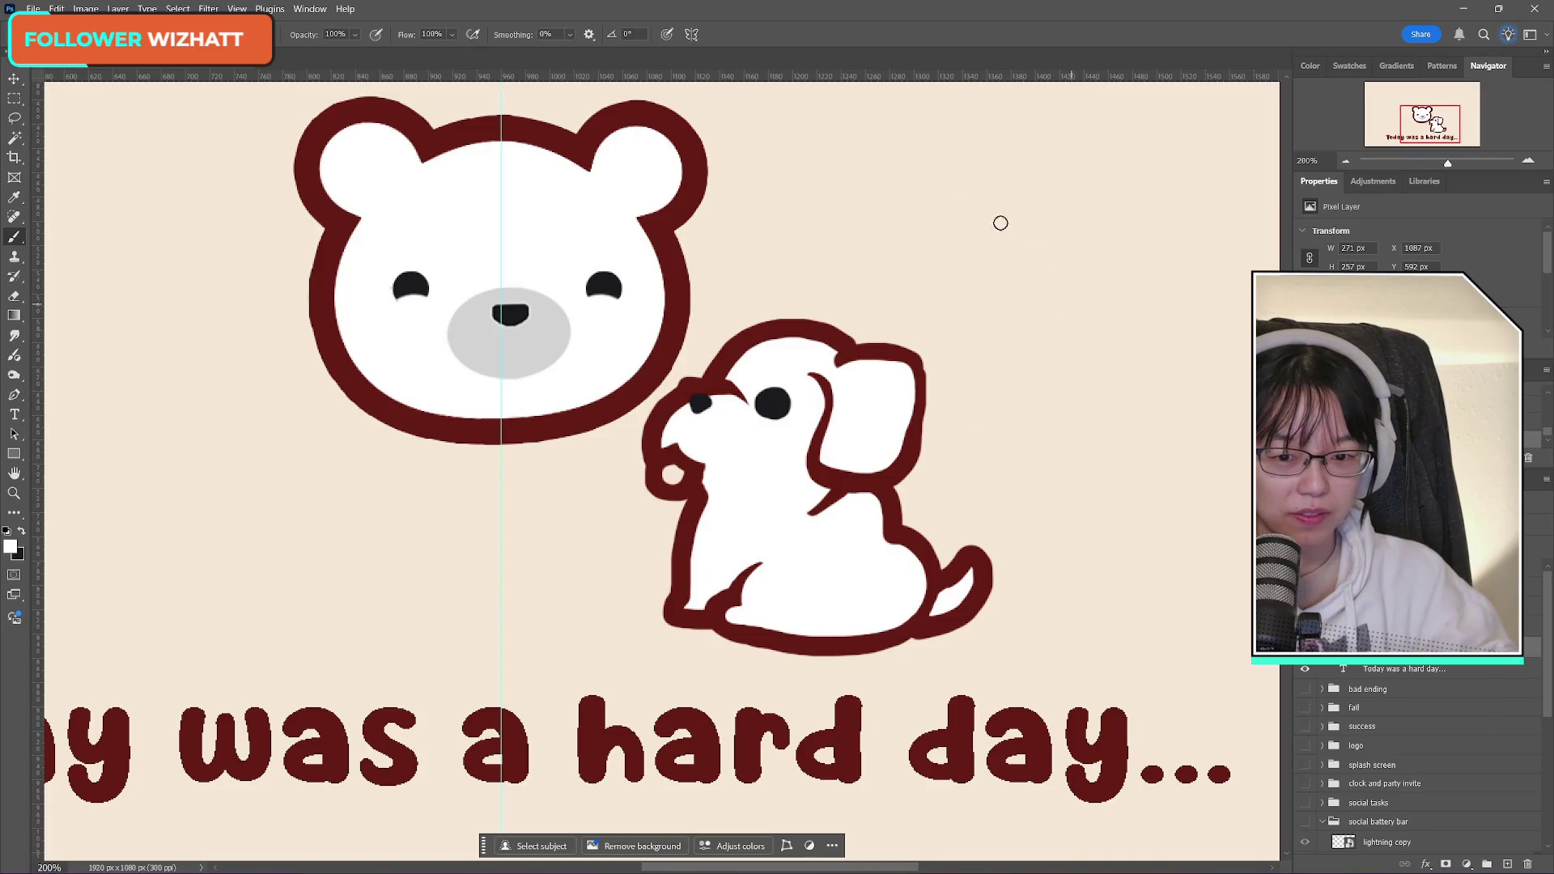
pyautogui.click(16, 548)
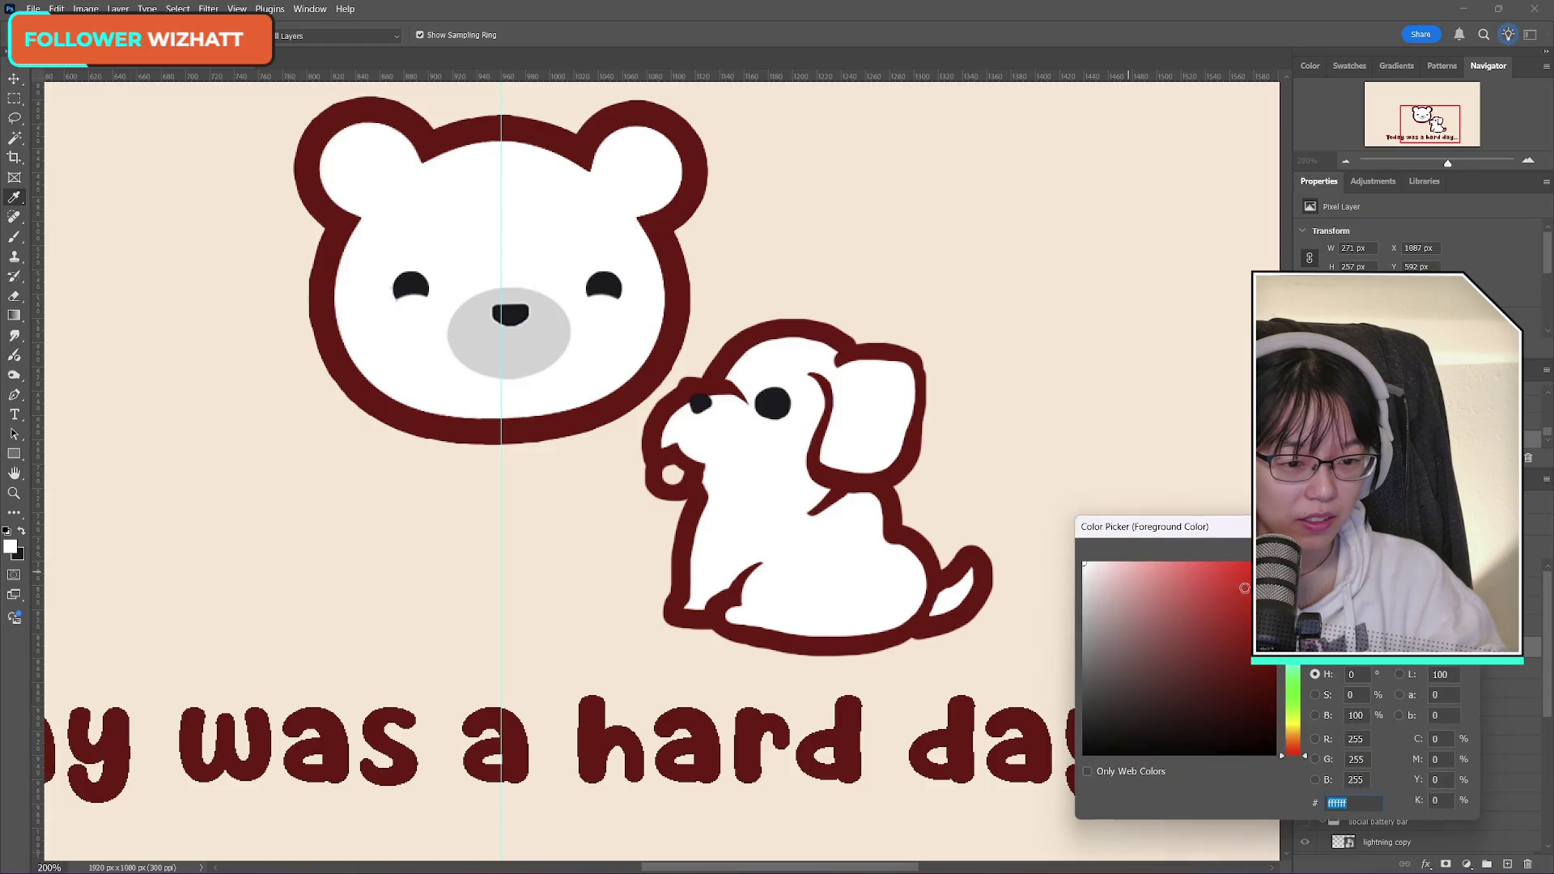
pyautogui.click(1293, 594)
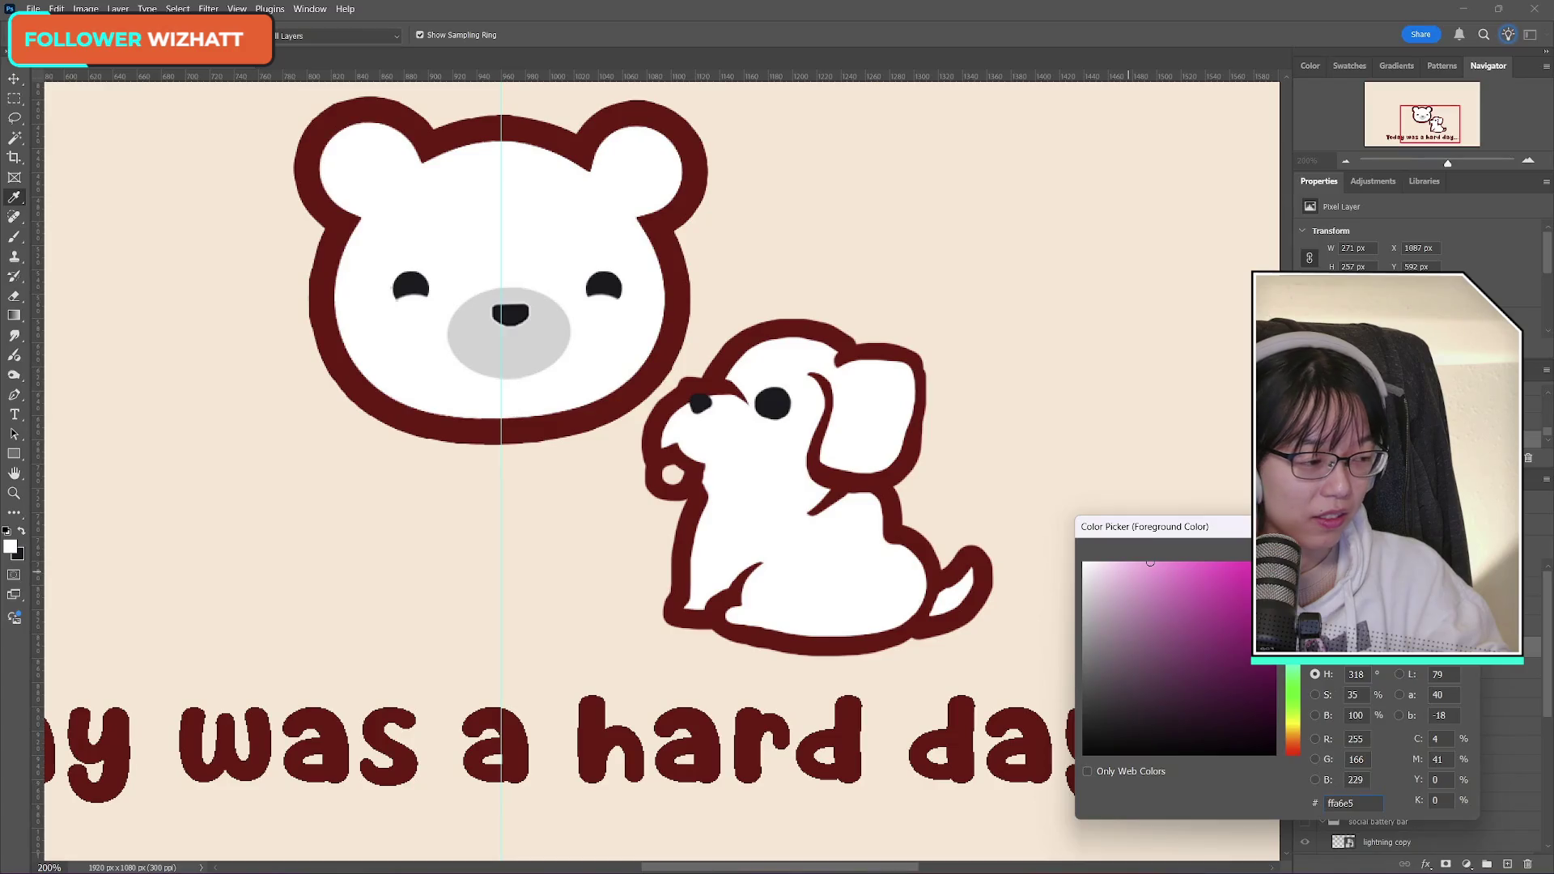
# Step: Paint a small pink tongue at the dog's mouth, then sample the bear's gray snout colour
pyautogui.press('Return')
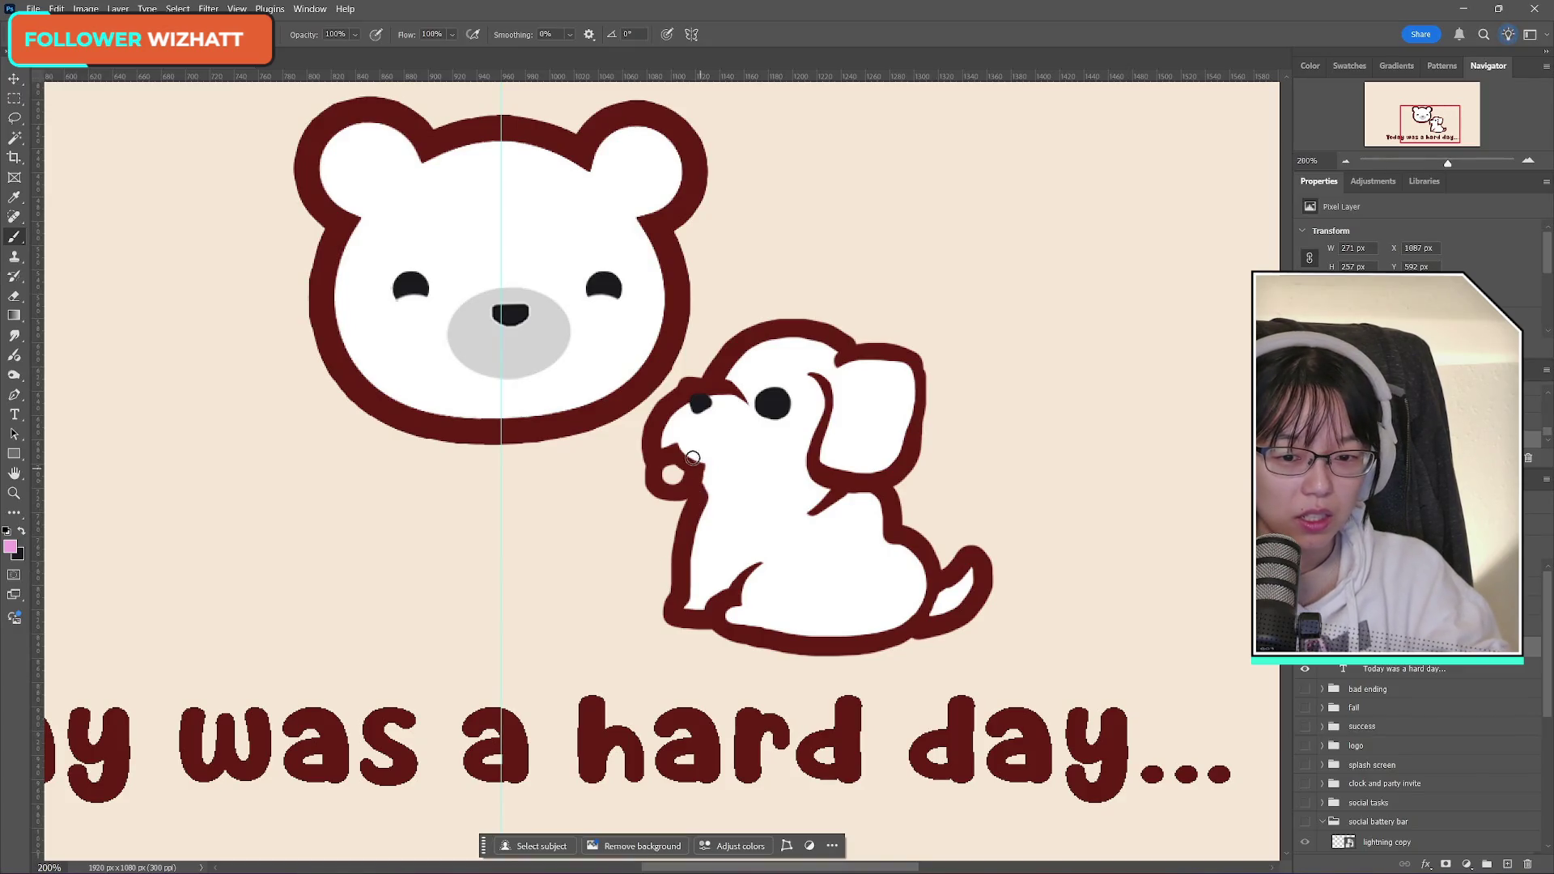
pyautogui.moveTo(666, 472); pyautogui.dragTo(674, 475)
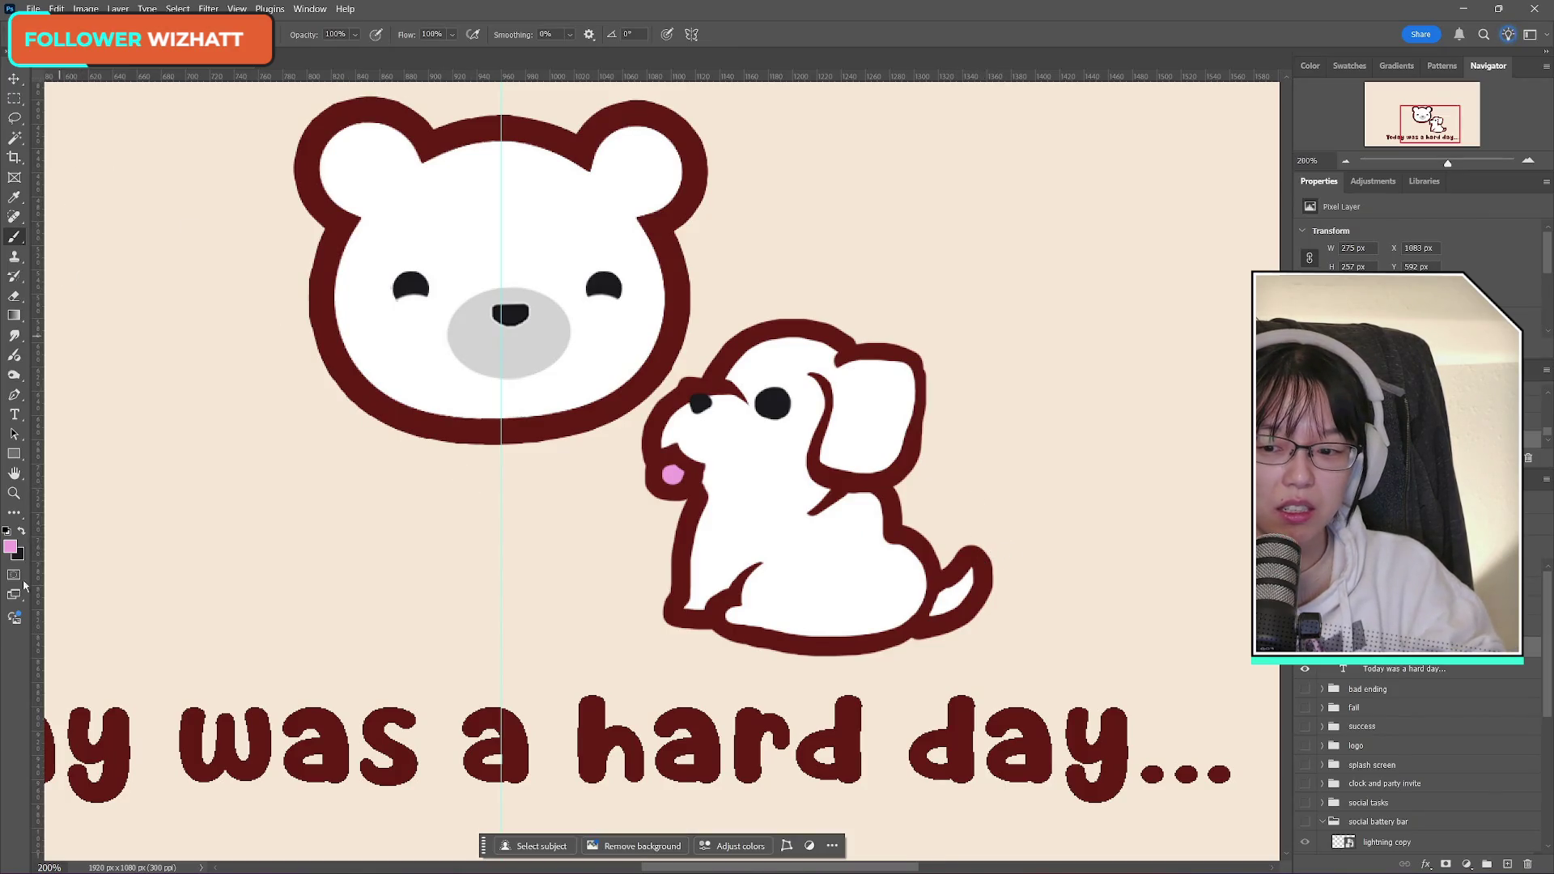
pyautogui.click(13, 556)
pyautogui.click(1085, 525)
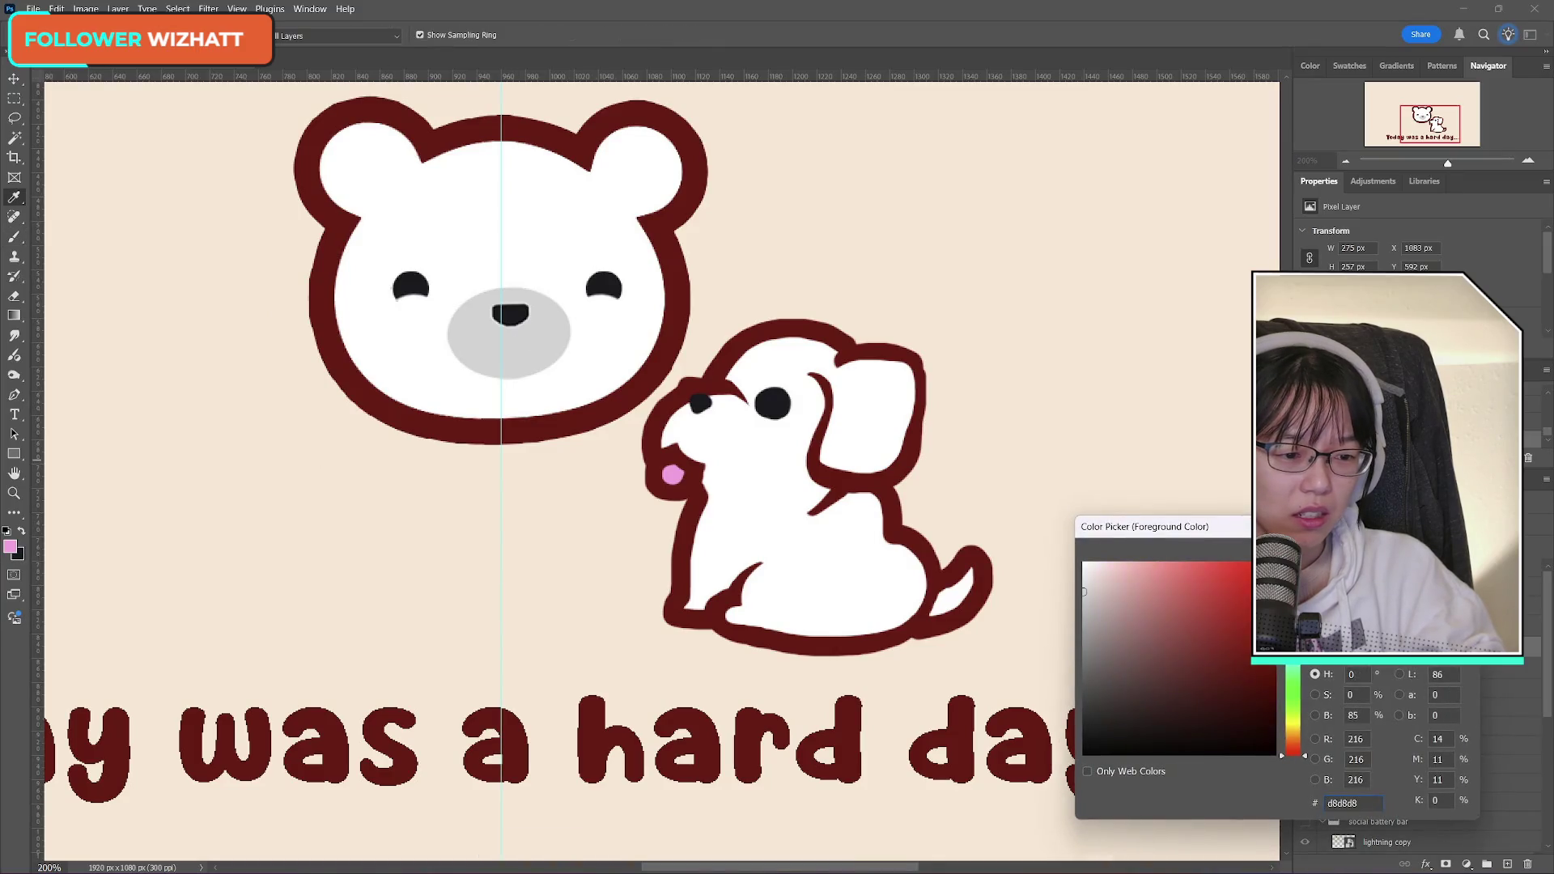
pyautogui.press('Return')
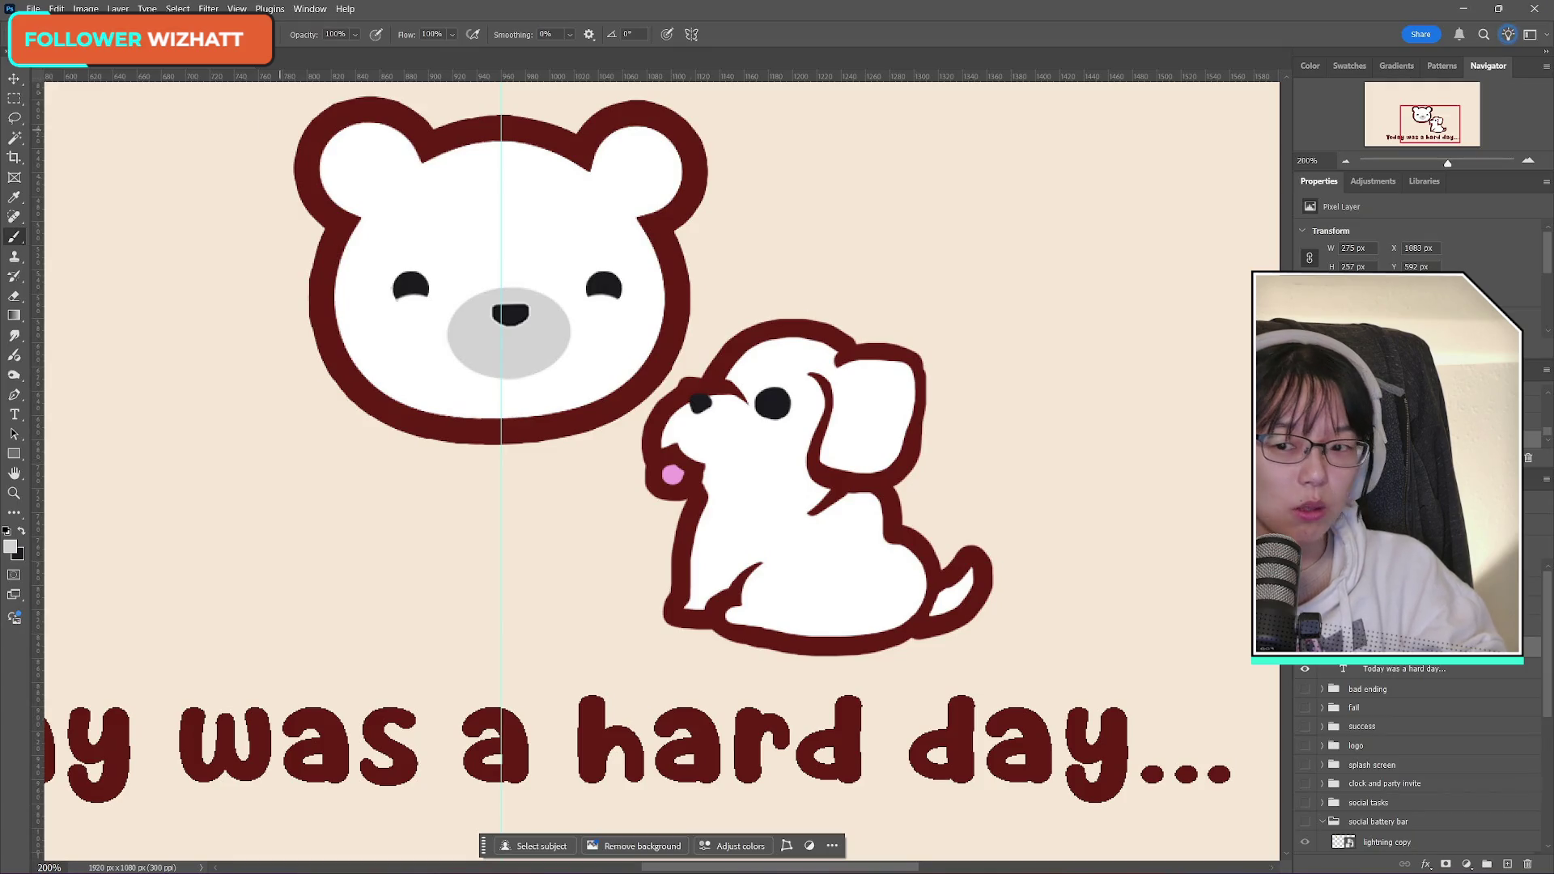
pyautogui.click(14, 119)
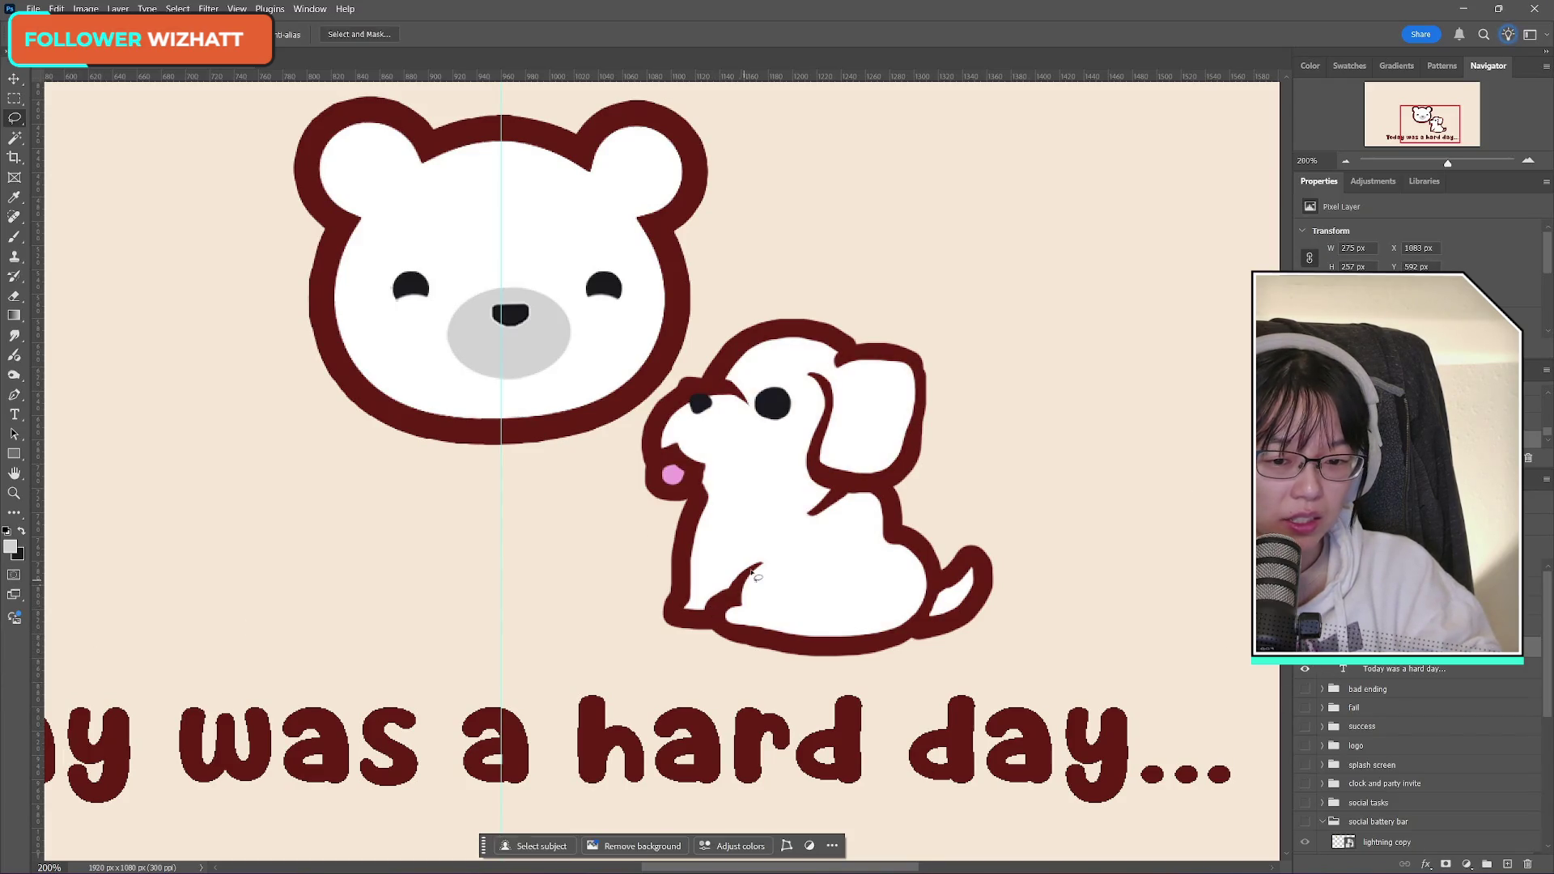
# Step: Lasso an outline around the dog's snout and muzzle
pyautogui.moveTo(748, 571)
pyautogui.mouseDown()
pyautogui.moveTo(722, 615)
pyautogui.moveTo(749, 577)
pyautogui.mouseUp()
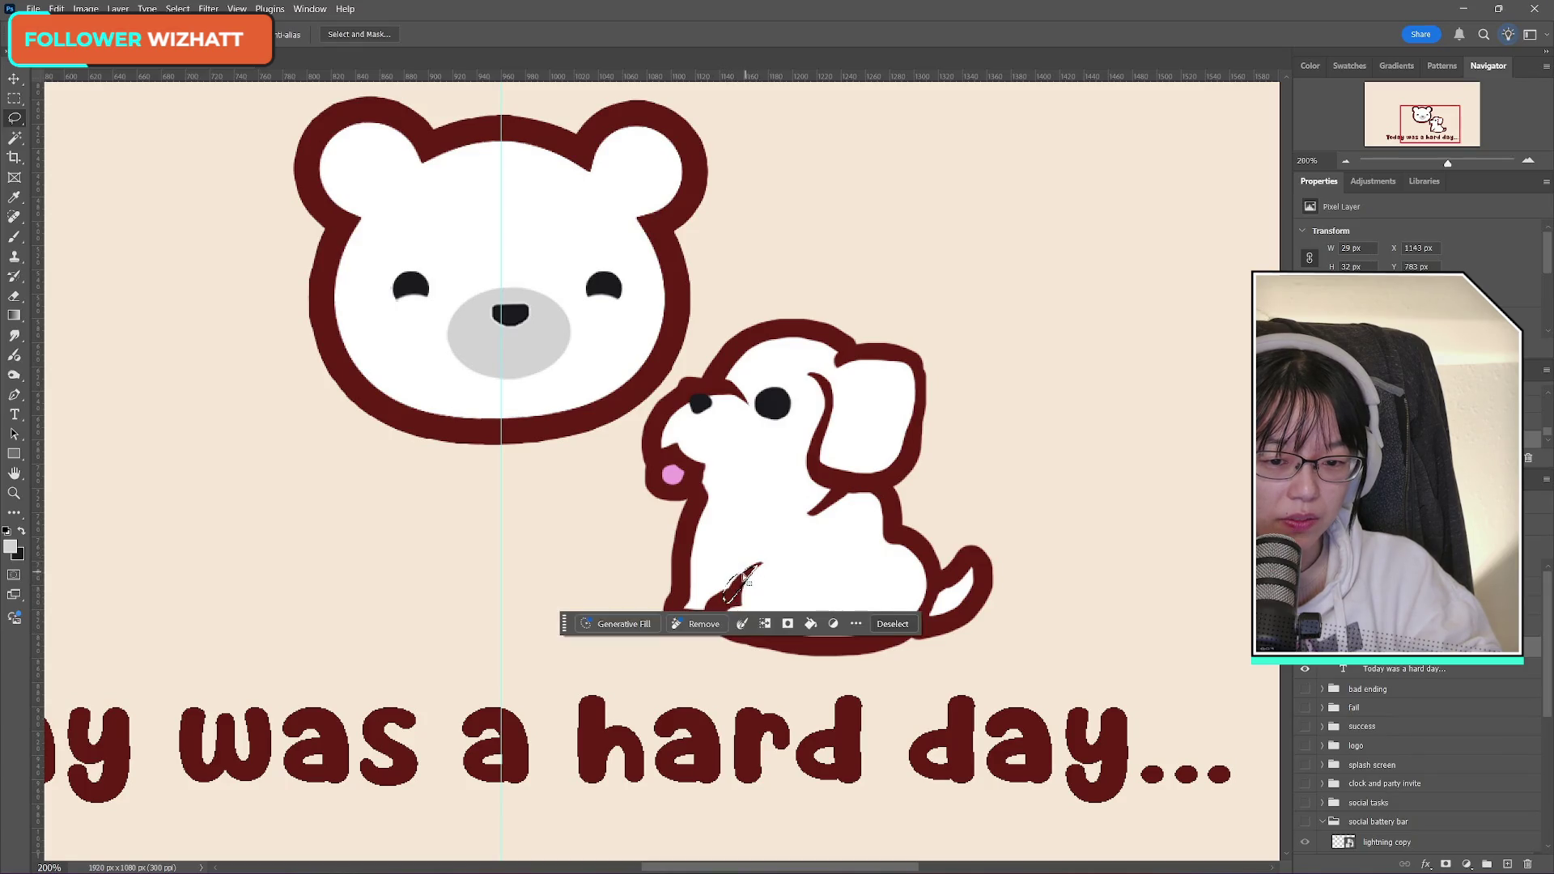
pyautogui.moveTo(688, 393)
pyautogui.mouseDown()
pyautogui.moveTo(743, 408)
pyautogui.moveTo(722, 391)
pyautogui.mouseUp()
pyautogui.click(714, 396)
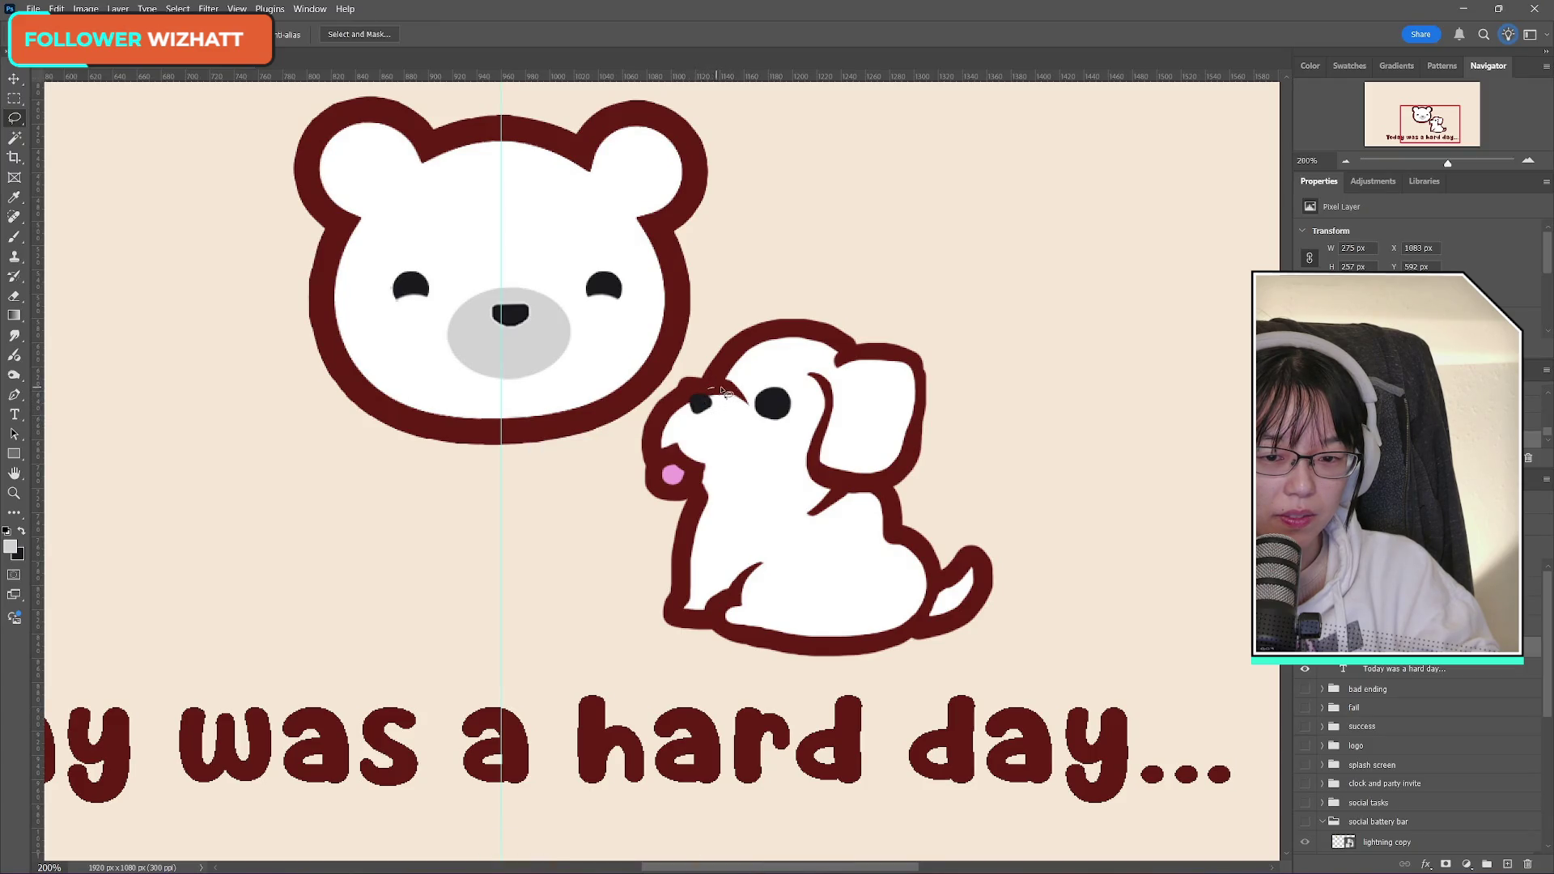
pyautogui.moveTo(749, 450)
pyautogui.mouseDown()
pyautogui.moveTo(723, 475)
pyautogui.moveTo(657, 446)
pyautogui.moveTo(663, 411)
pyautogui.moveTo(710, 388)
pyautogui.mouseUp()
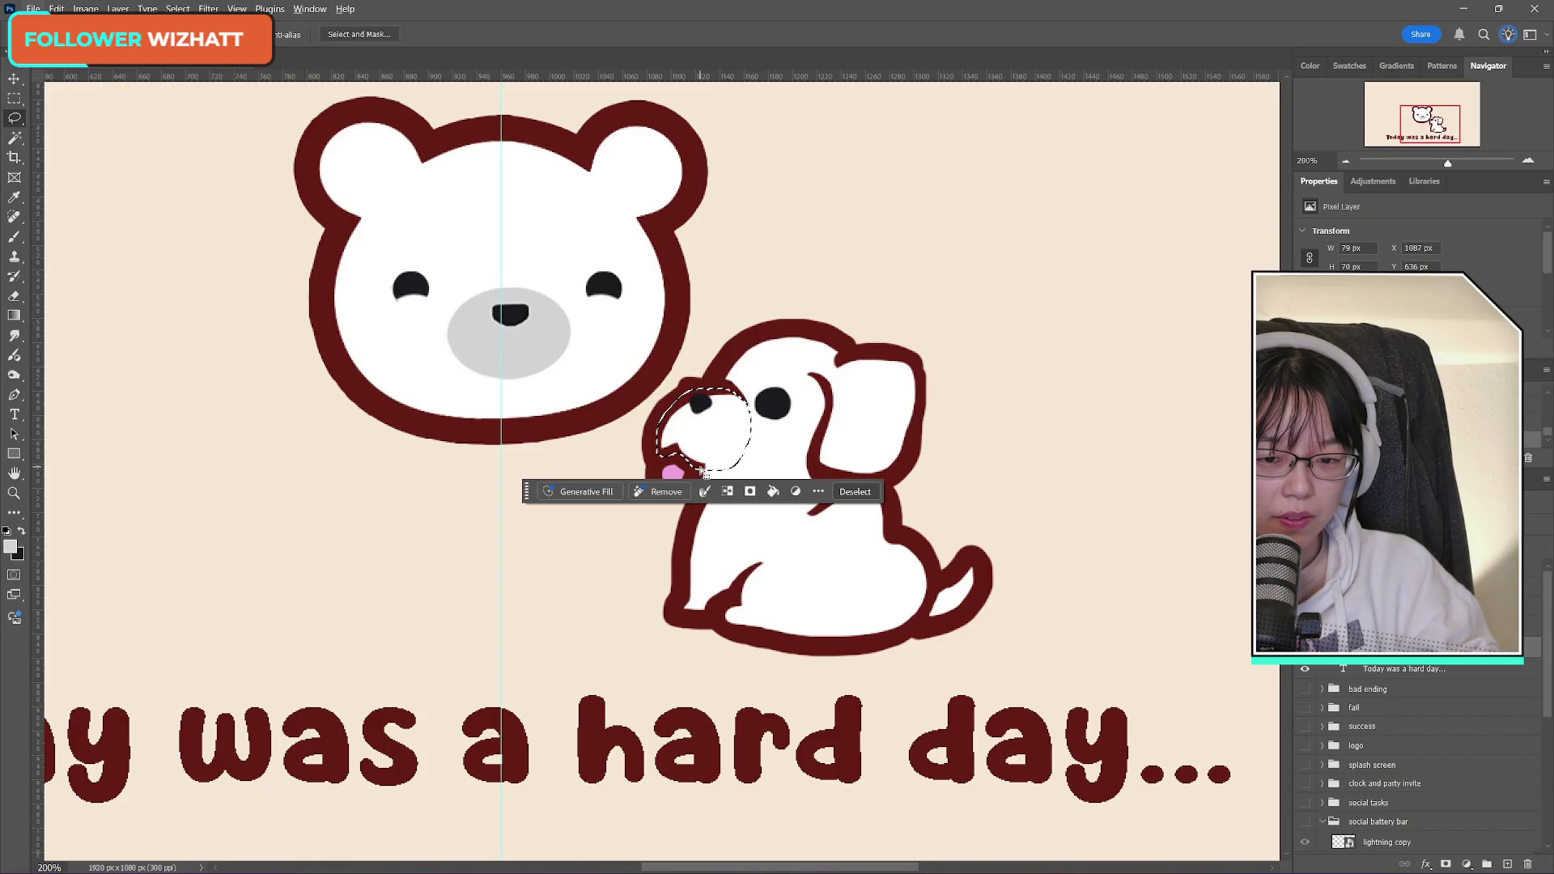
pyautogui.moveTo(705, 474)
pyautogui.mouseDown()
pyautogui.moveTo(745, 468)
pyautogui.moveTo(733, 489)
pyautogui.moveTo(704, 490)
pyautogui.moveTo(749, 461)
pyautogui.moveTo(712, 481)
pyautogui.moveTo(724, 474)
pyautogui.mouseUp()
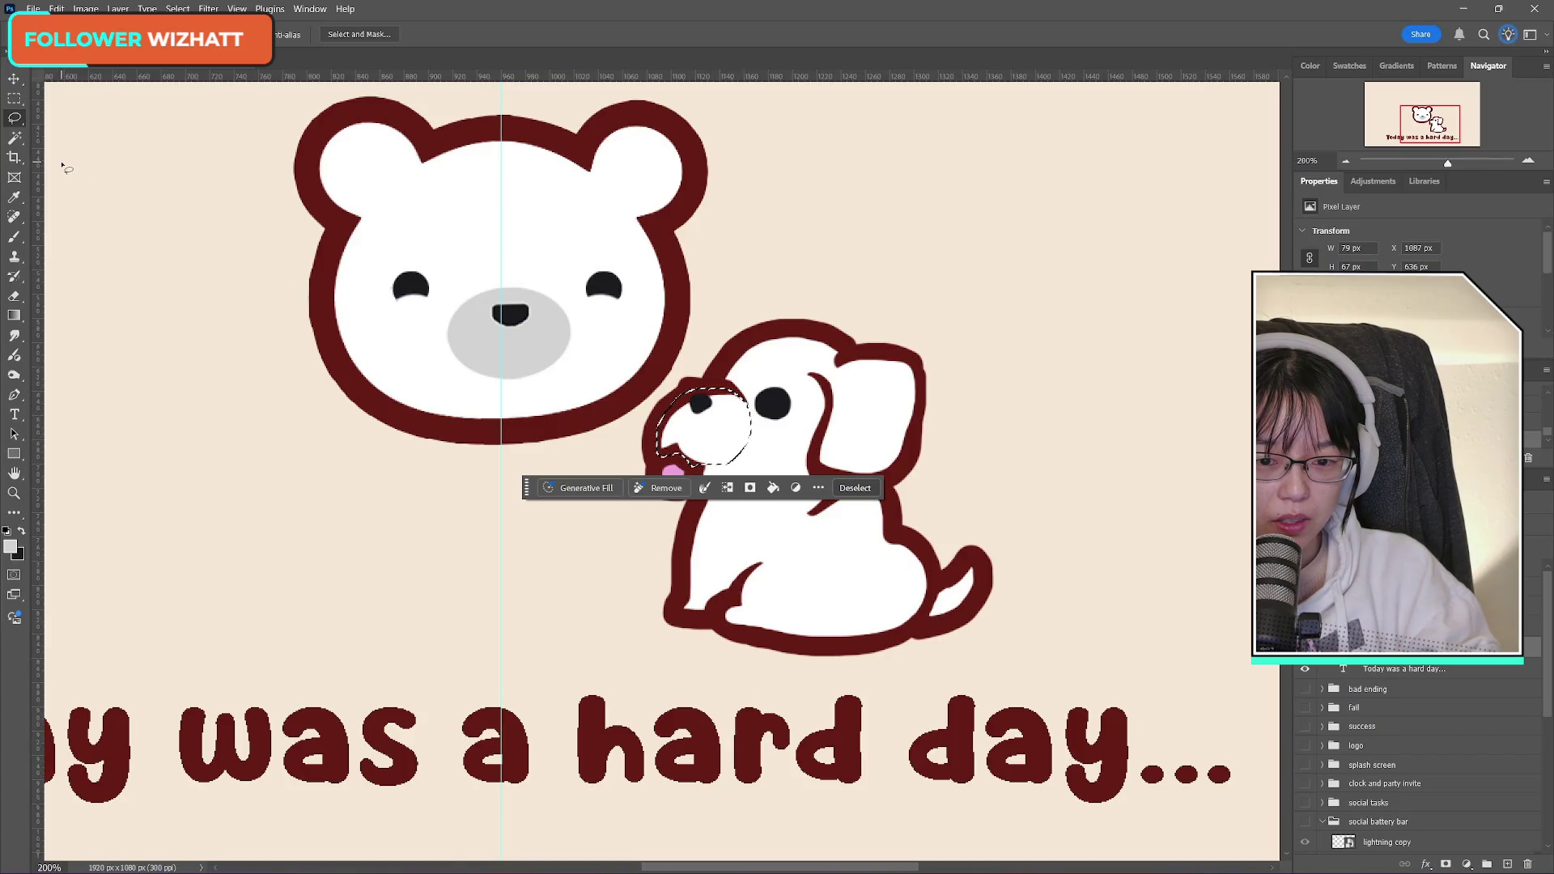
# Step: Keep gray as the colour and redo a round snout selection starting with the Magic Wand
pyautogui.click(11, 546)
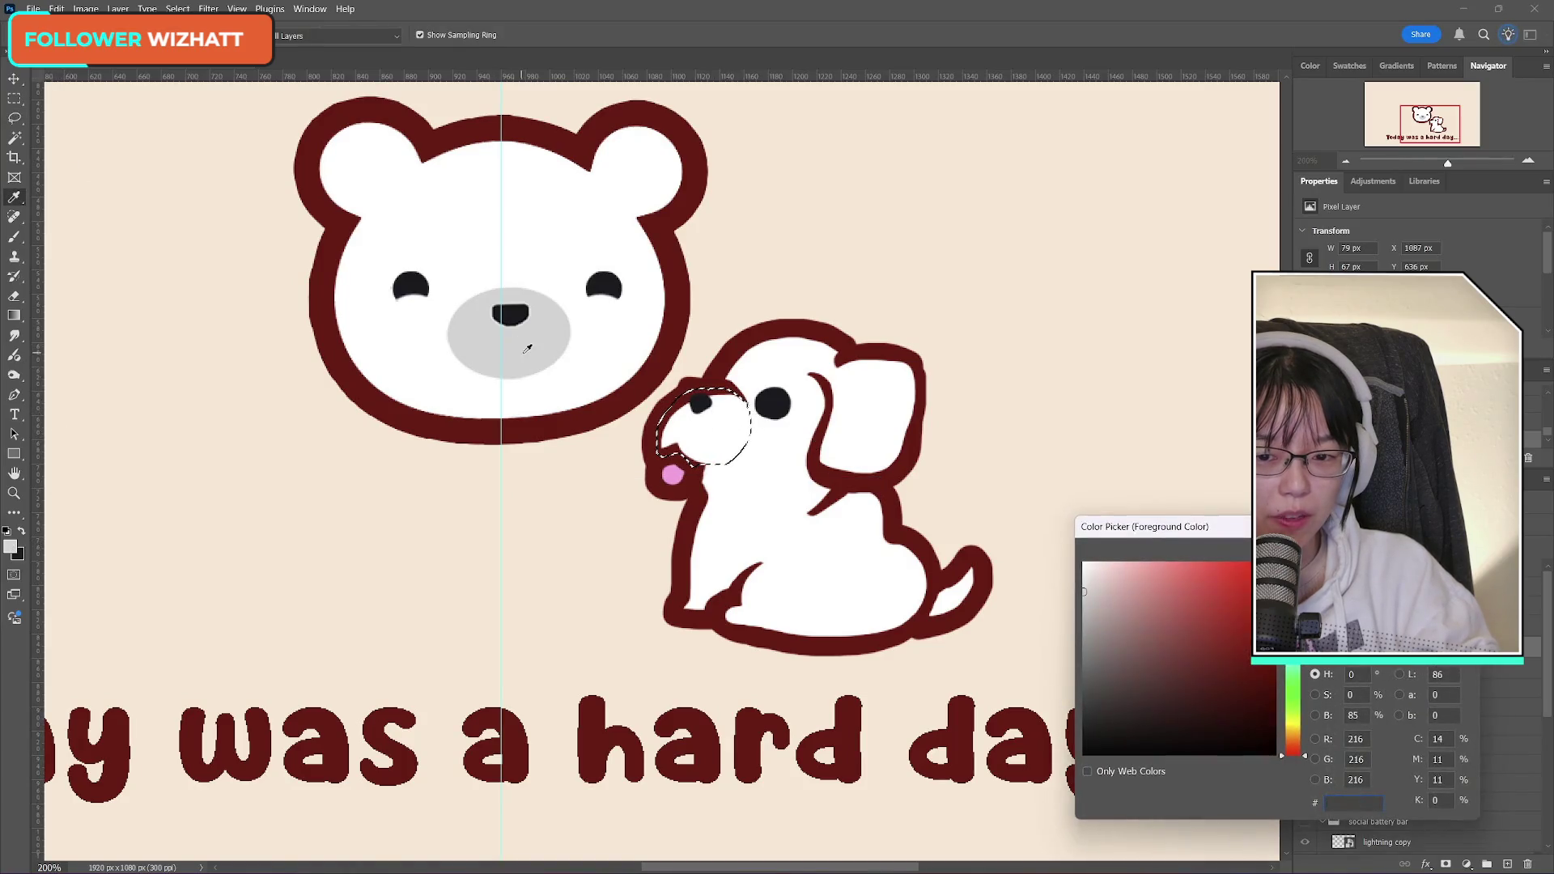
pyautogui.press('Return')
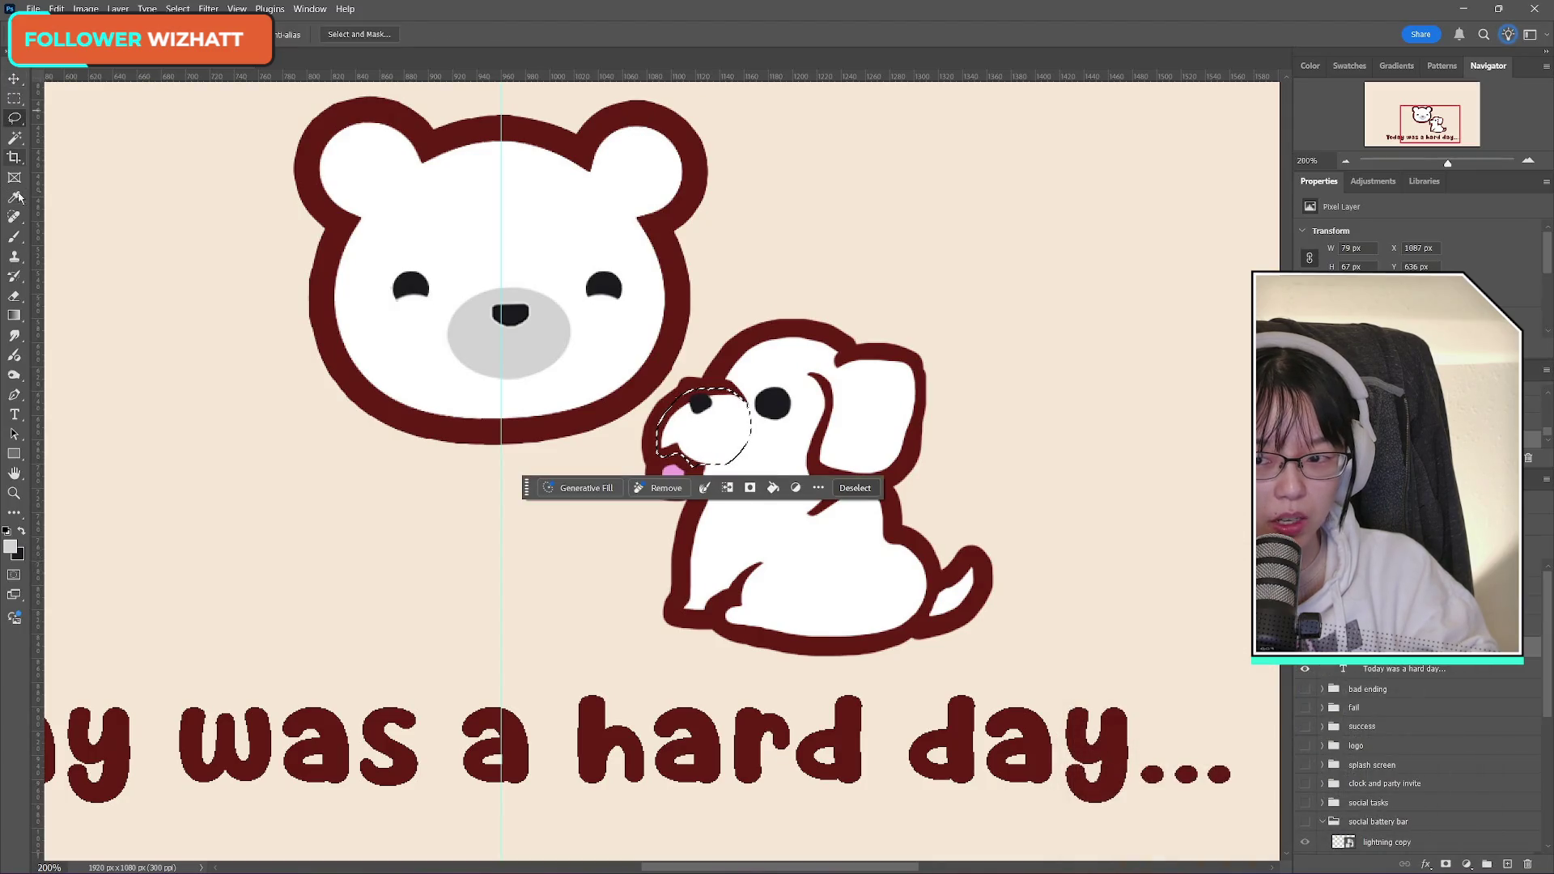
pyautogui.click(15, 236)
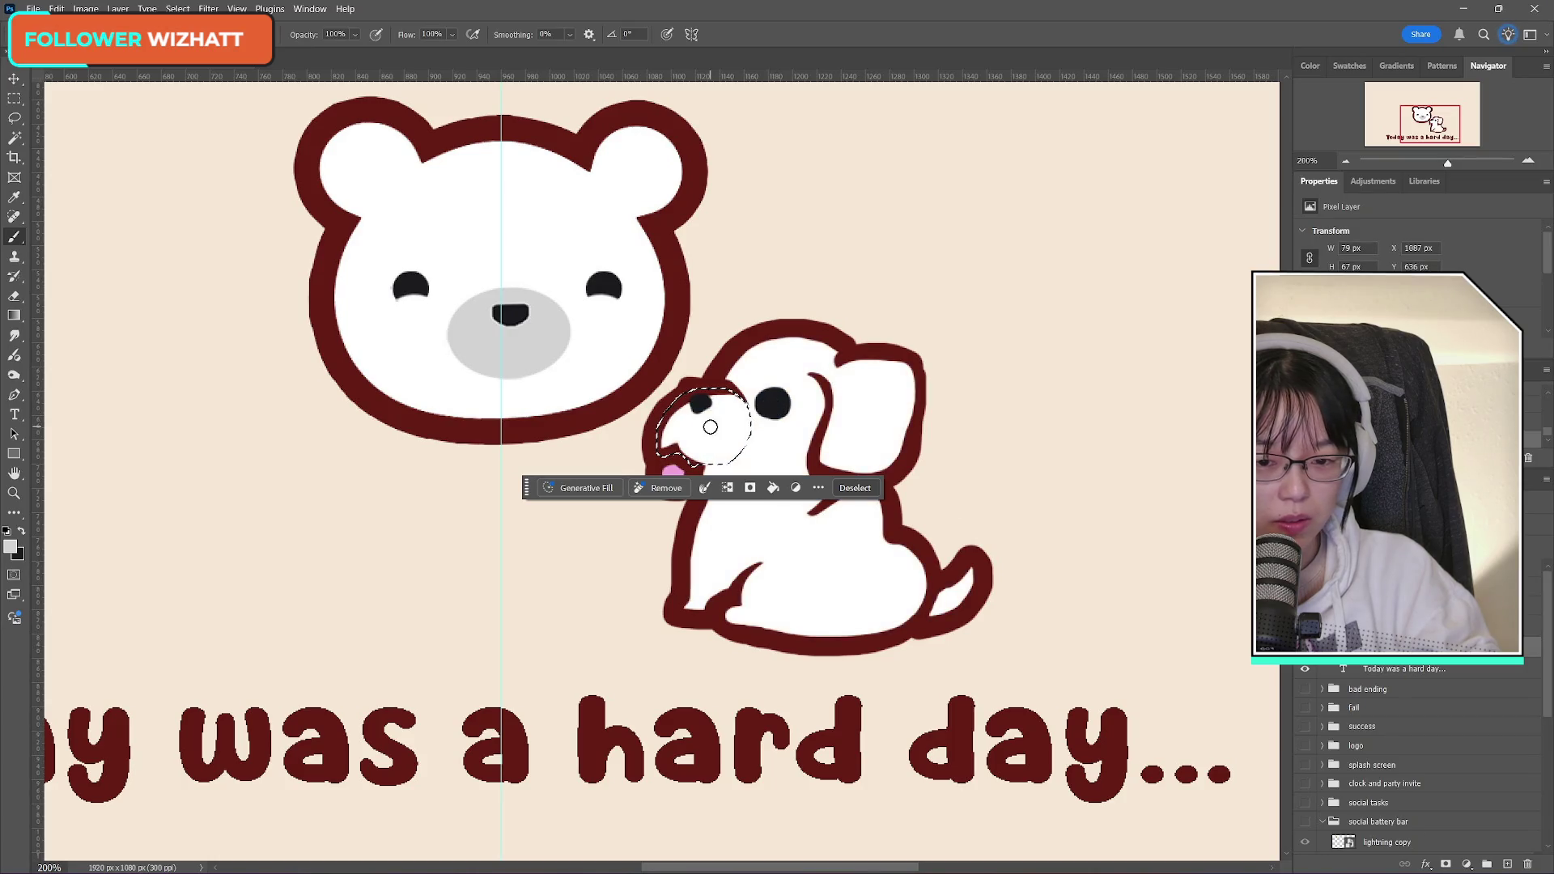
pyautogui.click(15, 137)
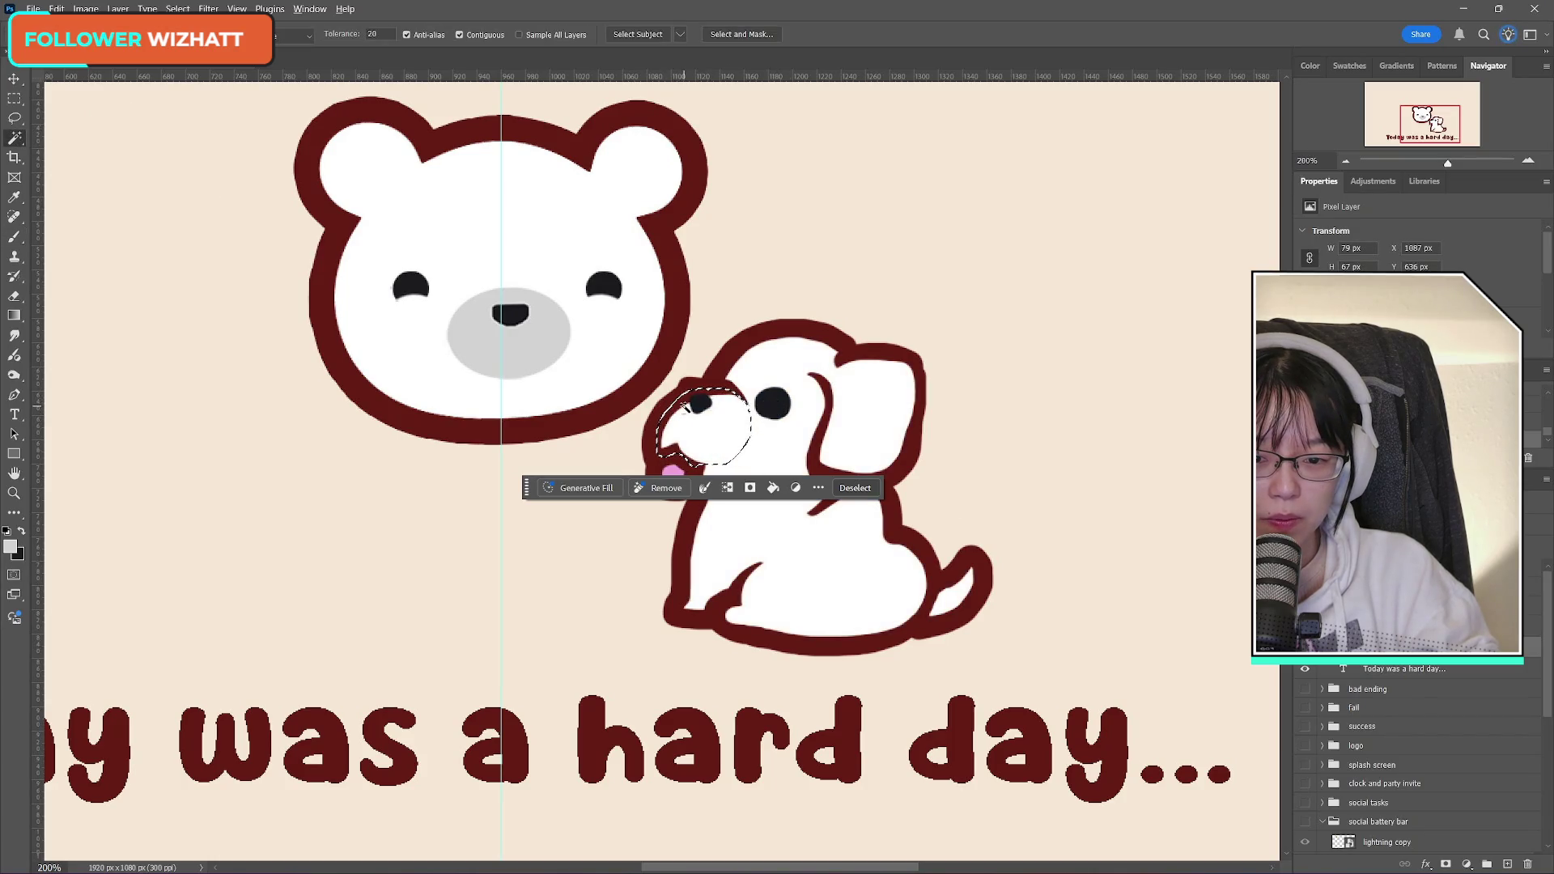
pyautogui.keyDown('alt'); pyautogui.click(680, 407); pyautogui.keyUp('alt')
pyautogui.moveTo(704, 421)
pyautogui.mouseDown()
pyautogui.moveTo(748, 425)
pyautogui.moveTo(717, 465)
pyautogui.moveTo(660, 441)
pyautogui.moveTo(675, 405)
pyautogui.mouseUp()
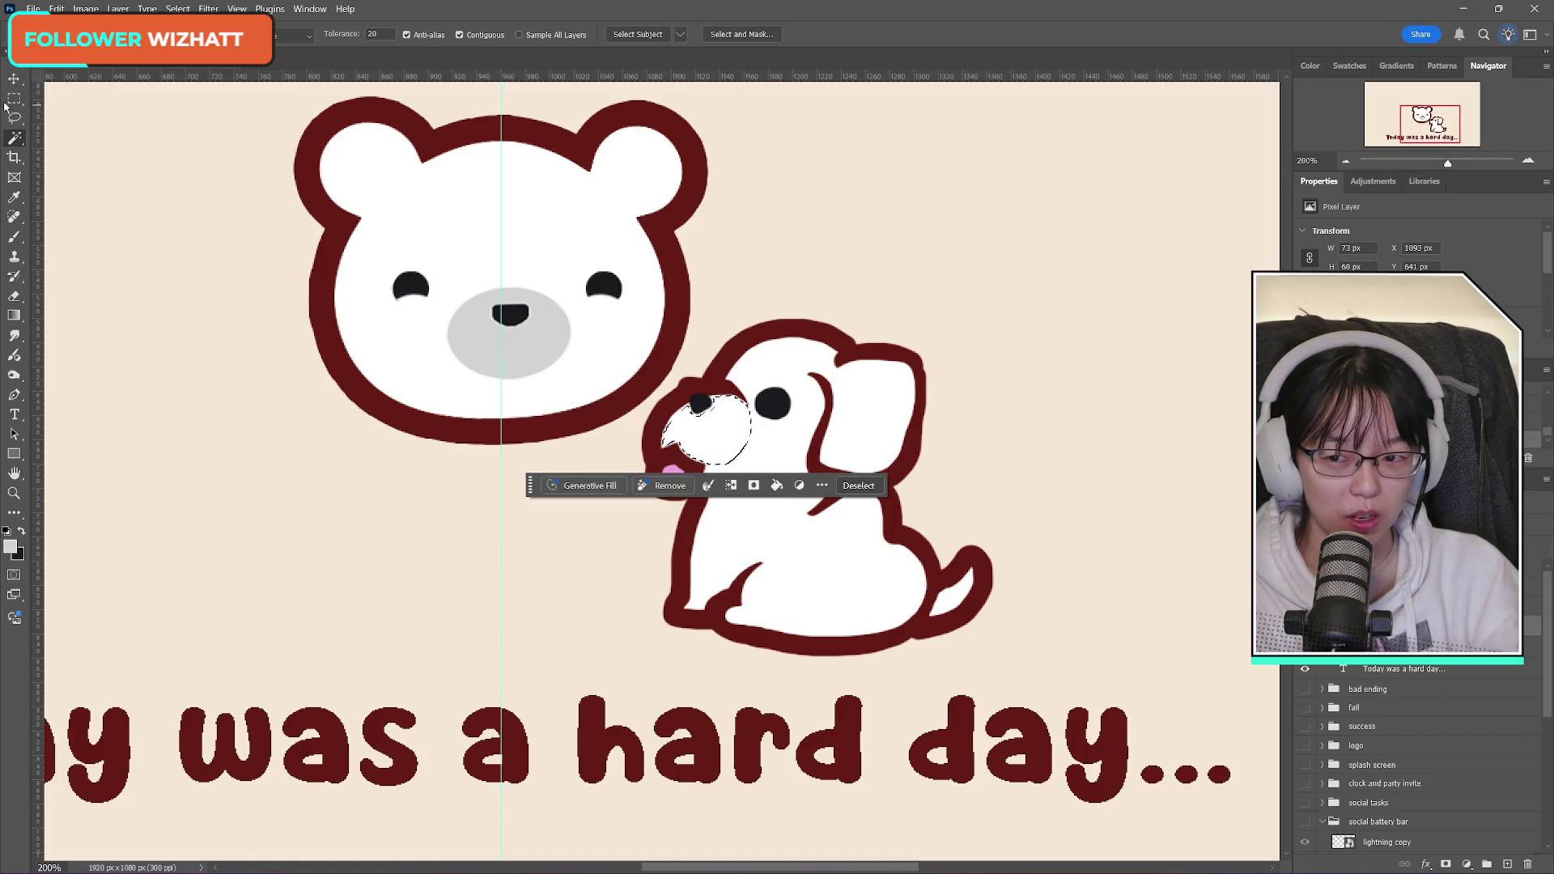
pyautogui.click(14, 236)
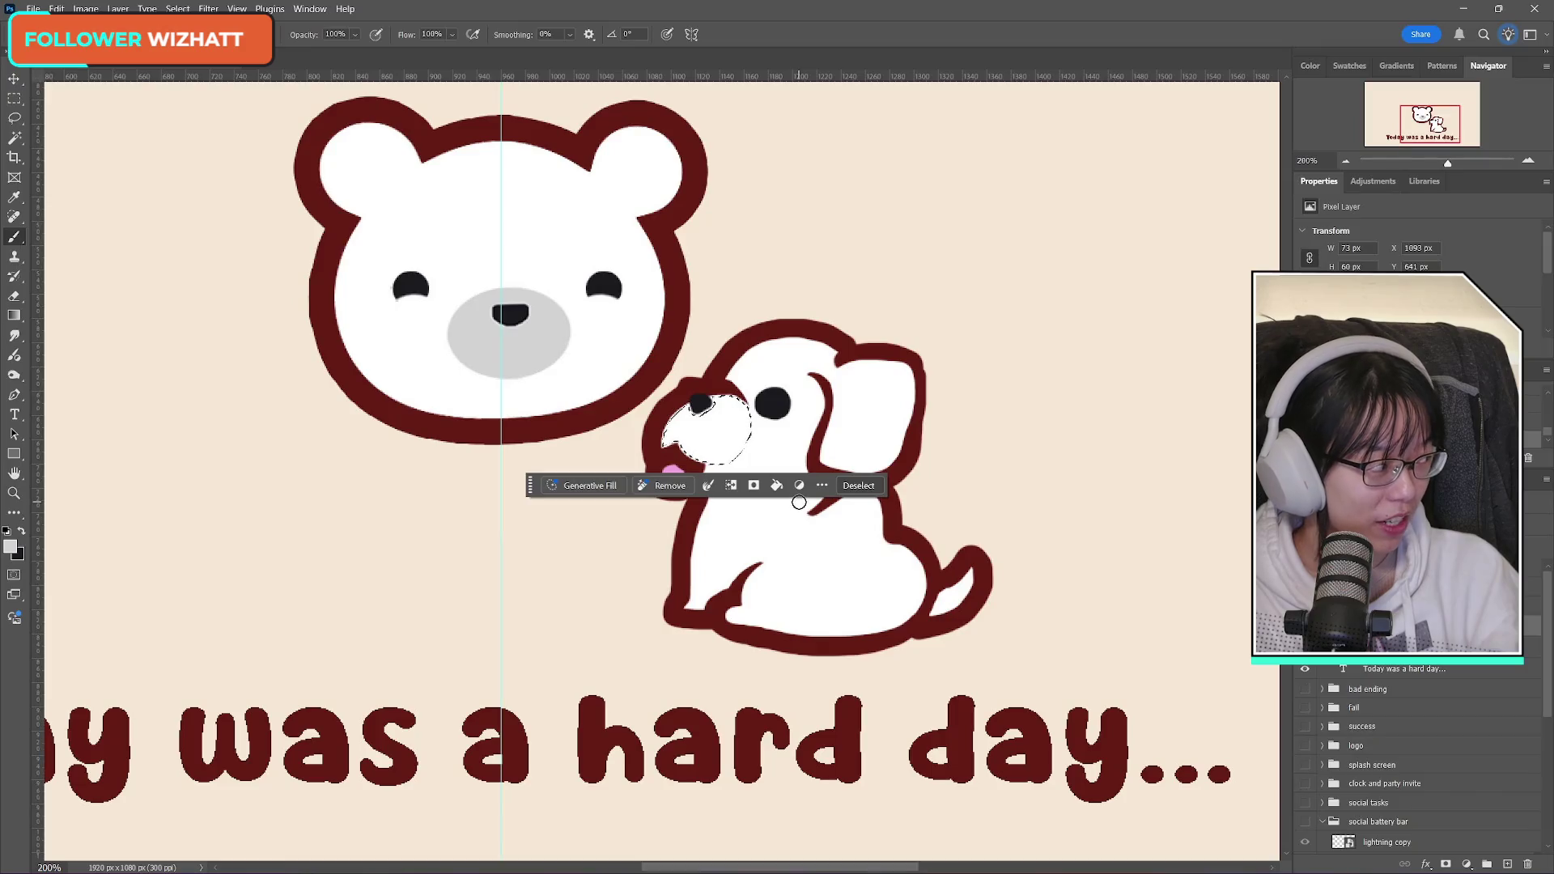
# Step: Paint the selected snout light gray, then deselect with Ctrl+D
pyautogui.moveTo(725, 406)
pyautogui.mouseDown()
pyautogui.moveTo(798, 399)
pyautogui.moveTo(770, 378)
pyautogui.moveTo(800, 435)
pyautogui.moveTo(757, 453)
pyautogui.mouseUp()
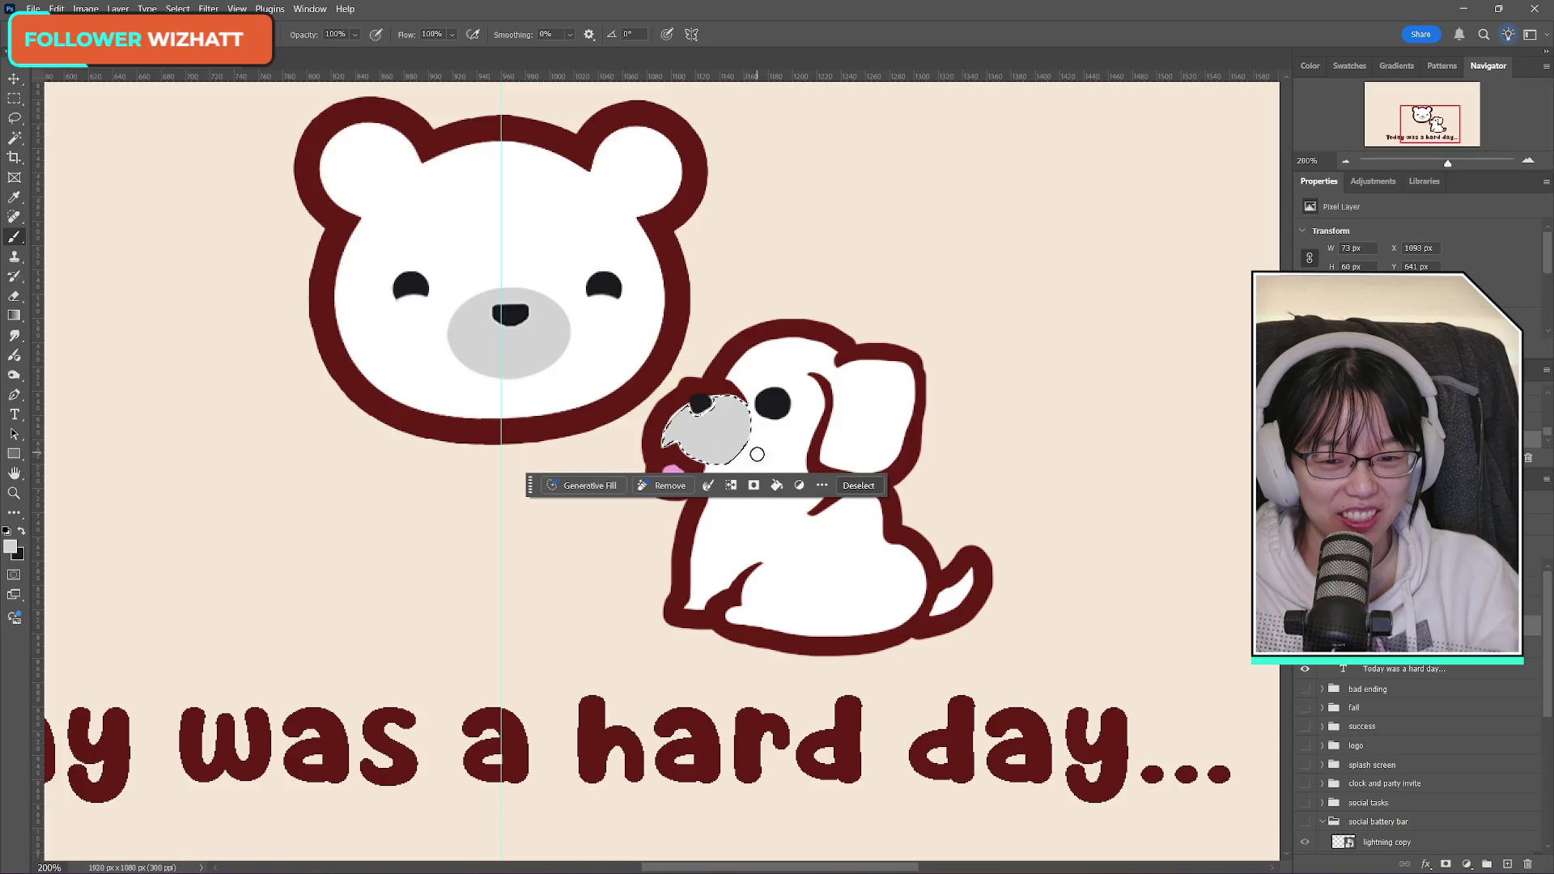
pyautogui.press('m')
pyautogui.hotkey('ctrl', 'd')
pyautogui.press('b')
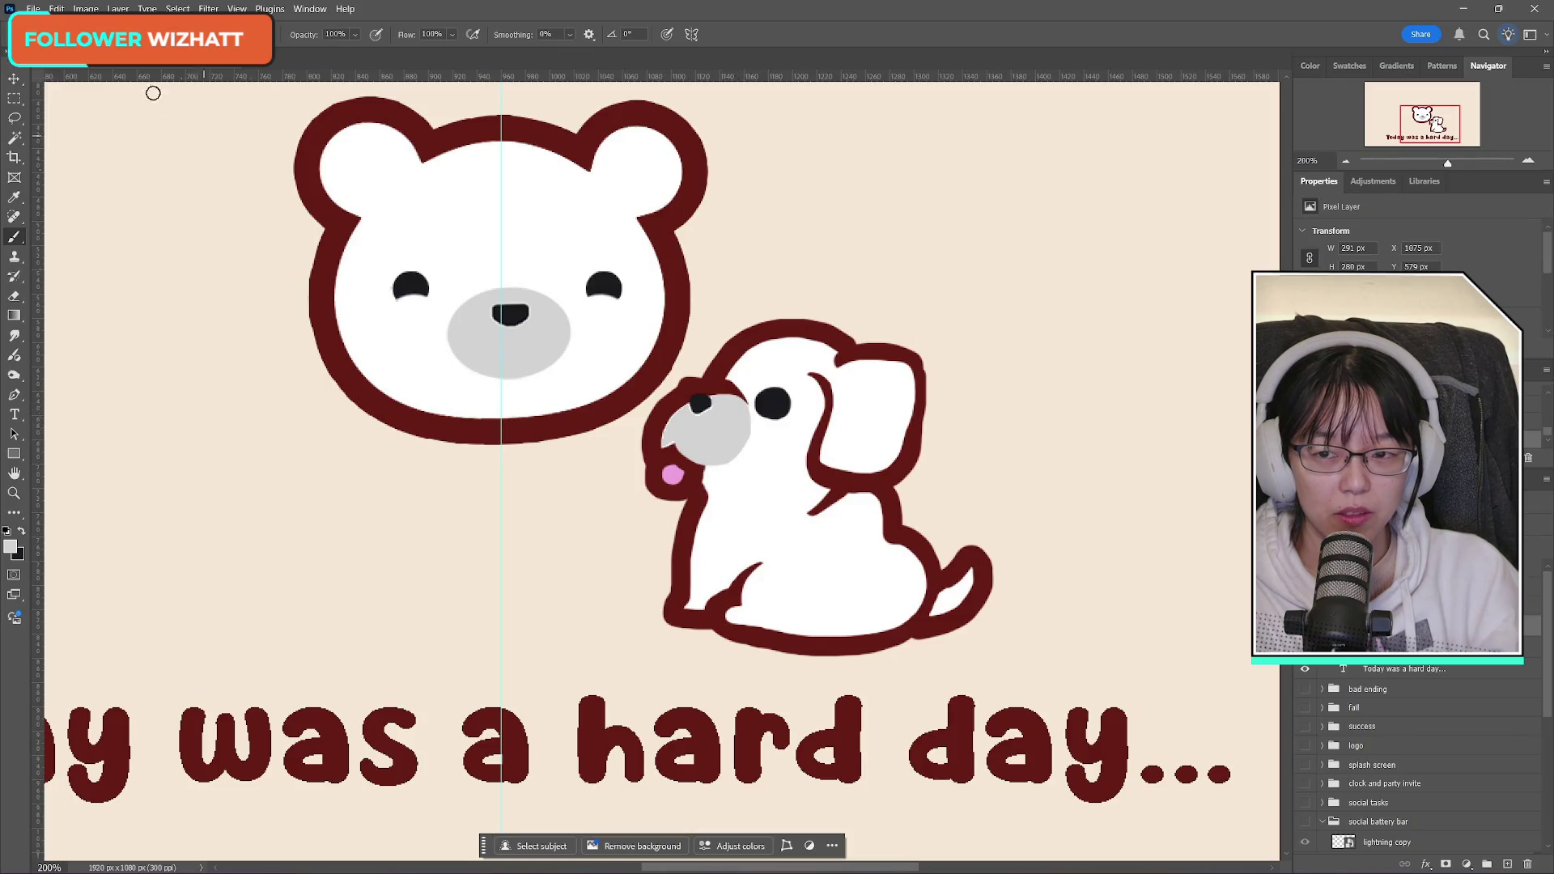
pyautogui.click(61, 34)
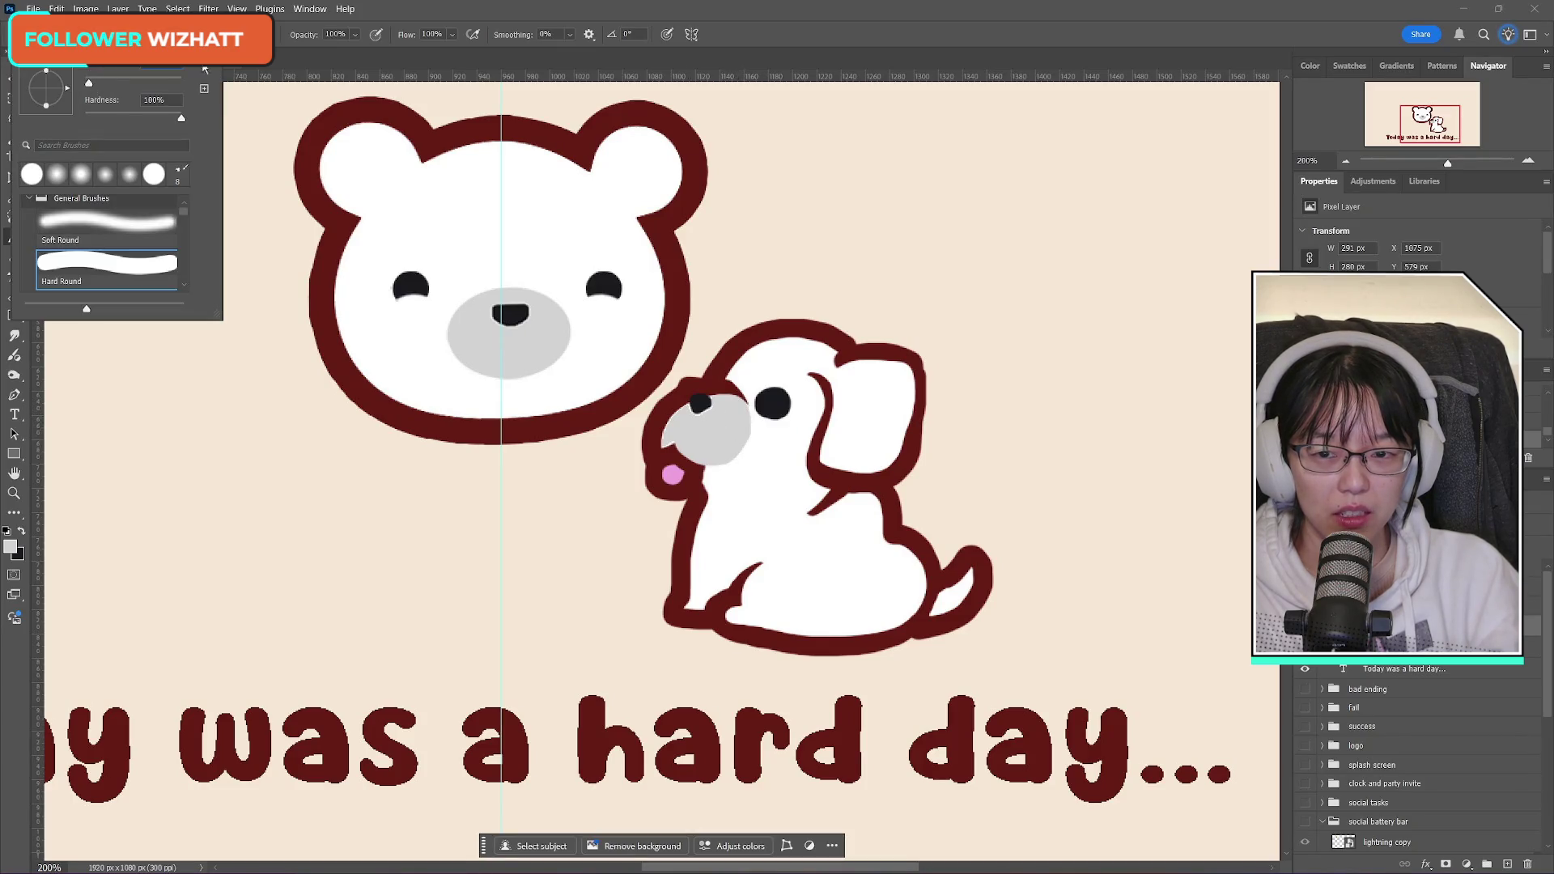
# Step: Extend the gray over the muzzle's left edge and tidy stray paint with the Eraser
pyautogui.press('Return')
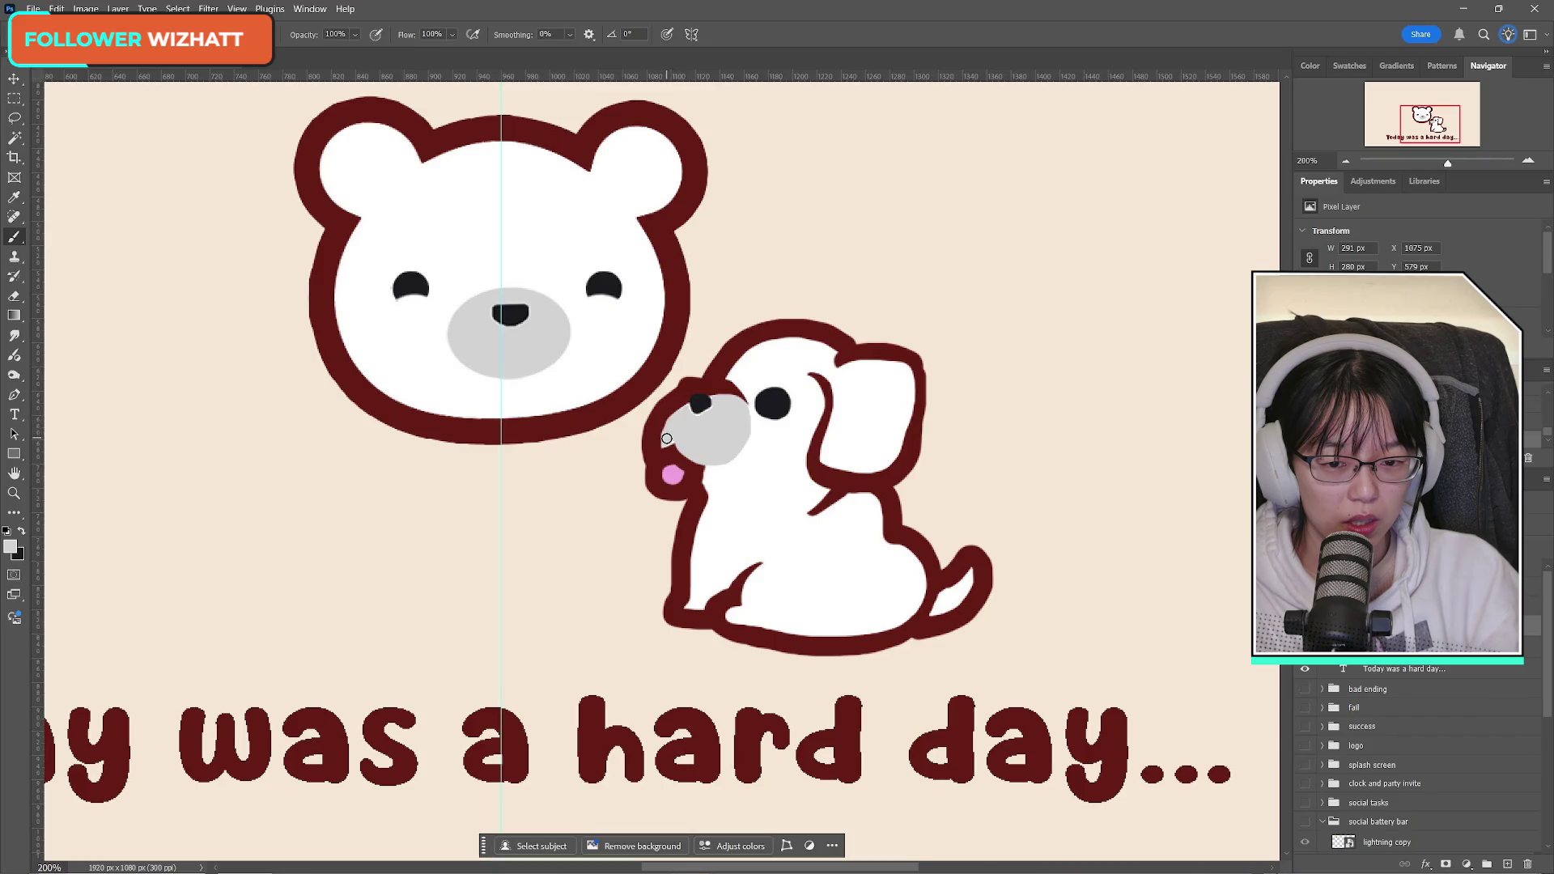
pyautogui.moveTo(665, 442); pyautogui.dragTo(678, 437)
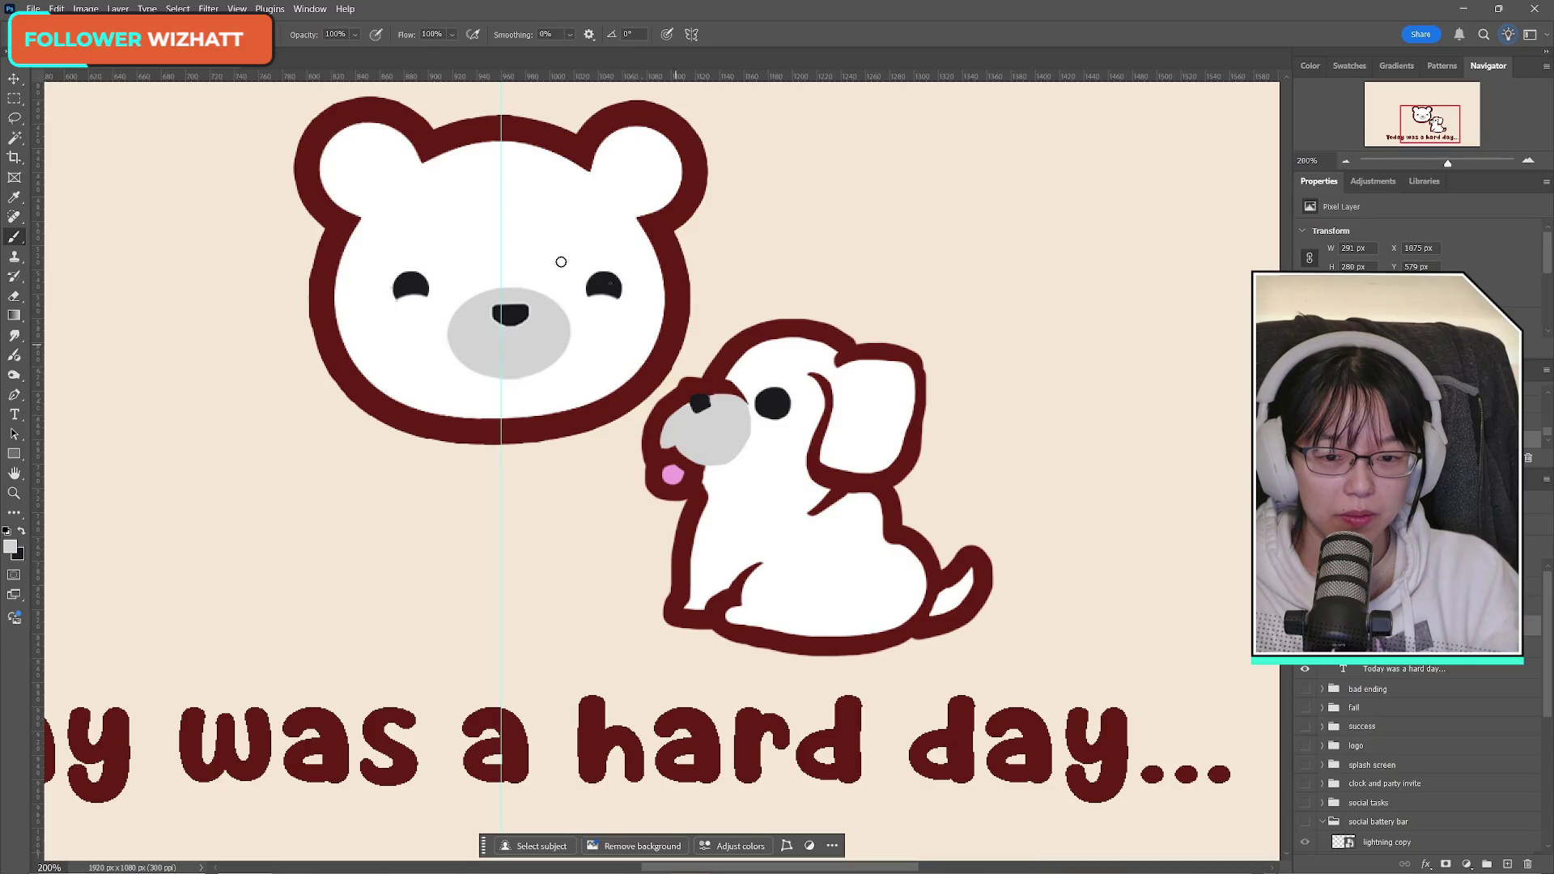
pyautogui.click(15, 98)
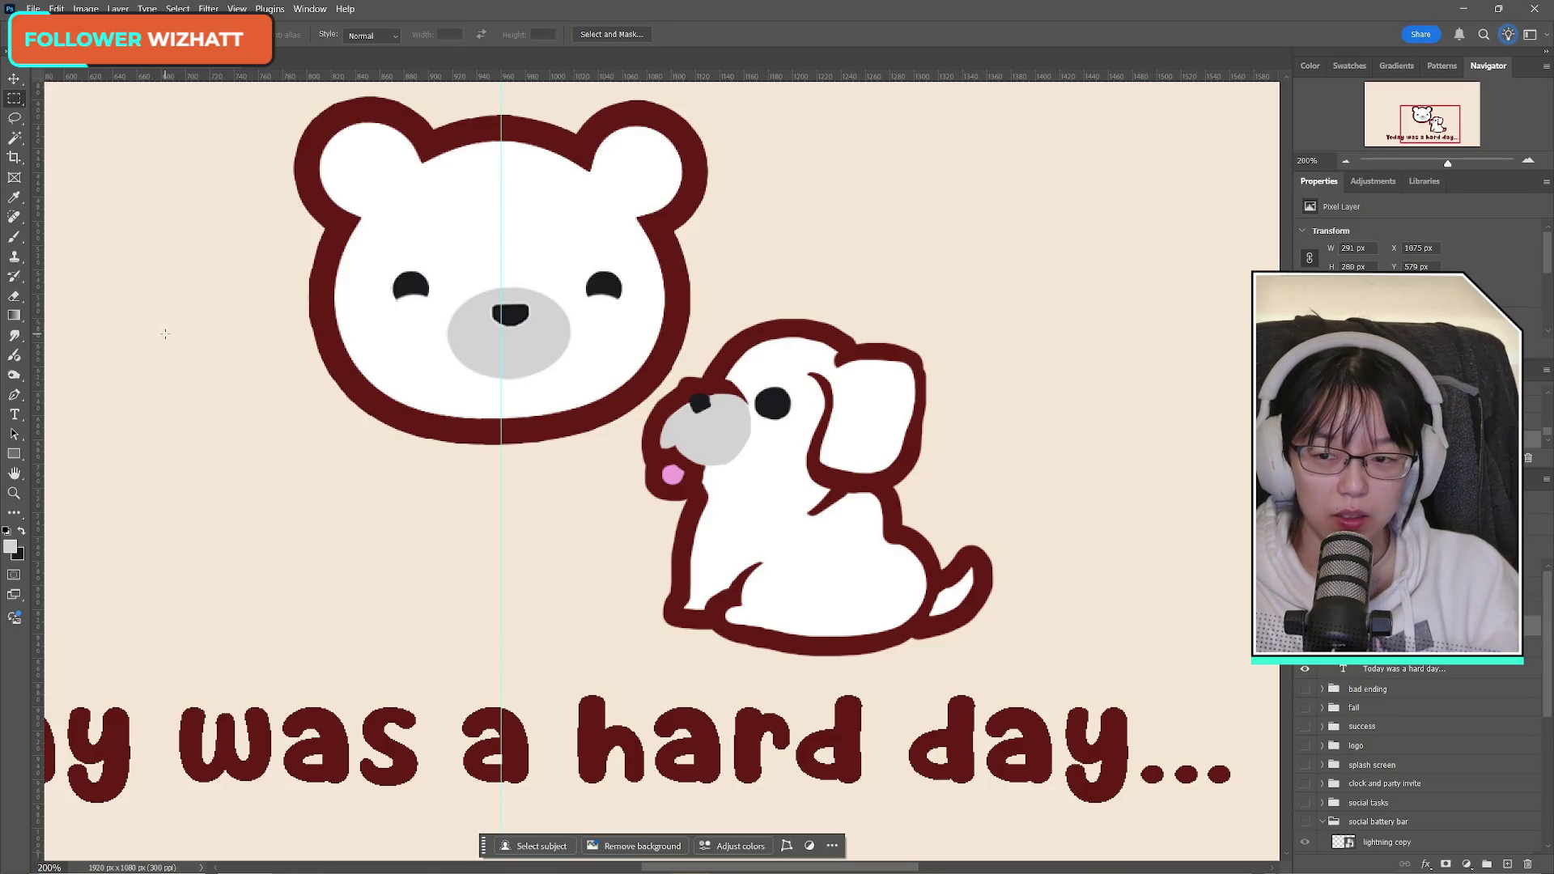
pyautogui.click(14, 296)
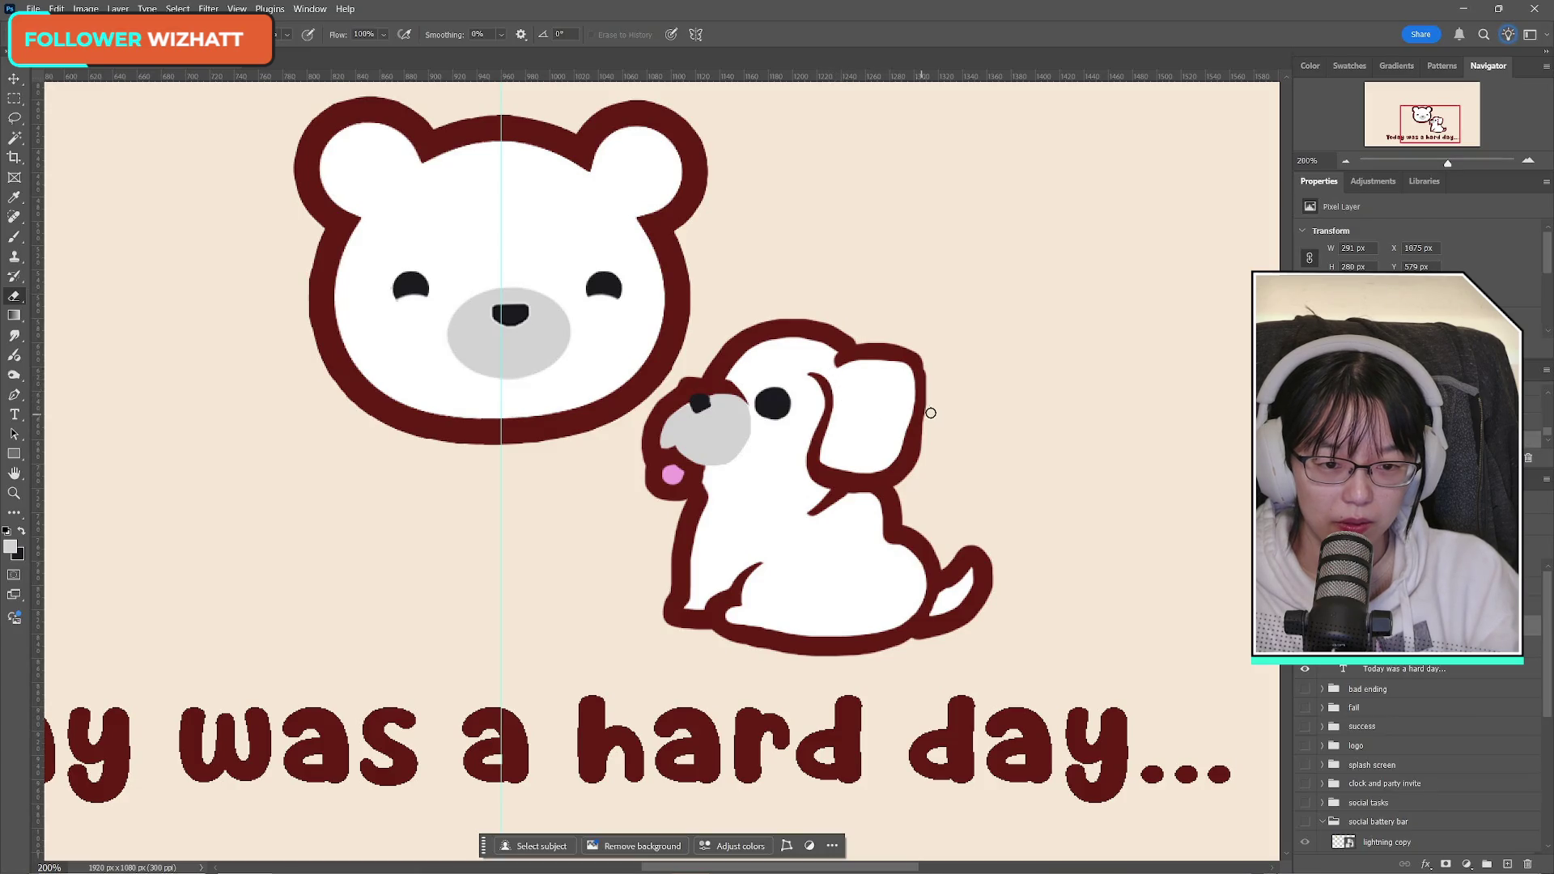
pyautogui.click(14, 236)
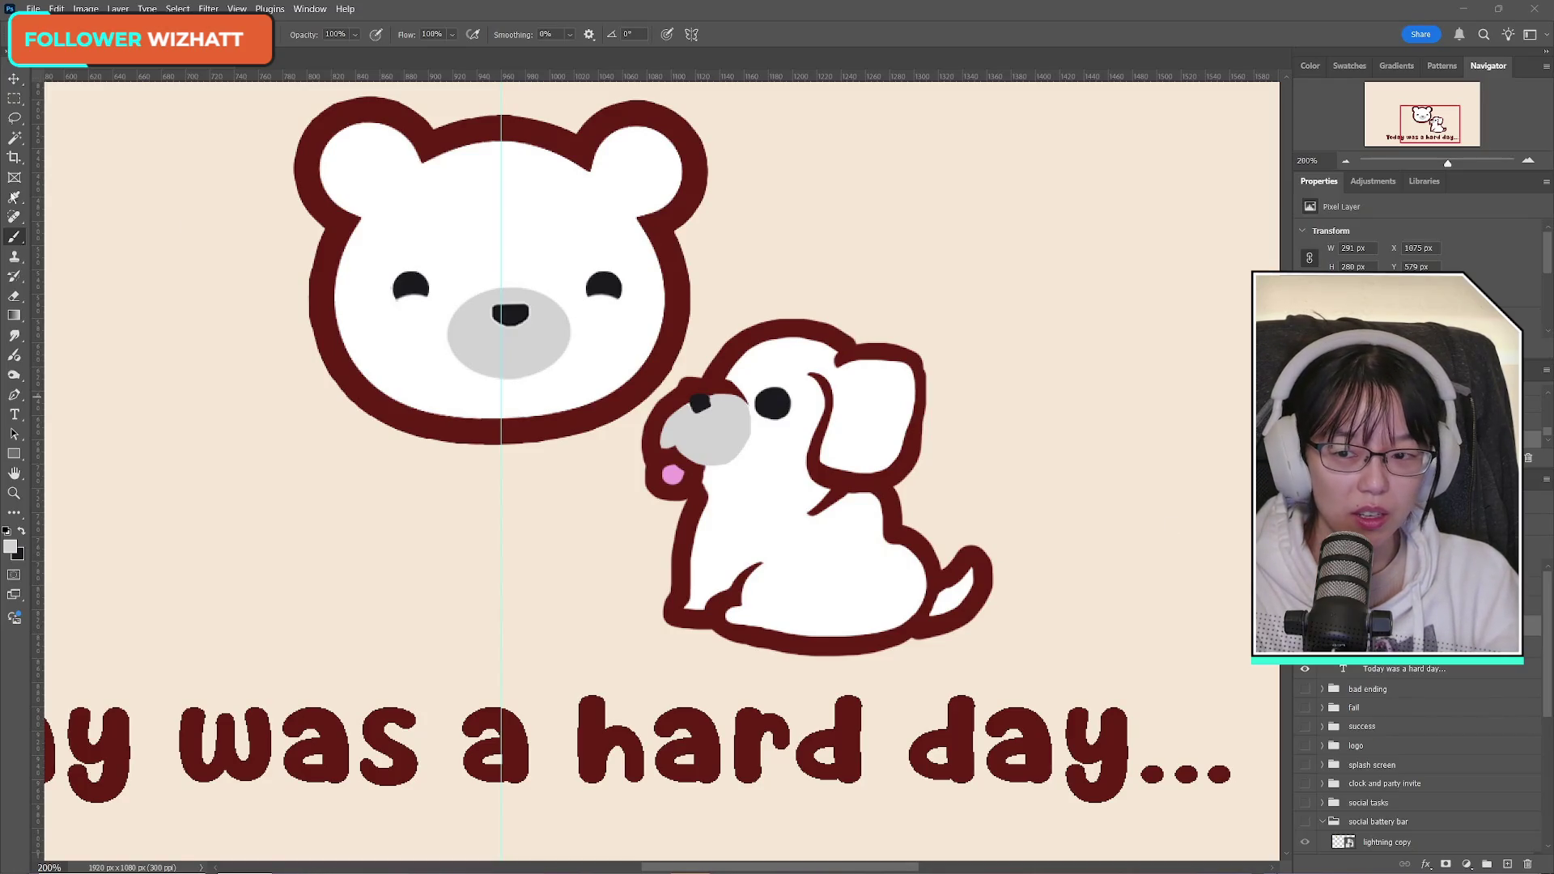
# Step: Sample the dark red of the dog's outline as the foreground colour
pyautogui.click(14, 197)
pyautogui.click(21, 531)
pyautogui.click(10, 546)
pyautogui.click(836, 325)
pyautogui.press('Return')
# Step: Brush dark red along the right edge of the dog's ear to thicken it
pyautogui.press('b')
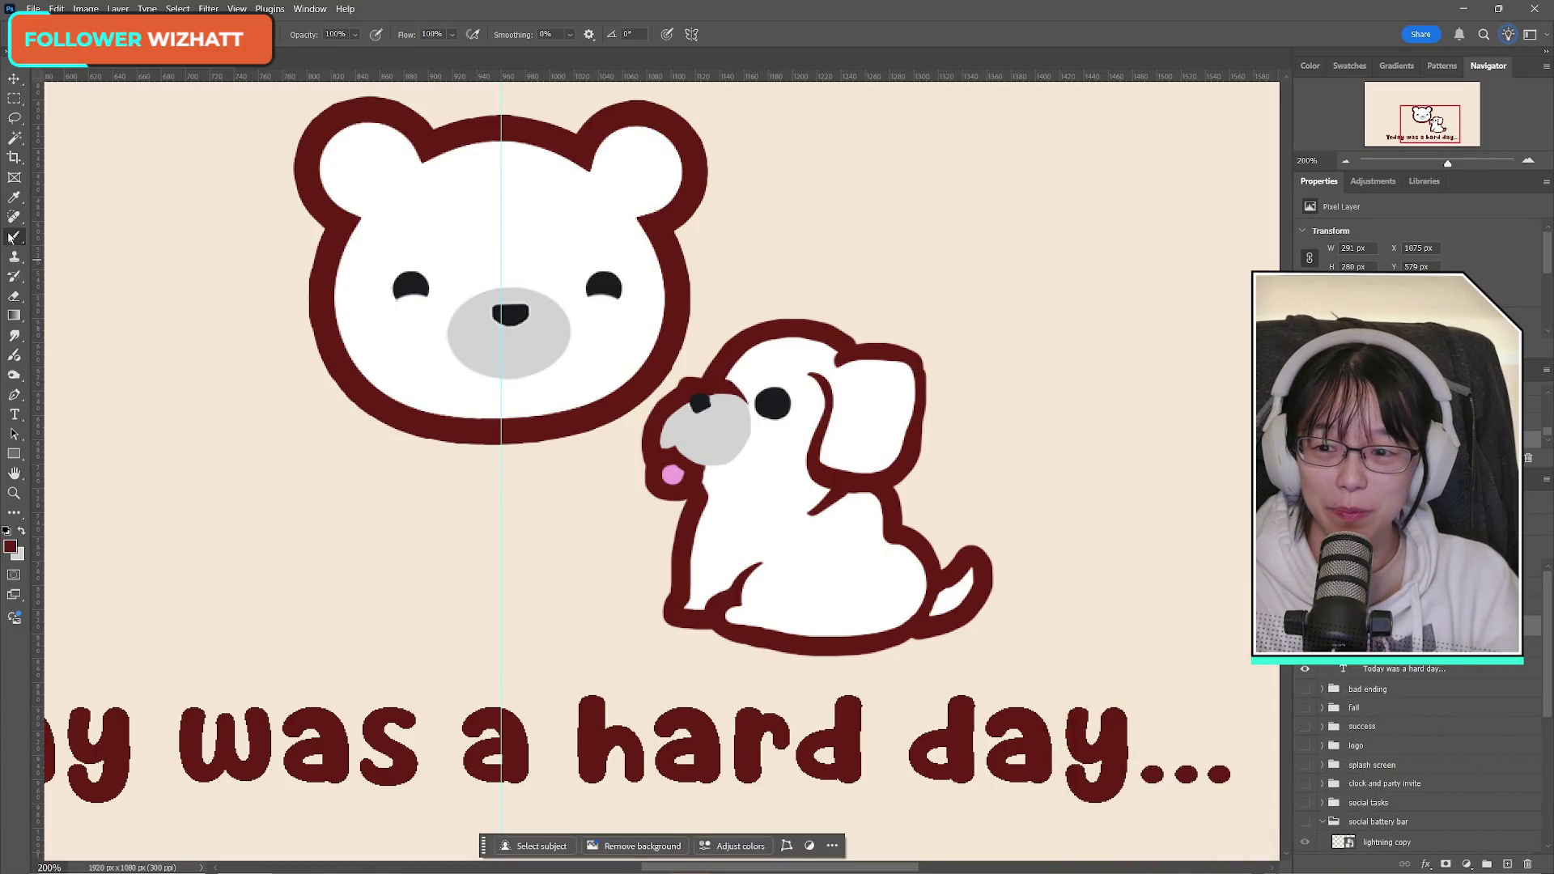
pyautogui.hotkey('ctrl', ',')
pyautogui.hotkey('ctrl', ',')
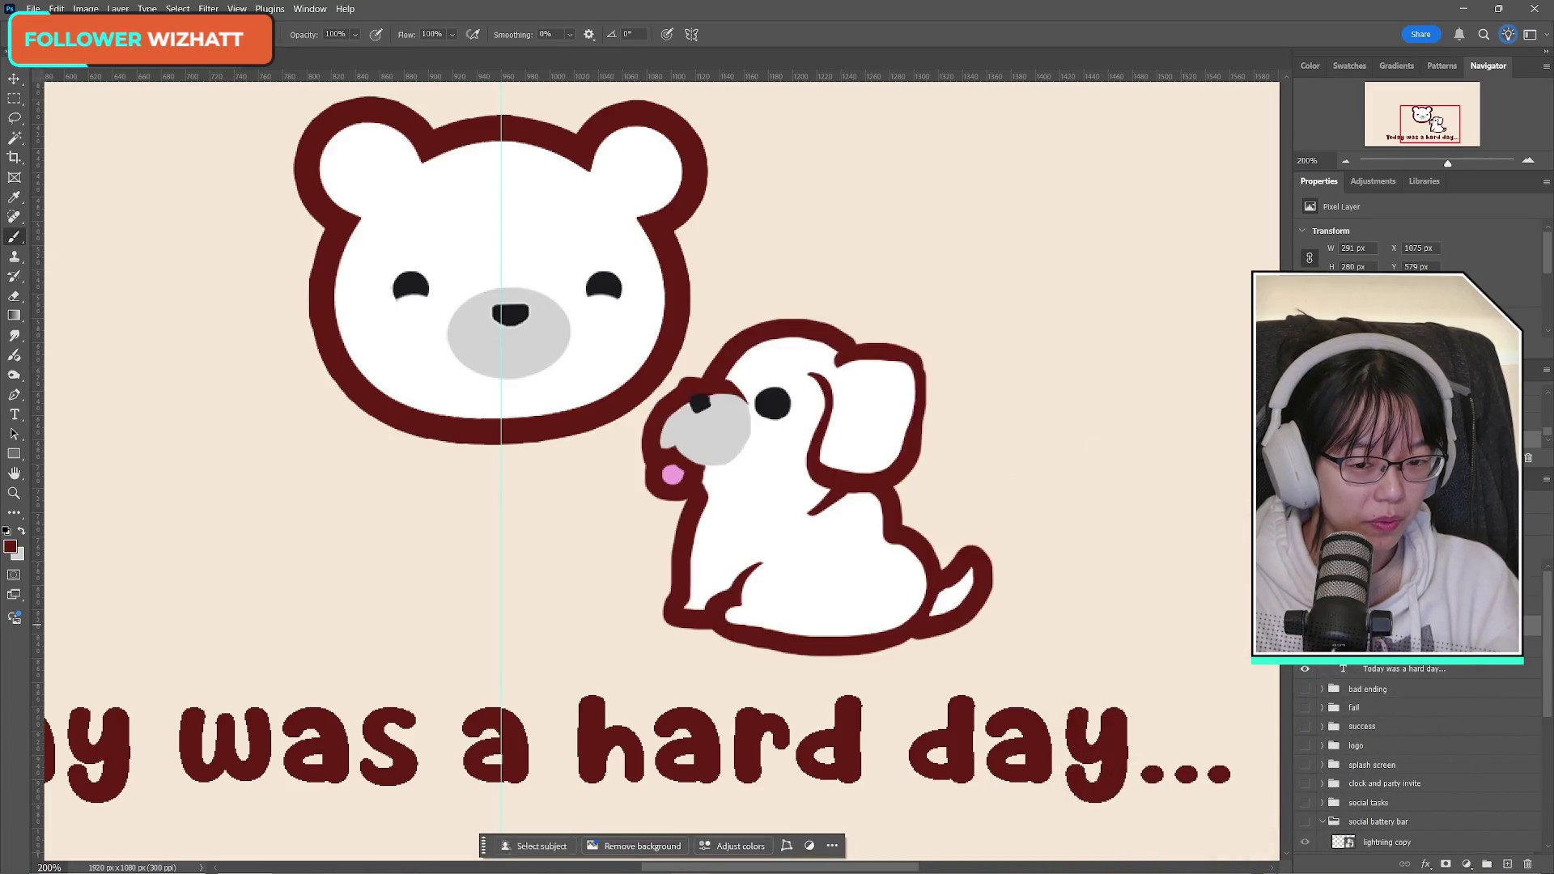
pyautogui.scroll(-1, 1416, 760)
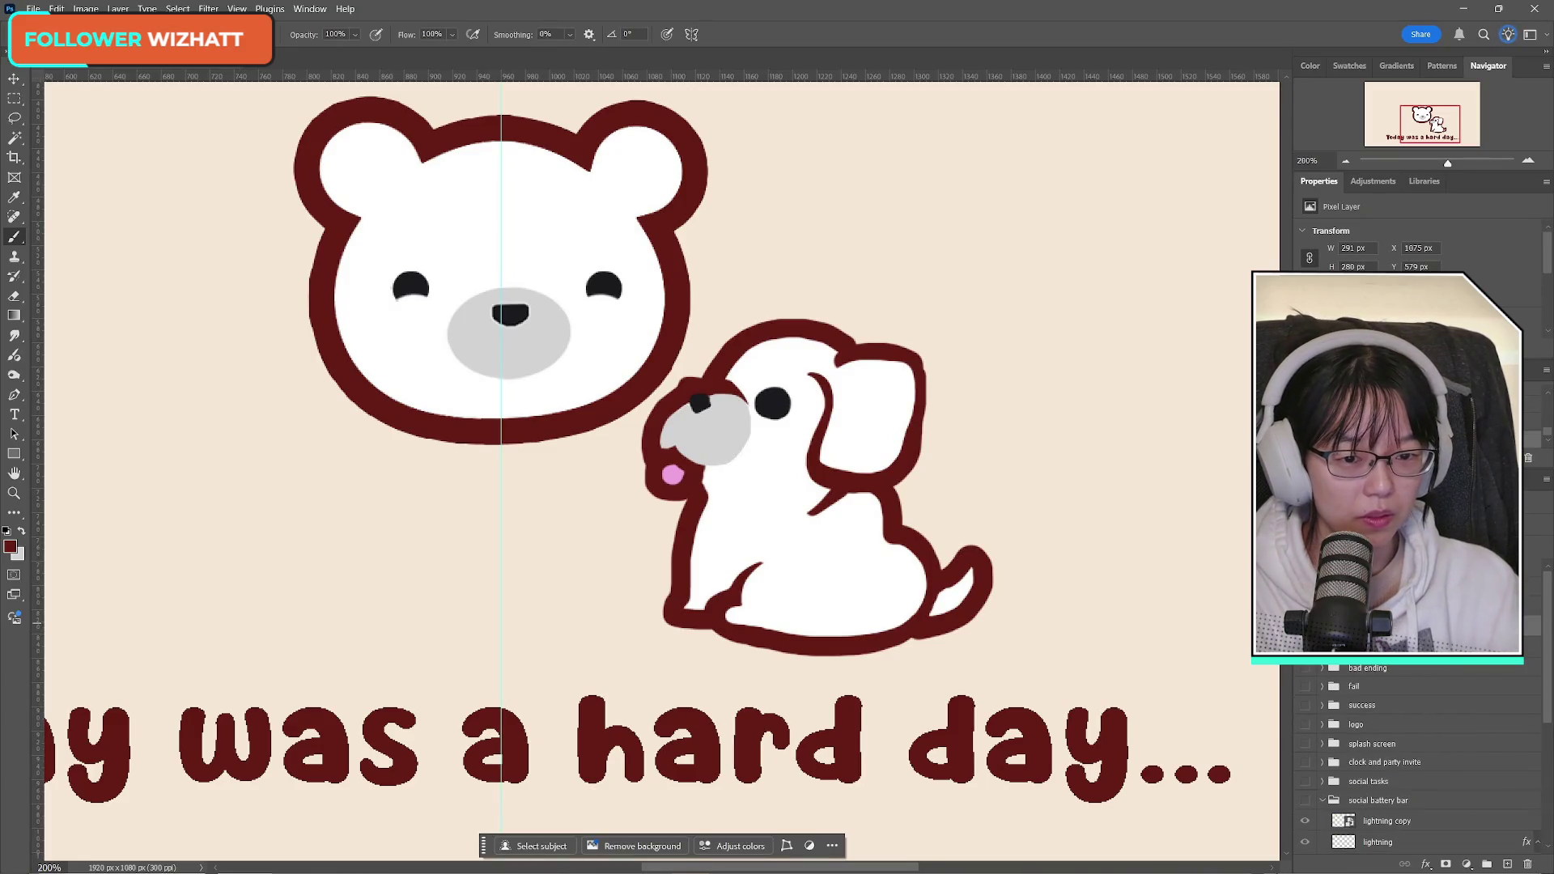
pyautogui.moveTo(909, 356)
pyautogui.mouseDown()
pyautogui.moveTo(925, 382)
pyautogui.moveTo(918, 450)
pyautogui.mouseUp()
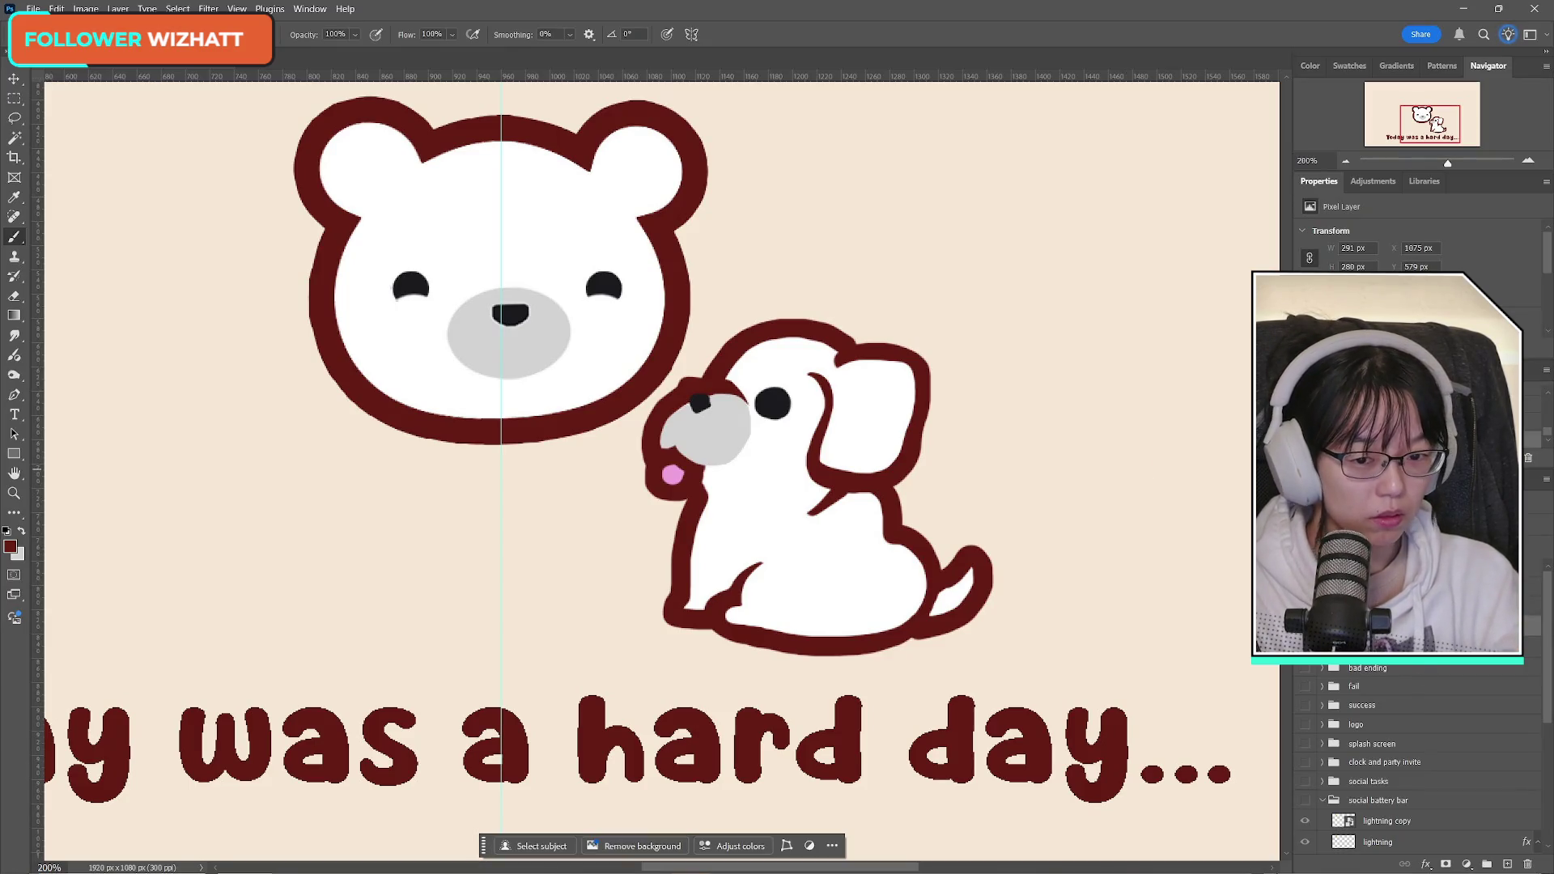
pyautogui.click(1546, 478)
# Step: Add a Stroke layer style to the dog layer through Blending Options
pyautogui.press('Escape')
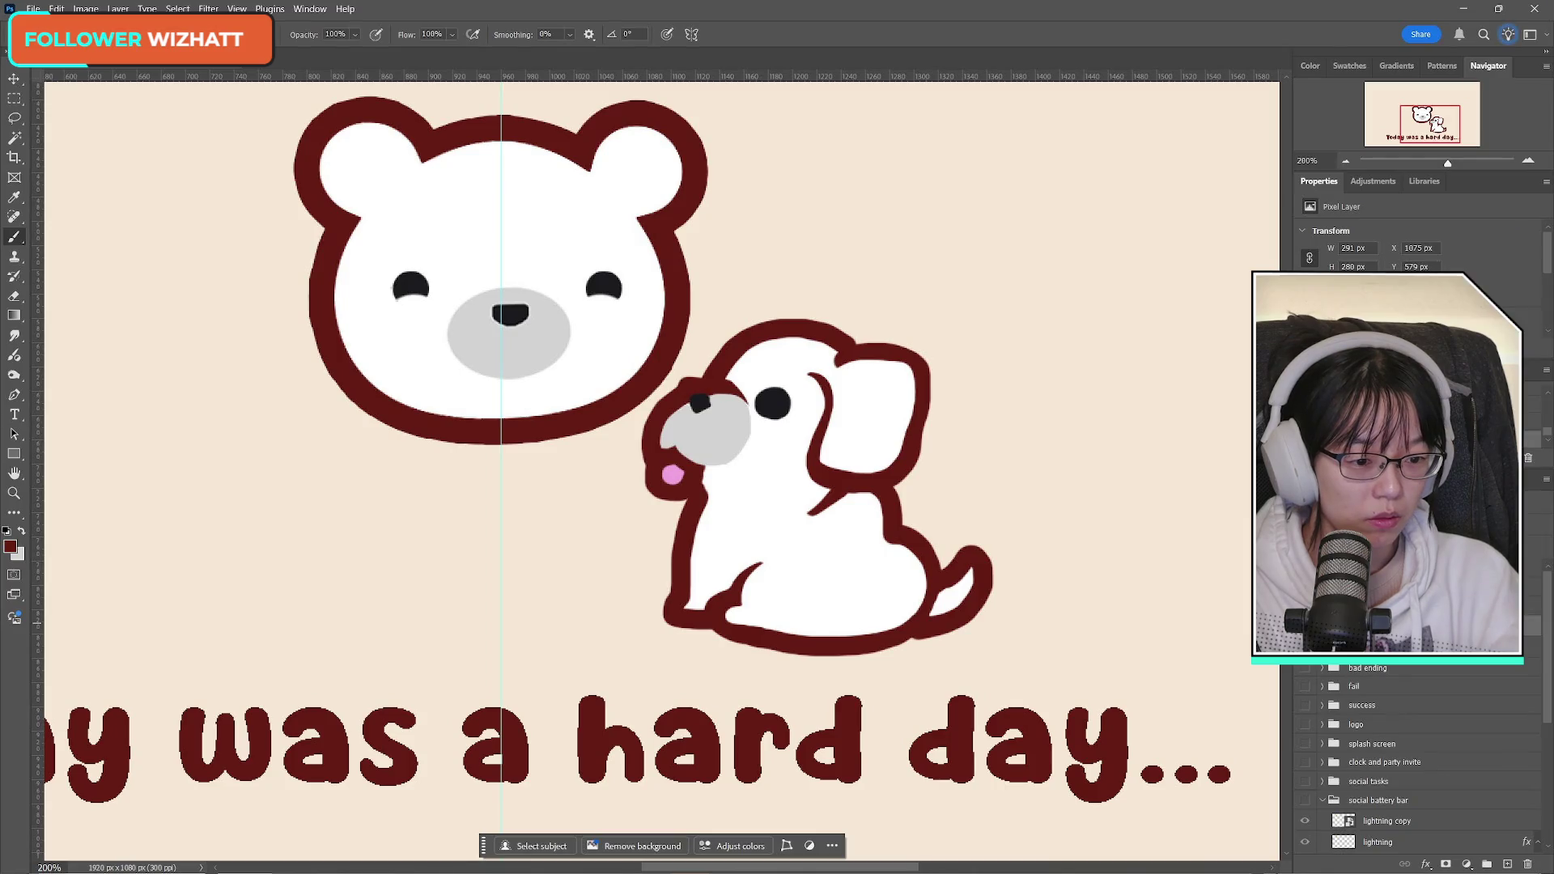
pyautogui.click(1546, 479)
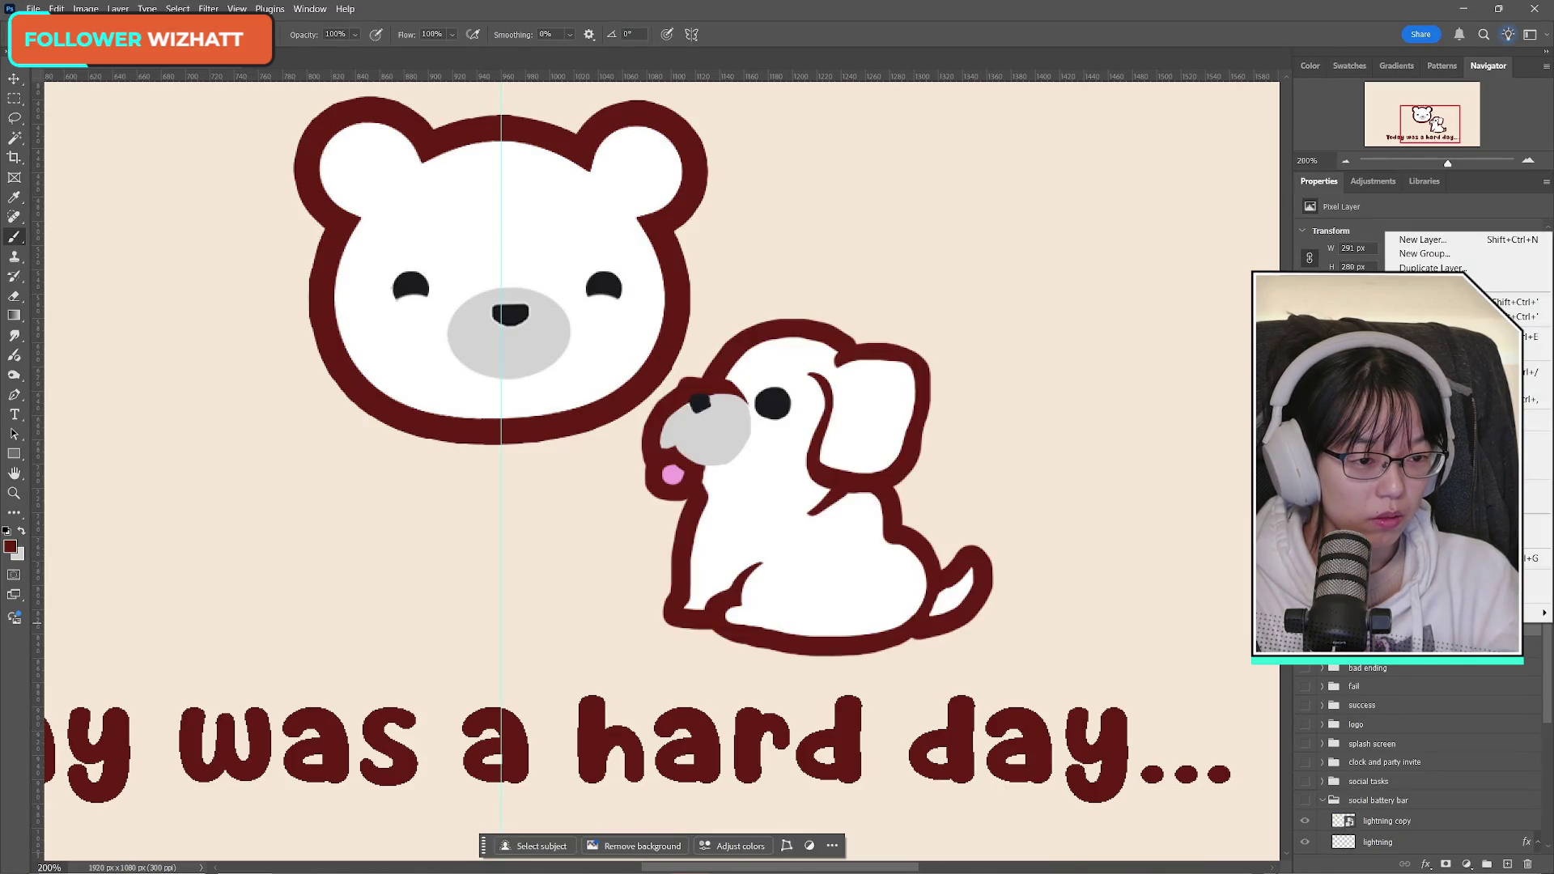
pyautogui.click(1424, 420)
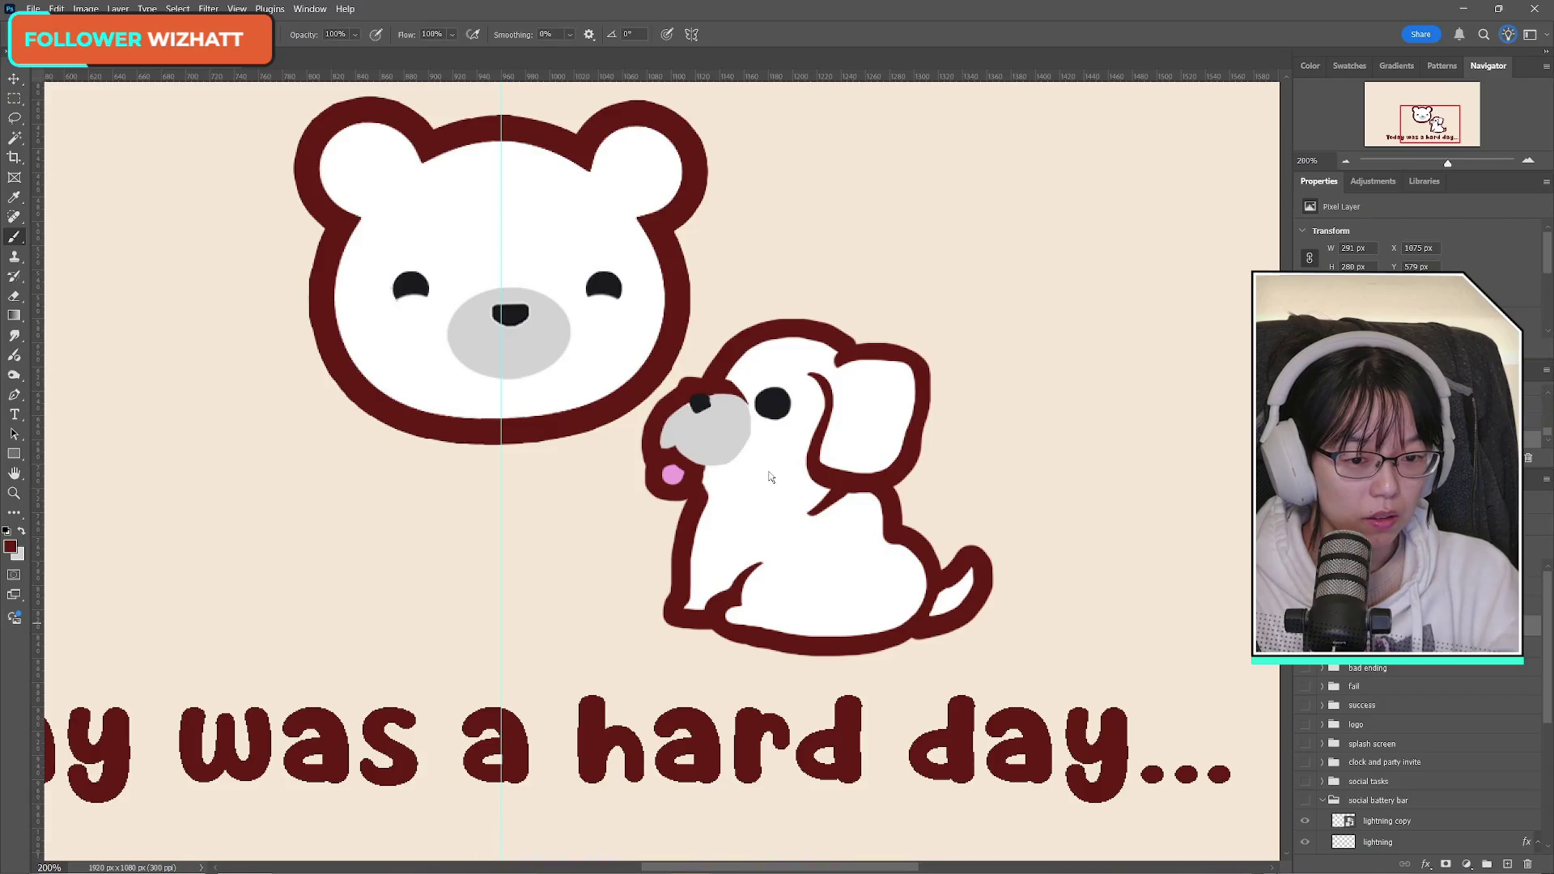
pyautogui.click(1007, 504)
pyautogui.moveTo(1070, 368); pyautogui.dragTo(1195, 389)
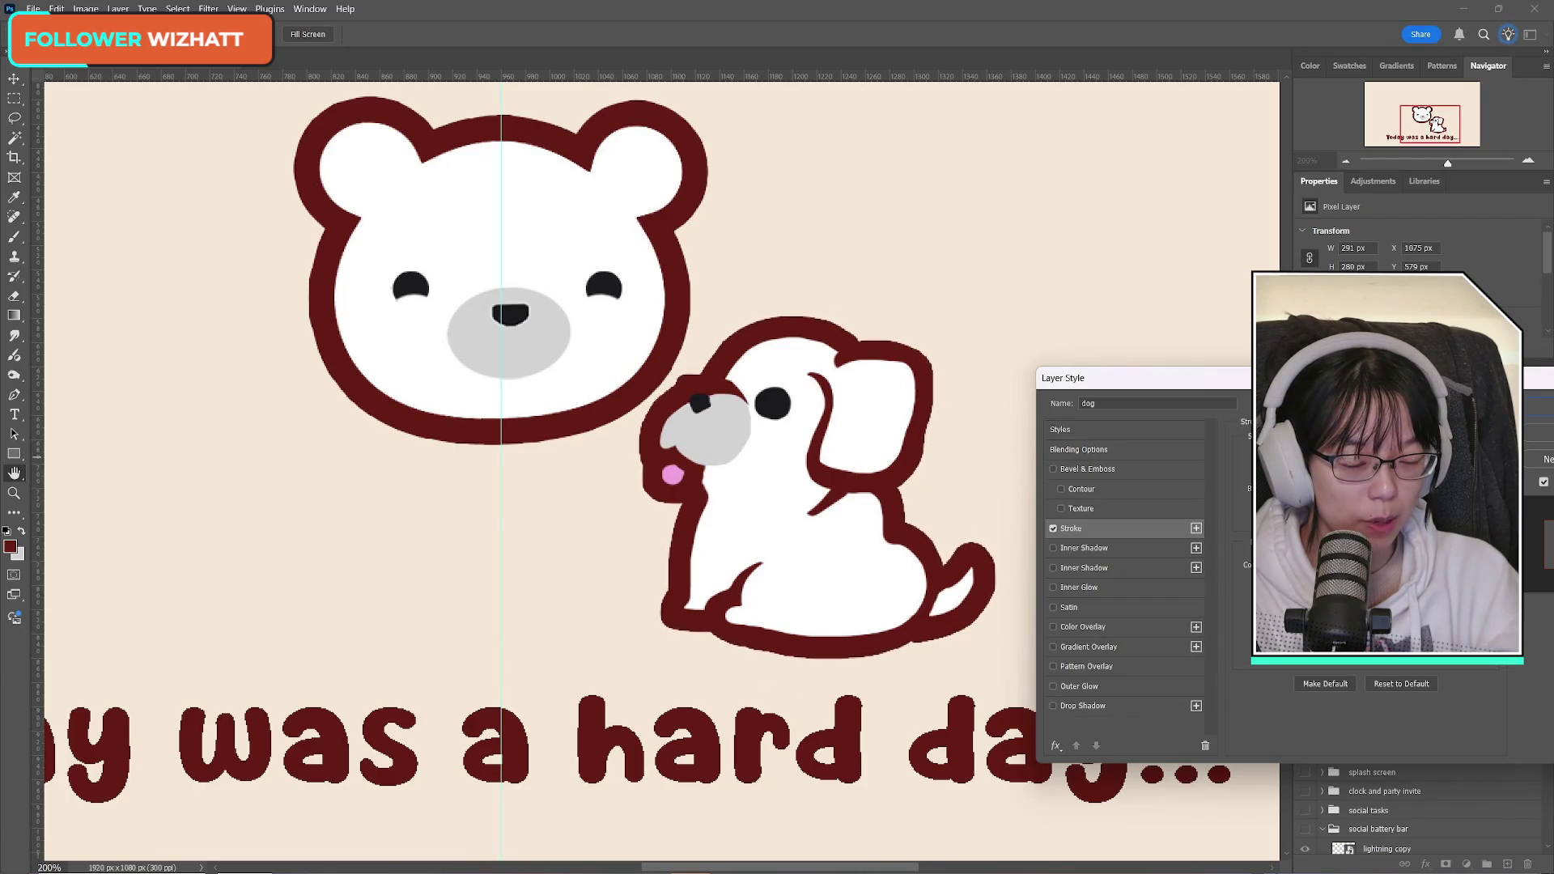
pyautogui.press('b')
pyautogui.press('Return')
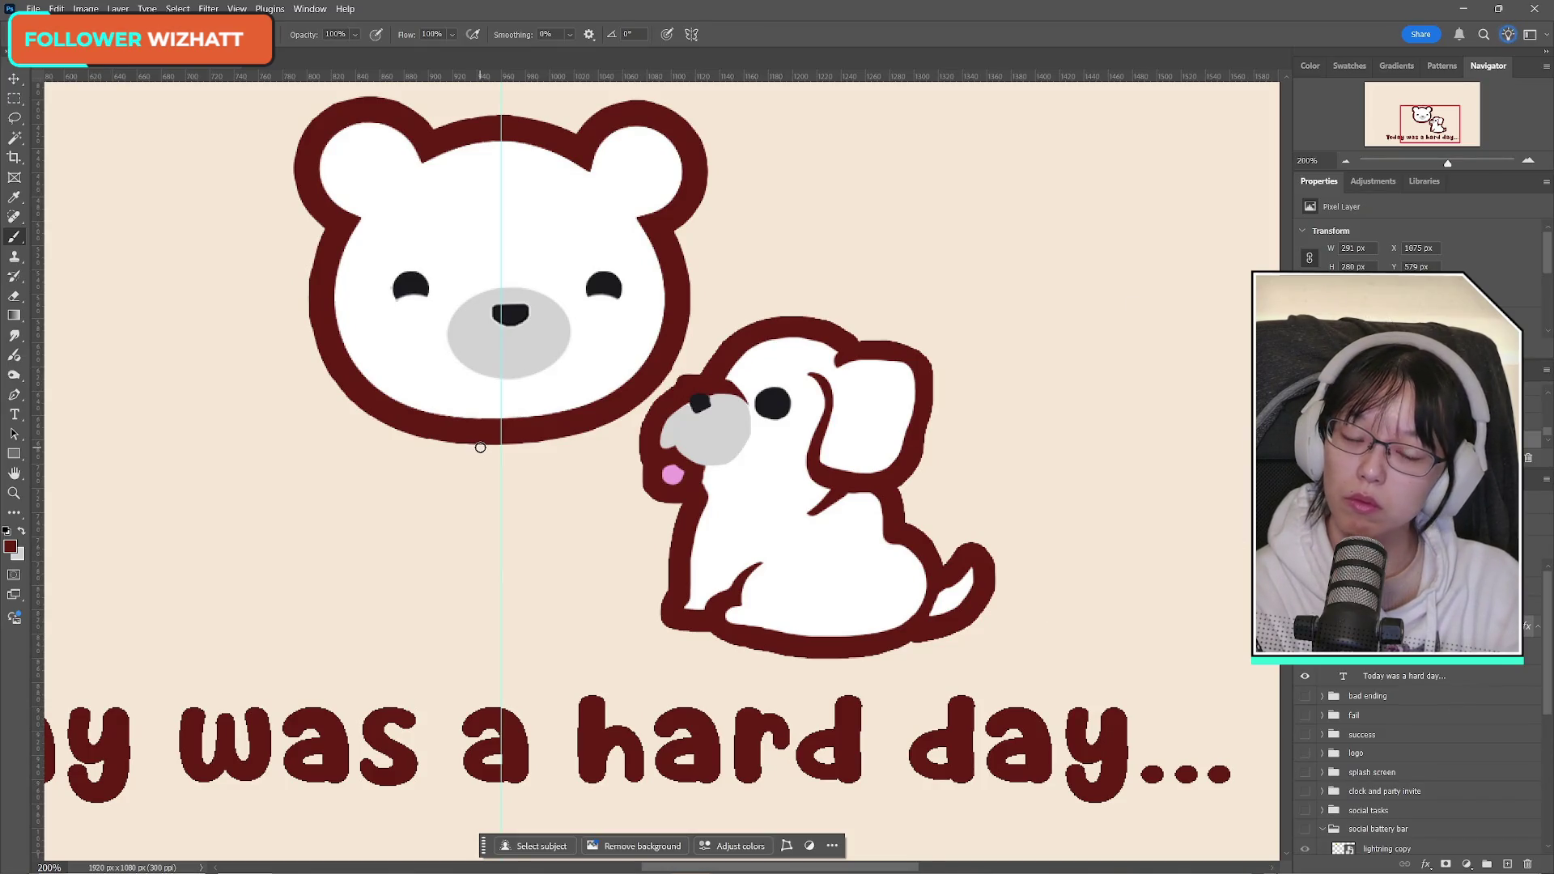
pyautogui.click(15, 119)
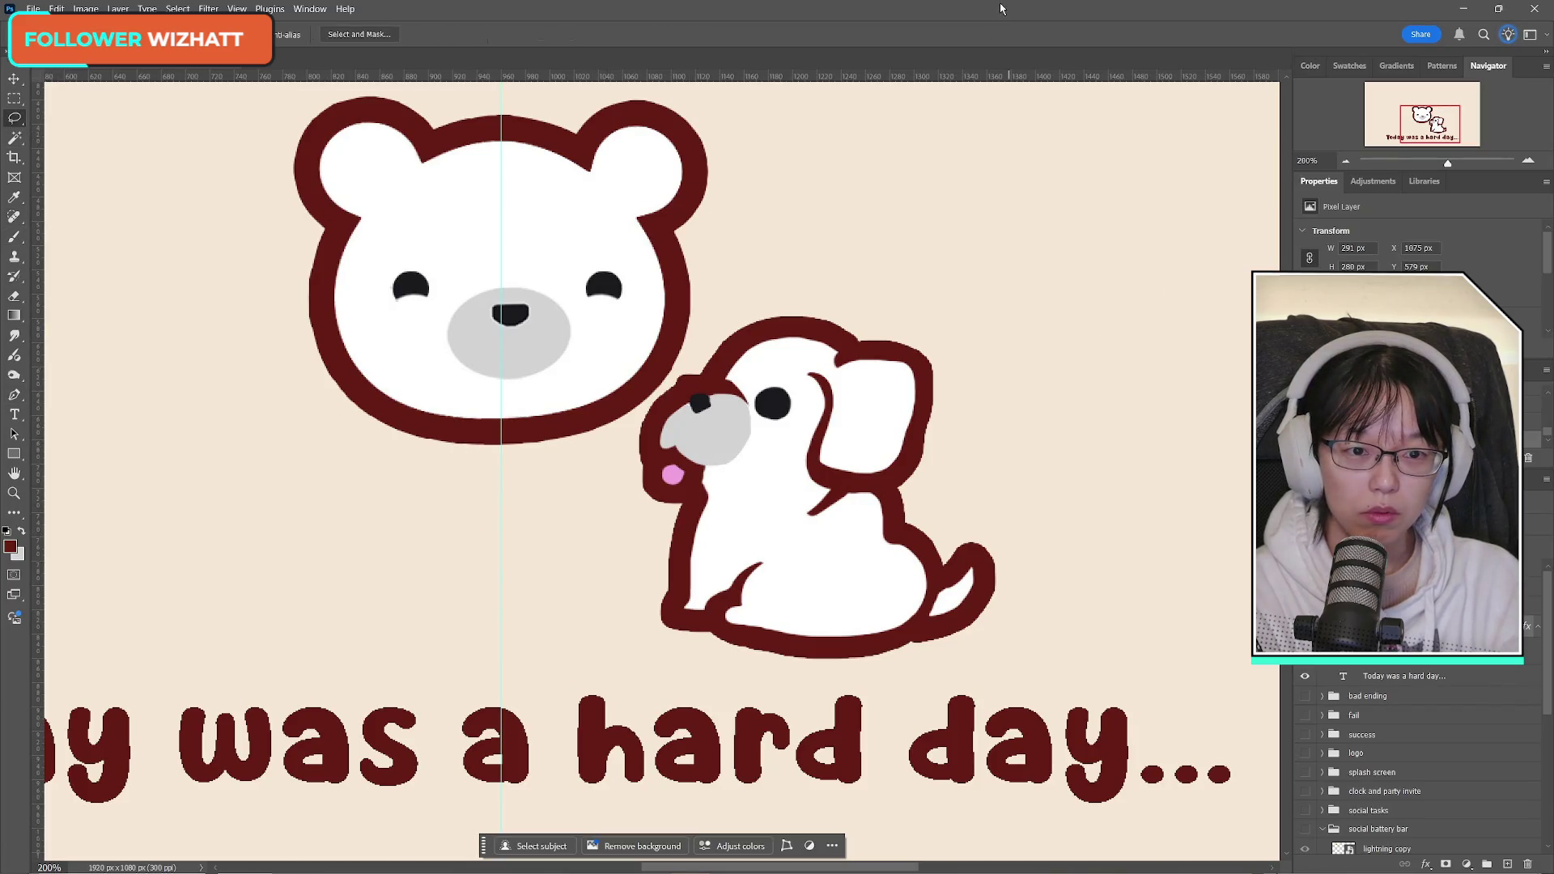
pyautogui.moveTo(841, 872)
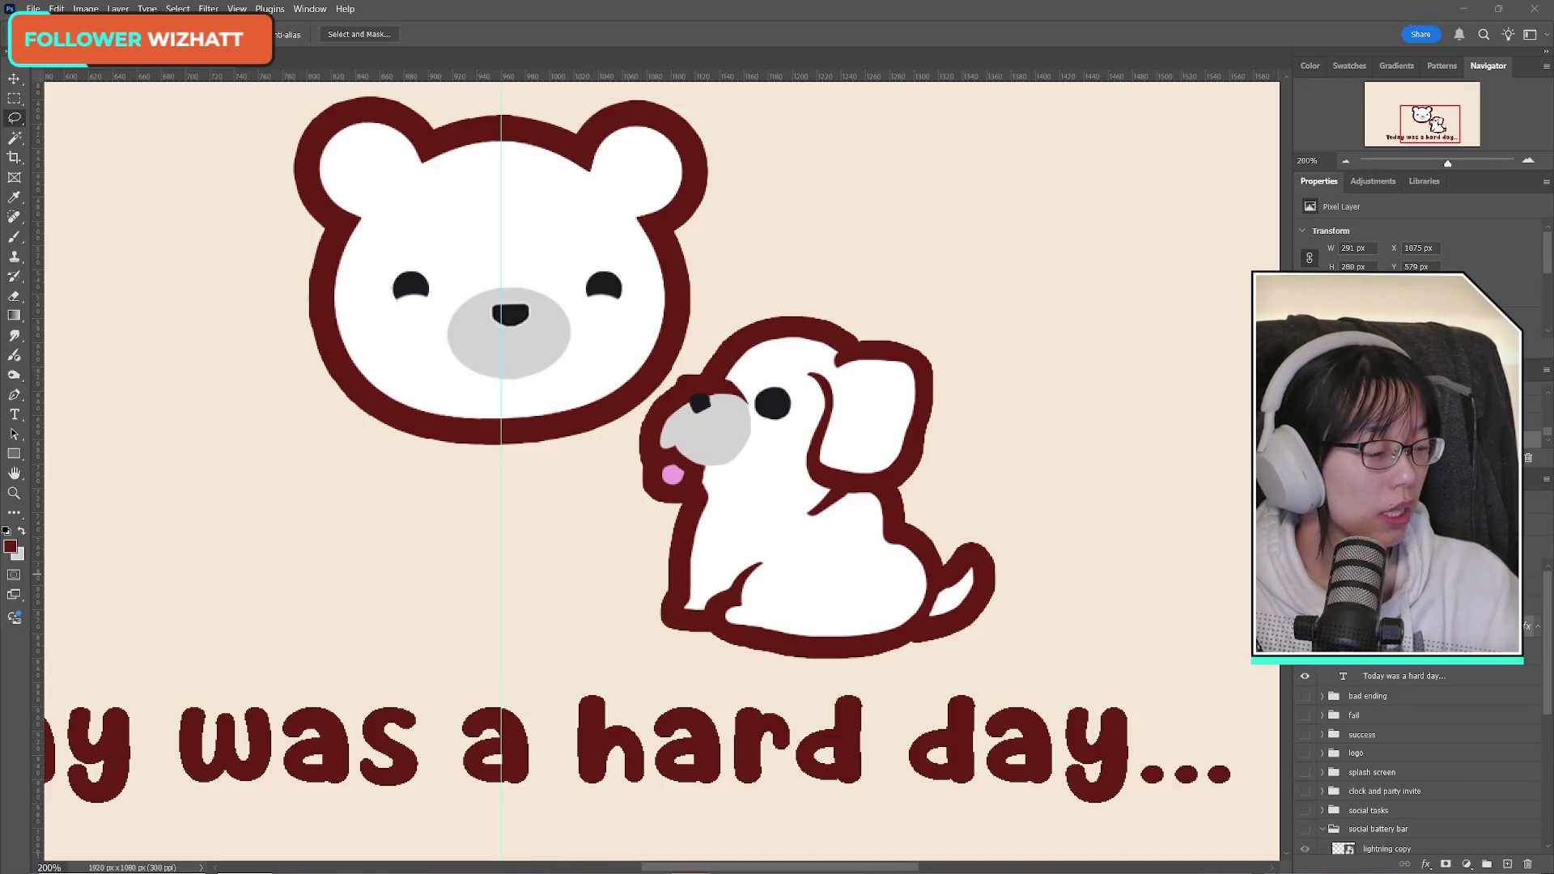
pyautogui.hotkey('alt', 'Tab')
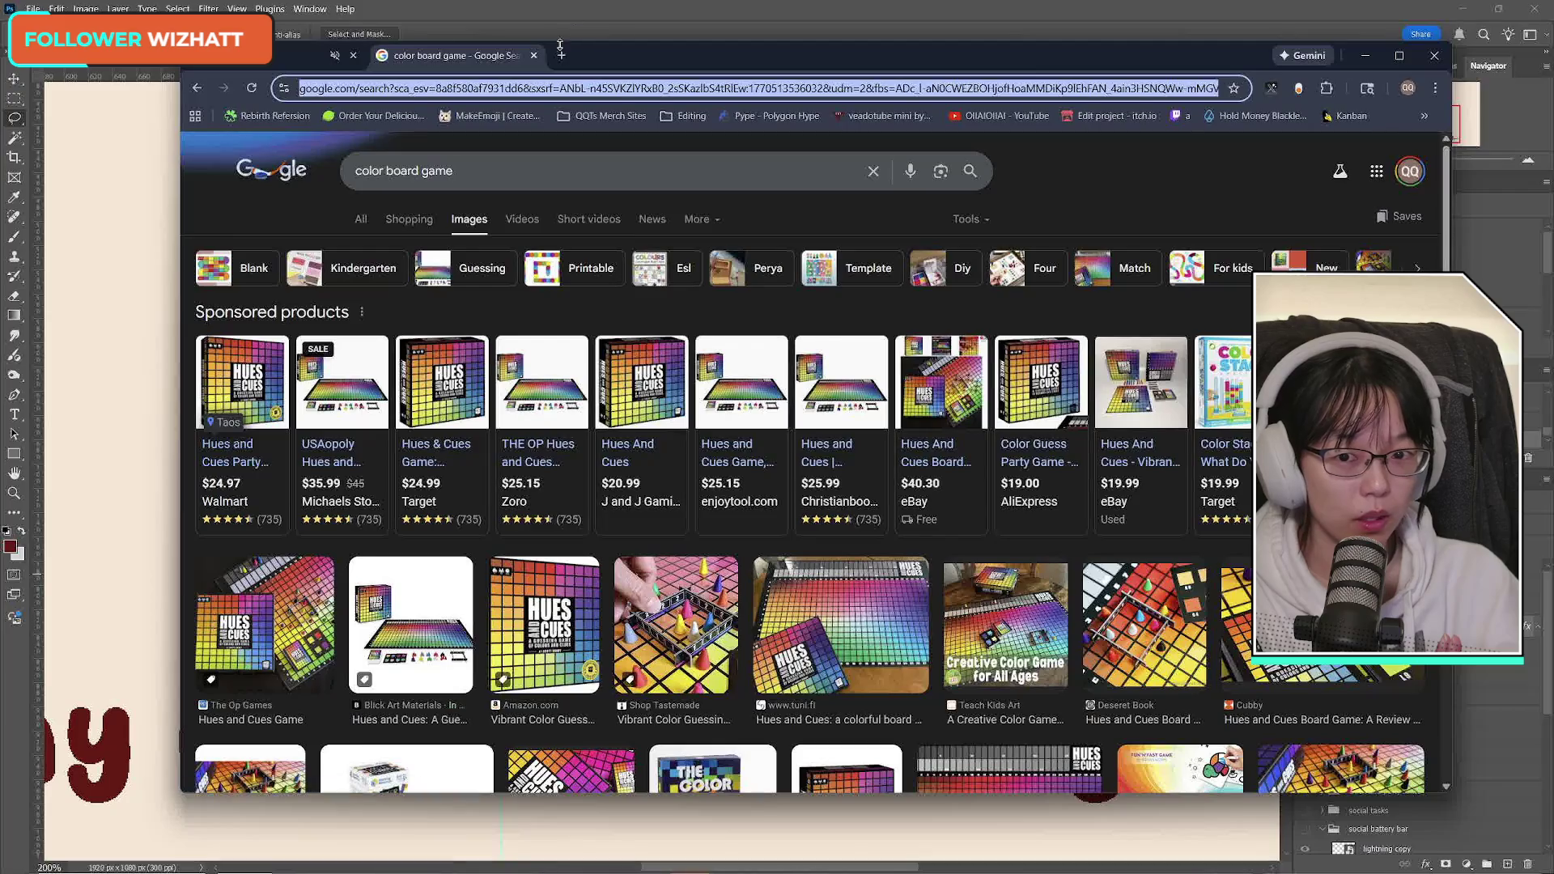
pyautogui.write('twitch.tv/qqts')
pyautogui.press('Return')
pyautogui.moveTo(634, 63); pyautogui.dragTo(0, 72)
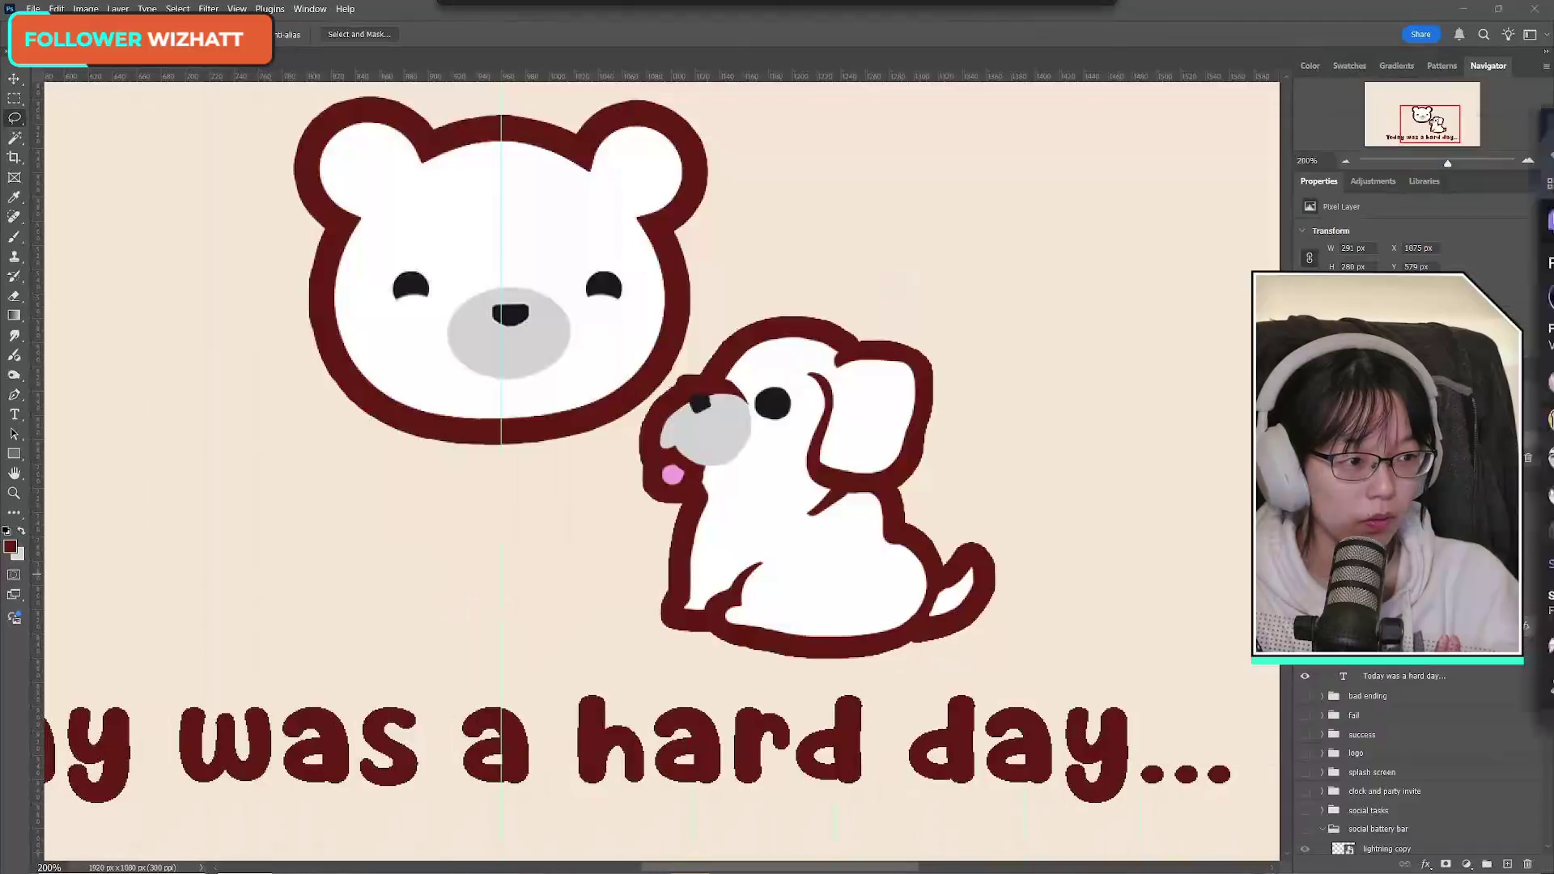
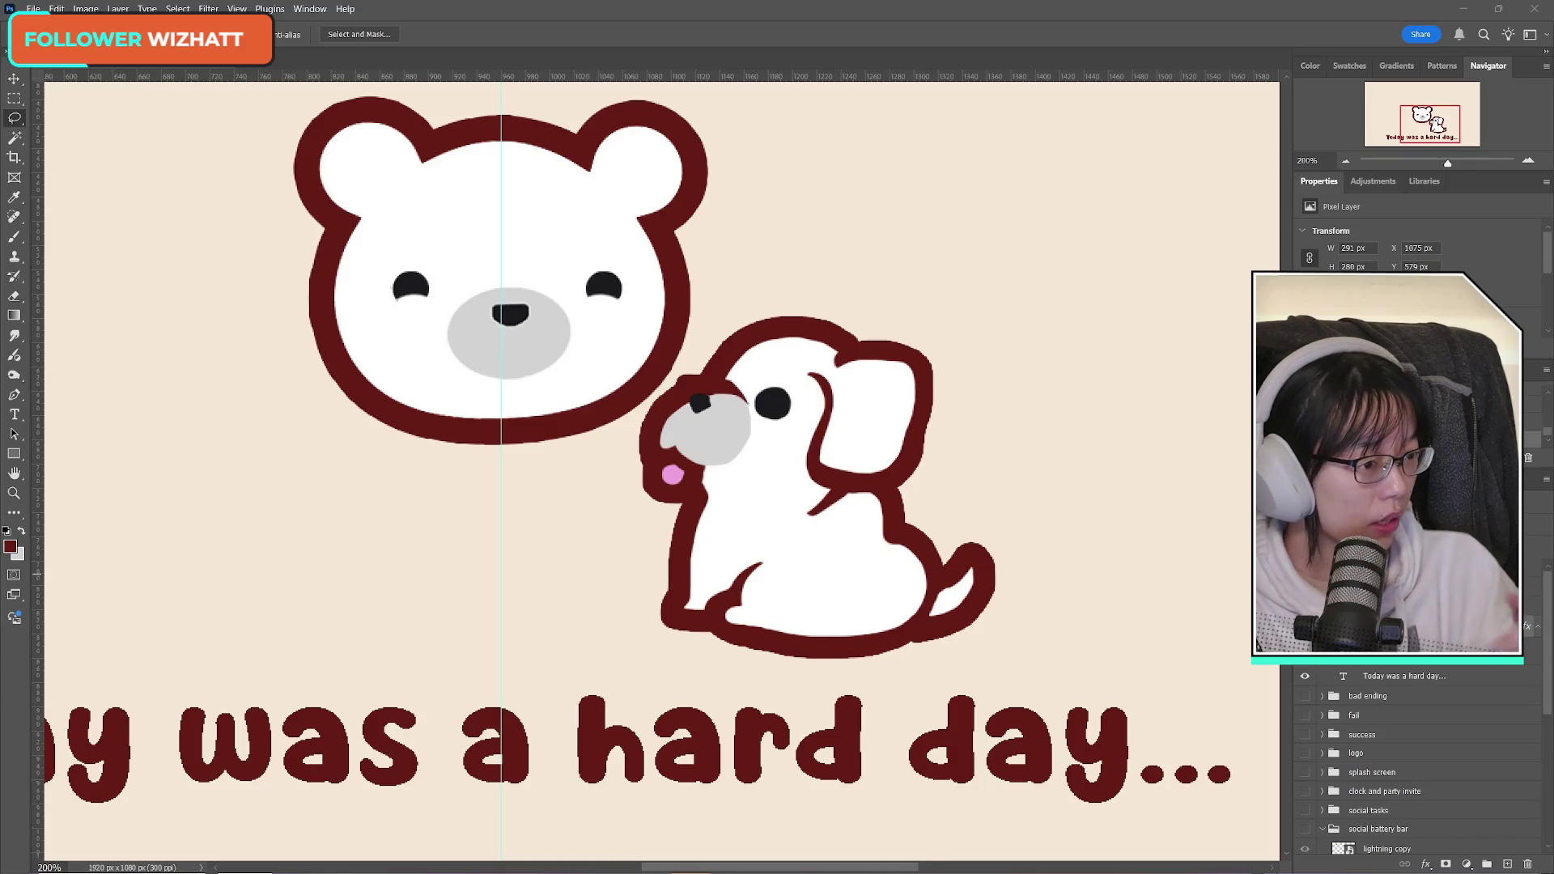
# Step: Preview a +27 cyan-red Color Balance adjustment, then cancel it
pyautogui.click(86, 9)
pyautogui.moveTo(145, 50)
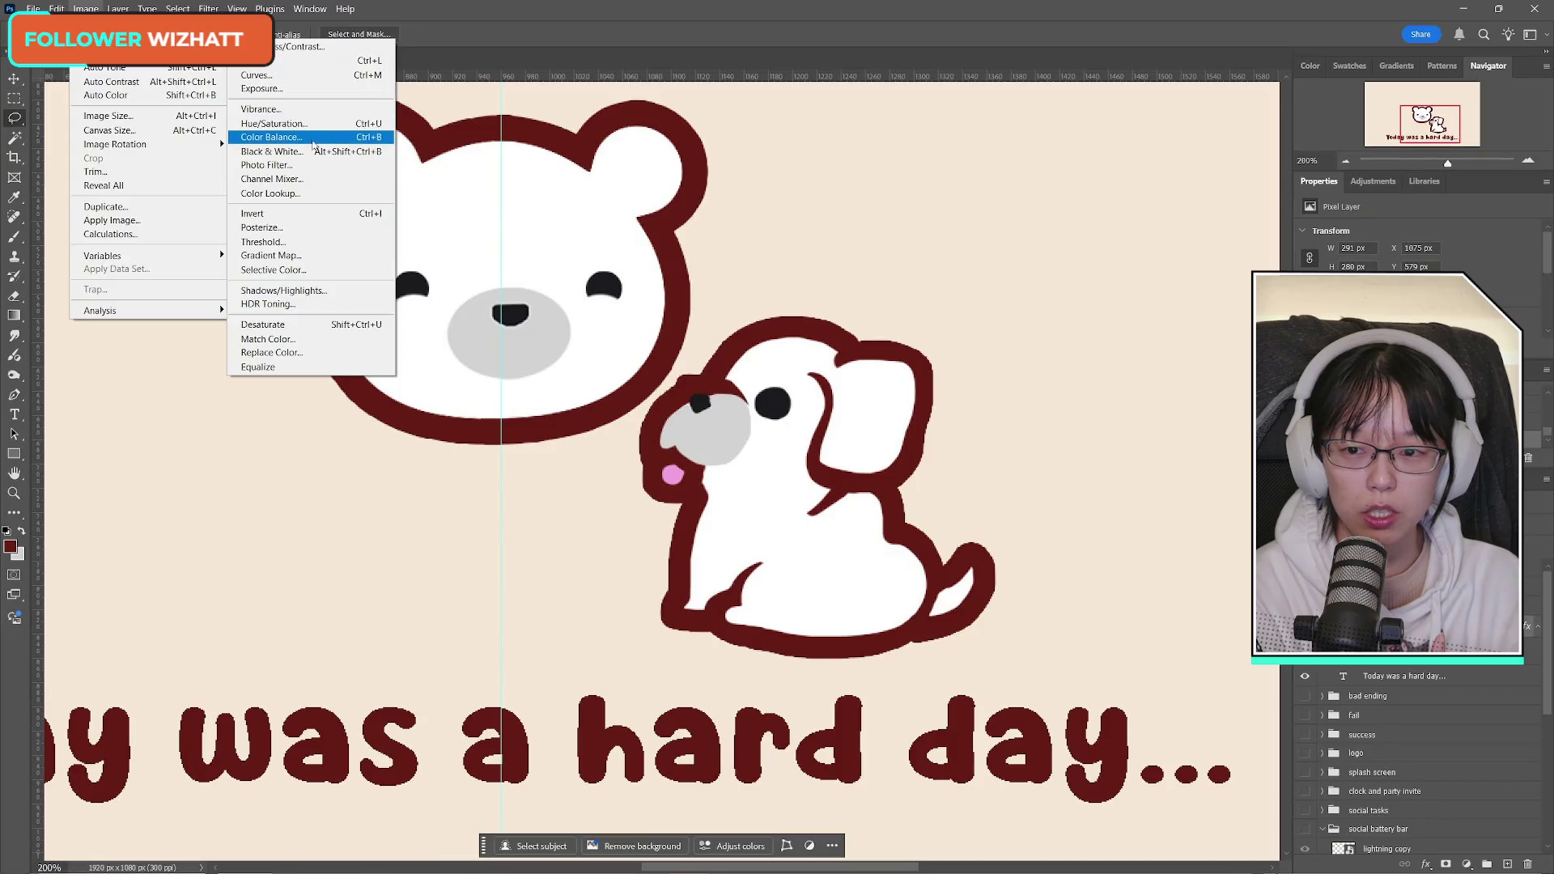
pyautogui.click(312, 138)
pyautogui.moveTo(1052, 288)
pyautogui.mouseDown()
pyautogui.moveTo(1062, 425)
pyautogui.moveTo(1018, 400)
pyautogui.mouseUp()
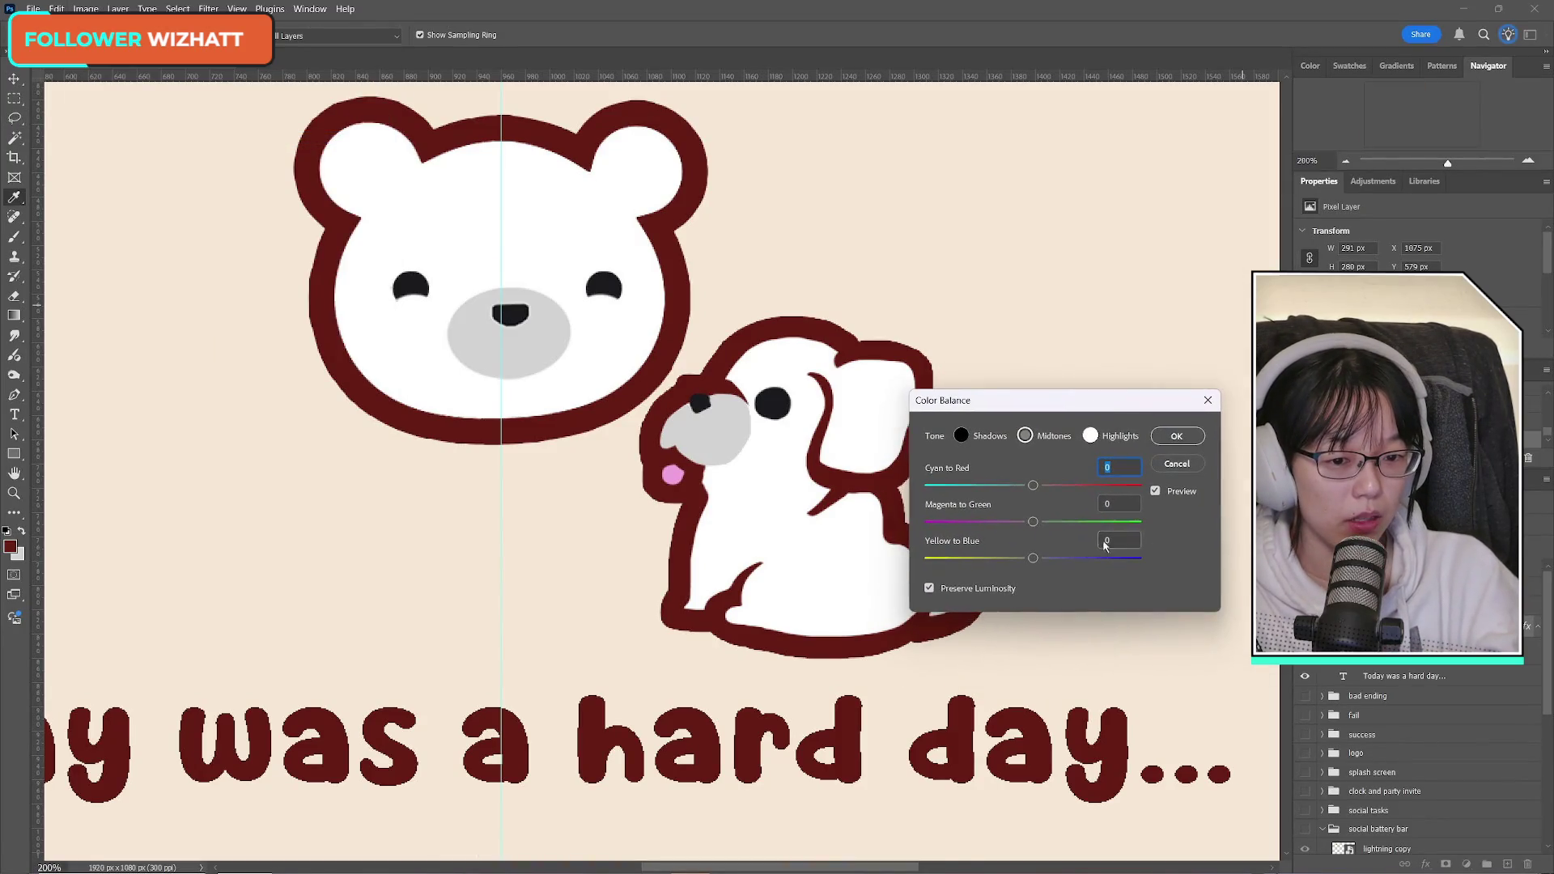
pyautogui.write('100')
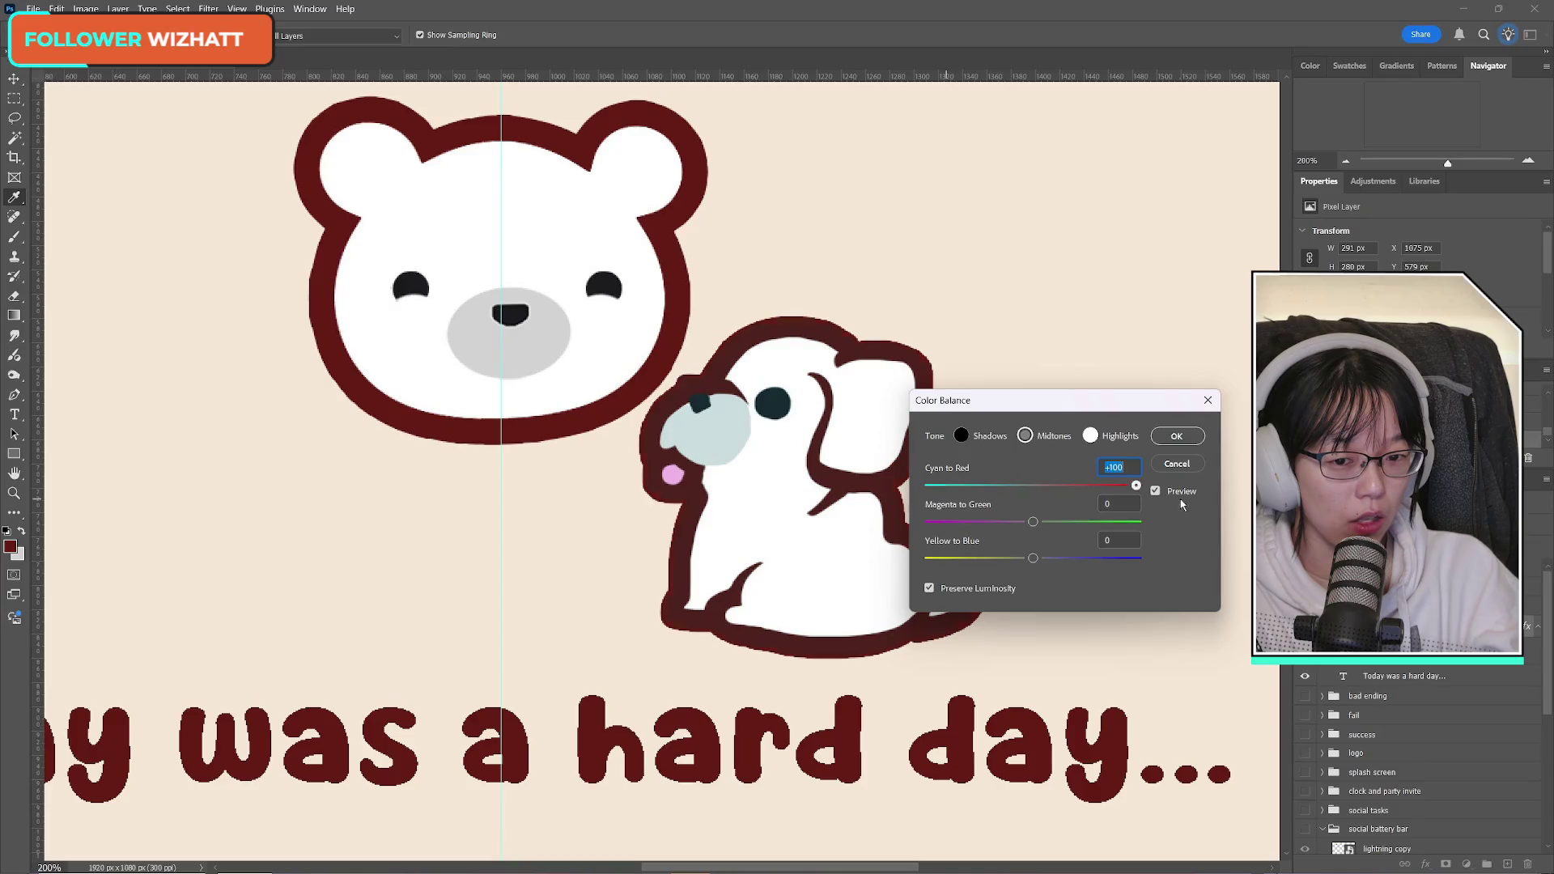
pyautogui.write('25')
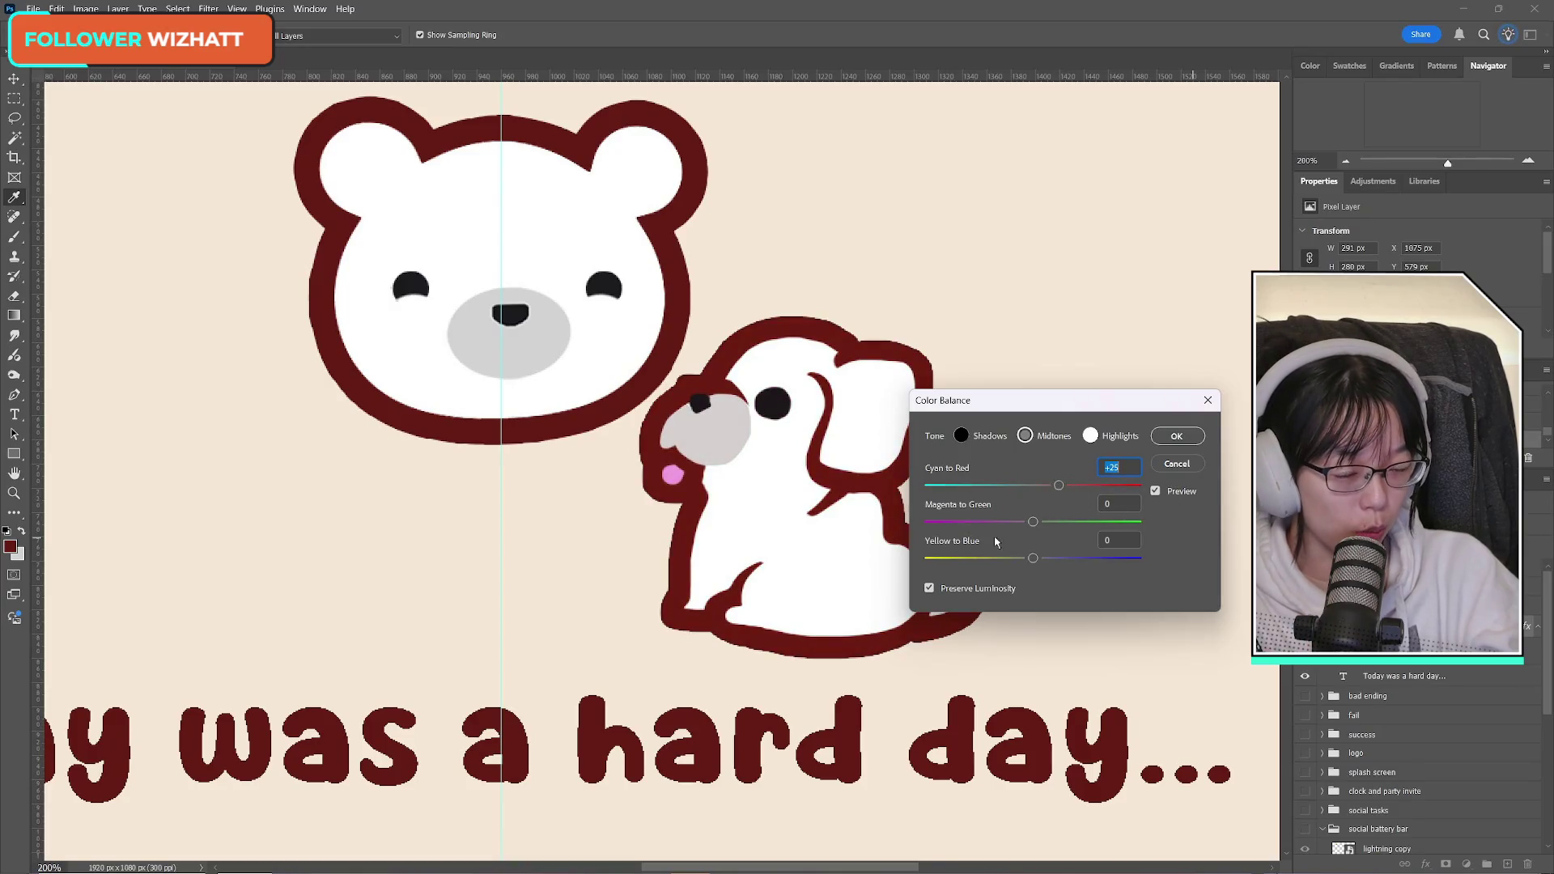
pyautogui.write('-40')
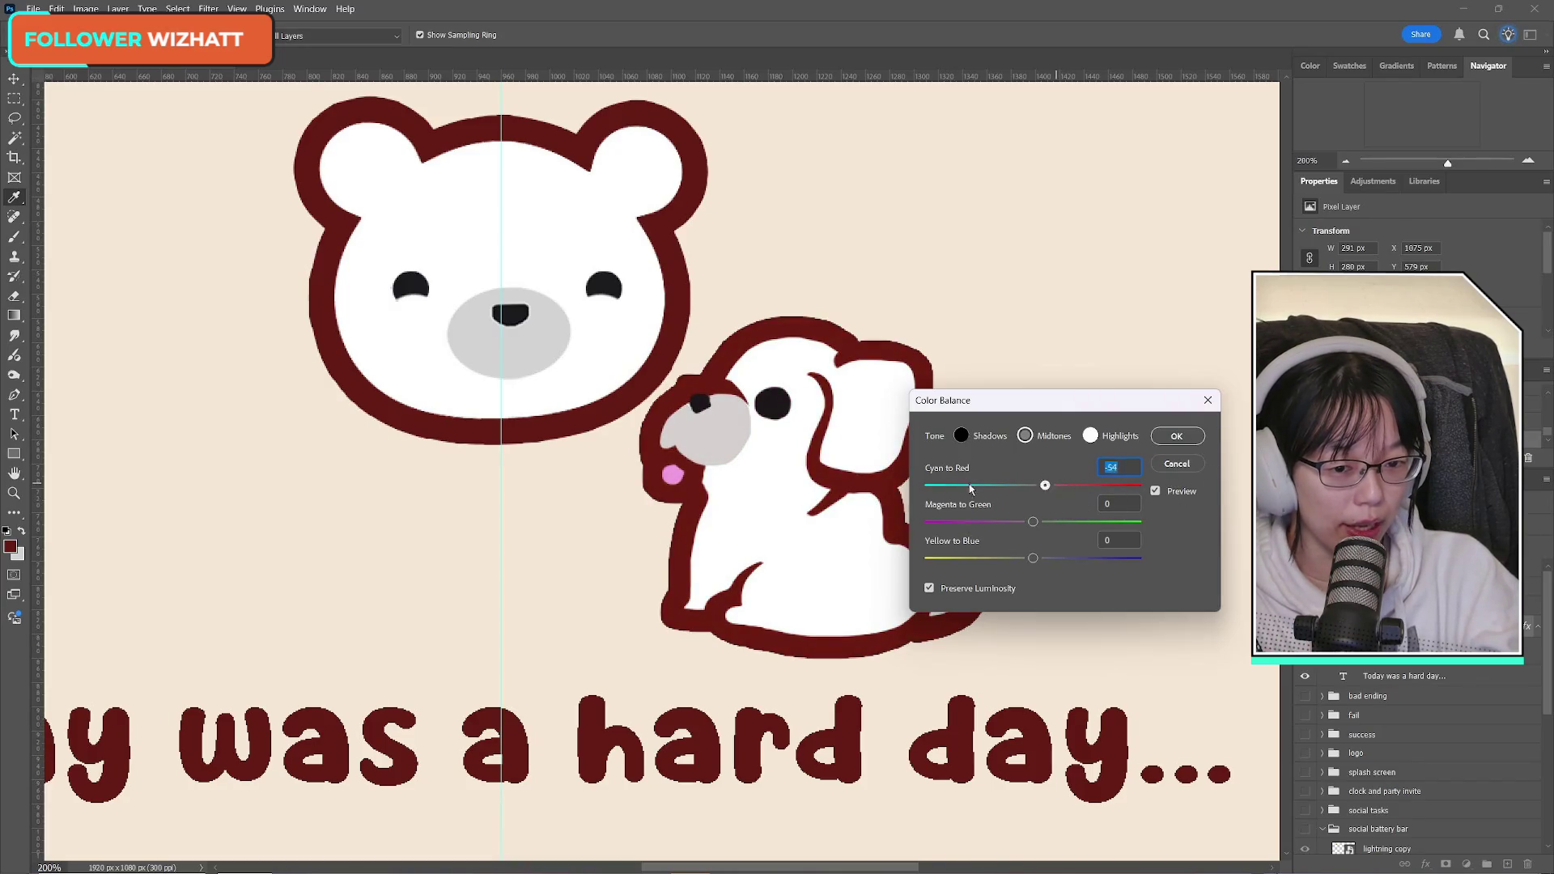
pyautogui.moveTo(1045, 486); pyautogui.dragTo(1061, 485)
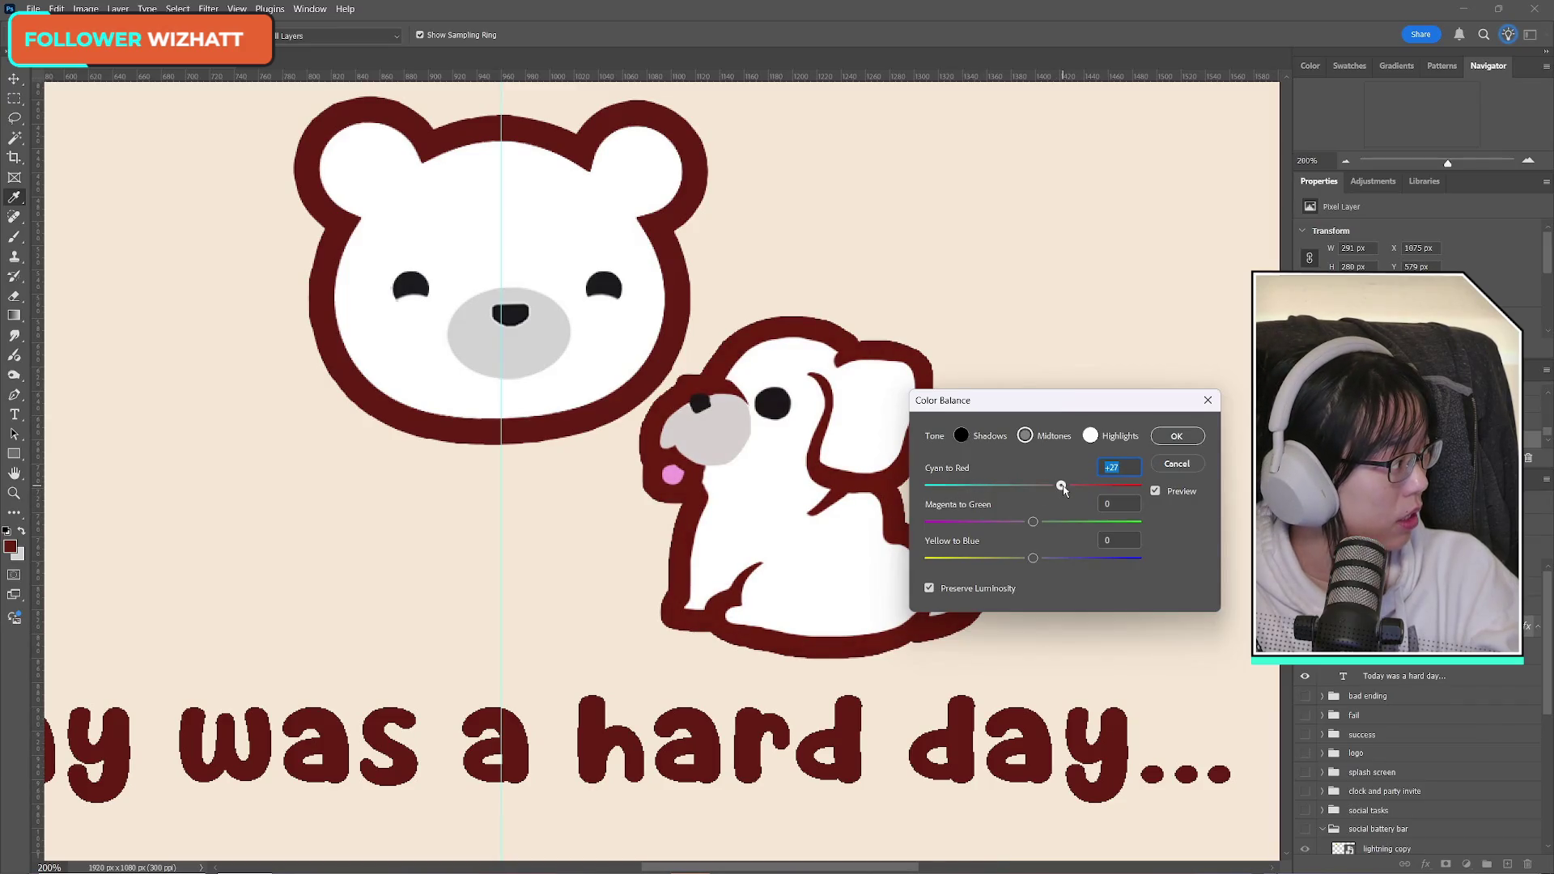
pyautogui.click(1174, 465)
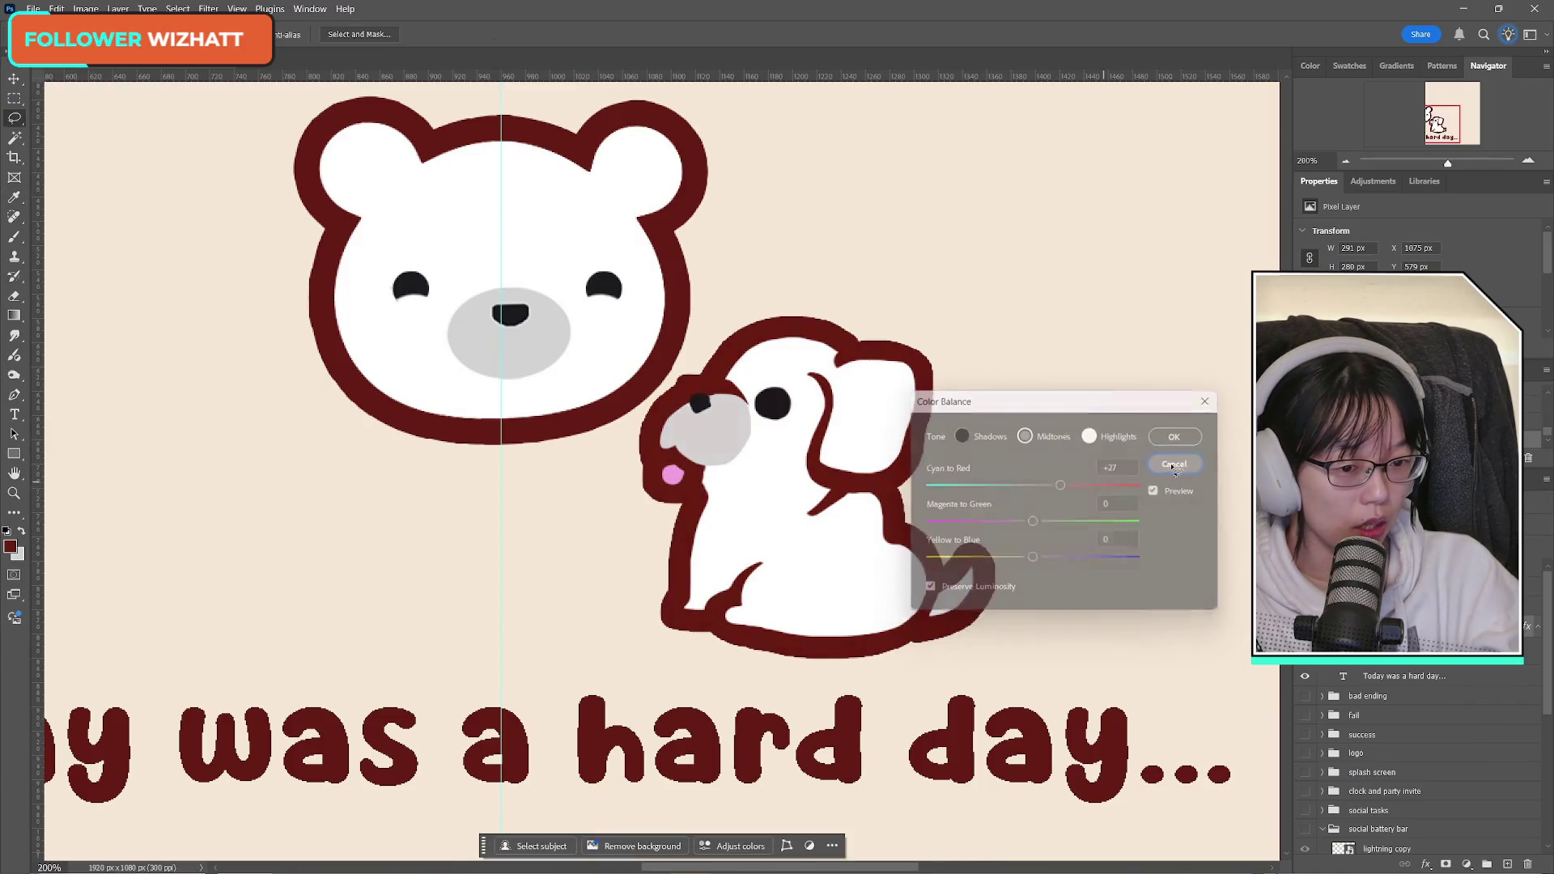
pyautogui.press('l')
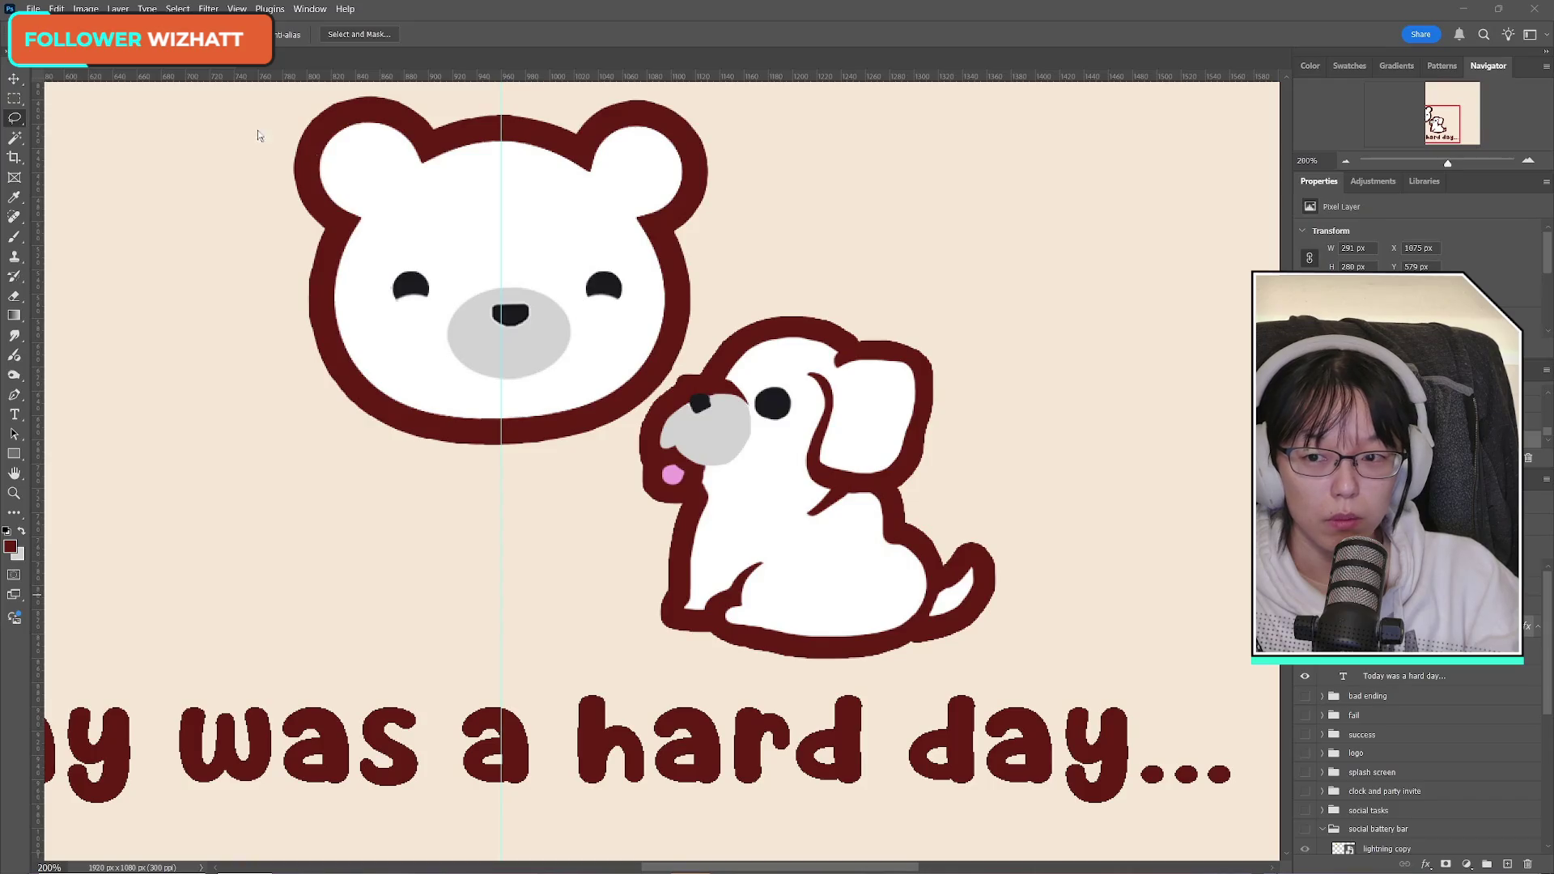
# Step: Toggle the dog, puppy and bear layers off and on to check each one
pyautogui.press('v')
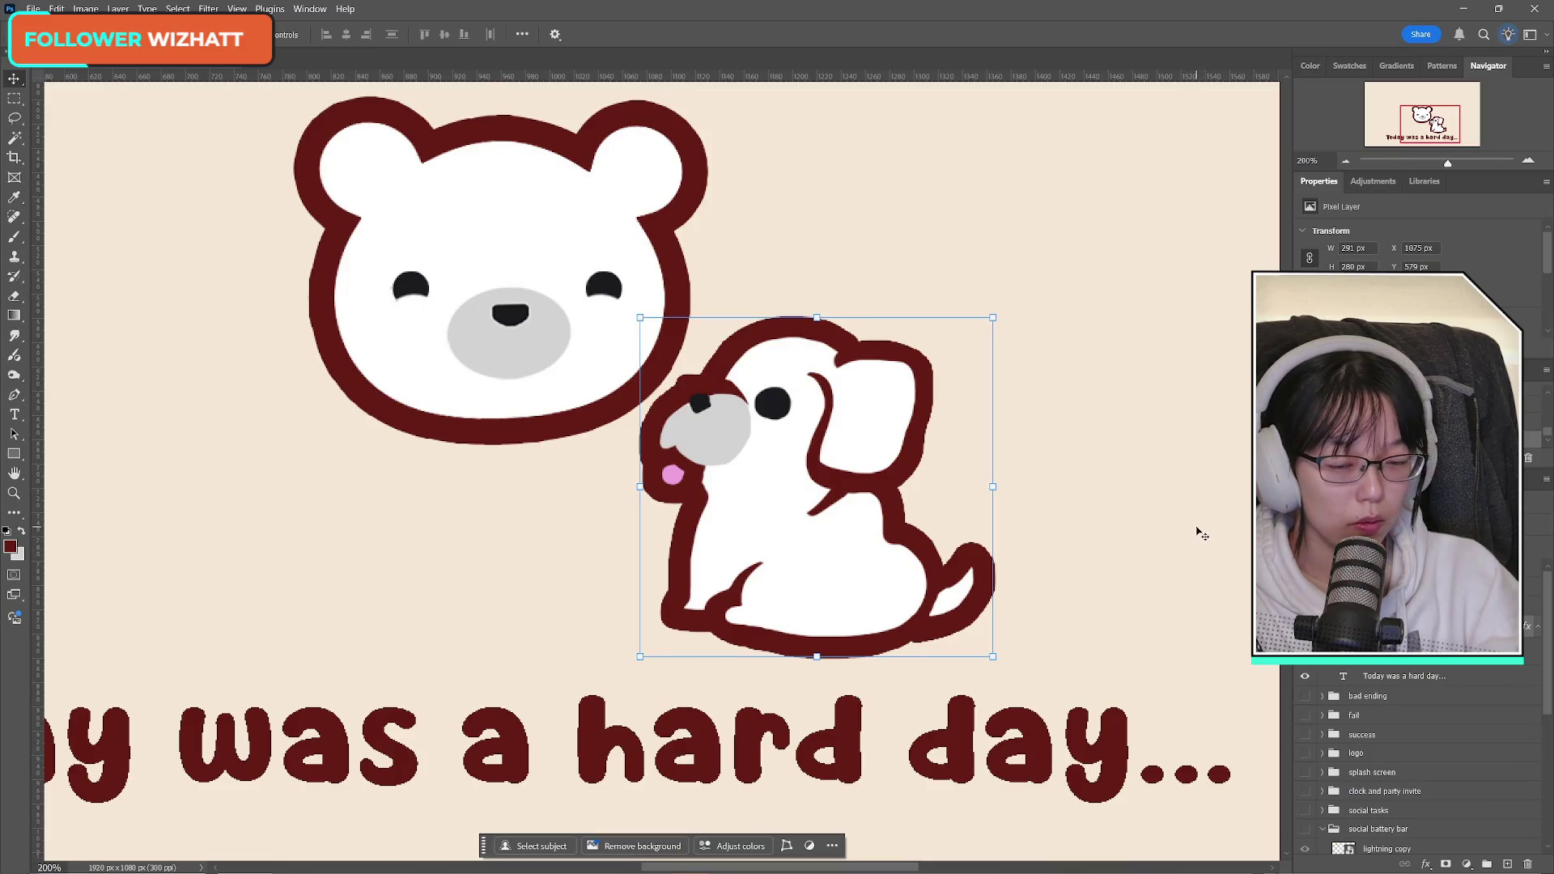
pyautogui.click(14, 100)
pyautogui.hotkey('ctrl', ',')
pyautogui.hotkey('ctrl', ',')
pyautogui.hotkey('ctrl', ',')
pyautogui.hotkey('ctrl', ',')
pyautogui.hotkey('ctrl', ',')
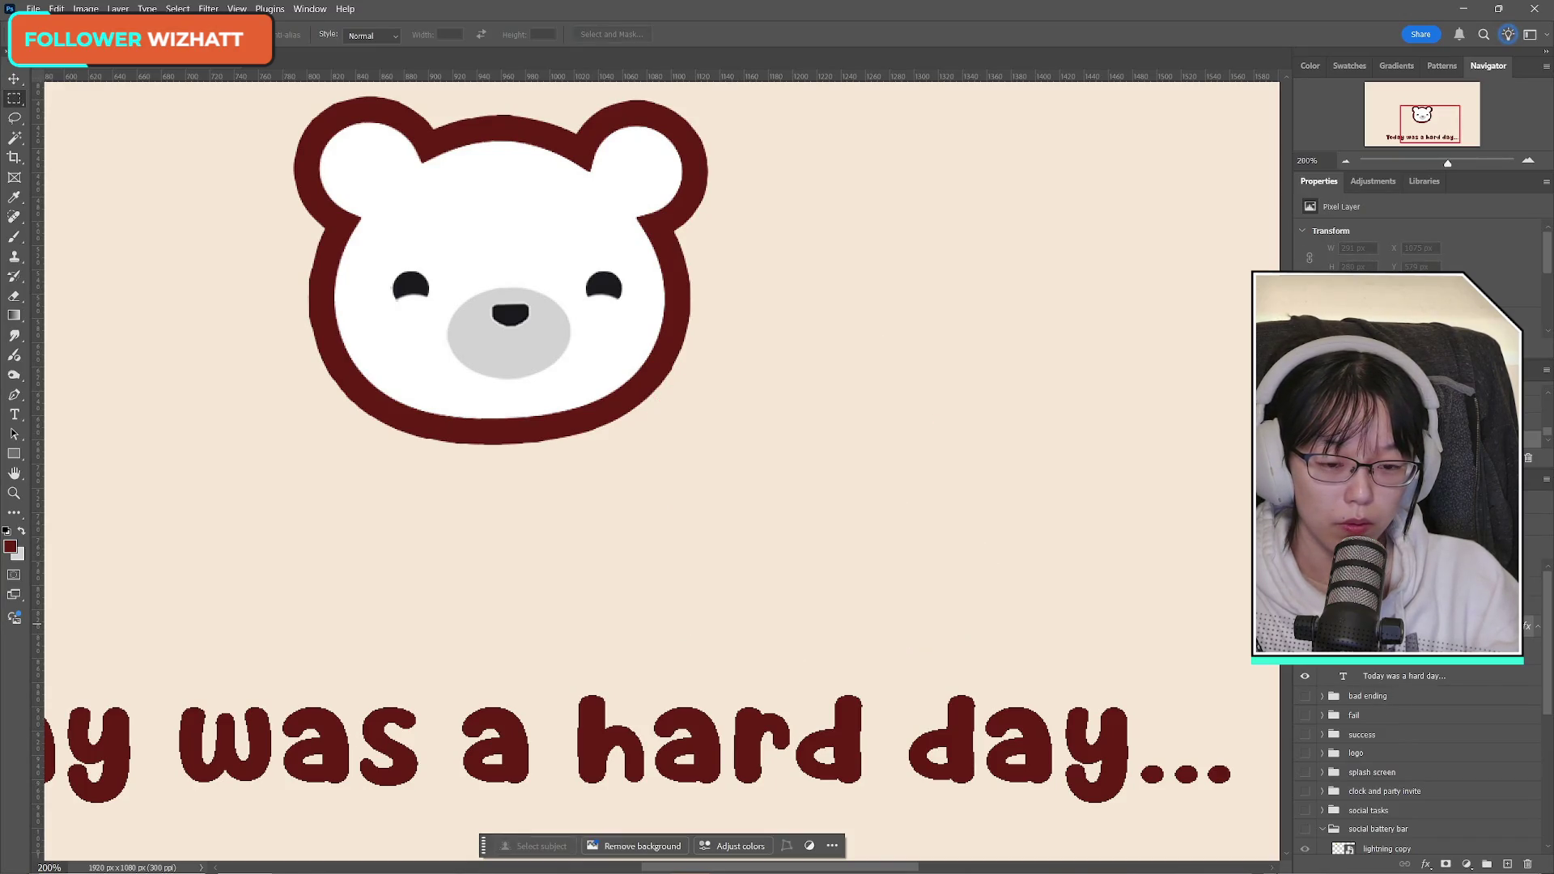
pyautogui.hotkey('ctrl', ',')
pyautogui.hotkey('ctrl', ',')
pyautogui.hotkey('ctrl', ',')
pyautogui.hotkey('ctrl', ',')
pyautogui.hotkey('ctrl', ',')
pyautogui.hotkey('ctrl', ',')
pyautogui.hotkey('ctrl', ',')
pyautogui.hotkey('ctrl', ',')
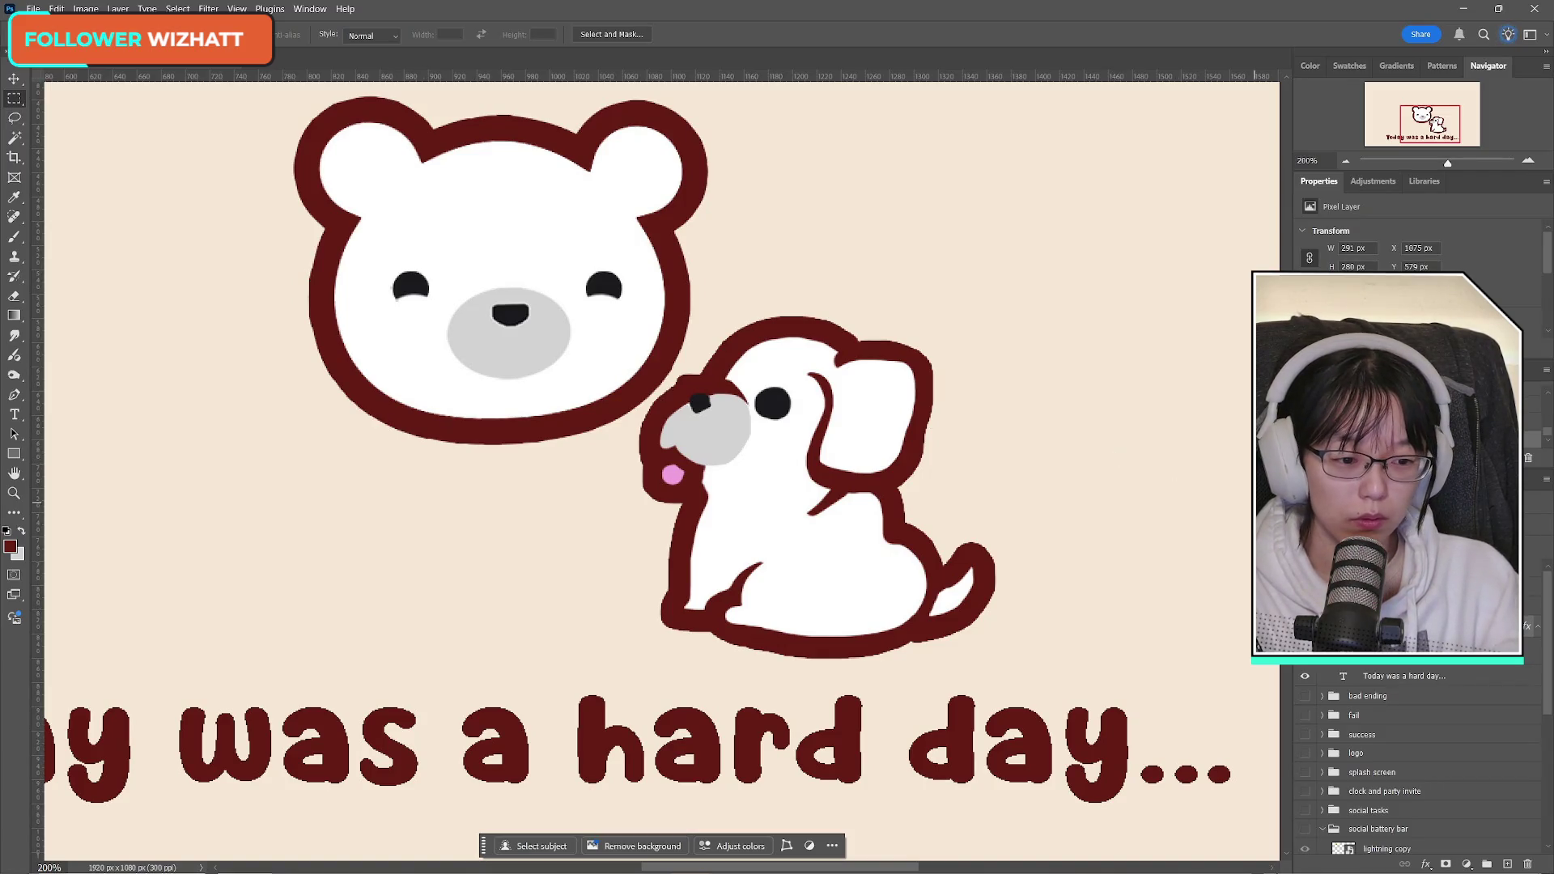
pyautogui.click(1304, 656)
pyautogui.click(1304, 657)
pyautogui.click(1304, 637)
pyautogui.click(1304, 636)
pyautogui.scroll(2, 1433, 746)
pyautogui.scroll(-2, 1433, 746)
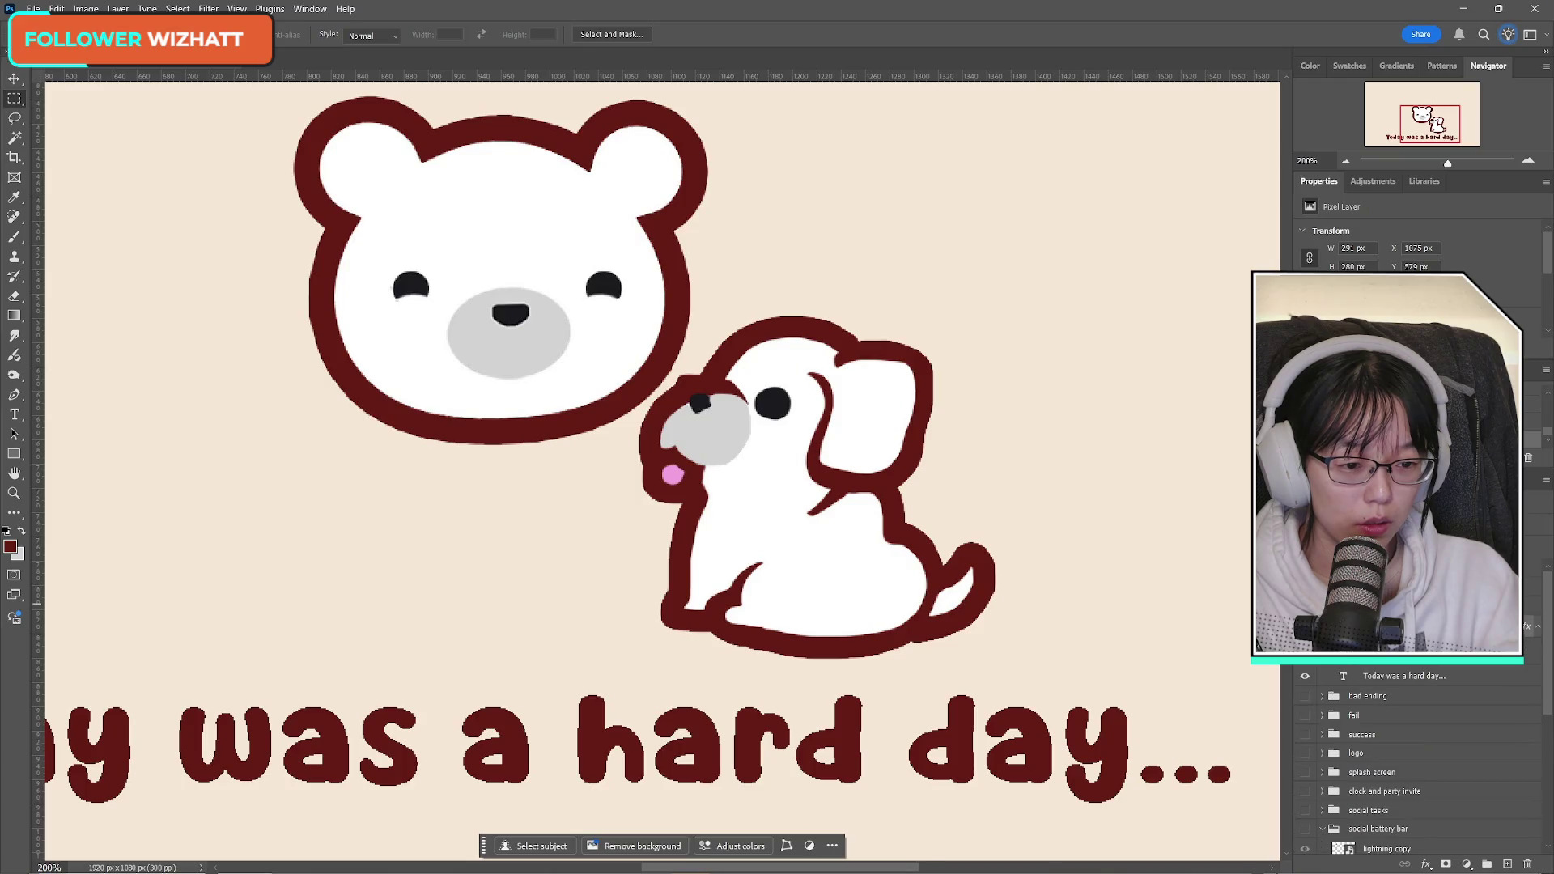
pyautogui.scroll(2, 1394, 728)
pyautogui.click(1393, 665)
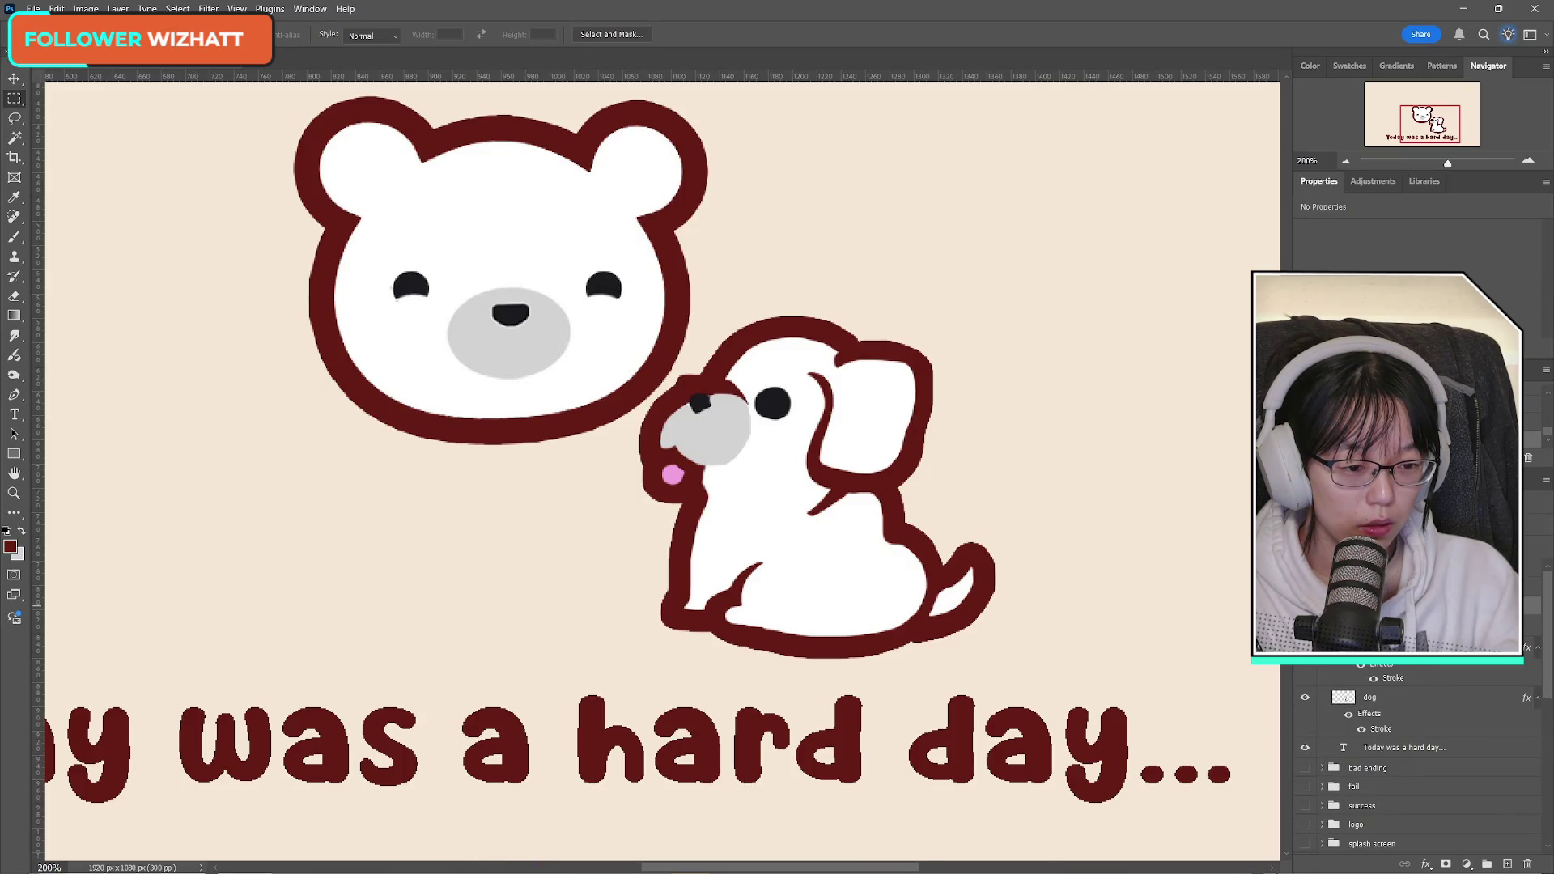
# Step: Select the bear layer and add a new empty layer named 'body'
pyautogui.click(1375, 647)
pyautogui.scroll(1, 1433, 753)
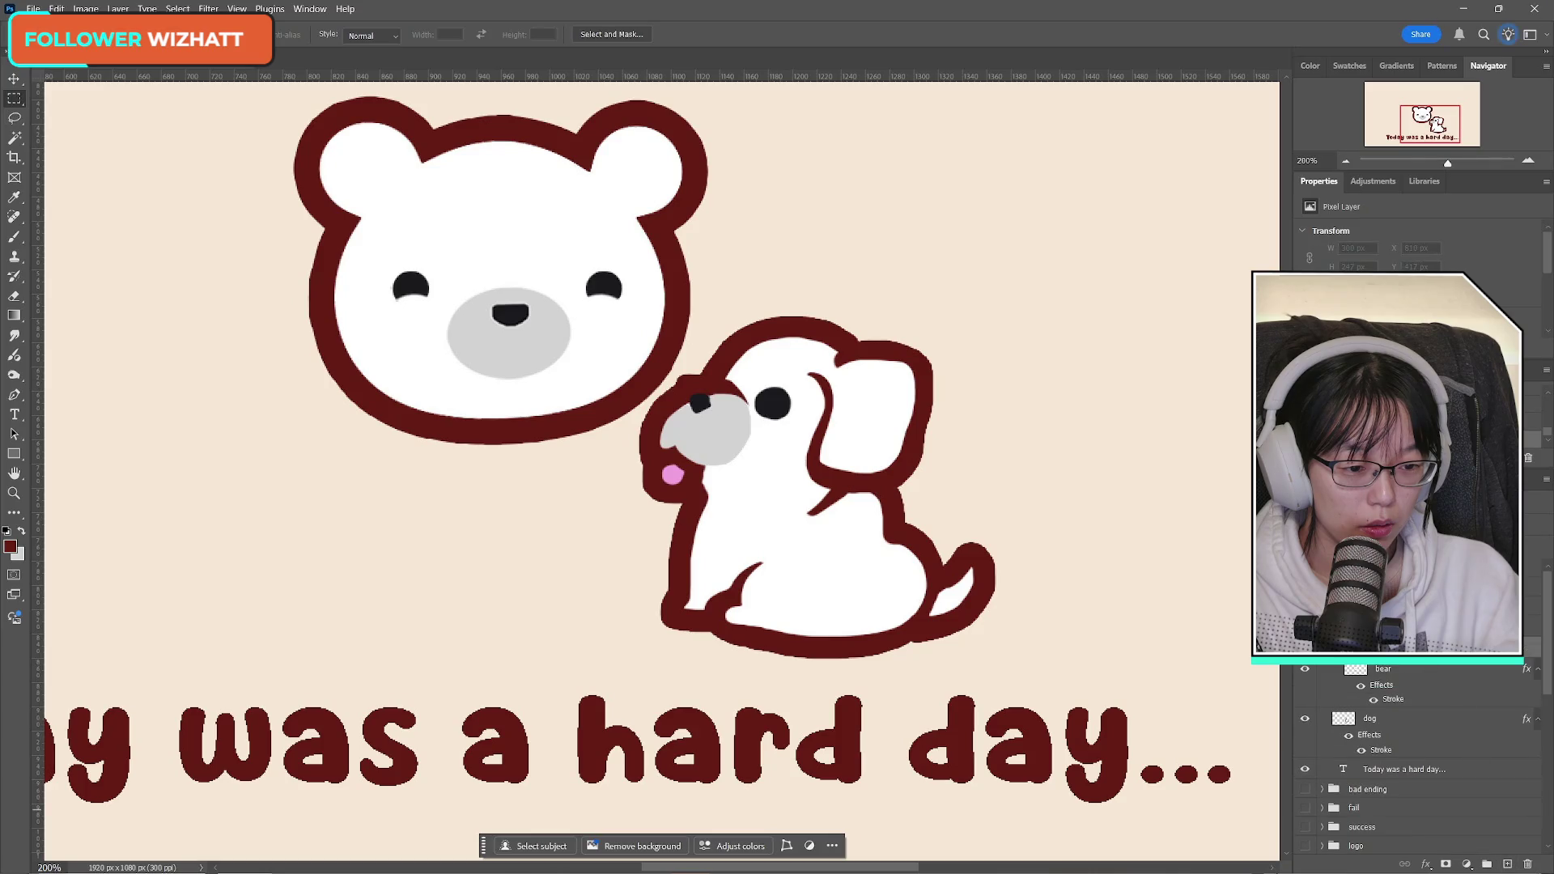
pyautogui.hotkey('ctrl', 'shift', 'alt', 'n')
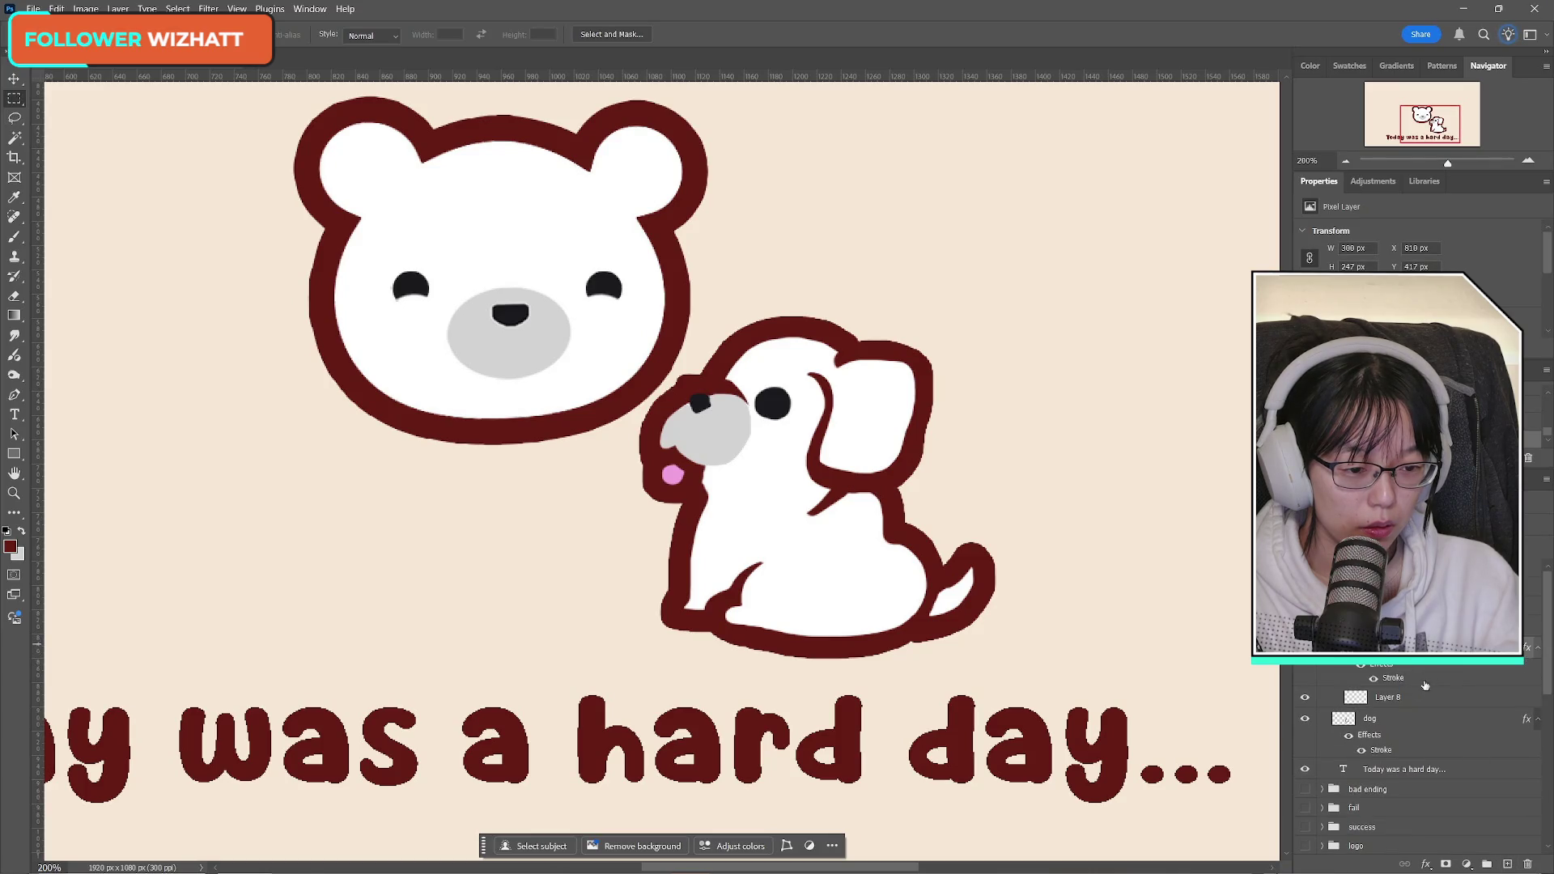
pyautogui.click(1394, 697)
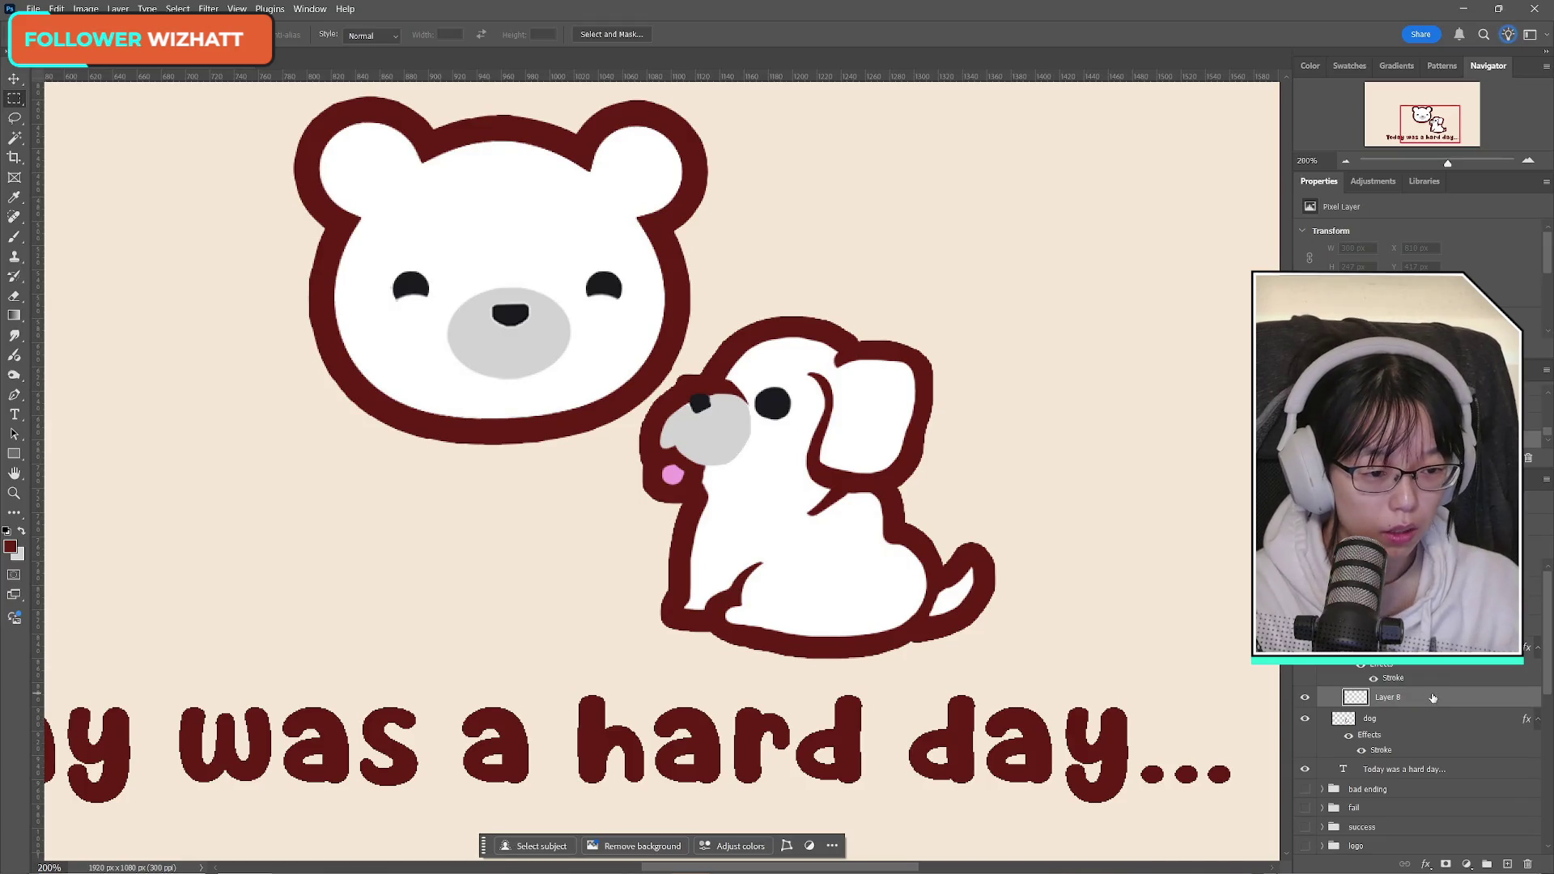
pyautogui.write('body')
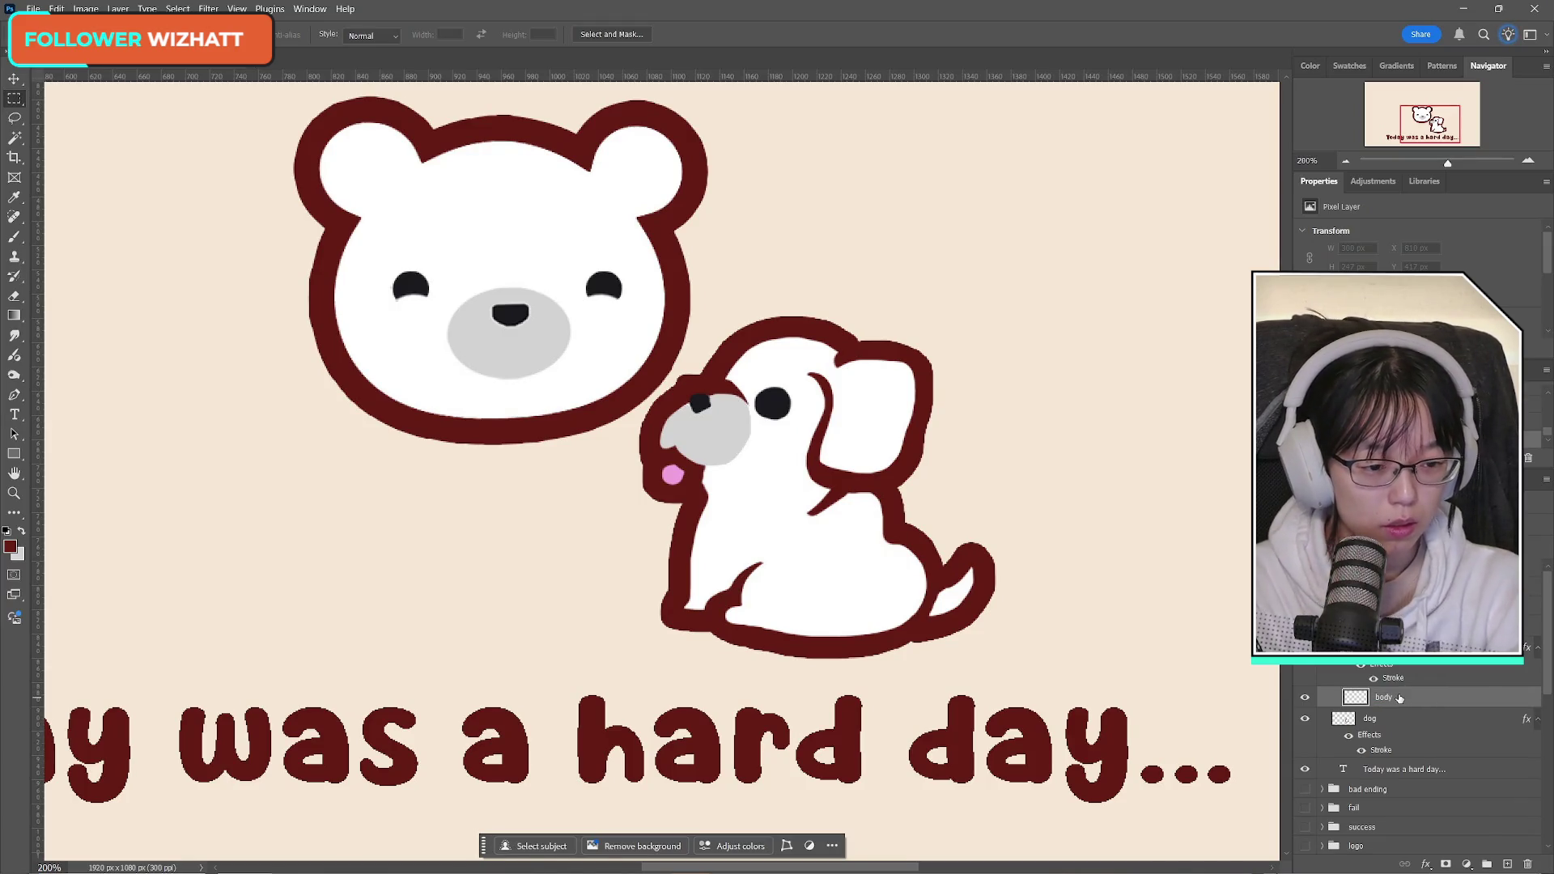
# Step: With a hard round brush, try painting the bear's arm down from its chin, undoing attempts
pyautogui.click(13, 238)
pyautogui.click(40, 34)
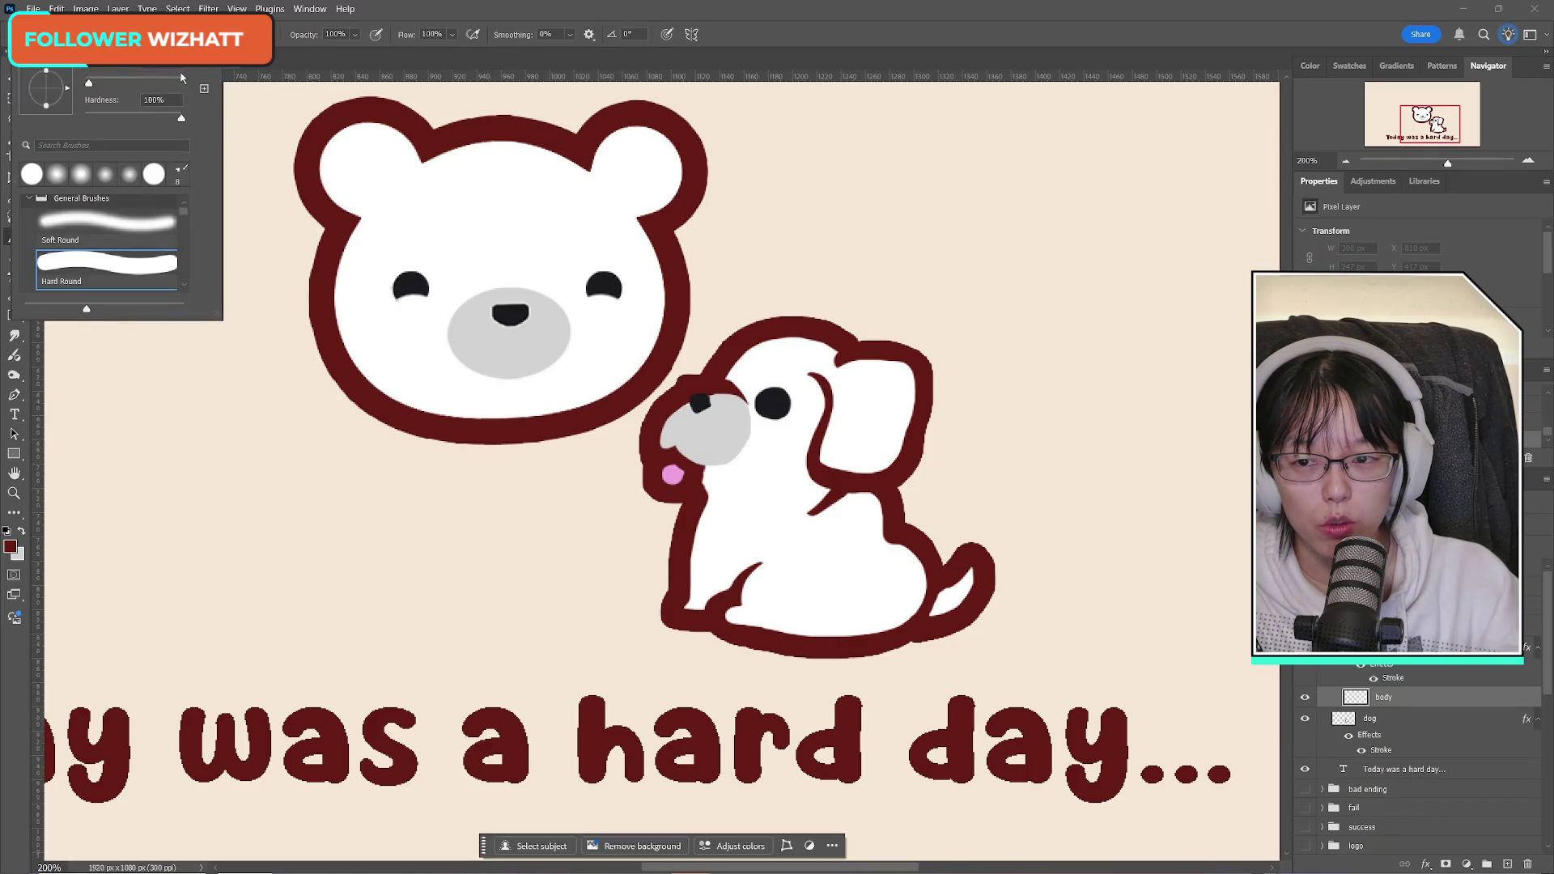
pyautogui.press('Escape')
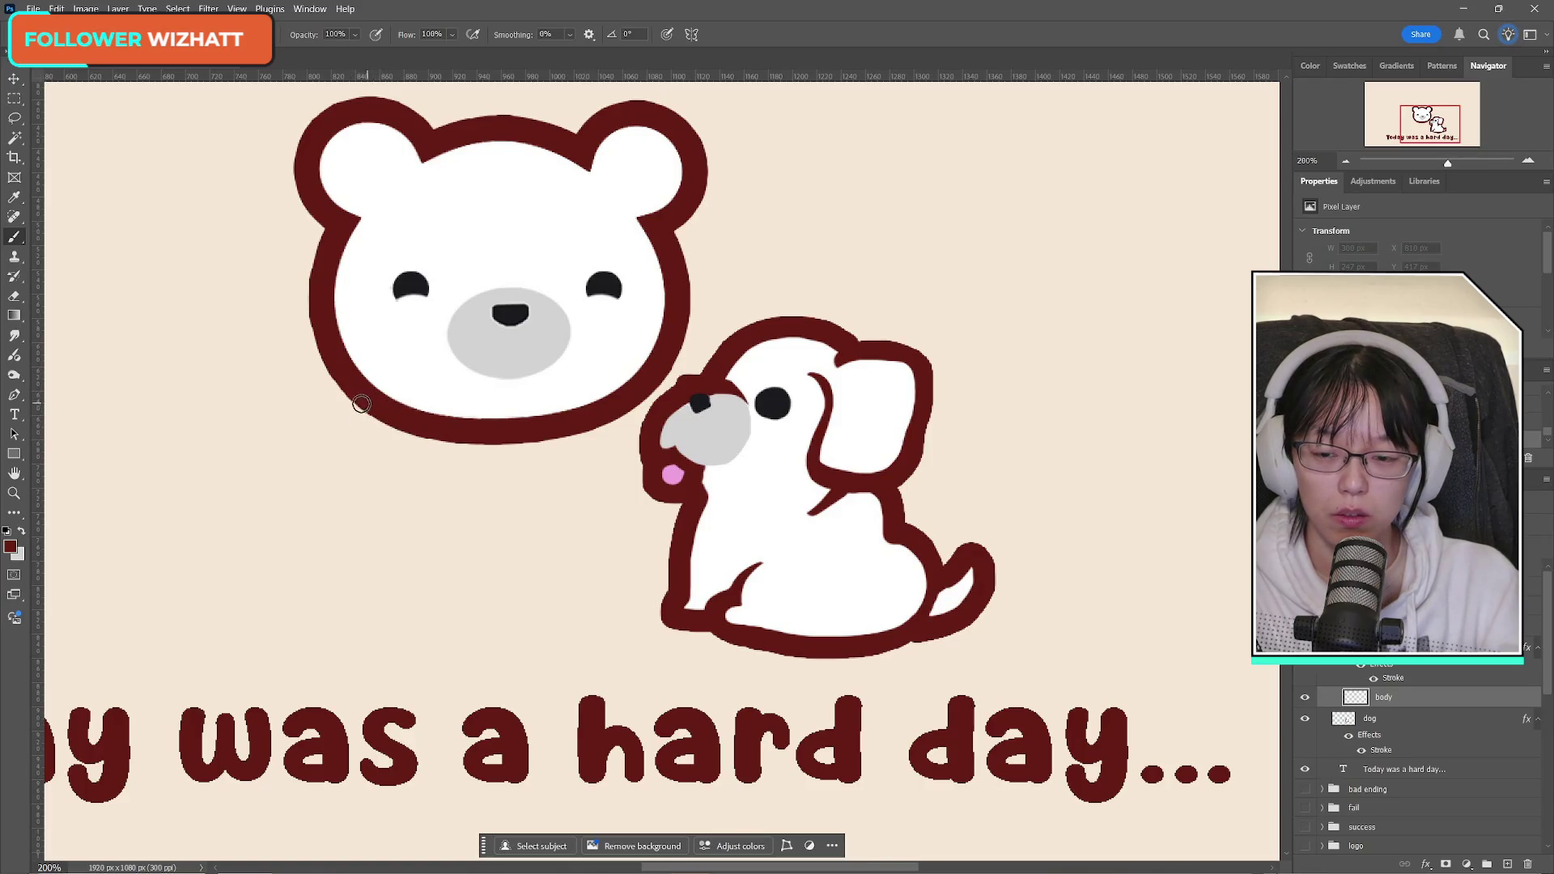
pyautogui.moveTo(355, 407)
pyautogui.mouseDown()
pyautogui.moveTo(244, 518)
pyautogui.moveTo(343, 545)
pyautogui.mouseUp()
pyautogui.hotkey('ctrl', 'z')
pyautogui.moveTo(356, 406)
pyautogui.mouseDown()
pyautogui.moveTo(337, 416)
pyautogui.moveTo(294, 532)
pyautogui.moveTo(343, 540)
pyautogui.mouseUp()
pyautogui.hotkey('ctrl', 'z')
pyautogui.moveTo(358, 405)
pyautogui.mouseDown()
pyautogui.moveTo(260, 486)
pyautogui.moveTo(320, 530)
pyautogui.moveTo(369, 513)
pyautogui.moveTo(354, 582)
pyautogui.mouseUp()
pyautogui.hotkey('ctrl', 'z')
# Step: Try drawing the bear's side and leg down to the foot, undoing each stroke
pyautogui.moveTo(378, 517)
pyautogui.mouseDown()
pyautogui.moveTo(369, 504)
pyautogui.moveTo(350, 639)
pyautogui.mouseUp()
pyautogui.hotkey('ctrl', 'z')
pyautogui.moveTo(378, 496)
pyautogui.mouseDown()
pyautogui.moveTo(378, 659)
pyautogui.moveTo(453, 670)
pyautogui.mouseUp()
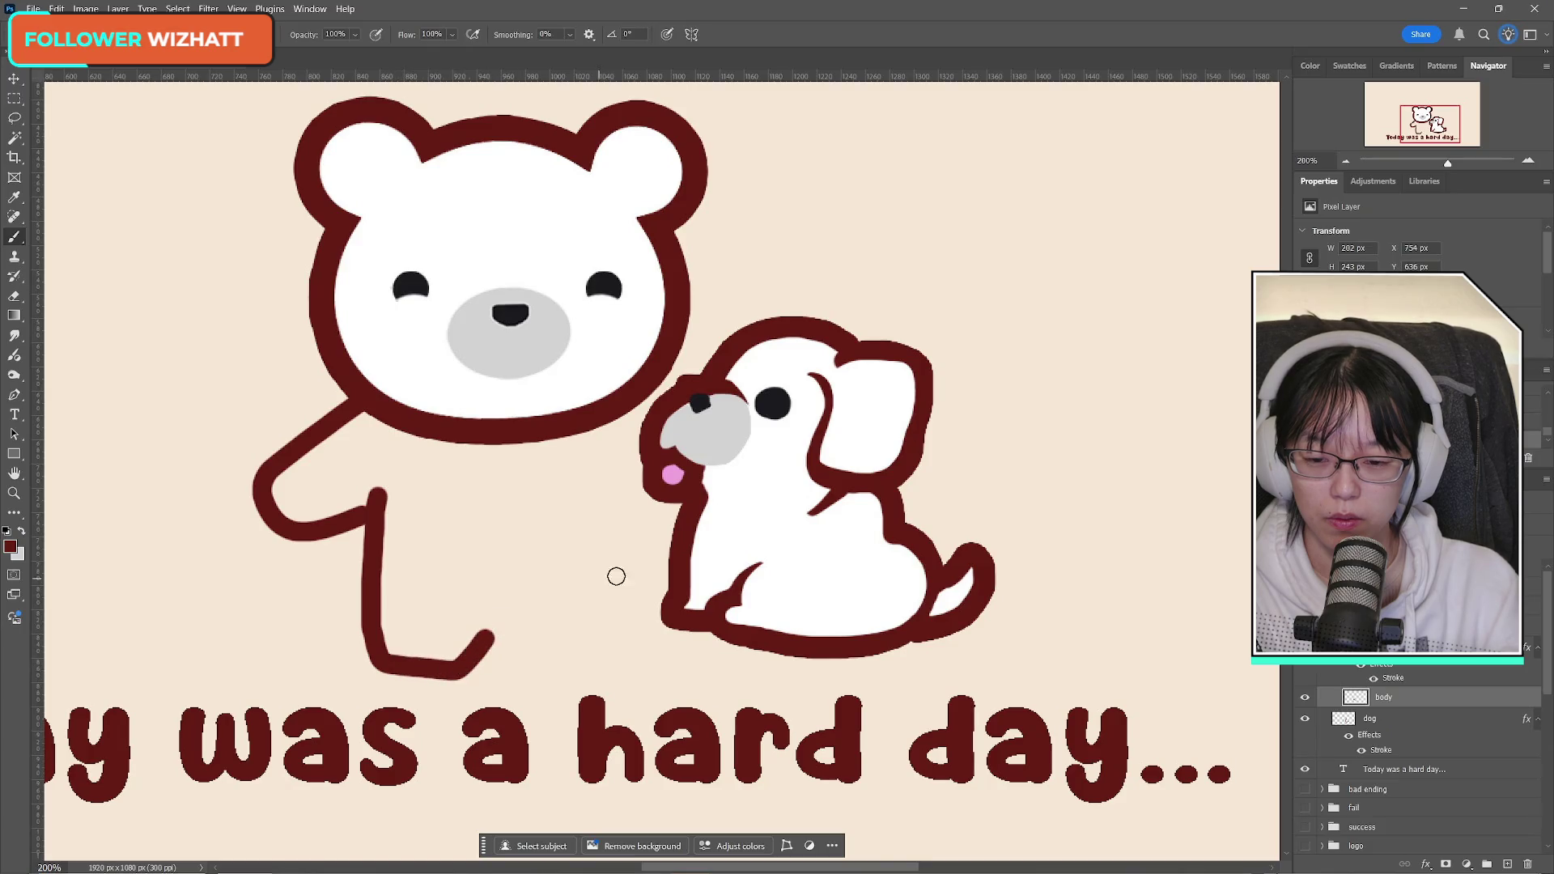
pyautogui.hotkey('ctrl', 'z')
pyautogui.moveTo(381, 490)
pyautogui.mouseDown()
pyautogui.moveTo(361, 589)
pyautogui.moveTo(401, 668)
pyautogui.moveTo(472, 670)
pyautogui.moveTo(490, 643)
pyautogui.moveTo(520, 645)
pyautogui.mouseUp()
pyautogui.hotkey('ctrl', 'z')
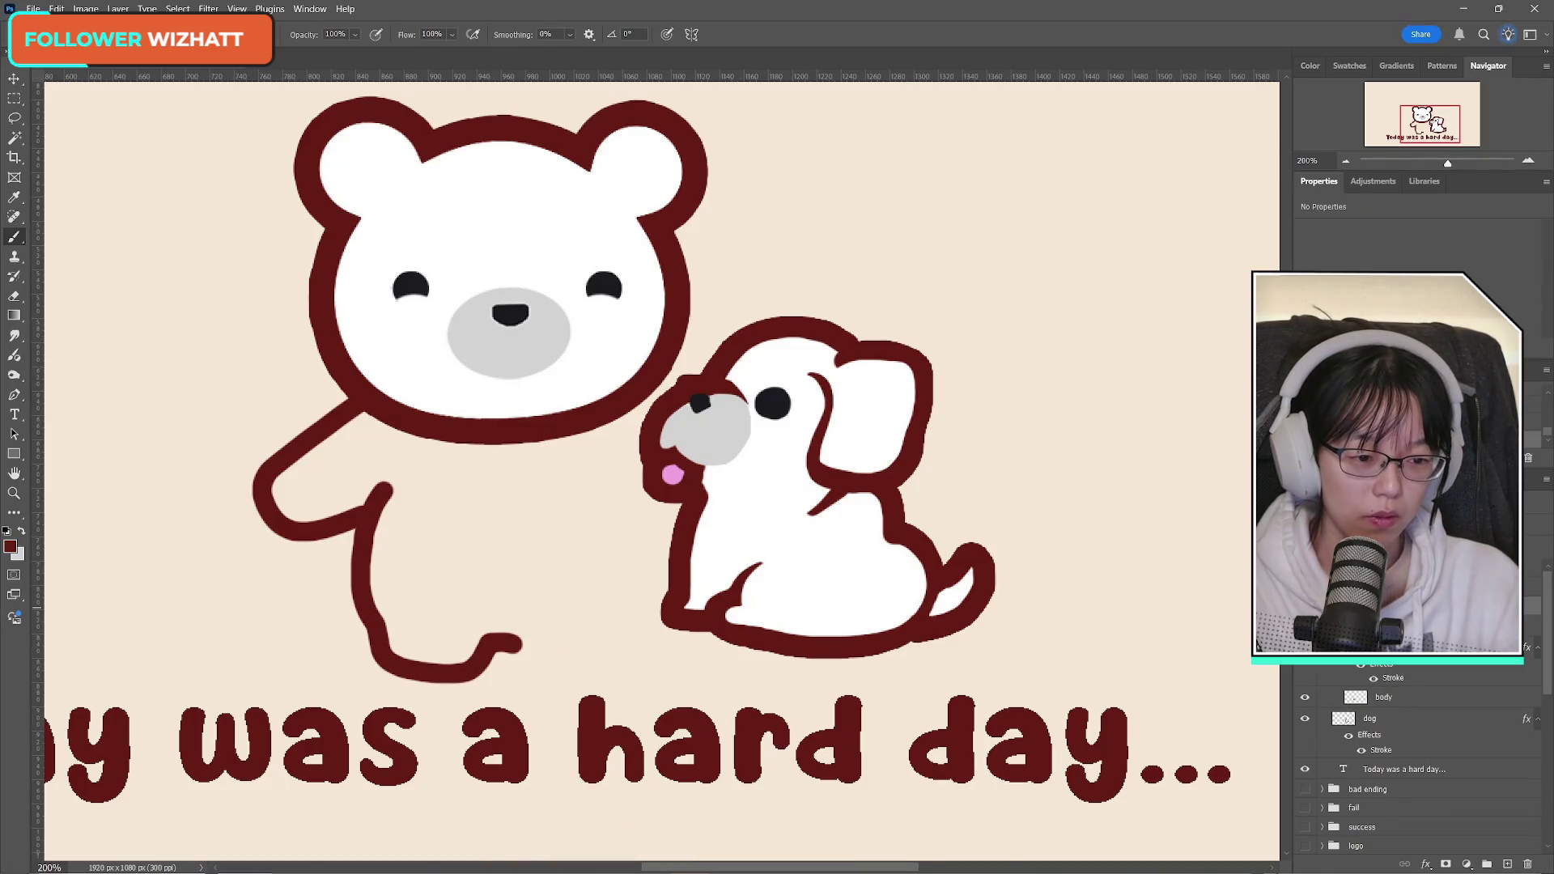
pyautogui.hotkey('ctrl', 't')
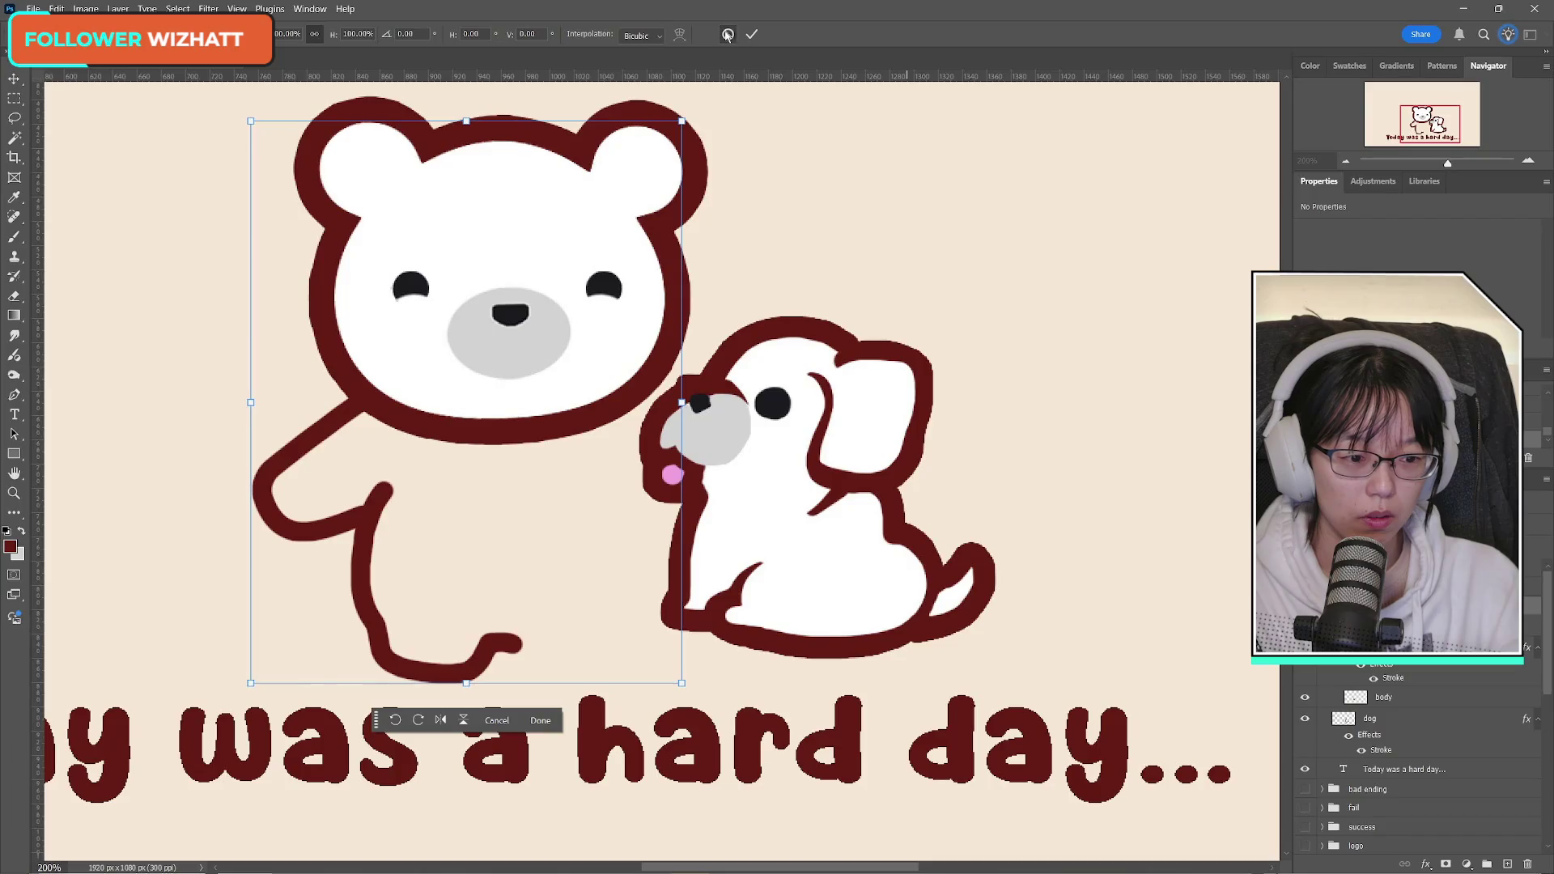
# Step: Move the bear and dog artwork up about 44 px
pyautogui.click(727, 36)
pyautogui.scroll(-5, 1424, 760)
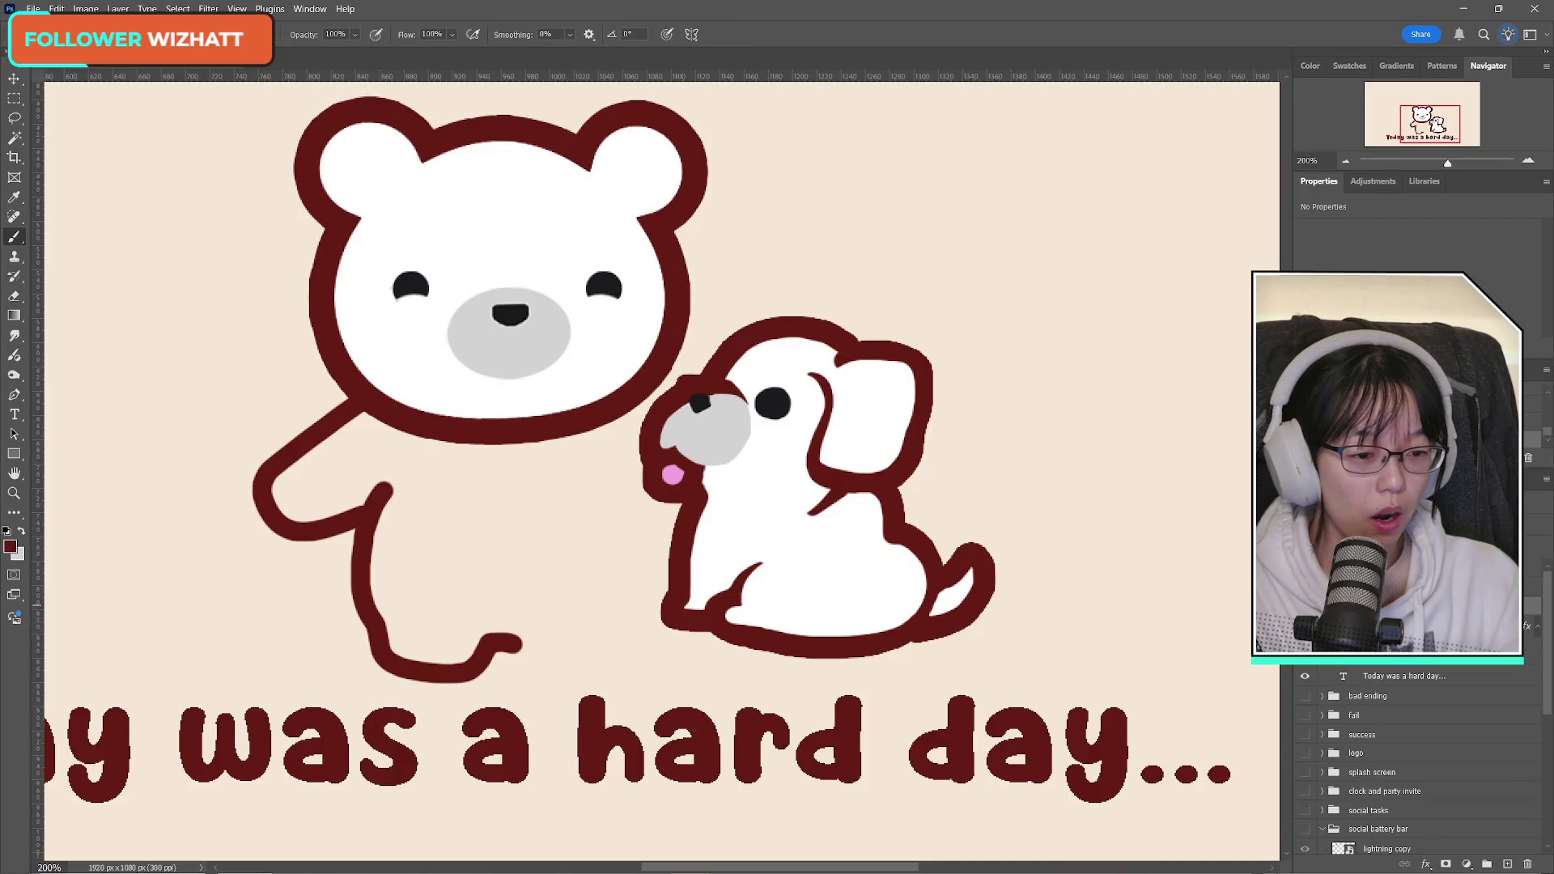
pyautogui.hotkey('ctrl', 't')
pyautogui.moveTo(686, 450); pyautogui.dragTo(686, 414)
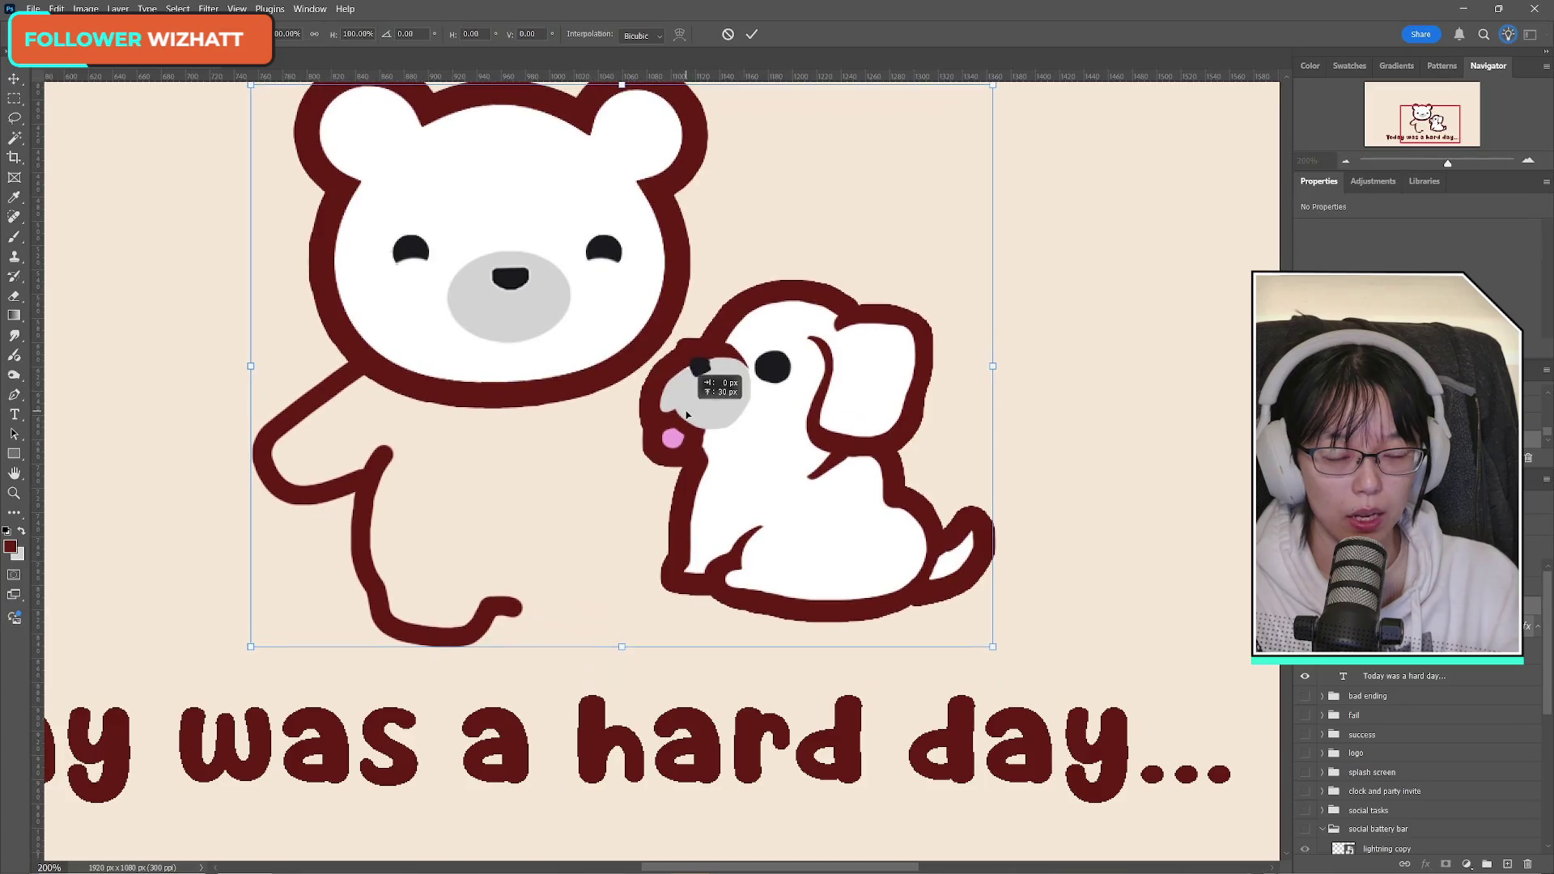
pyautogui.click(752, 34)
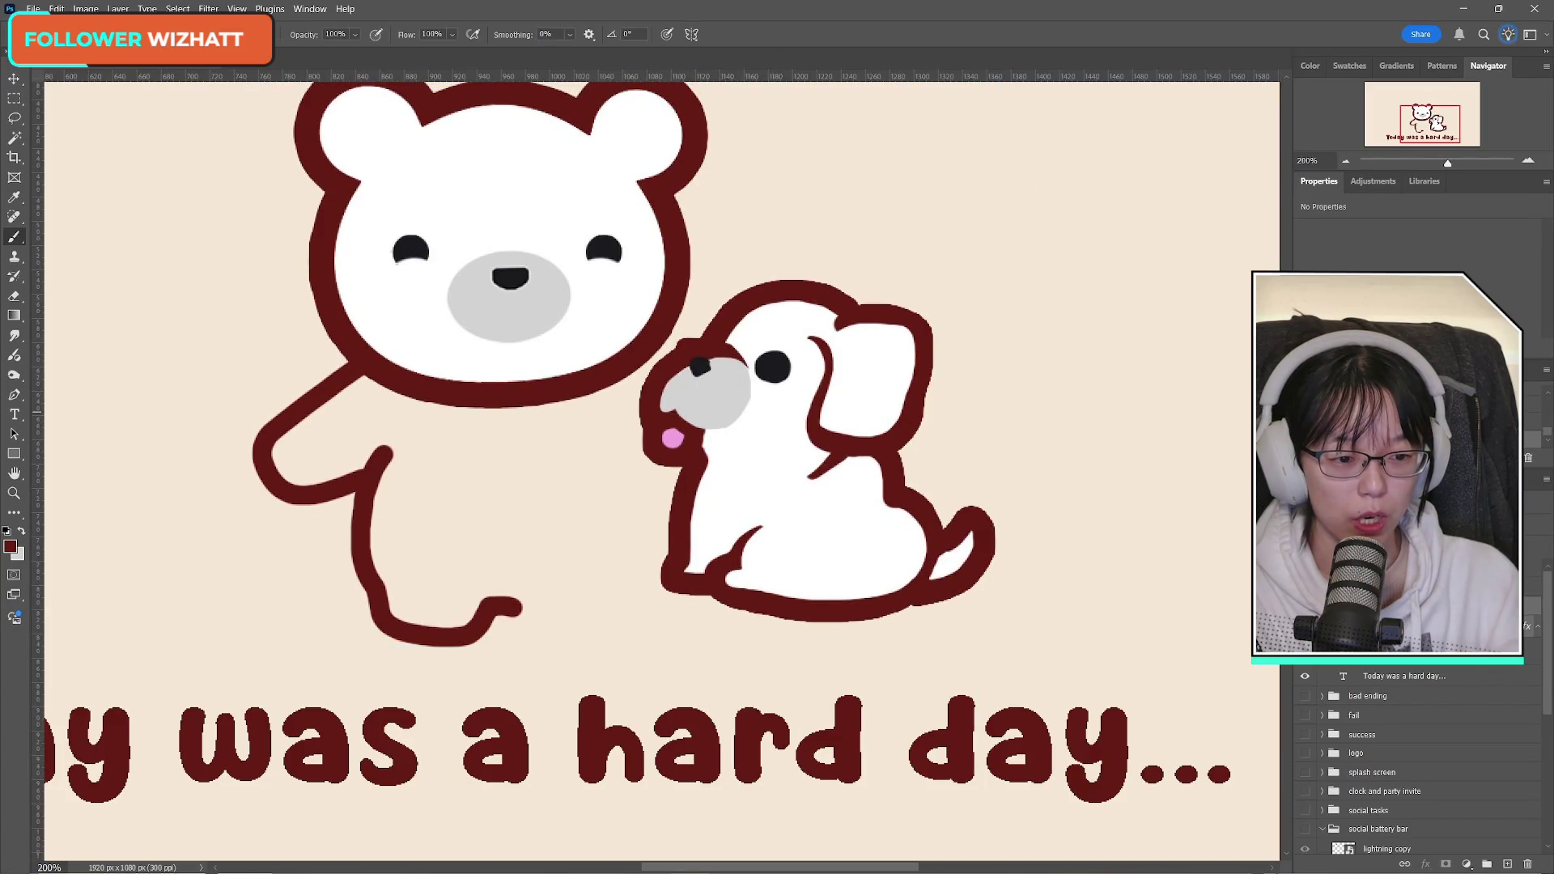
# Step: On the body layer, shift the bear's body left and down under its head
pyautogui.scroll(5, 1425, 760)
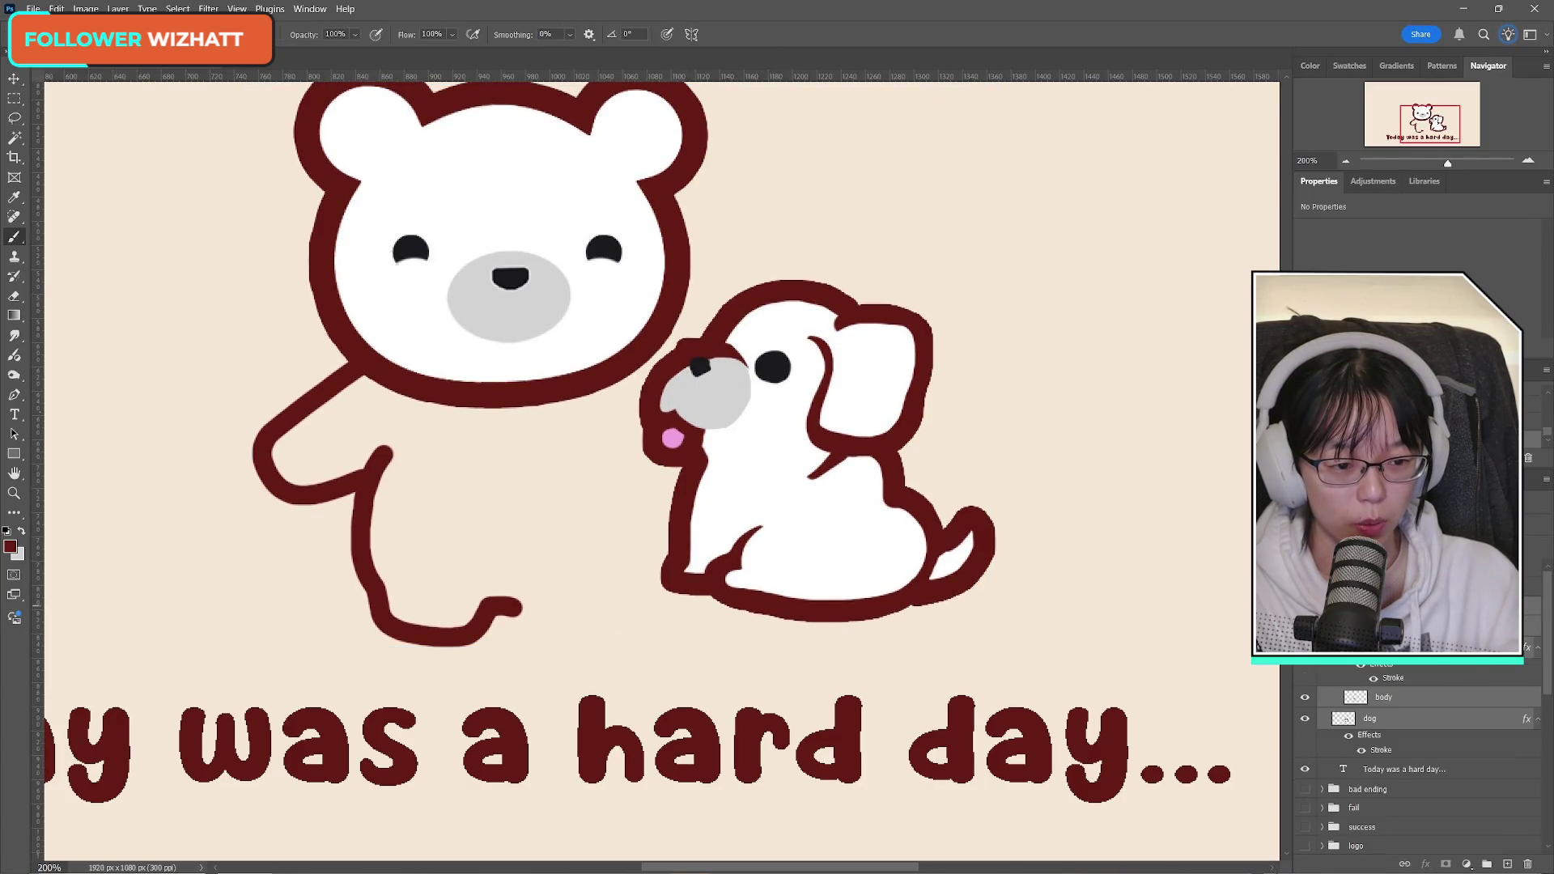
pyautogui.click(1398, 698)
pyautogui.hotkey('ctrl', 't')
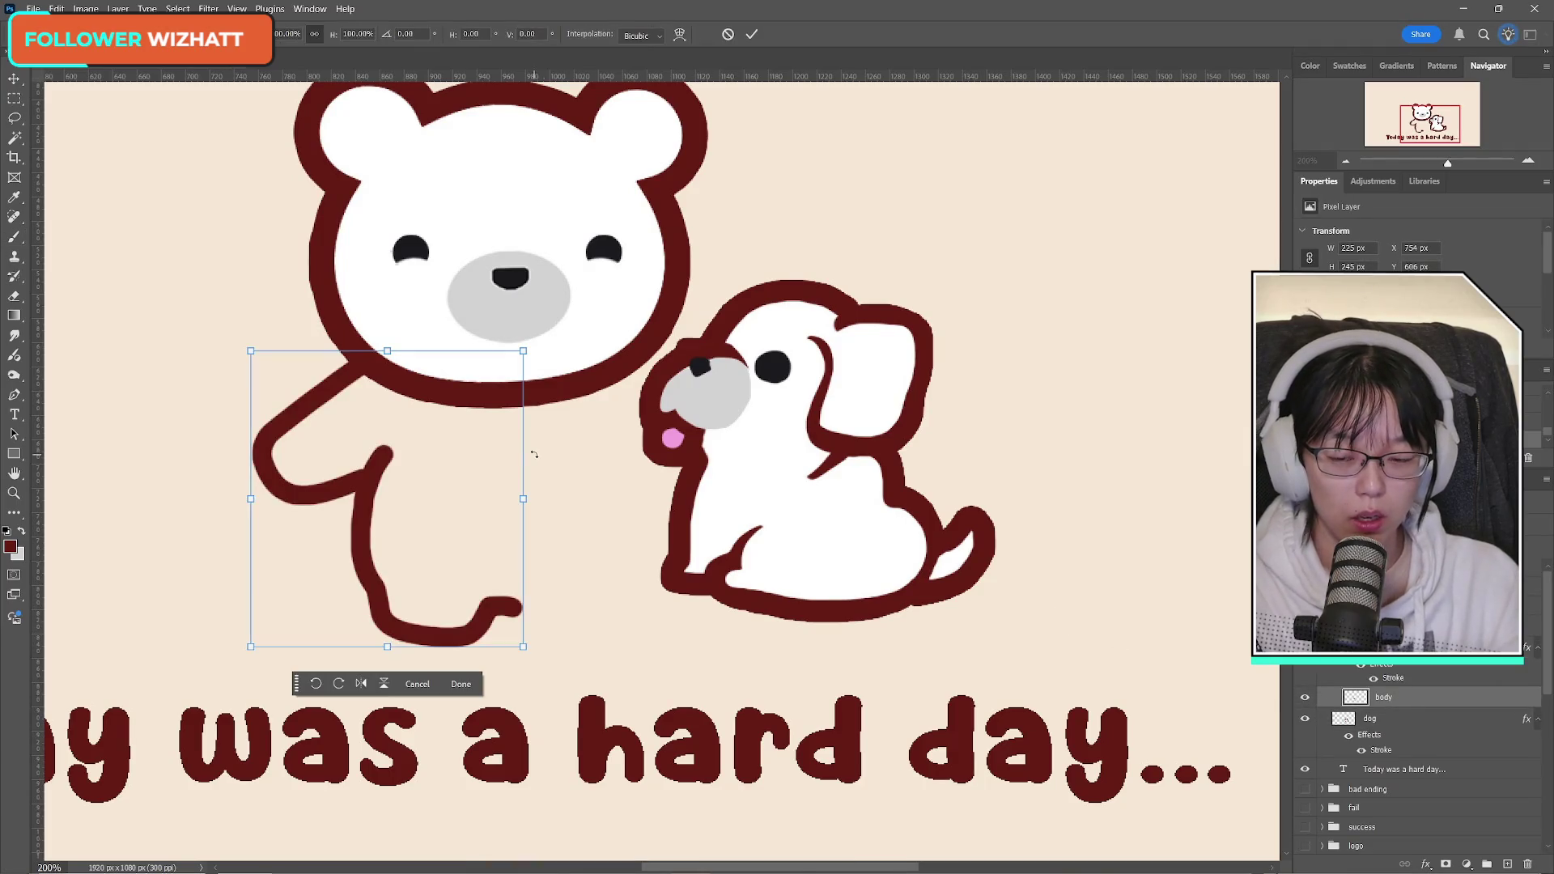
pyautogui.moveTo(475, 462)
pyautogui.mouseDown()
pyautogui.moveTo(458, 512)
pyautogui.moveTo(472, 481)
pyautogui.moveTo(467, 499)
pyautogui.mouseUp()
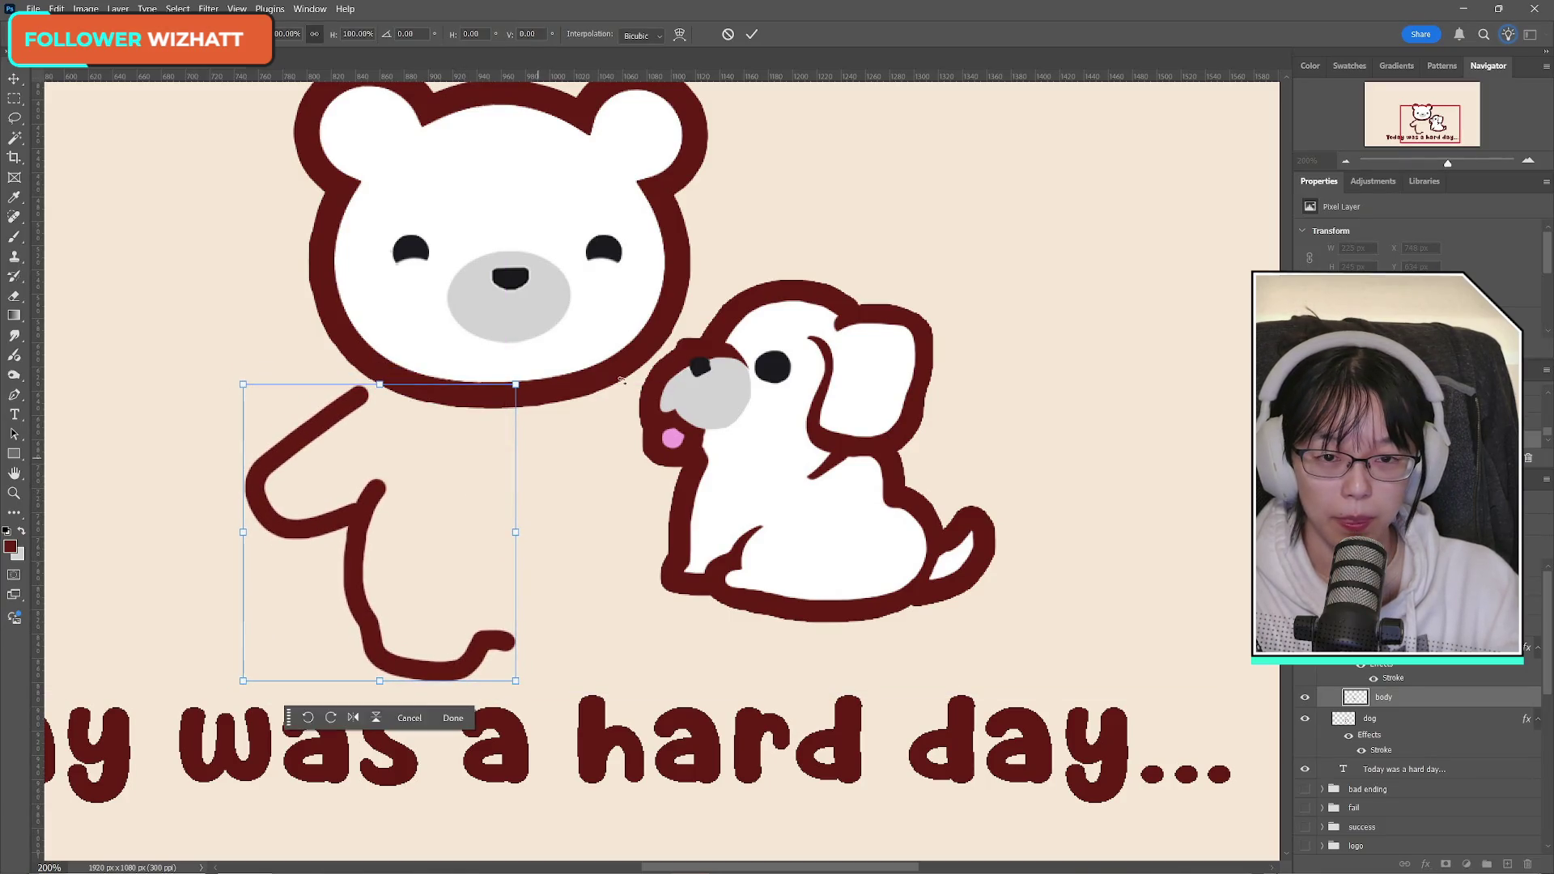
pyautogui.click(759, 34)
# Step: Lasso the body stroke, nudge it slightly left, and clear the selection
pyautogui.click(15, 118)
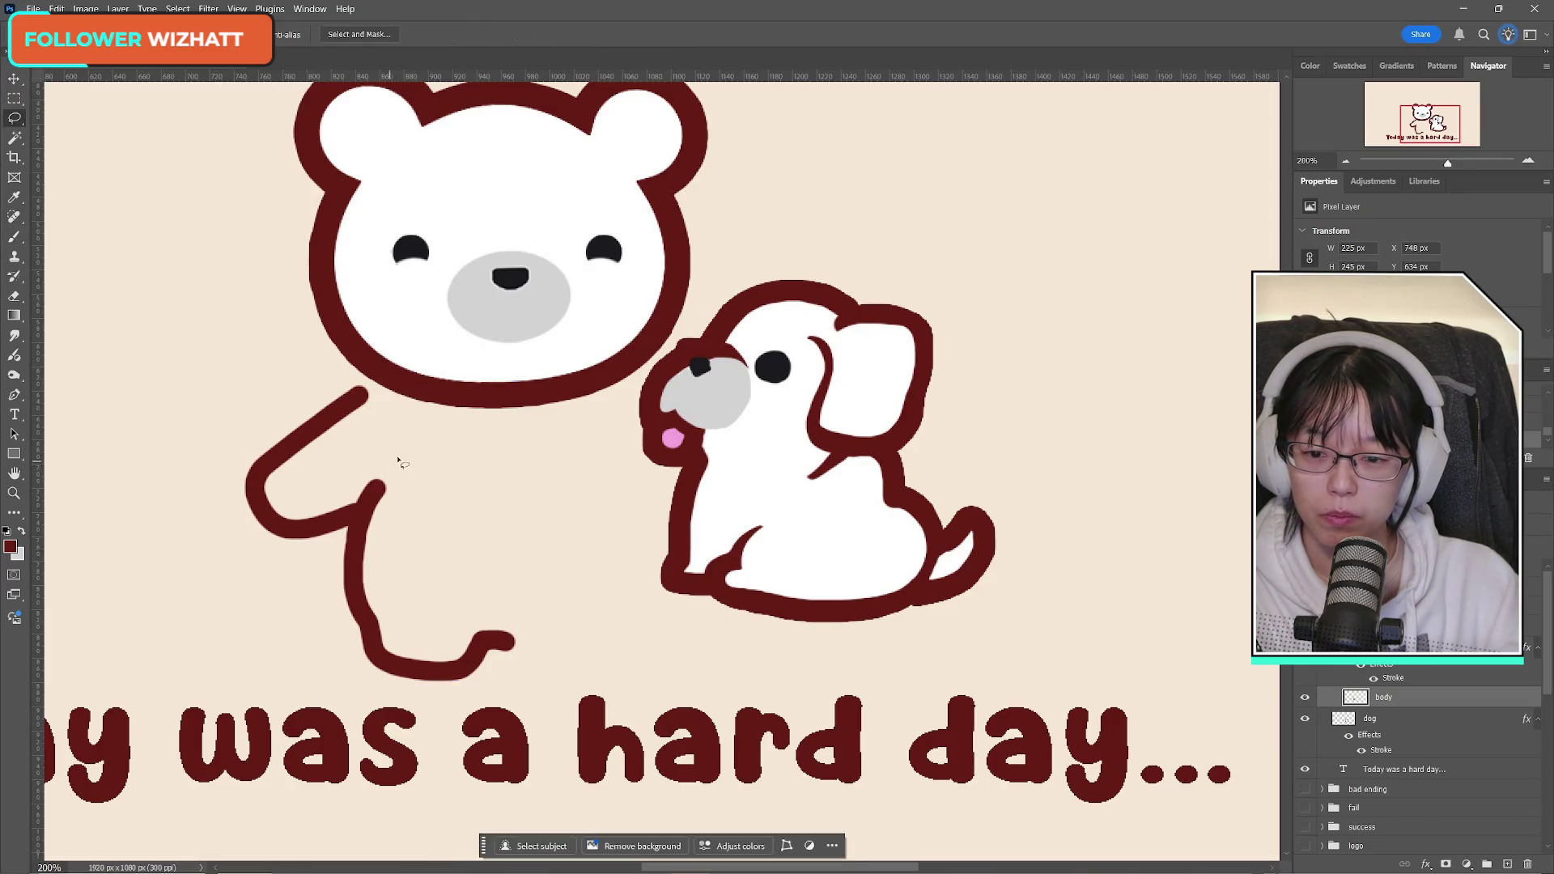
pyautogui.moveTo(397, 456); pyautogui.dragTo(353, 475)
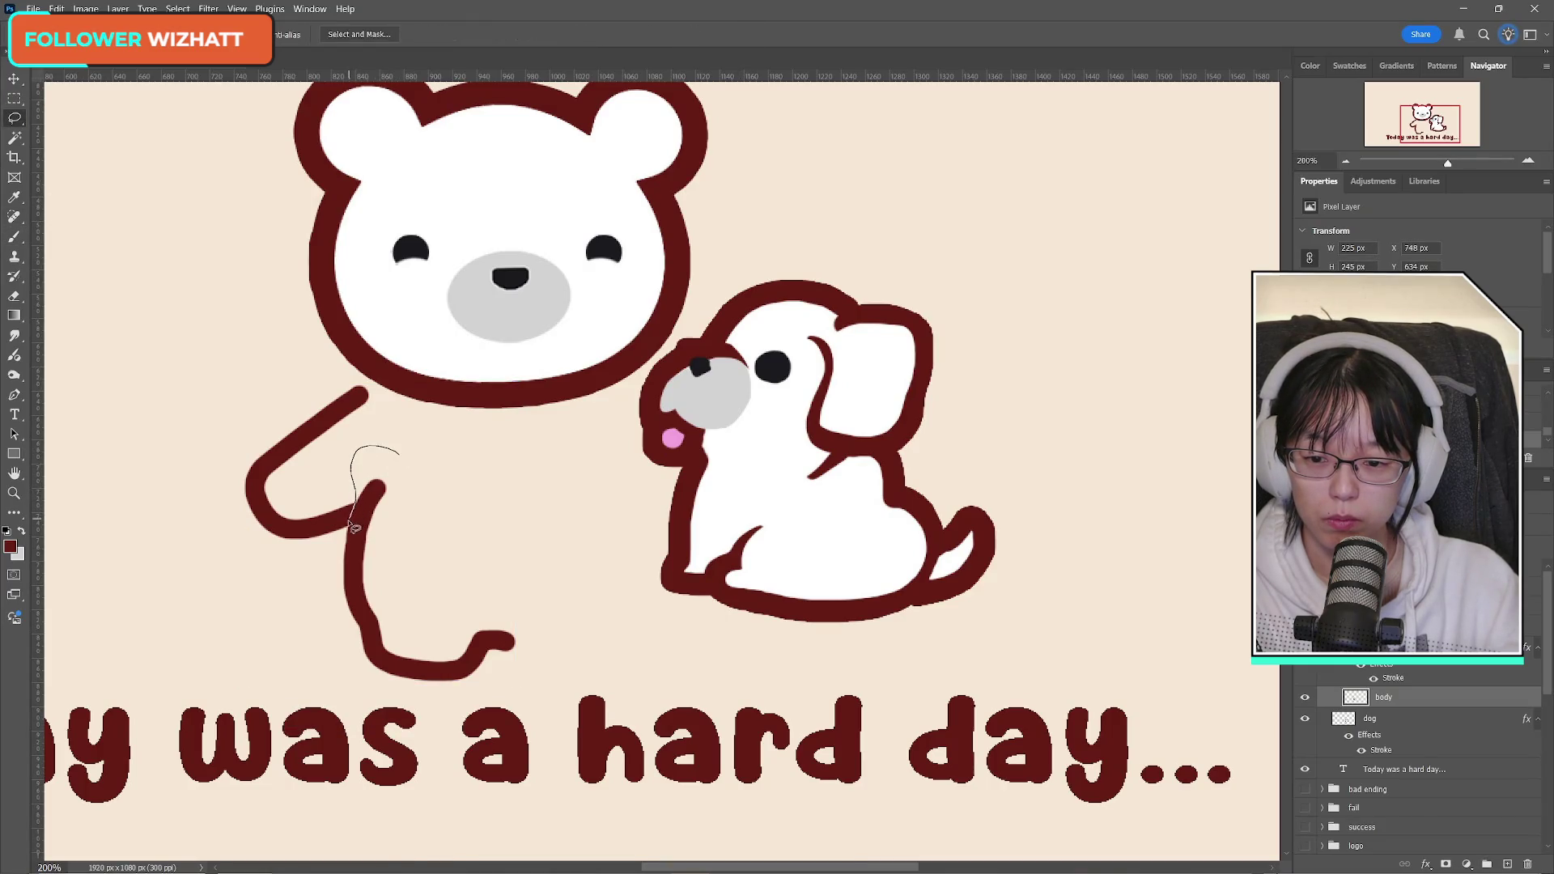
pyautogui.moveTo(333, 564)
pyautogui.mouseDown()
pyautogui.moveTo(368, 684)
pyautogui.moveTo(597, 627)
pyautogui.mouseUp()
pyautogui.hotkey('ctrl', 't')
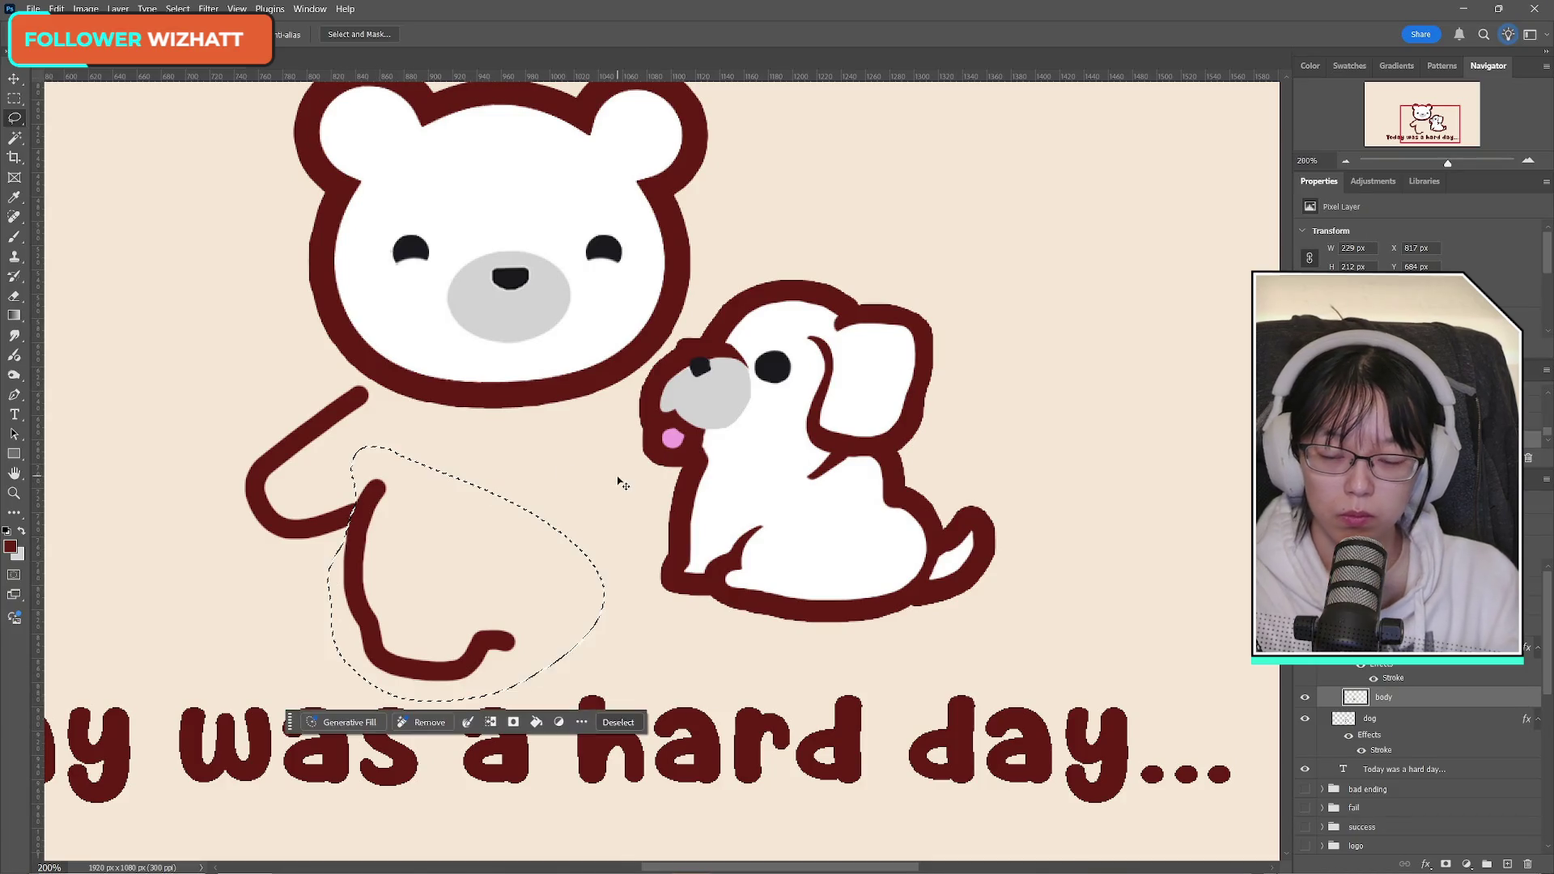
pyautogui.moveTo(467, 701); pyautogui.dragTo(466, 732)
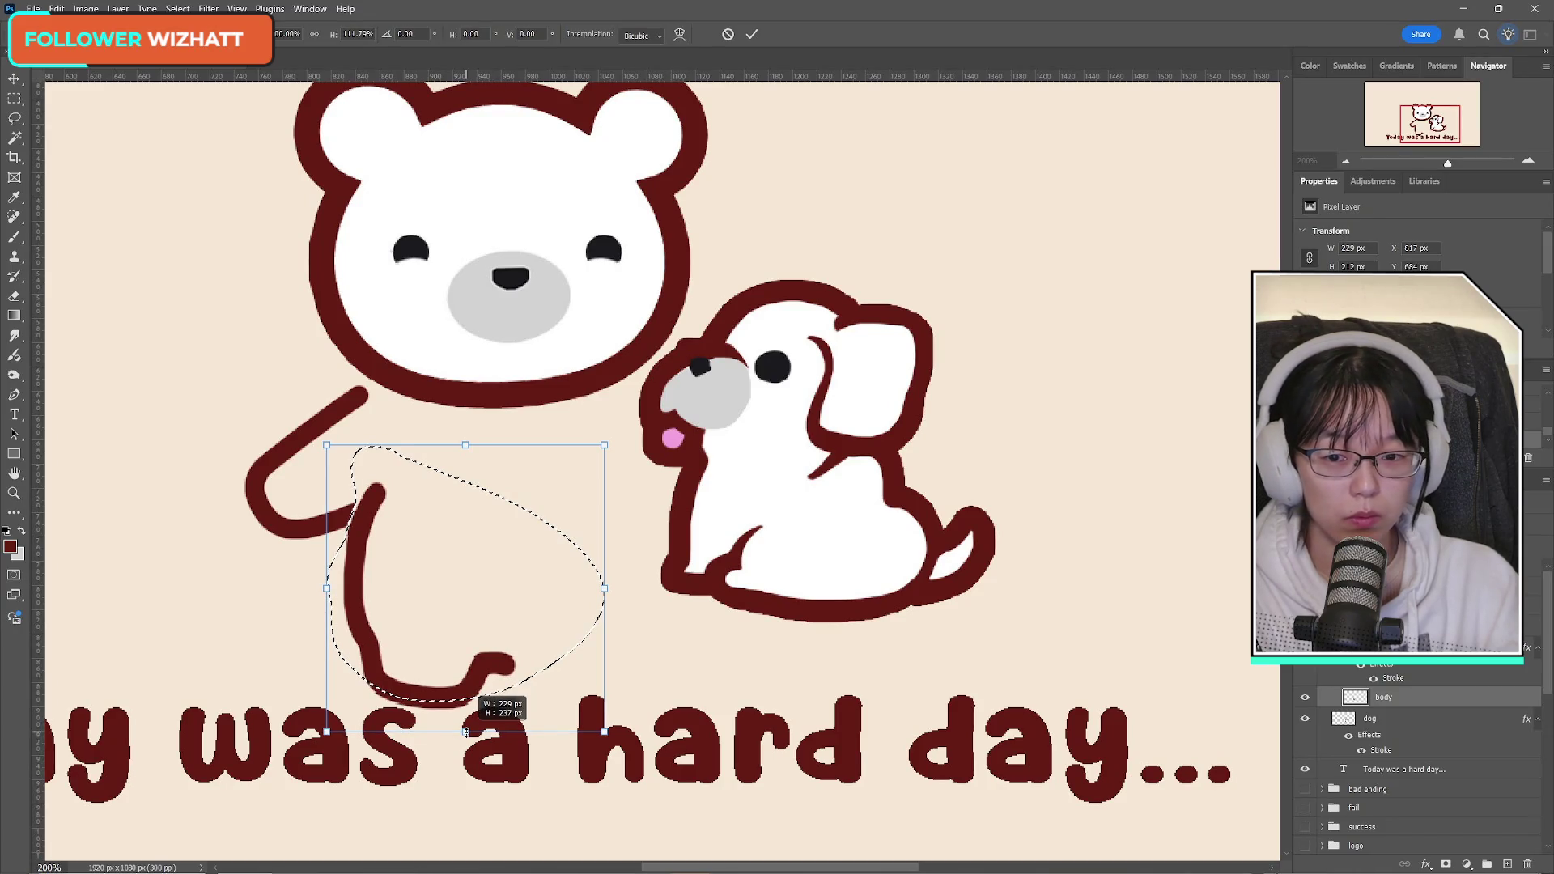
pyautogui.press('Escape')
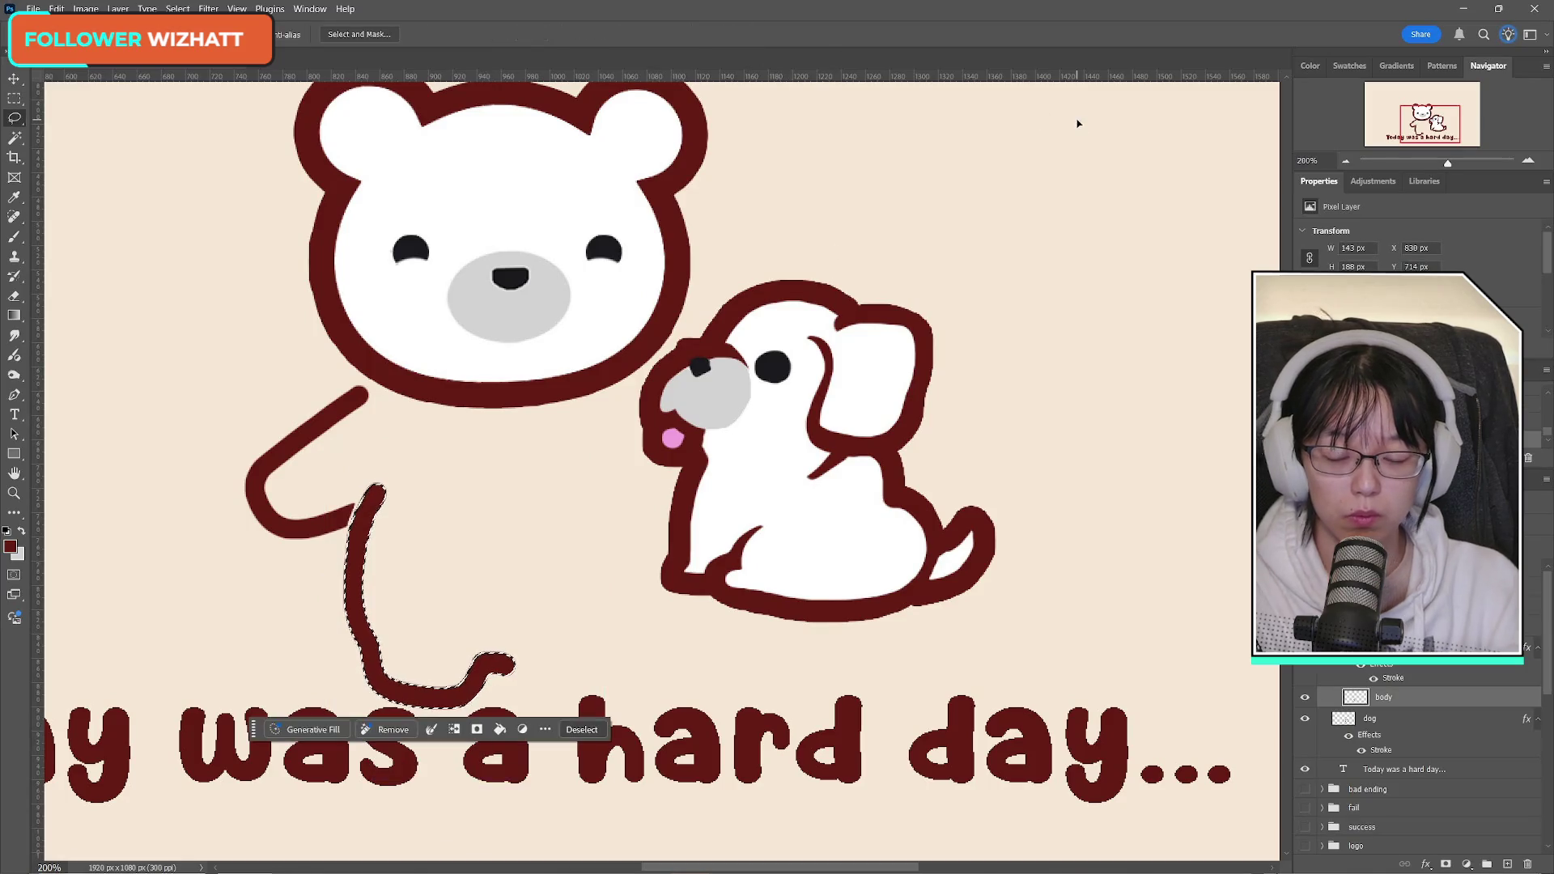
pyautogui.hotkey('ctrl', 't')
pyautogui.press('Left')
pyautogui.press('Left')
pyautogui.press('Left')
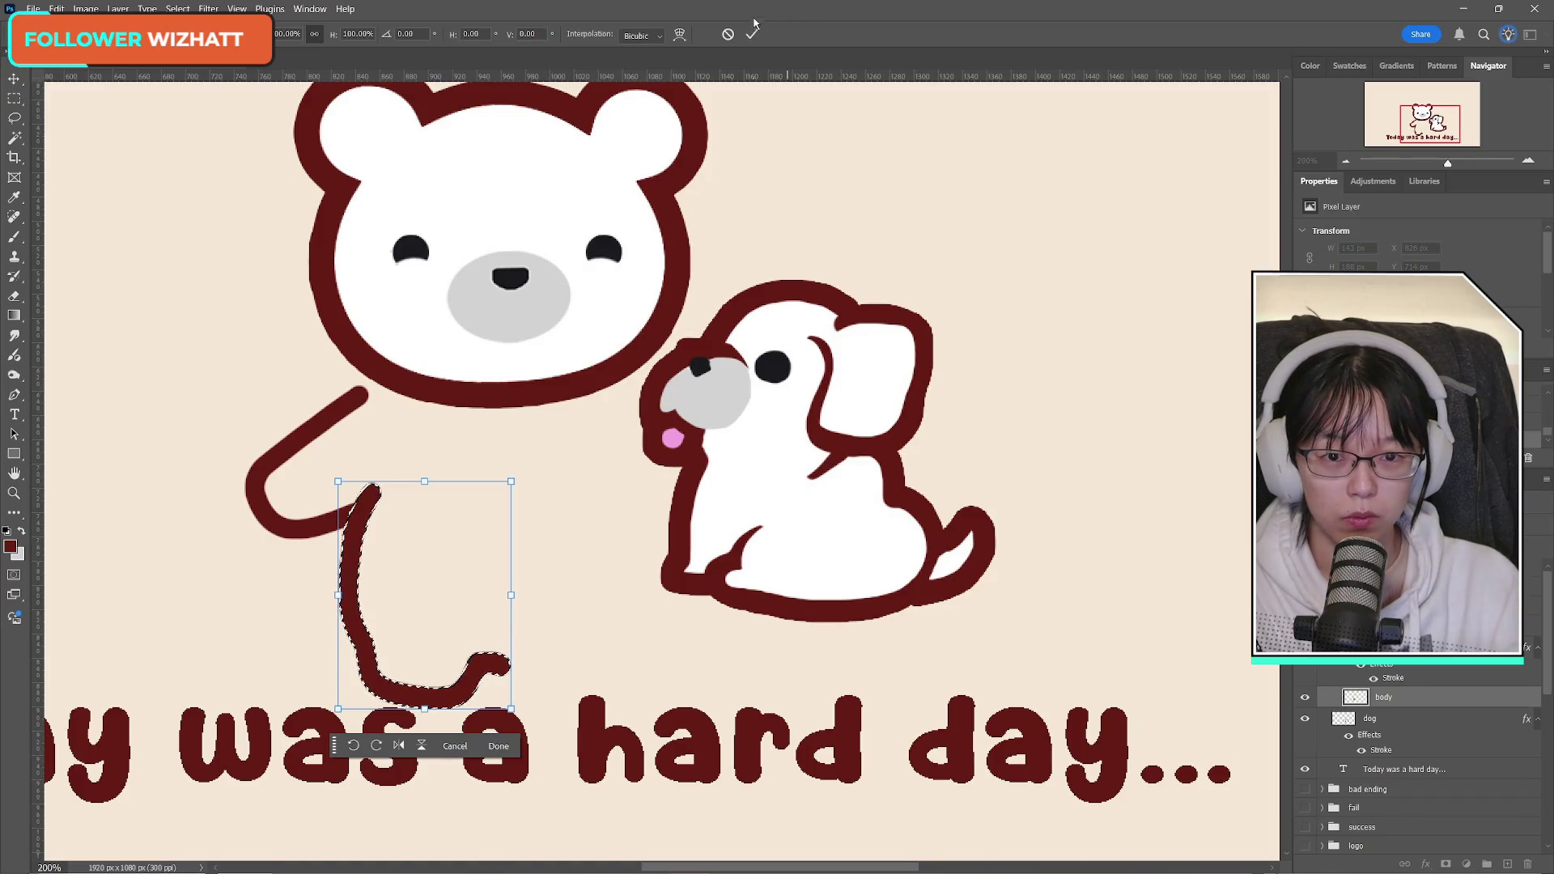
pyautogui.press('Return')
pyautogui.hotkey('ctrl', 'd')
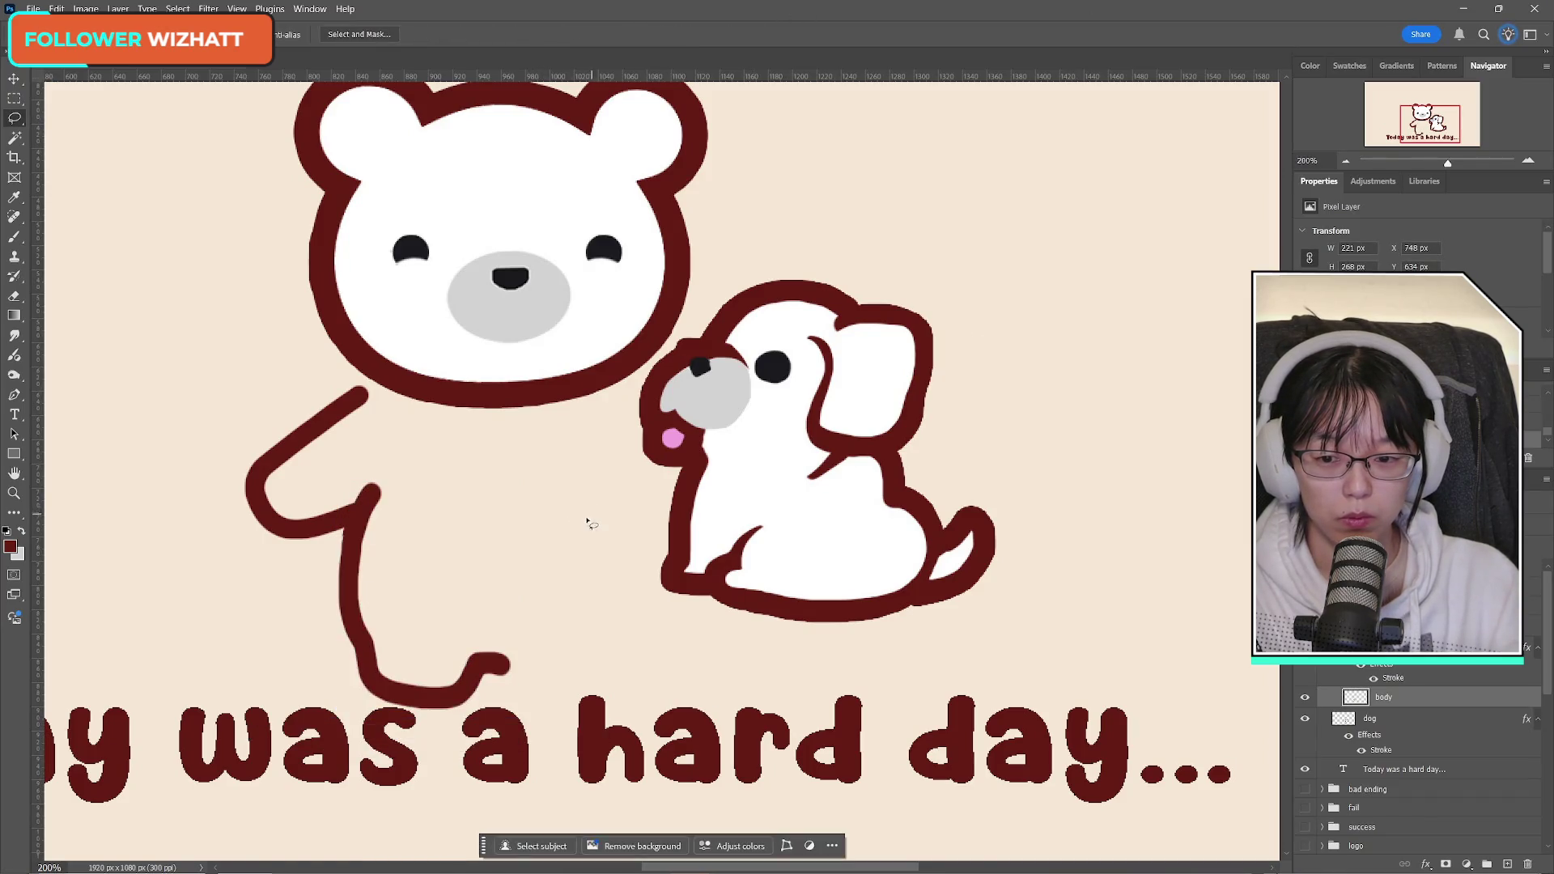
pyautogui.press('m')
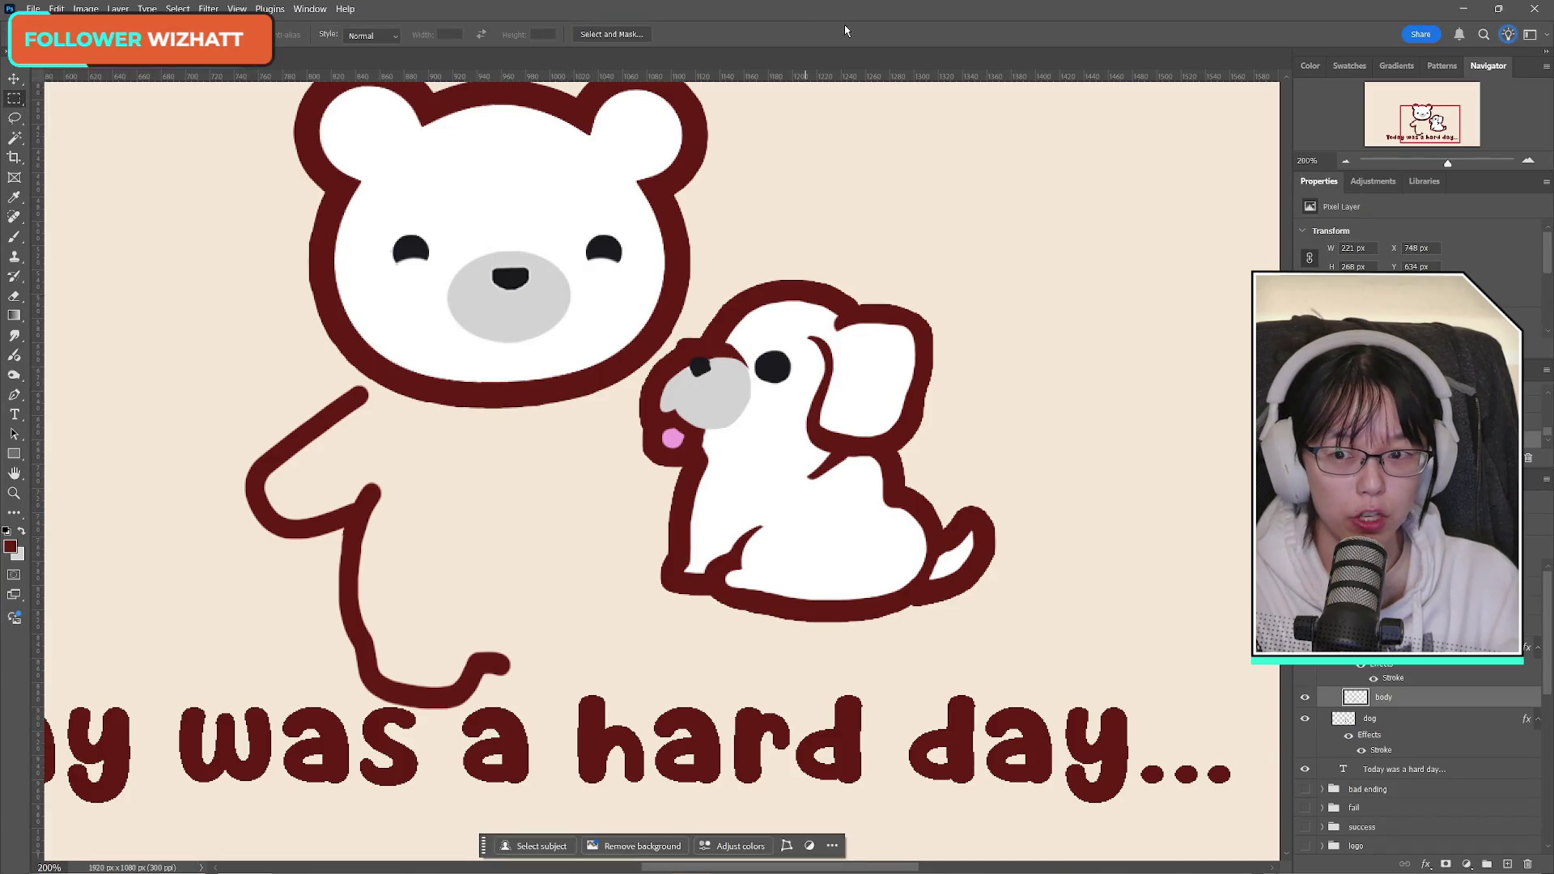
pyautogui.press('e')
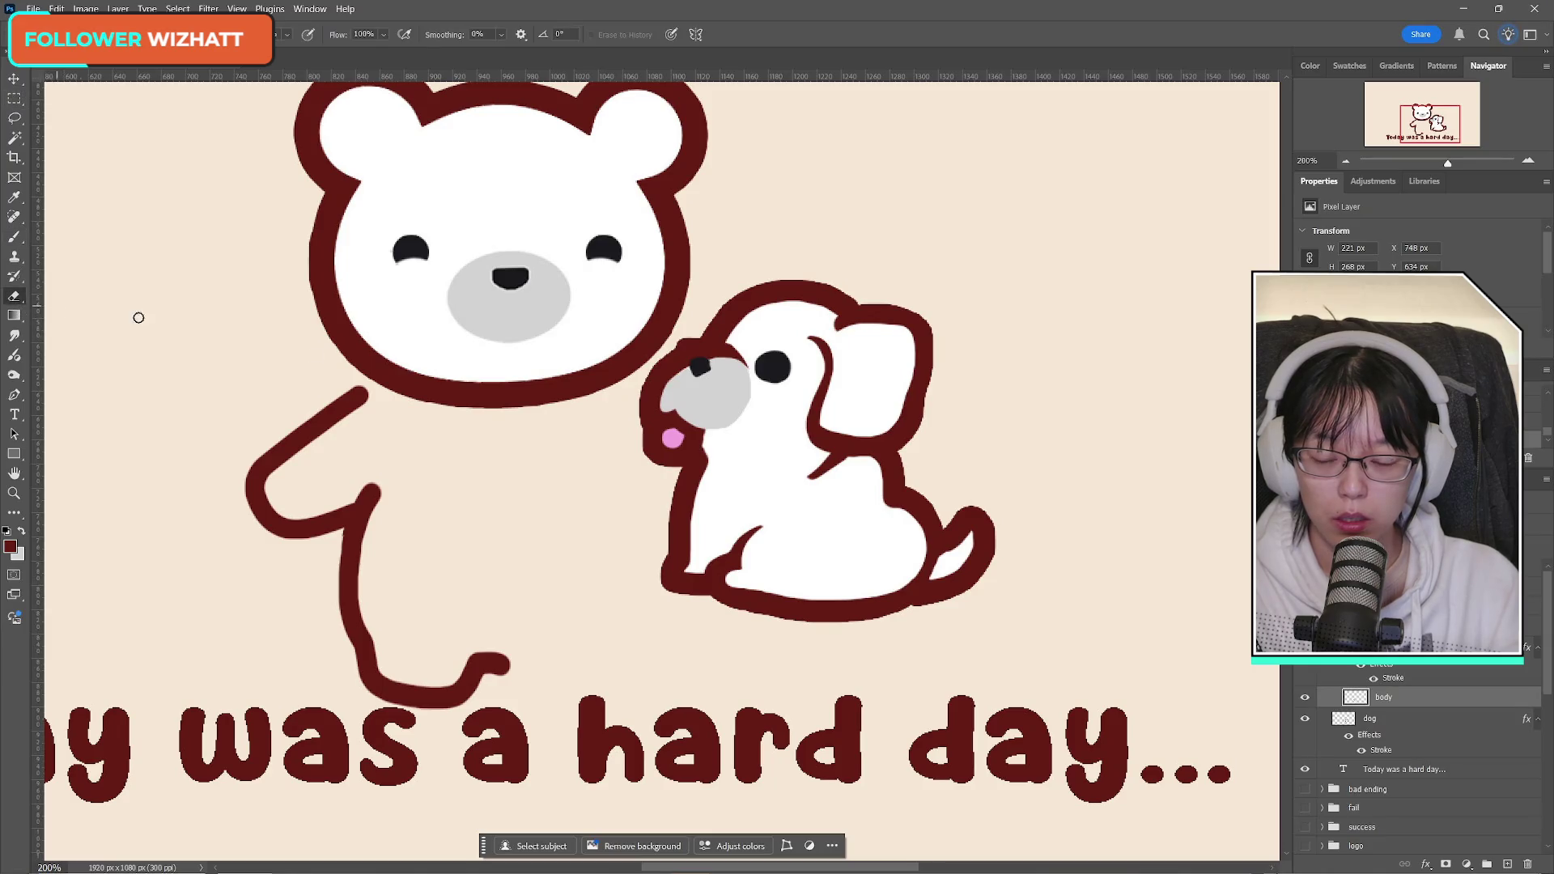
# Step: Paint a clean stroke joining the bear's arm line to its head outline
pyautogui.click(14, 236)
pyautogui.moveTo(379, 377); pyautogui.dragTo(343, 398)
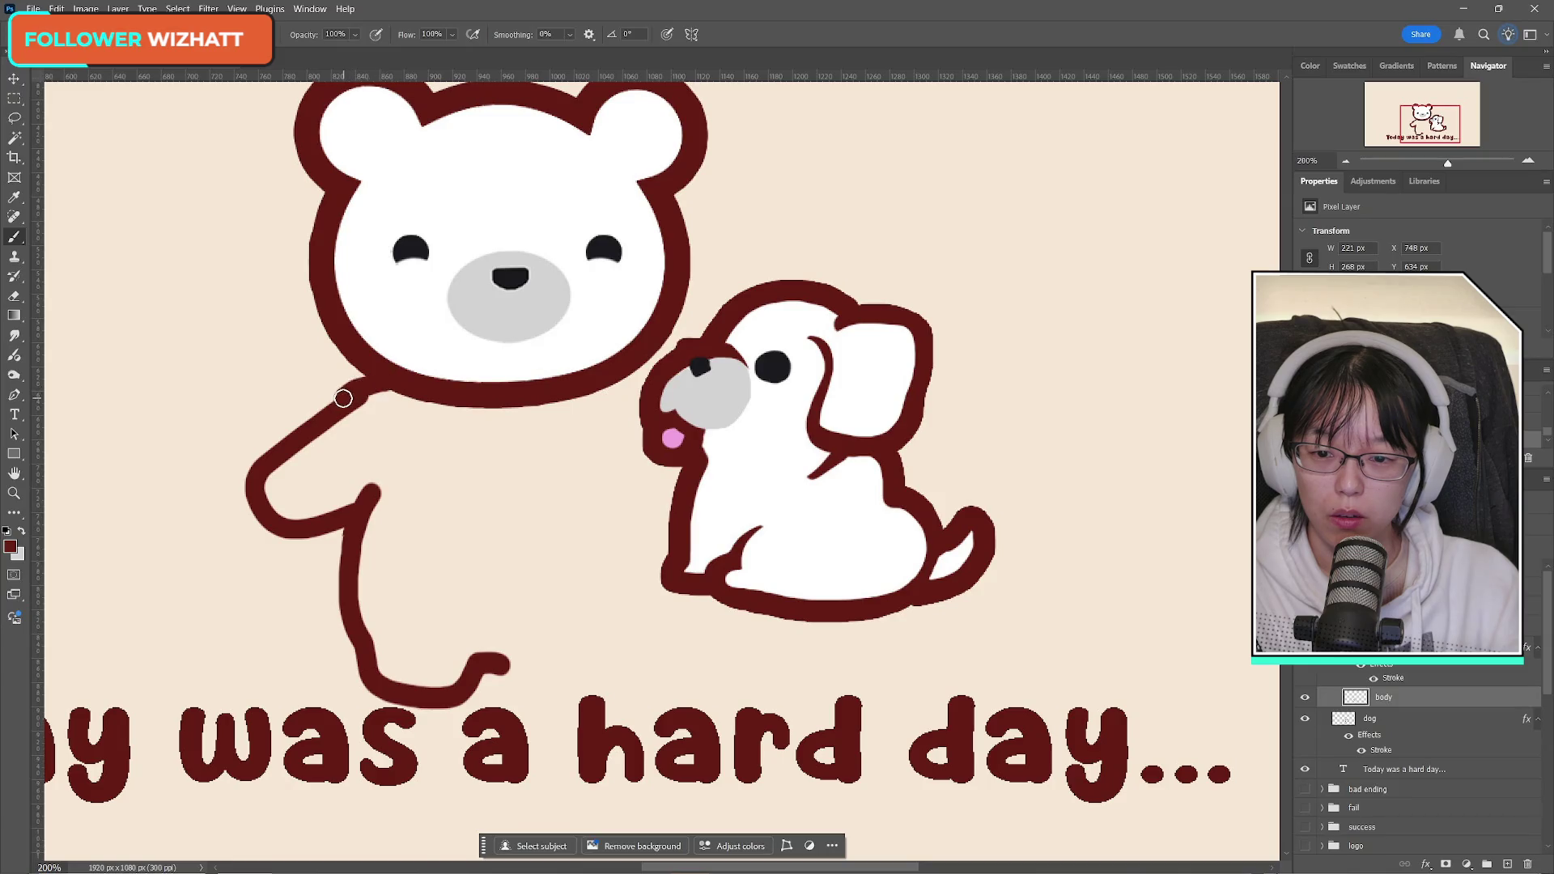
pyautogui.hotkey('ctrl', 'z')
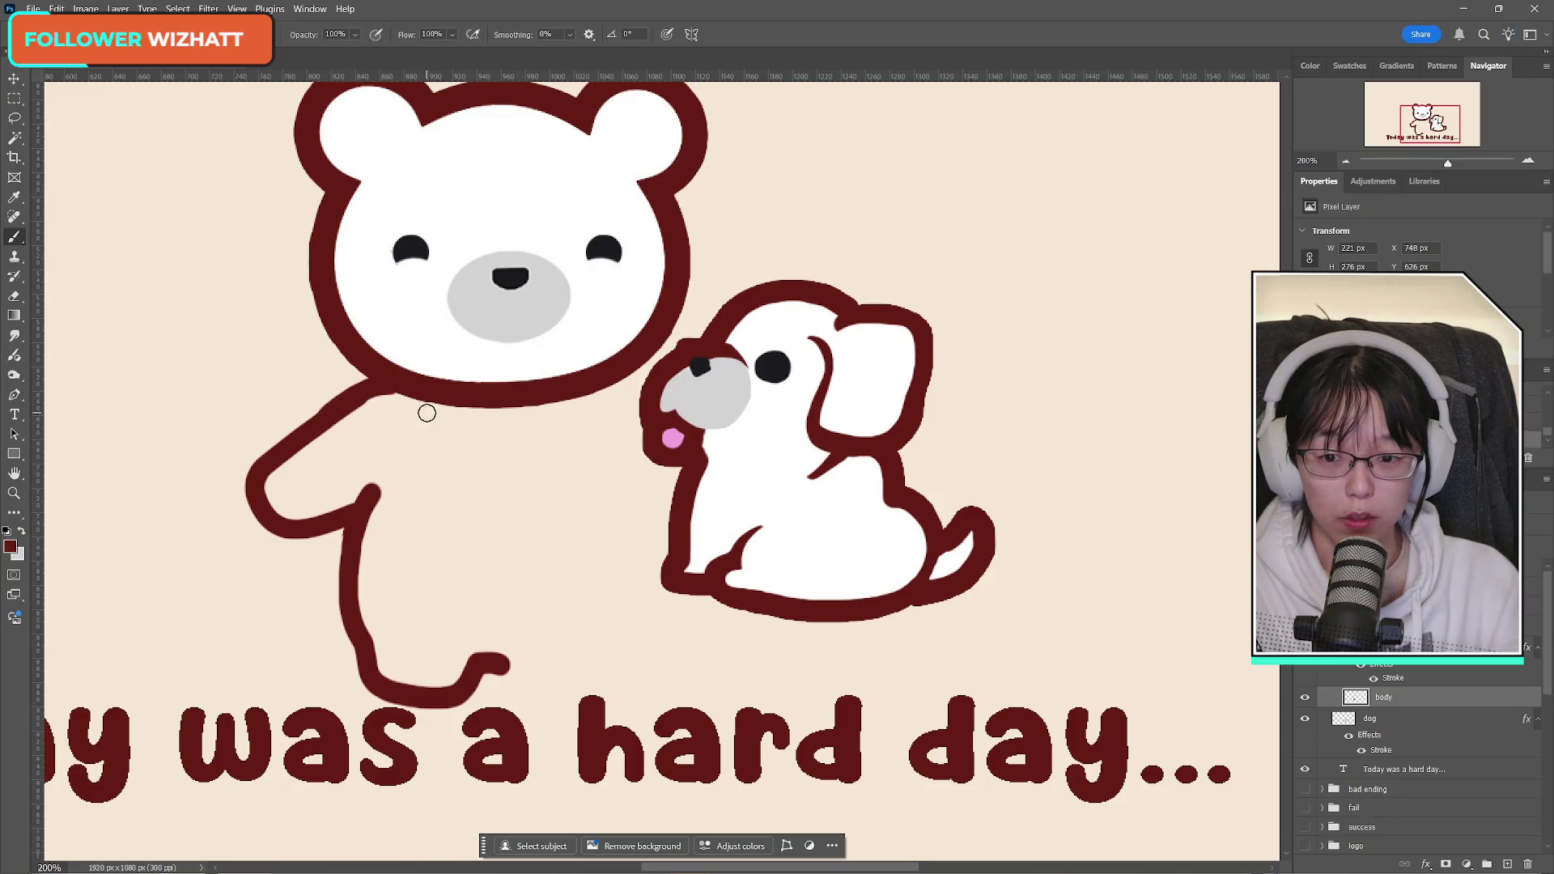
pyautogui.moveTo(385, 382); pyautogui.dragTo(343, 392)
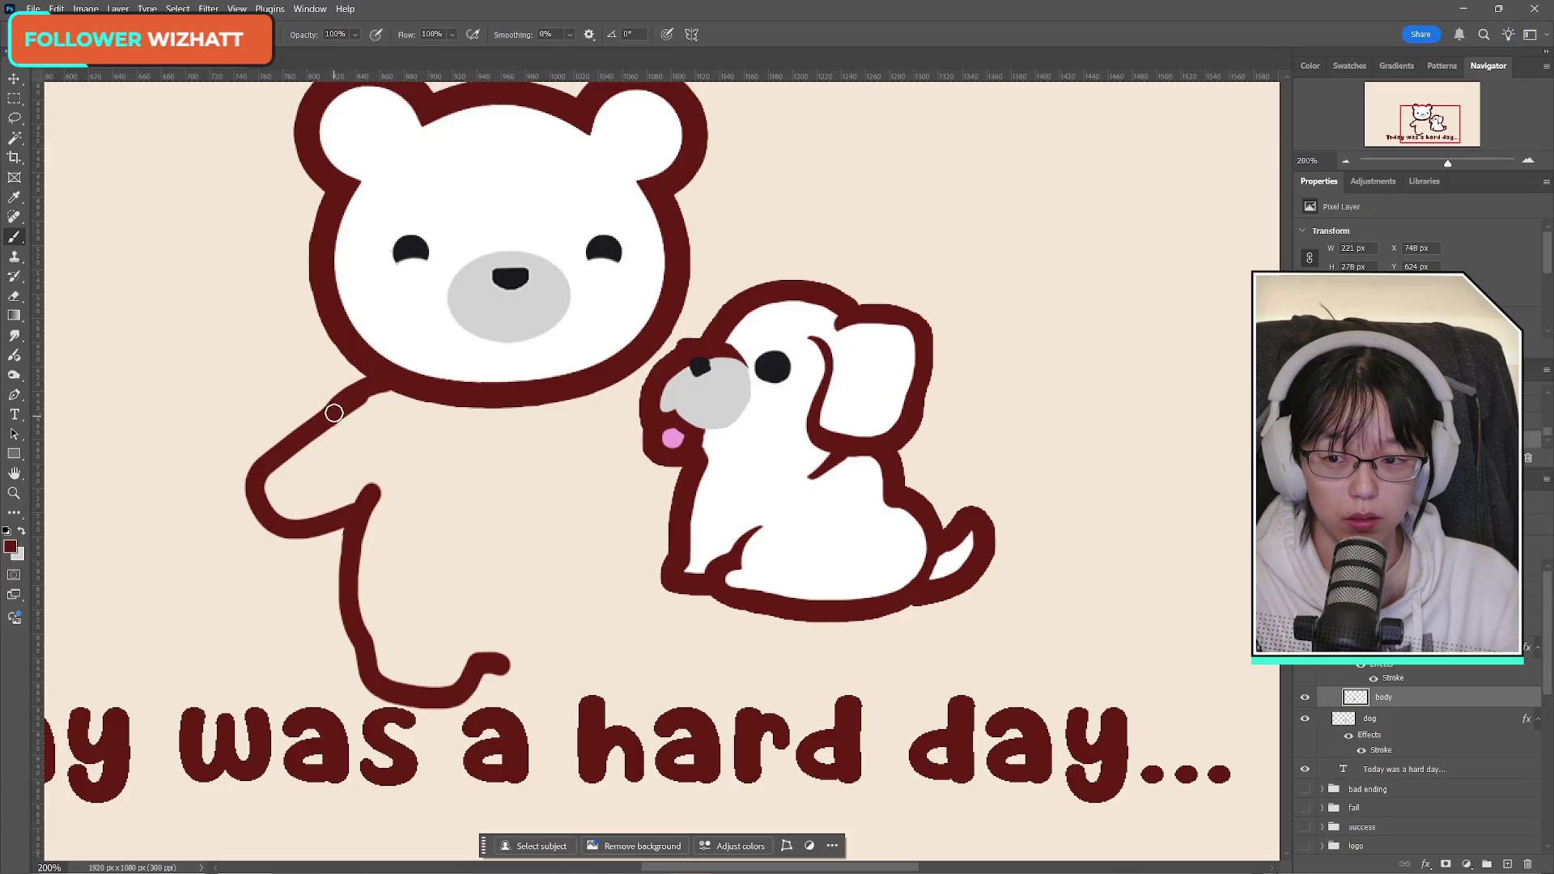
pyautogui.click(14, 296)
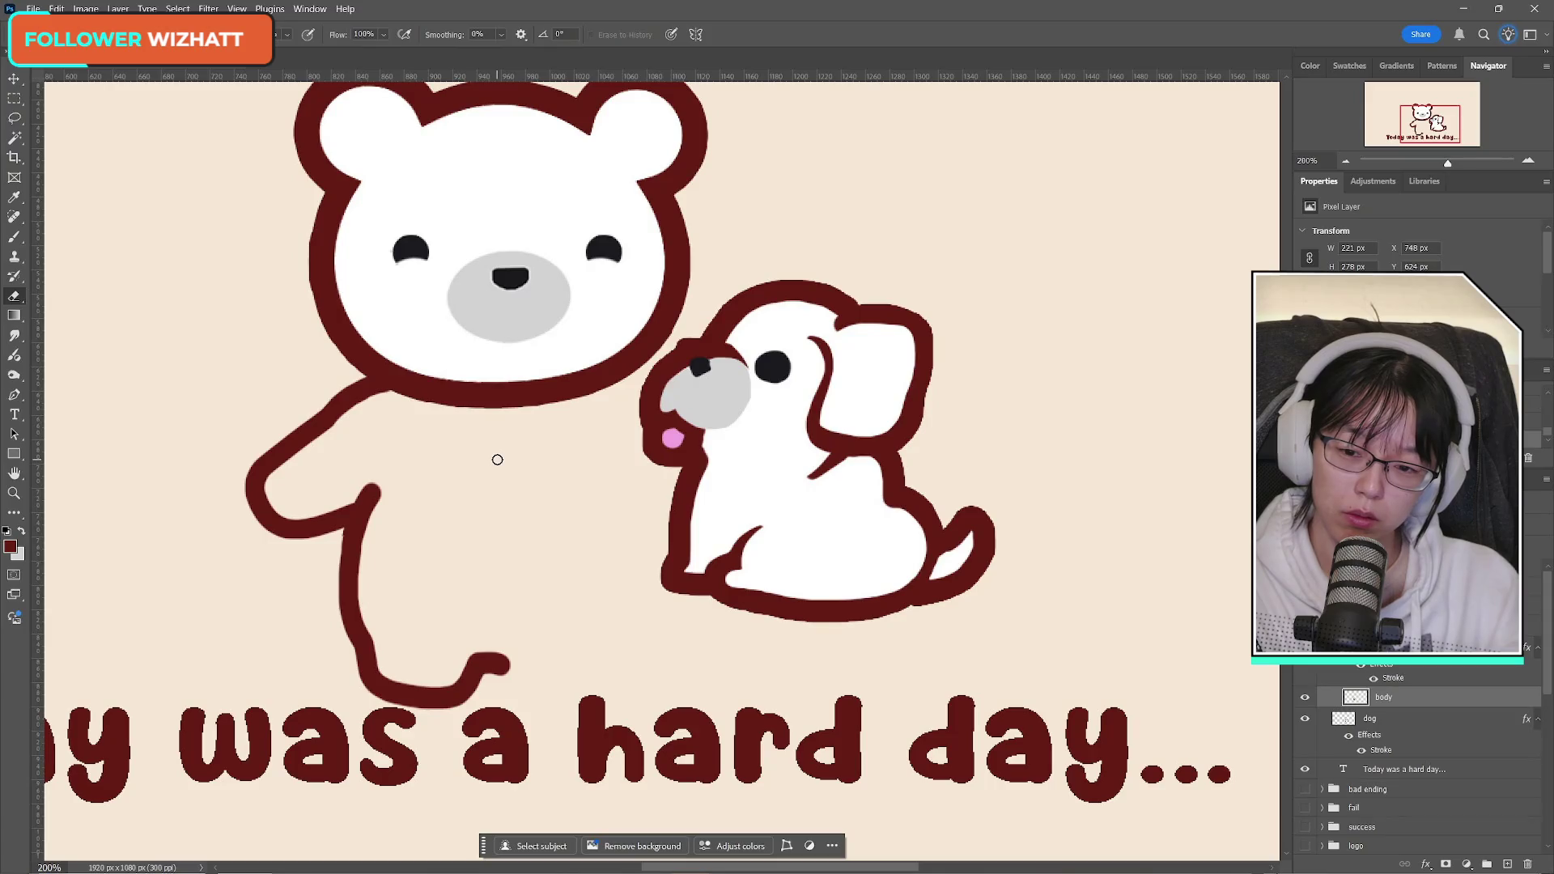
pyautogui.click(14, 236)
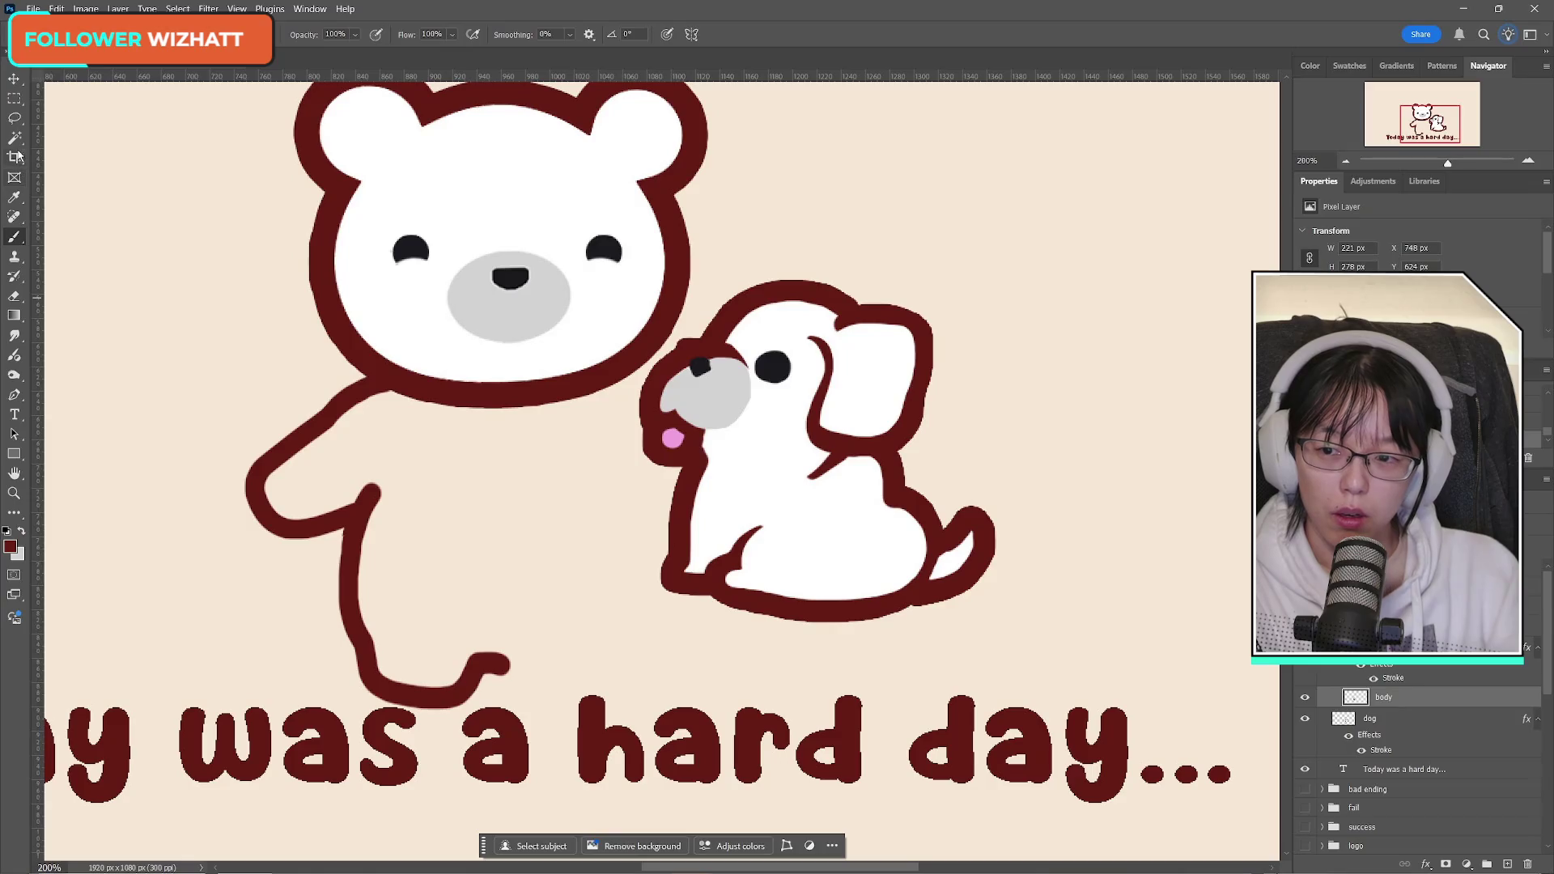
pyautogui.click(14, 118)
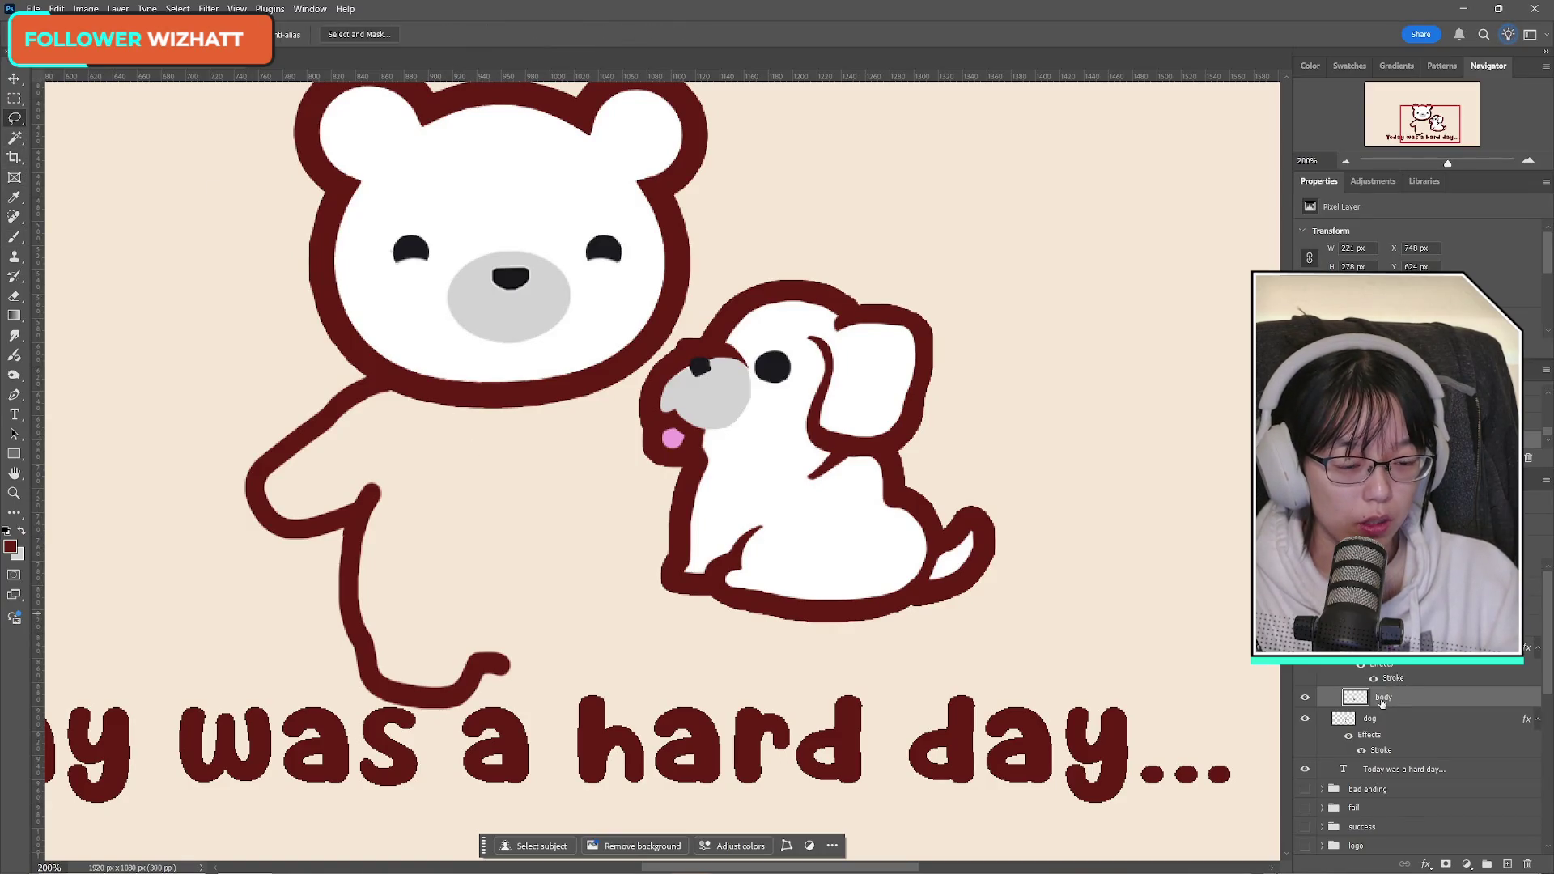
pyautogui.hotkey('ctrl', 'j')
# Step: Flip the body copy horizontally, shift it about 200 px right, and merge it into body
pyautogui.hotkey('ctrl', 't')
pyautogui.rightClick(383, 548)
pyautogui.click(429, 837)
pyautogui.moveTo(431, 516)
pyautogui.mouseDown()
pyautogui.moveTo(610, 513)
pyautogui.moveTo(592, 512)
pyautogui.mouseUp()
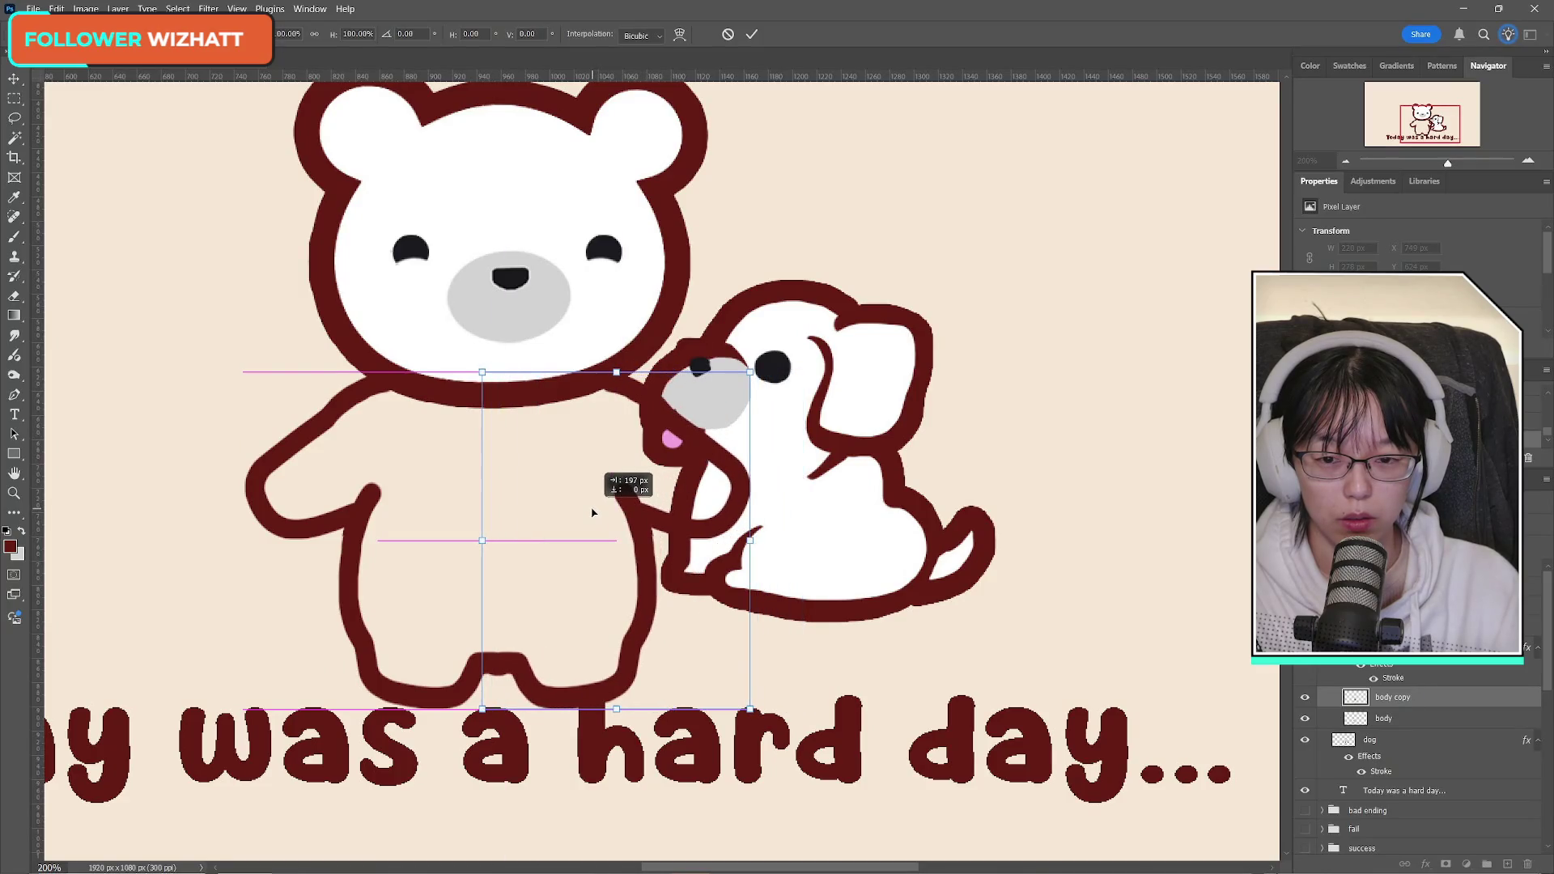
pyautogui.moveTo(591, 513); pyautogui.dragTo(596, 510)
pyautogui.press('Return')
pyautogui.press('l')
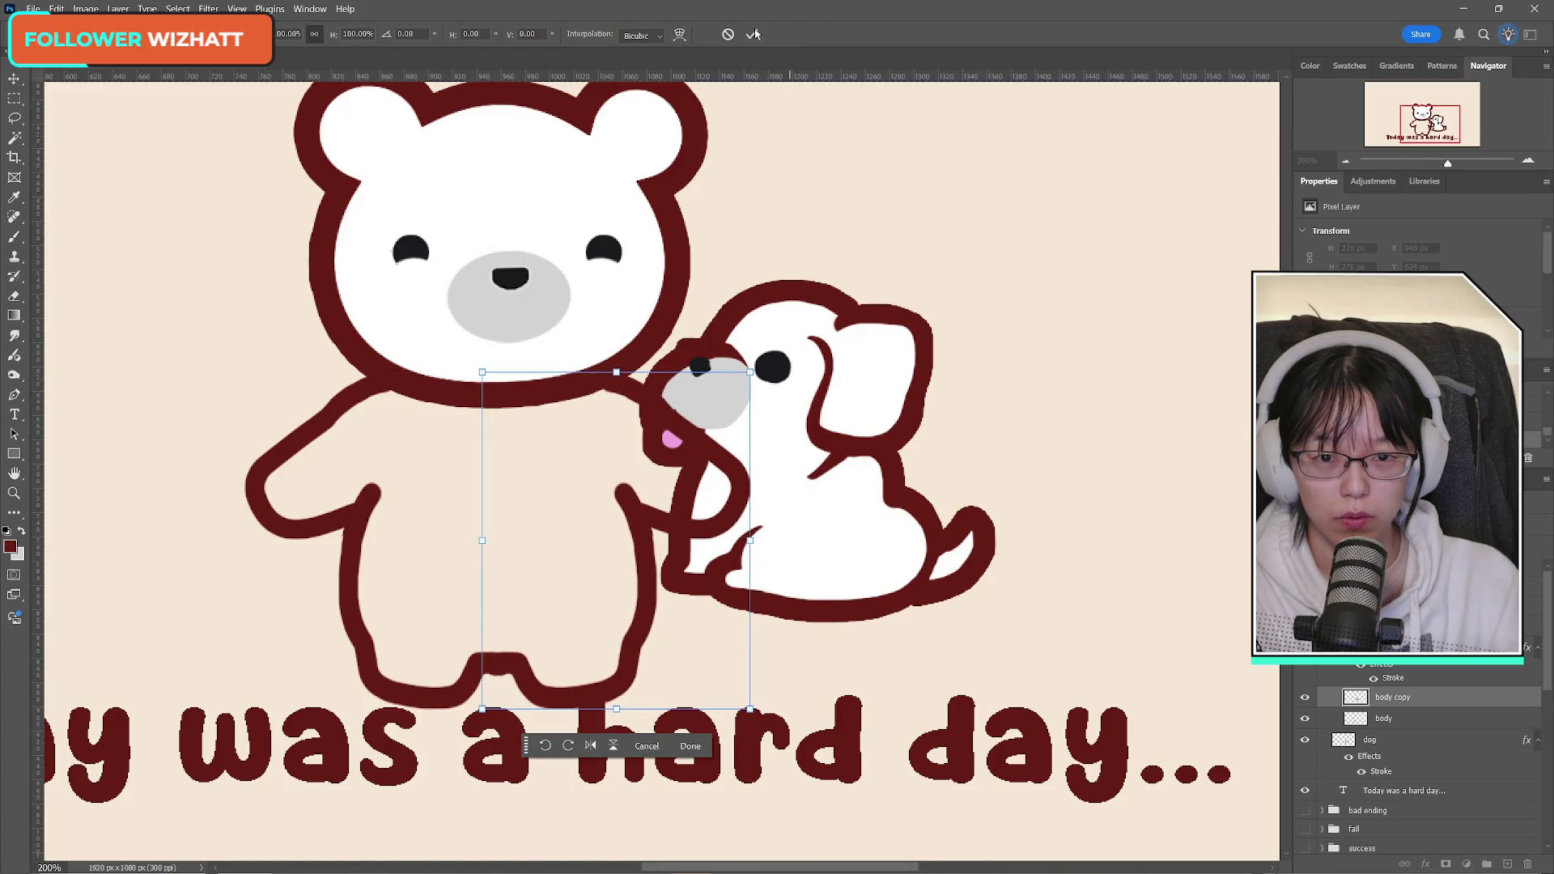
pyautogui.hotkey('ctrl', 'e')
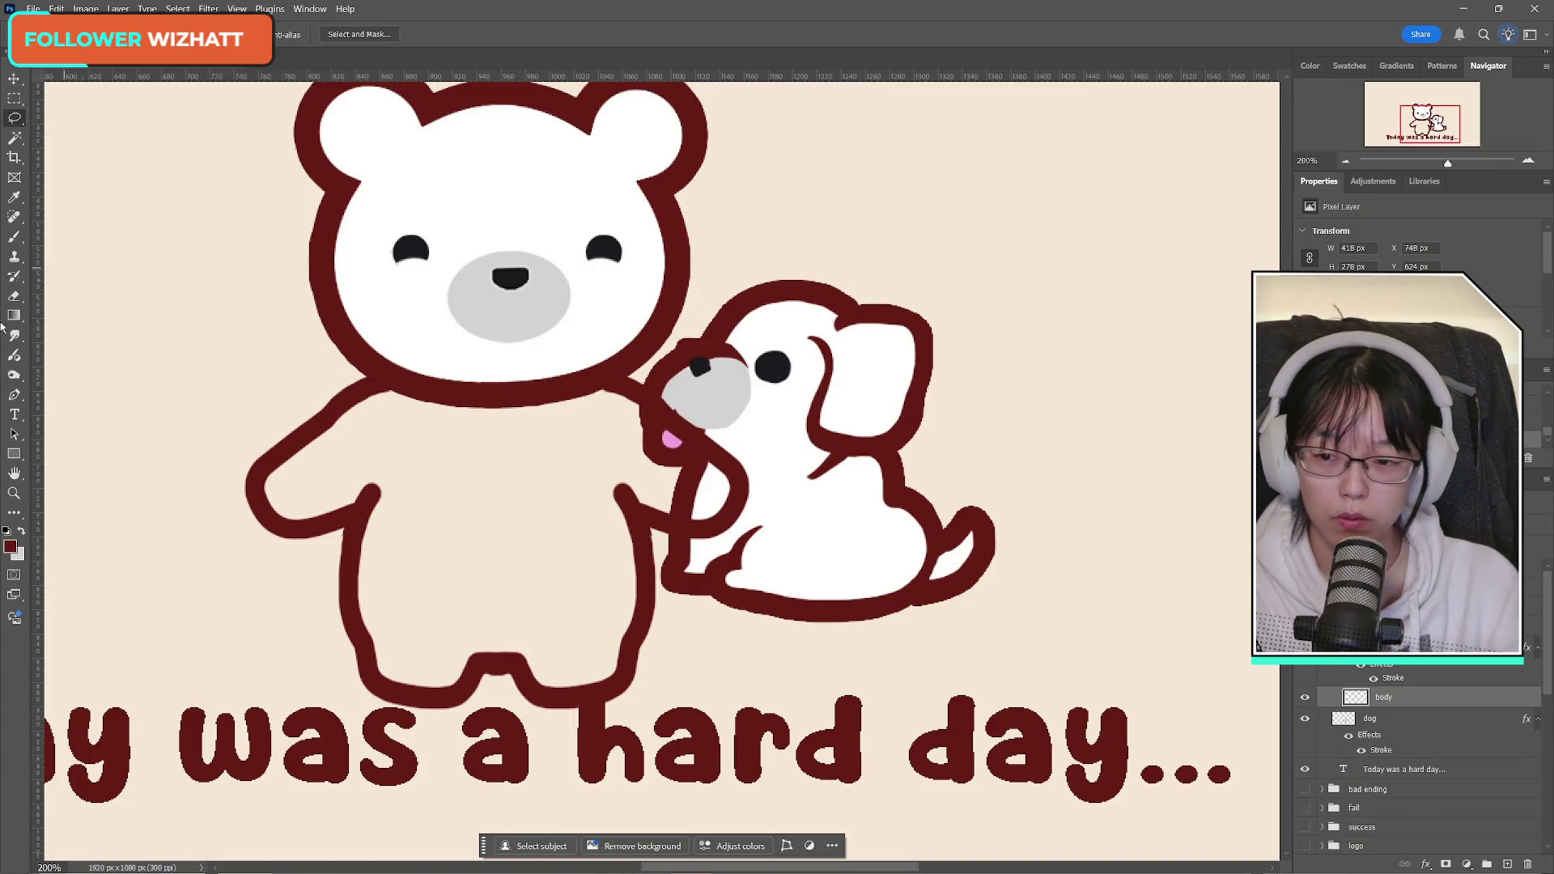
# Step: Move the bear's body layer up slightly and commit the transform
pyautogui.click(16, 296)
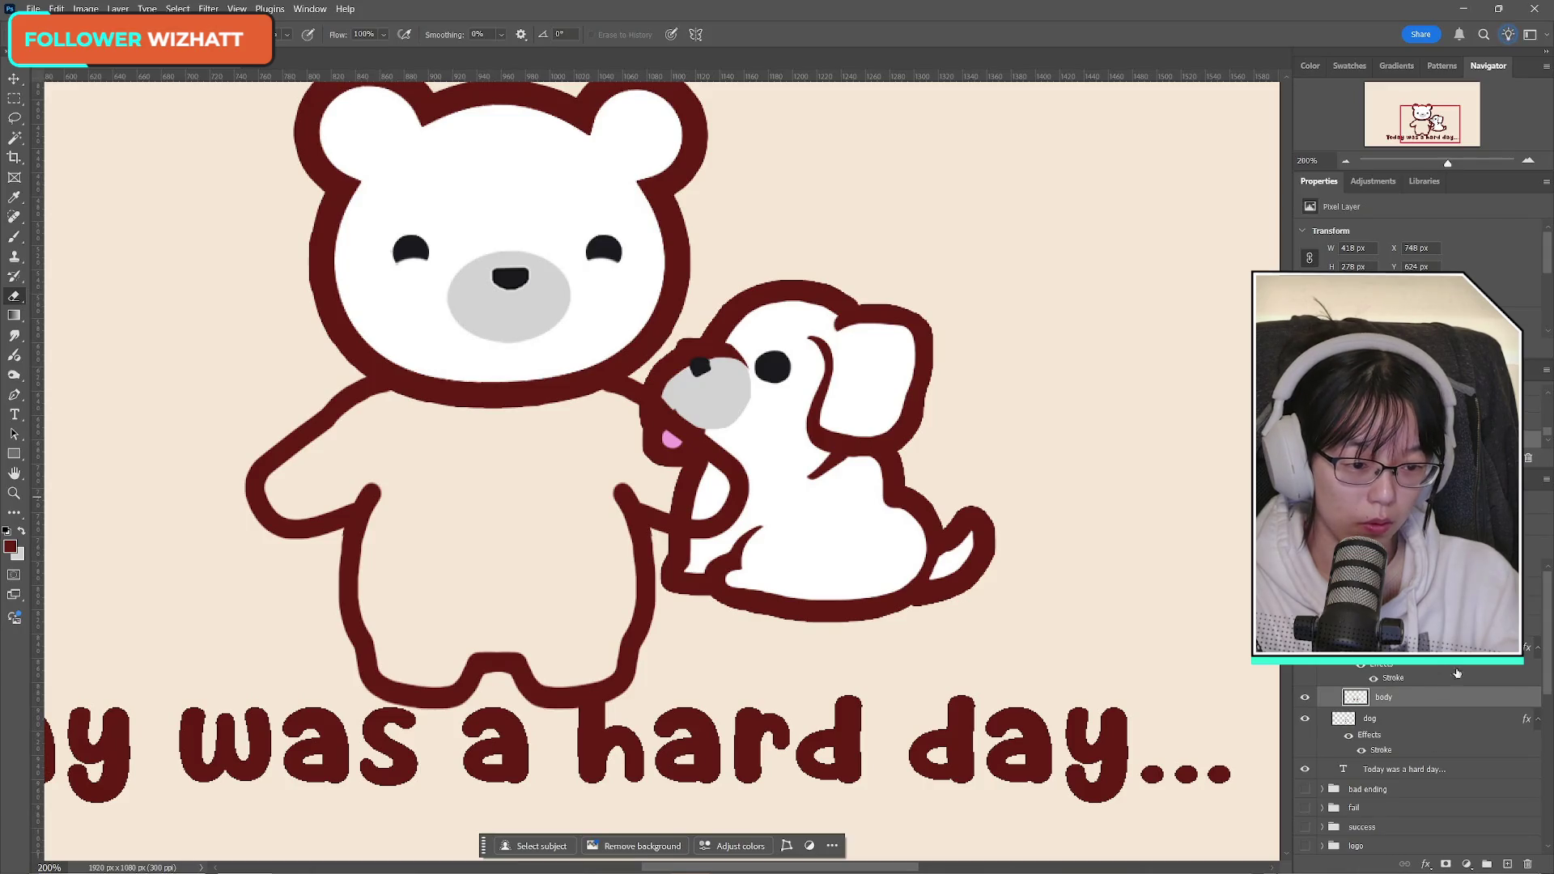
pyautogui.hotkey('ctrl', 't')
pyautogui.moveTo(535, 450)
pyautogui.mouseDown()
pyautogui.moveTo(537, 468)
pyautogui.moveTo(534, 434)
pyautogui.mouseUp()
pyautogui.click(751, 34)
pyautogui.press('l')
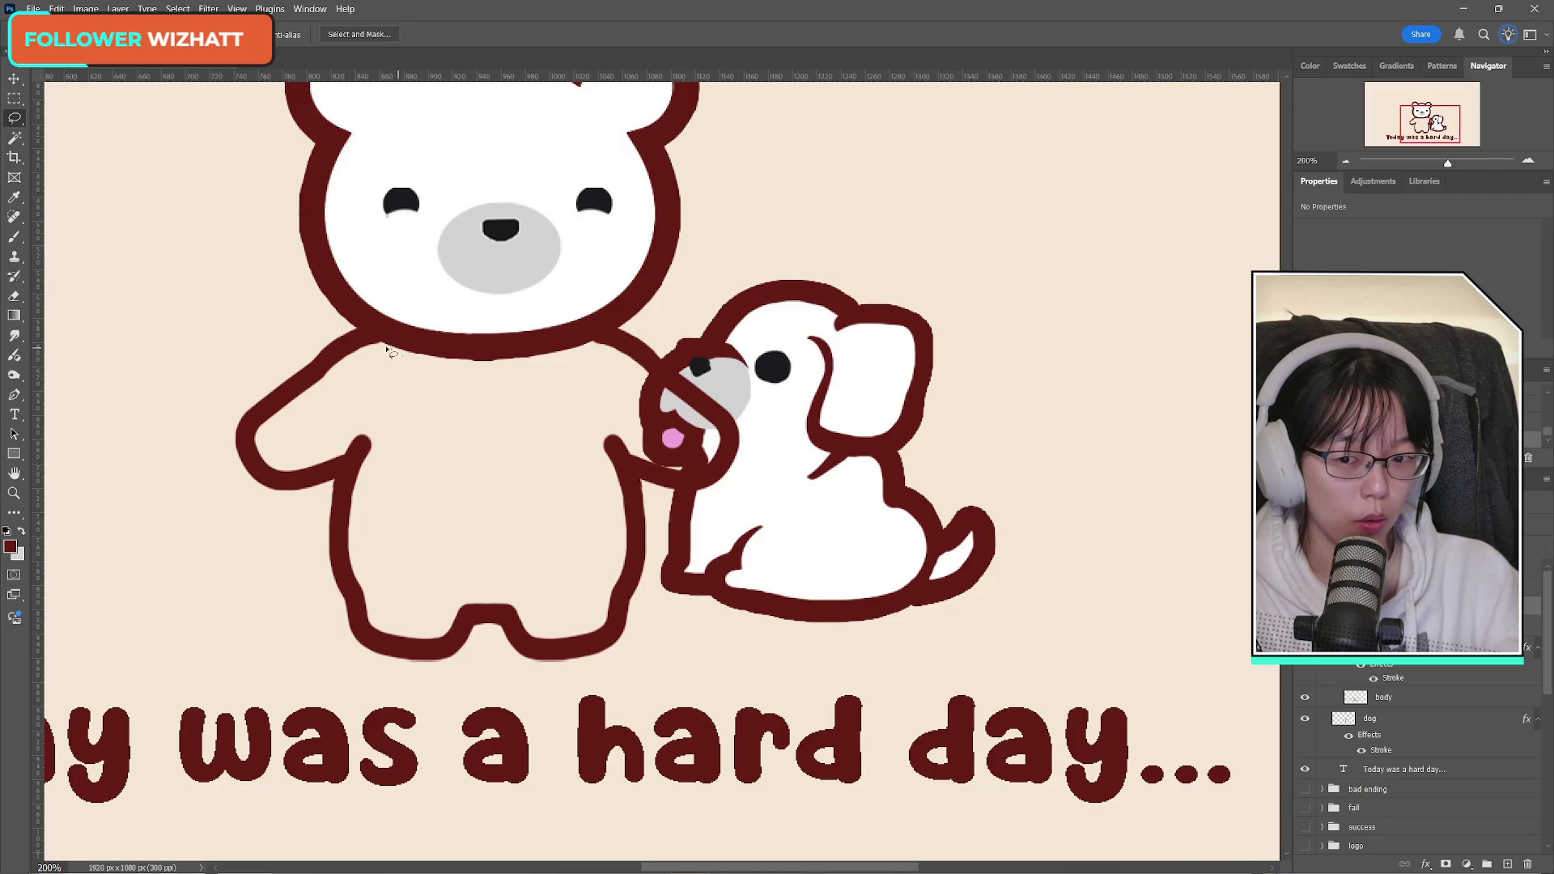
pyautogui.moveTo(300, 307)
pyautogui.mouseDown()
pyautogui.moveTo(757, 342)
pyautogui.moveTo(667, 639)
pyautogui.moveTo(265, 704)
pyautogui.moveTo(257, 303)
pyautogui.mouseUp()
# Step: Lasso the bear's lower body and legs and stretch them to about 114% height
pyautogui.click(403, 449)
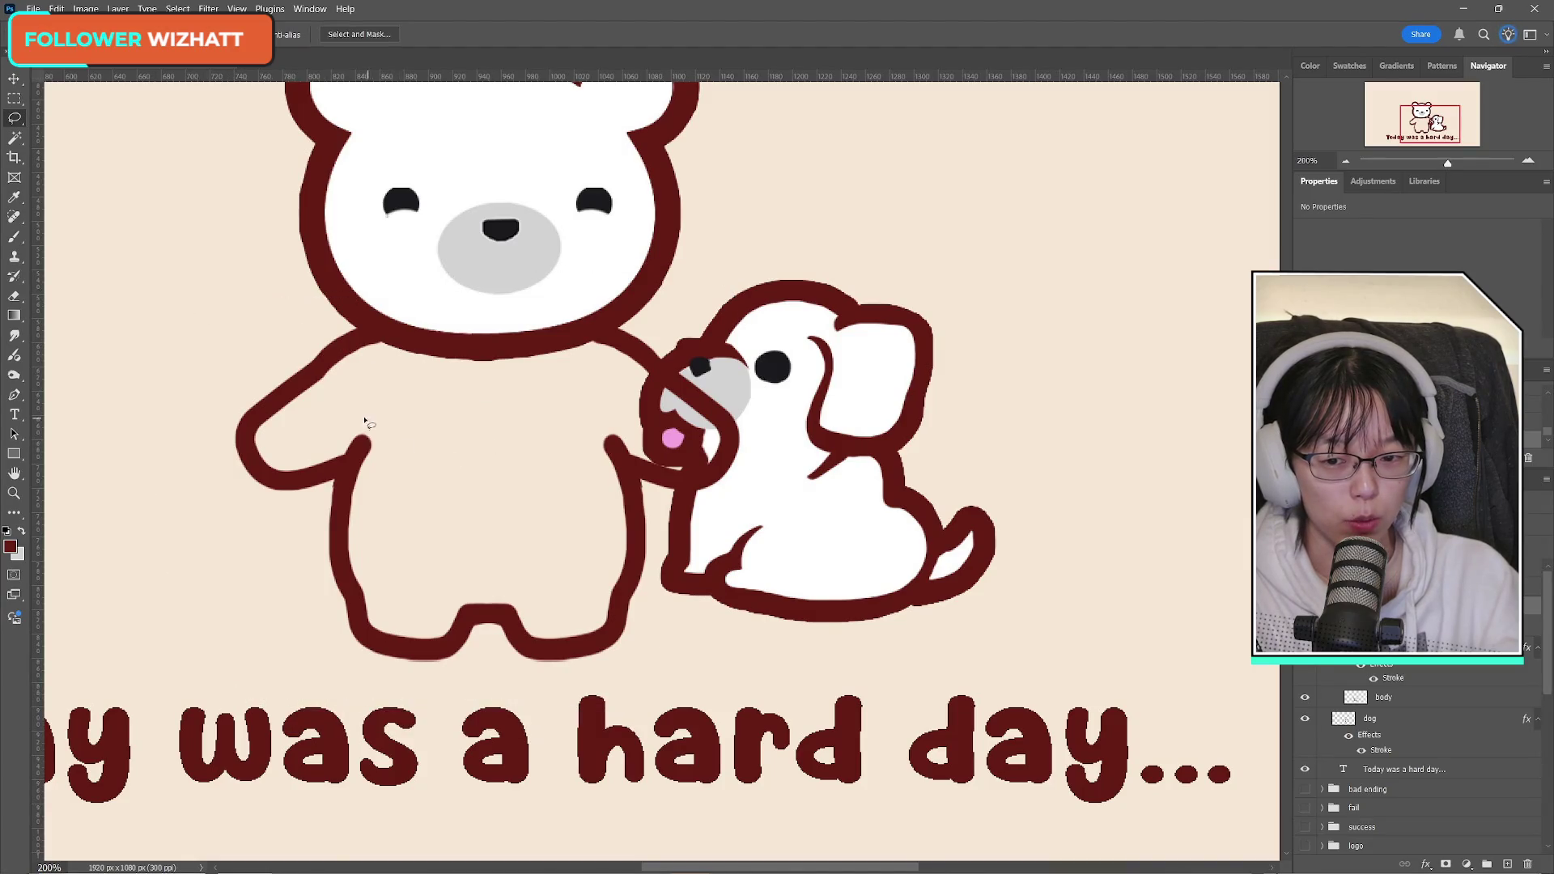
pyautogui.moveTo(343, 444)
pyautogui.mouseDown()
pyautogui.moveTo(309, 592)
pyautogui.moveTo(429, 671)
pyautogui.moveTo(639, 673)
pyautogui.moveTo(671, 543)
pyautogui.mouseUp()
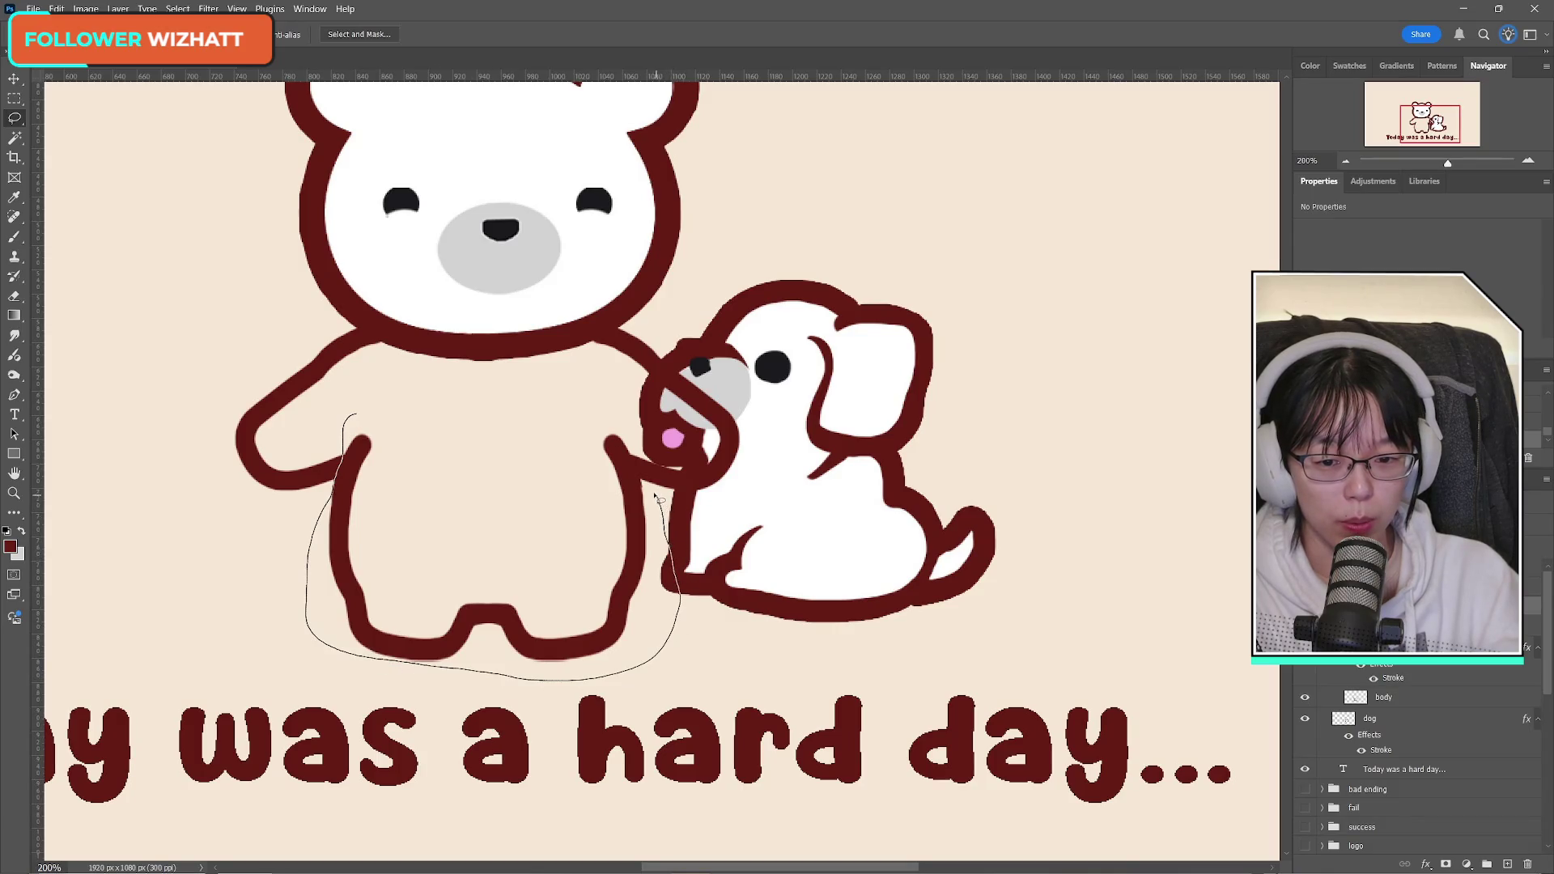
pyautogui.moveTo(640, 467)
pyautogui.mouseDown()
pyautogui.moveTo(619, 420)
pyautogui.moveTo(514, 388)
pyautogui.mouseUp()
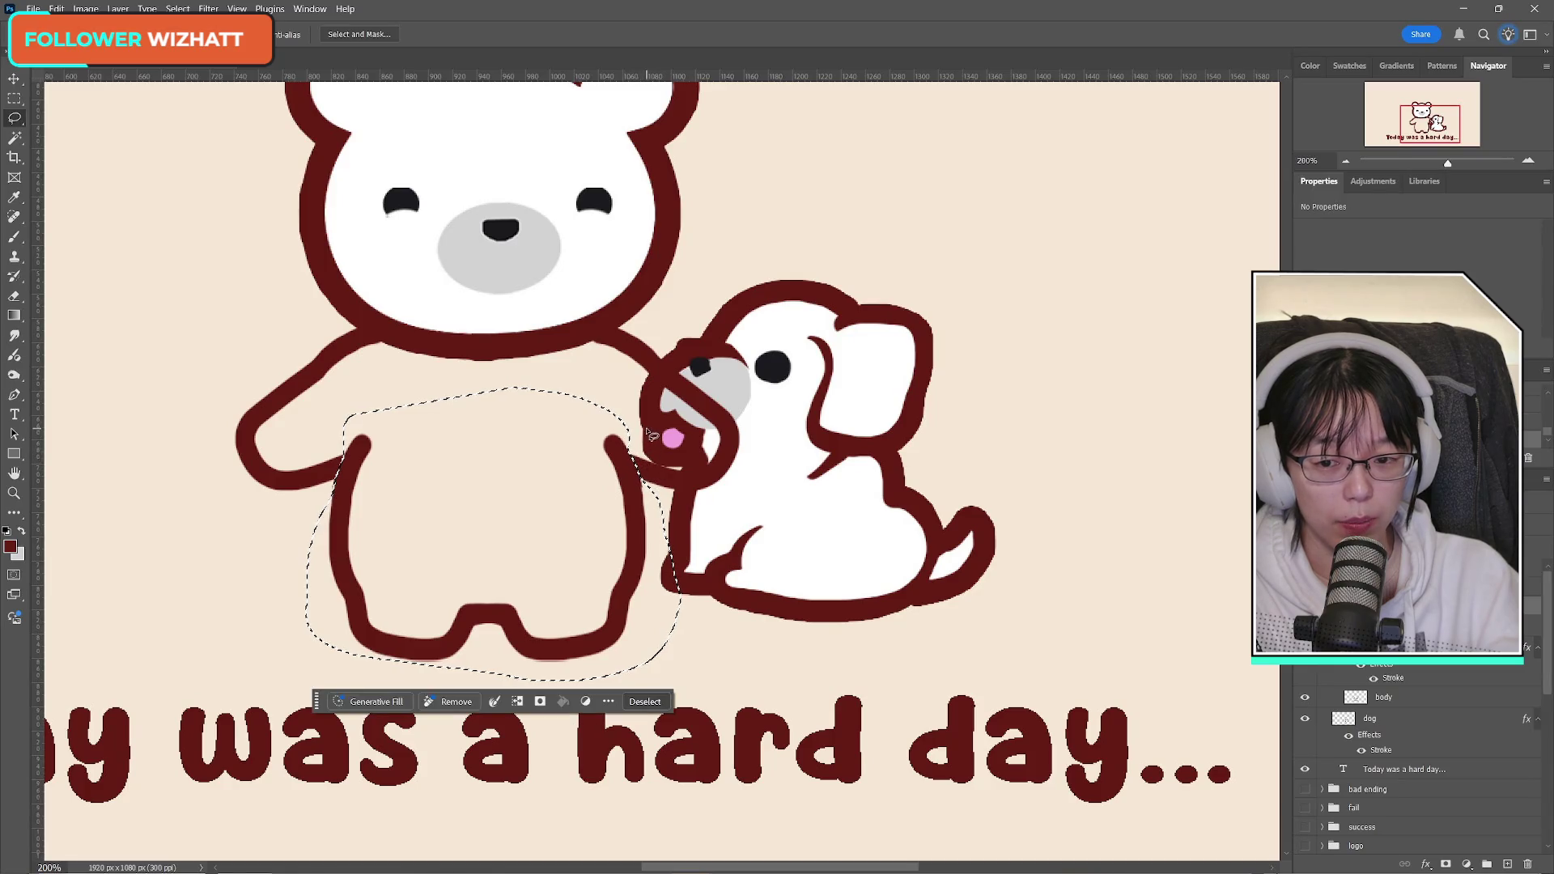
pyautogui.hotkey('ctrl', 't')
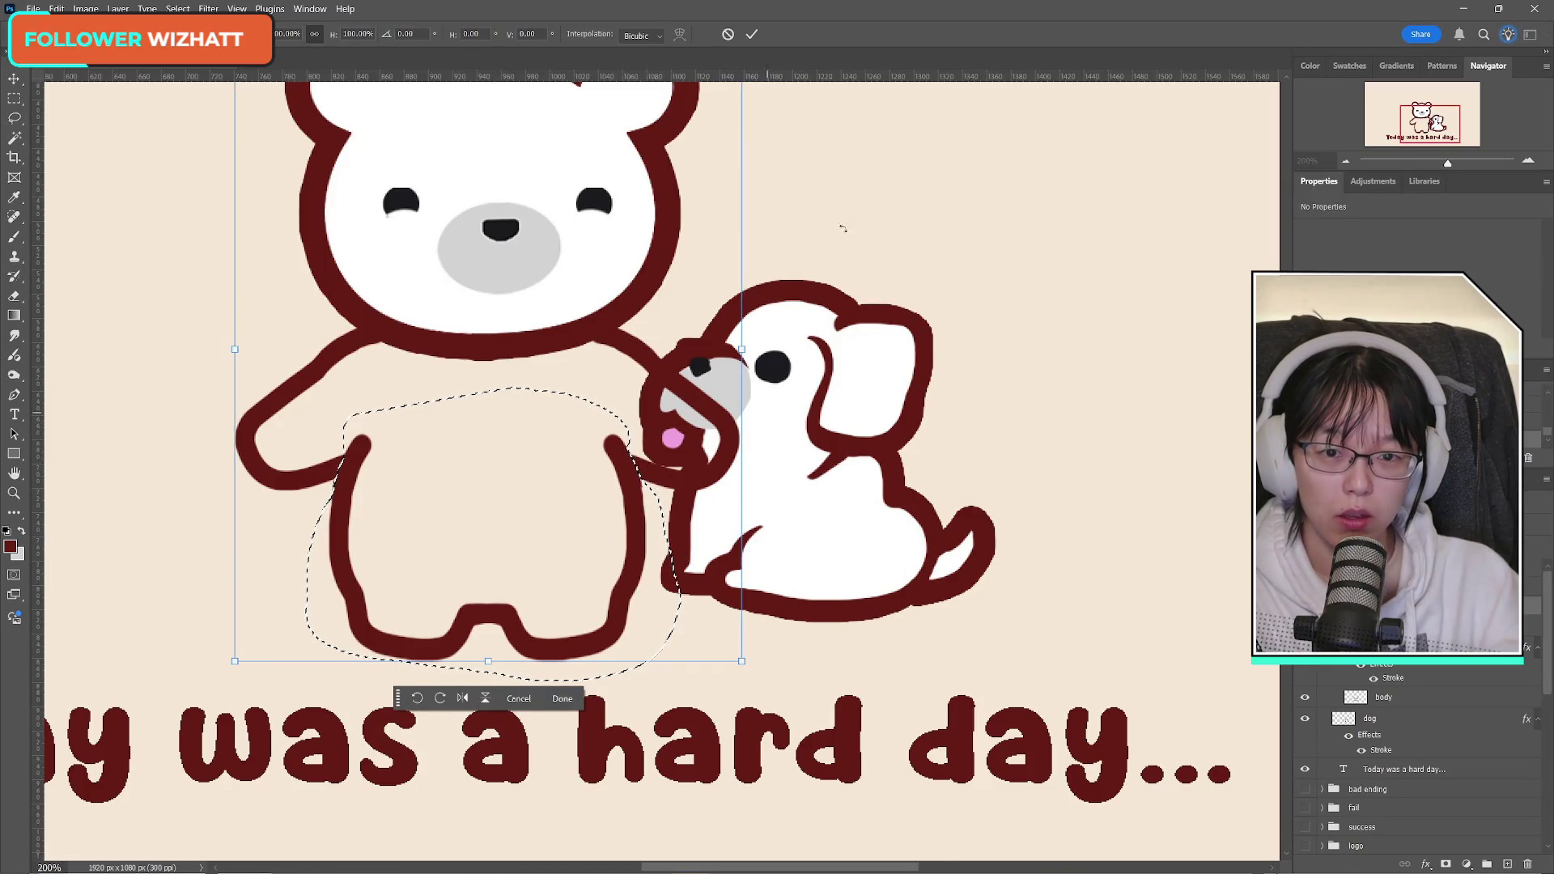
pyautogui.click(516, 697)
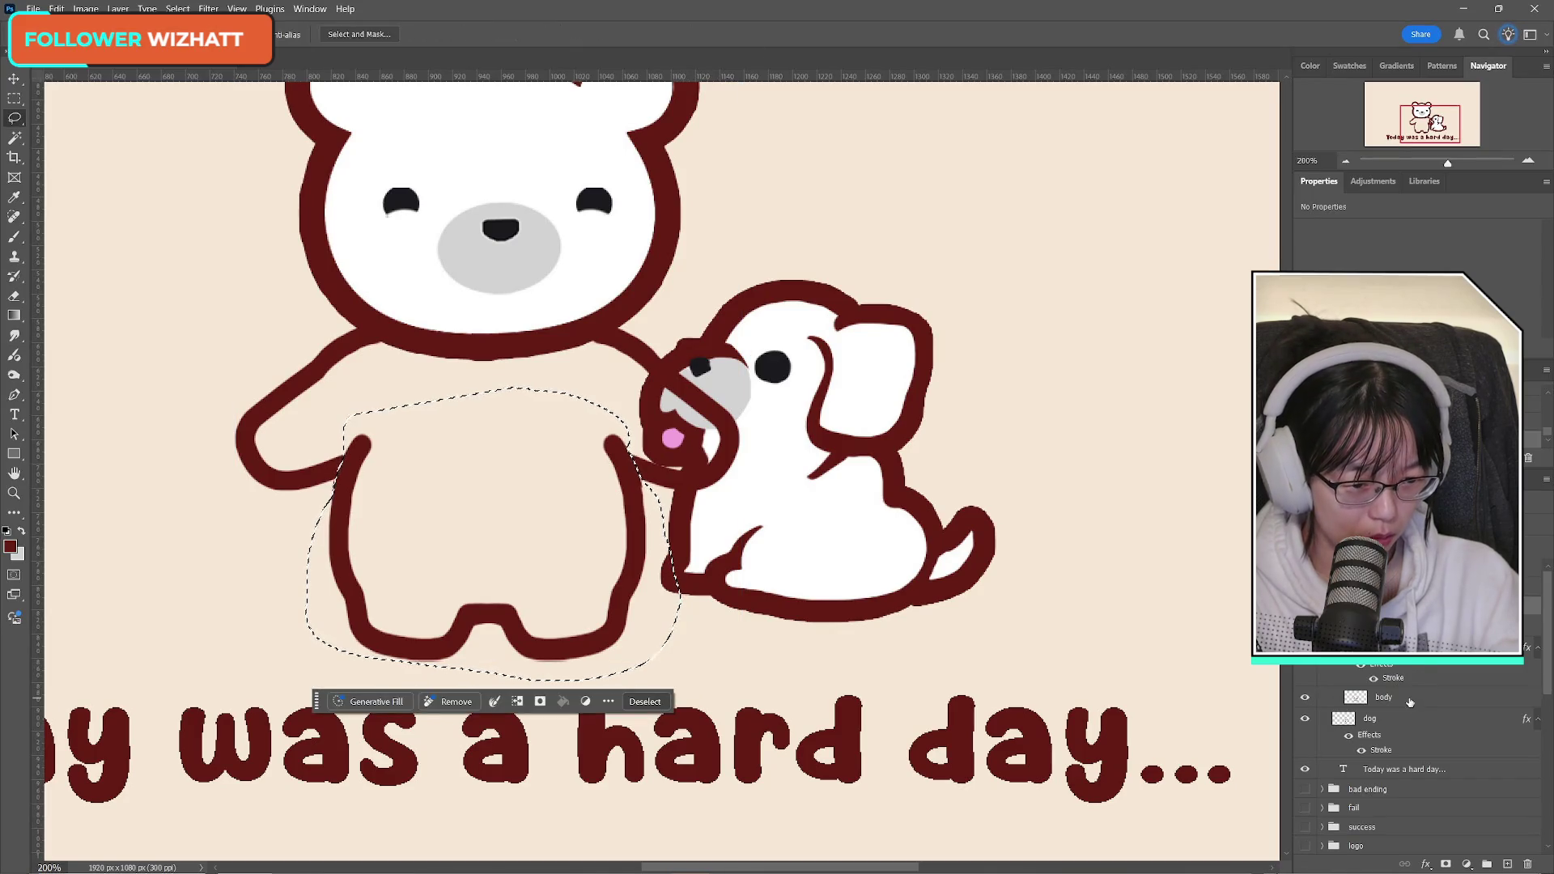
pyautogui.hotkey('ctrl', 't')
pyautogui.moveTo(502, 678); pyautogui.dragTo(504, 719)
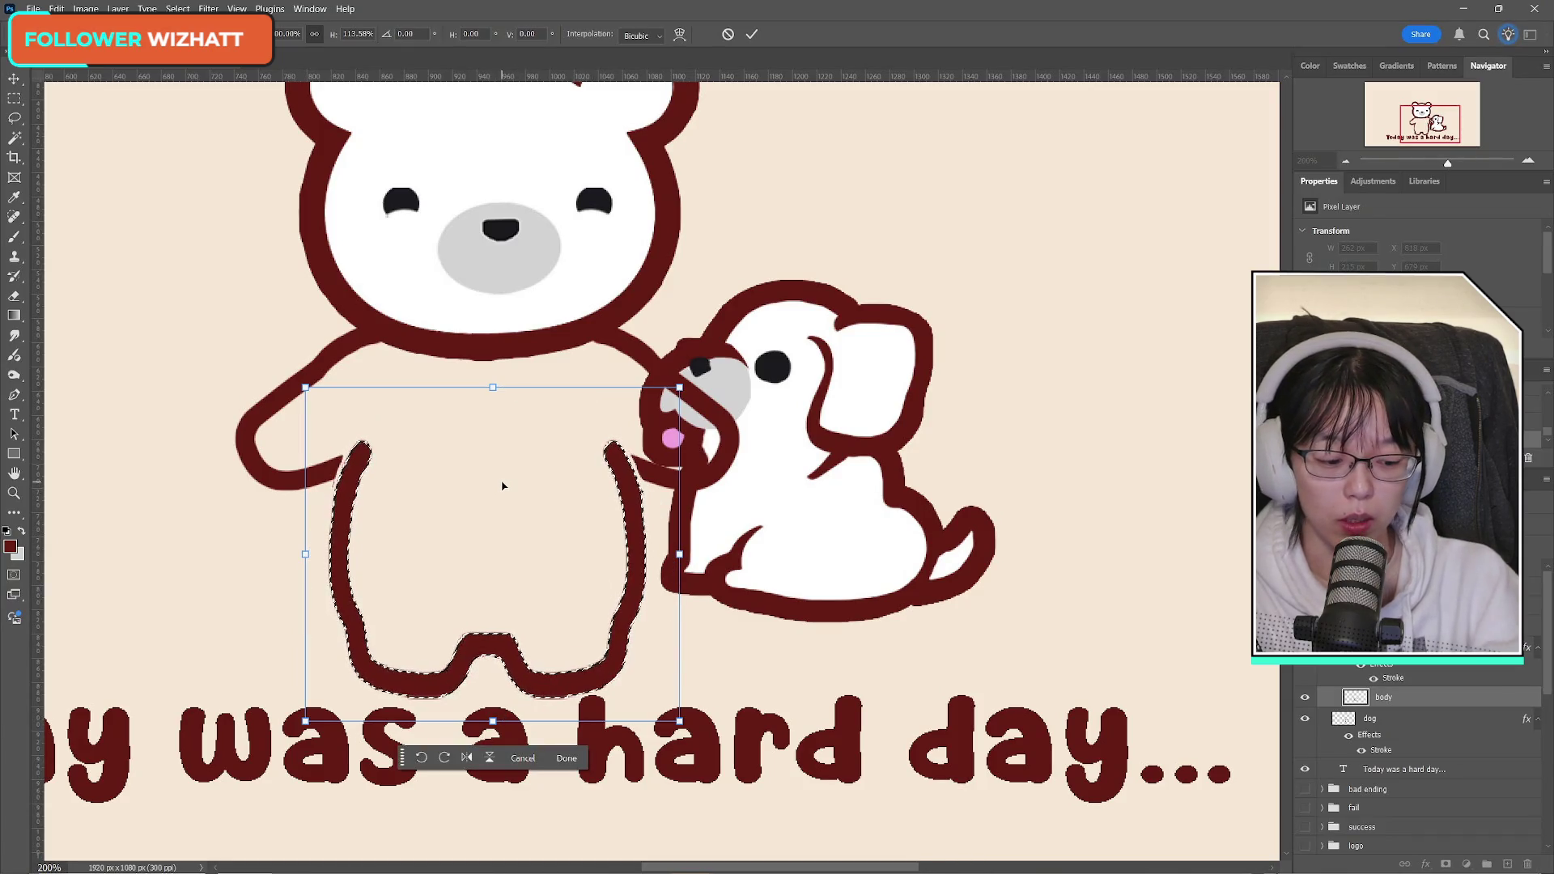
pyautogui.press('Up')
pyautogui.press('Up')
pyautogui.press('Up')
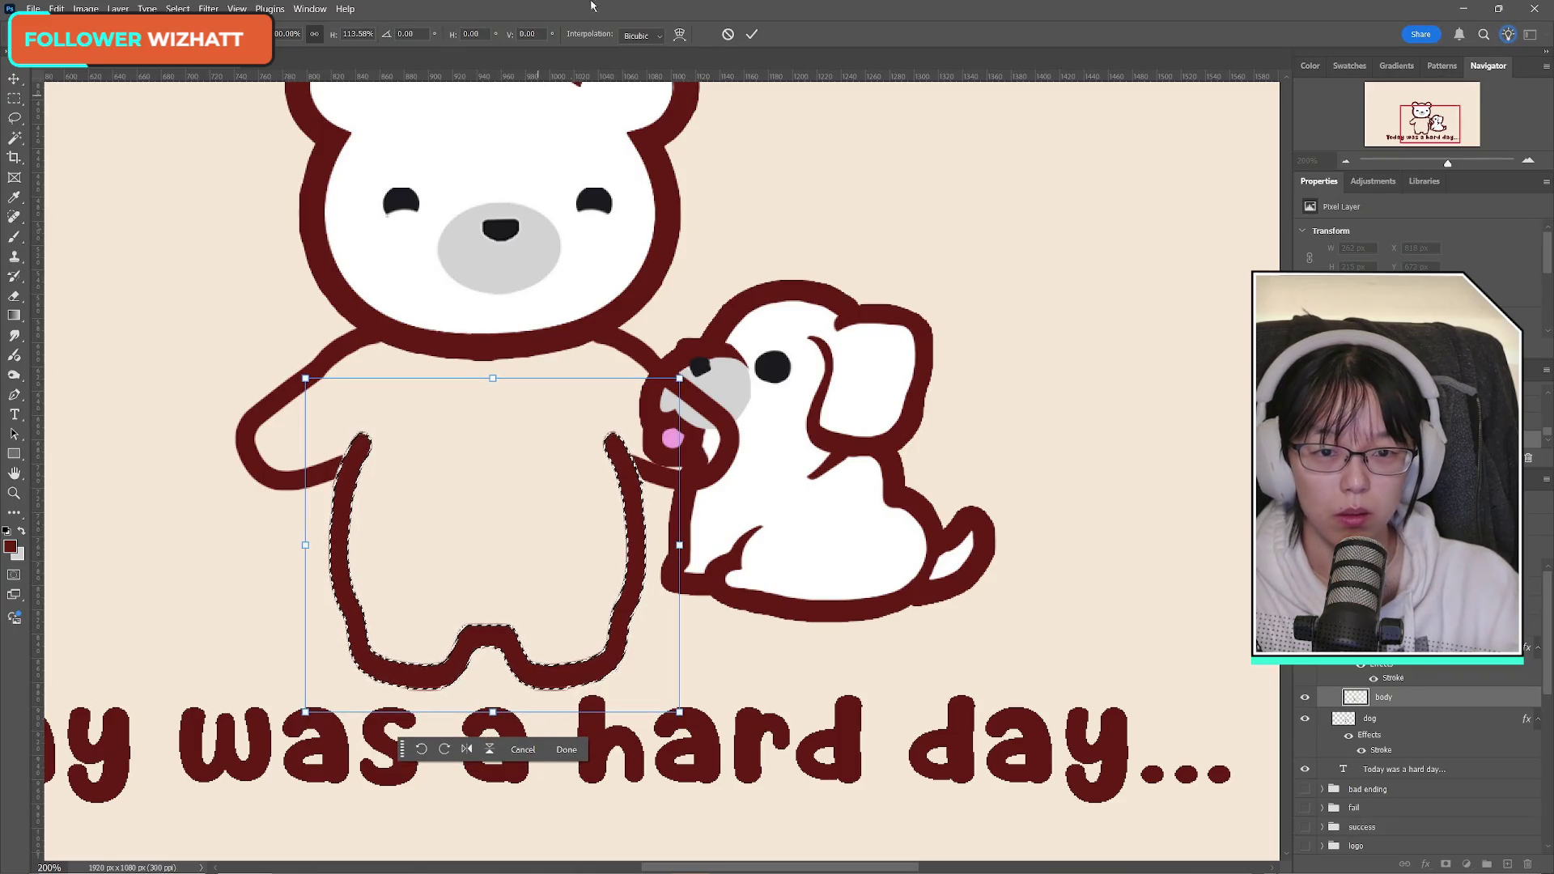
pyautogui.click(751, 33)
pyautogui.hotkey('ctrl', 'd')
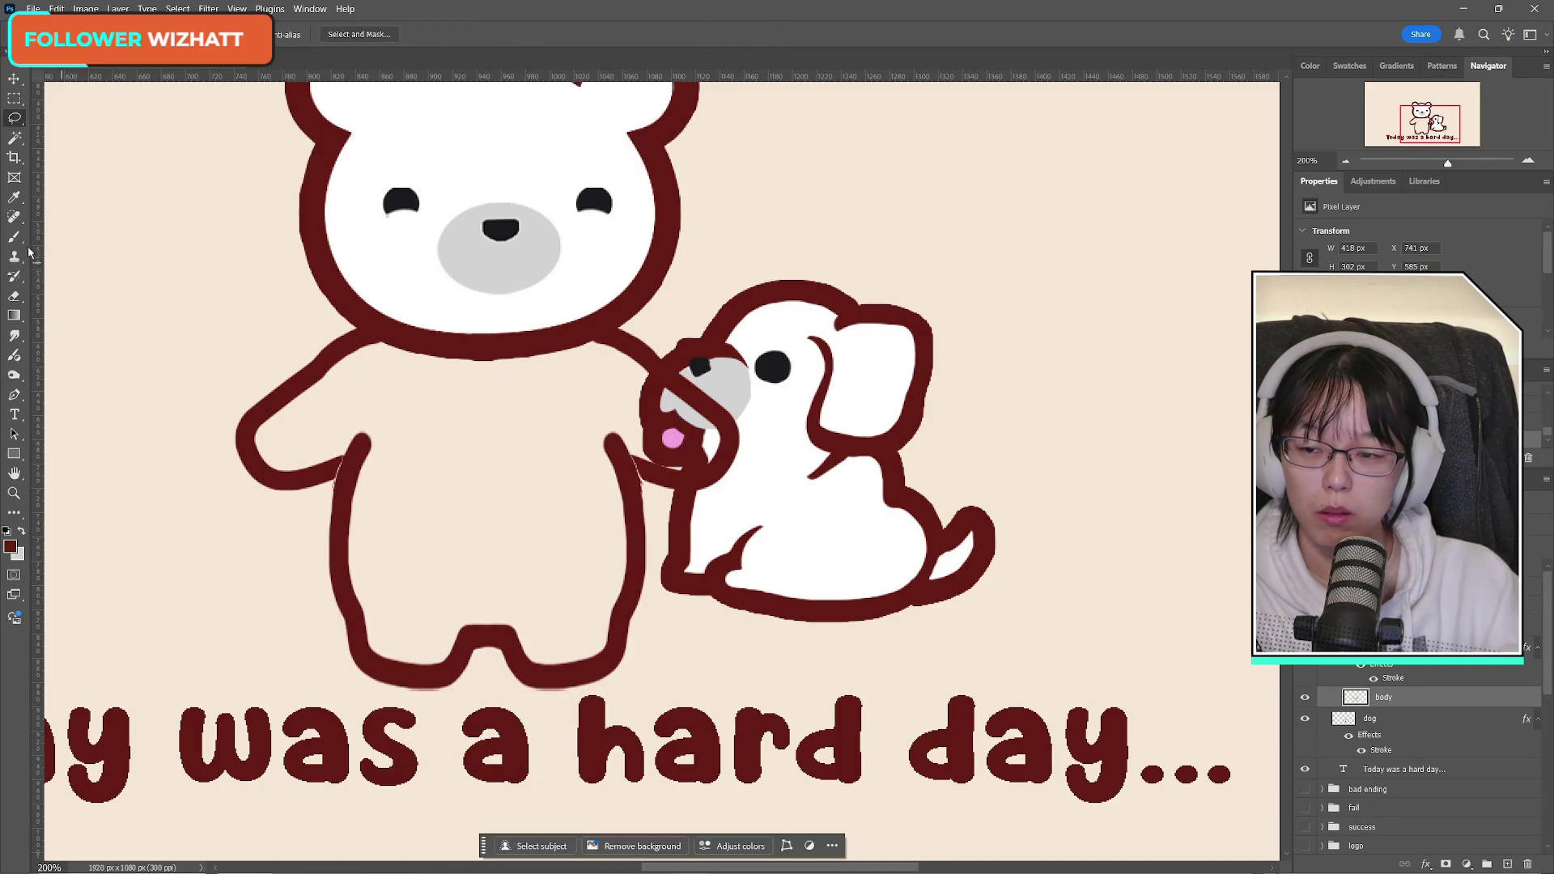
# Step: Extend the bear's right arm toward the dog and deal with stray bits near the arm and paw
pyautogui.click(15, 236)
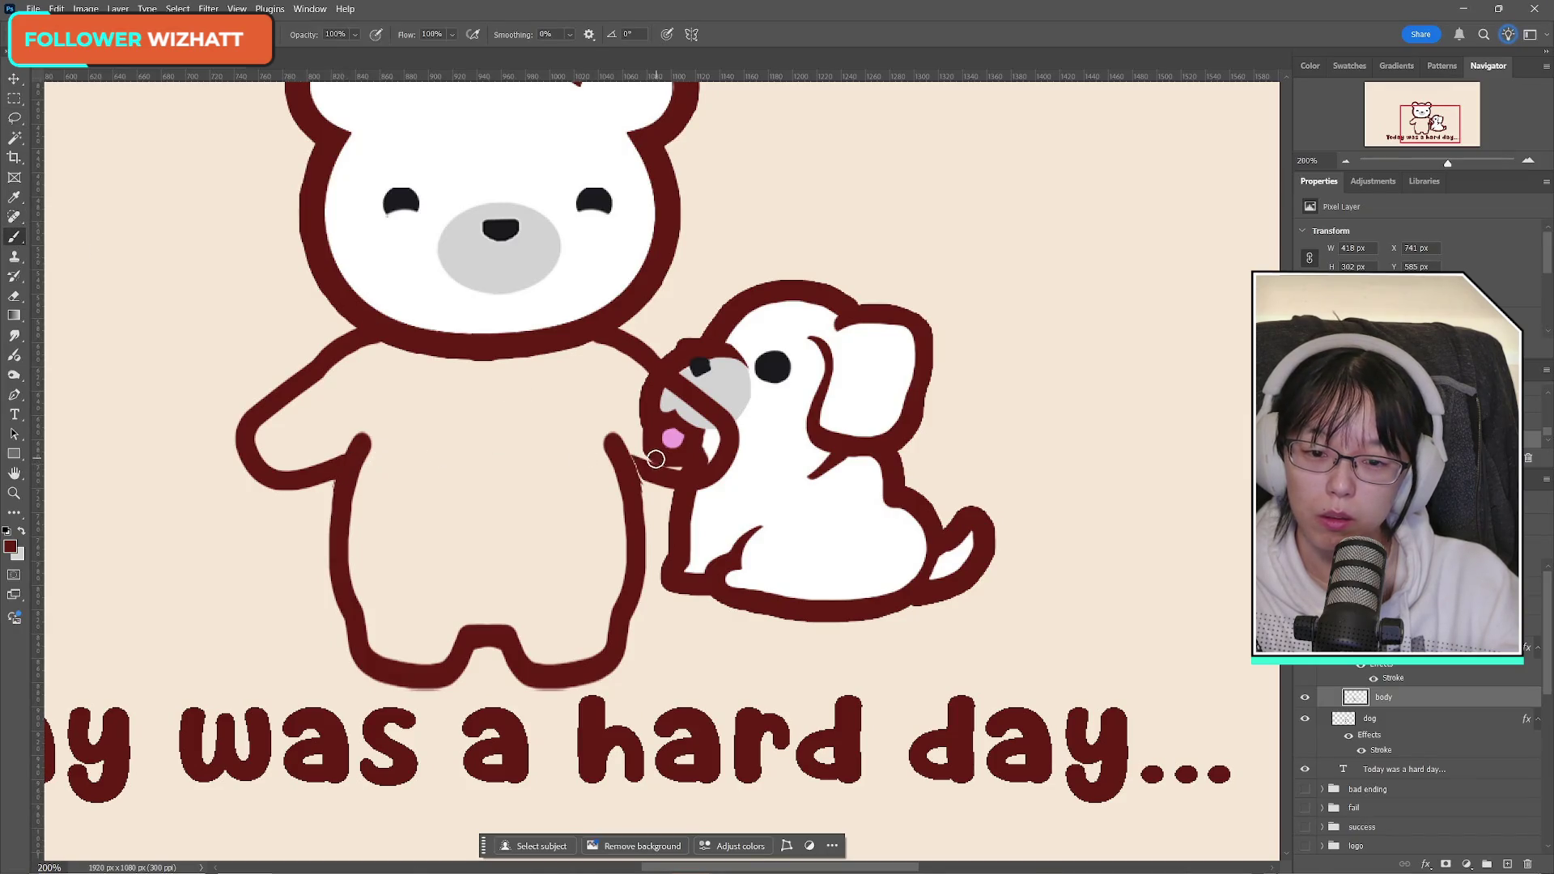
pyautogui.moveTo(627, 466)
pyautogui.mouseDown()
pyautogui.moveTo(652, 455)
pyautogui.moveTo(627, 448)
pyautogui.moveTo(694, 483)
pyautogui.mouseUp()
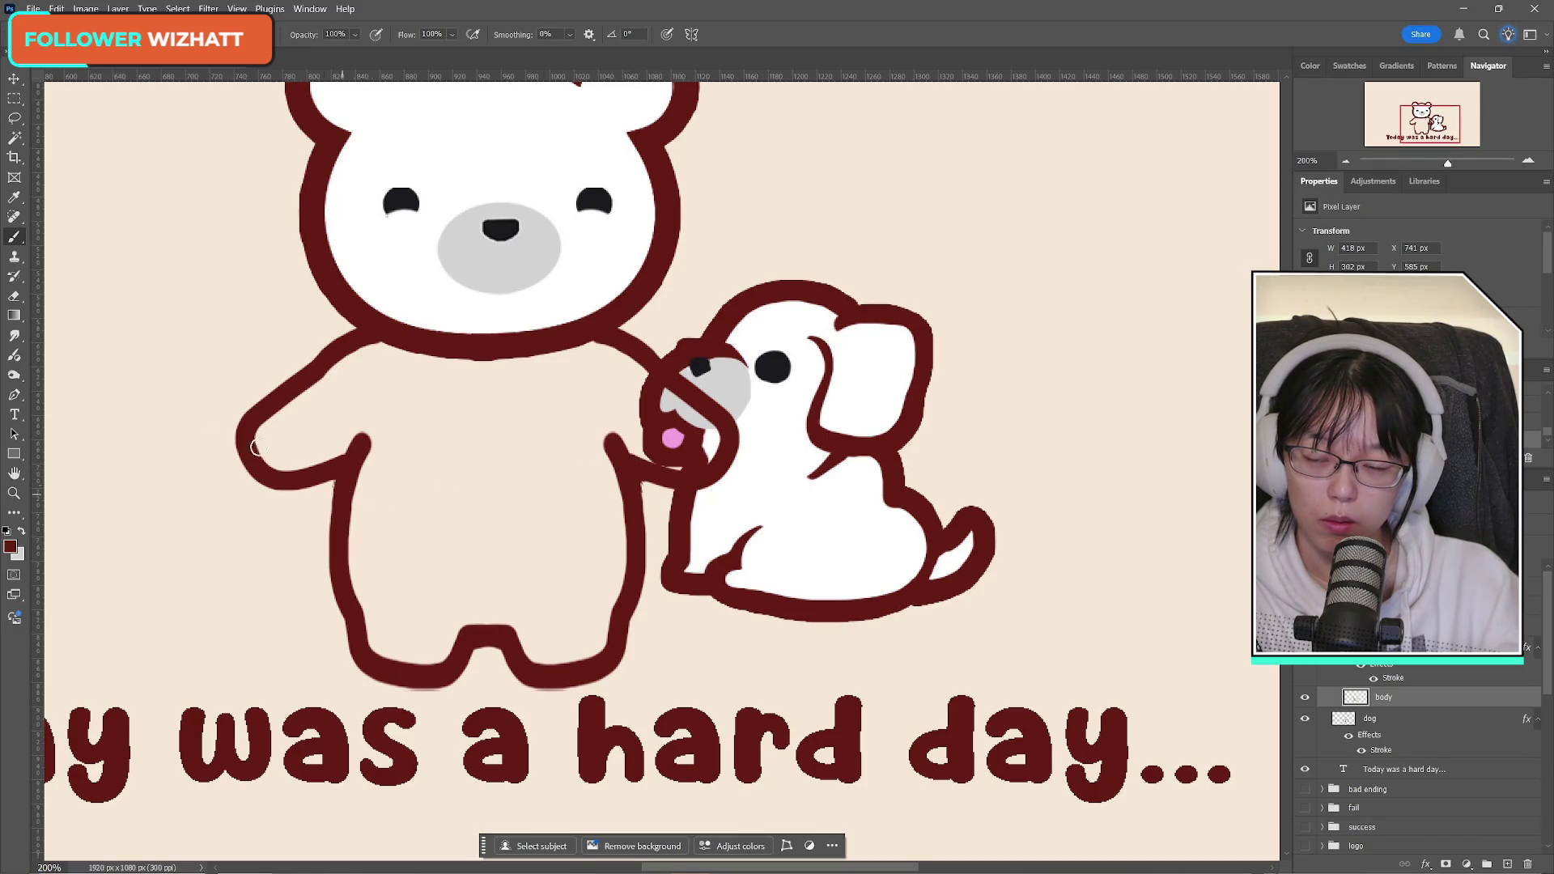
pyautogui.click(15, 296)
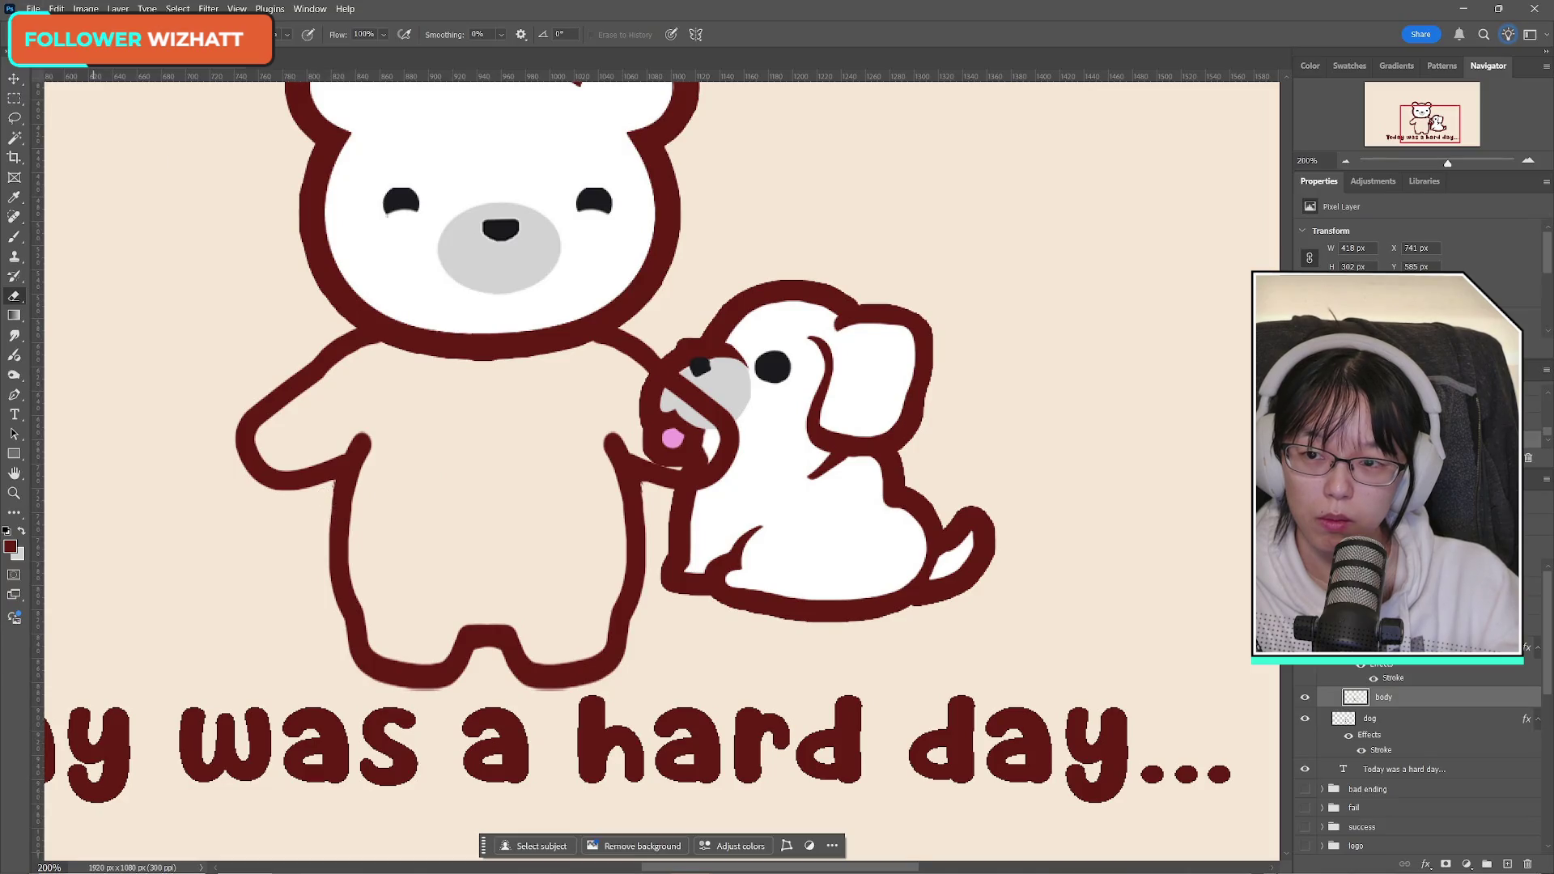
pyautogui.click(16, 120)
pyautogui.moveTo(337, 482); pyautogui.dragTo(329, 502)
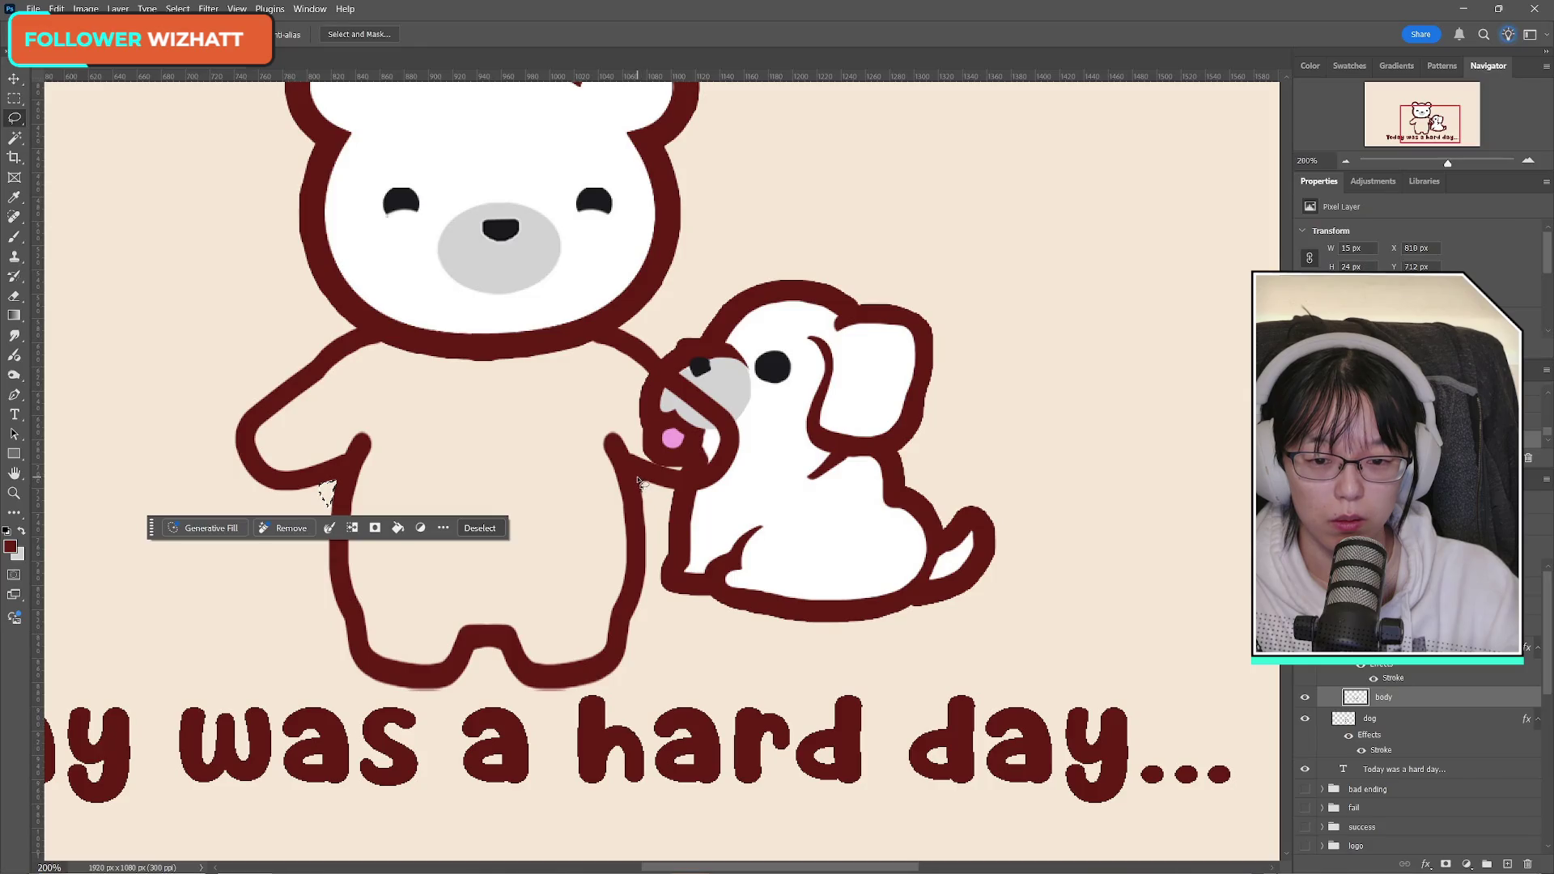
pyautogui.hotkey('ctrl', 'd')
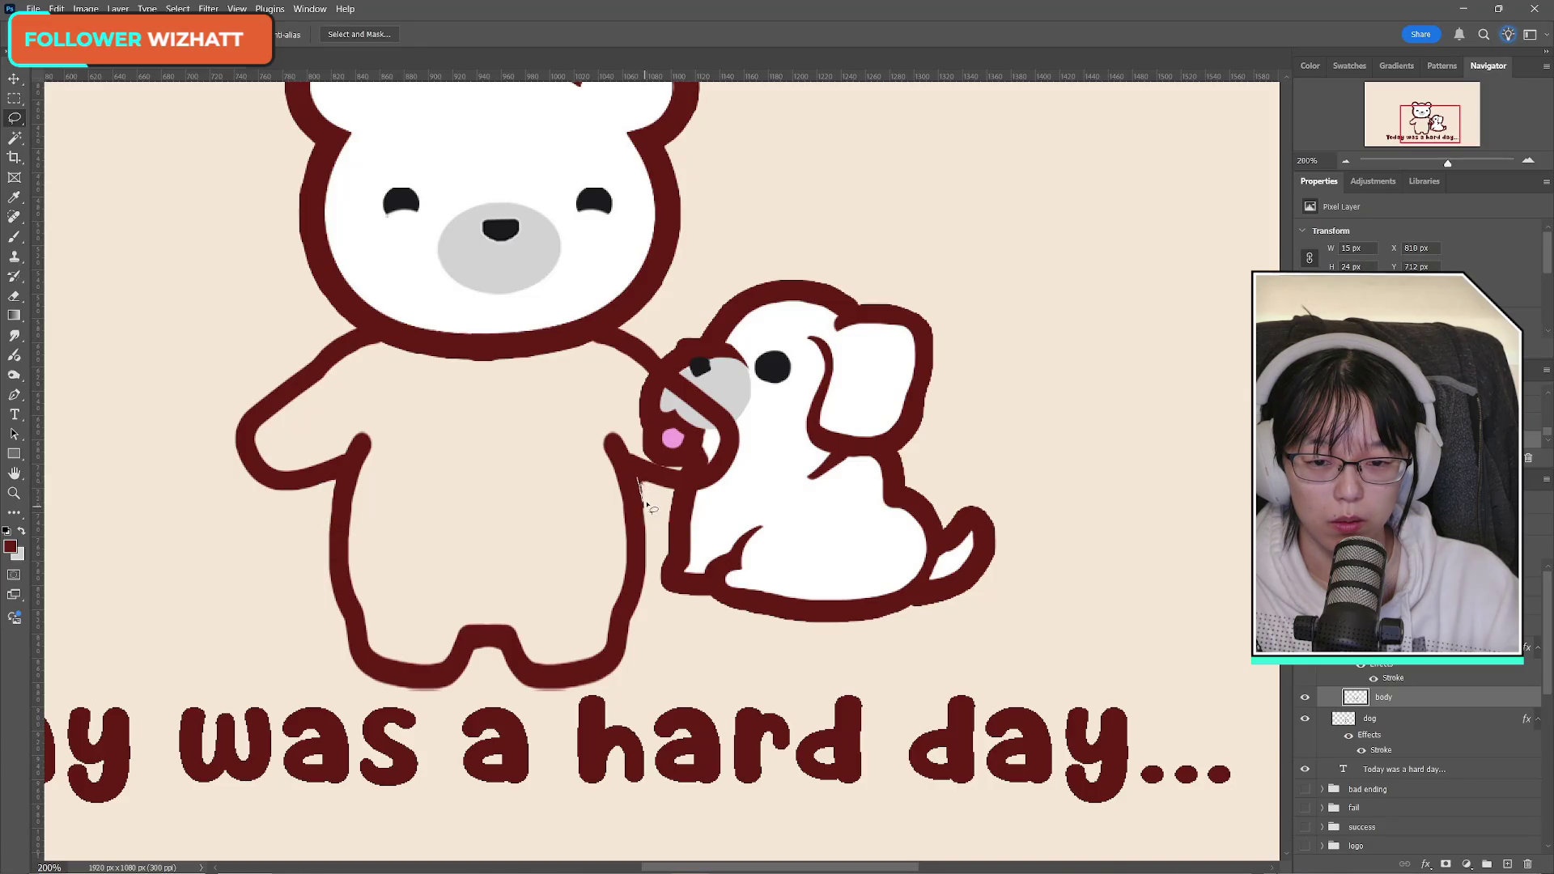
pyautogui.moveTo(645, 489); pyautogui.dragTo(643, 485)
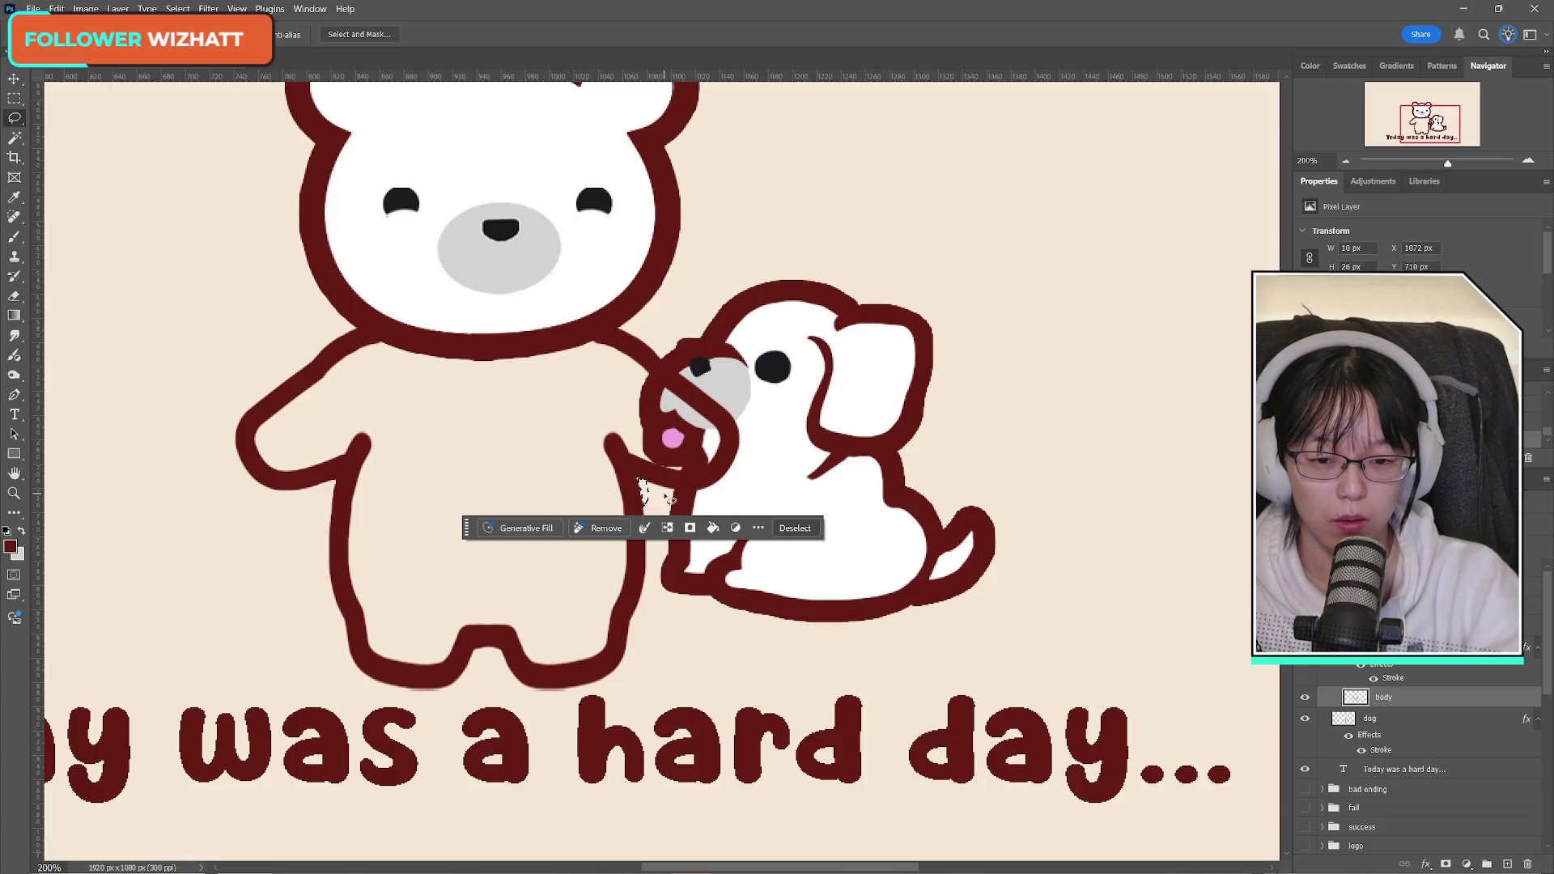
pyautogui.click(14, 98)
pyautogui.click(690, 489)
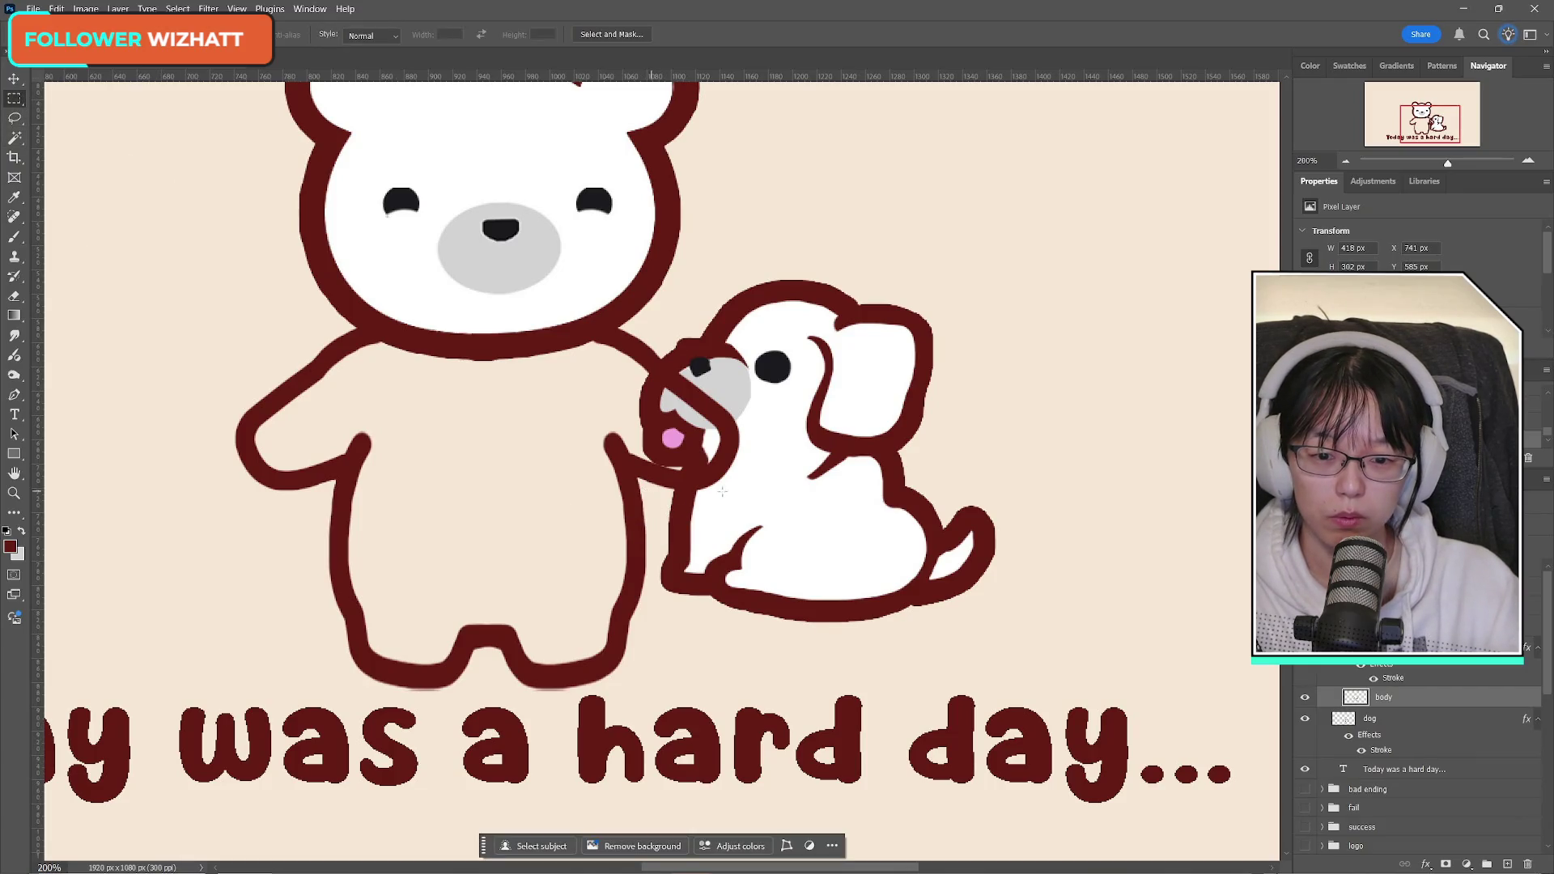
# Step: Erase the stray outline beside the paw and along the arm's inner edge
pyautogui.click(15, 295)
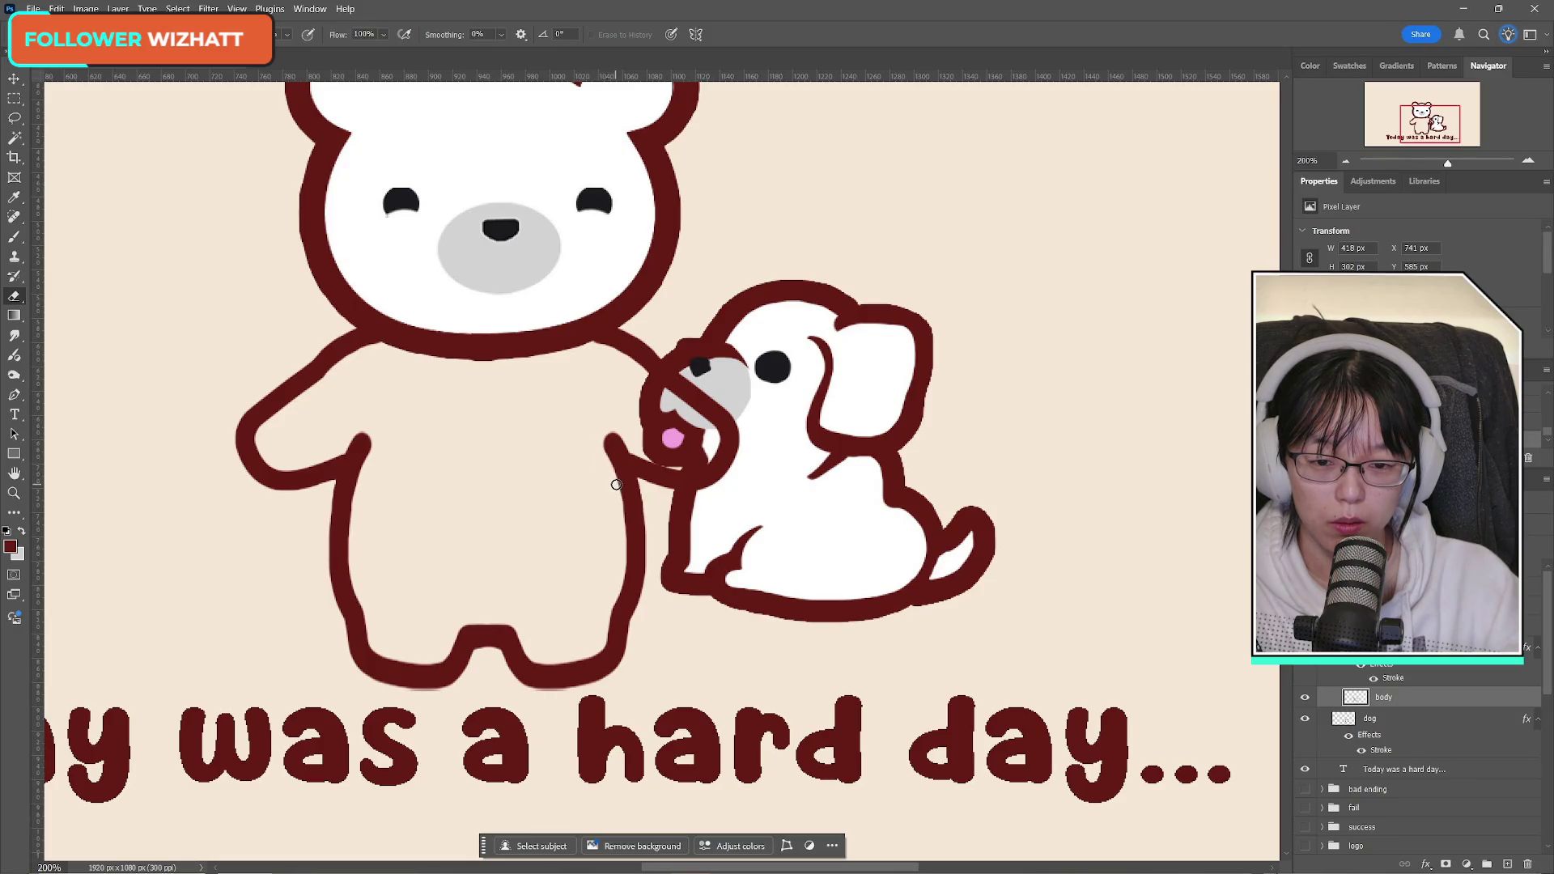
pyautogui.moveTo(597, 428); pyautogui.dragTo(622, 553)
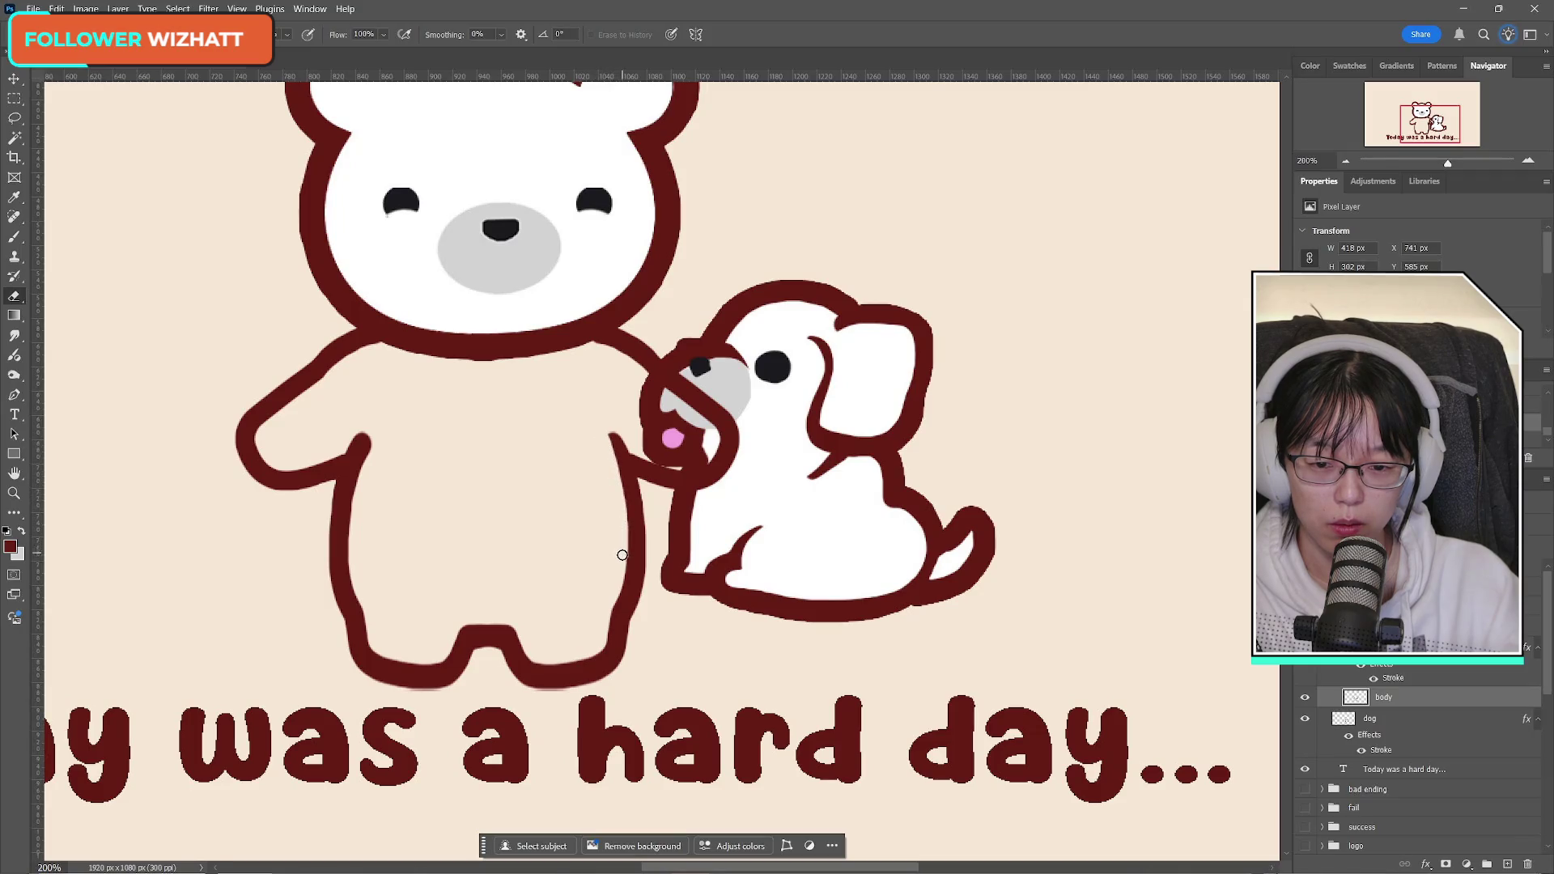
pyautogui.moveTo(378, 426)
pyautogui.mouseDown()
pyautogui.moveTo(356, 473)
pyautogui.moveTo(357, 546)
pyautogui.mouseUp()
pyautogui.moveTo(376, 432); pyautogui.dragTo(351, 555)
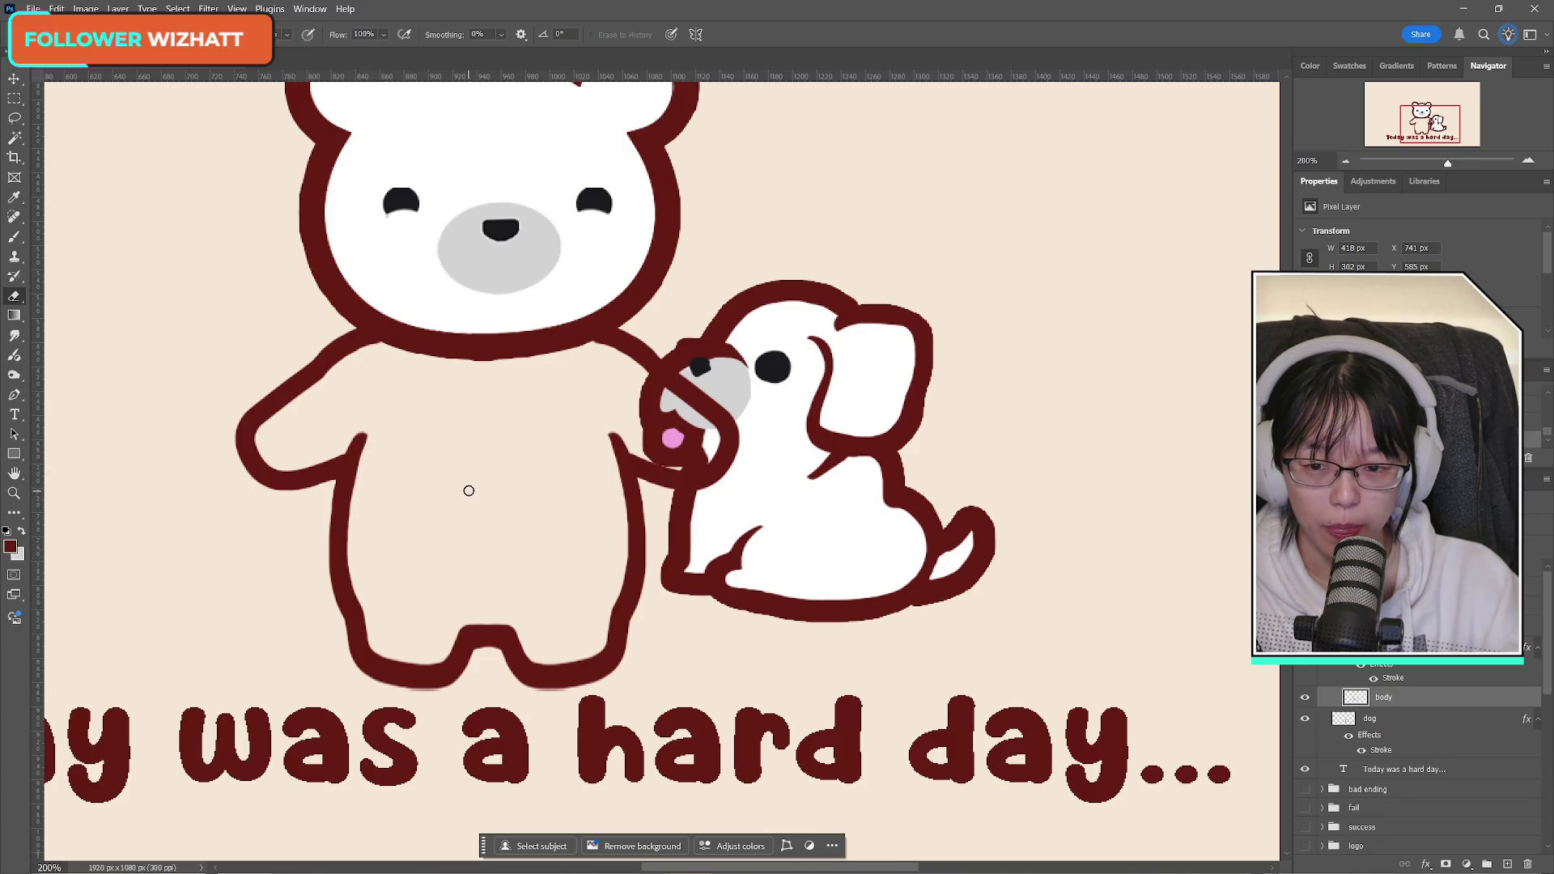
pyautogui.click(14, 493)
# Step: Zoom out to show the whole artwork and toggle the body layer to check it
pyautogui.keyDown('alt'); pyautogui.click(208, 288); pyautogui.keyUp('alt')
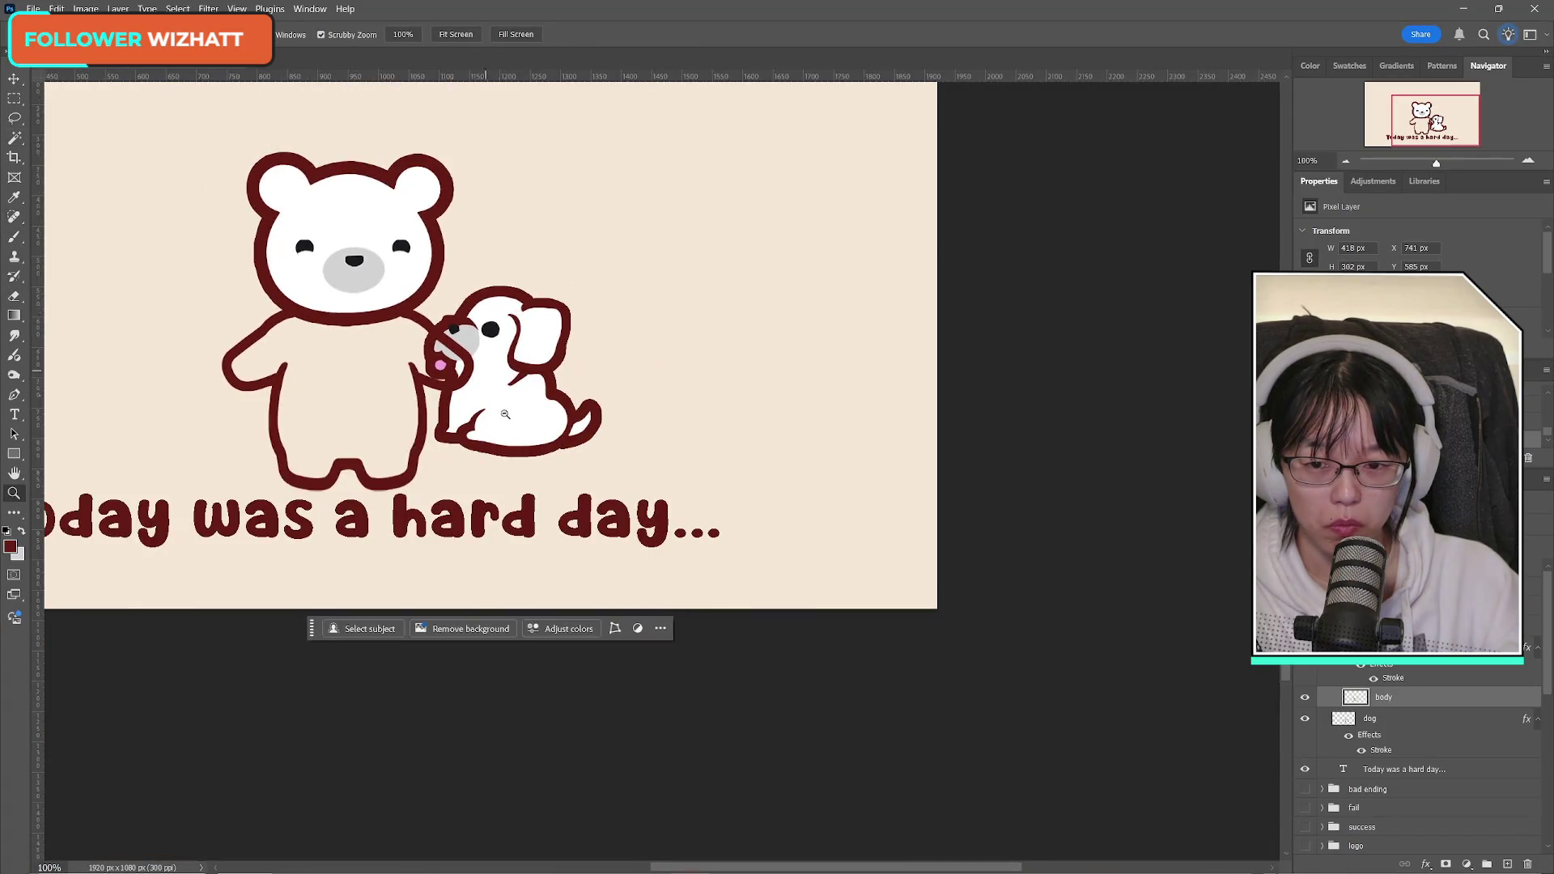
pyautogui.scroll(3, 489, 388)
pyautogui.moveTo(1428, 115); pyautogui.dragTo(1393, 126)
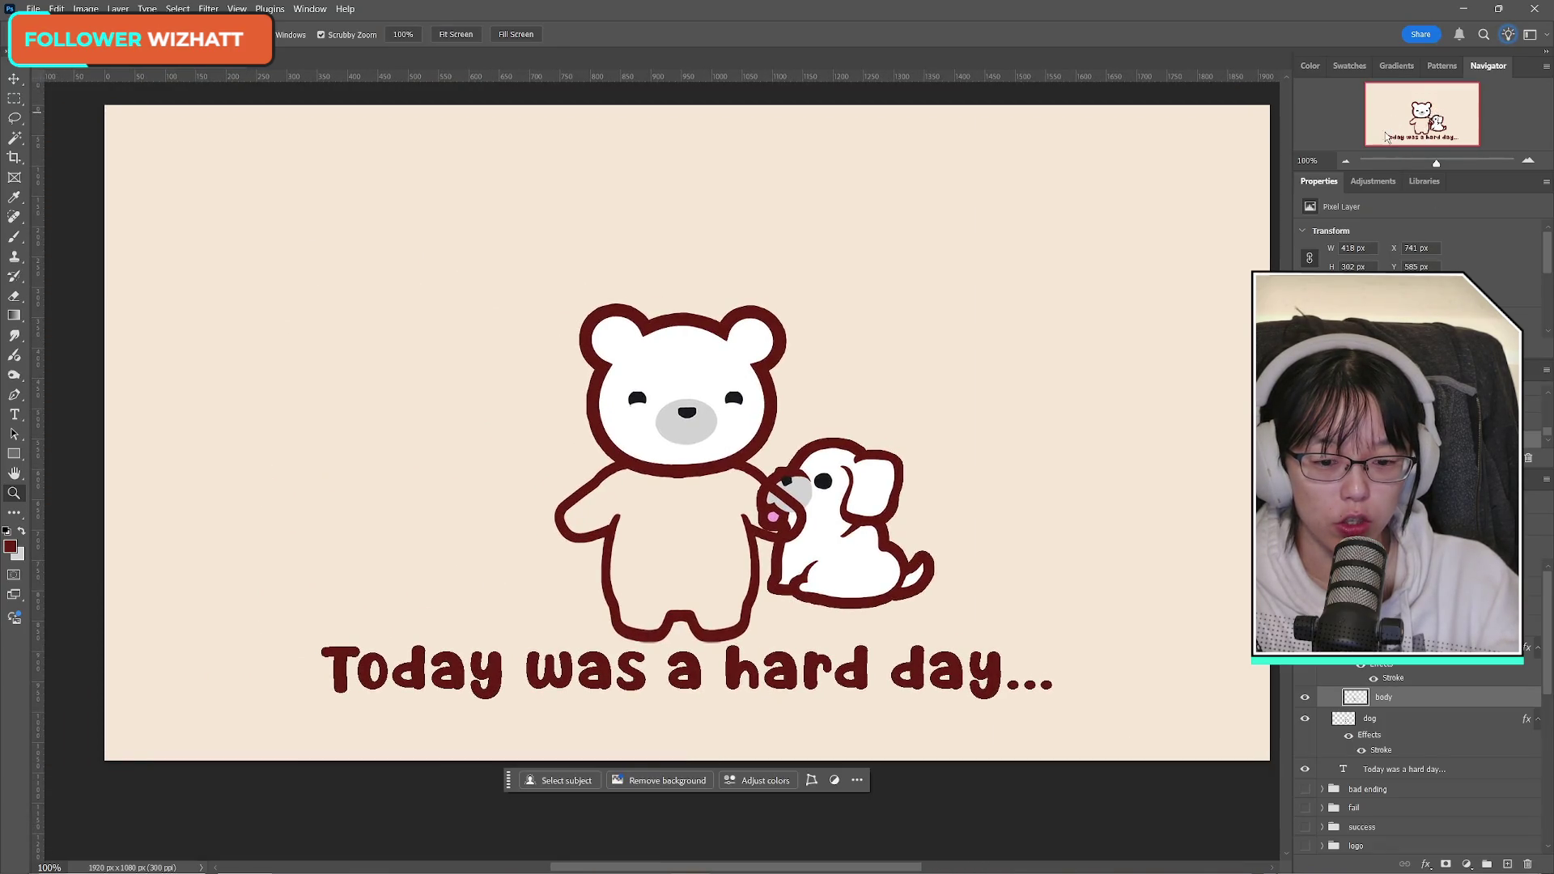
pyautogui.moveTo(827, 870); pyautogui.dragTo(835, 870)
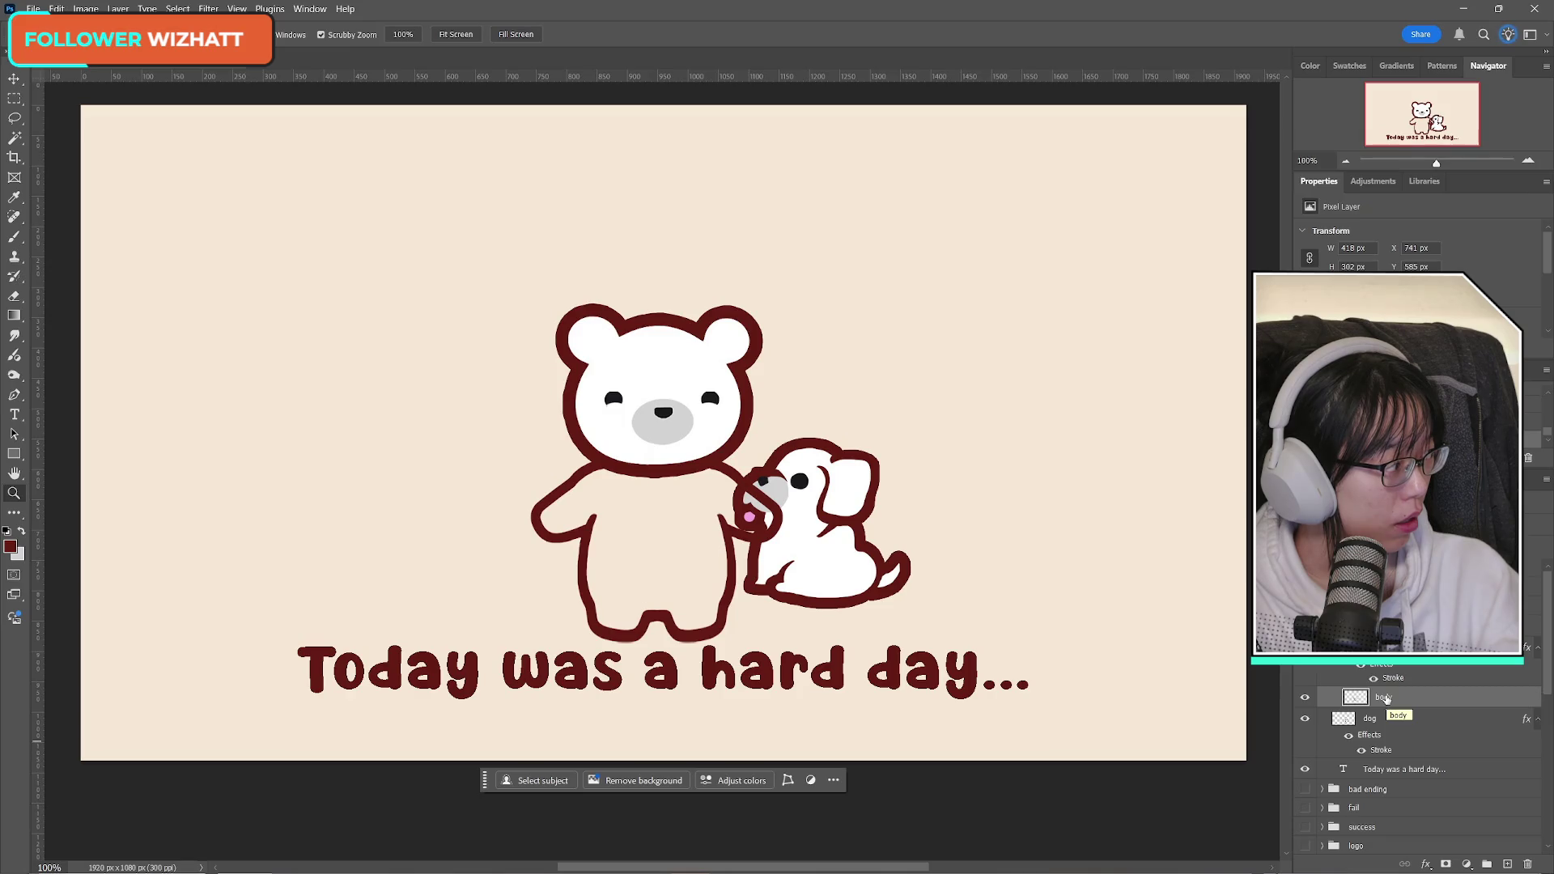
pyautogui.click(1305, 698)
pyautogui.click(1304, 700)
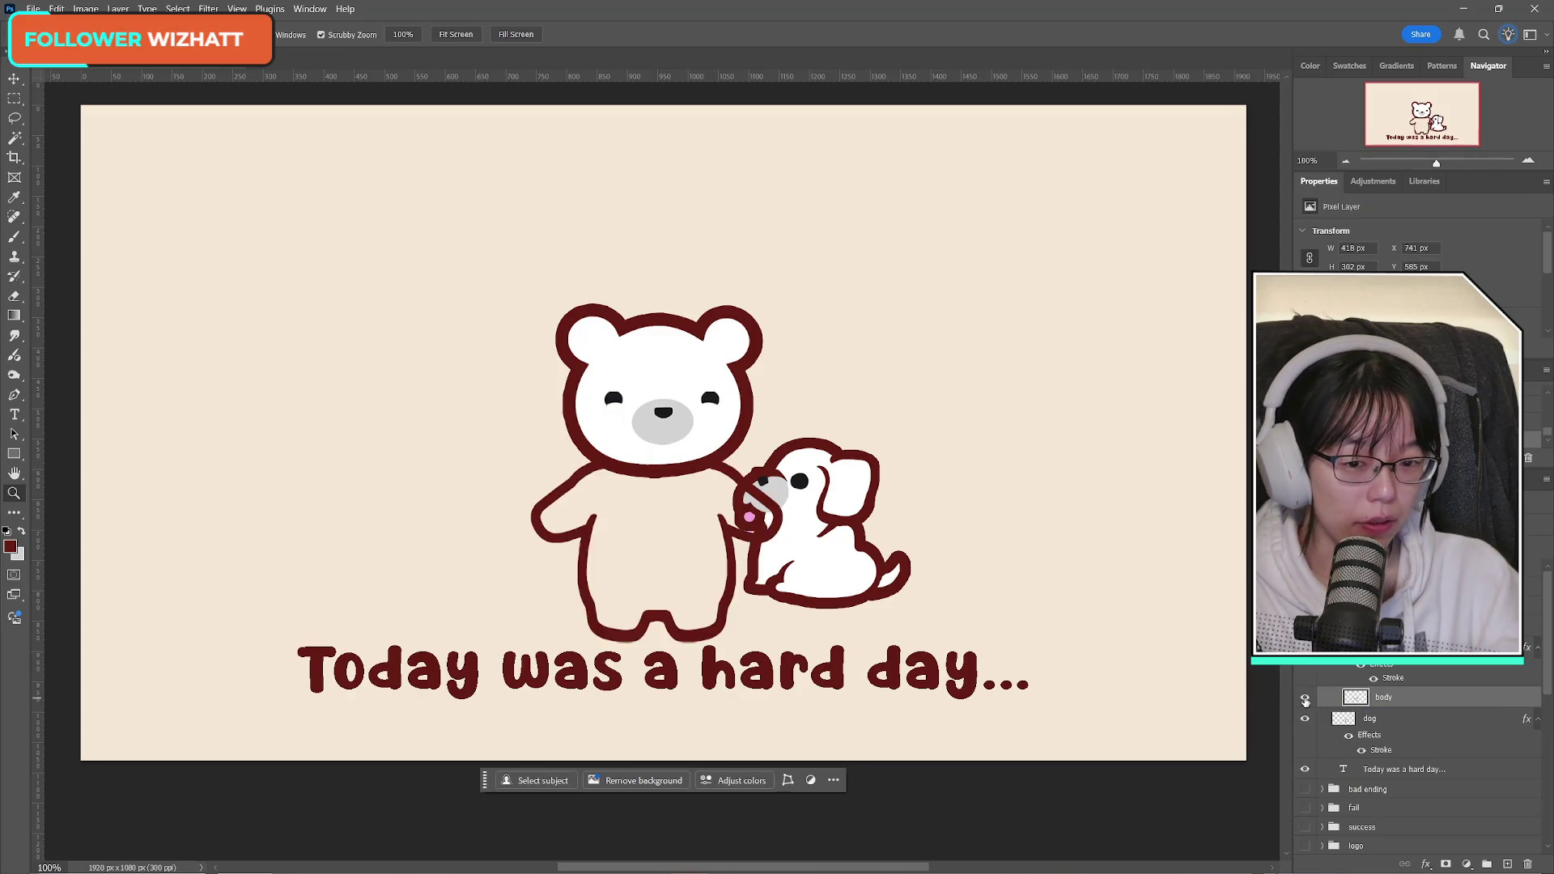
# Step: Give the body layer a 2 px outside dark-red Stroke layer style
pyautogui.rightClick(1384, 700)
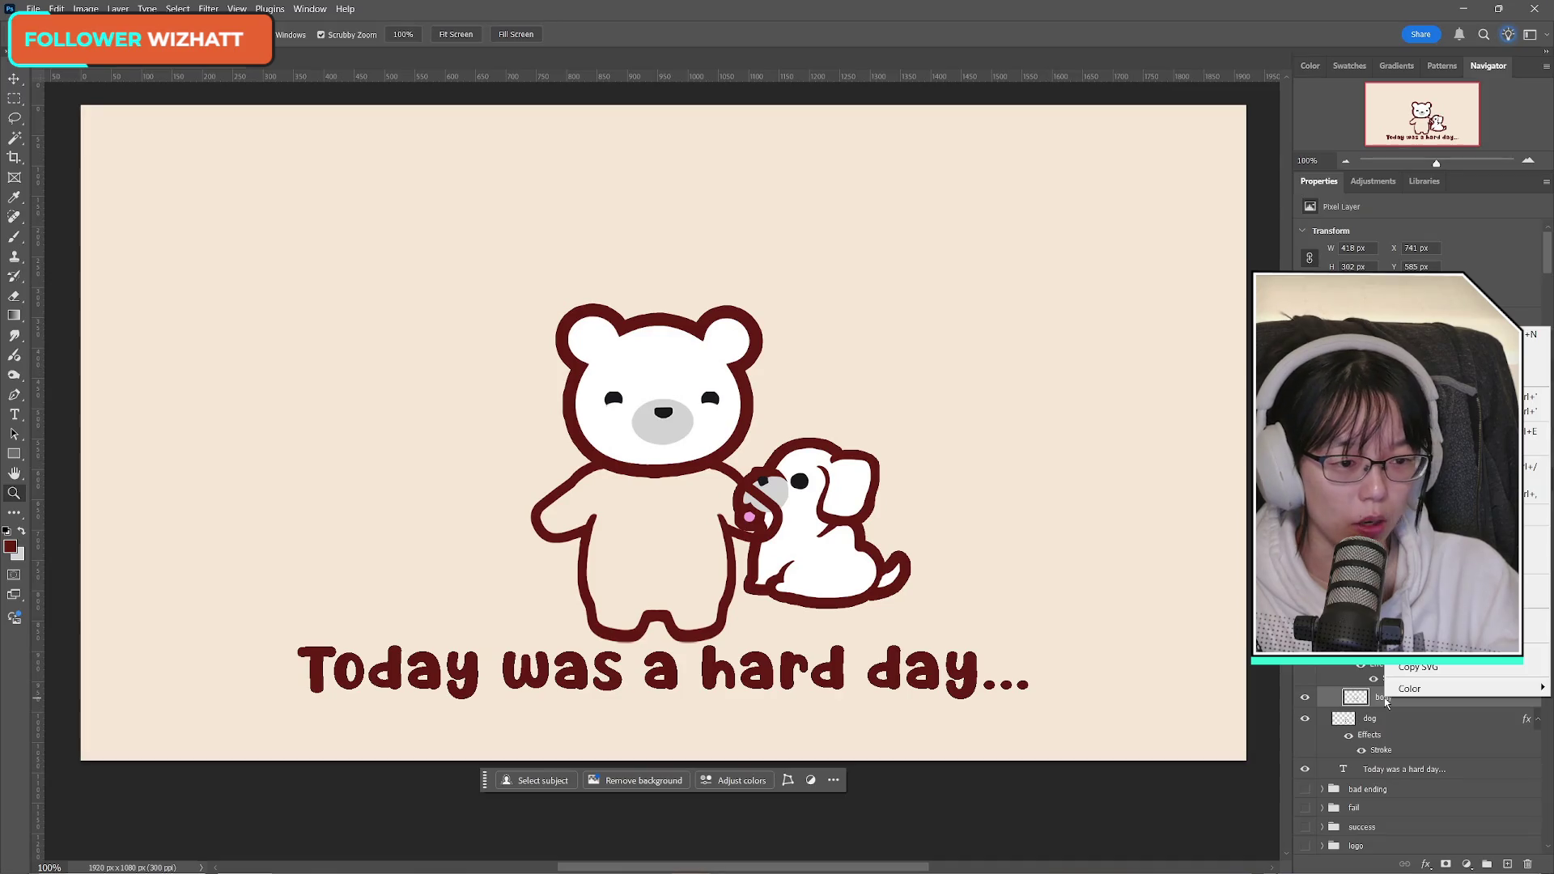
pyautogui.click(1424, 336)
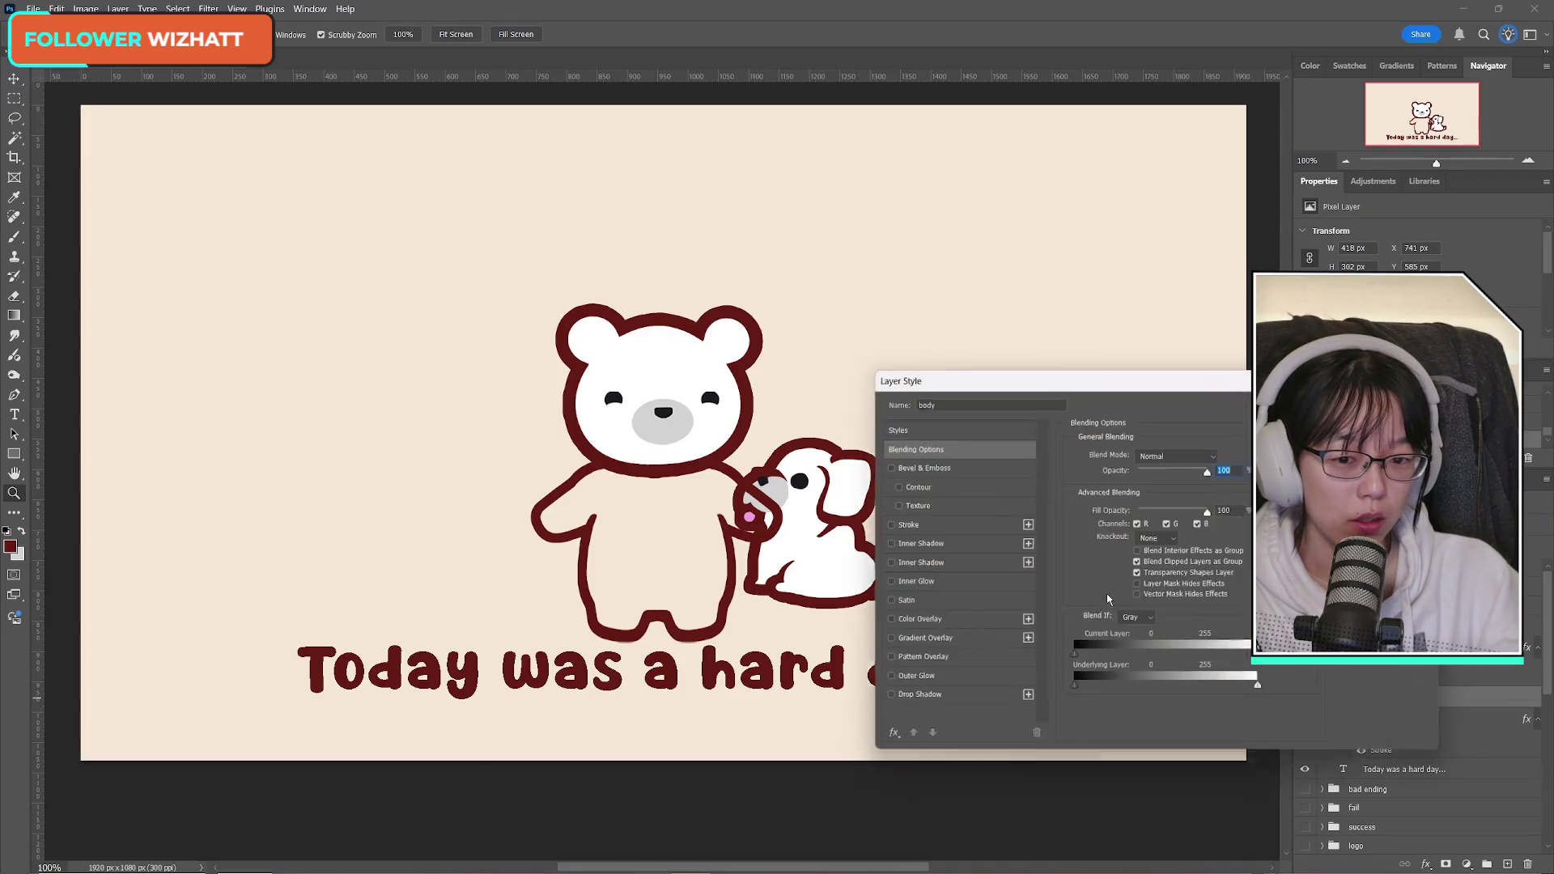
pyautogui.click(899, 524)
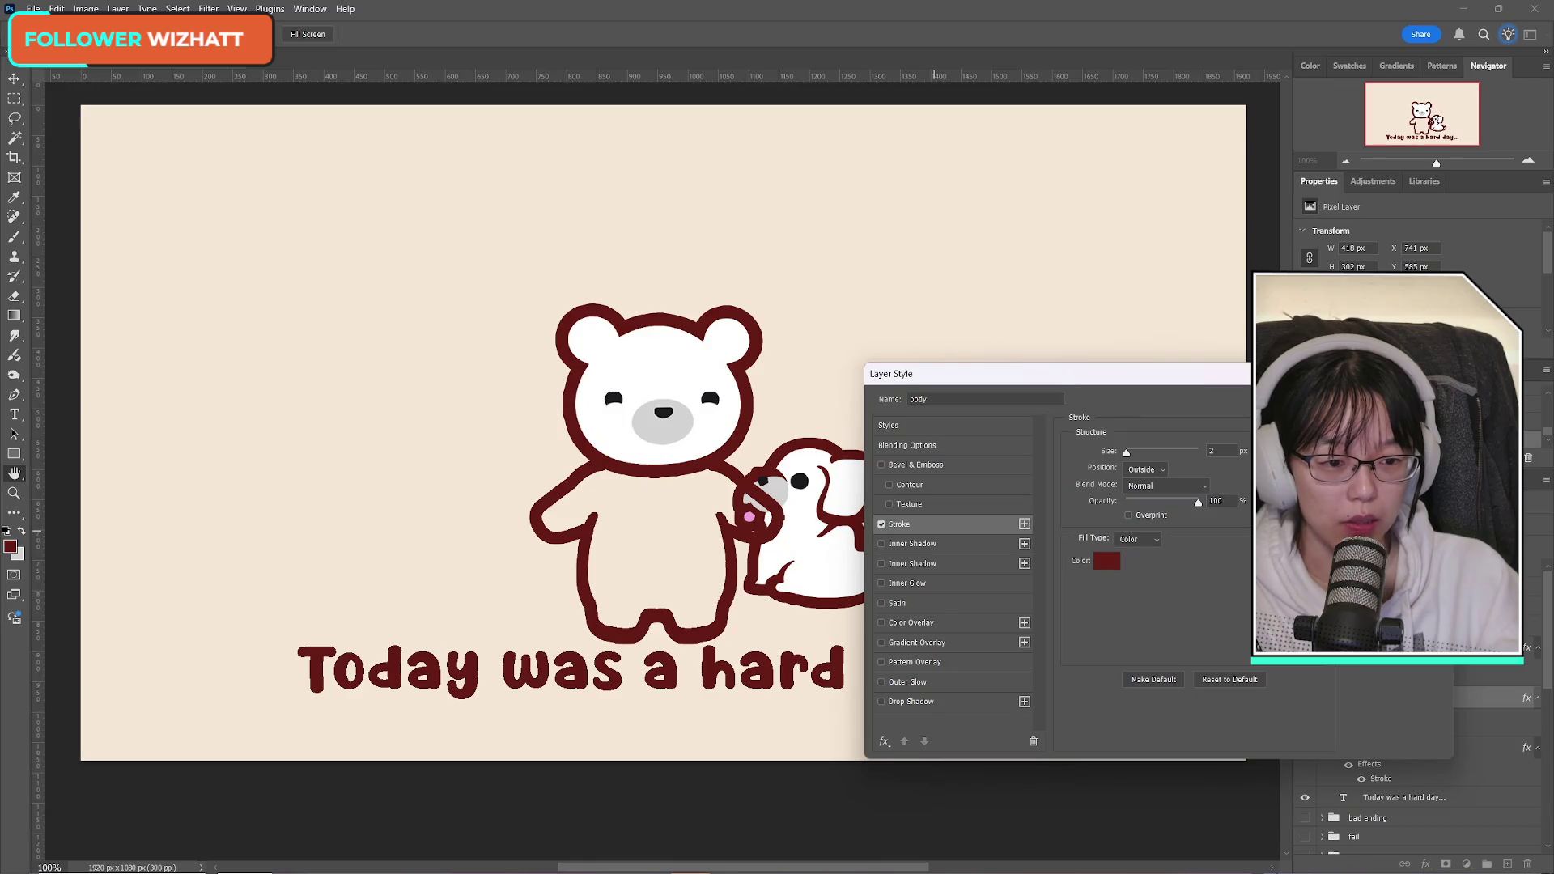
pyautogui.press('Return')
pyautogui.click(14, 296)
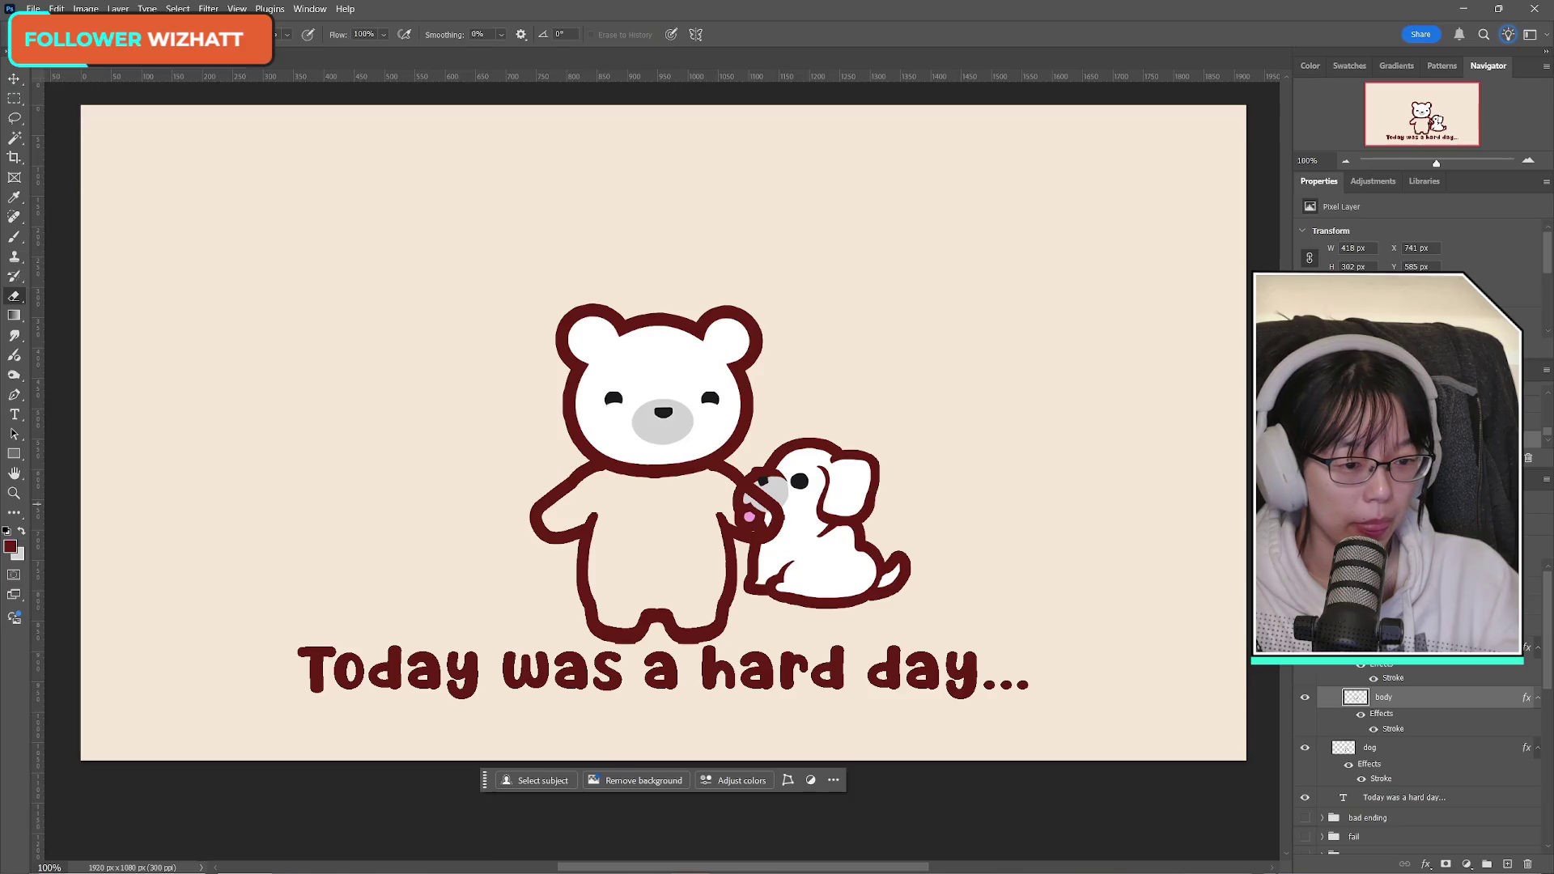
pyautogui.click(1306, 699)
pyautogui.click(1305, 700)
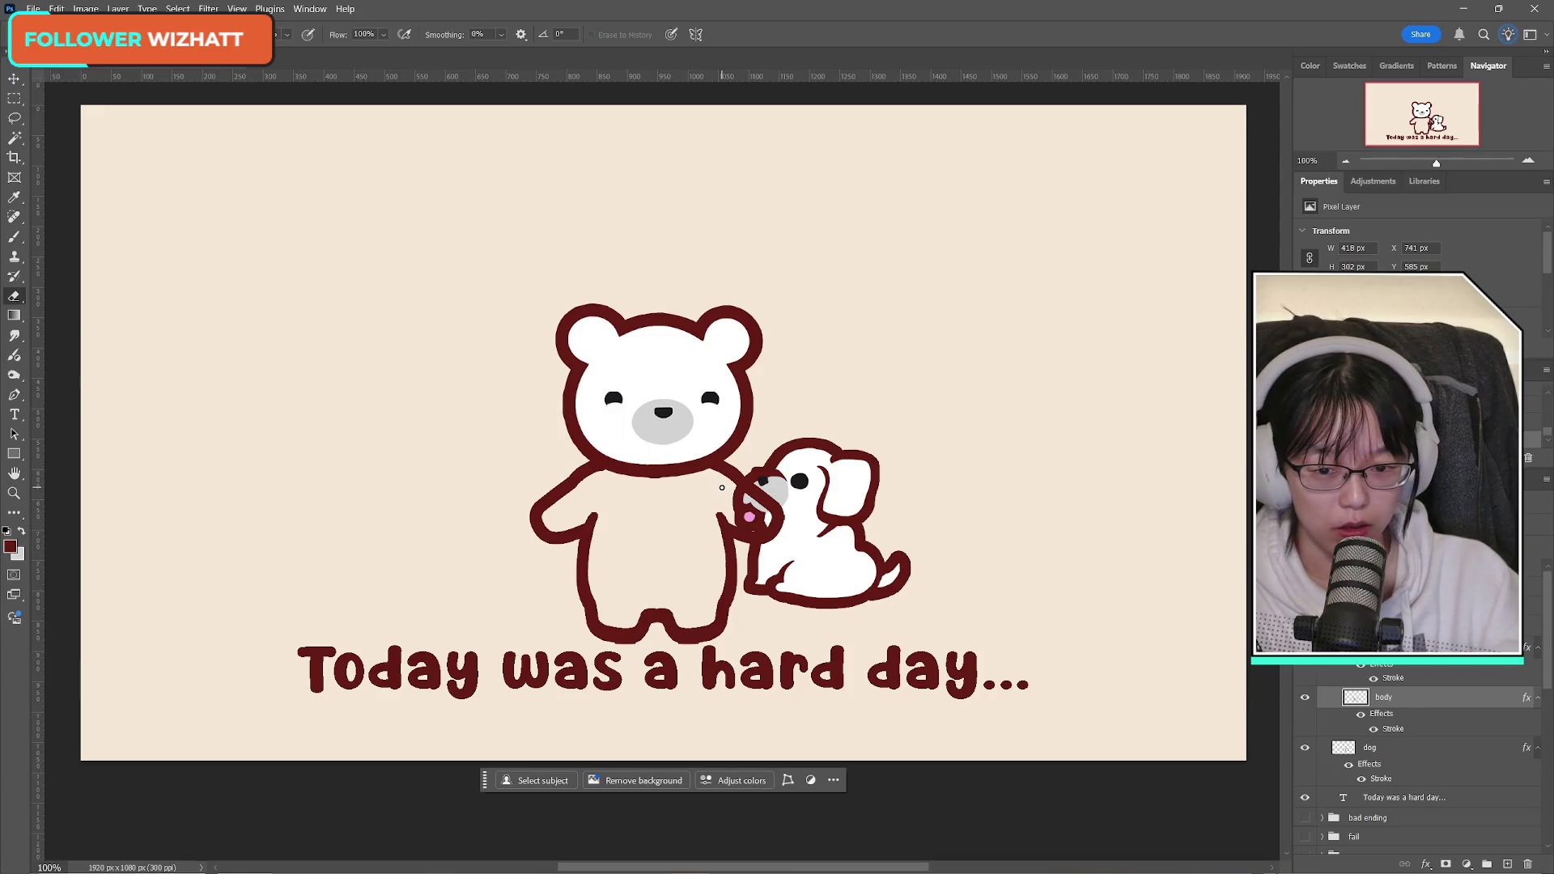
# Step: Convert the body layer to a Smart Object, then rasterize it
pyautogui.rightClick(1386, 697)
pyautogui.click(1538, 575)
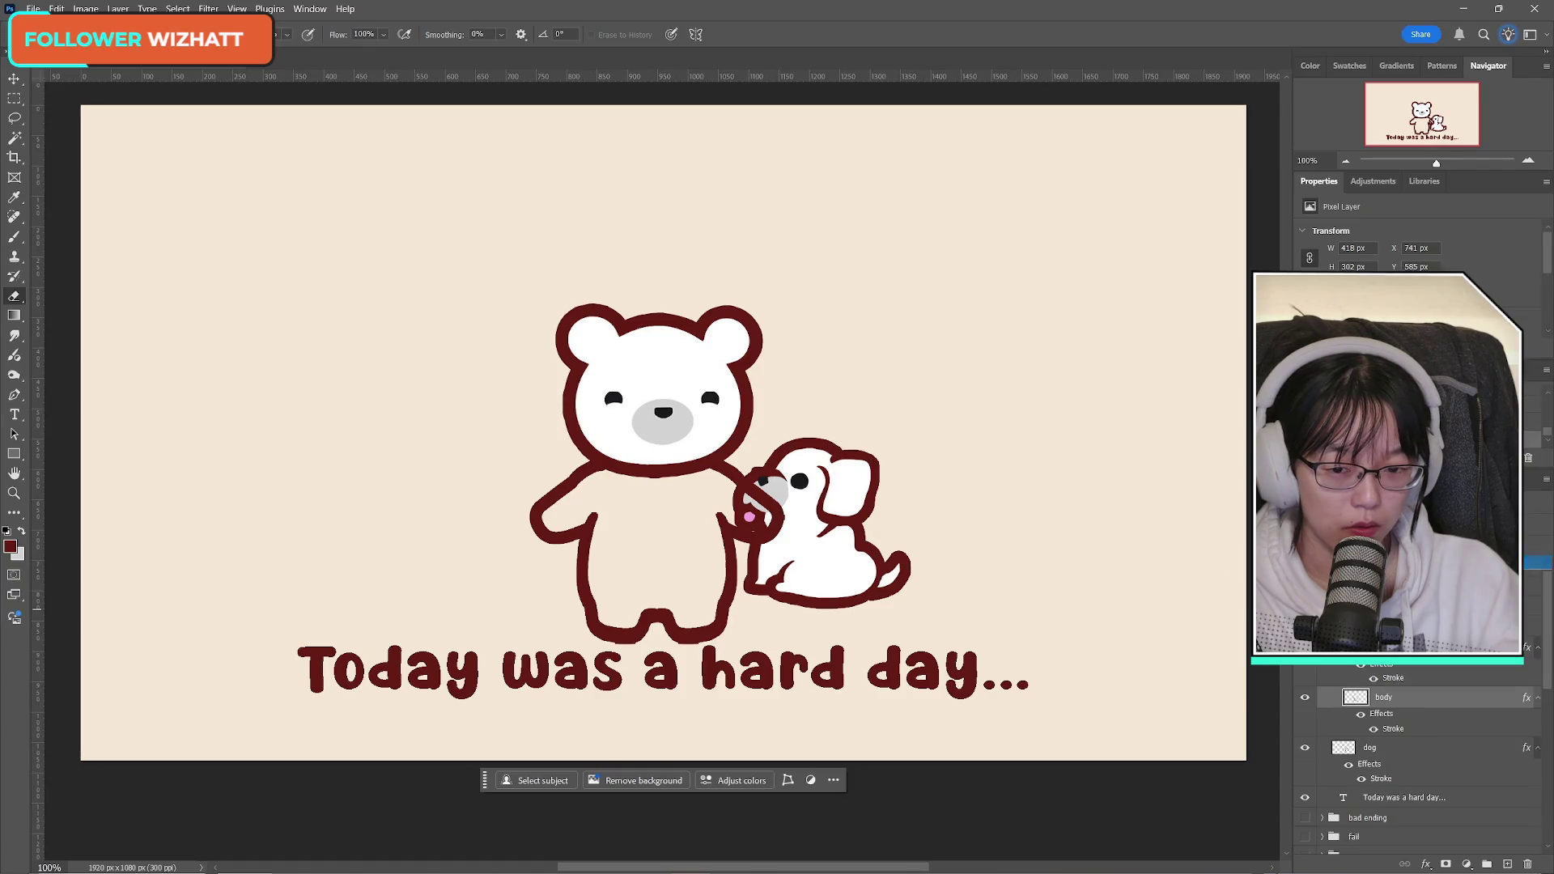
pyautogui.rightClick(1396, 699)
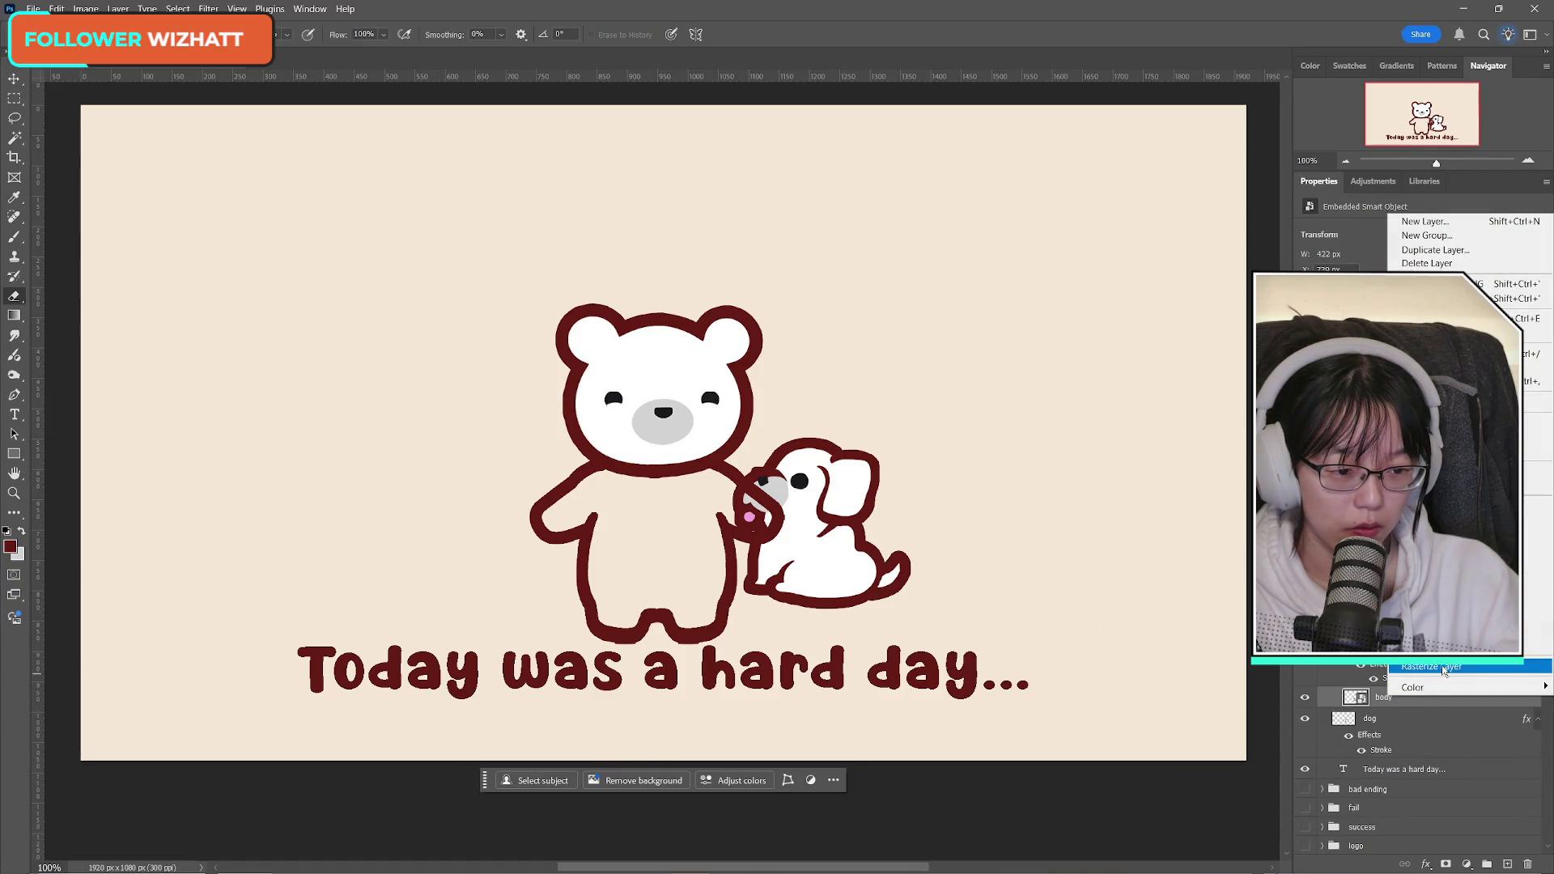
pyautogui.click(1395, 668)
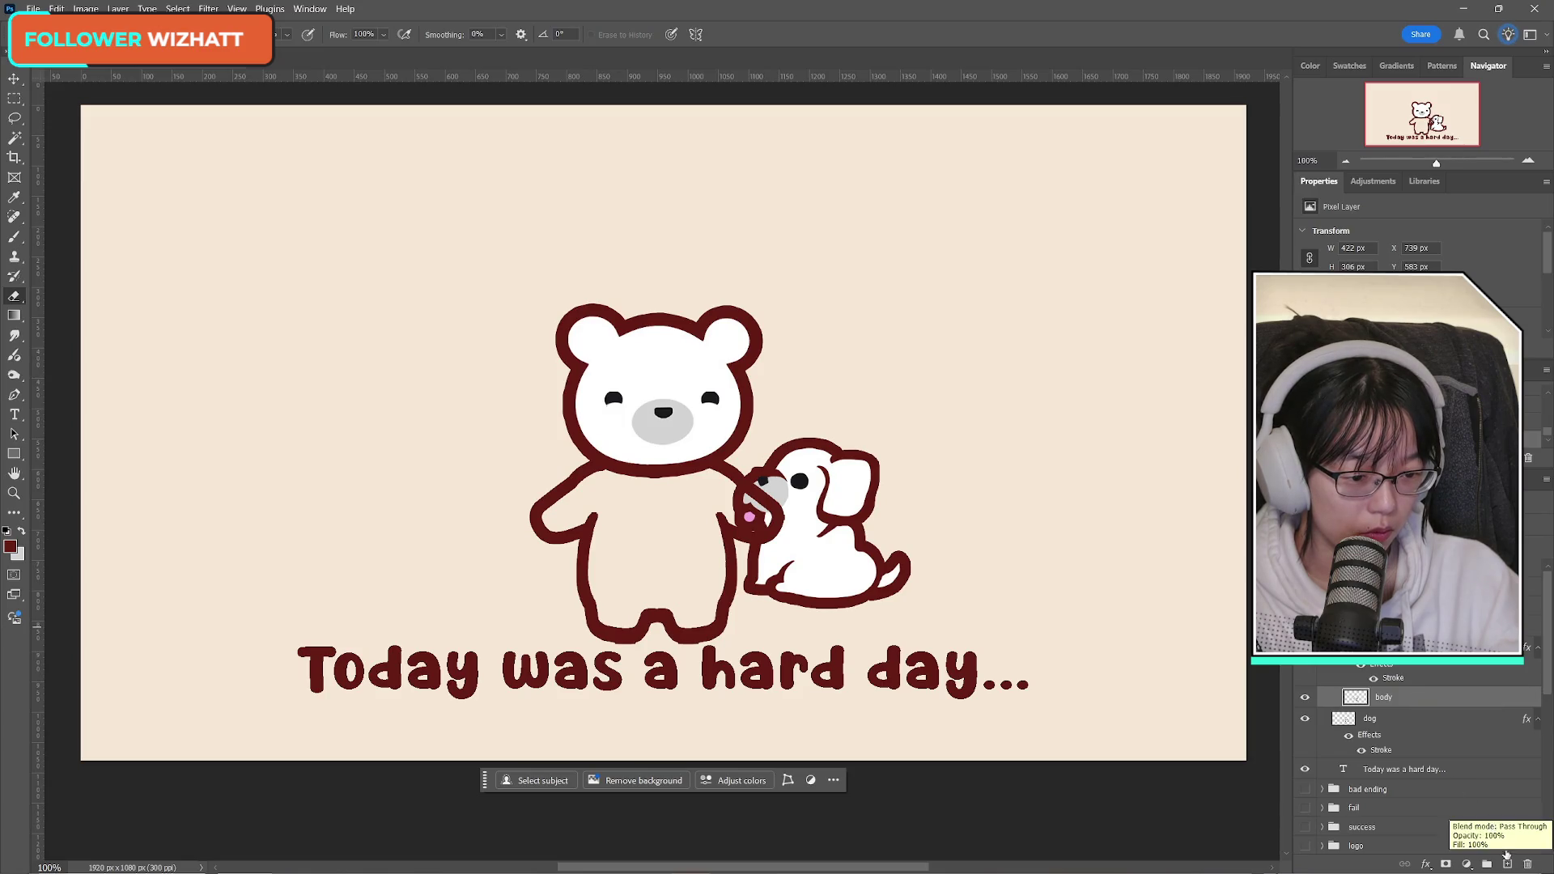
# Step: Add a new layer below body and paint the bear's body white with the brush
pyautogui.click(1507, 864)
pyautogui.moveTo(1404, 699); pyautogui.dragTo(1403, 723)
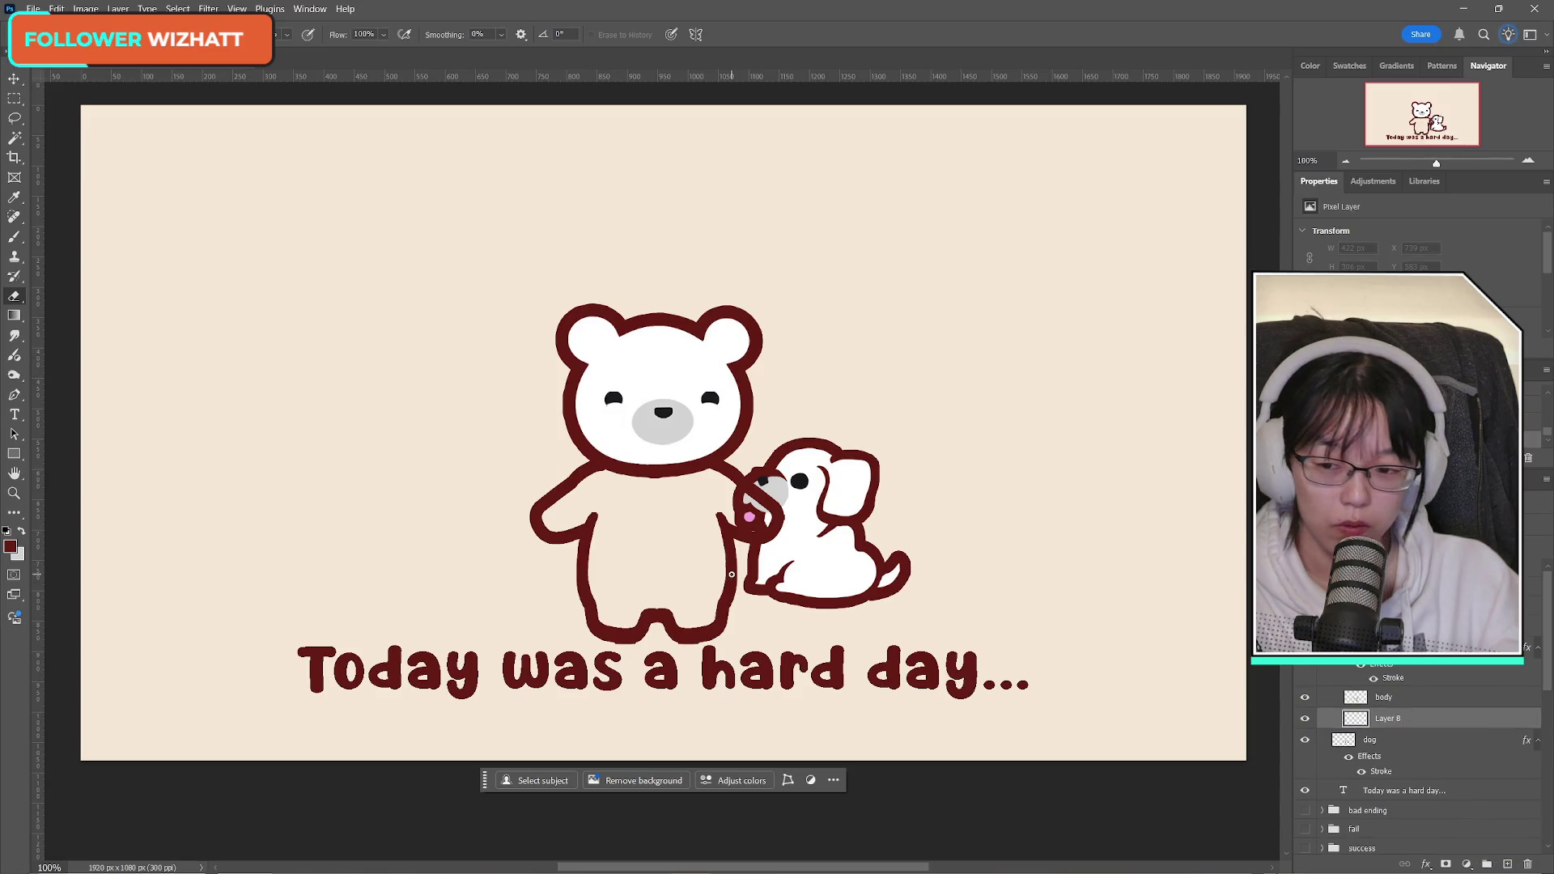
pyautogui.click(22, 531)
pyautogui.click(13, 236)
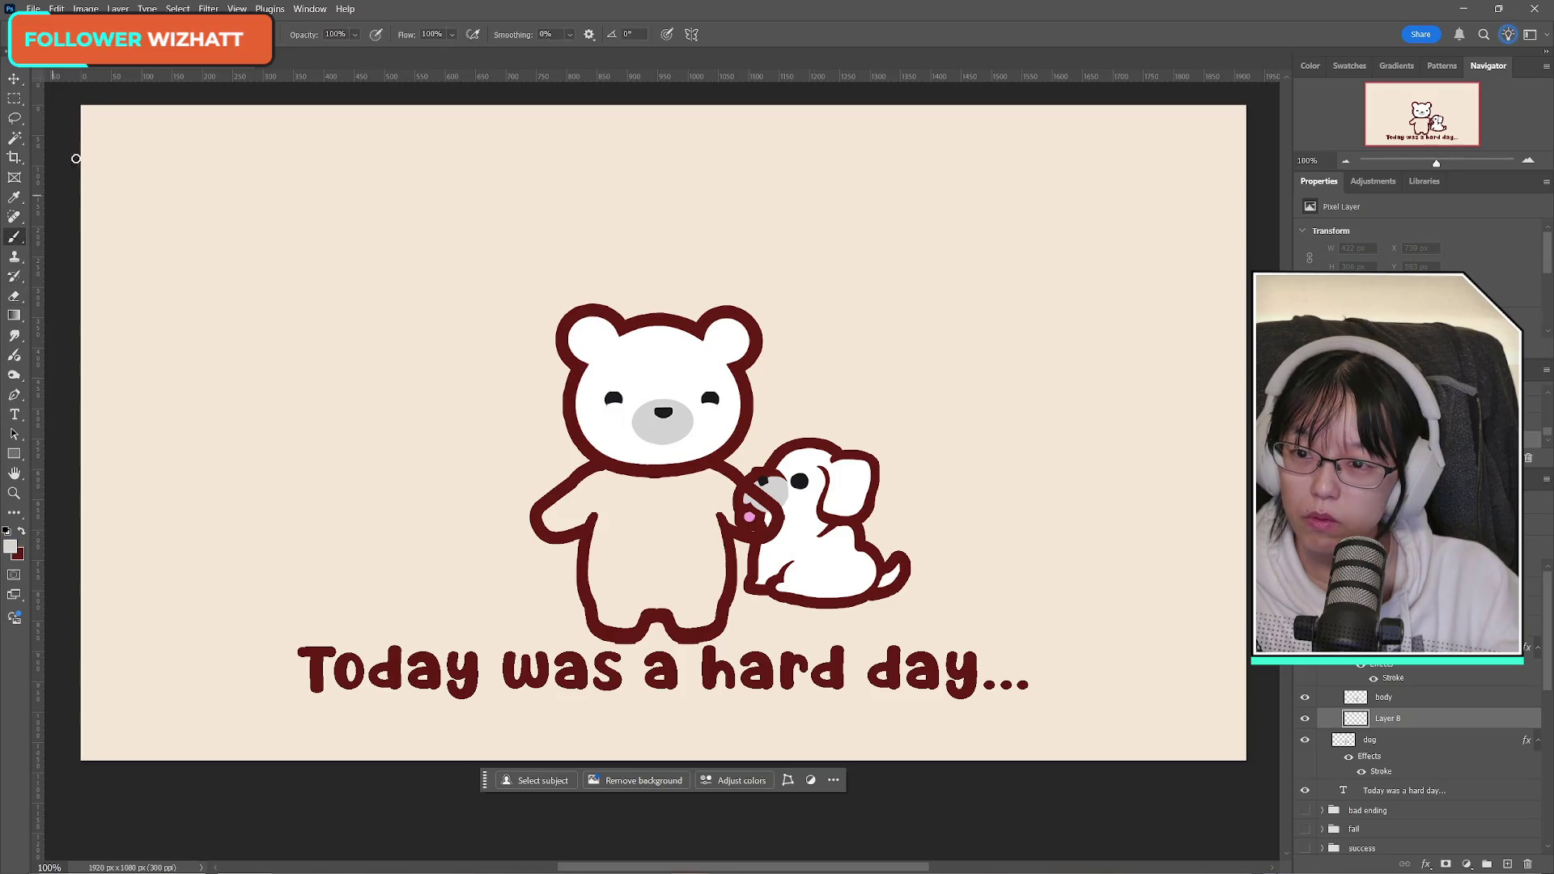
pyautogui.click(87, 34)
pyautogui.press('Escape')
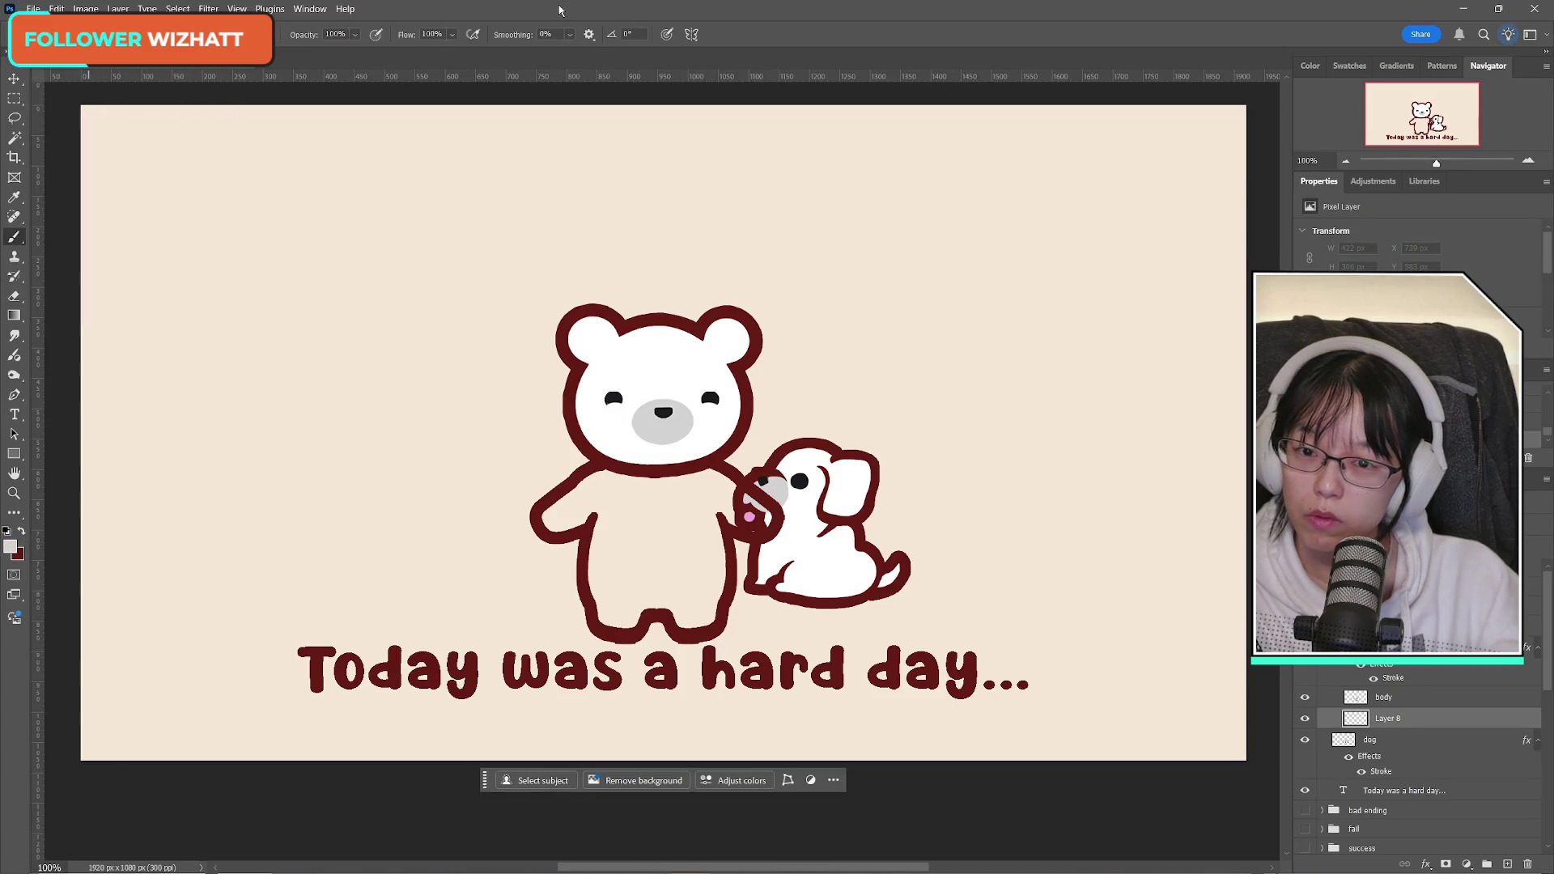
pyautogui.moveTo(597, 479)
pyautogui.mouseDown()
pyautogui.moveTo(563, 510)
pyautogui.moveTo(676, 482)
pyautogui.moveTo(757, 515)
pyautogui.moveTo(659, 507)
pyautogui.moveTo(600, 531)
pyautogui.moveTo(609, 607)
pyautogui.moveTo(631, 623)
pyautogui.moveTo(657, 599)
pyautogui.moveTo(684, 613)
pyautogui.moveTo(712, 567)
pyautogui.moveTo(702, 526)
pyautogui.moveTo(693, 589)
pyautogui.moveTo(656, 518)
pyautogui.moveTo(624, 550)
pyautogui.moveTo(650, 528)
pyautogui.mouseUp()
pyautogui.hotkey('ctrl', 'z')
pyautogui.keyDown('alt'); pyautogui.click(637, 406); pyautogui.keyUp('alt')
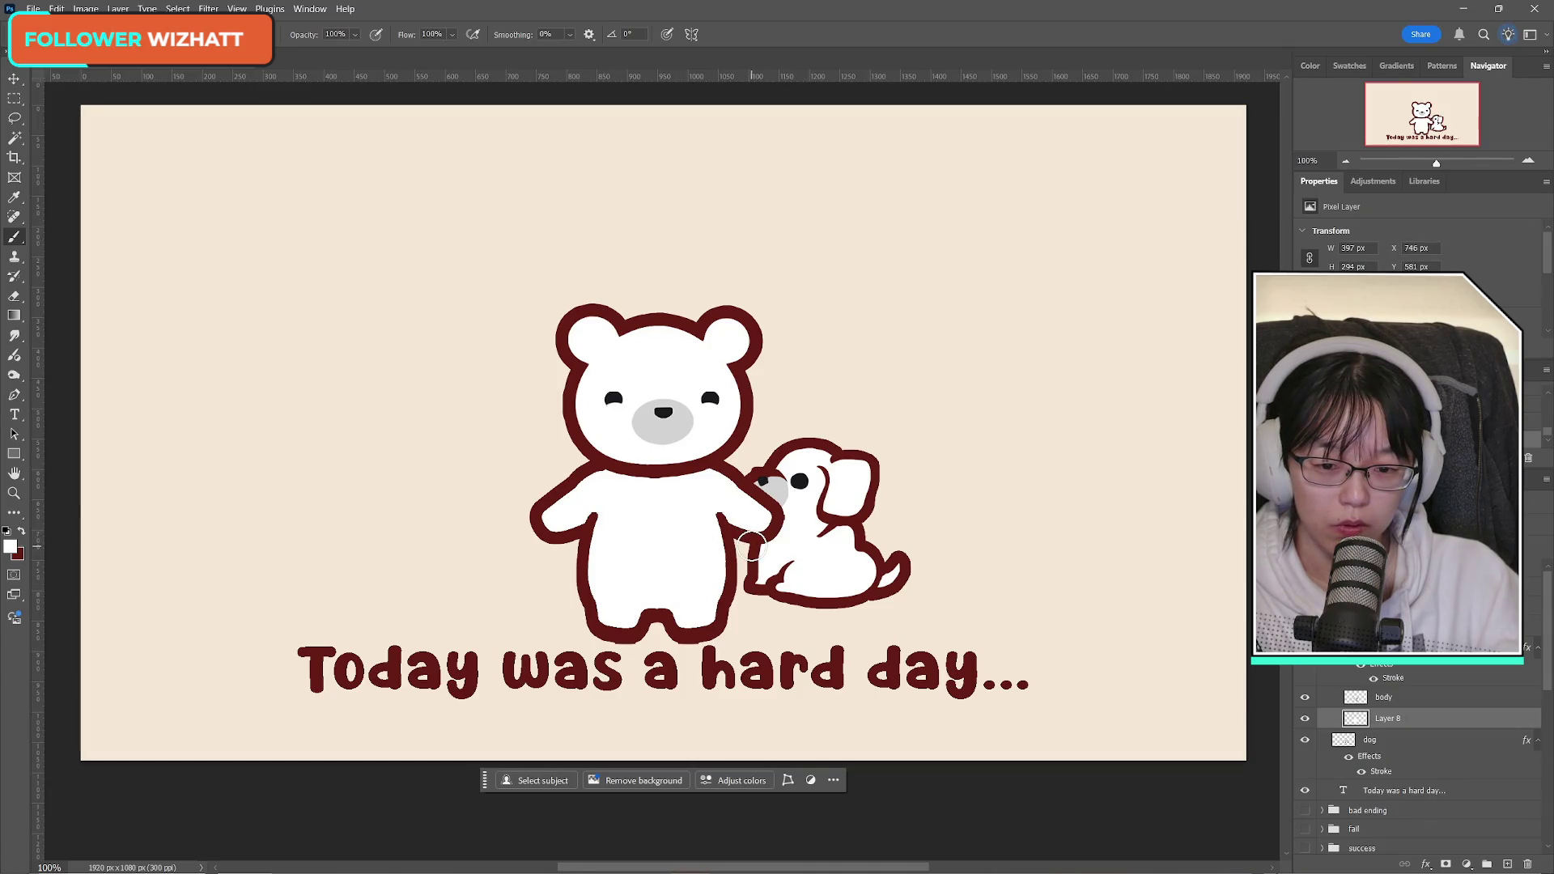
# Step: Merge the bear's outline and white fill layers into one layer named body
pyautogui.click(1304, 717)
pyautogui.click(1305, 718)
pyautogui.click(1305, 699)
pyautogui.click(1306, 701)
pyautogui.click(1305, 698)
pyautogui.click(1439, 704)
pyautogui.hotkey('ctrl', 'e')
pyautogui.doubleClick(1387, 696)
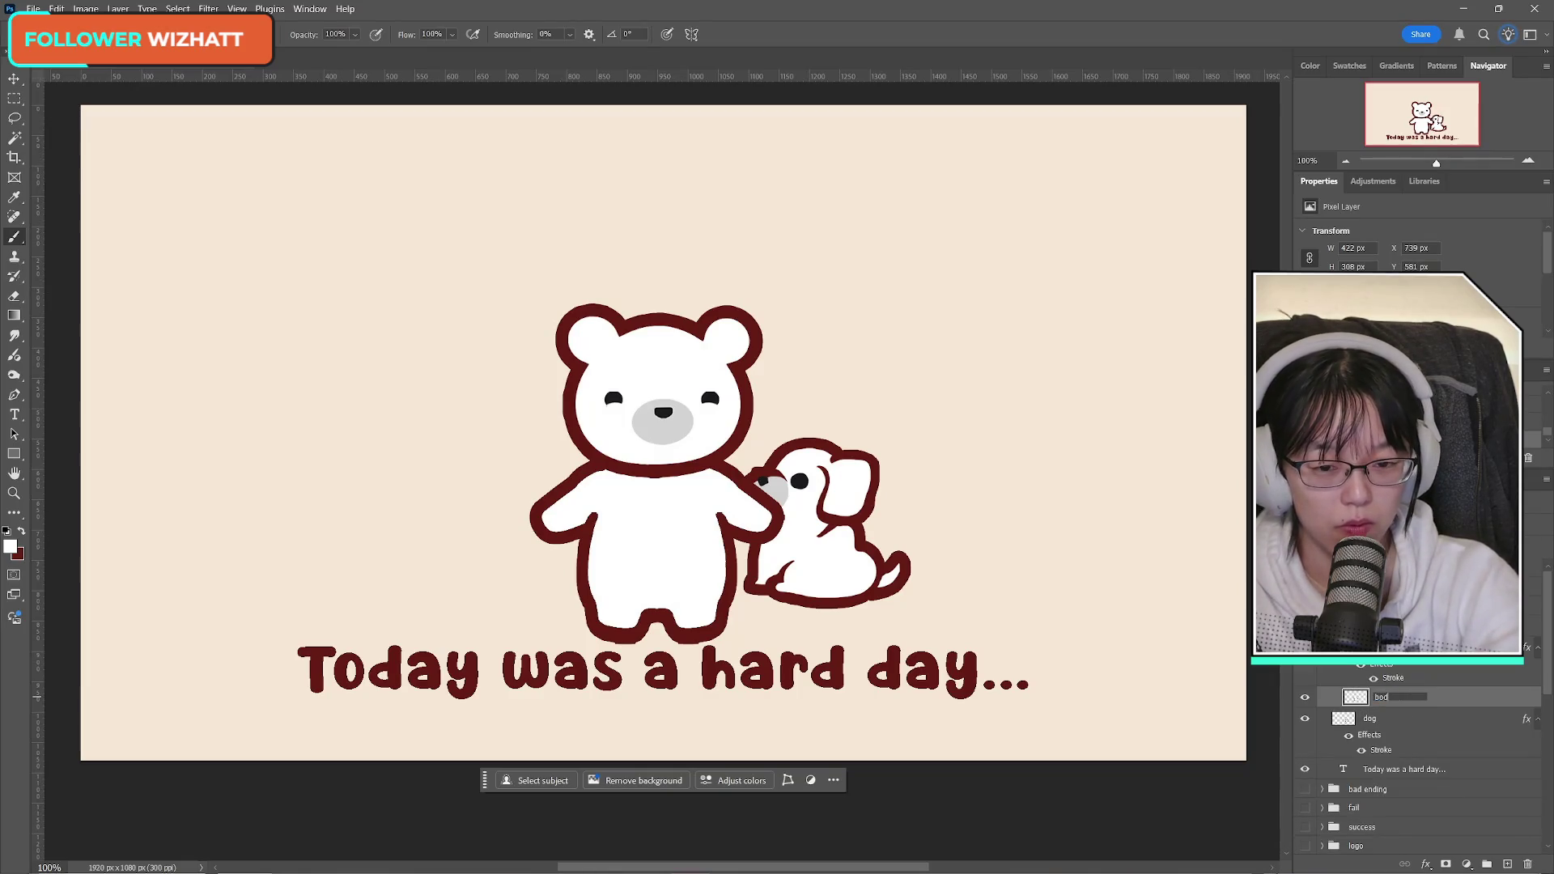
pyautogui.write('y')
pyautogui.press('Return')
# Step: Shift the body layer slightly lower and commit the transform
pyautogui.hotkey('ctrl', 't')
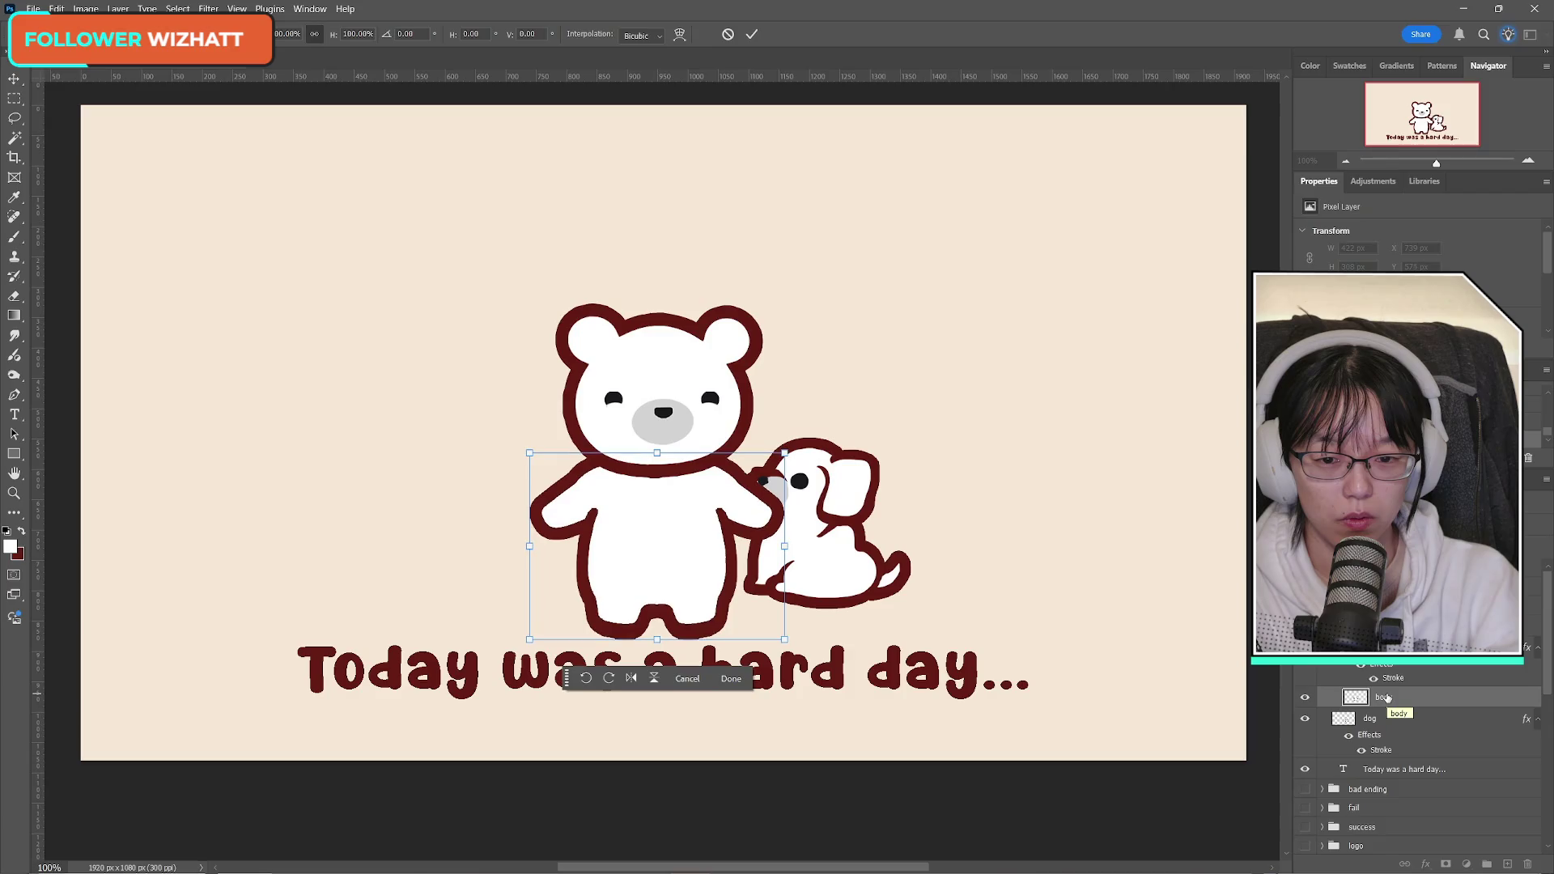
pyautogui.press('Down')
pyautogui.press('Down')
pyautogui.press('Down')
pyautogui.press('Up')
pyautogui.press('Up')
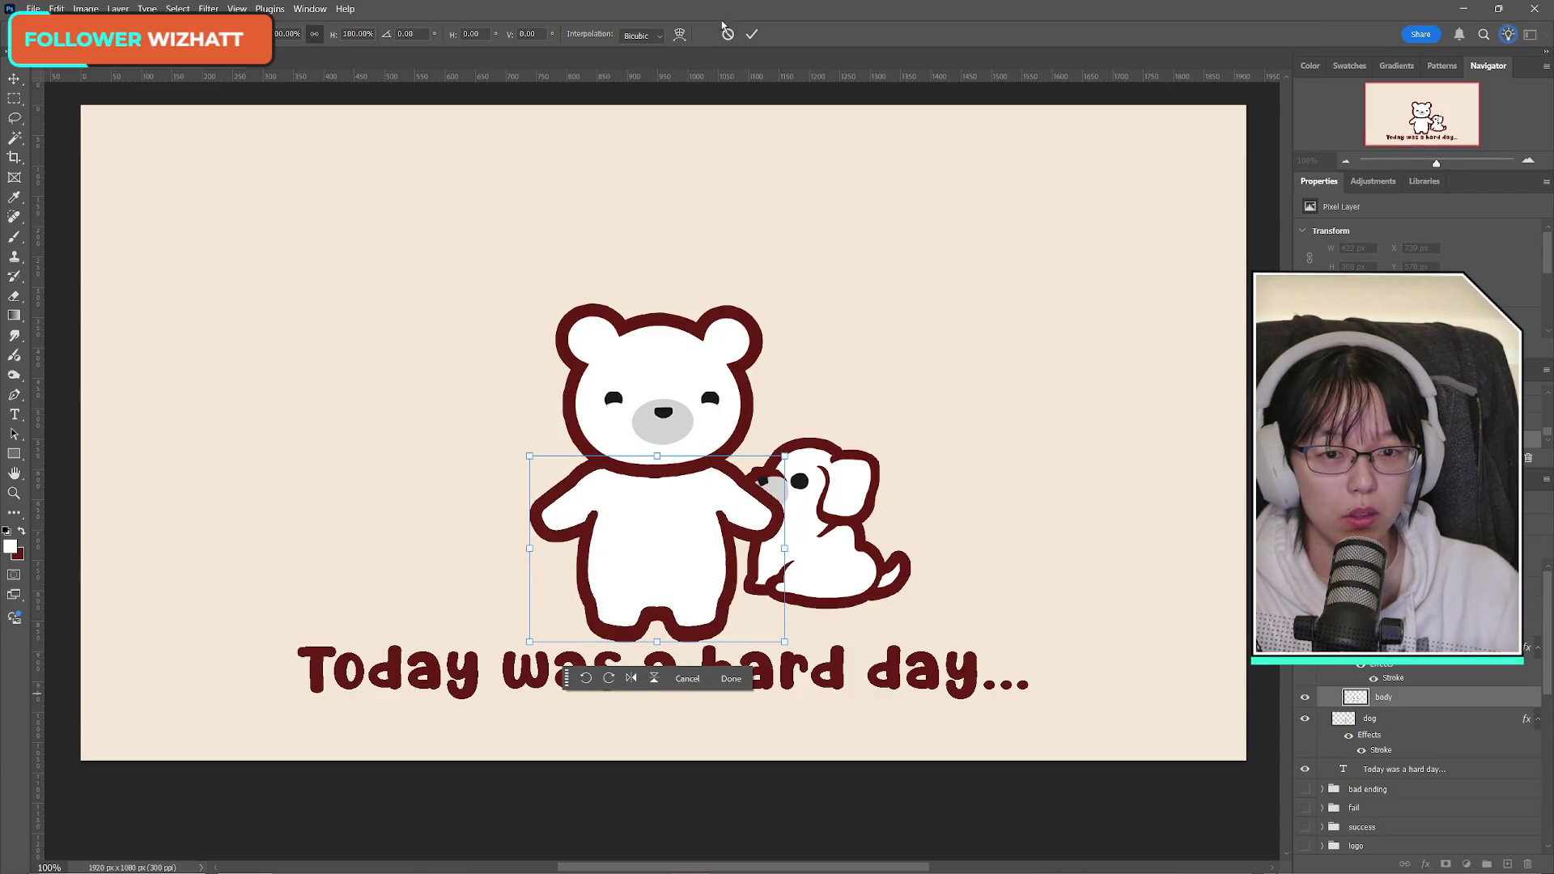
pyautogui.press('Return')
pyautogui.press('b')
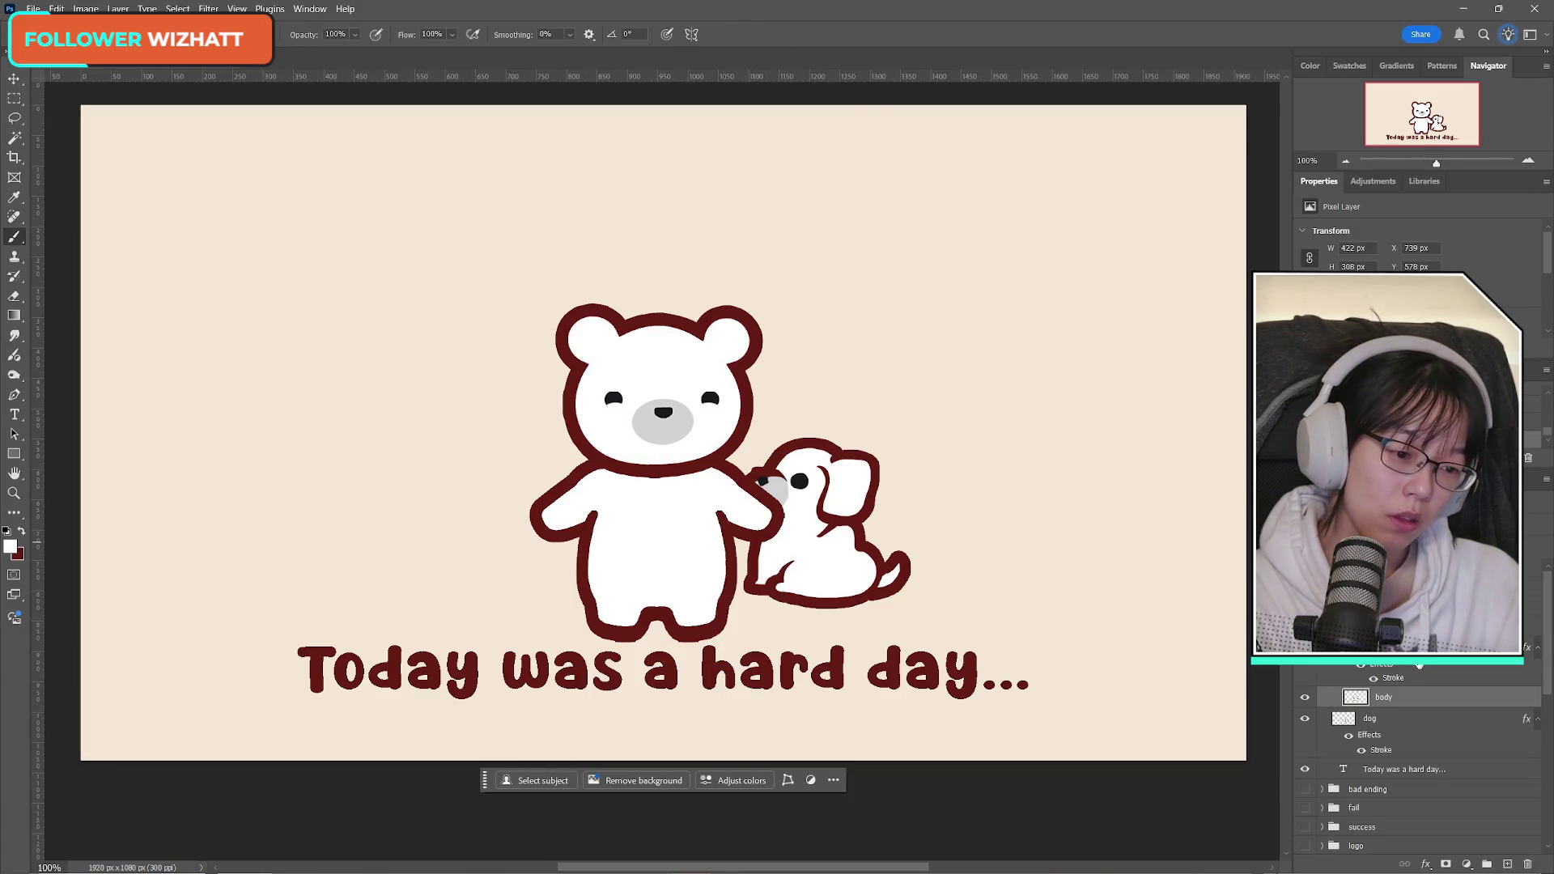
pyautogui.hotkey('ctrl', 't')
pyautogui.moveTo(647, 536); pyautogui.dragTo(651, 534)
pyautogui.click(752, 34)
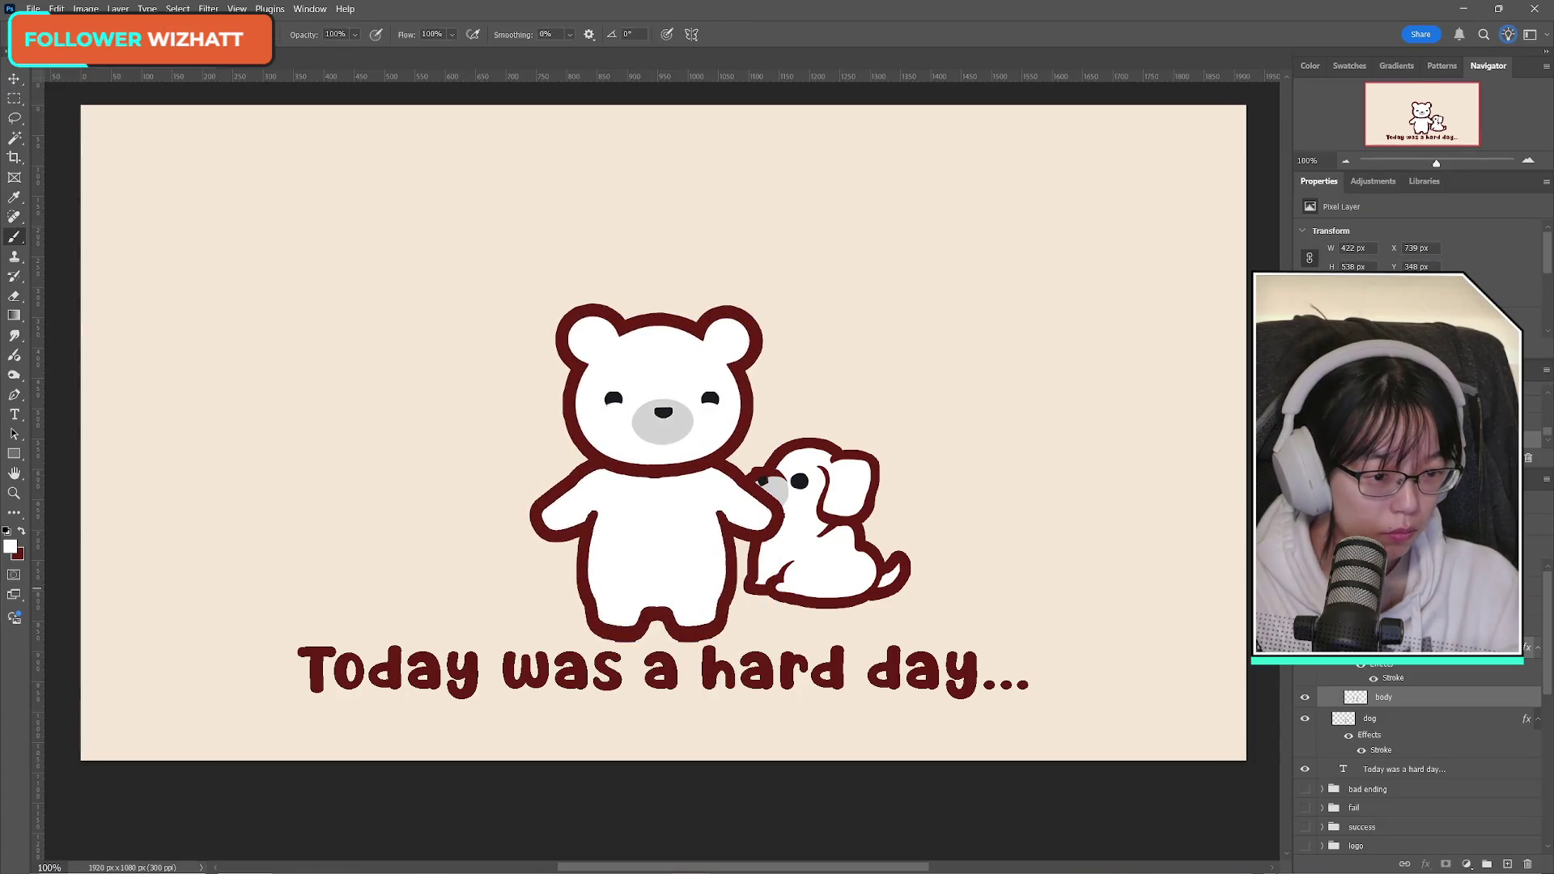
# Step: Move the bear and dog together to the left and slightly up
pyautogui.scroll(-2, 1416, 769)
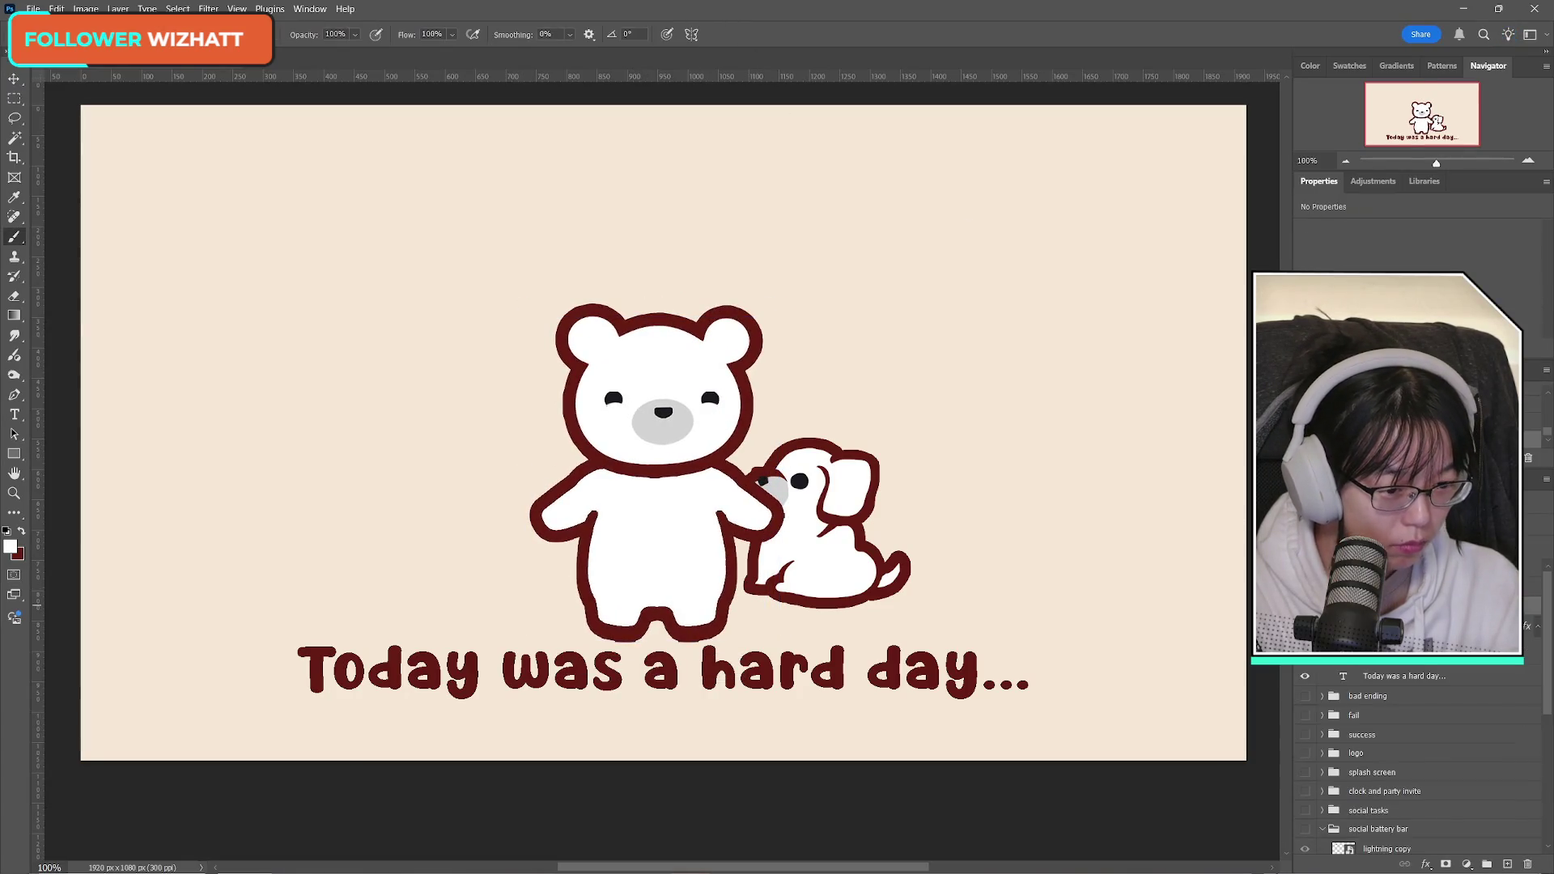
pyautogui.hotkey('ctrl', 't')
pyautogui.moveTo(697, 535); pyautogui.dragTo(647, 524)
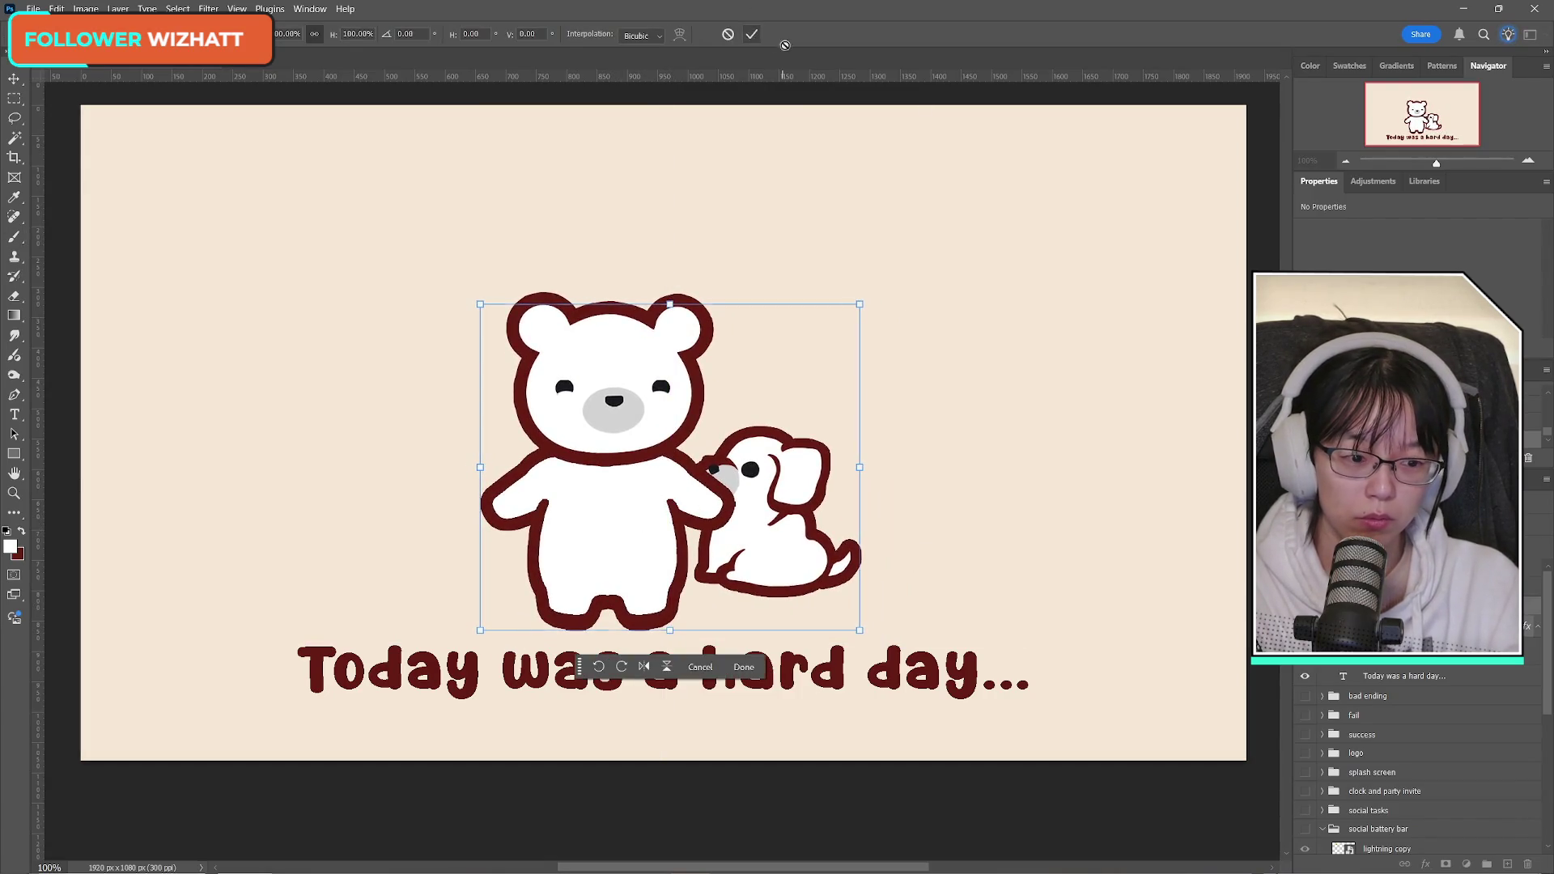
pyautogui.click(752, 34)
# Step: Lower the dog and bring its layer forward in front of the bear's arm
pyautogui.keyDown('ctrl'); pyautogui.click(801, 526); pyautogui.keyUp('ctrl')
pyautogui.hotkey('ctrl', 't')
pyautogui.moveTo(815, 527); pyautogui.dragTo(810, 581)
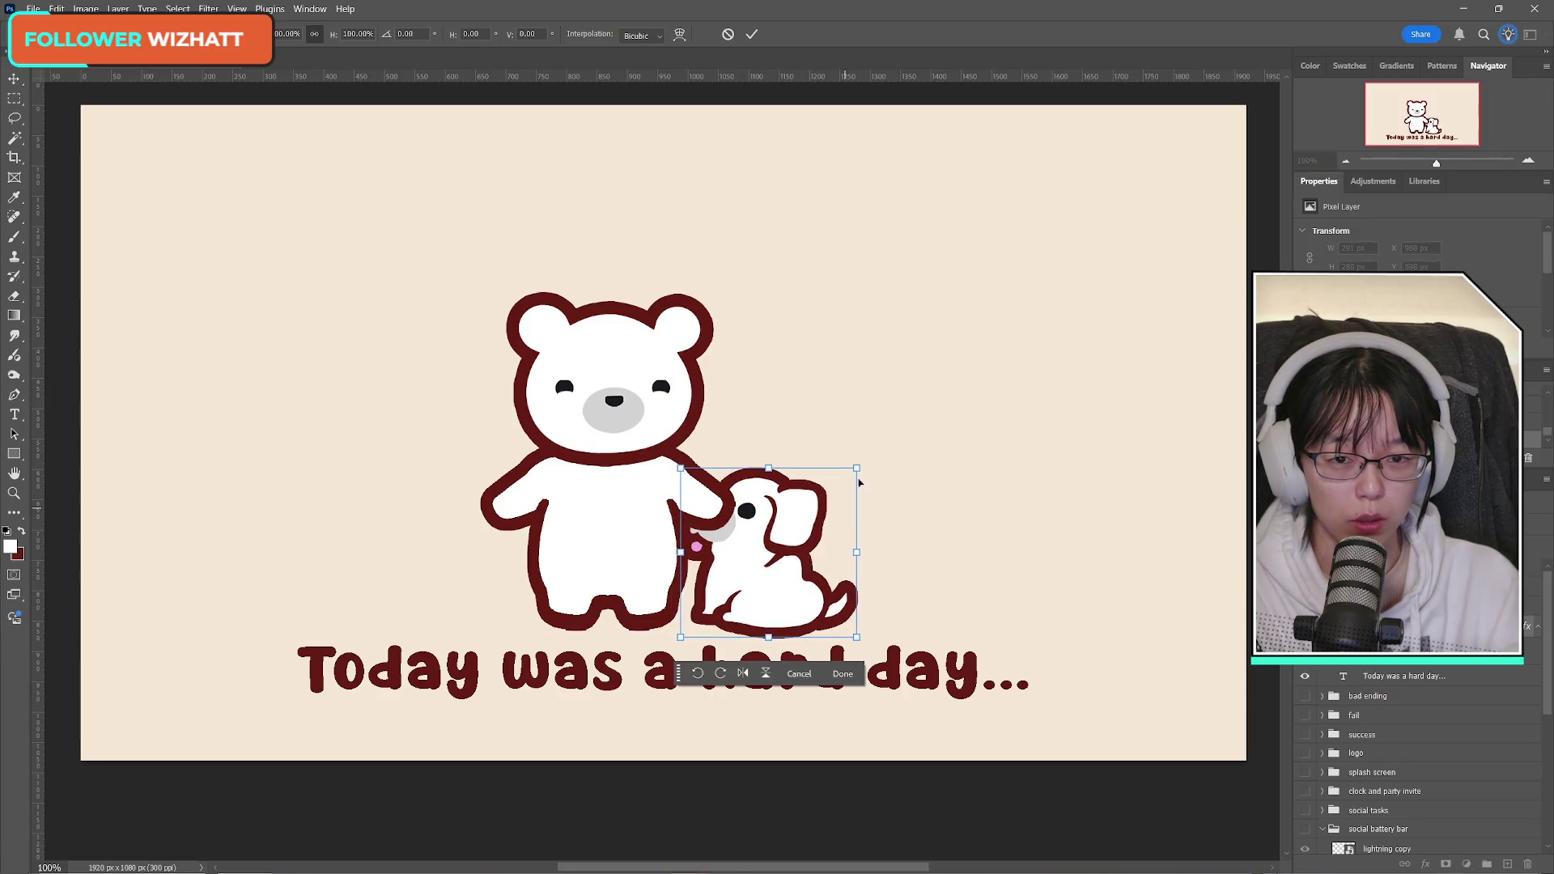
pyautogui.click(751, 36)
pyautogui.hotkey('ctrl', ']')
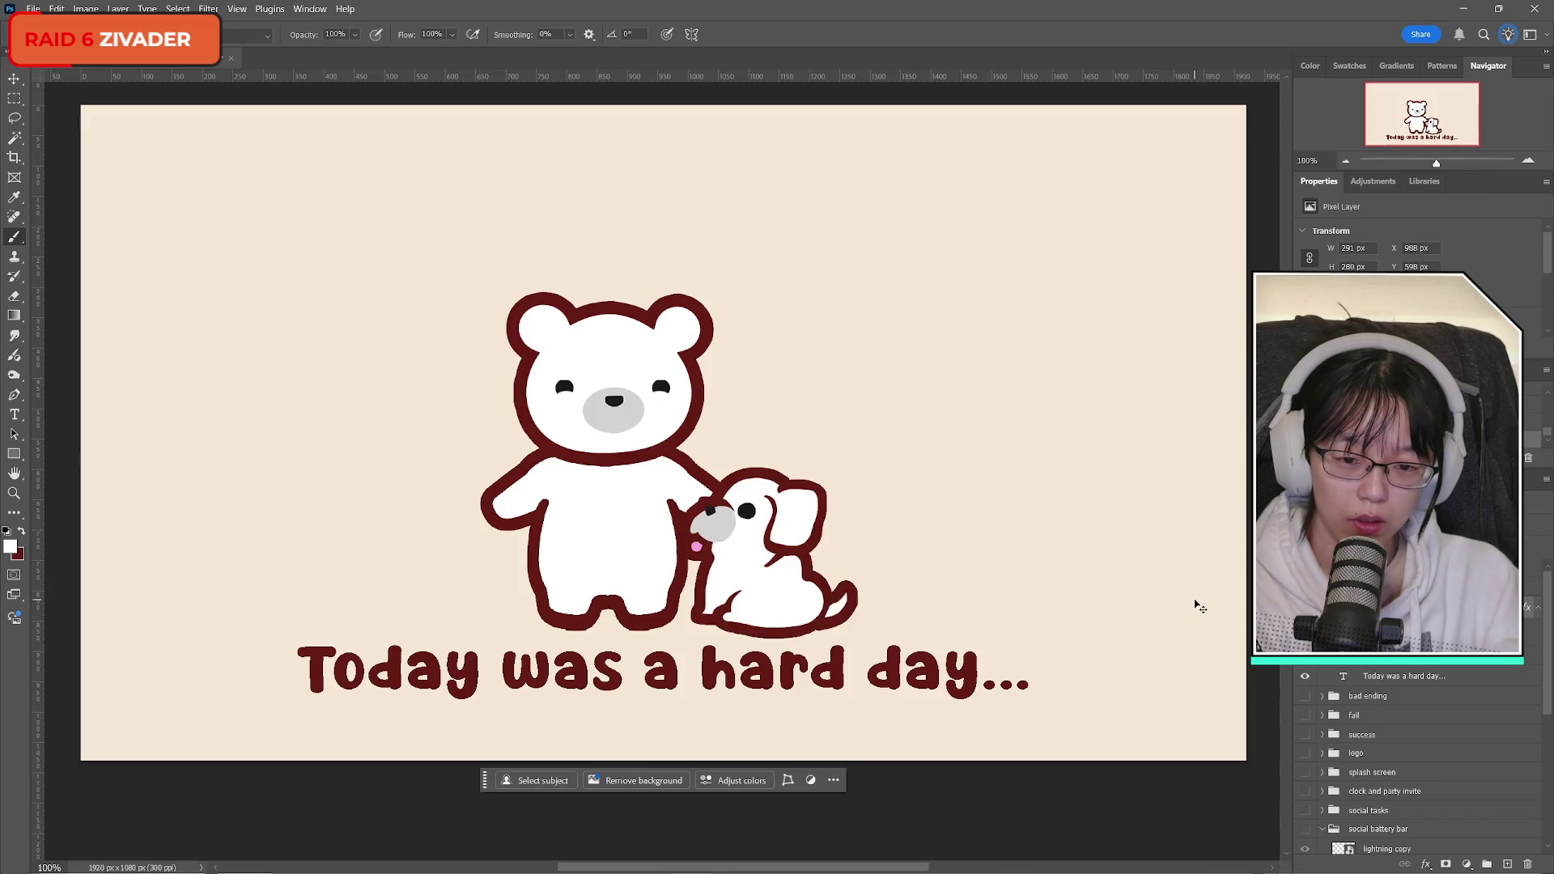
pyautogui.hotkey('ctrl', 't')
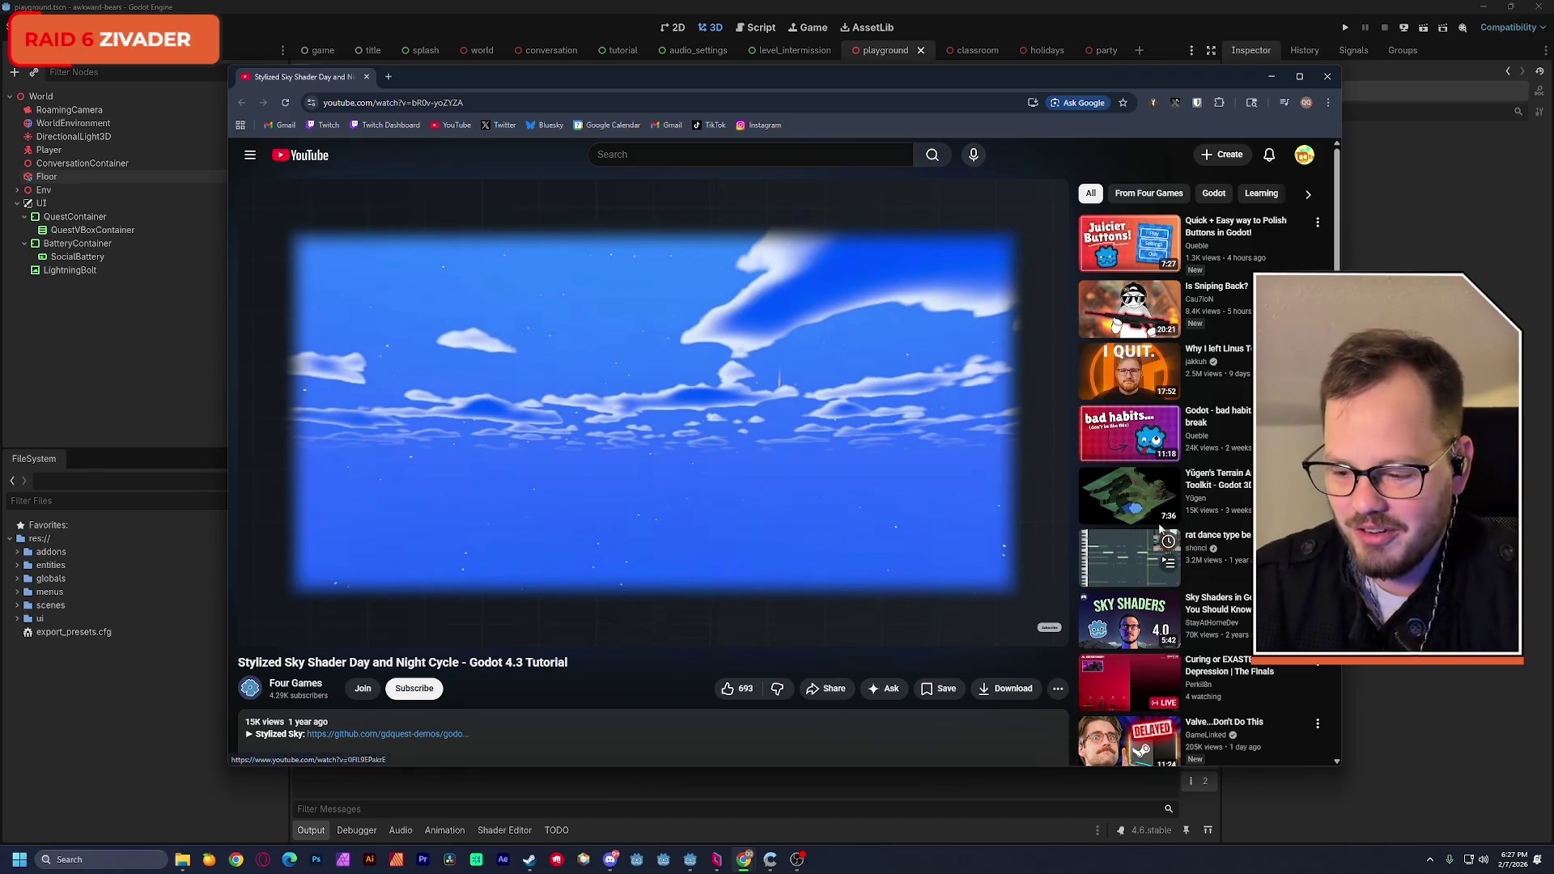
# Step: Restart the Stylized Sky Shader tutorial video from the beginning, then return to Godot
pyautogui.click(694, 15)
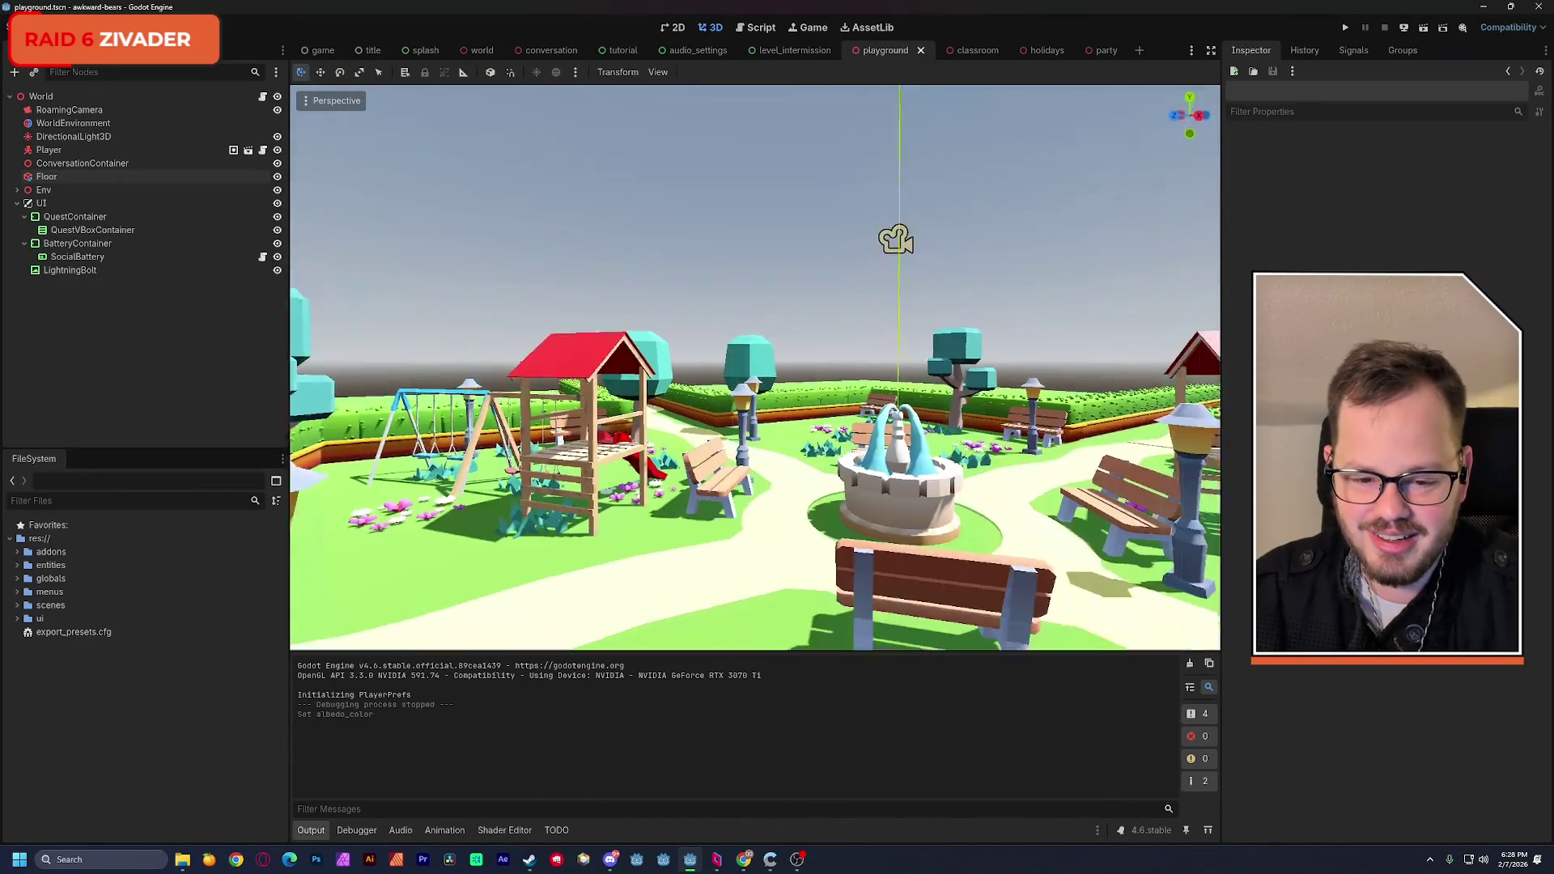
pyautogui.hotkey('alt', 'Tab')
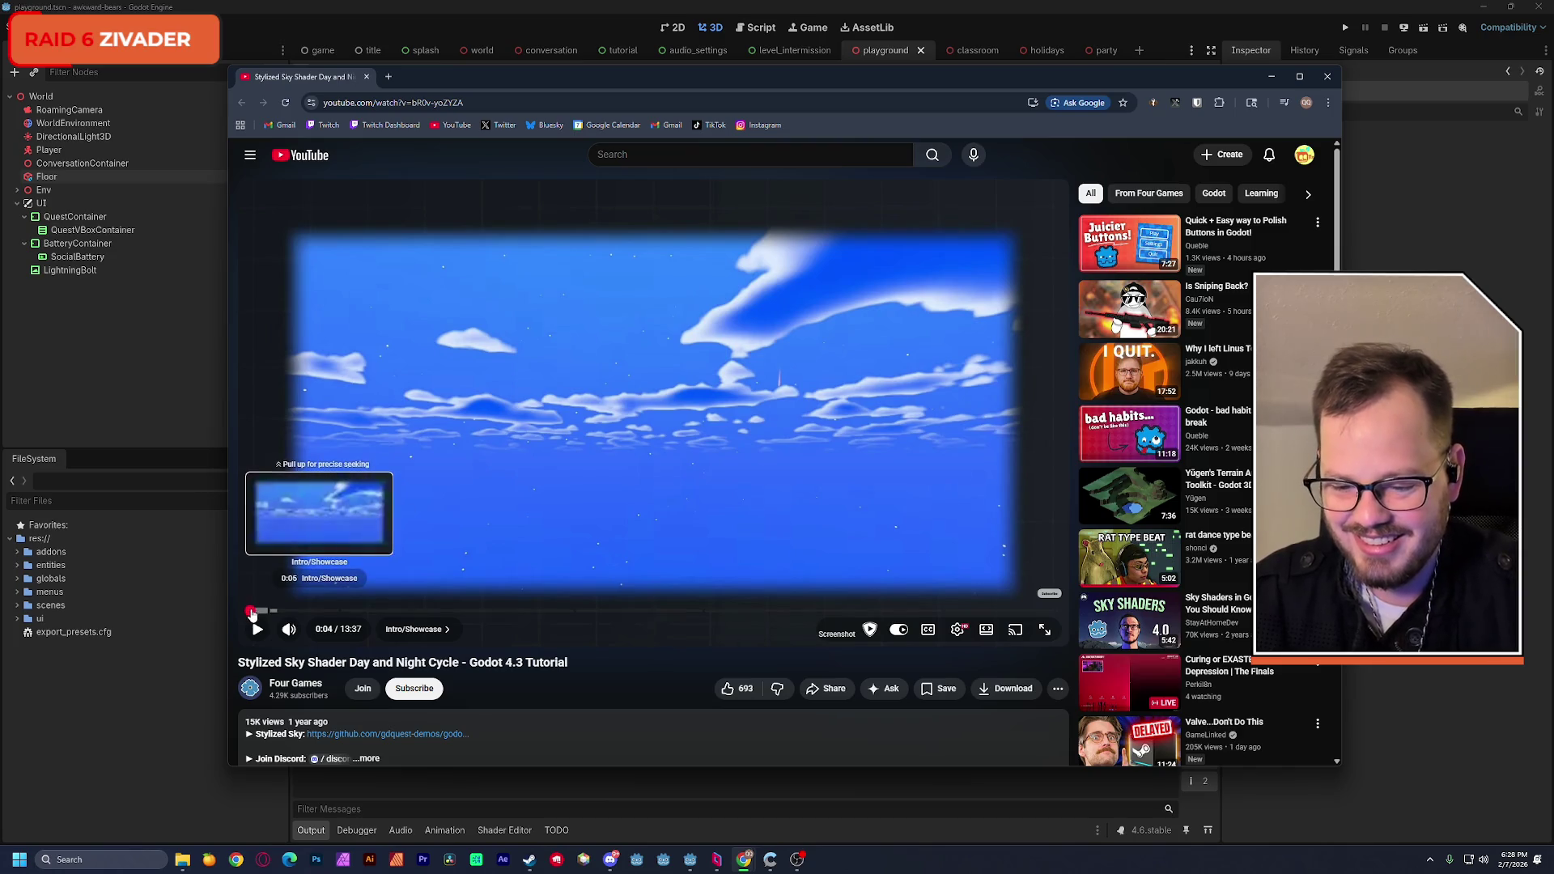
pyautogui.click(245, 610)
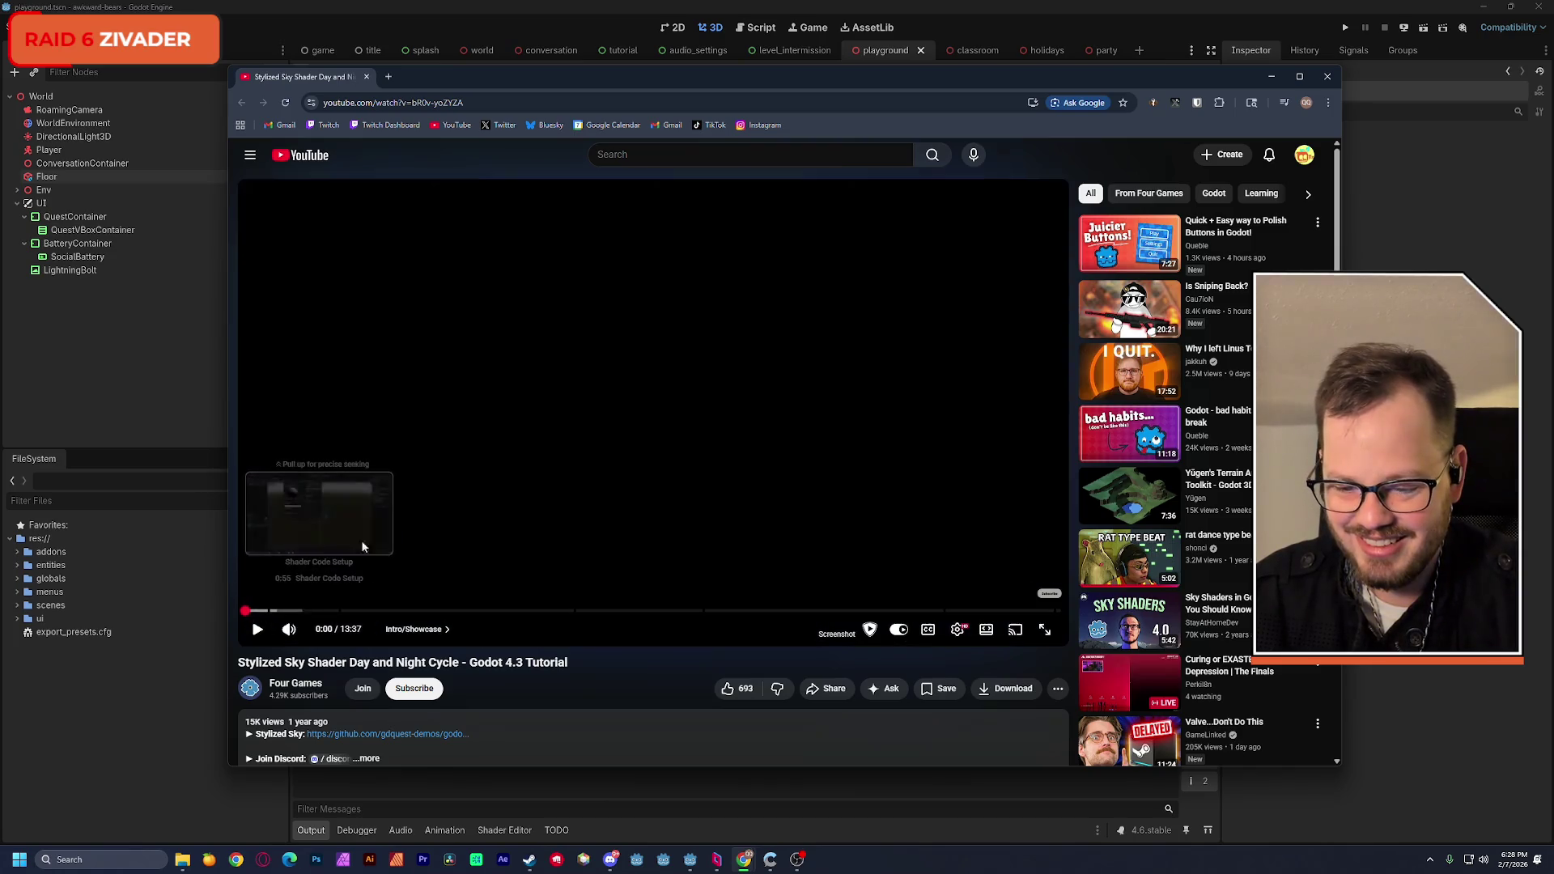
pyautogui.click(231, 8)
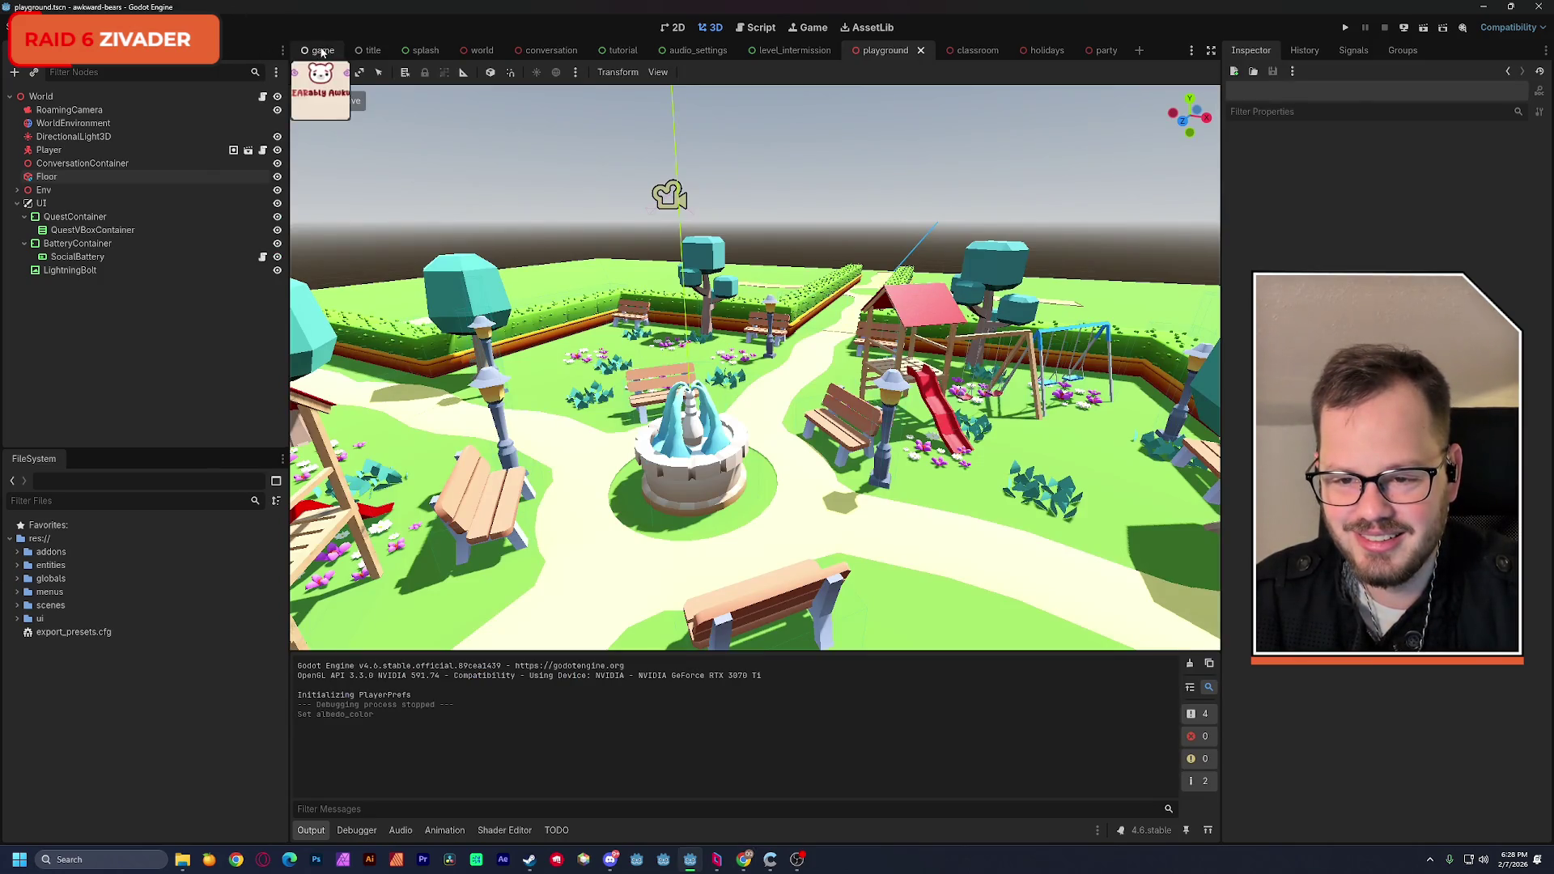
# Step: Glance over the game scene, then run the world scene, hitting the add_child-on-Nil error
pyautogui.click(322, 50)
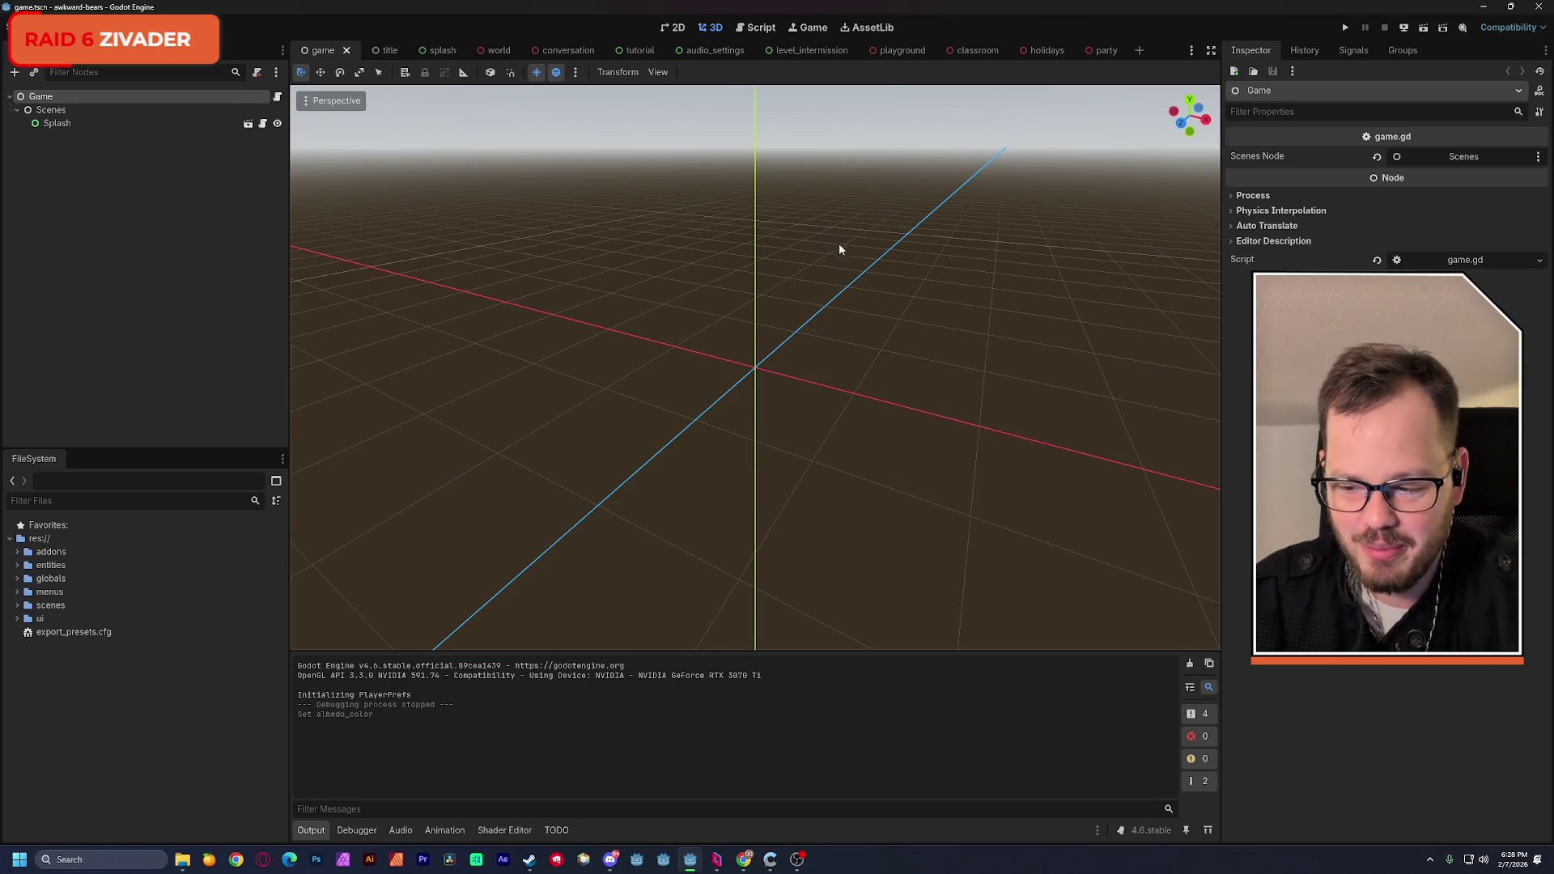
pyautogui.hotkey('shift', 'f')
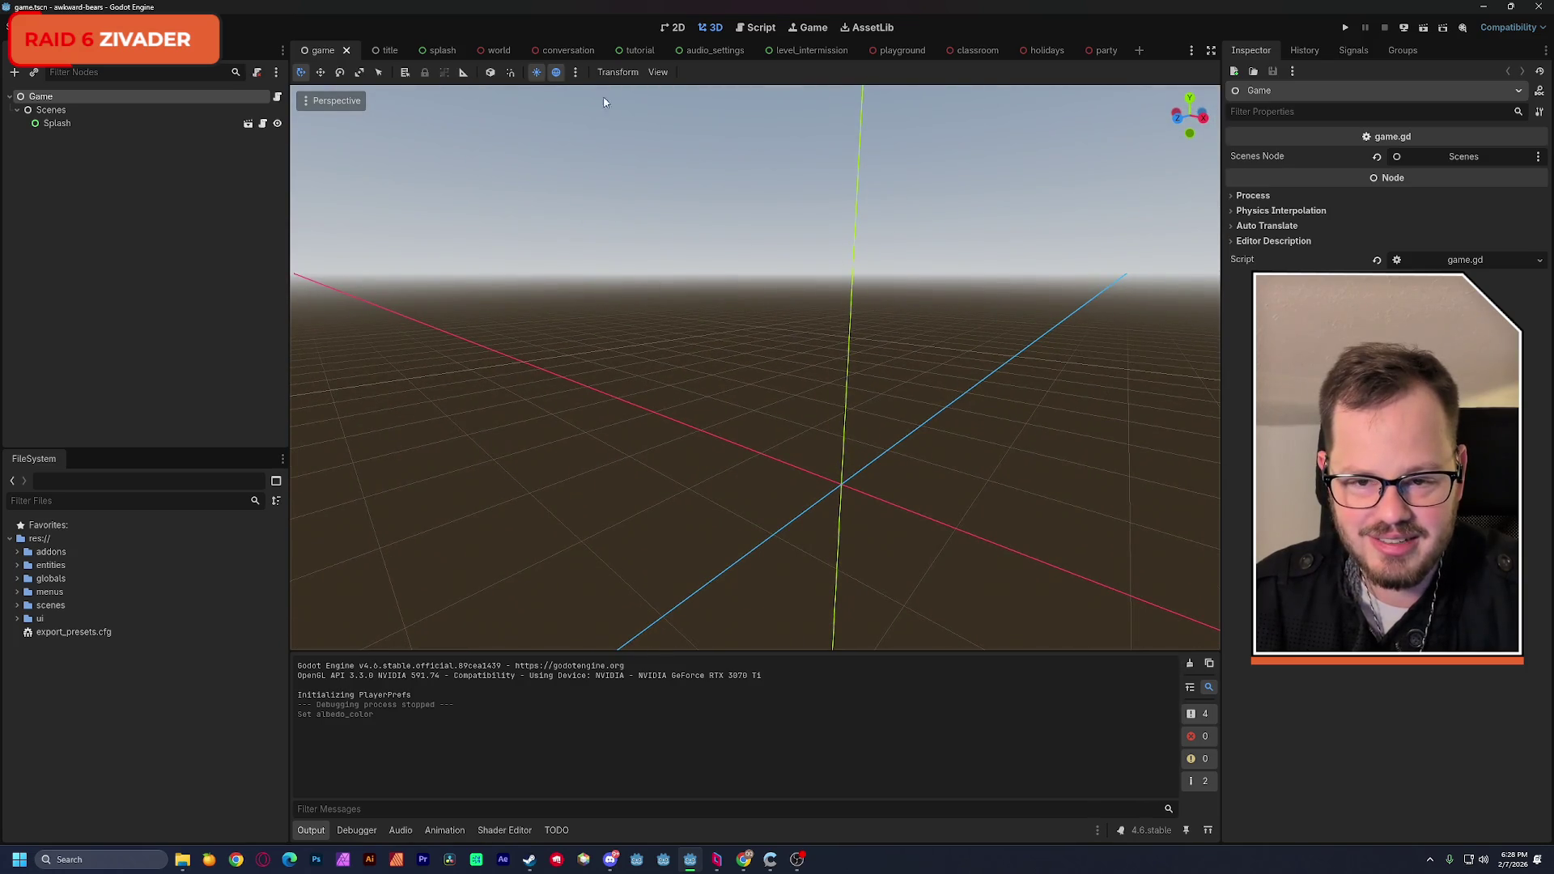
pyautogui.click(508, 51)
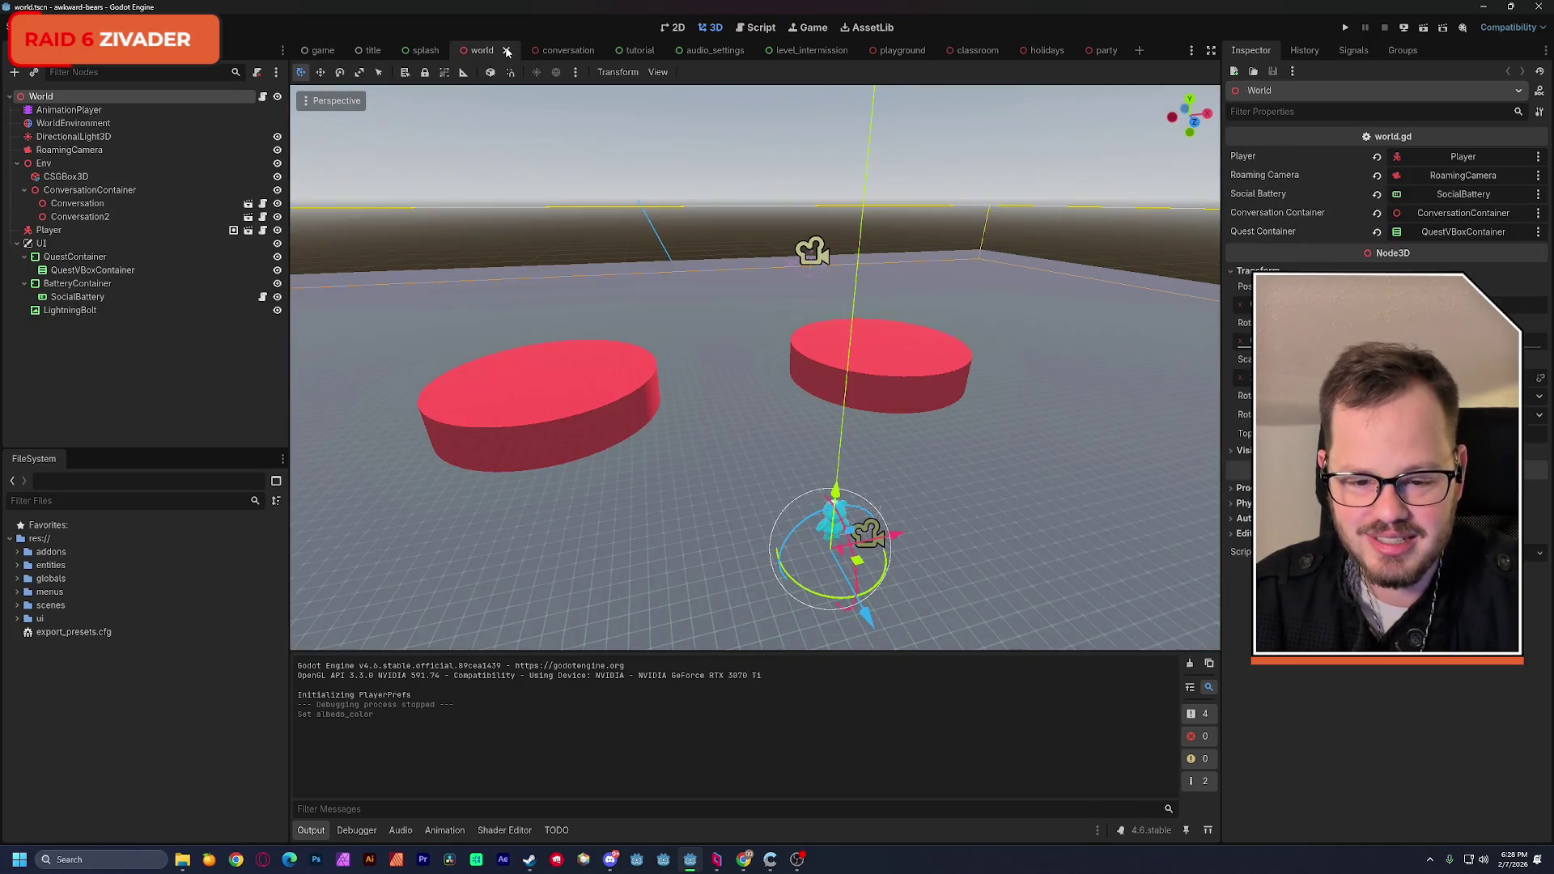
pyautogui.click(1424, 29)
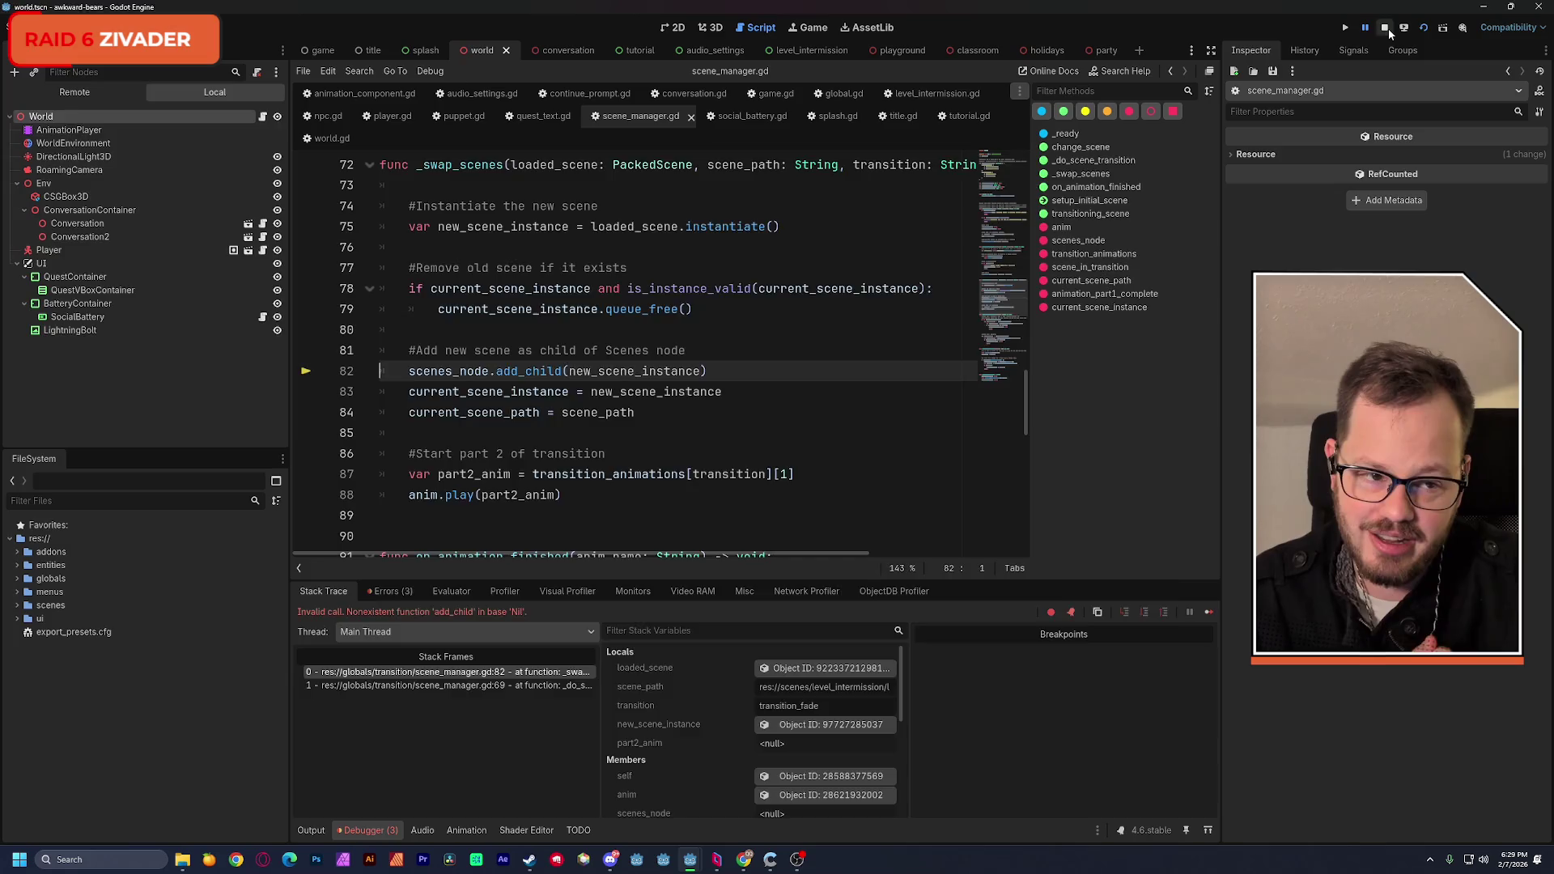
# Step: Stop the debug session and set Conversation's Max Conversation Rounds to 4
pyautogui.click(1385, 28)
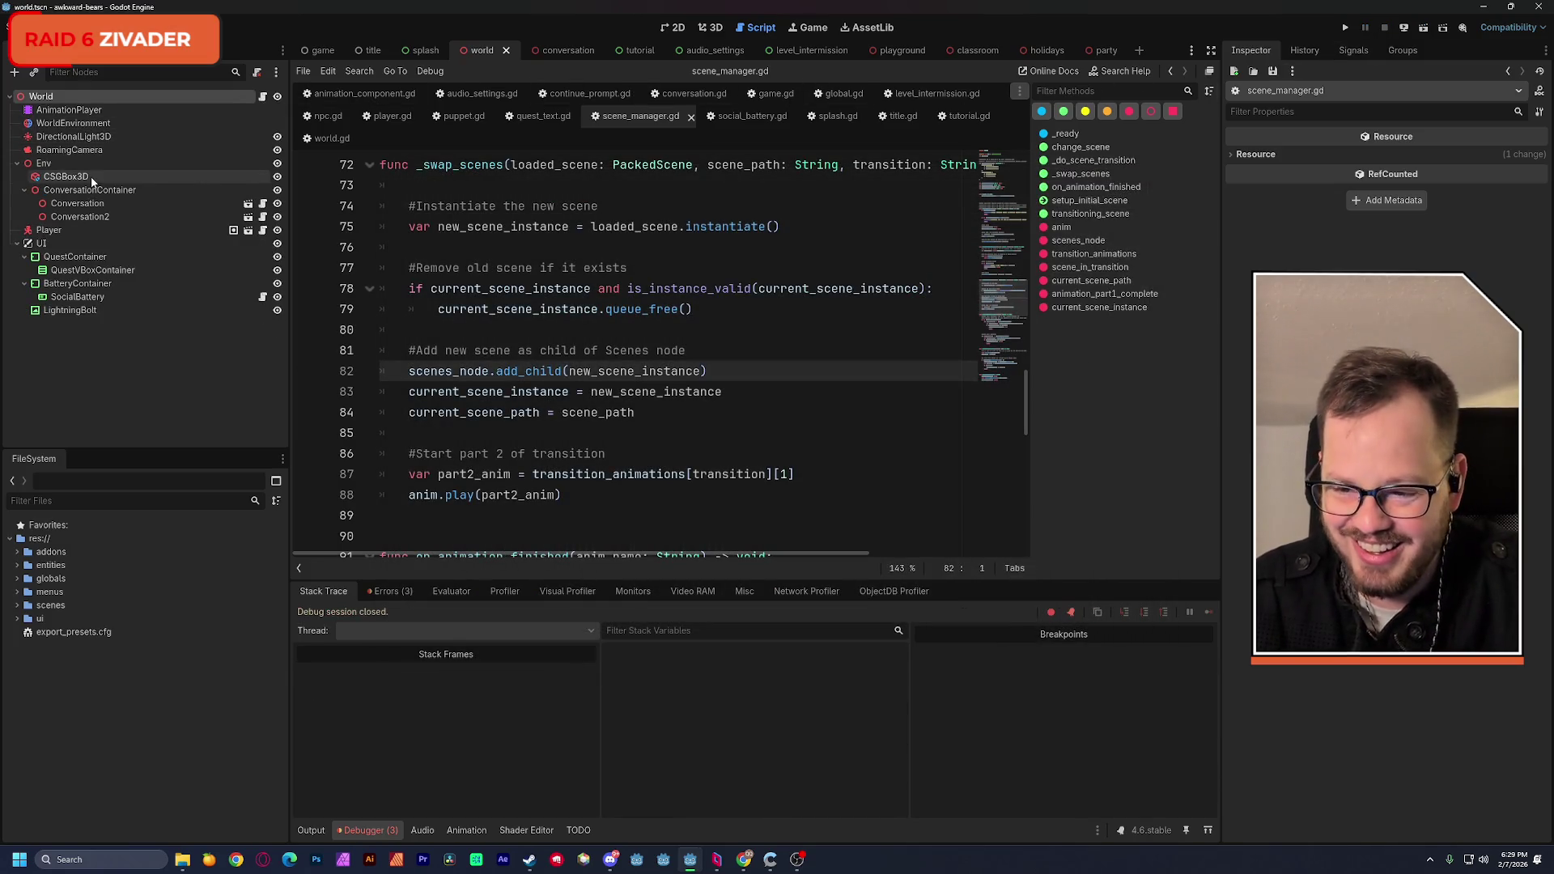
pyautogui.click(77, 203)
pyautogui.click(1432, 196)
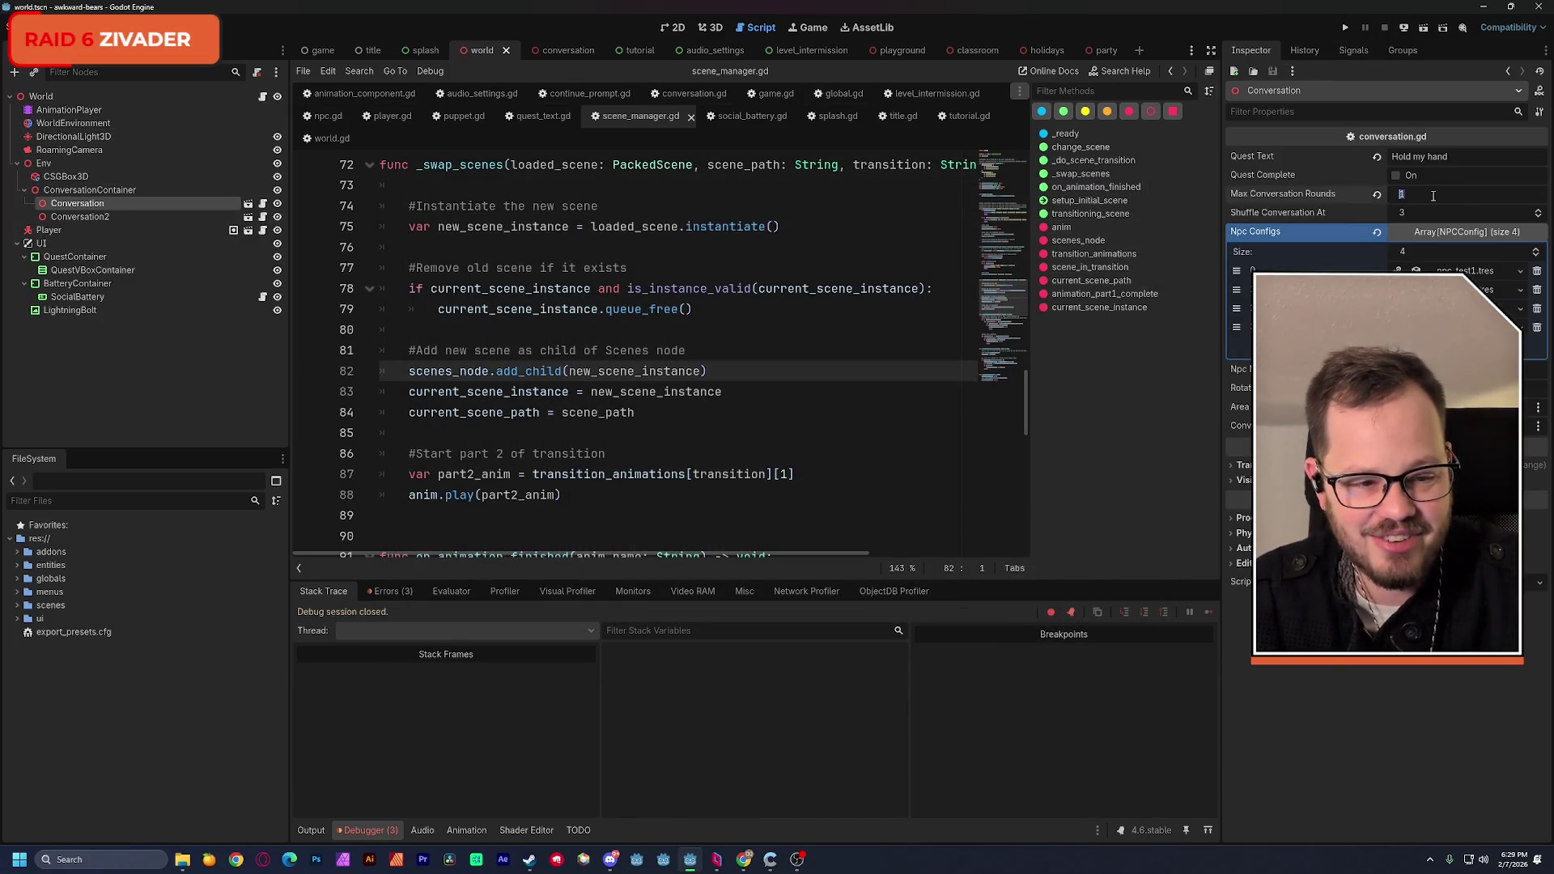
pyautogui.write('4')
pyautogui.press('Tab')
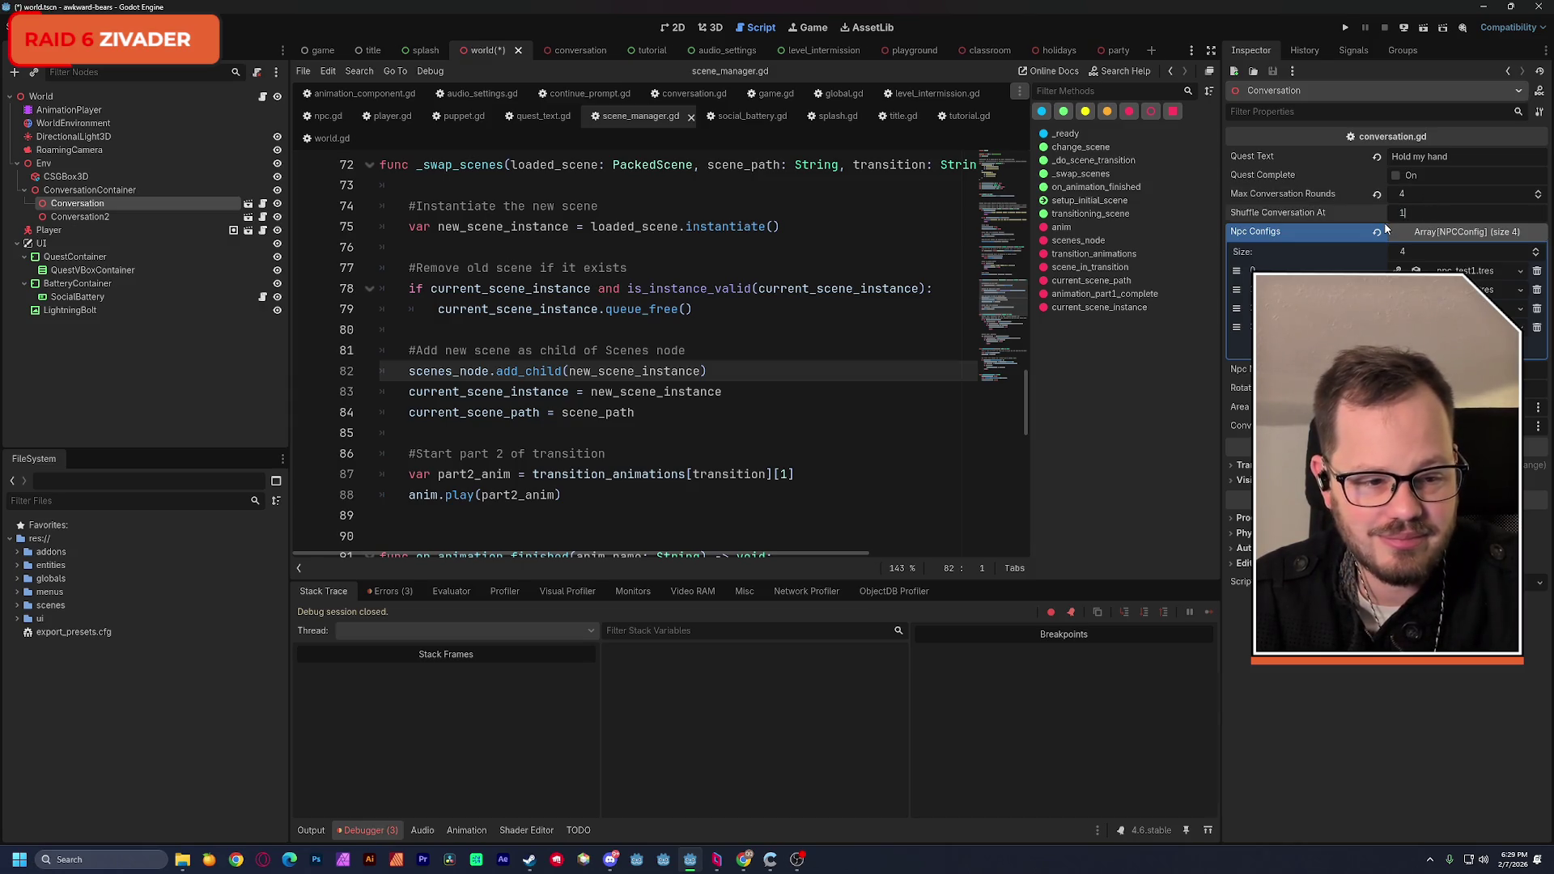
# Step: Give Conversation2 4 conversation rounds and 5 Npc Configs, then test-run the game and stop it
pyautogui.click(79, 216)
pyautogui.click(1402, 196)
pyautogui.write('4')
pyautogui.press('Return')
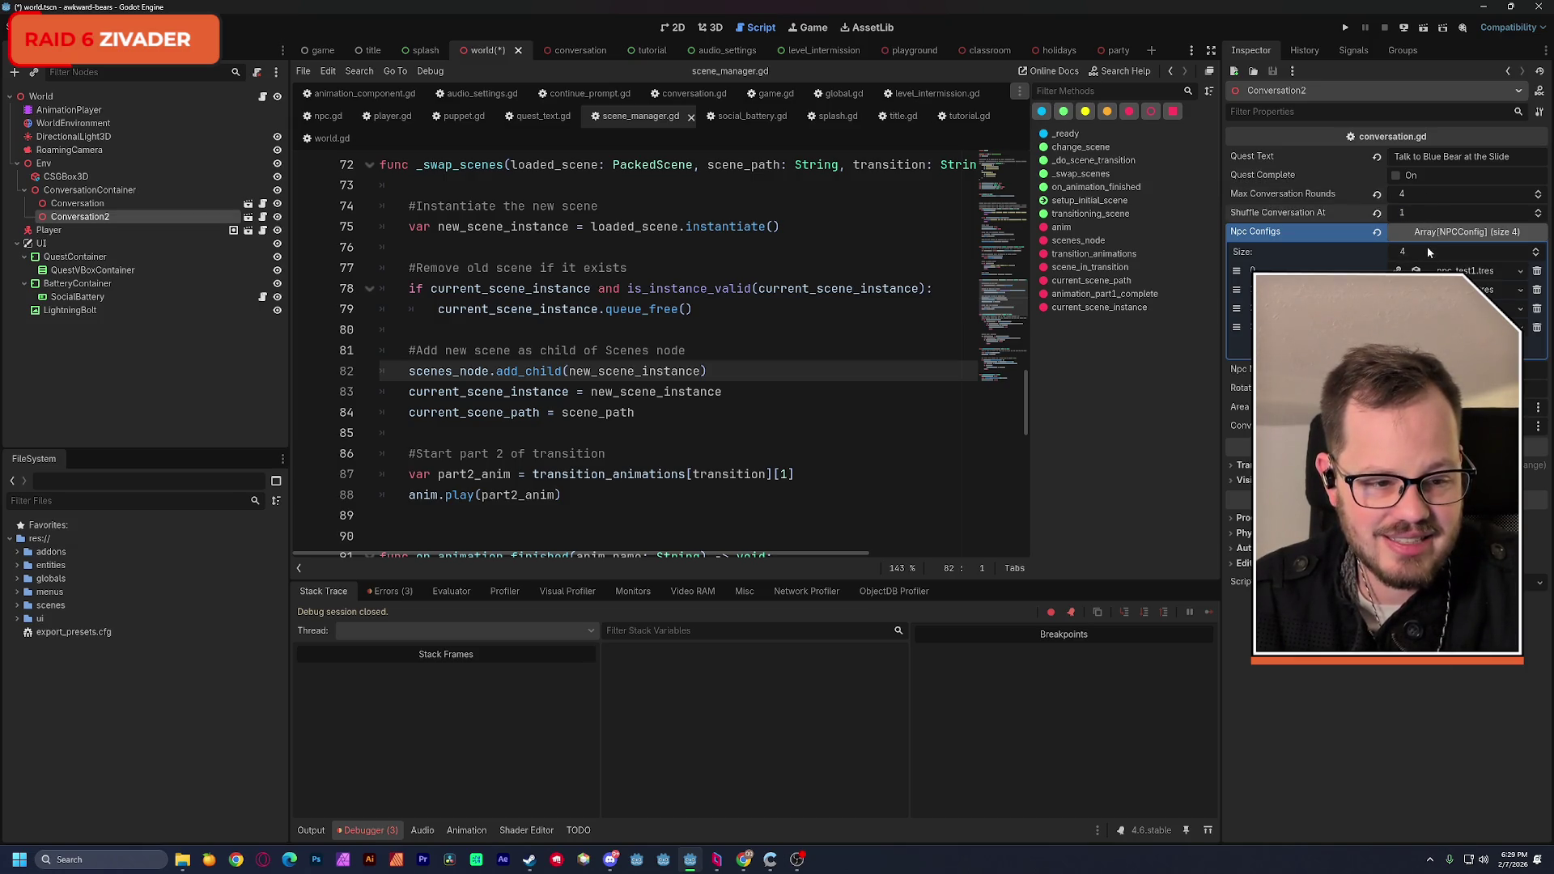
pyautogui.write('5')
pyautogui.press('Return')
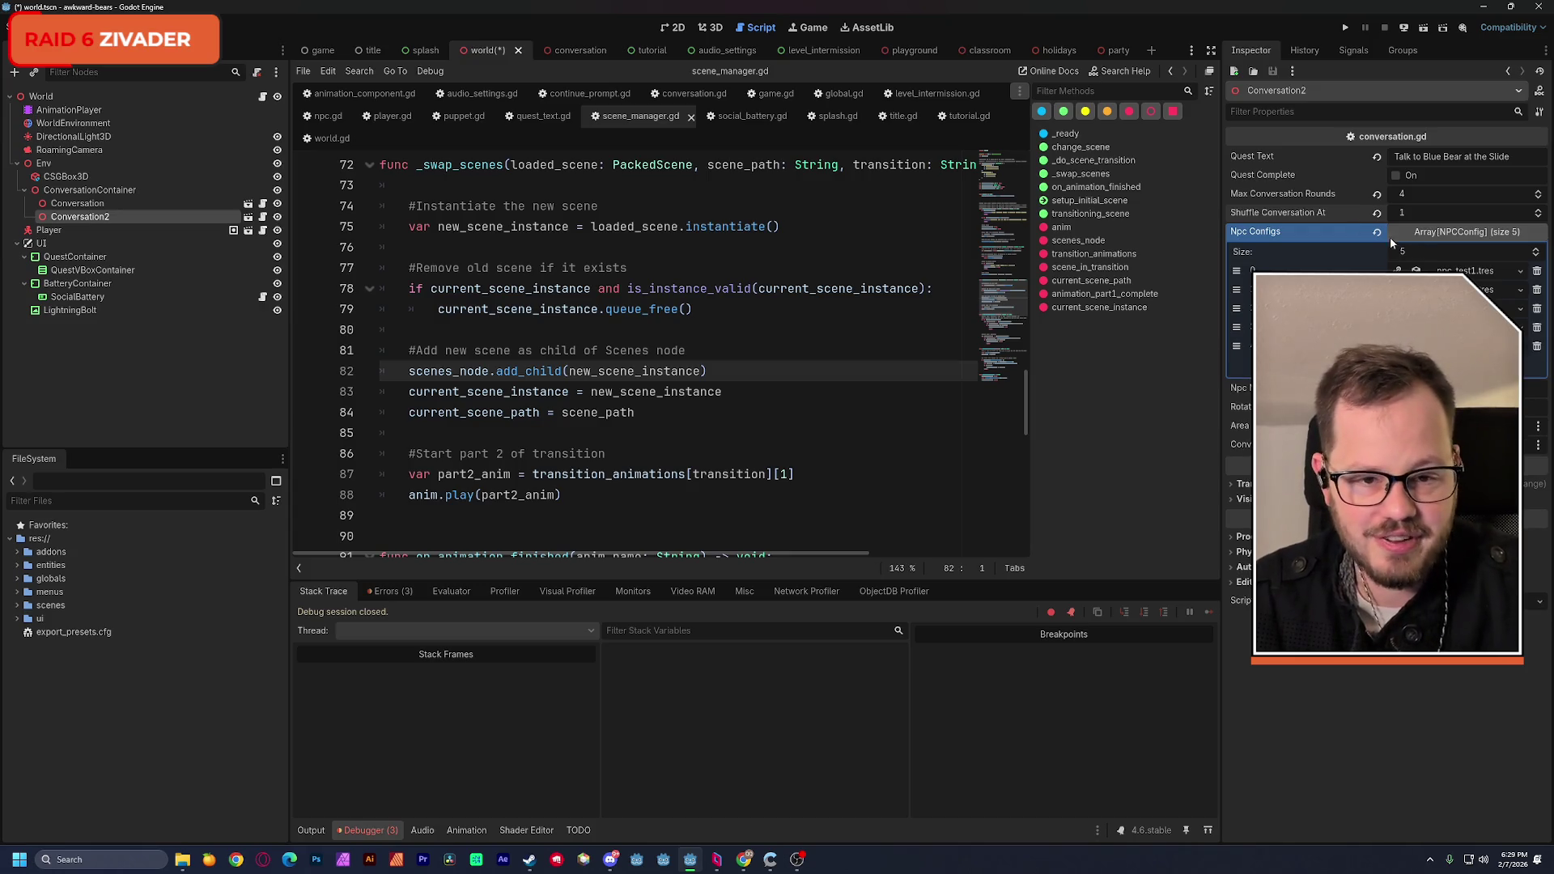
pyautogui.click(1421, 28)
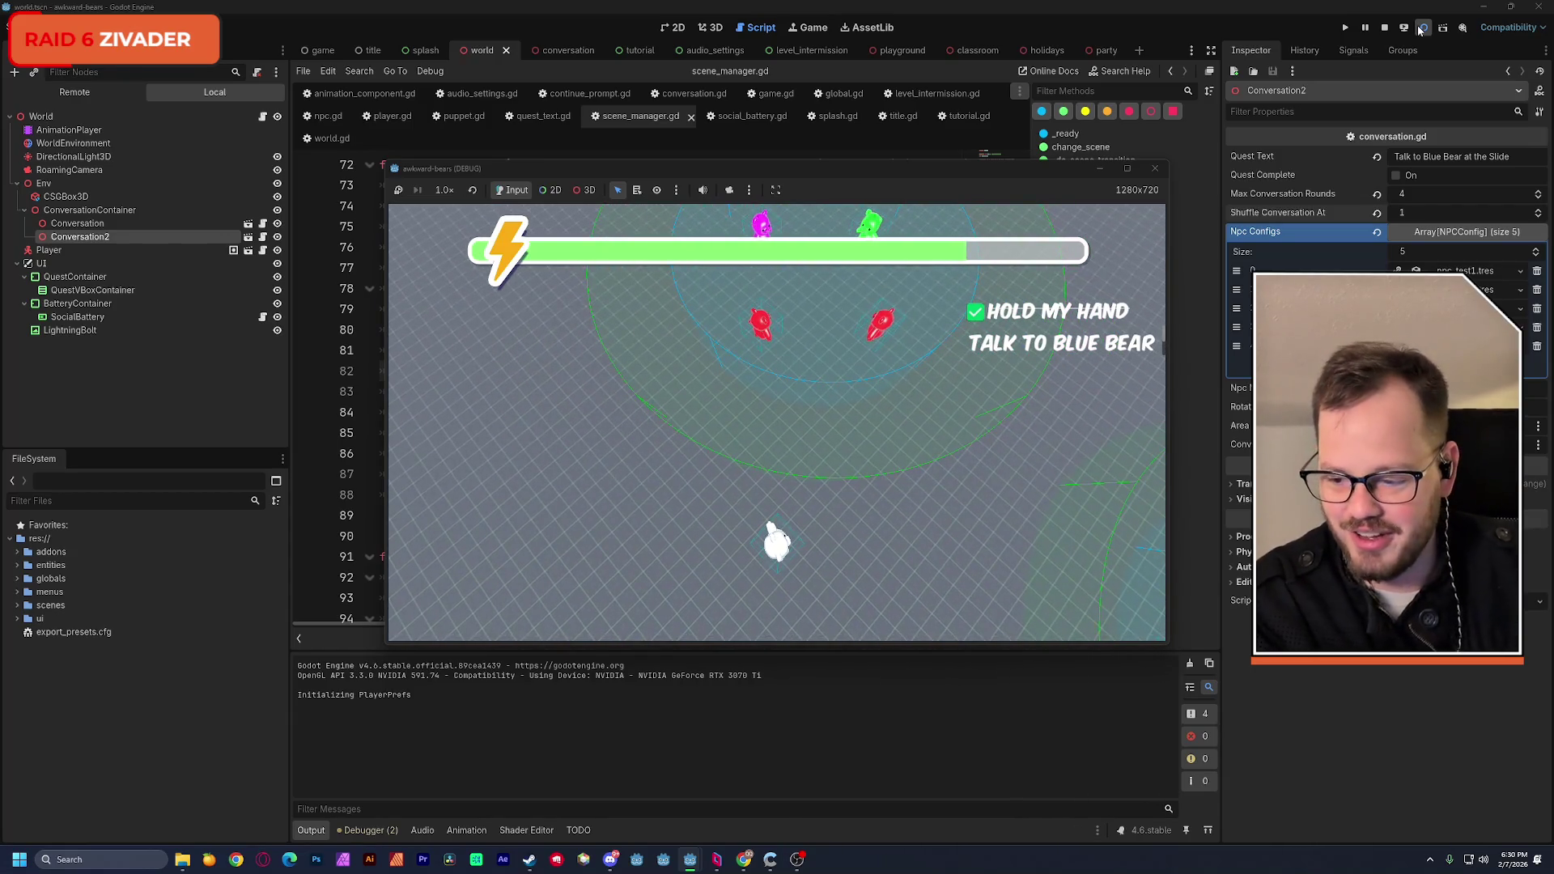
pyautogui.click(1155, 168)
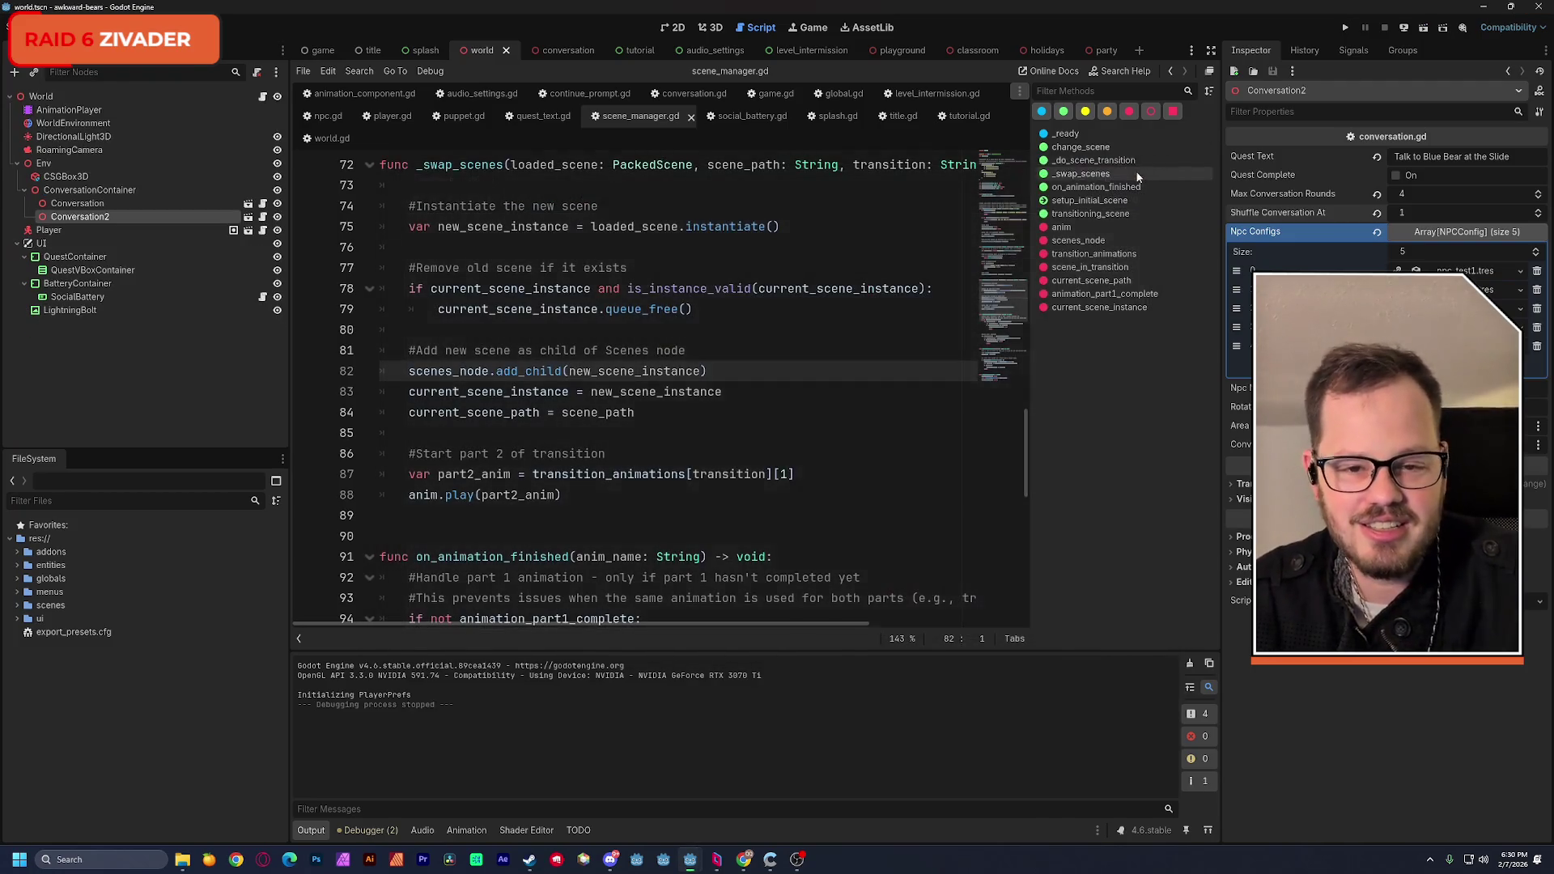
# Step: Open the playground, classroom and holidays scene tabs in turn, ending on the party scene
pyautogui.click(902, 51)
pyautogui.click(711, 27)
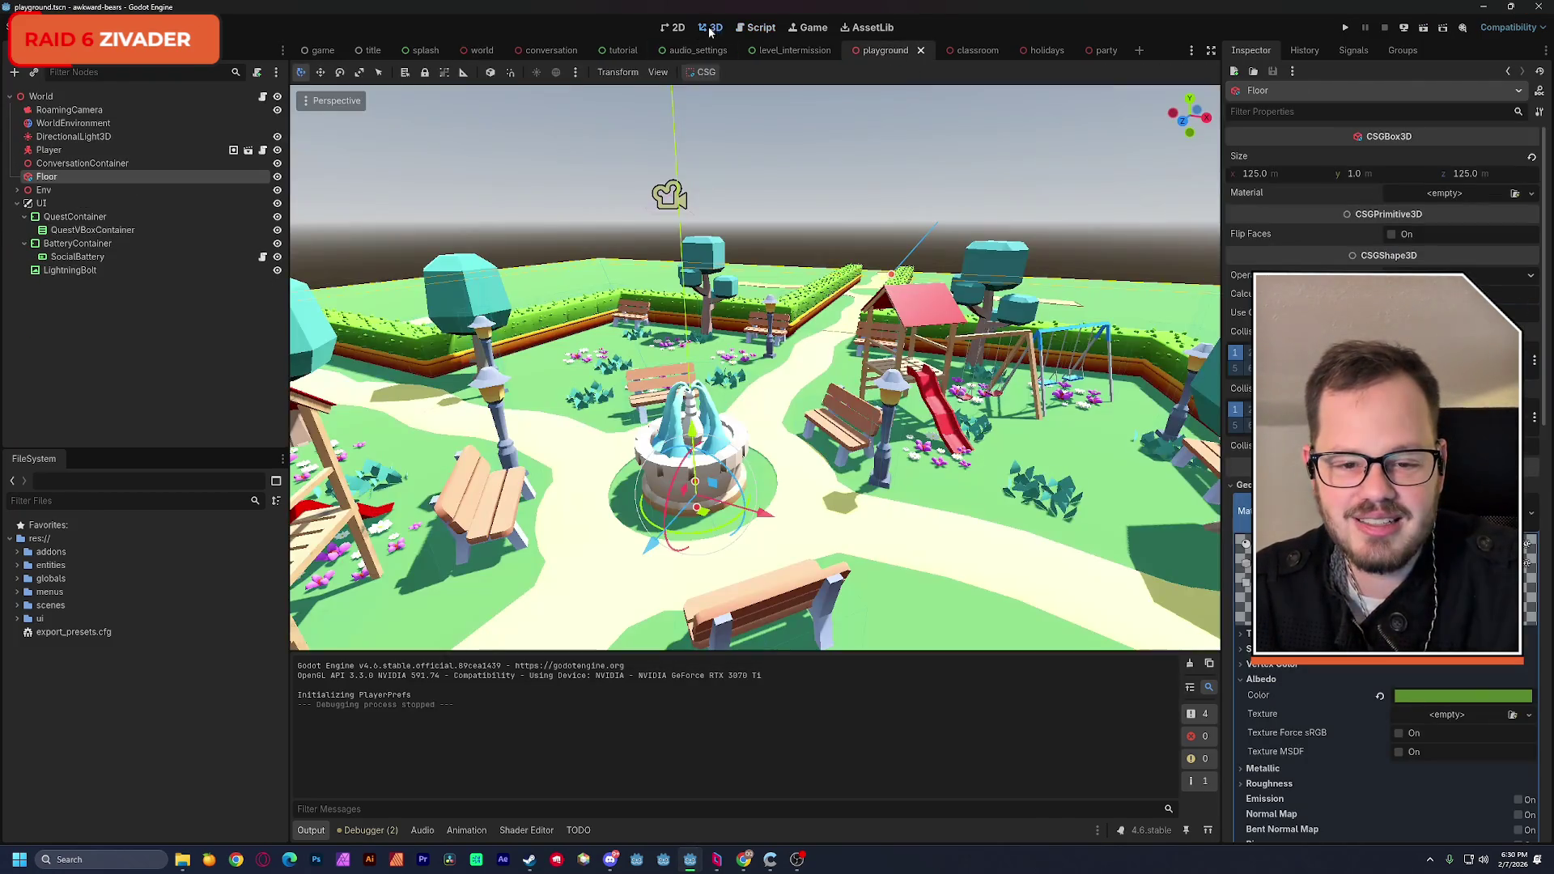
pyautogui.click(976, 50)
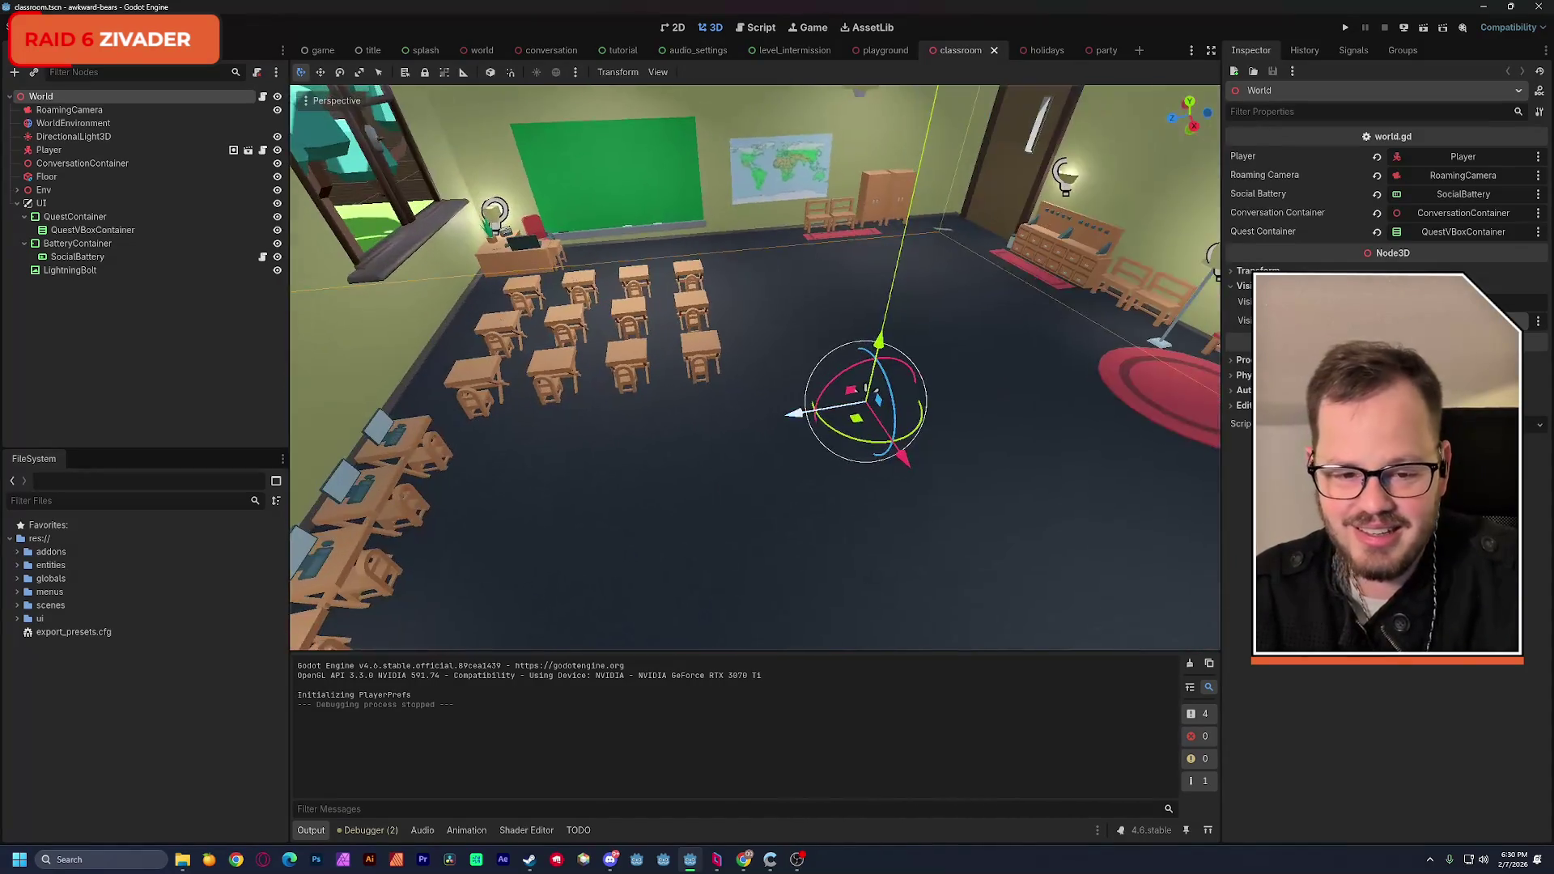
pyautogui.click(1044, 50)
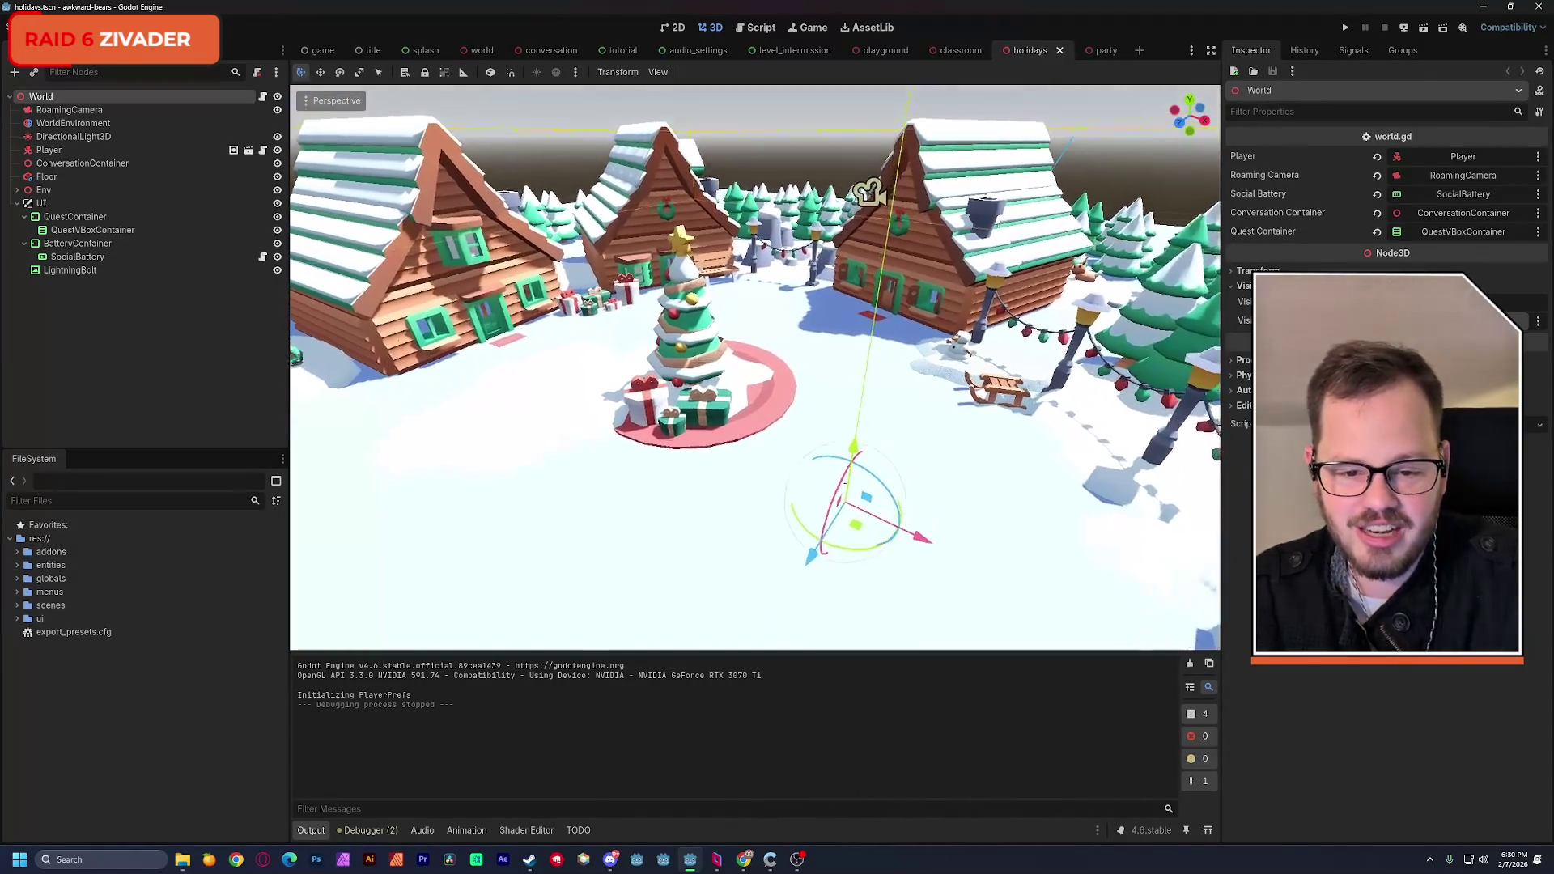
pyautogui.click(1106, 52)
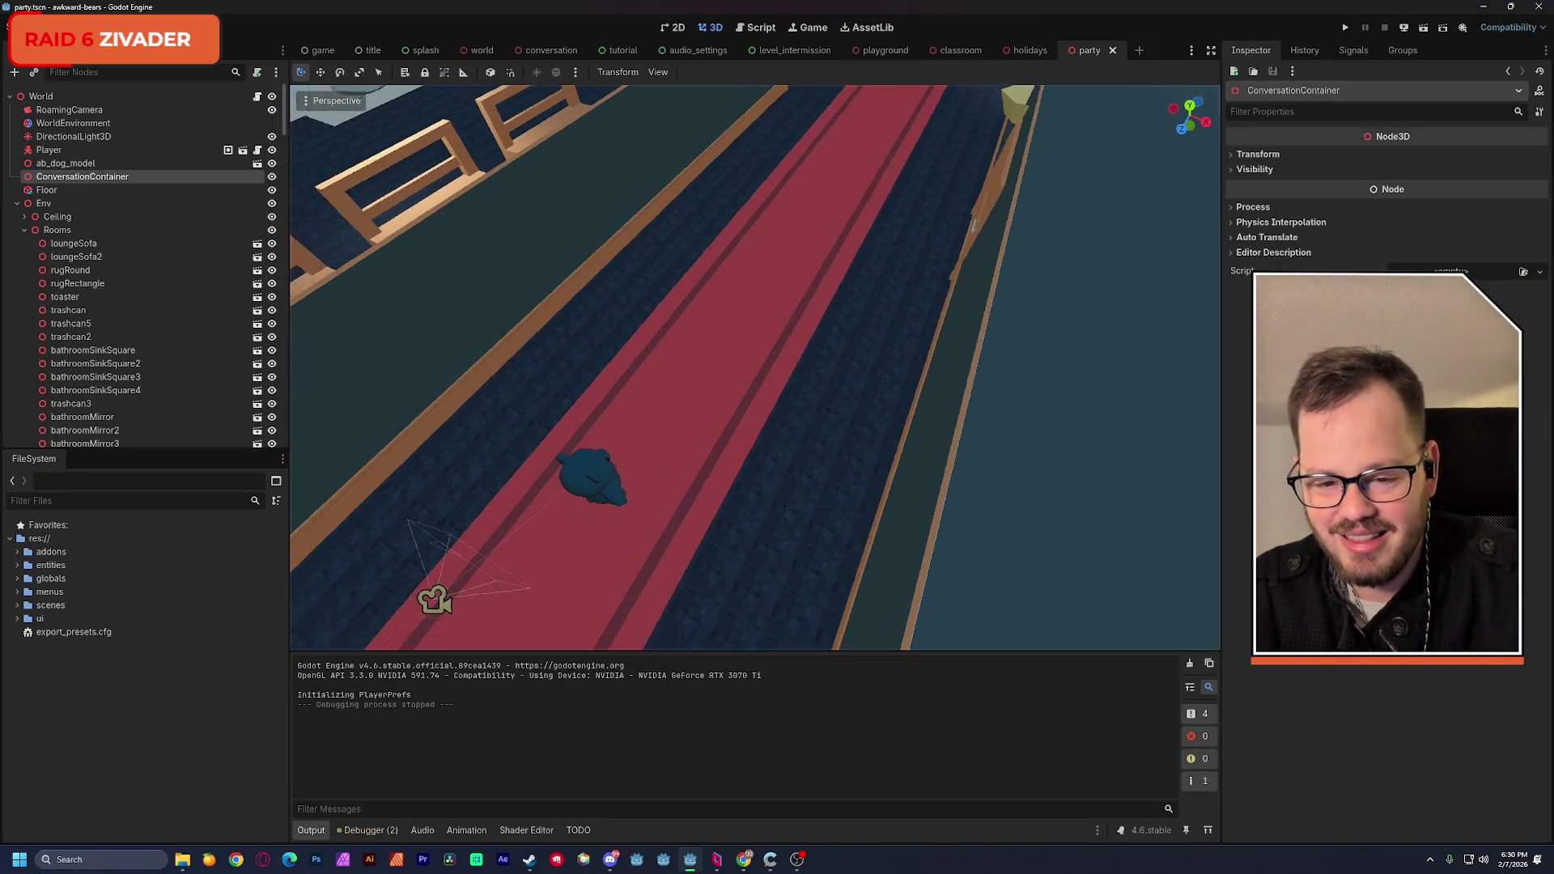
# Step: Survey the party hall, fold the Rooms group, select Player and save the party scene
pyautogui.scroll(3, 845, 171)
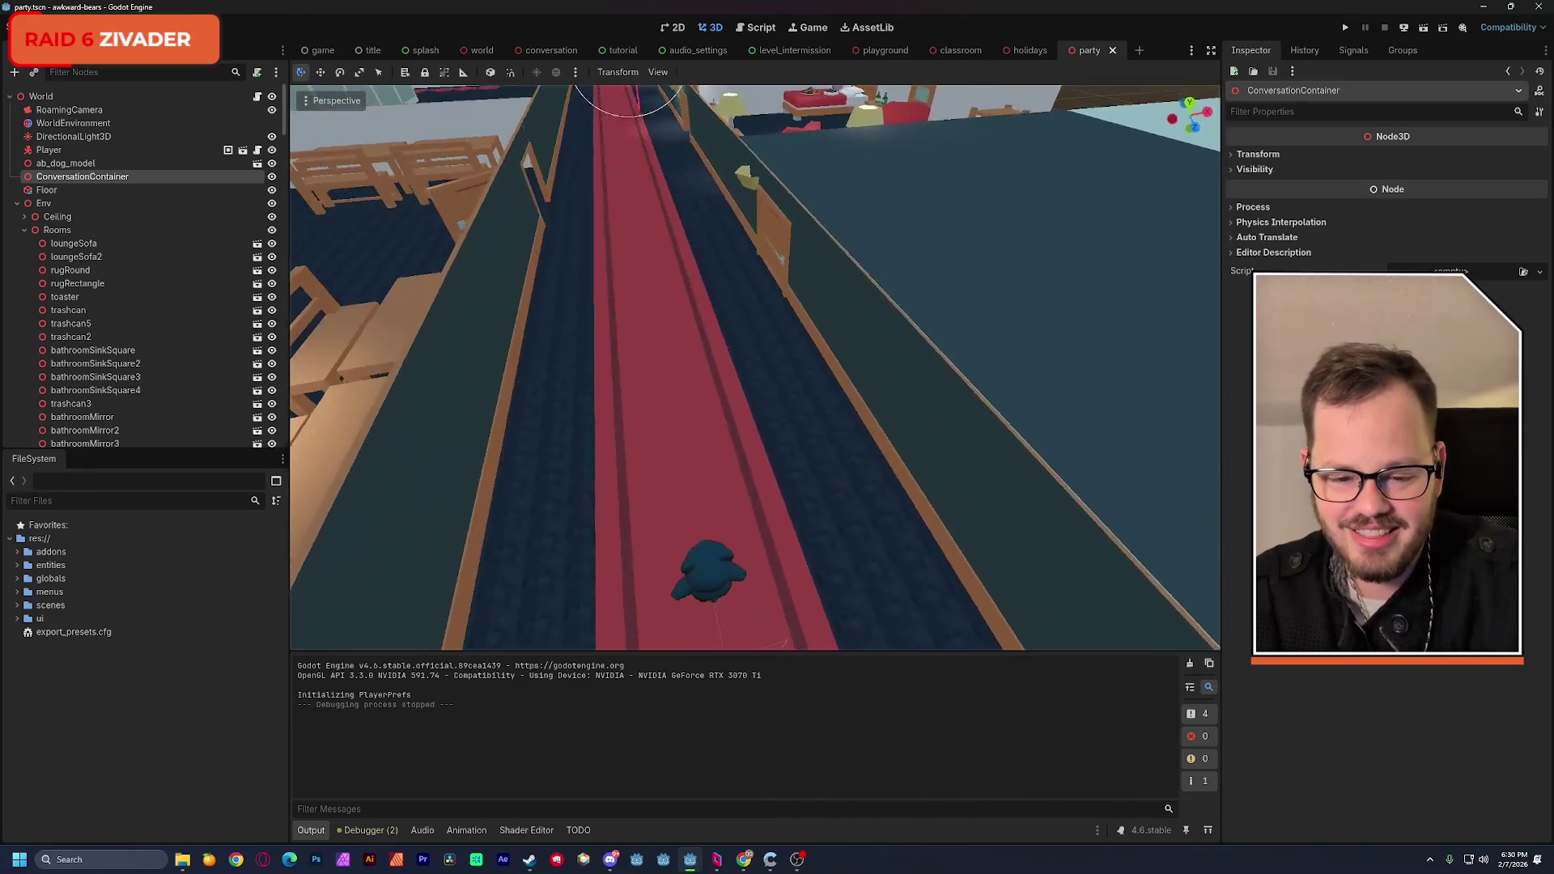
pyautogui.scroll(-5, 744, 270)
pyautogui.scroll(3, 745, 269)
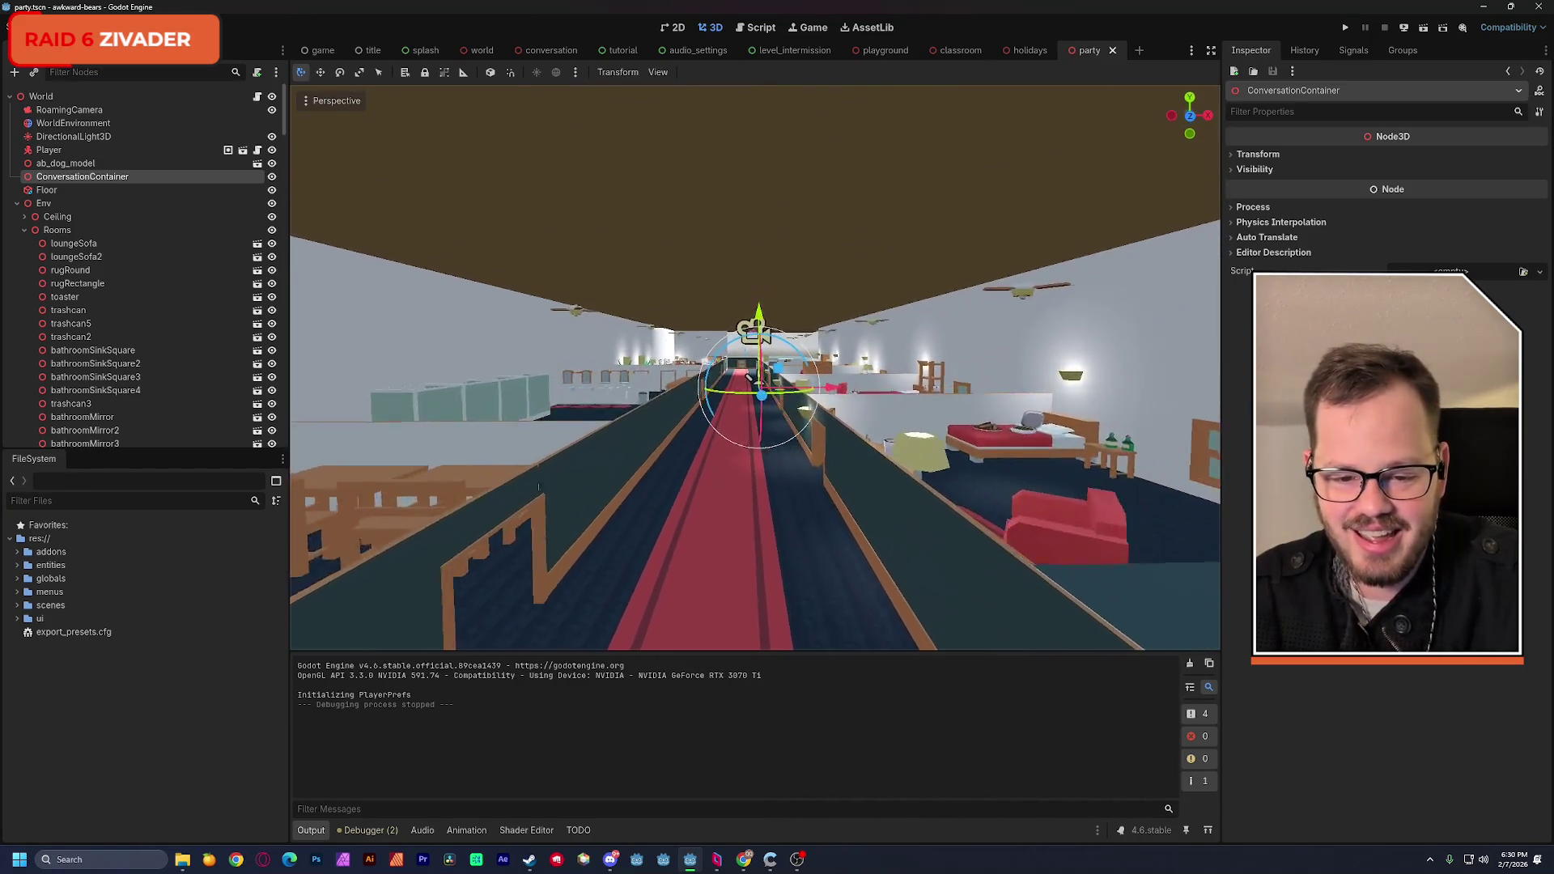
pyautogui.scroll(5, 784, 268)
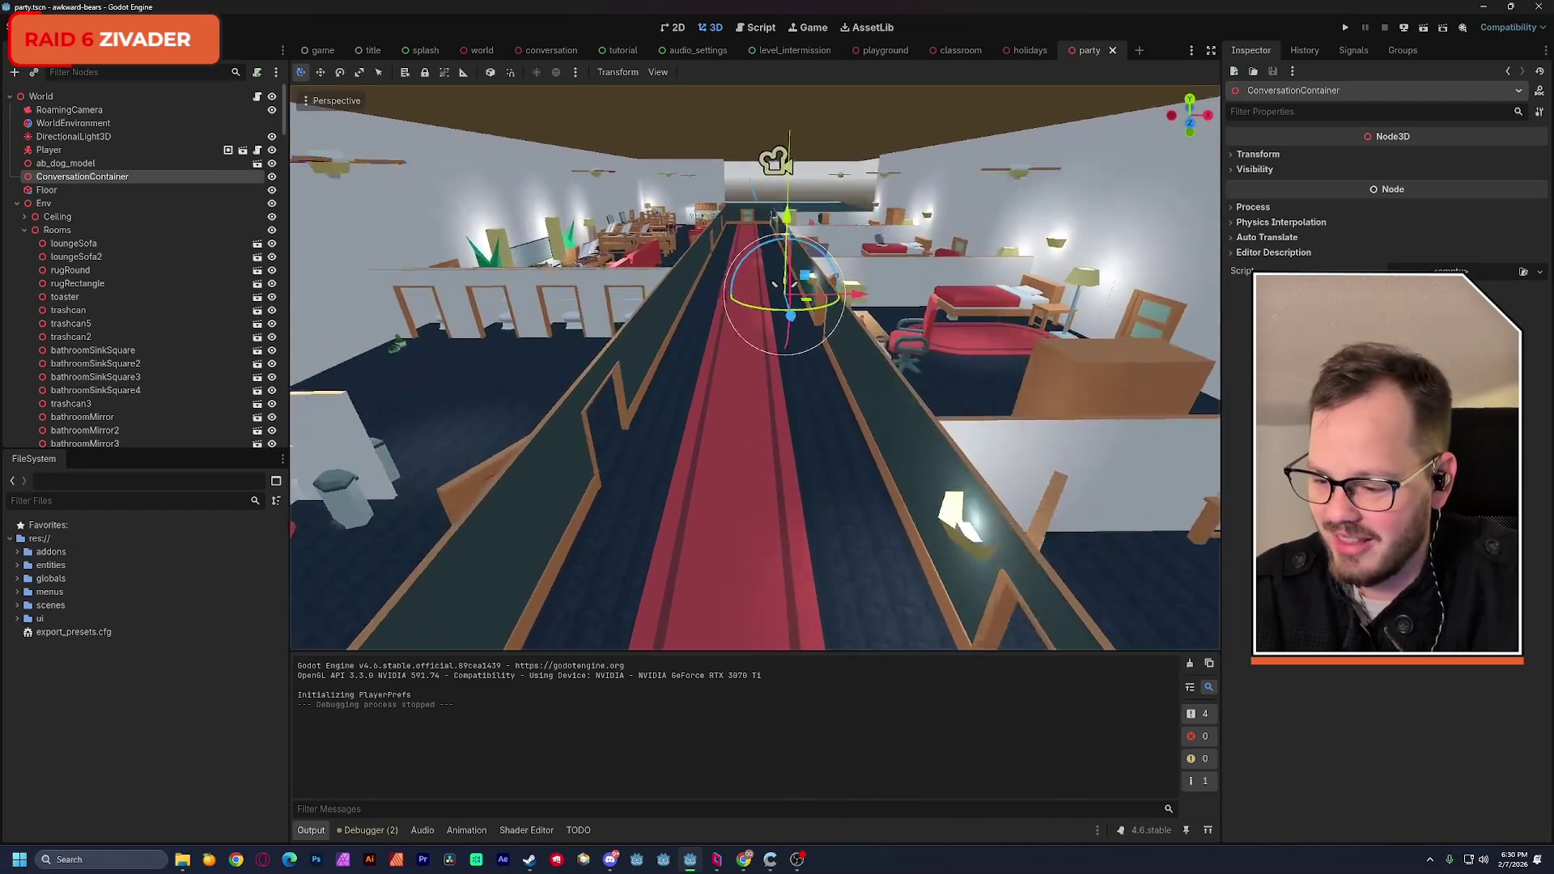
pyautogui.scroll(5, 716, 245)
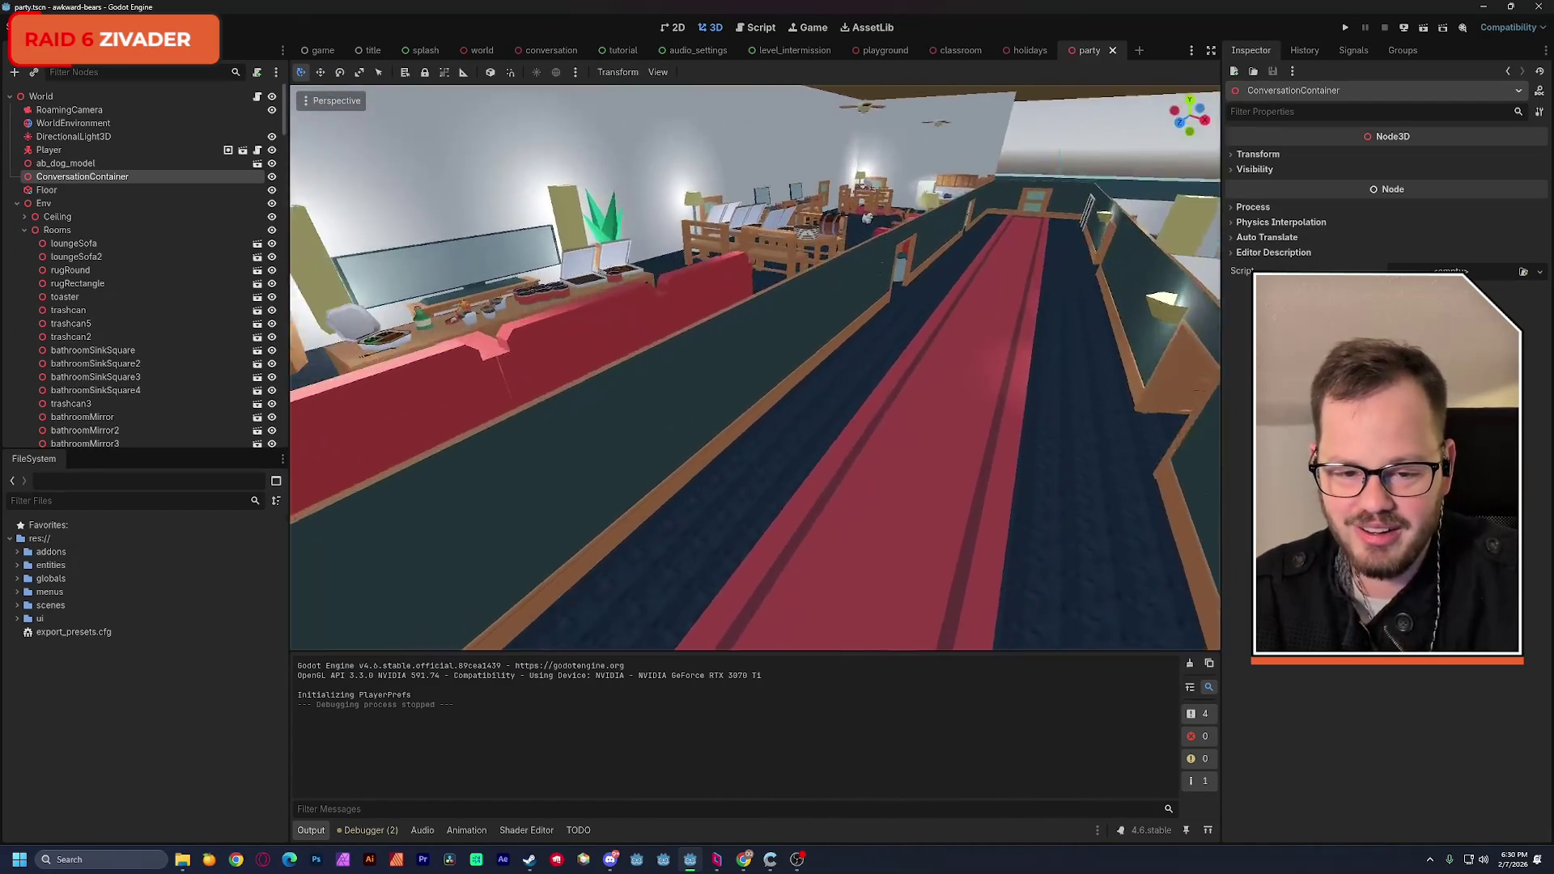
pyautogui.scroll(2, 778, 429)
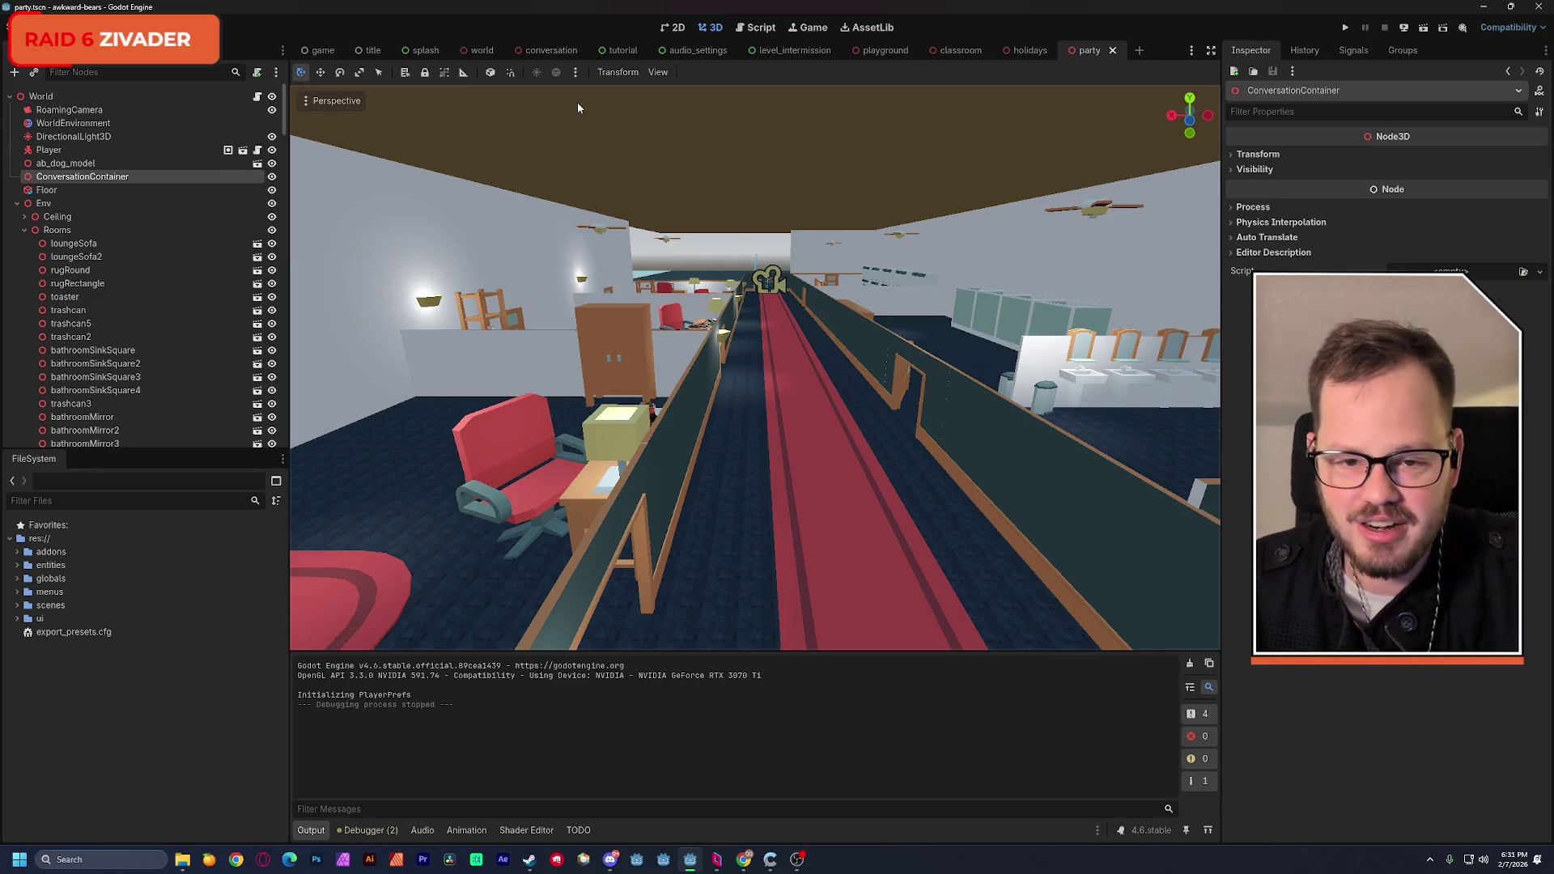
pyautogui.moveTo(618, 112)
pyautogui.mouseDown()
pyautogui.moveTo(558, 138)
pyautogui.moveTo(696, 204)
pyautogui.mouseUp()
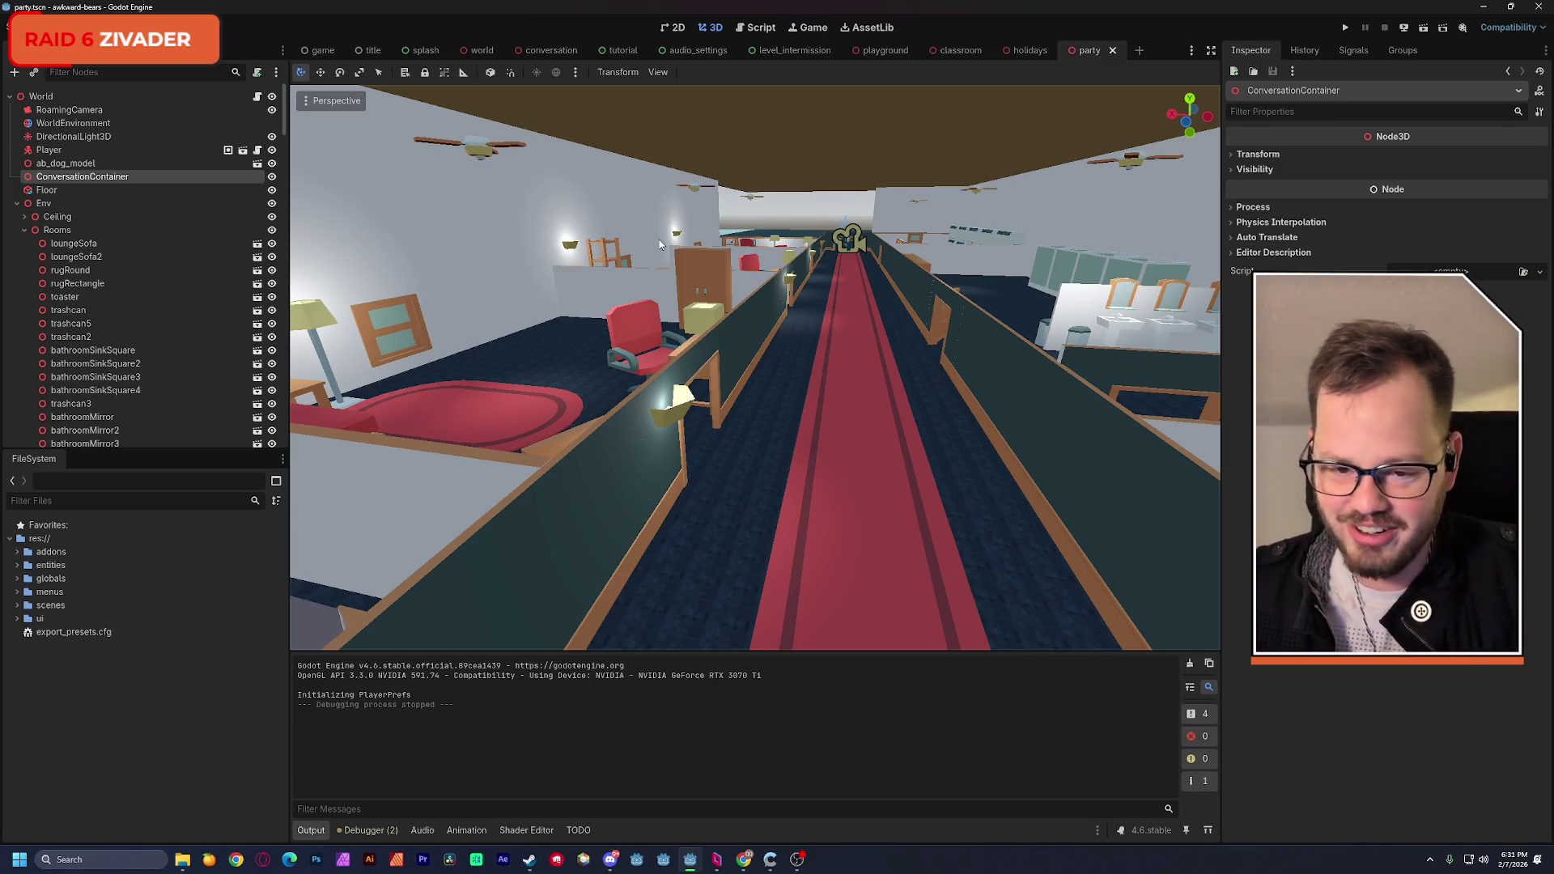
pyautogui.moveTo(668, 263)
pyautogui.mouseDown()
pyautogui.moveTo(647, 275)
pyautogui.moveTo(669, 263)
pyautogui.mouseUp()
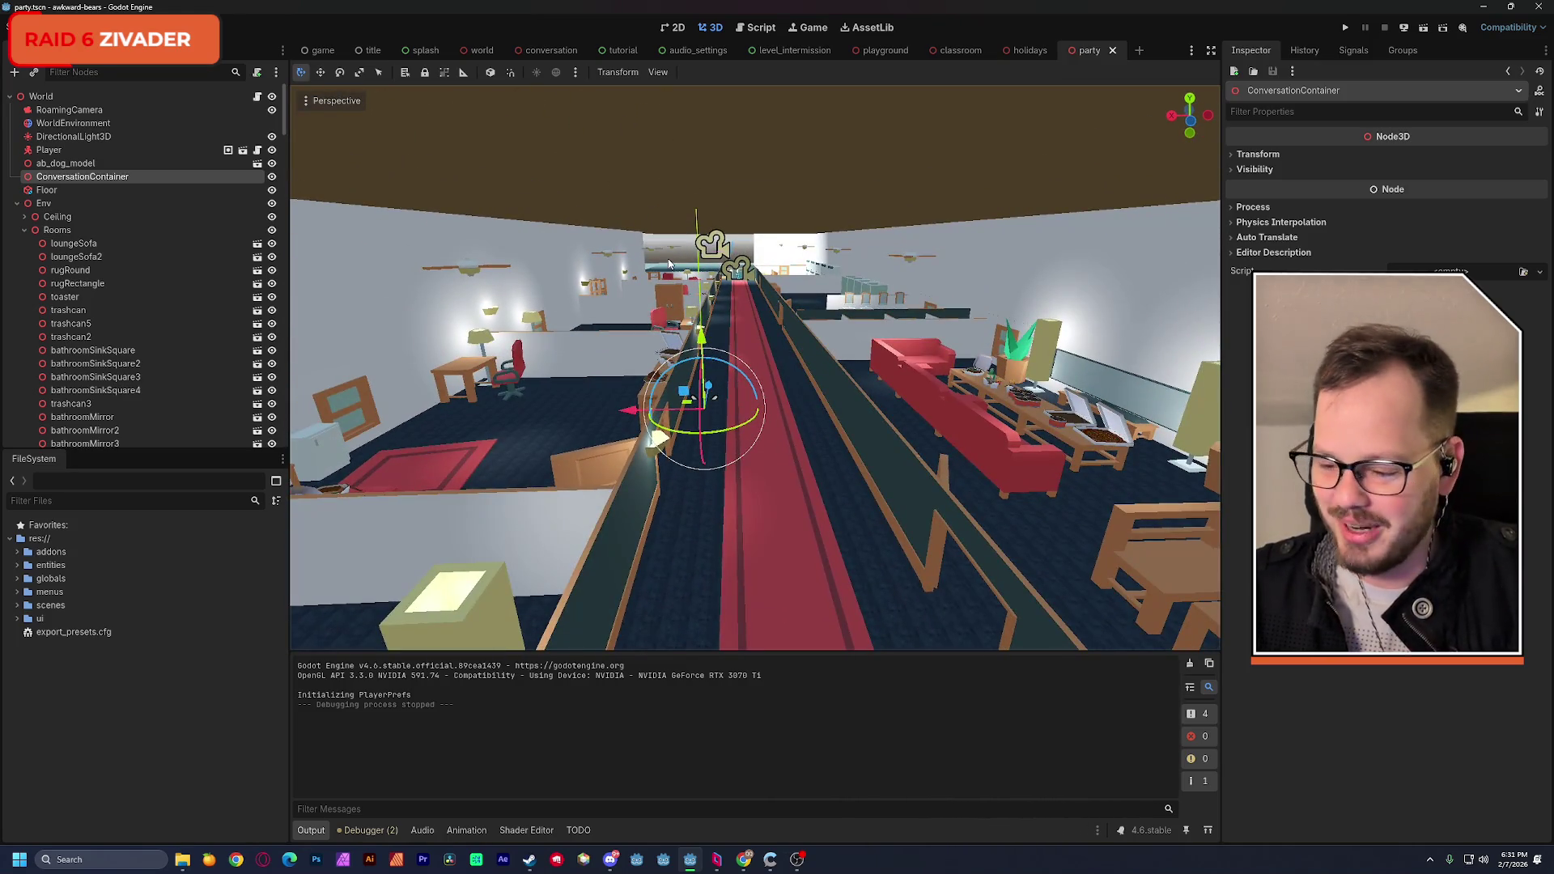
pyautogui.click(24, 230)
pyautogui.click(79, 151)
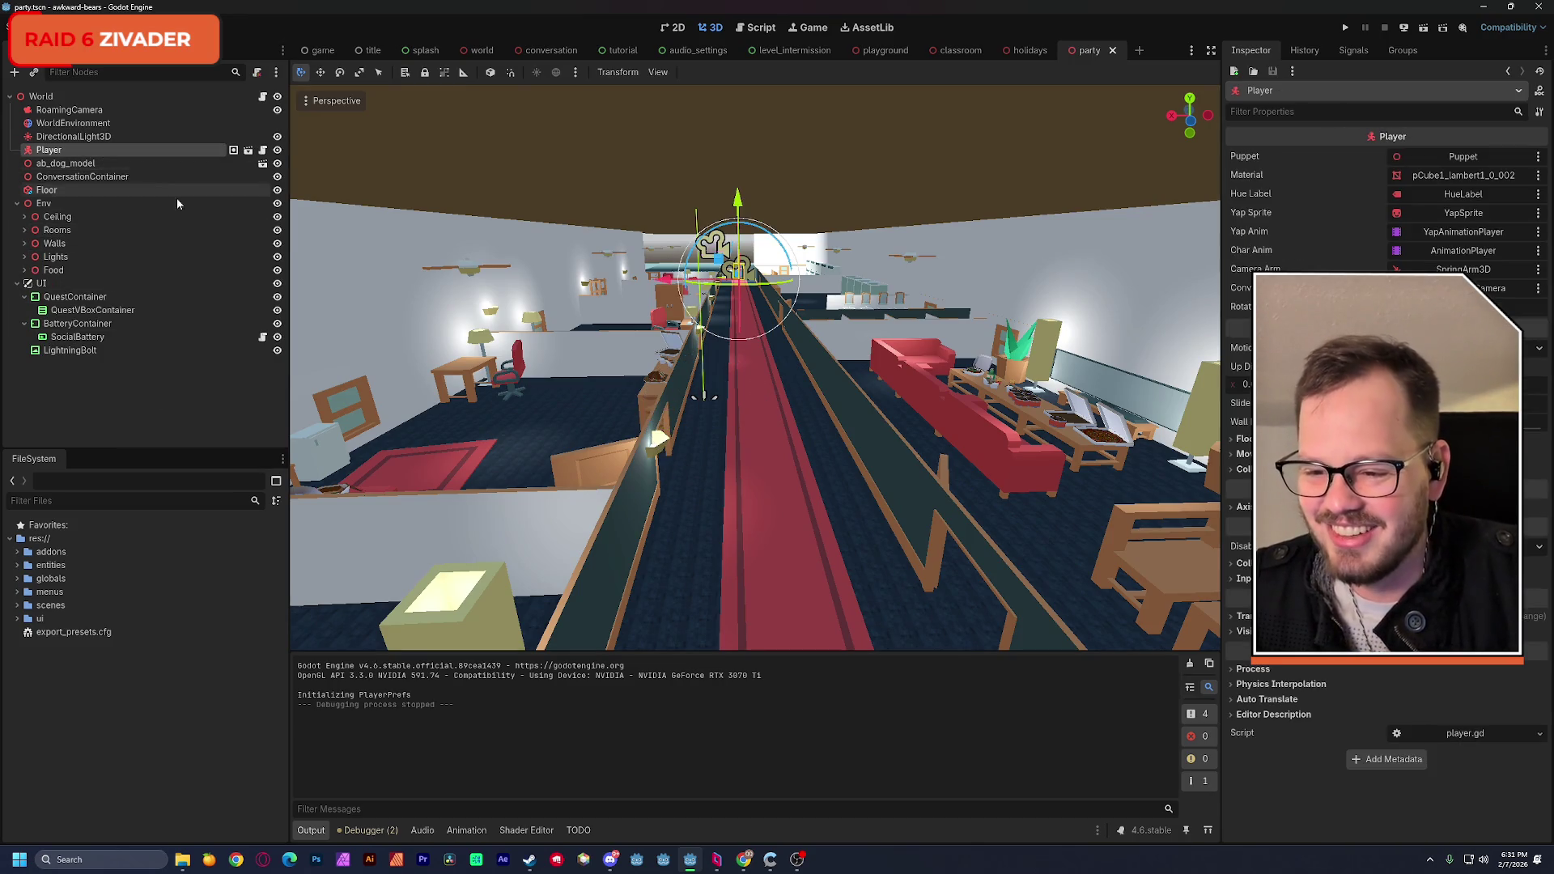
pyautogui.hotkey('ctrl', 's')
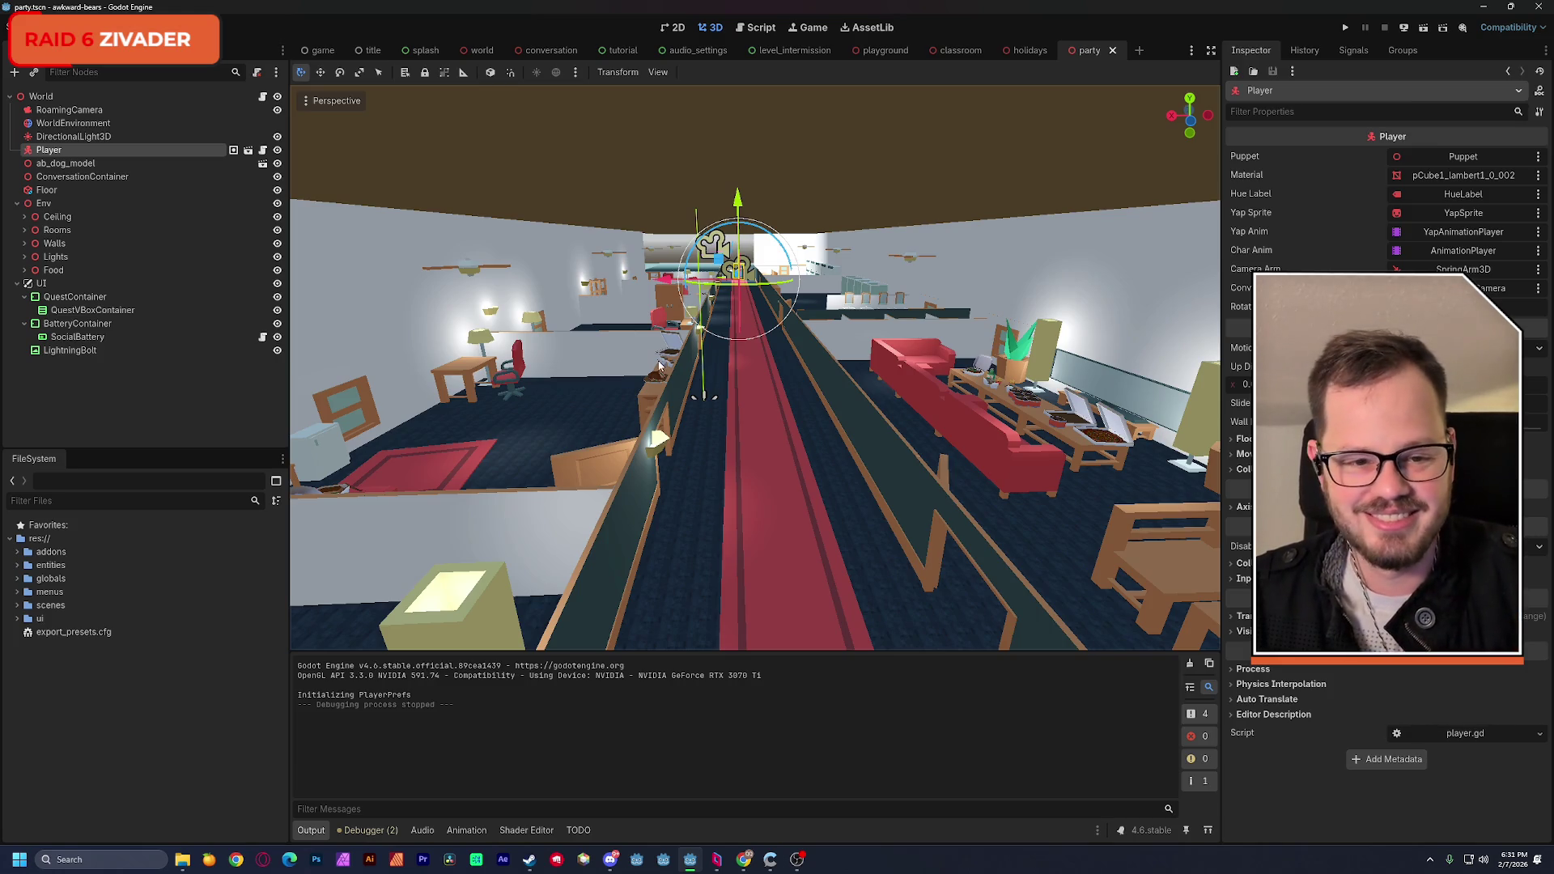
pyautogui.moveTo(659, 365)
pyautogui.mouseDown()
pyautogui.moveTo(760, 356)
pyautogui.moveTo(785, 392)
pyautogui.moveTo(729, 380)
pyautogui.moveTo(757, 372)
pyautogui.moveTo(697, 371)
pyautogui.moveTo(738, 352)
pyautogui.mouseUp()
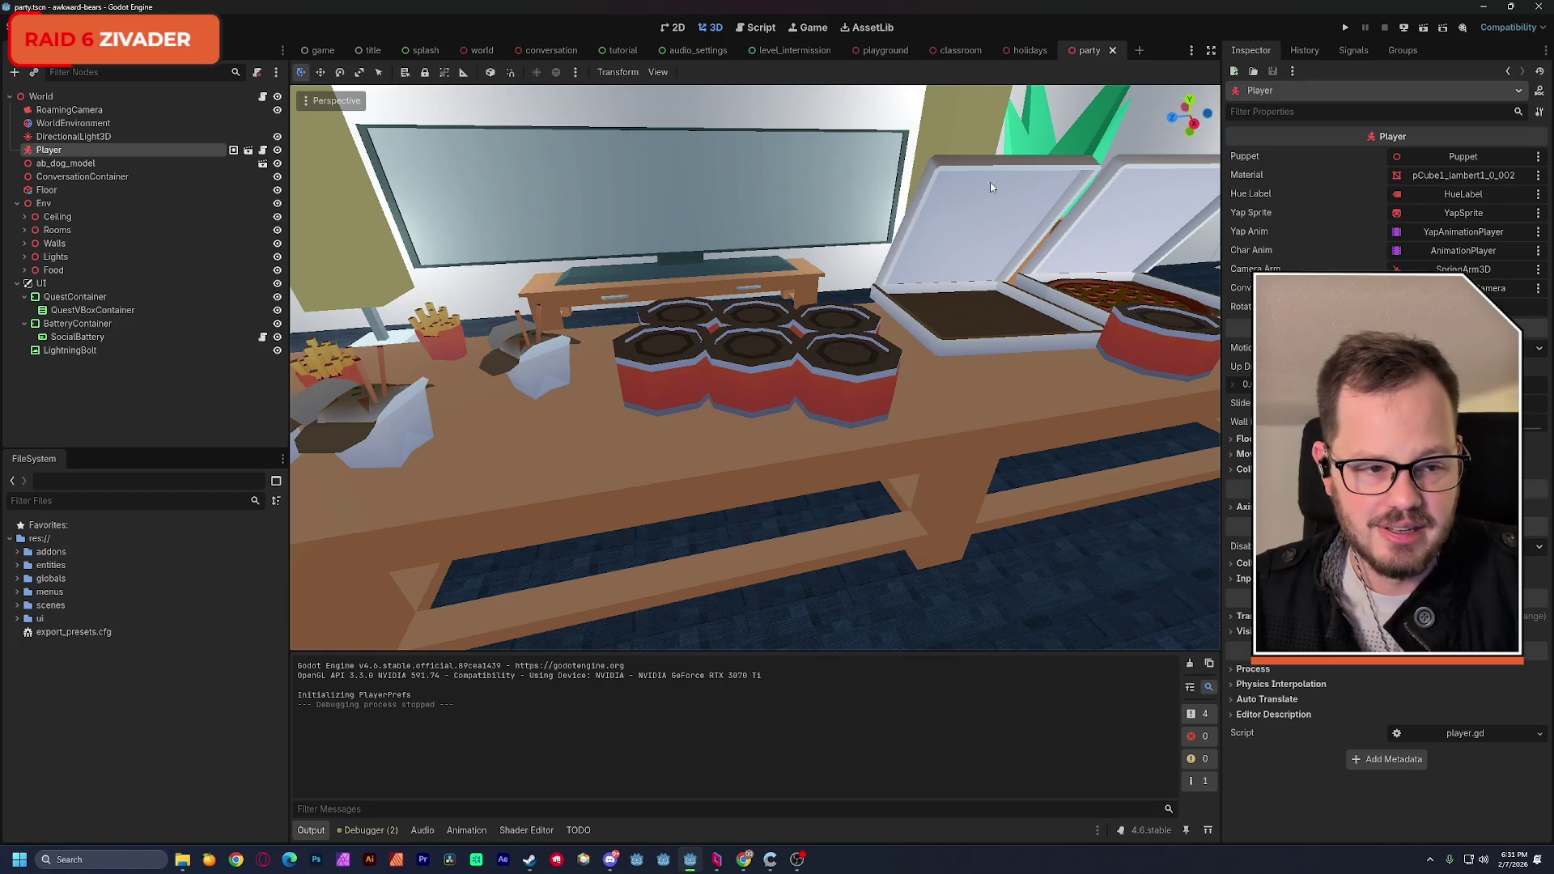
pyautogui.click(1424, 28)
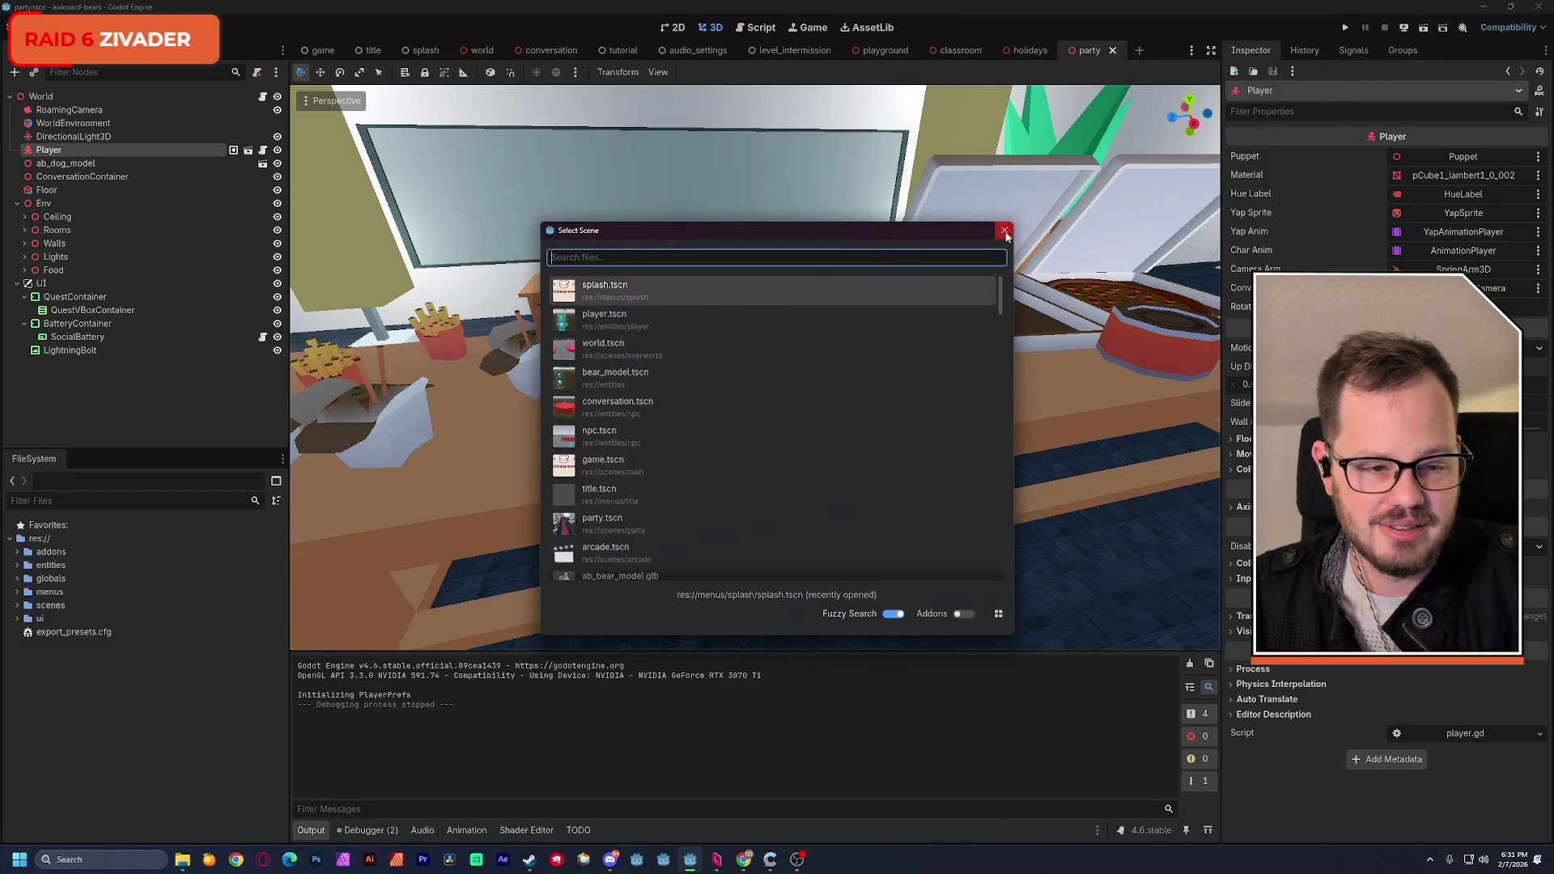
pyautogui.click(1004, 231)
pyautogui.click(1423, 28)
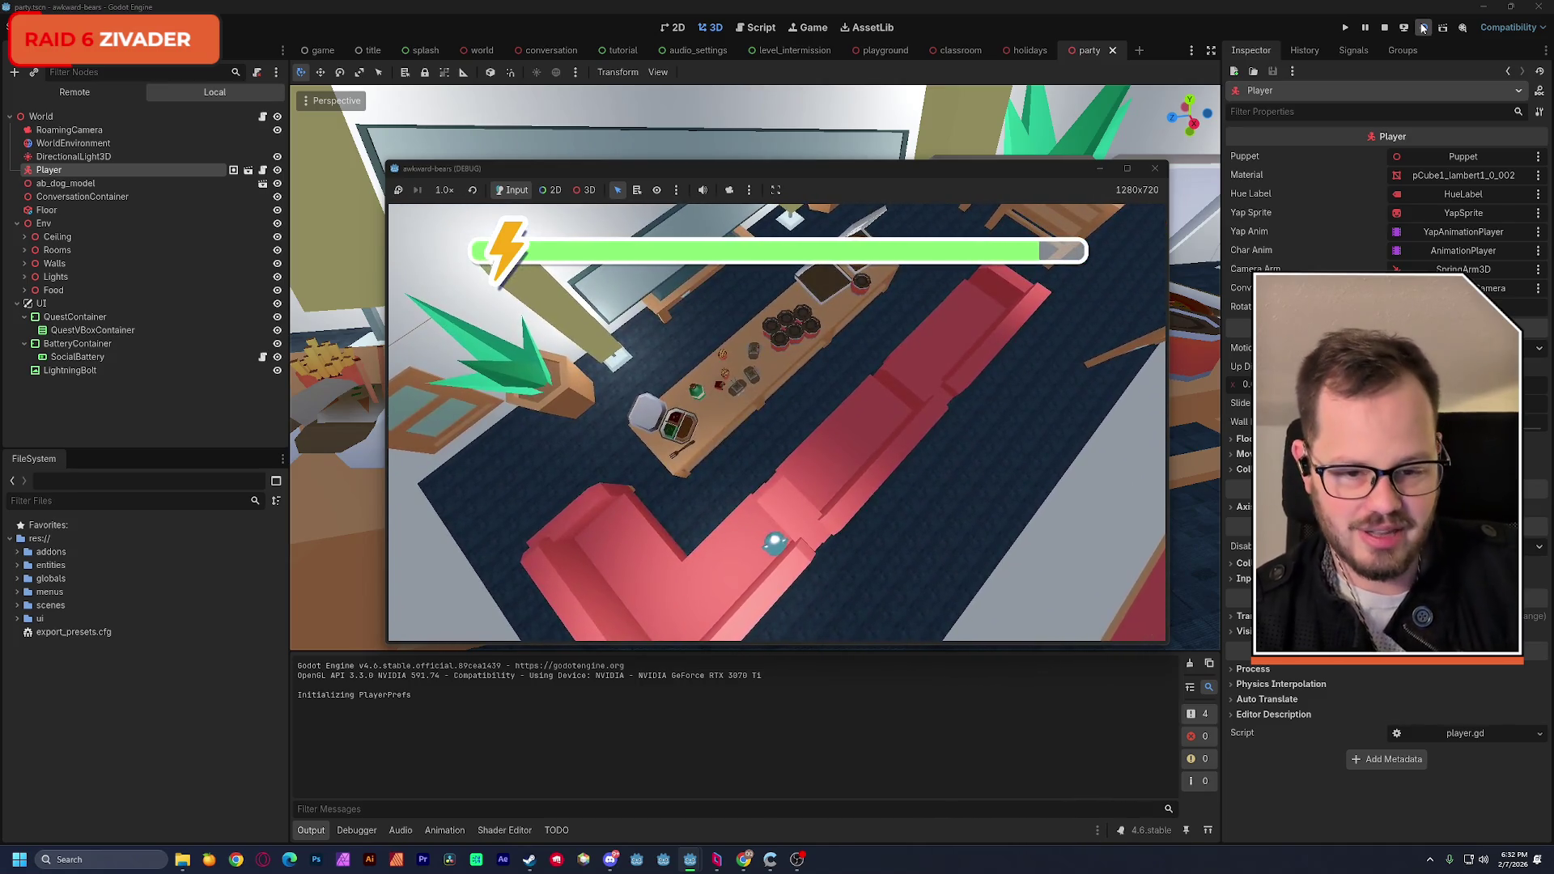
pyautogui.click(1156, 168)
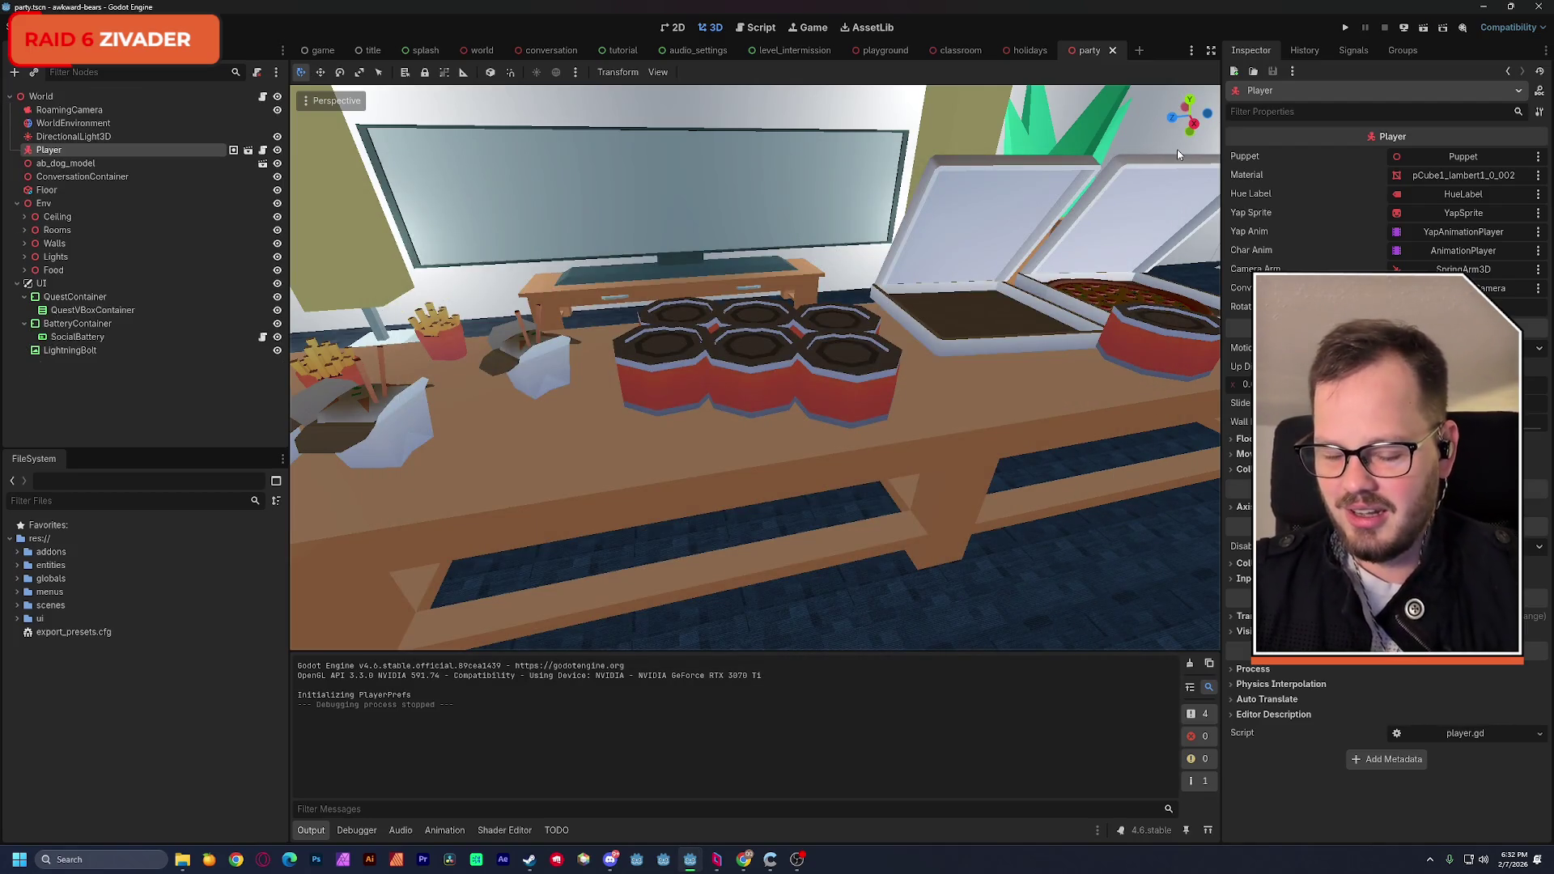
pyautogui.hotkey('alt', 'Tab')
pyautogui.hotkey('alt', 'Tab')
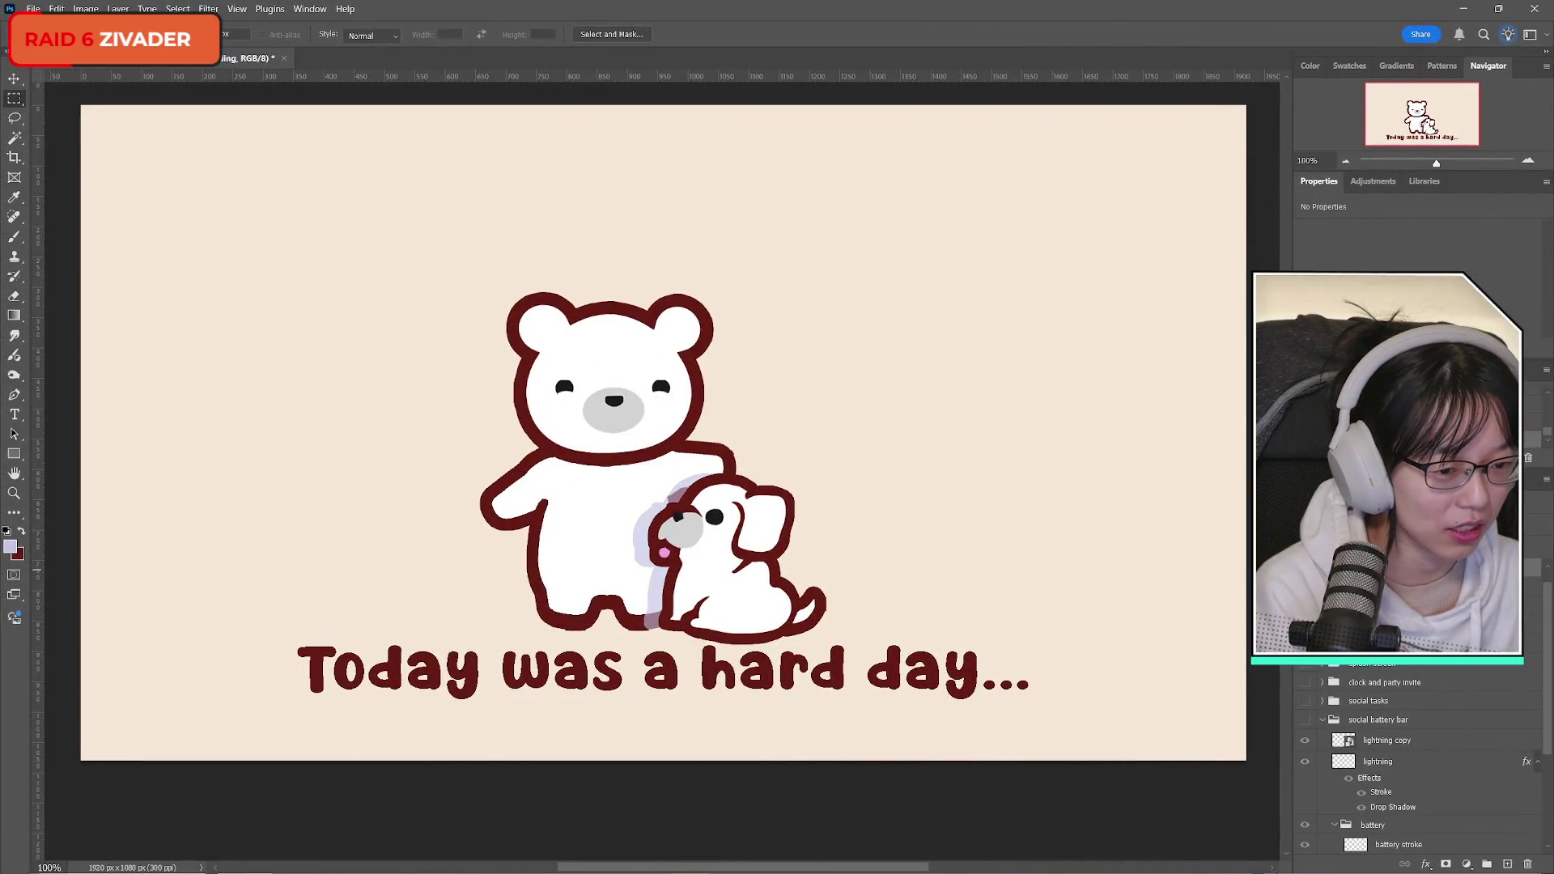
# Step: Raise the bear-and-dog layer about 50 px onto the centre guide above the caption
pyautogui.scroll(-5, 1416, 760)
pyautogui.click(1392, 639)
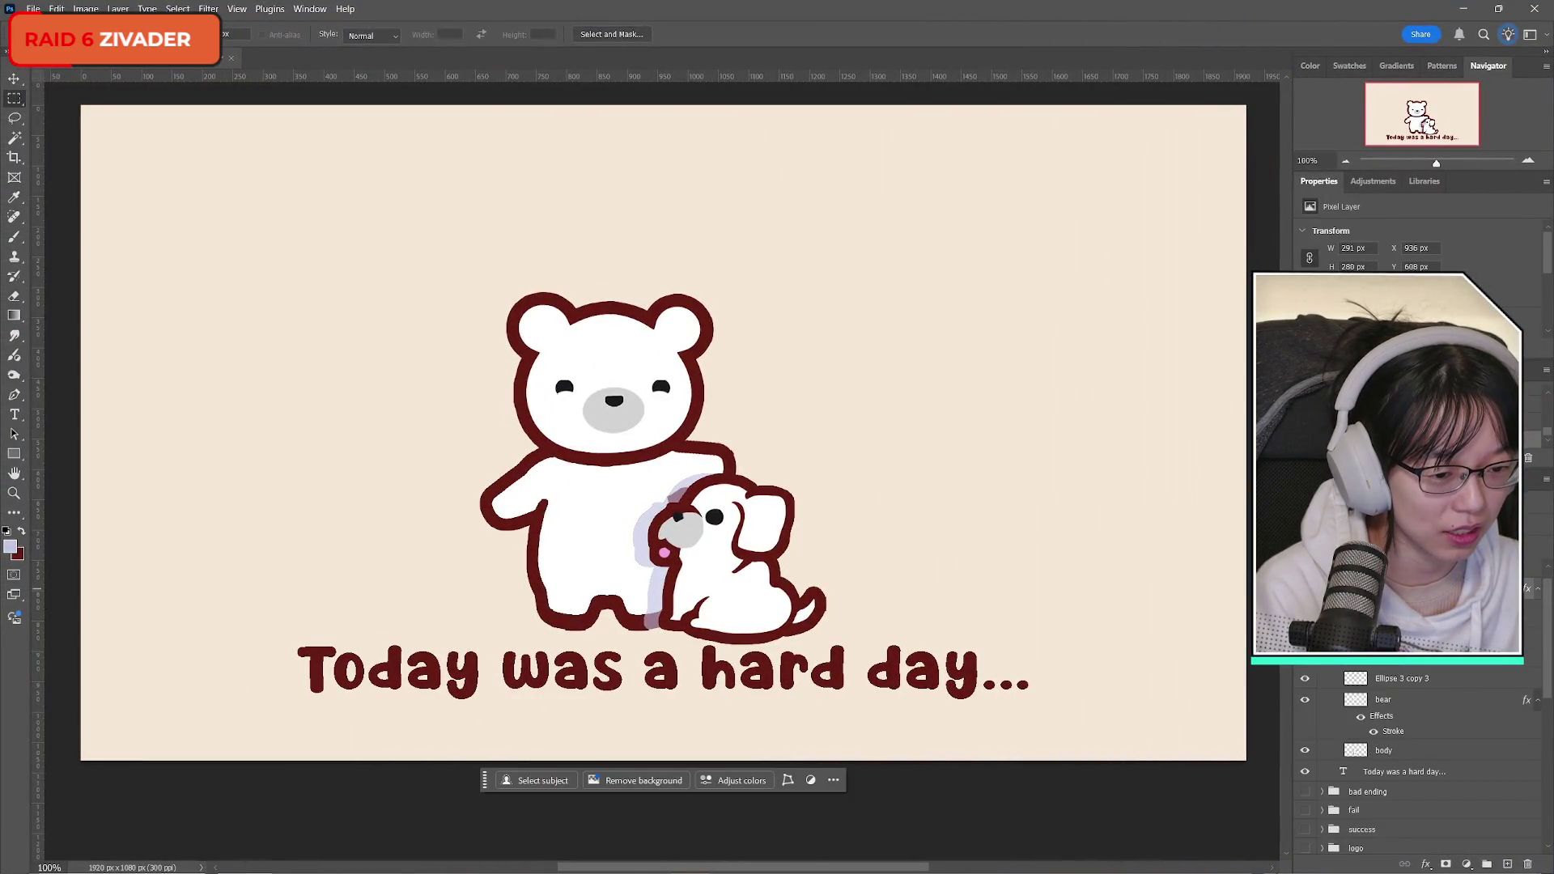
pyautogui.scroll(-3, 1392, 639)
pyautogui.hotkey('ctrl', 't')
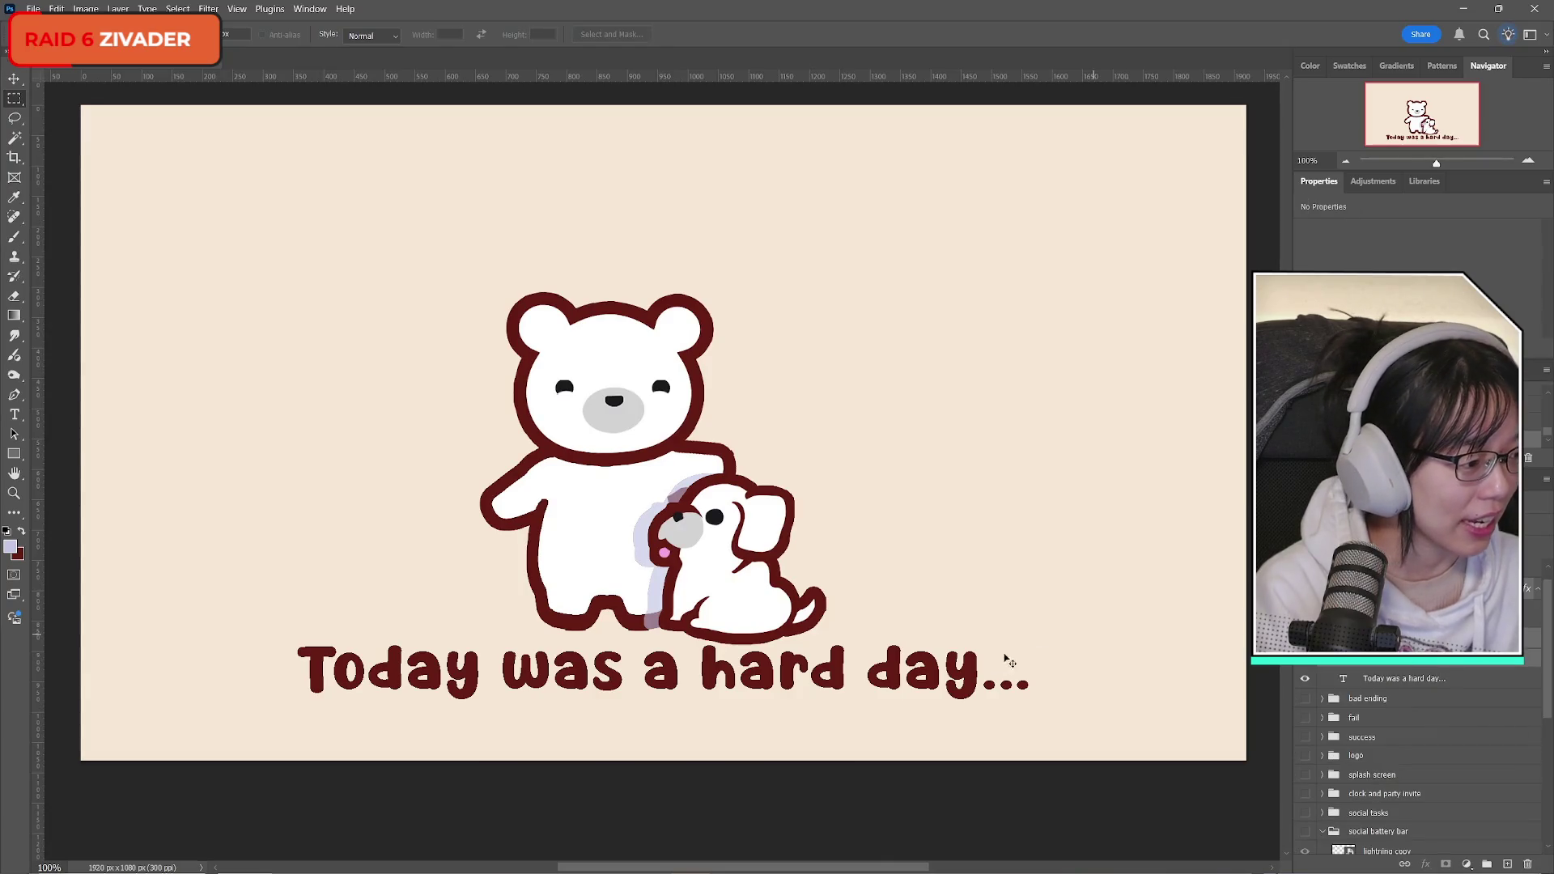
pyautogui.moveTo(668, 542)
pyautogui.mouseDown()
pyautogui.moveTo(665, 486)
pyautogui.moveTo(668, 500)
pyautogui.mouseUp()
pyautogui.click(752, 34)
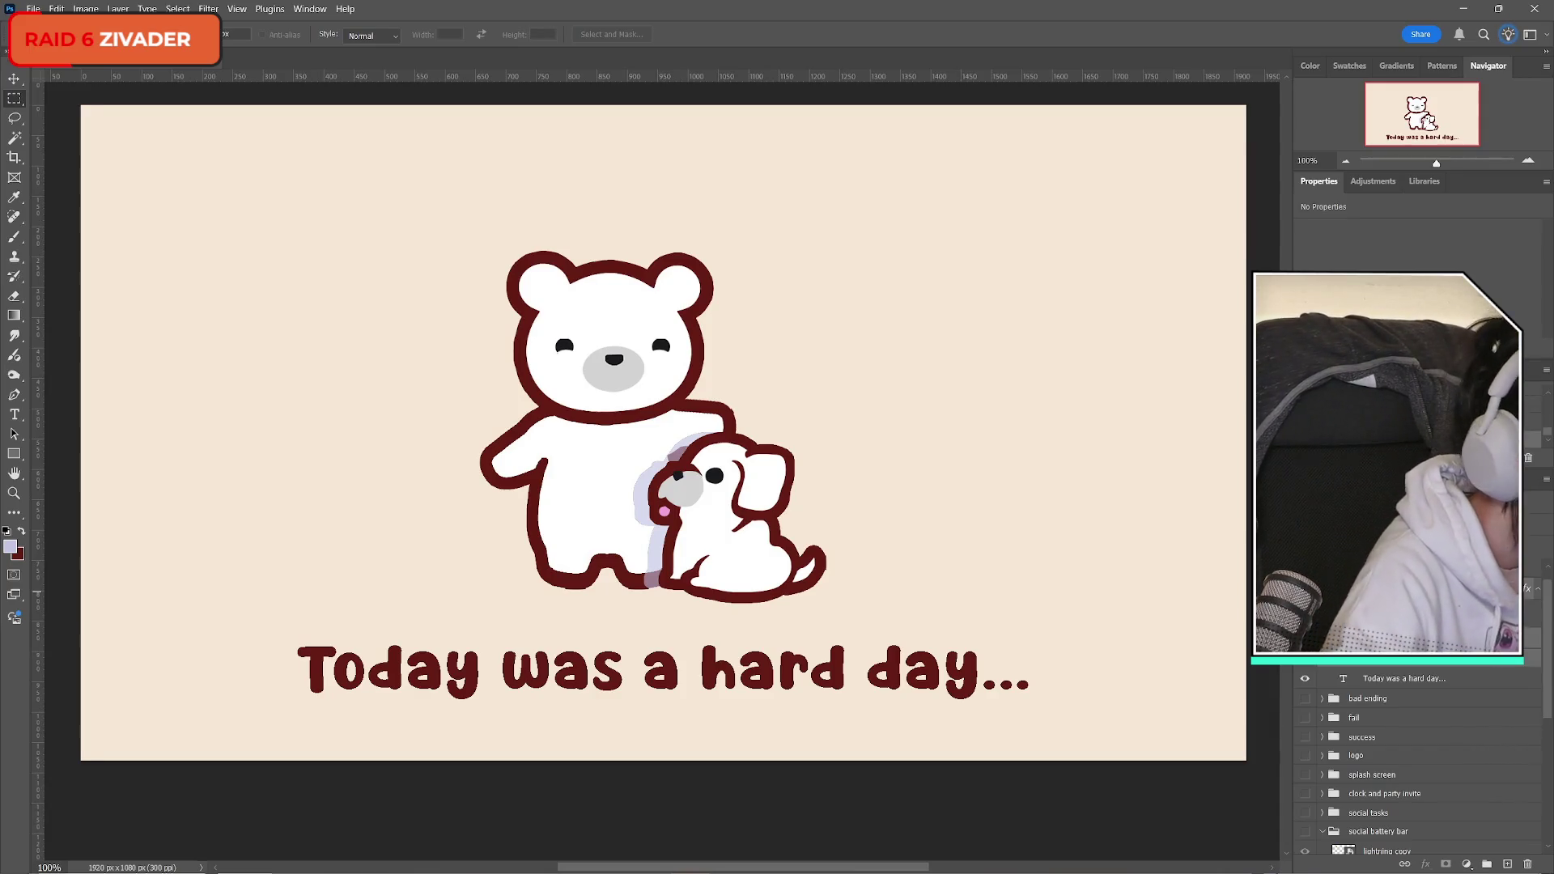
pyautogui.press('ctrl+super+Right')
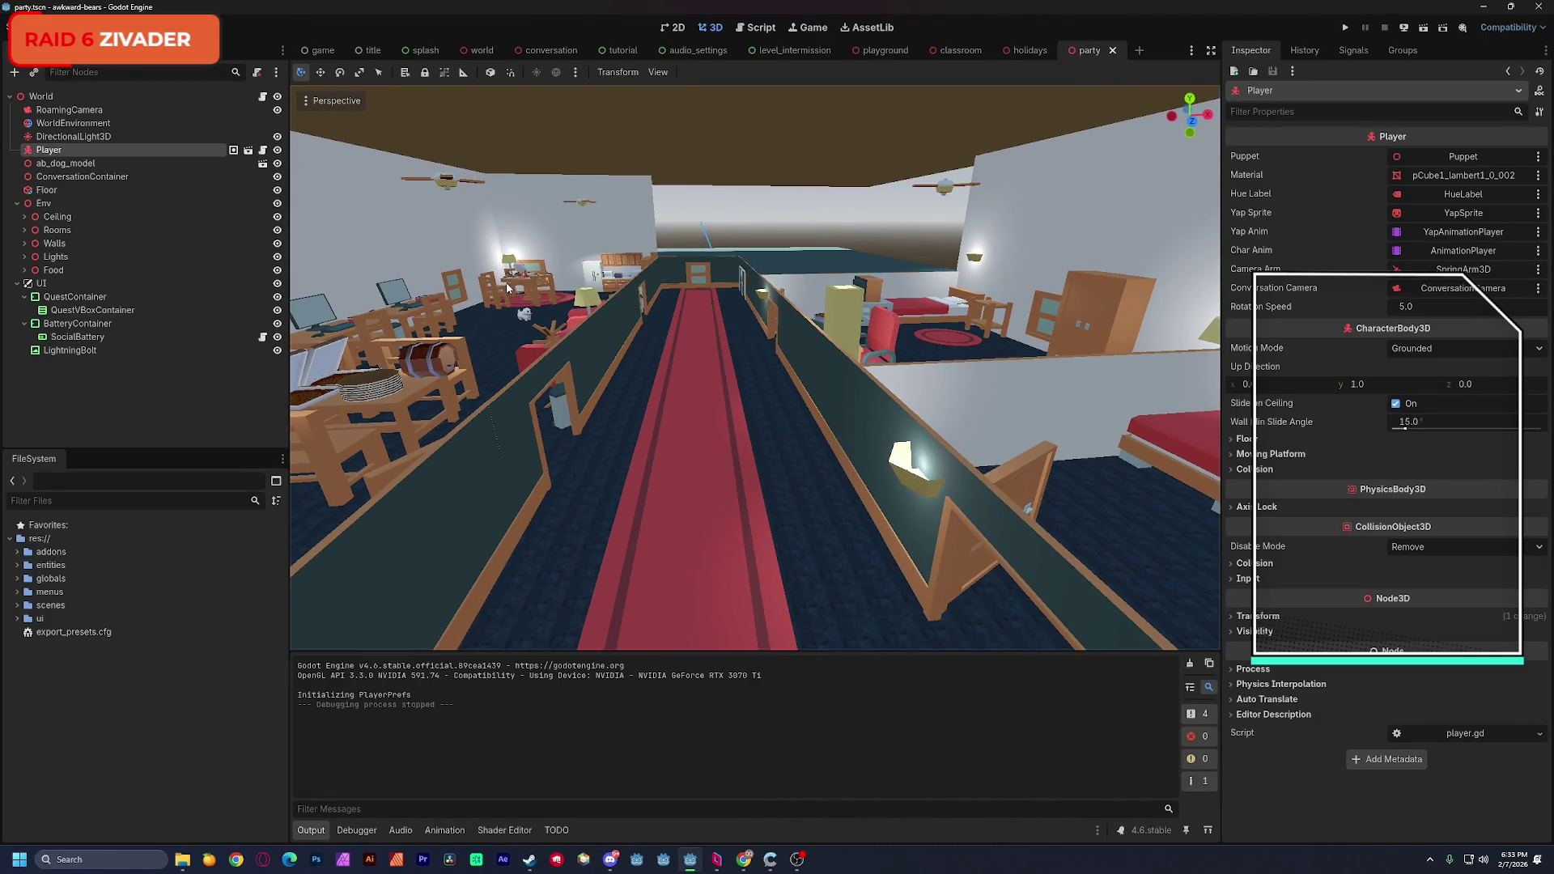
# Step: Save the party scene and switch to the title scene showing its main menu
pyautogui.press('ctrl+super+Left')
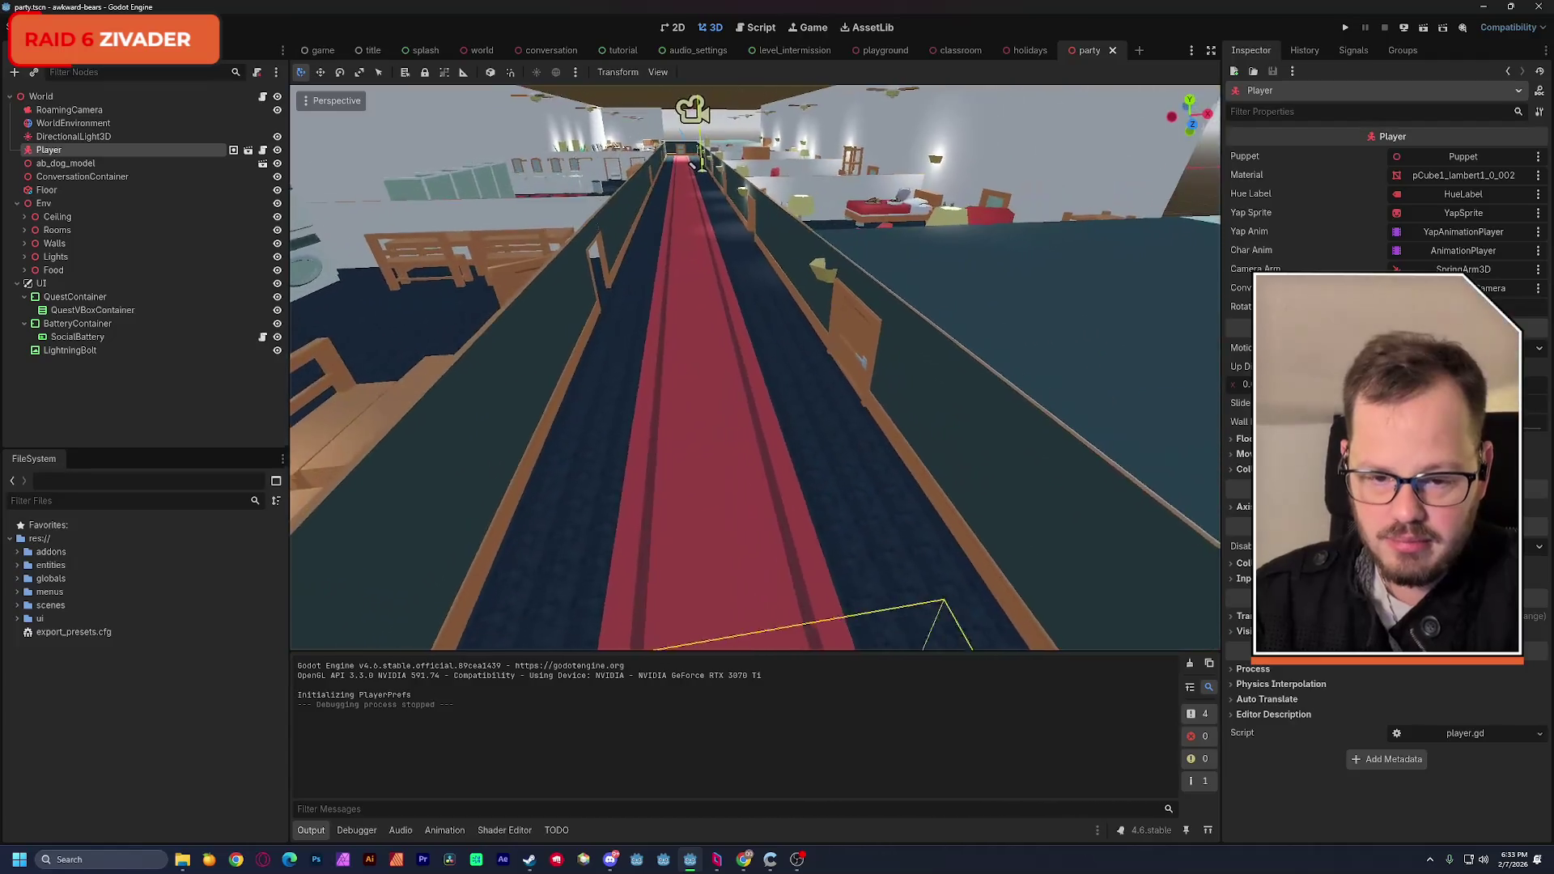
pyautogui.hotkey('ctrl', 's')
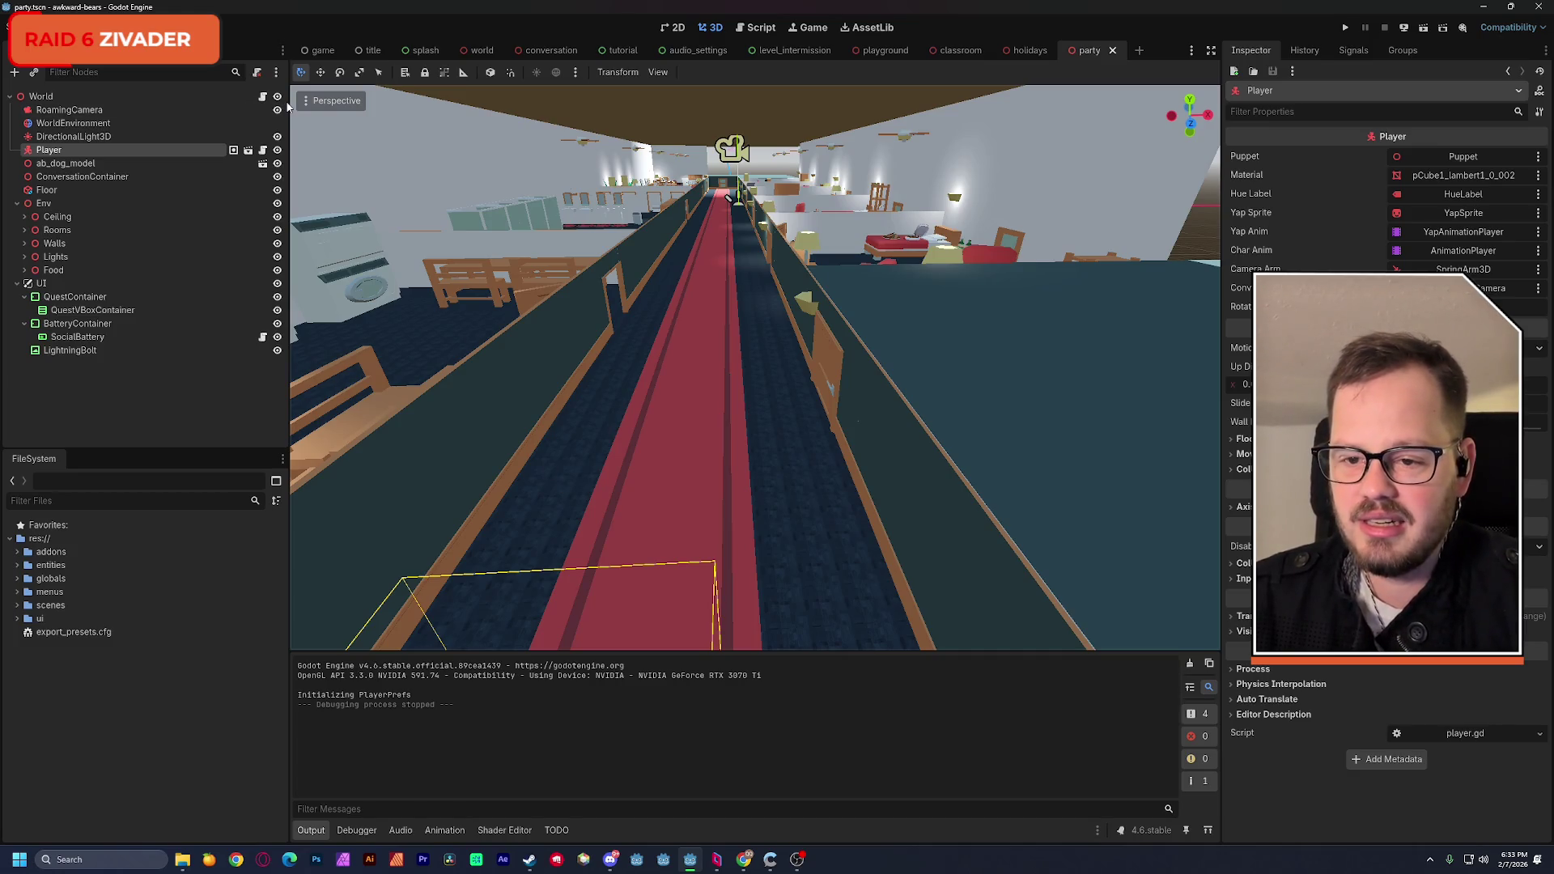
pyautogui.click(373, 50)
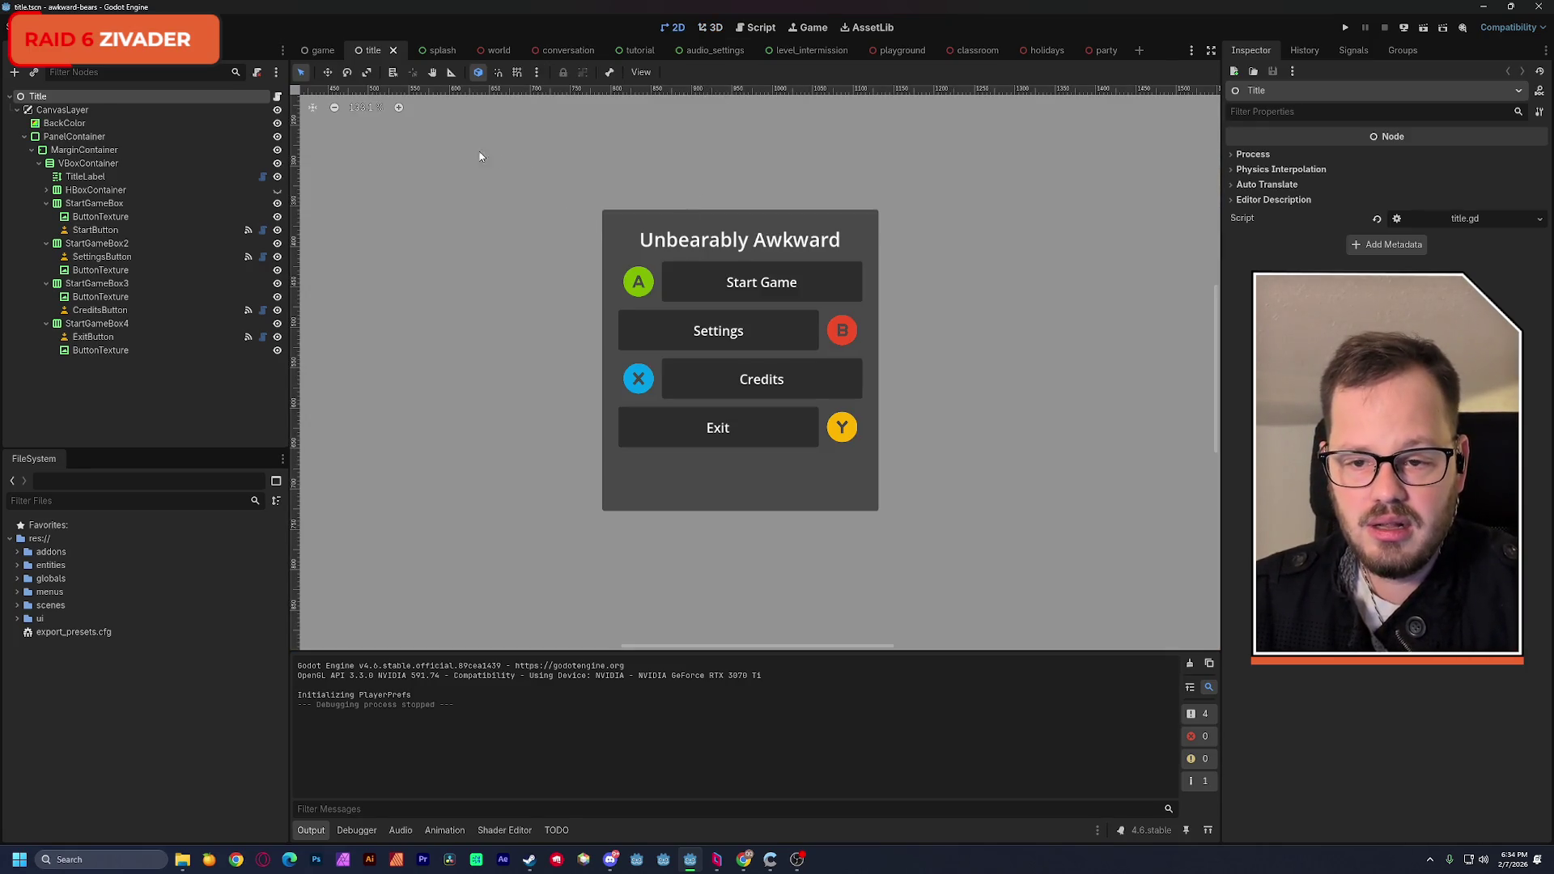
# Step: Move the splash and tutorial tabs earlier, close conversation, and save the audio_settings scene
pyautogui.moveTo(437, 50); pyautogui.dragTo(374, 50)
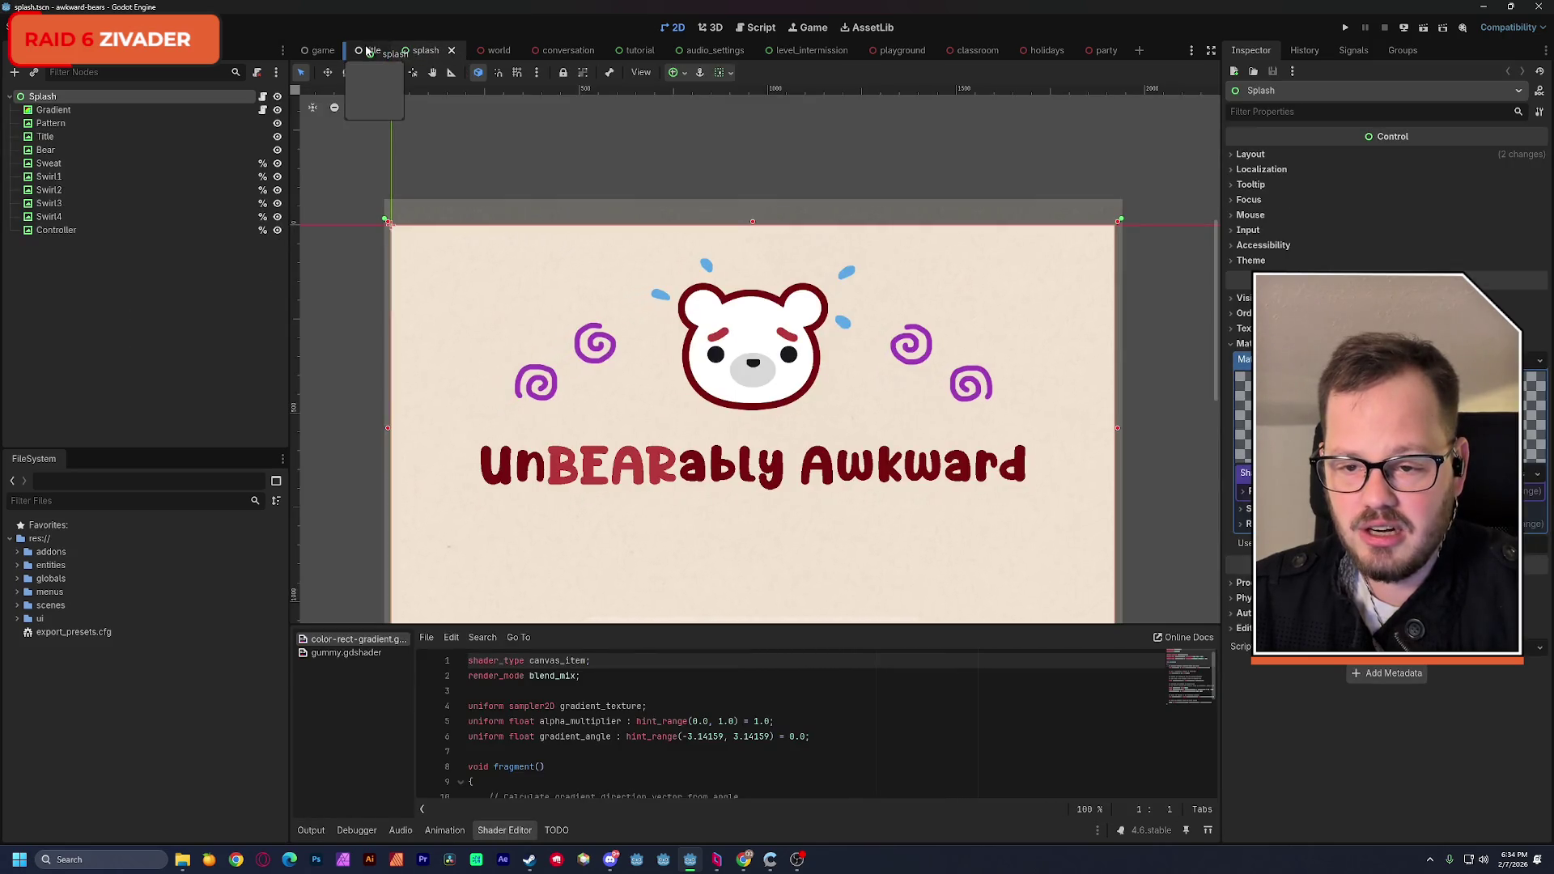
pyautogui.click(482, 52)
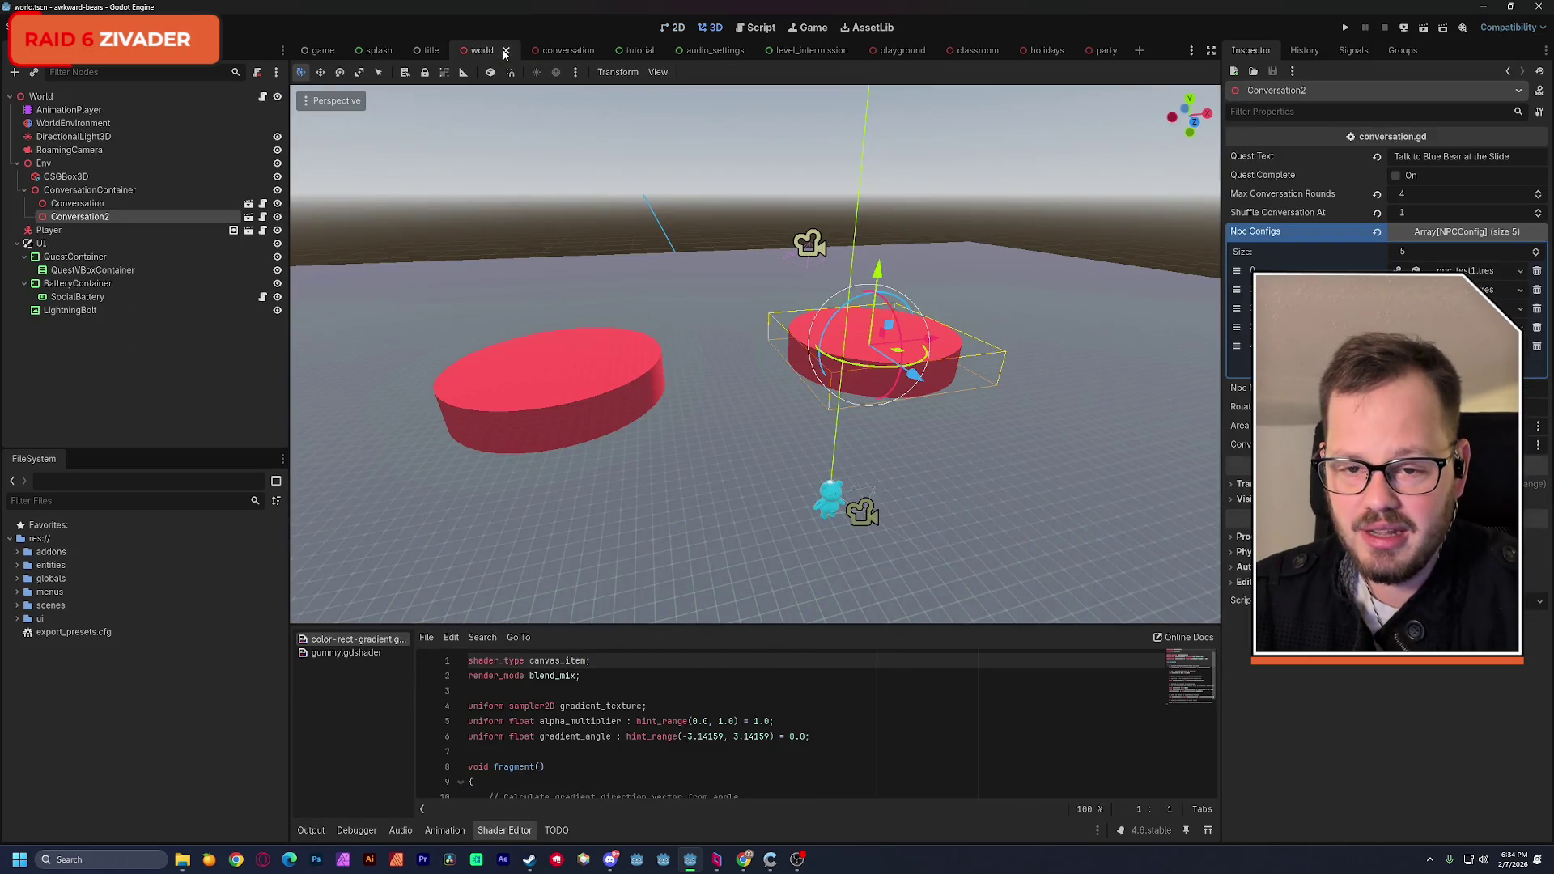
pyautogui.click(558, 52)
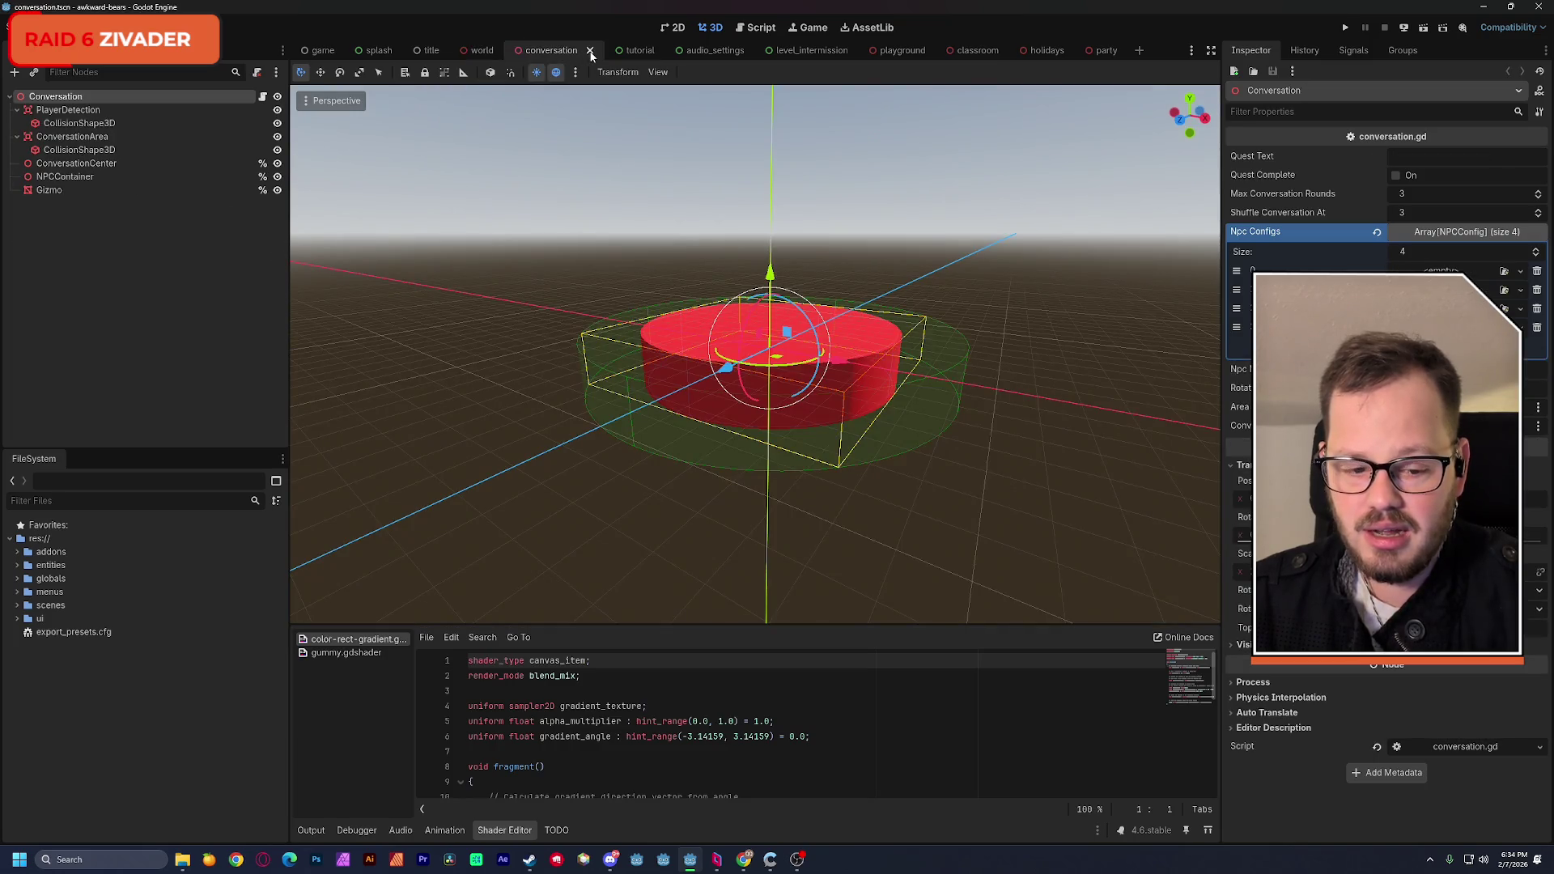
pyautogui.click(590, 51)
pyautogui.moveTo(558, 52); pyautogui.dragTo(464, 54)
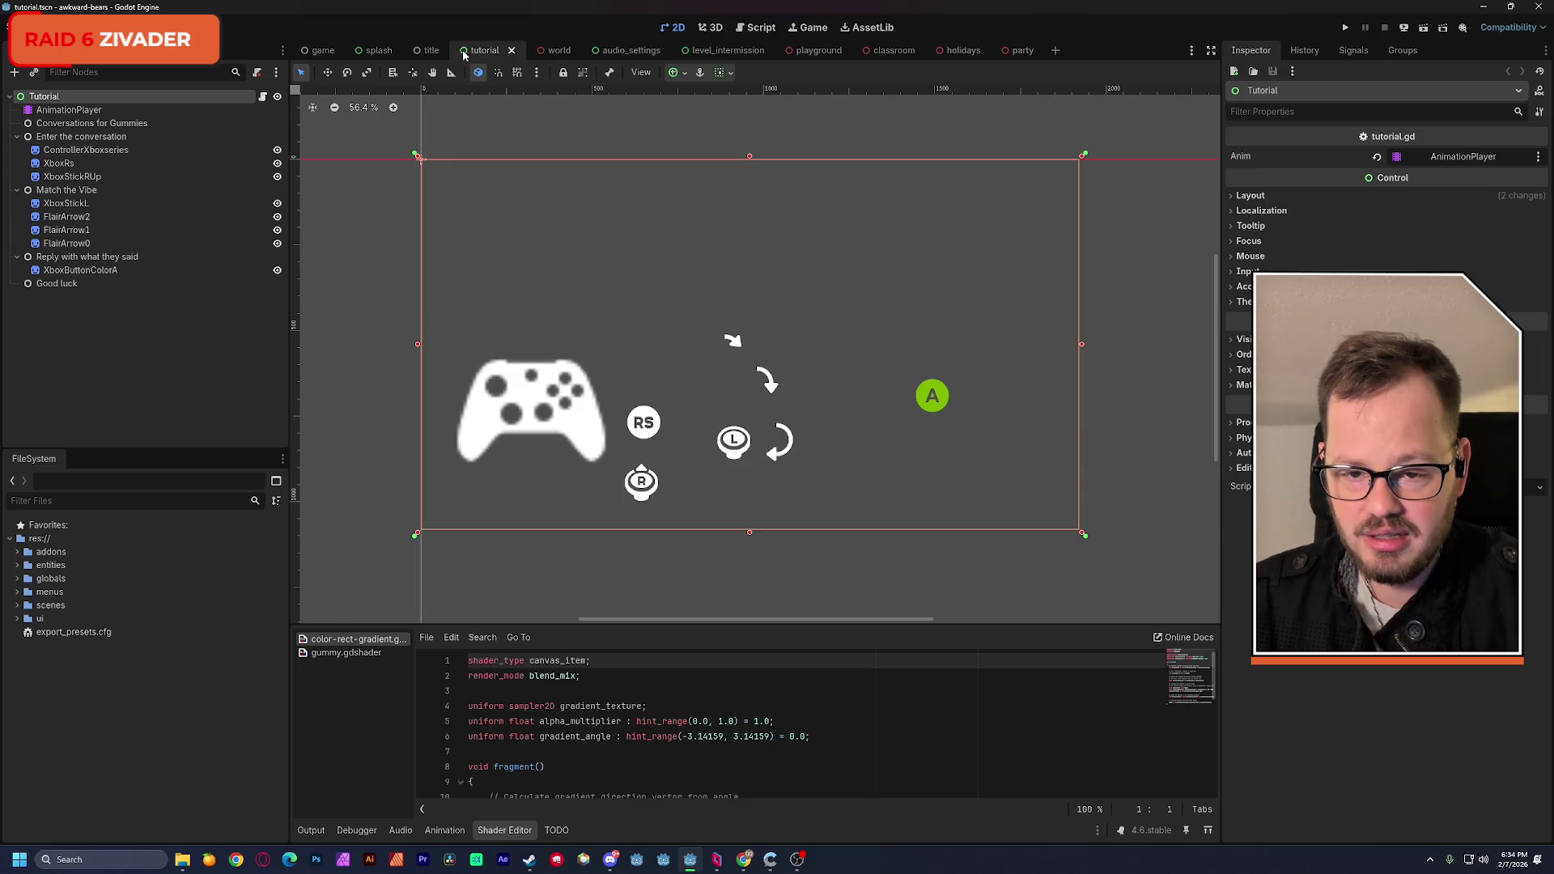
pyautogui.click(610, 51)
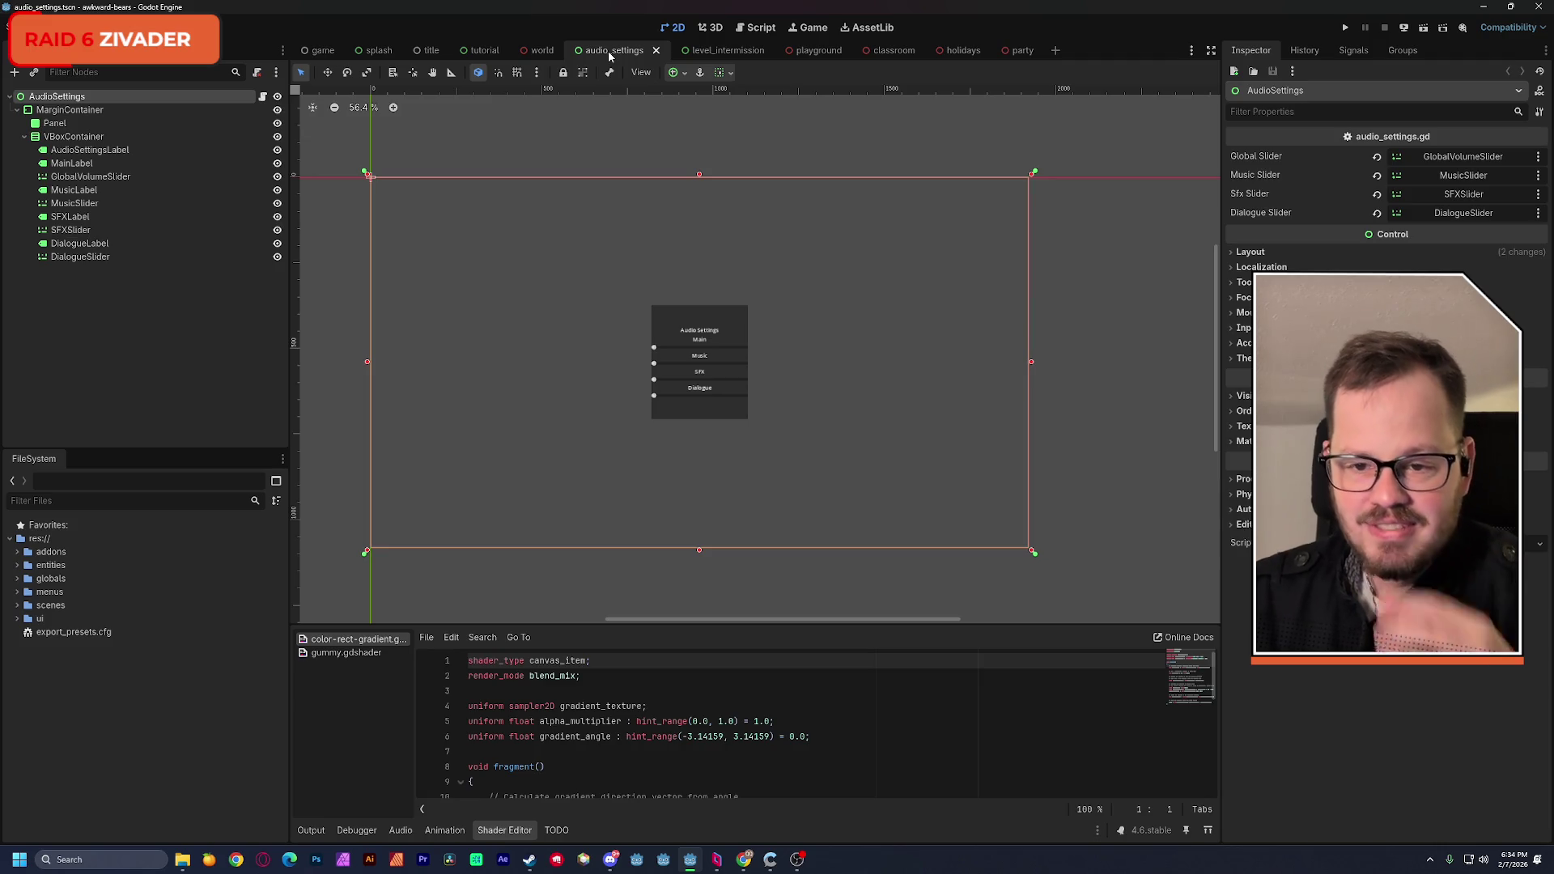
pyautogui.hotkey('ctrl', 's')
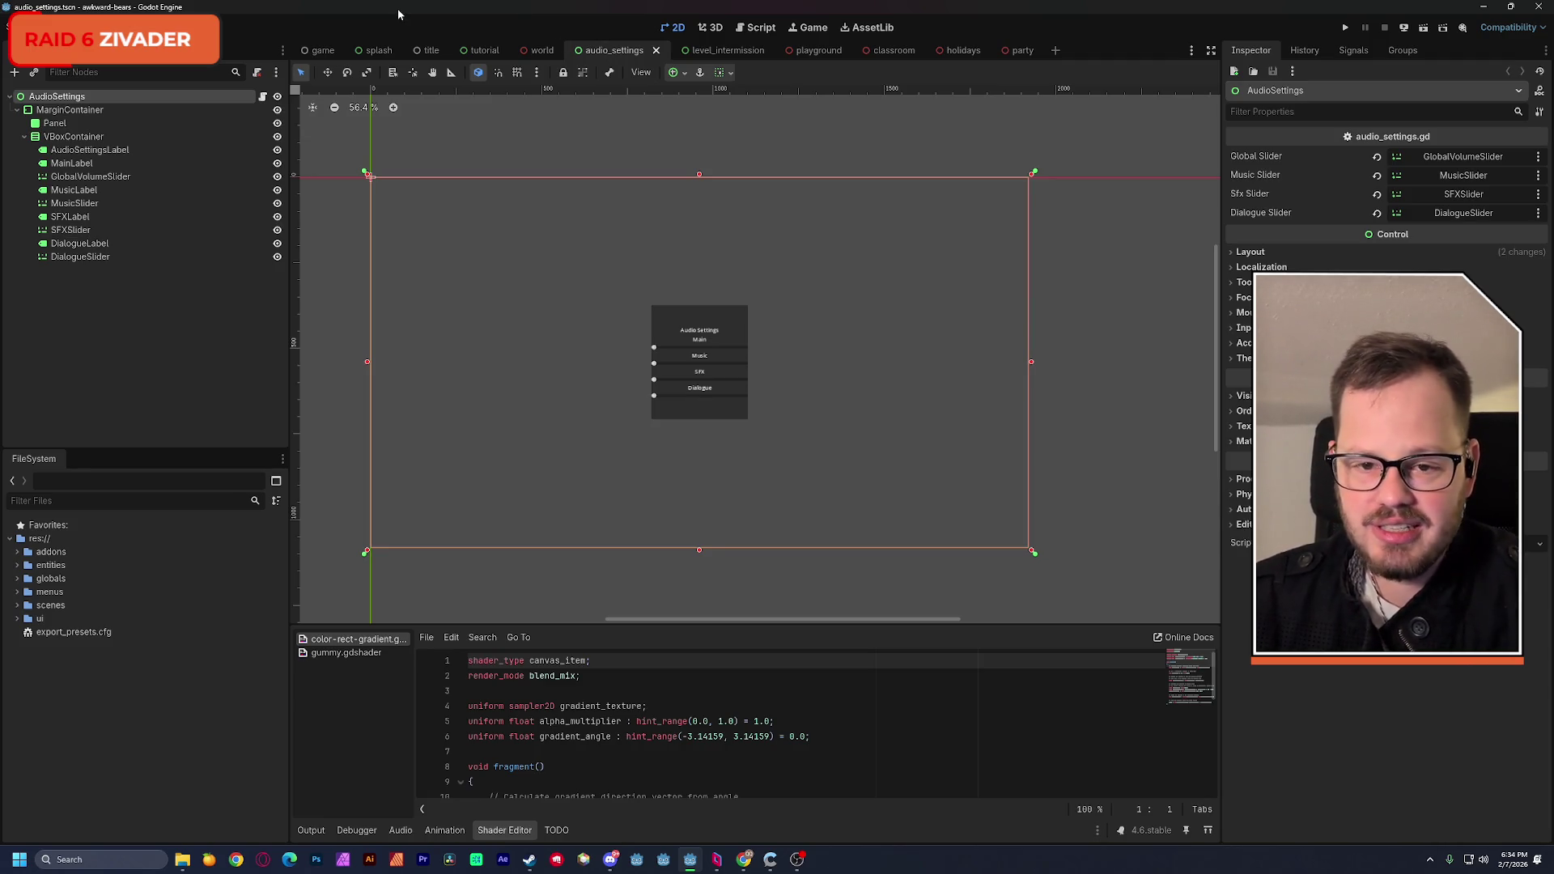
# Step: Filter the FileSystem by 'trans' and open transition.tscn
pyautogui.click(81, 501)
pyautogui.write('trans')
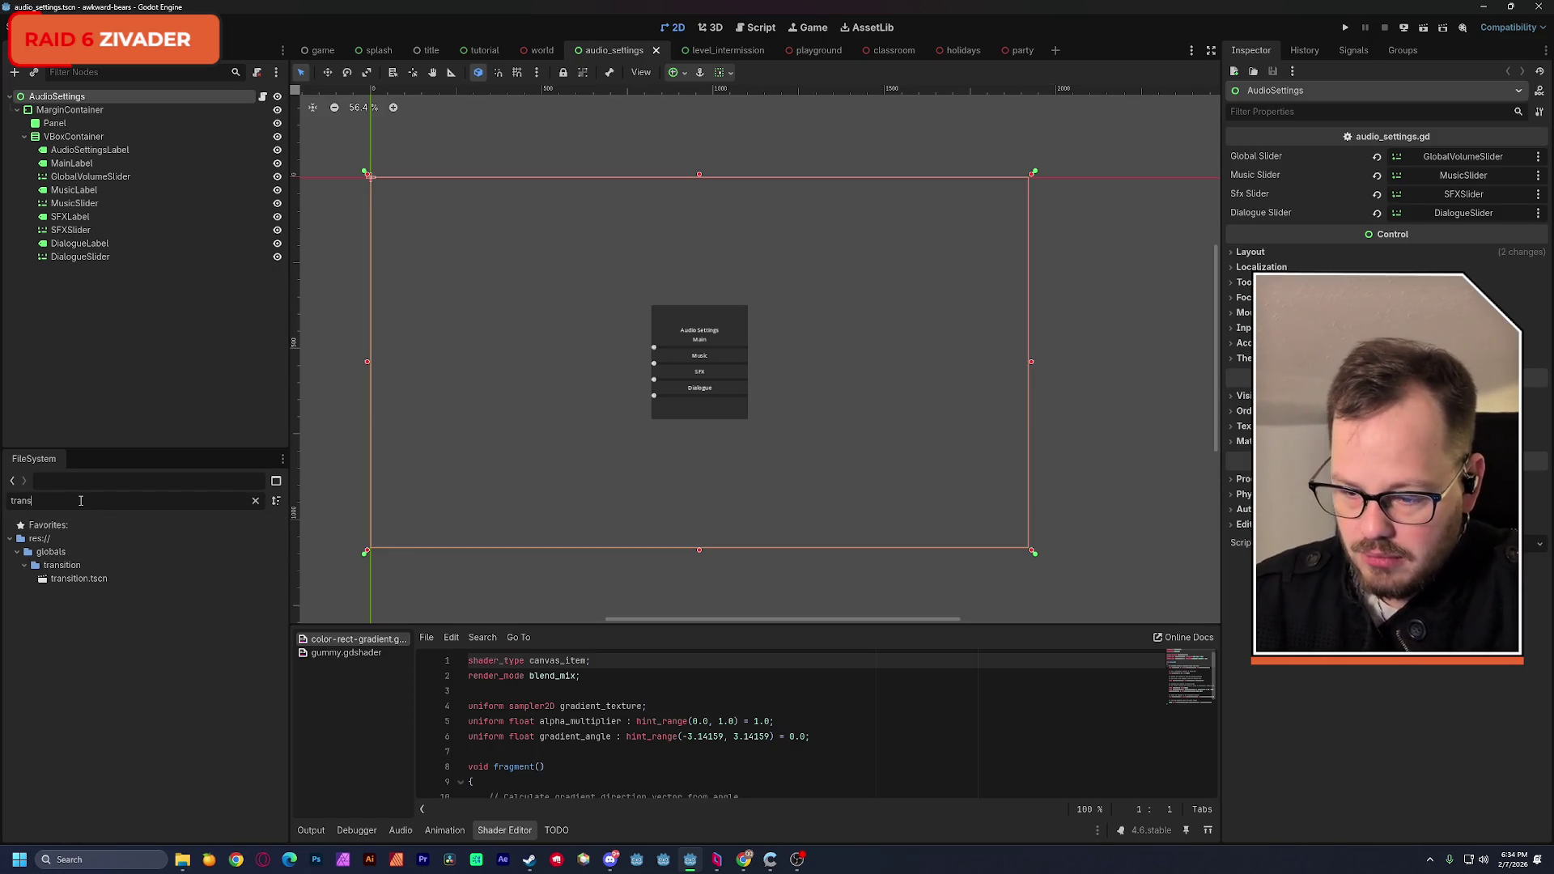
pyautogui.doubleClick(78, 578)
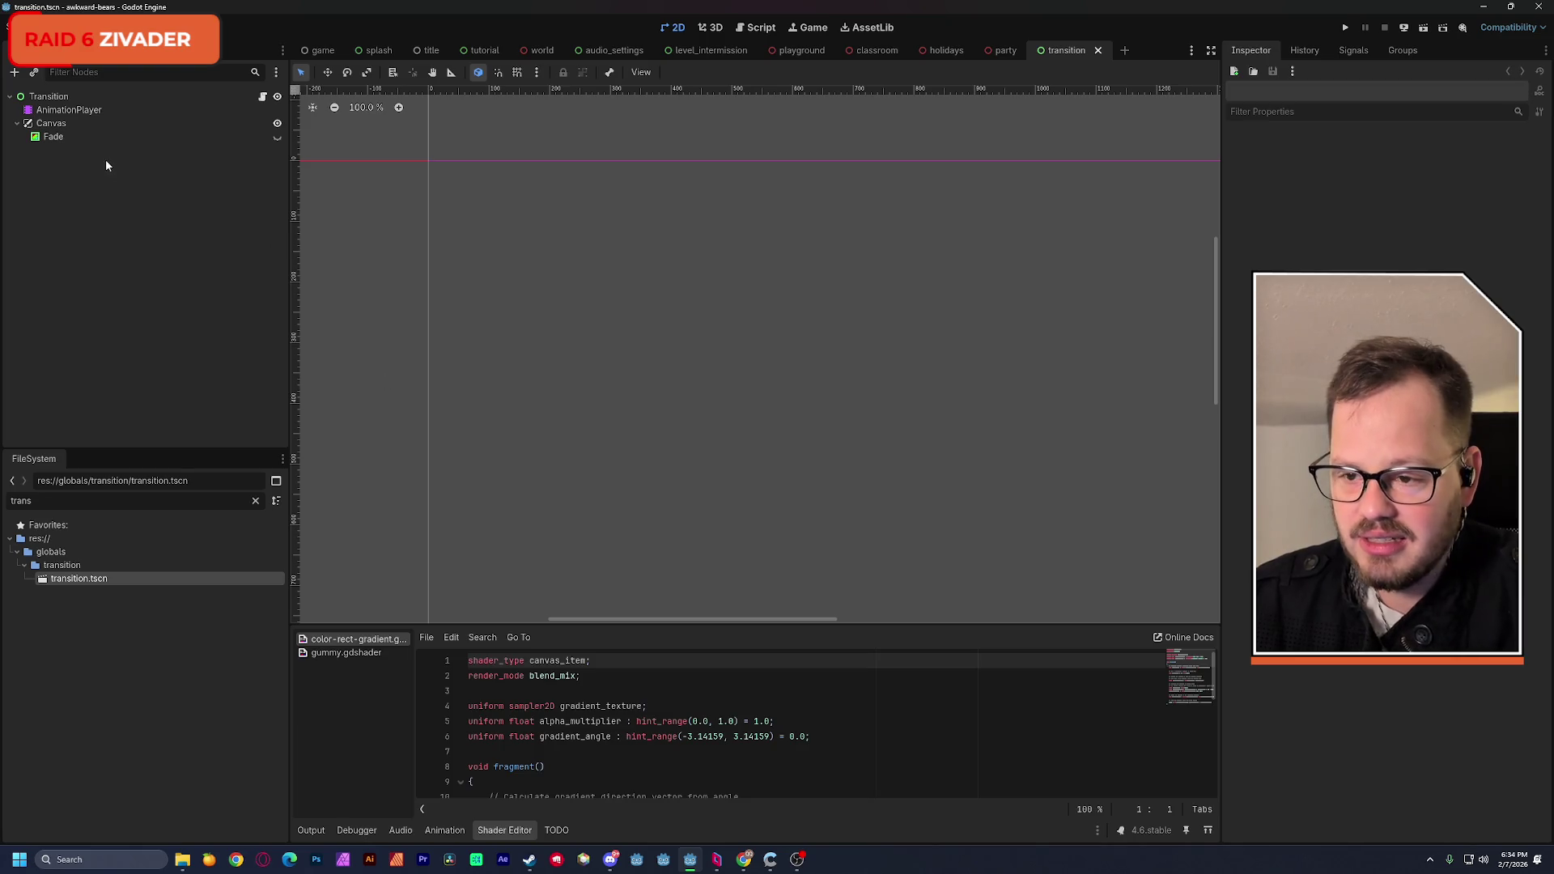
# Step: Inspect the AnimationPlayer's Fade color and visible tracks, then centre the browser window
pyautogui.click(55, 110)
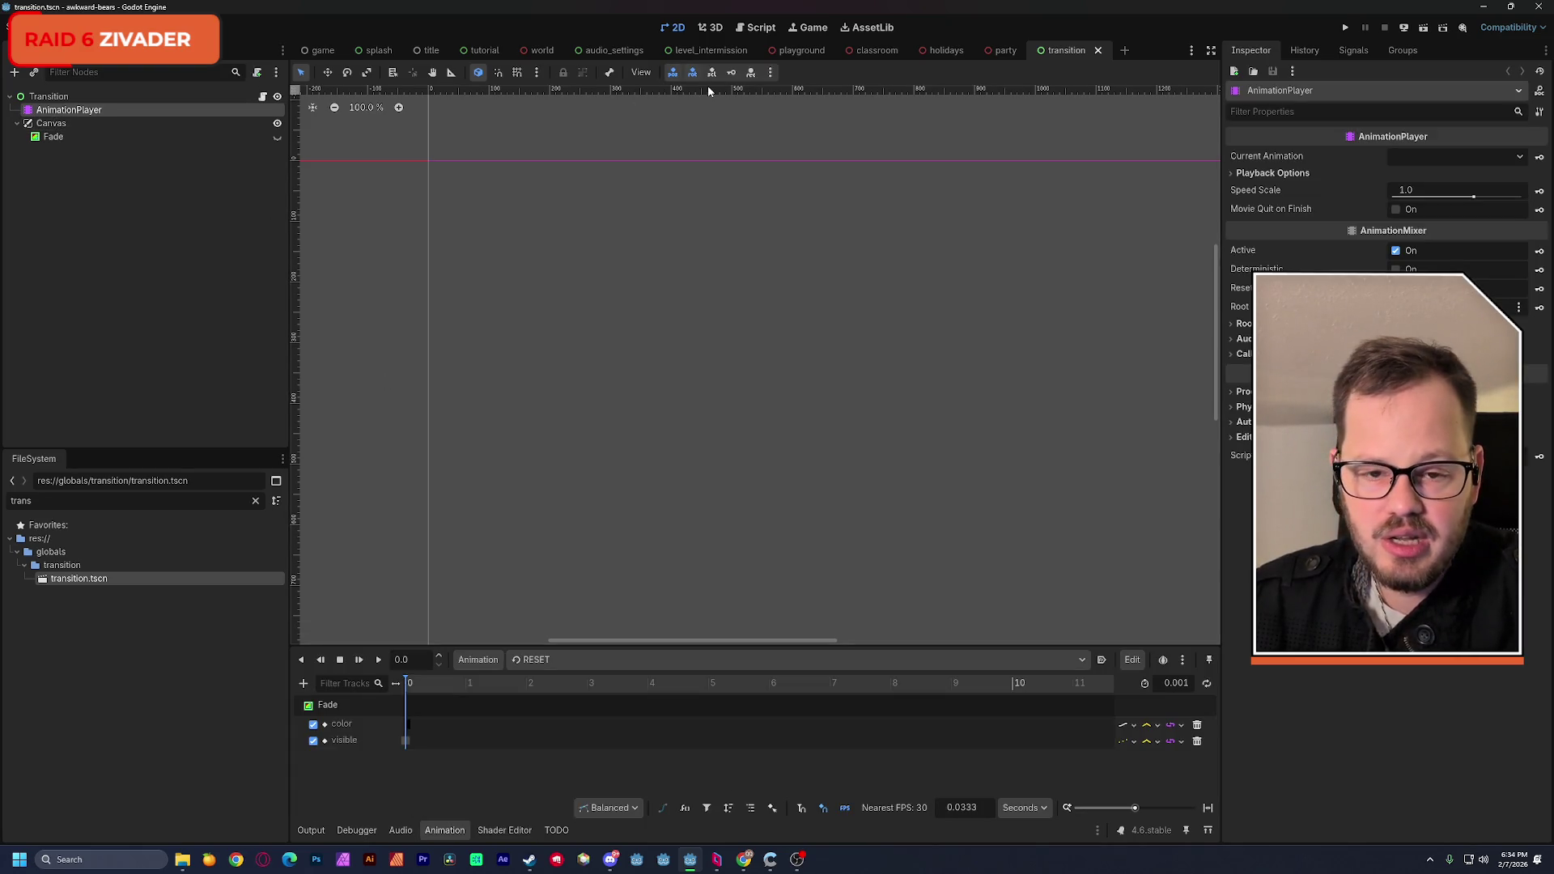
pyautogui.scroll(-6, 689, 278)
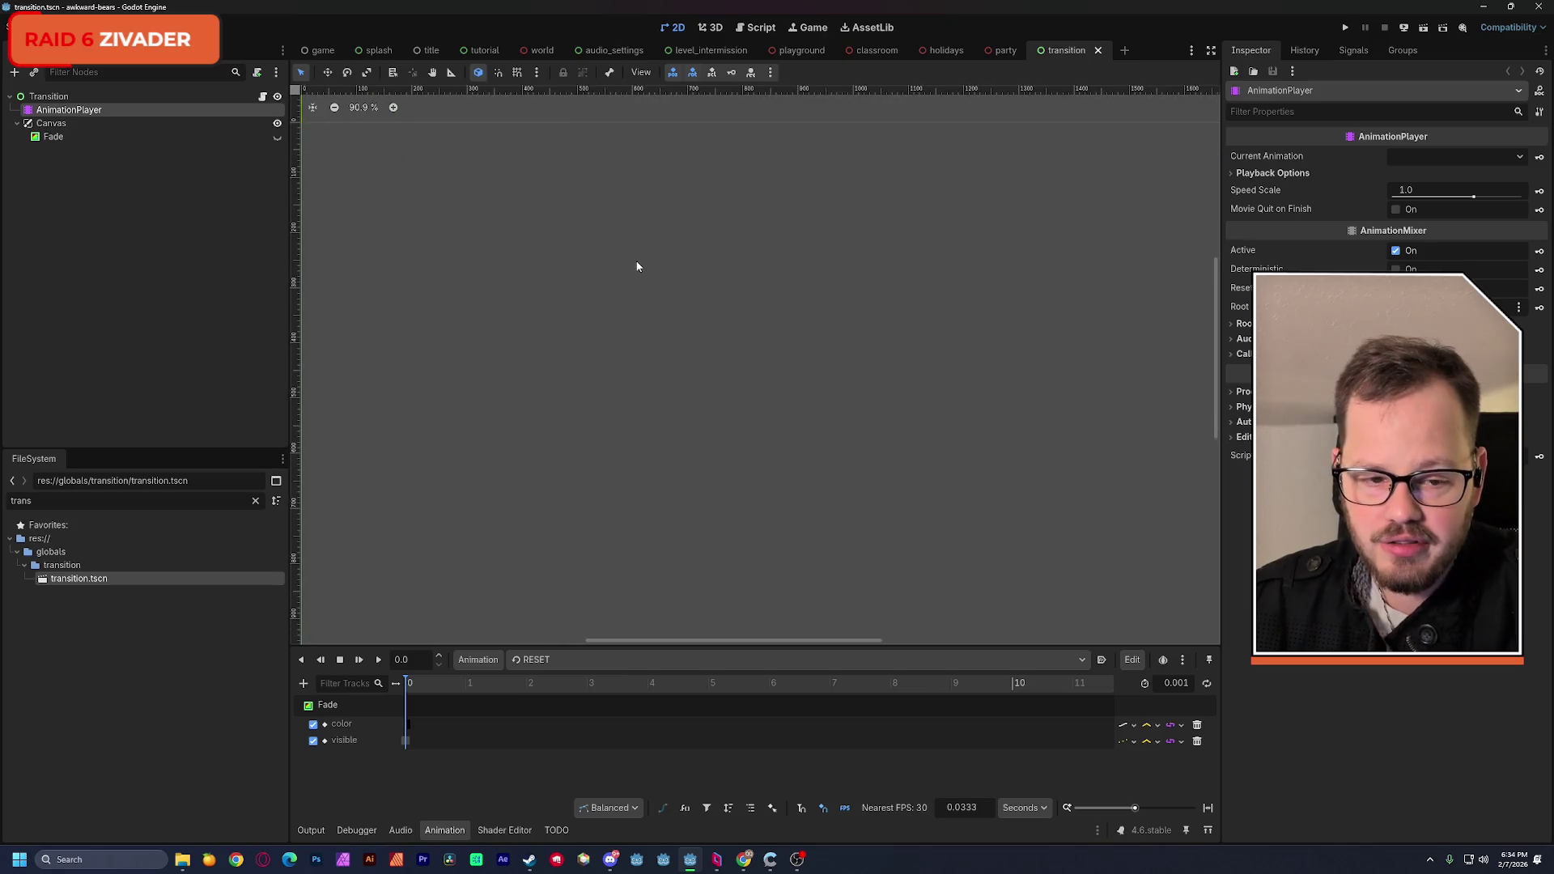
pyautogui.scroll(1, 648, 287)
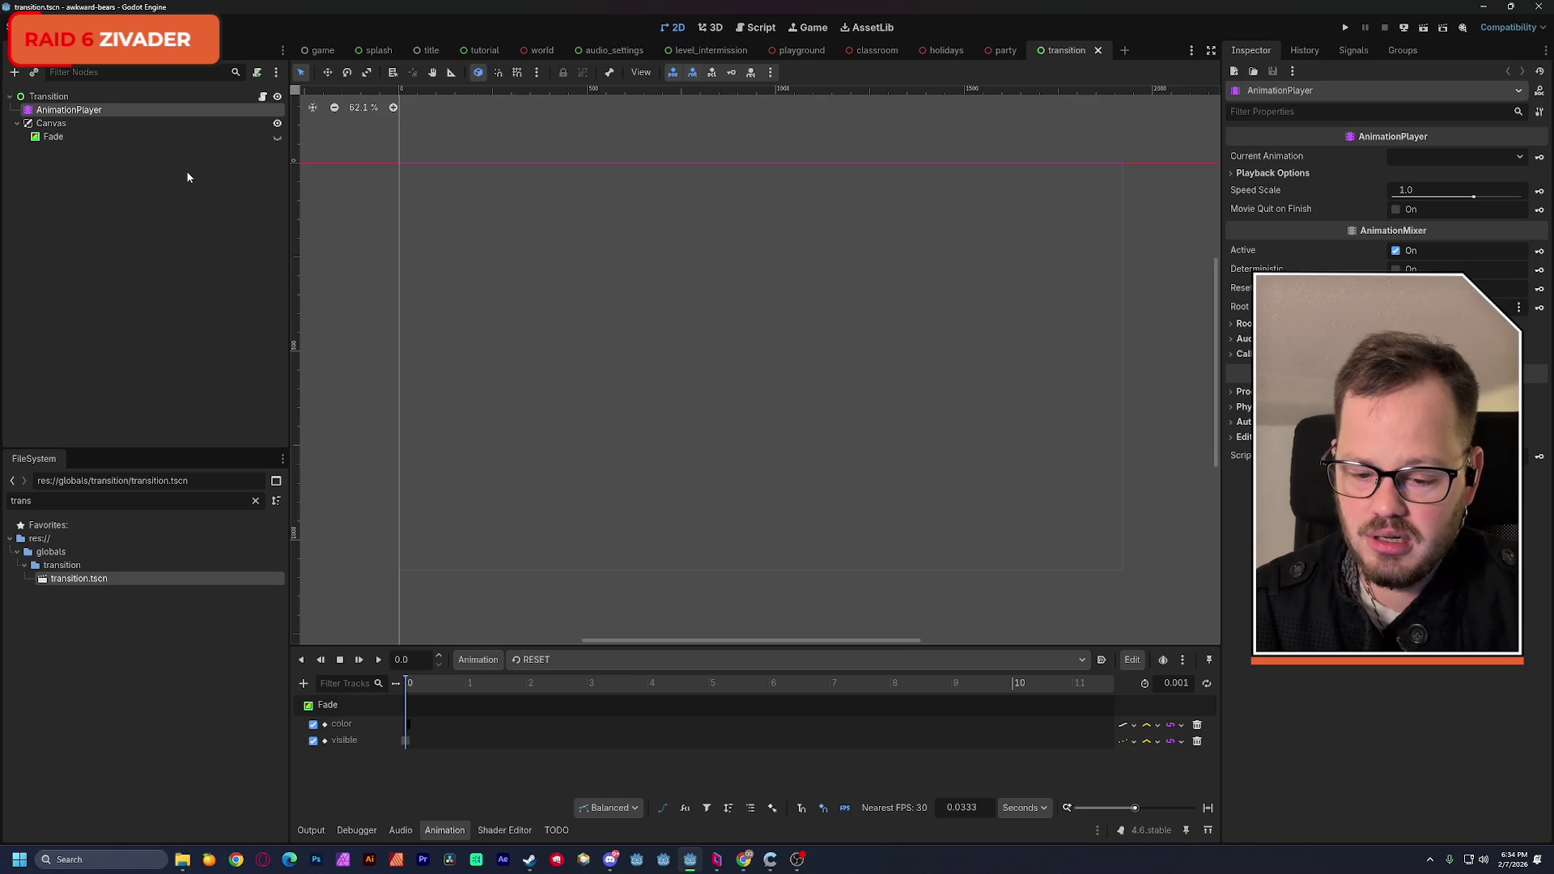
pyautogui.hotkey('alt', 'Tab')
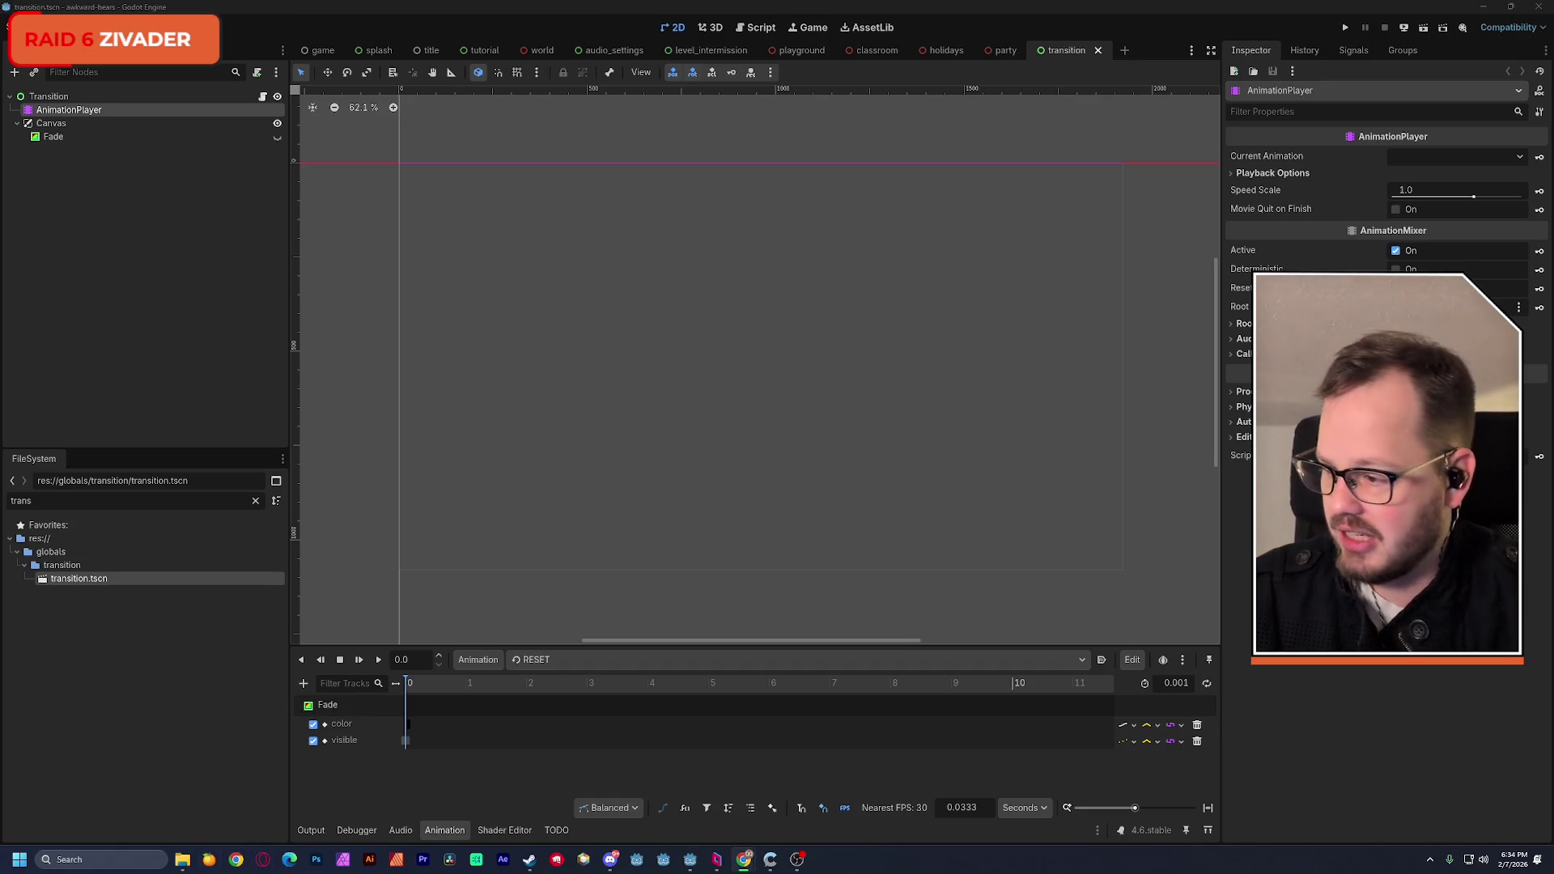
pyautogui.moveTo(0, 198)
pyautogui.mouseDown()
pyautogui.moveTo(316, 193)
pyautogui.moveTo(787, 143)
pyautogui.mouseUp()
# Step: Search Google for 'game transitions' and scroll through the results
pyautogui.write('gam')
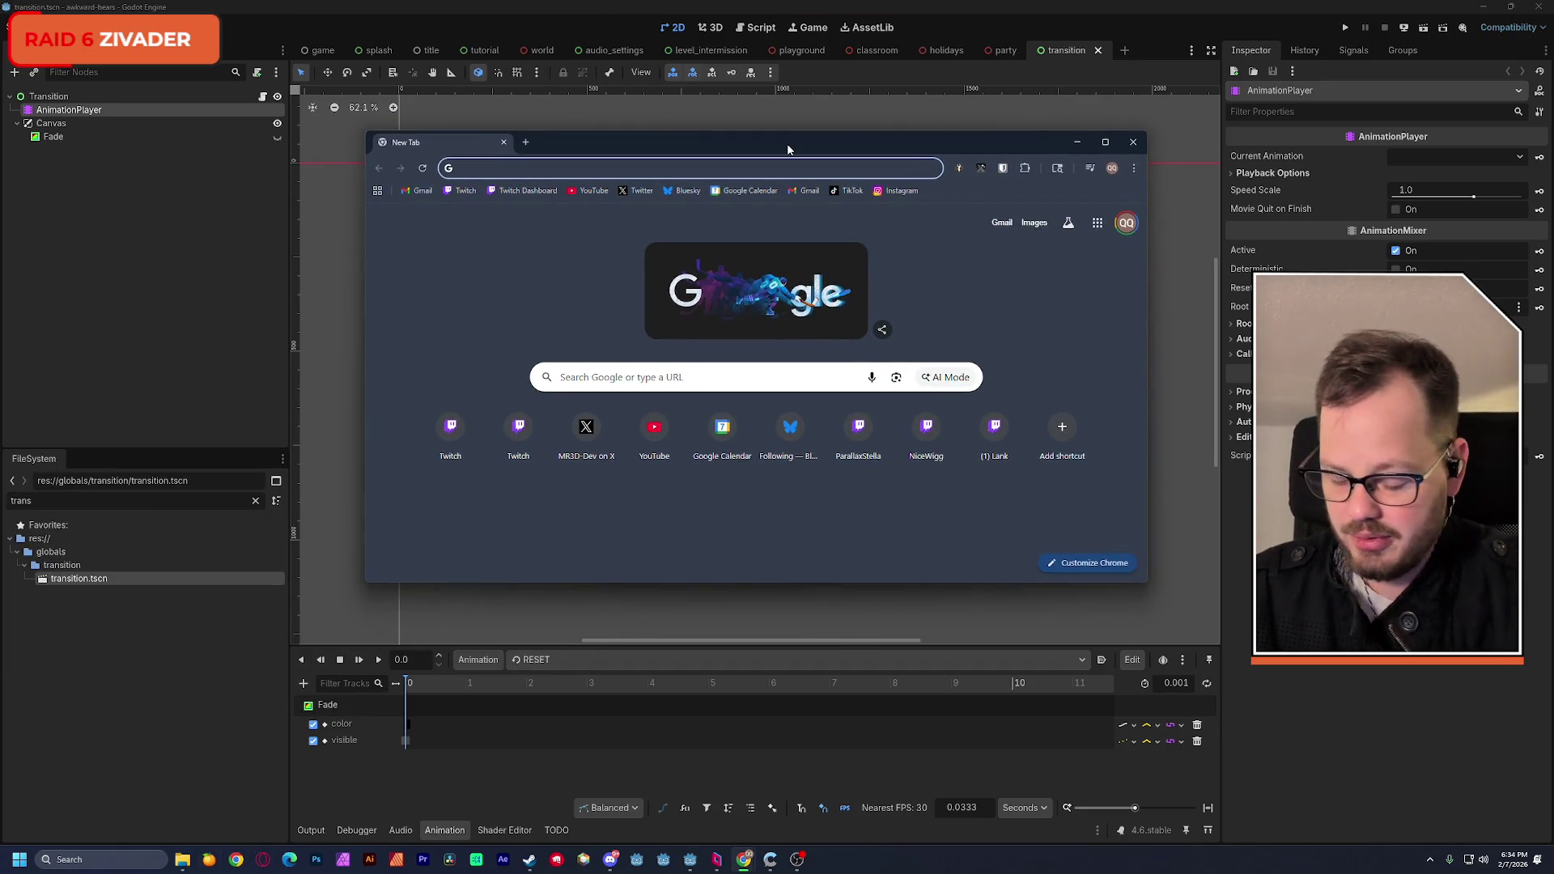
pyautogui.write('e transiton')
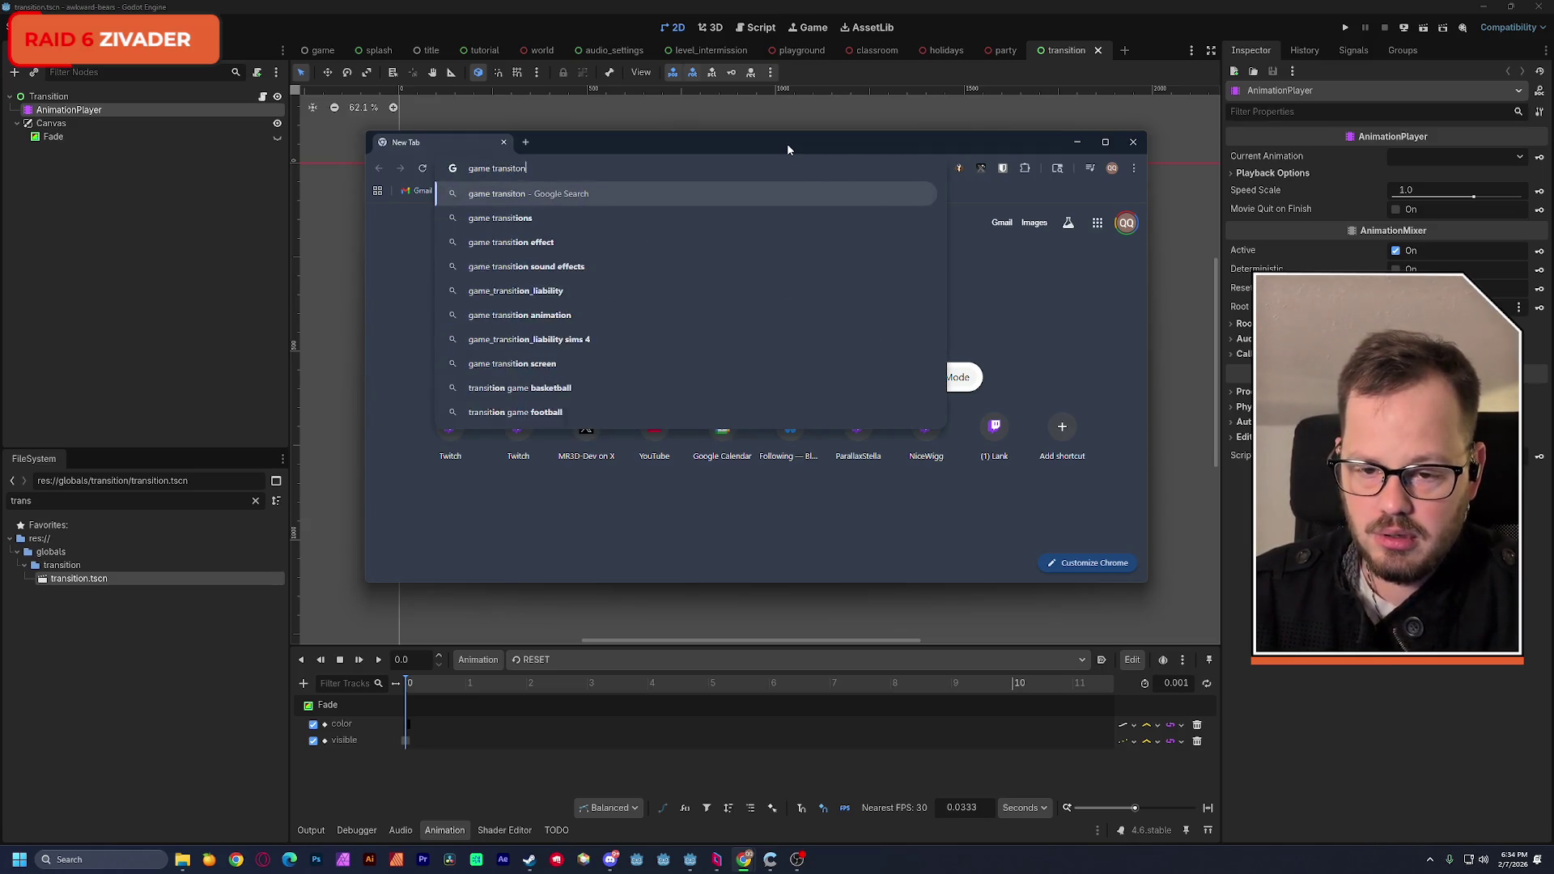
pyautogui.press('Down')
pyautogui.press('Return')
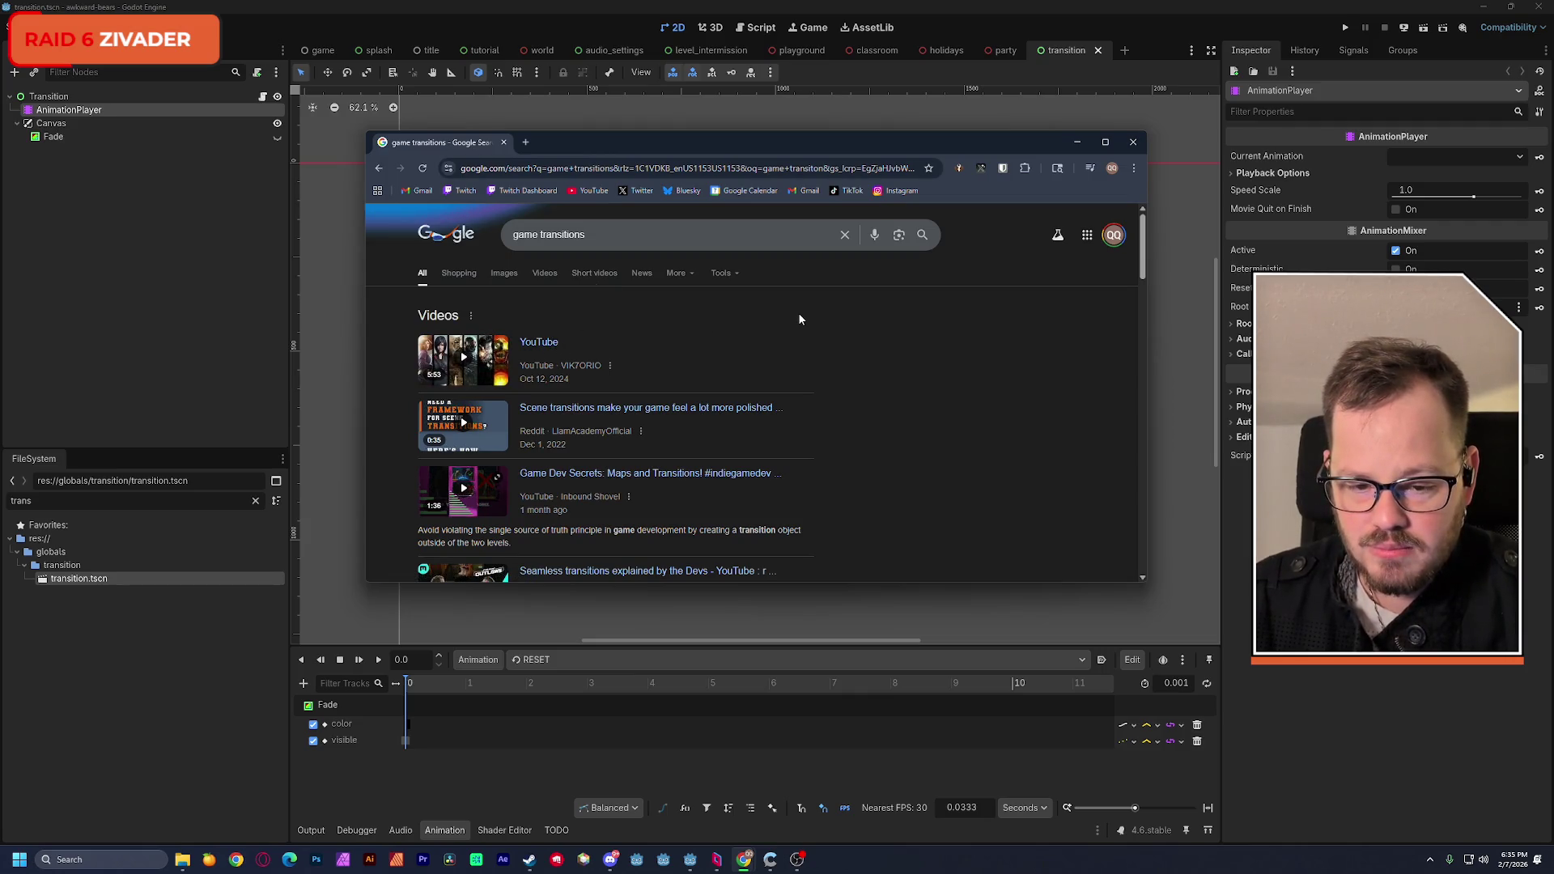
pyautogui.scroll(-3, 855, 333)
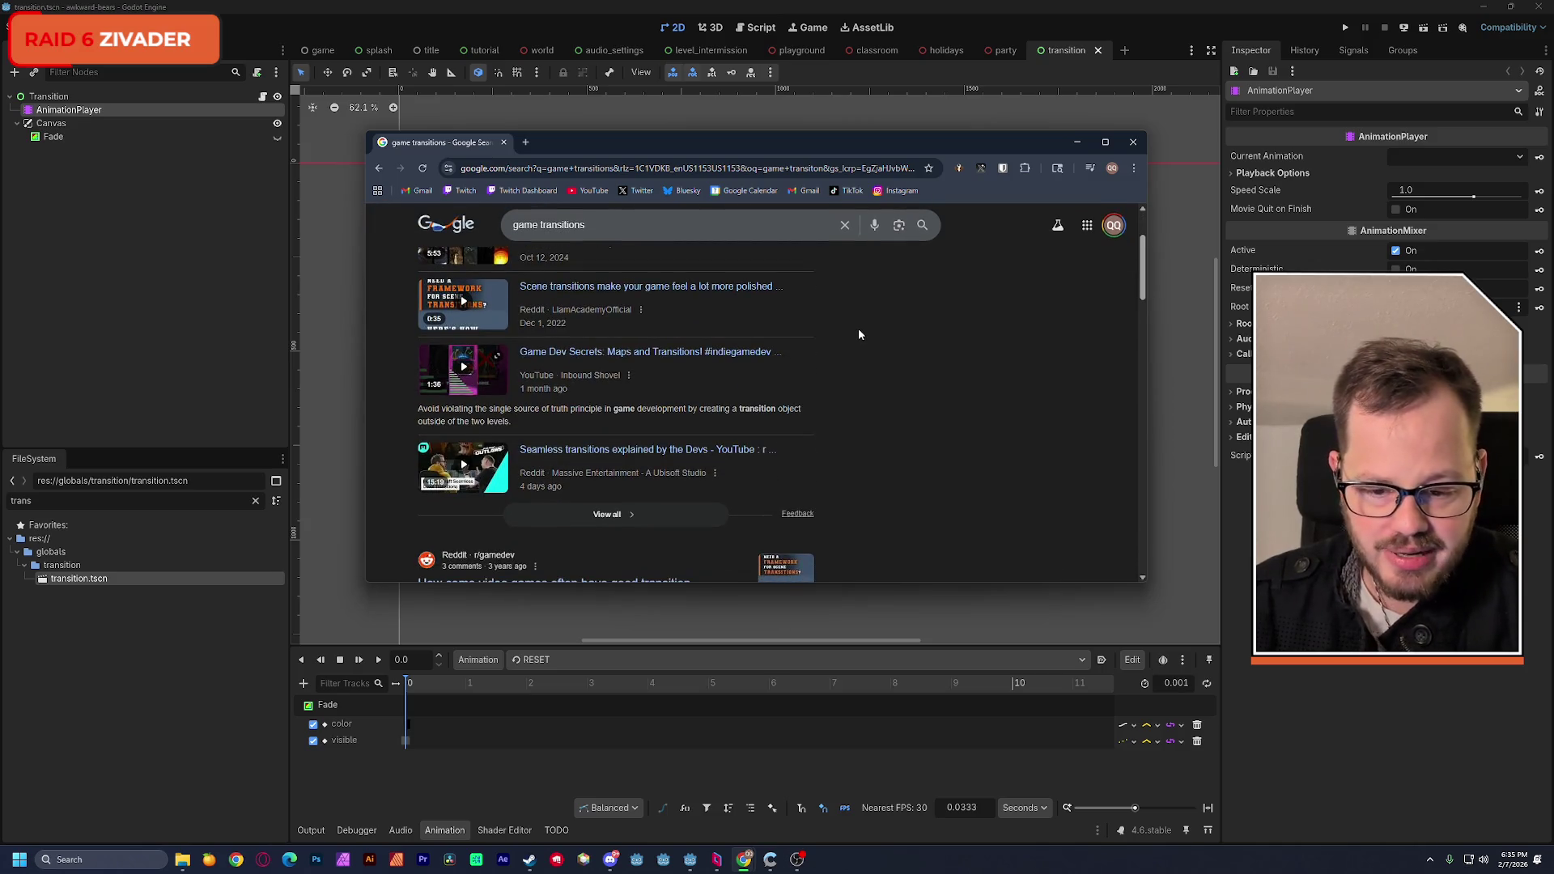
pyautogui.scroll(-4, 860, 334)
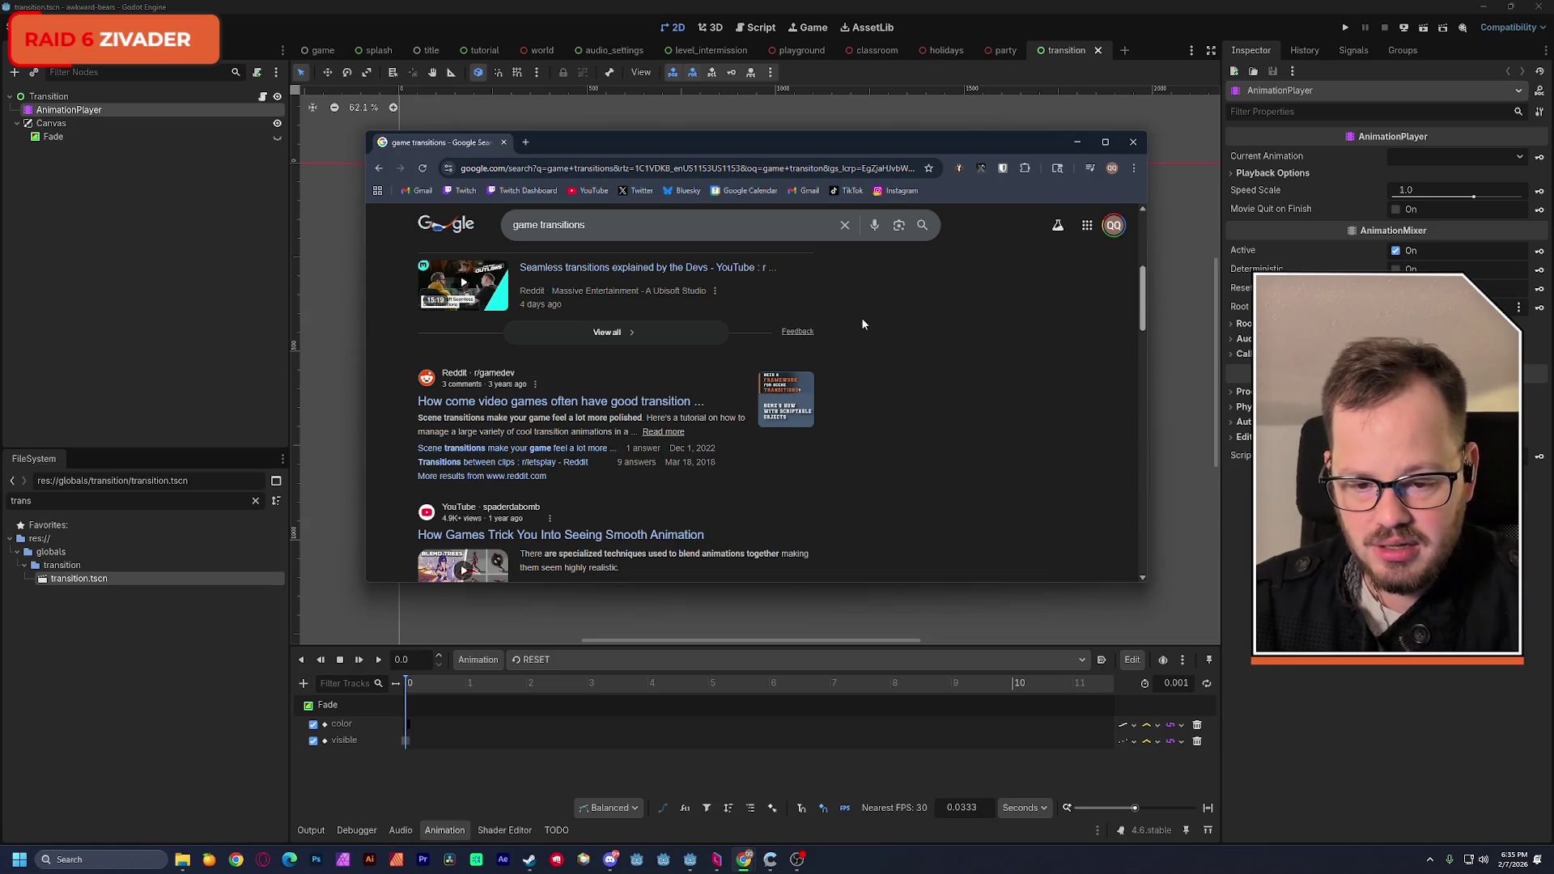
pyautogui.click(667, 402)
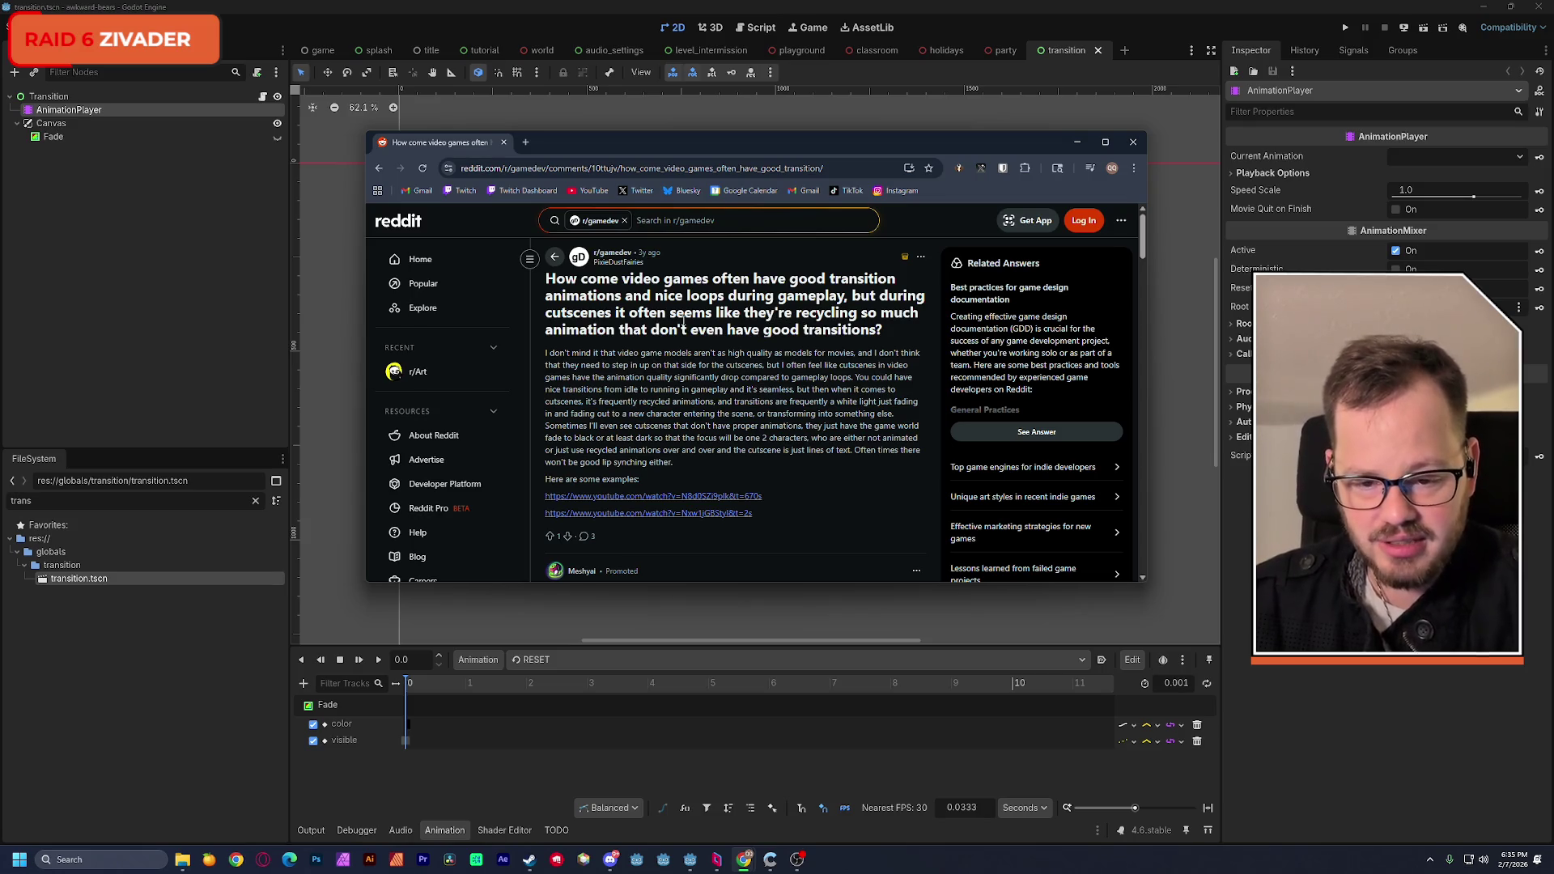
pyautogui.click(604, 495)
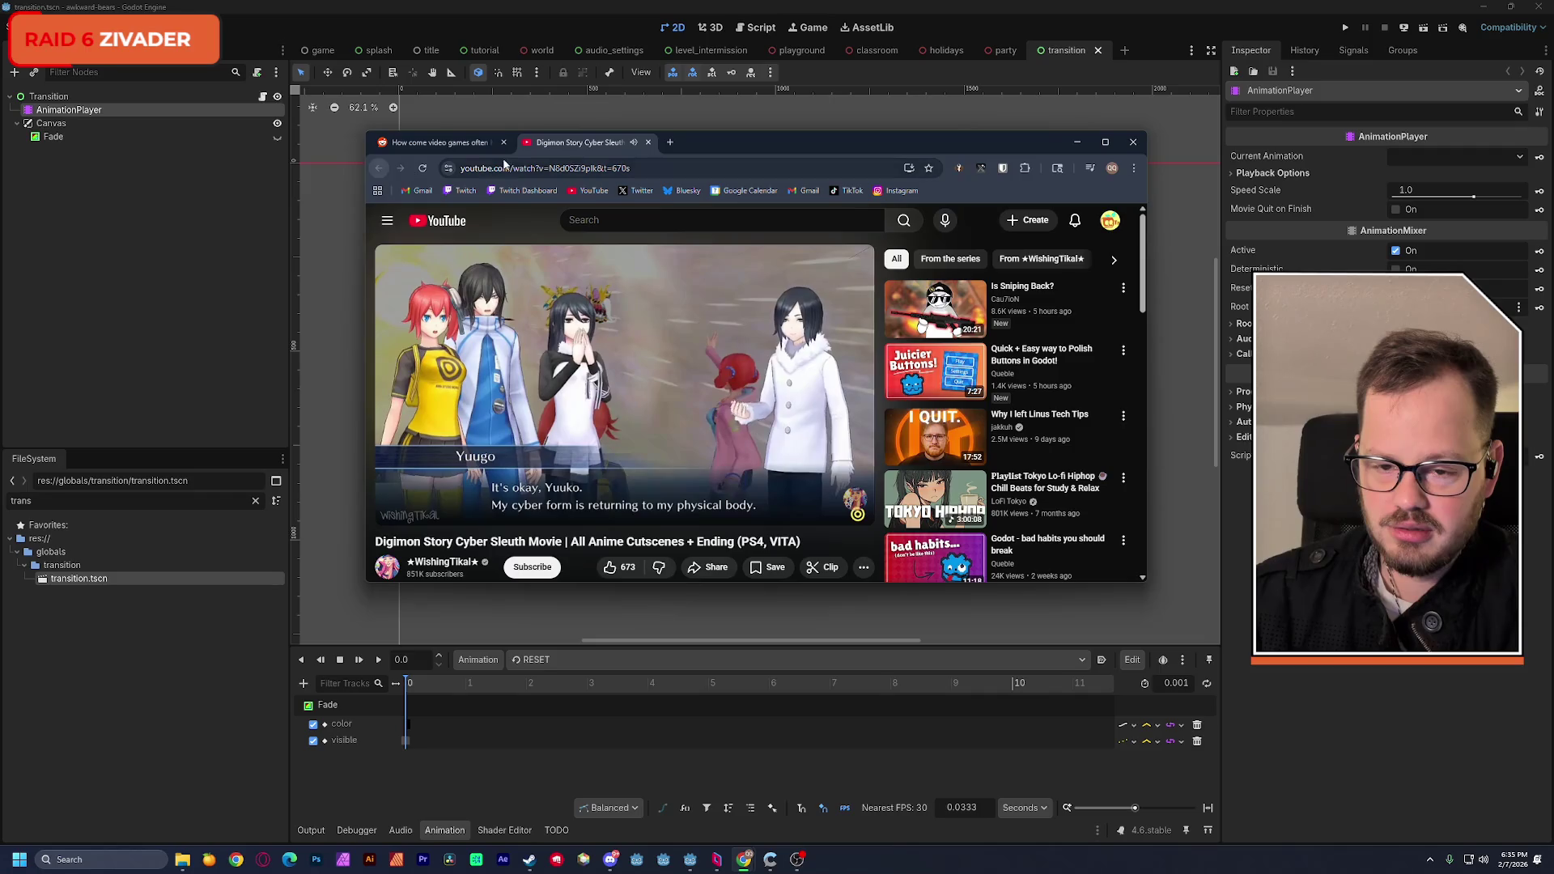
pyautogui.click(648, 142)
pyautogui.click(643, 515)
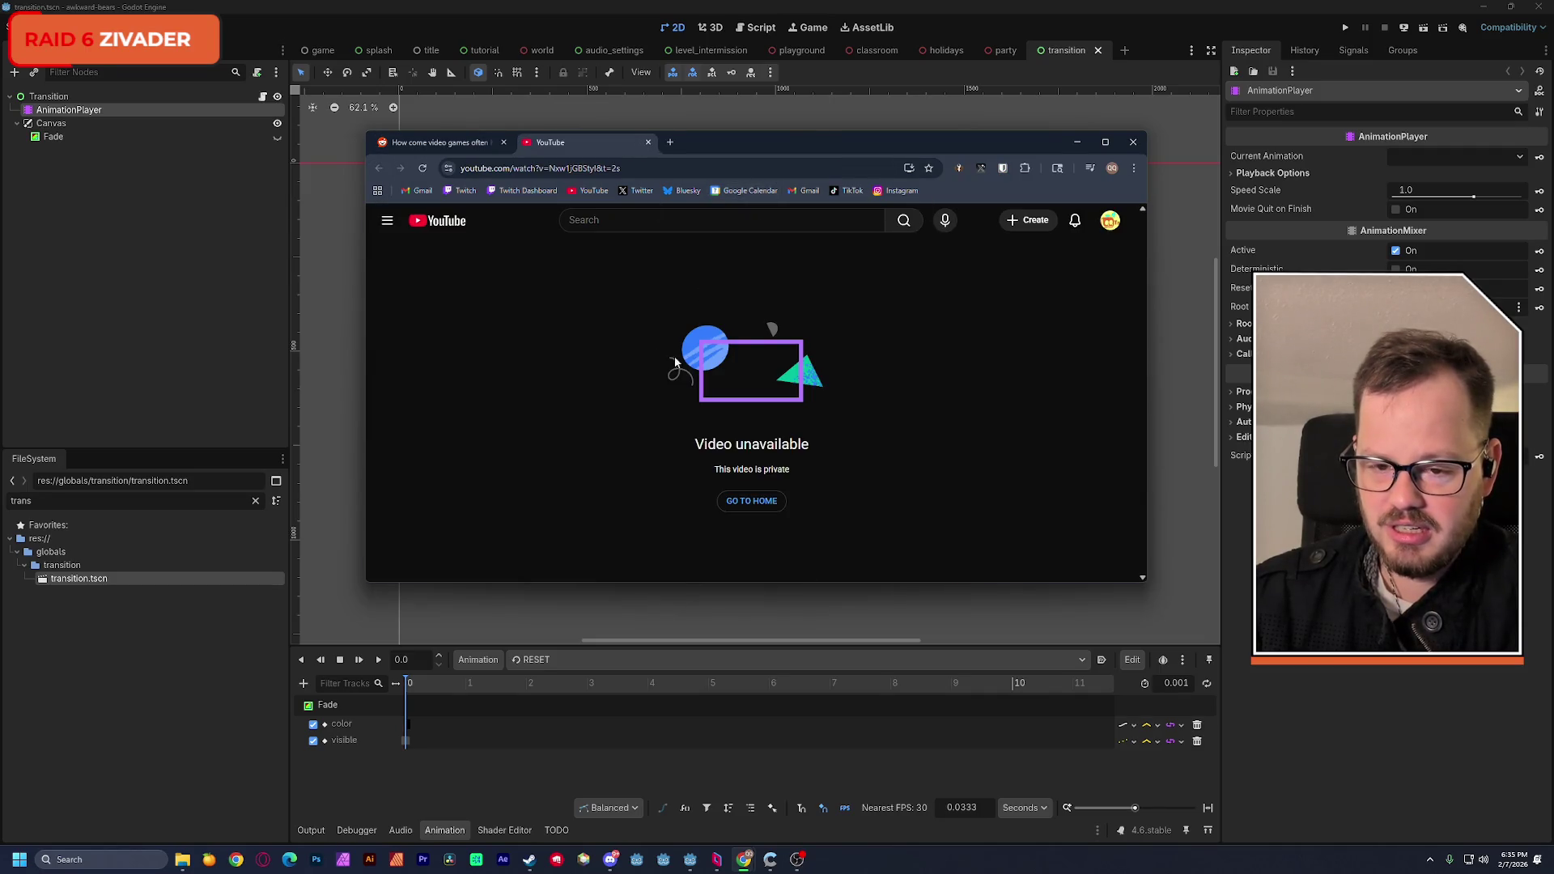
pyautogui.click(648, 142)
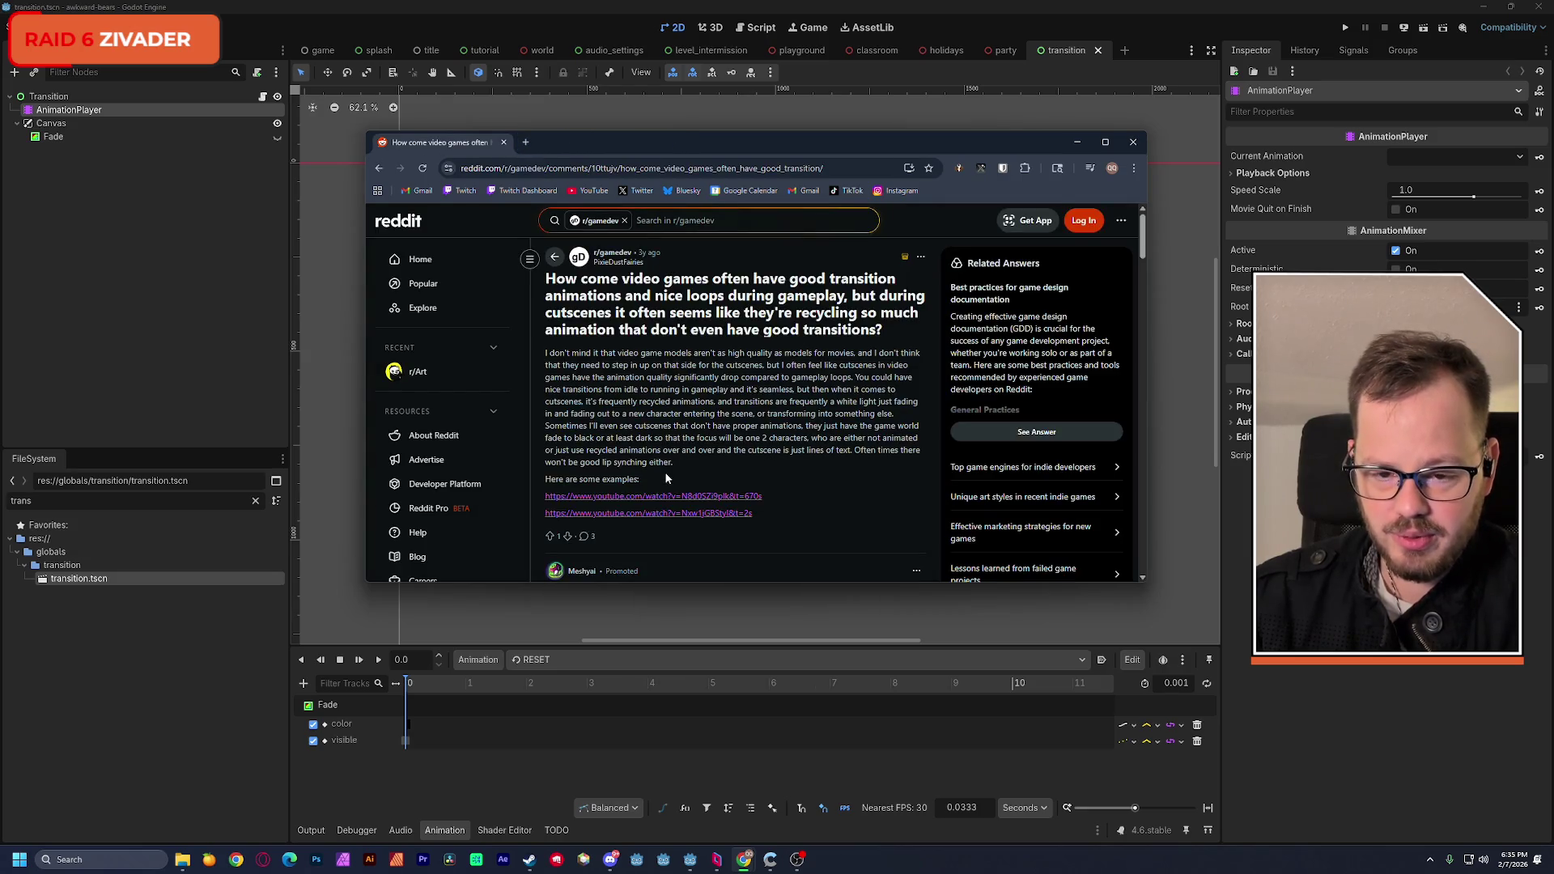
pyautogui.click(379, 169)
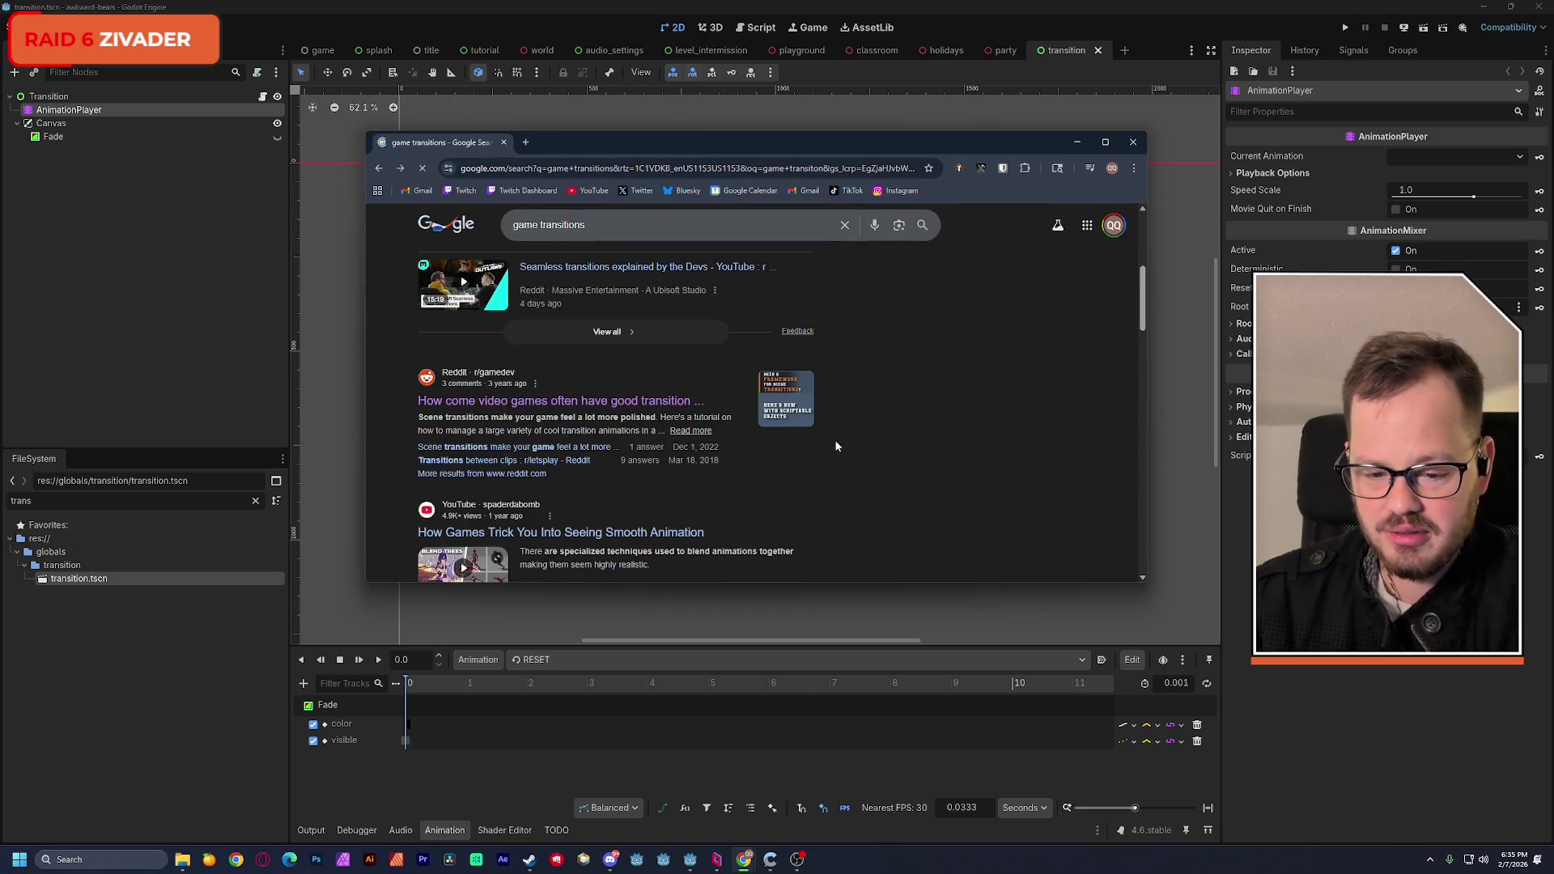
pyautogui.scroll(-3, 832, 438)
pyautogui.moveTo(694, 380)
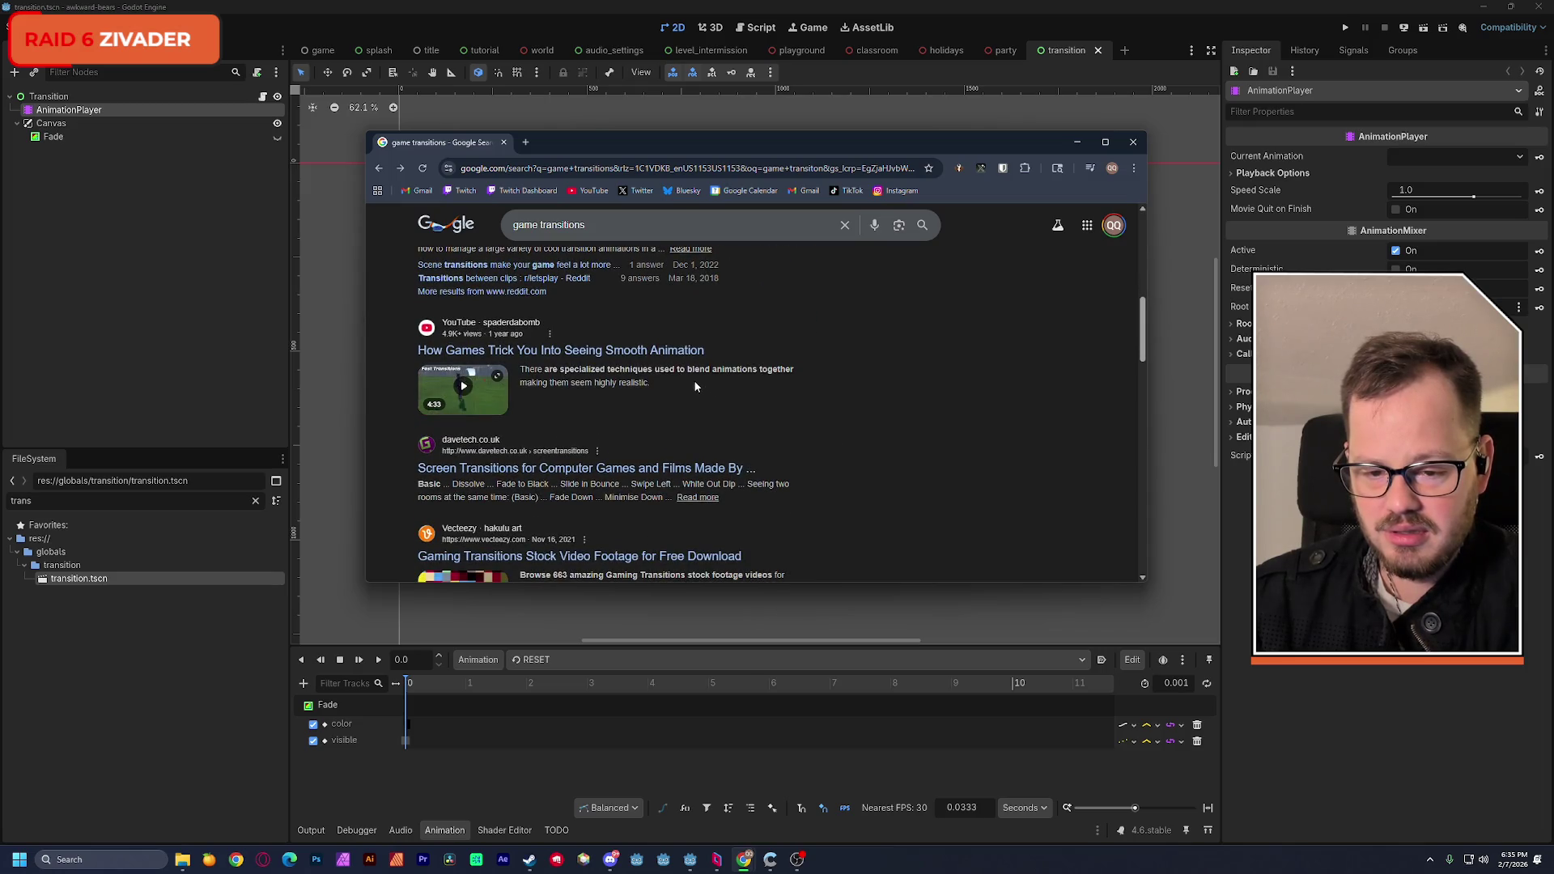
pyautogui.scroll(-2, 813, 389)
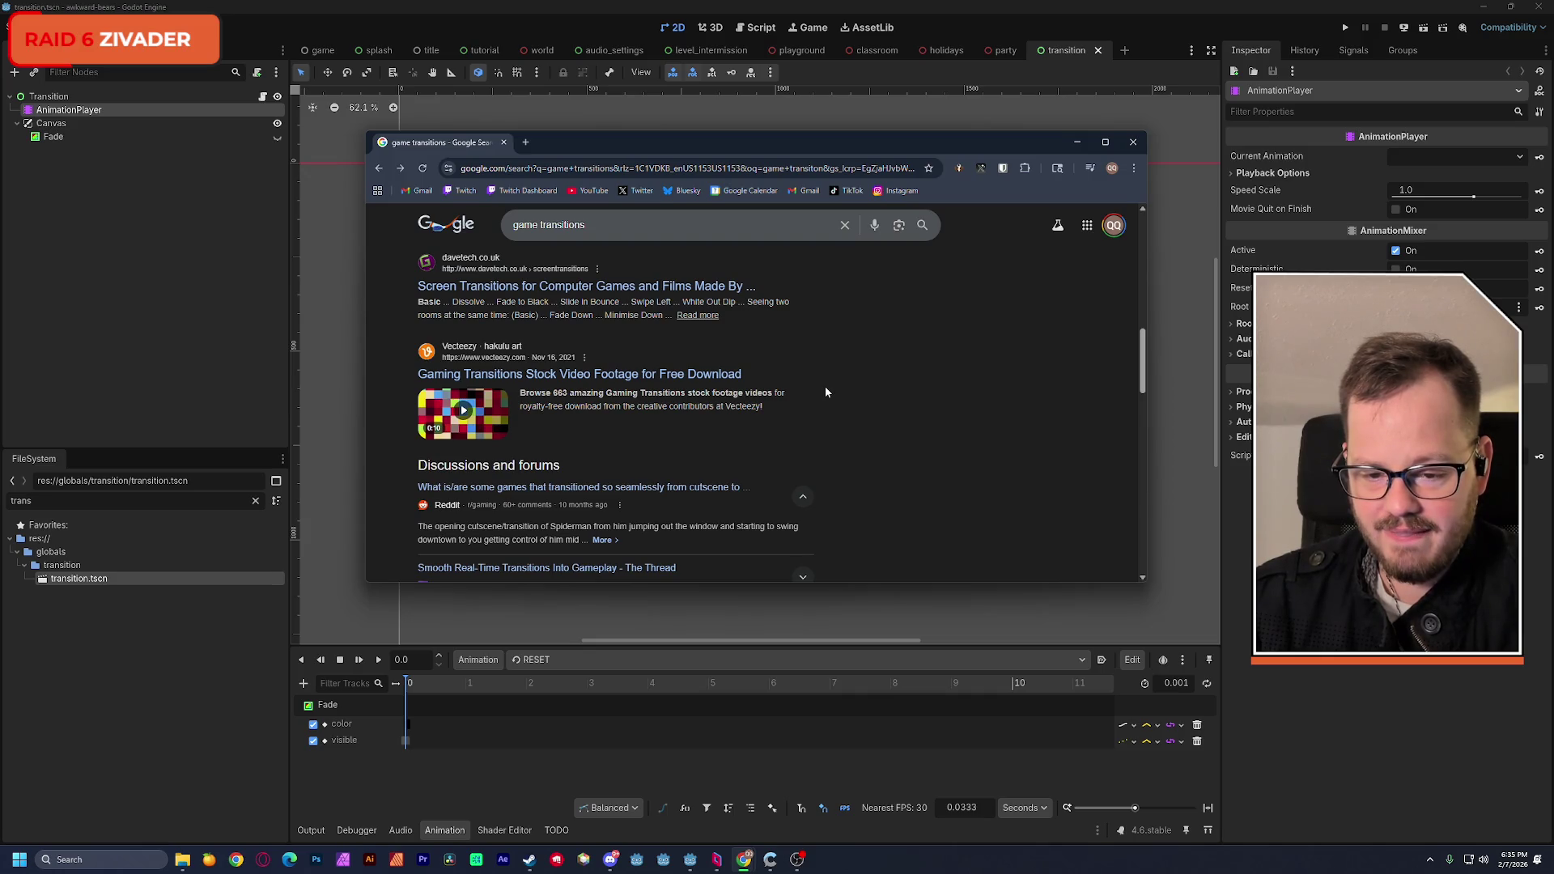
pyautogui.scroll(-2, 851, 387)
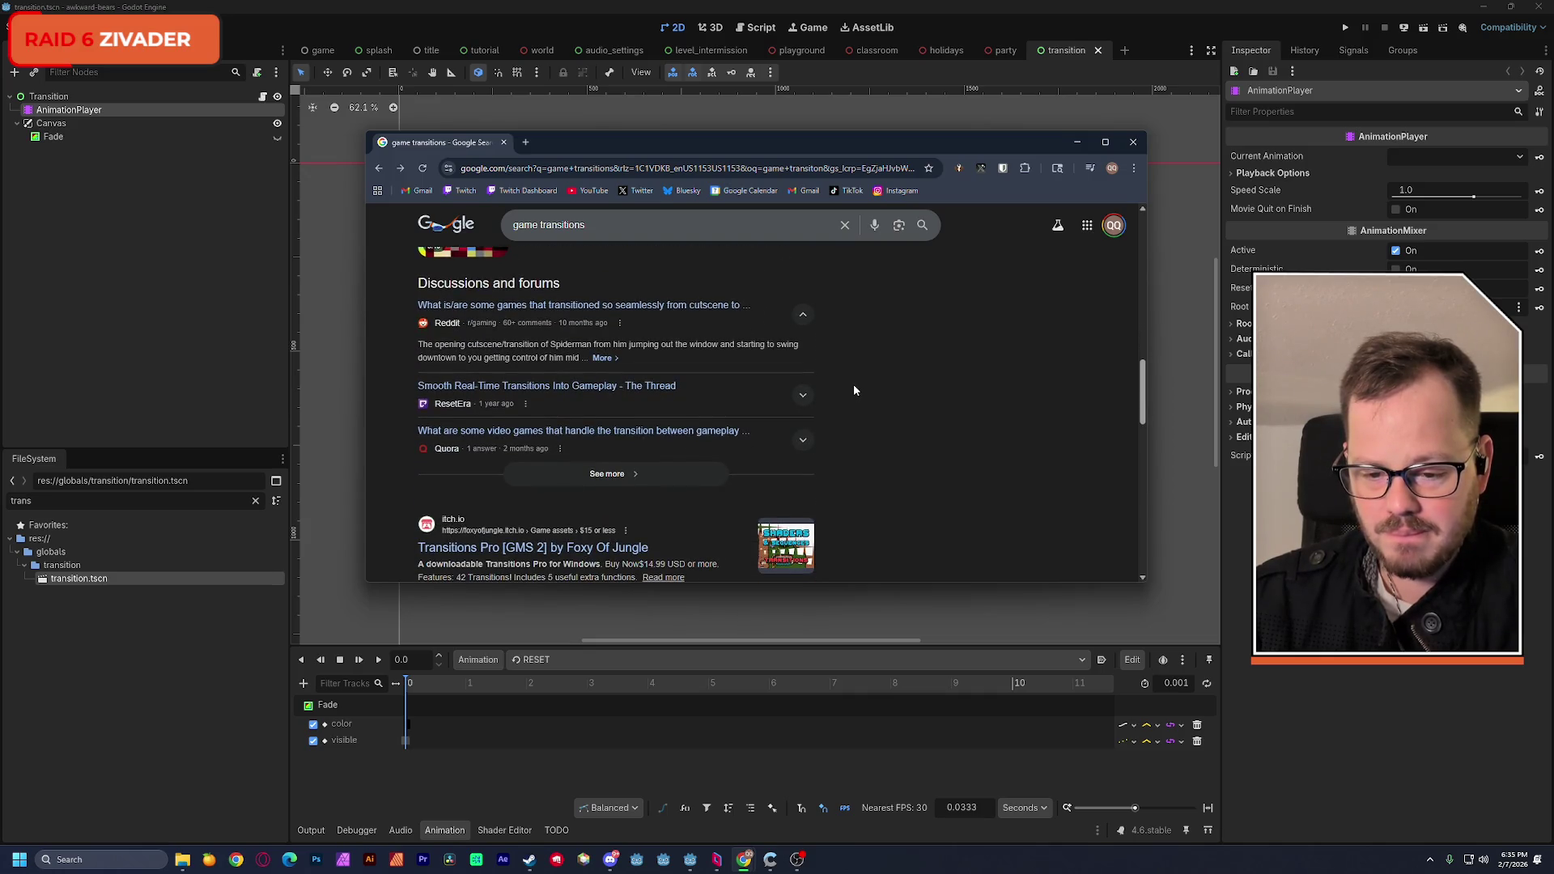
pyautogui.scroll(-1, 853, 383)
pyautogui.scroll(-1, 853, 382)
pyautogui.scroll(6, 853, 377)
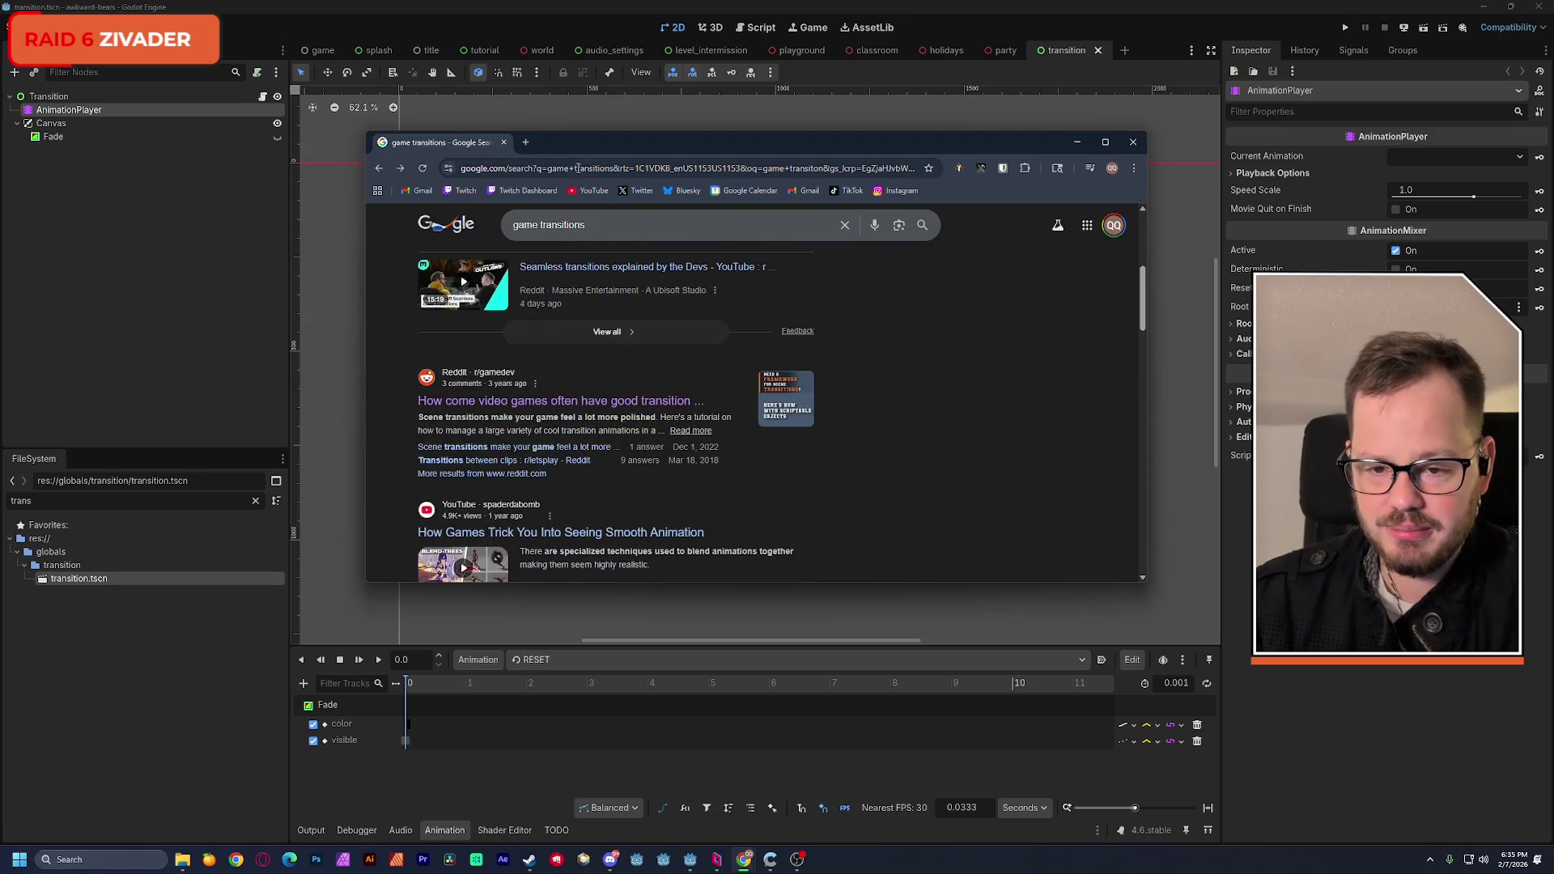
pyautogui.click(530, 145)
# Step: Open Game UI Database from browser history and maximize Chrome
pyautogui.write('game')
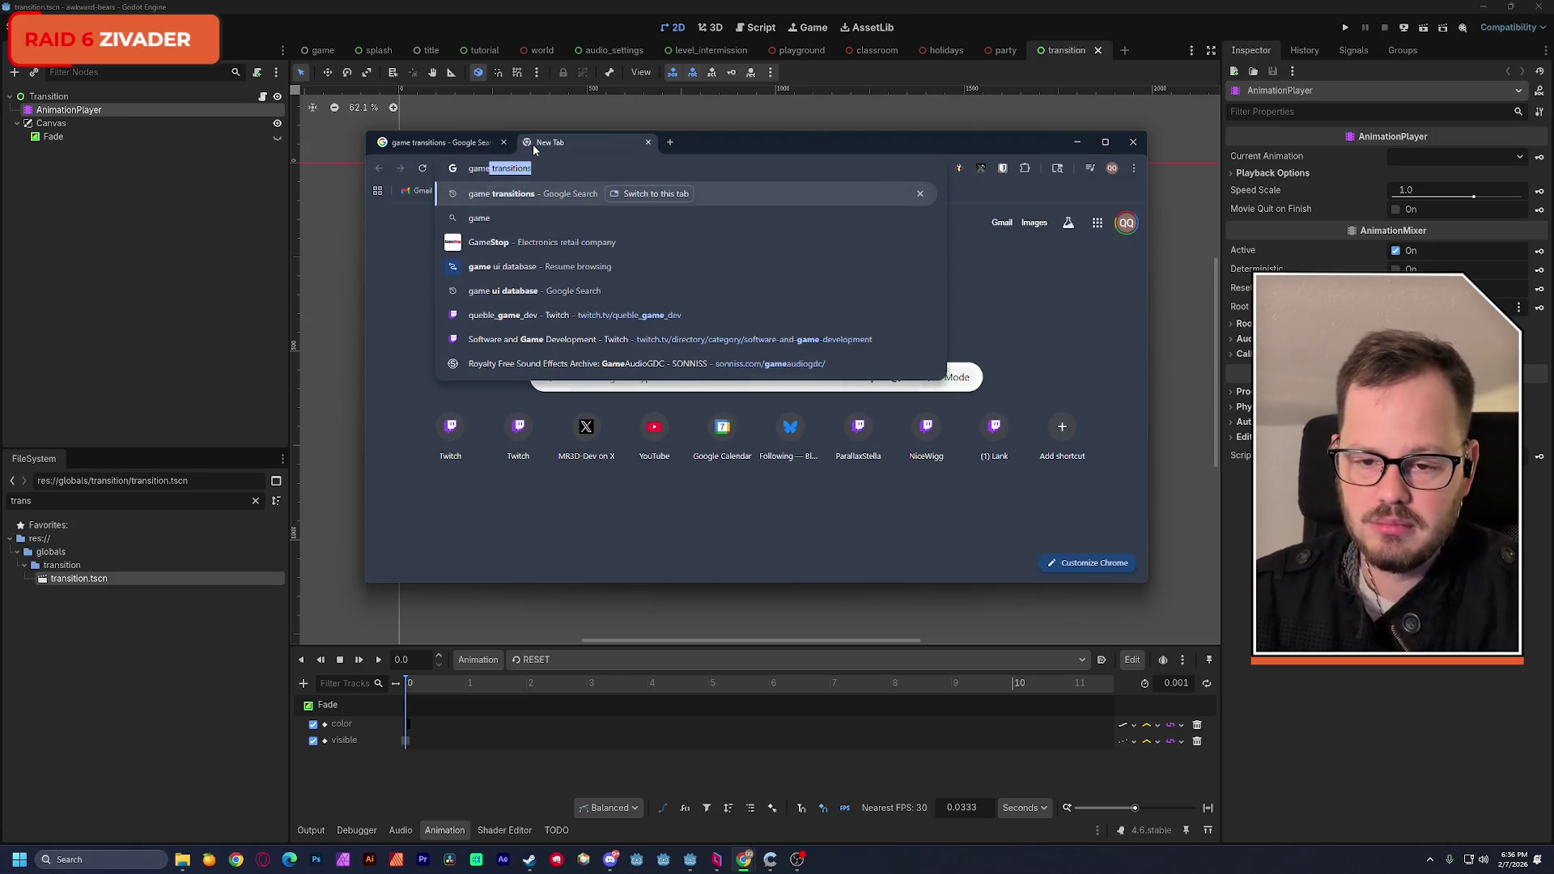
pyautogui.write(' ui')
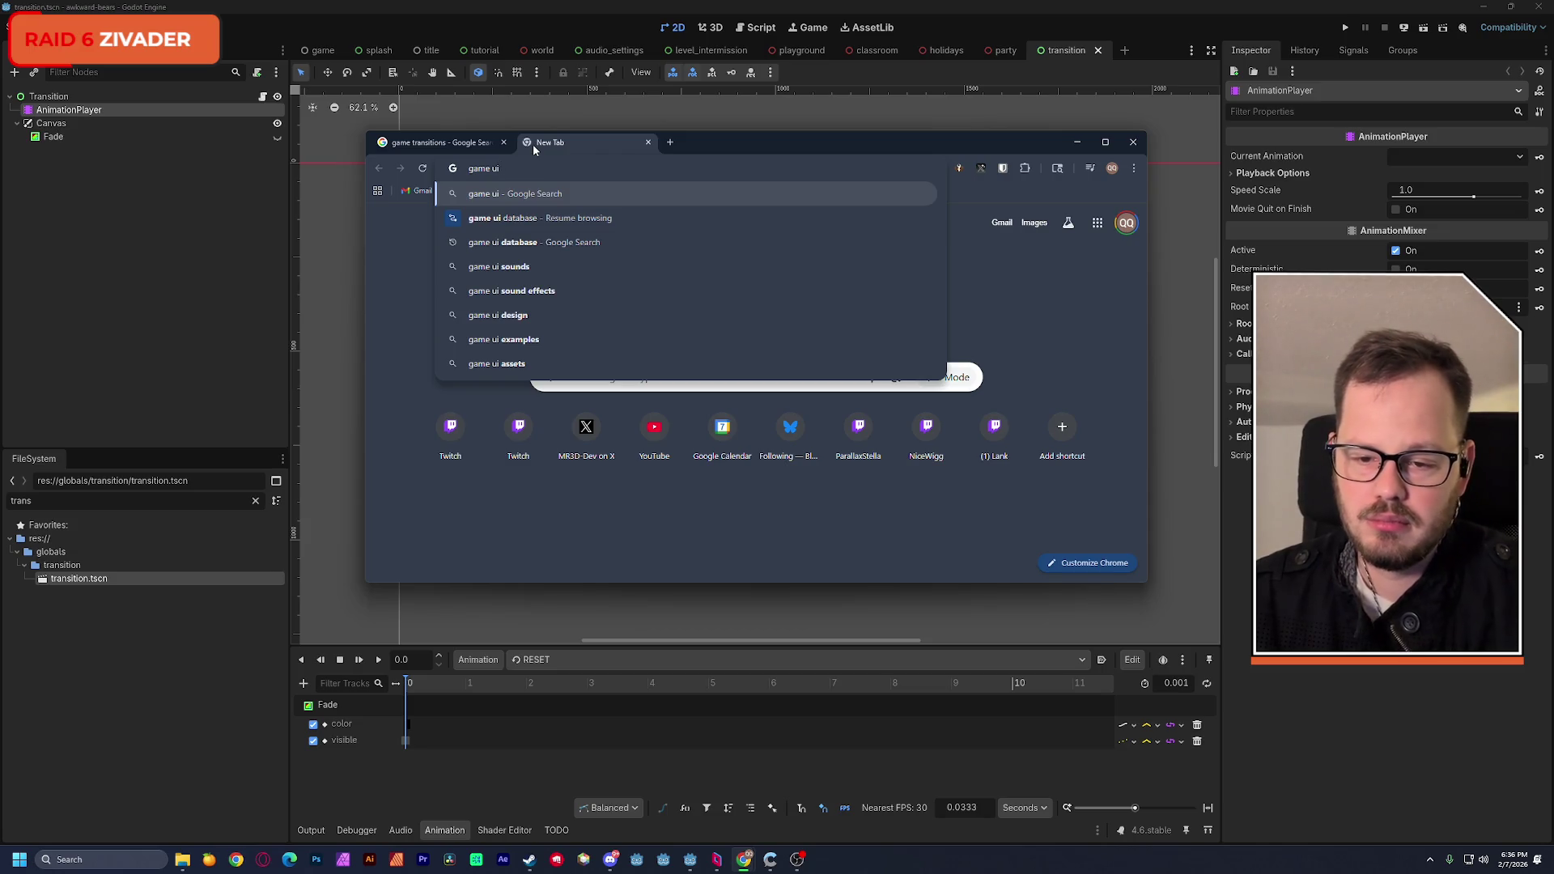
pyautogui.press('Down')
pyautogui.press('Return')
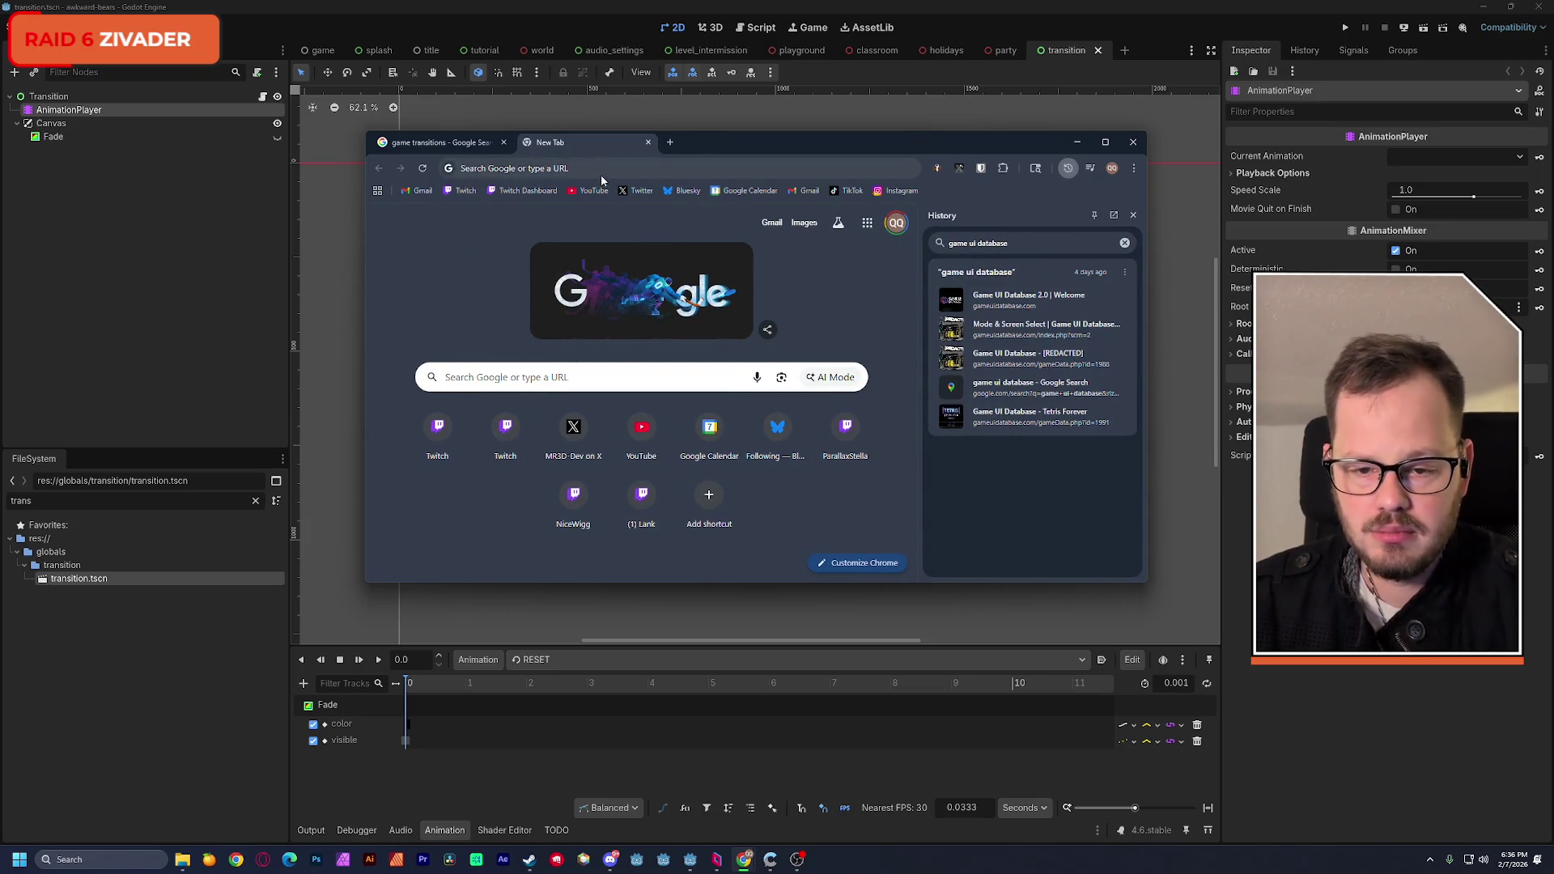
pyautogui.click(1023, 300)
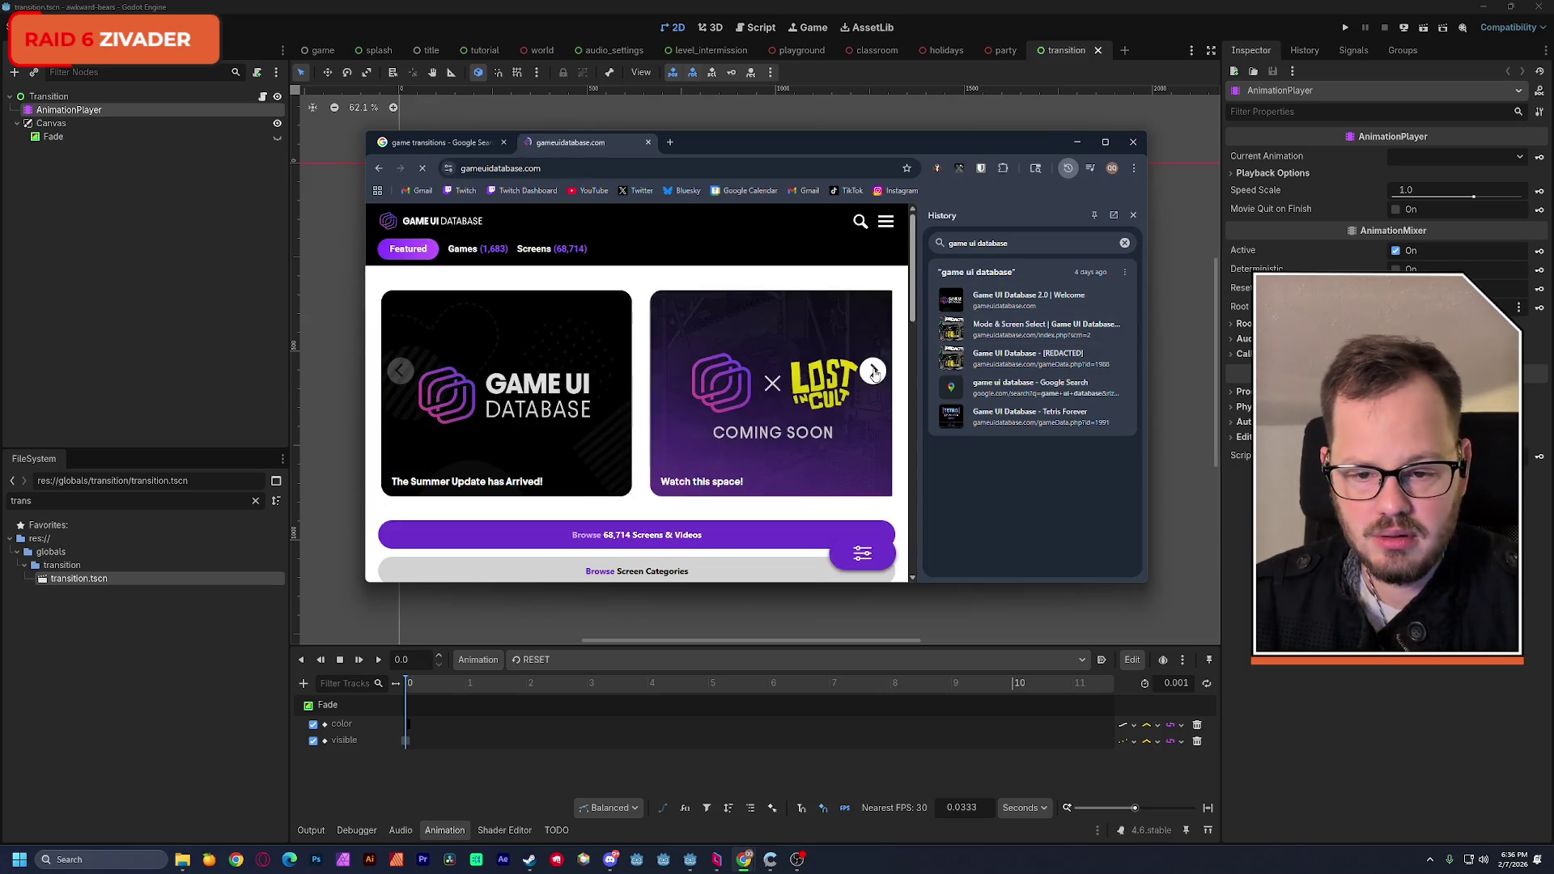
pyautogui.click(1133, 215)
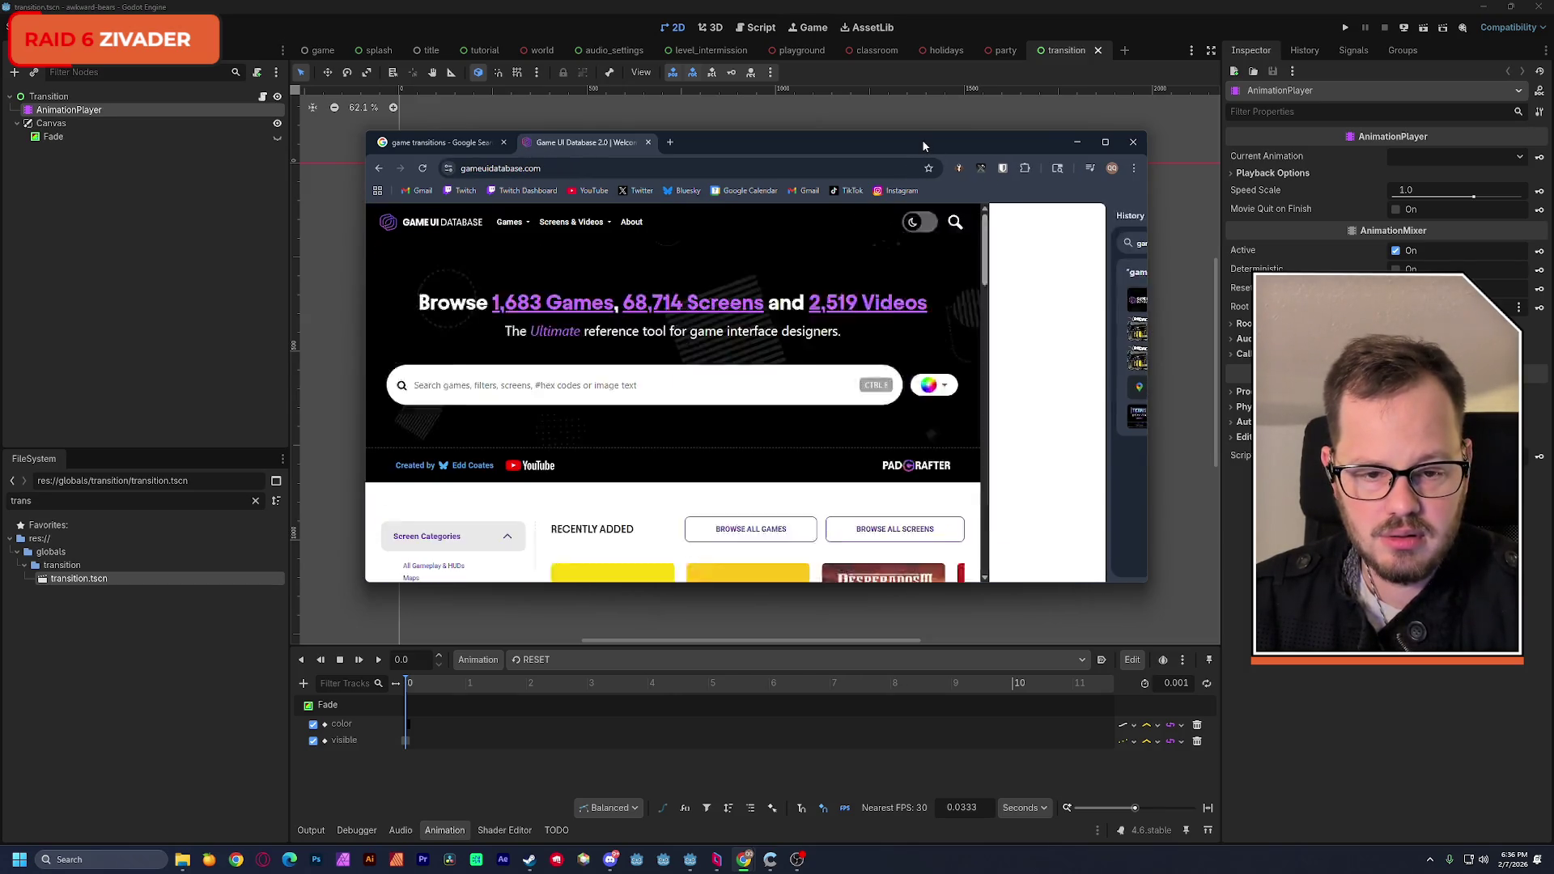
pyautogui.doubleClick(922, 144)
# Step: Search Game UI Database screenshots for 'transition'
pyautogui.click(564, 296)
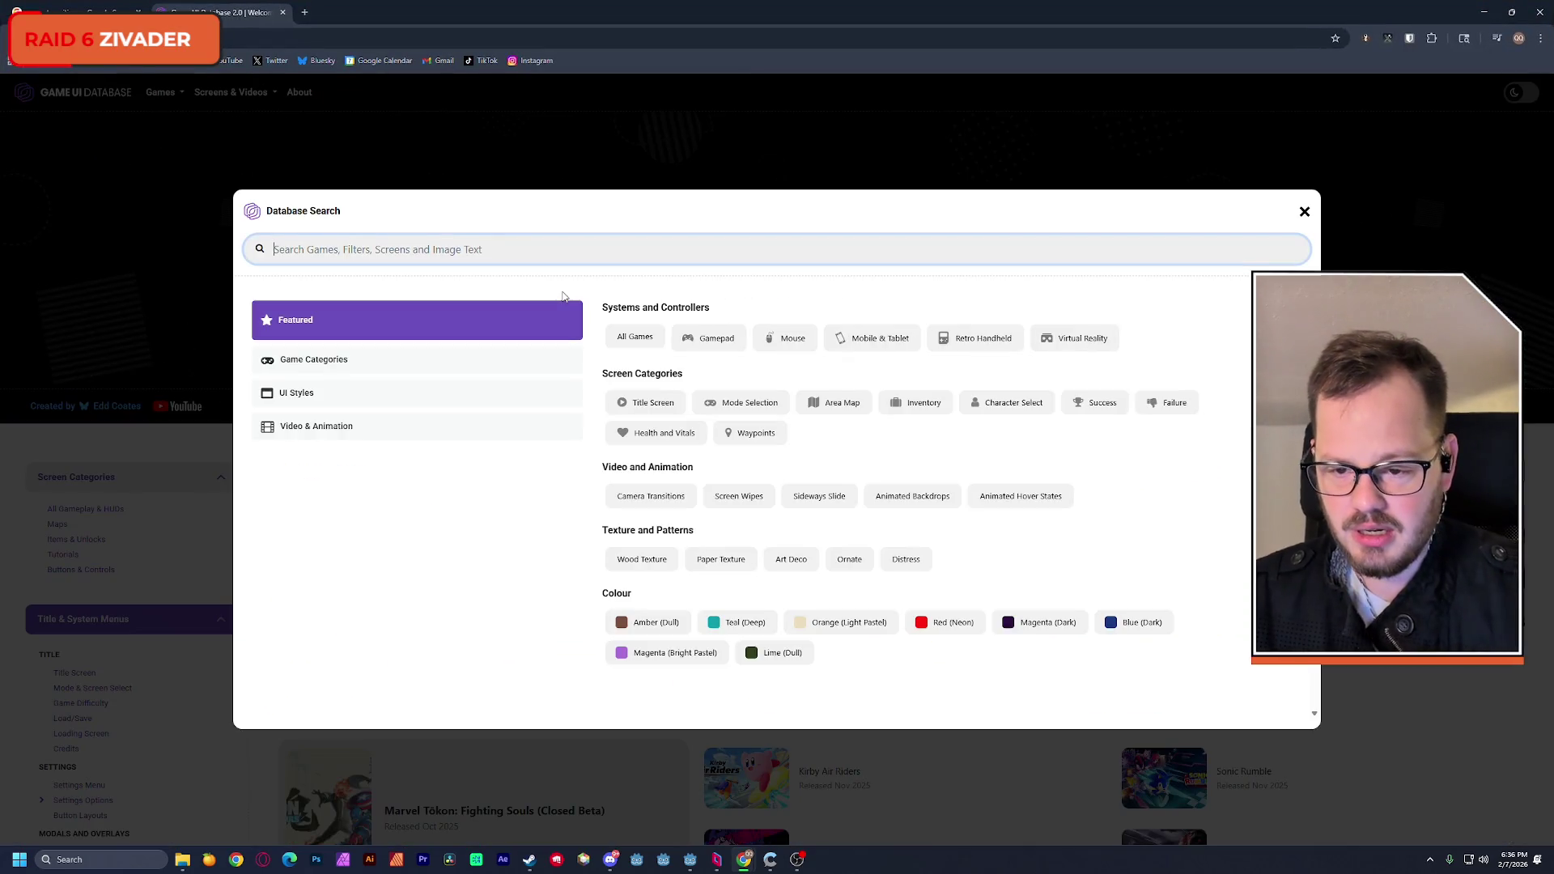
pyautogui.write('transition')
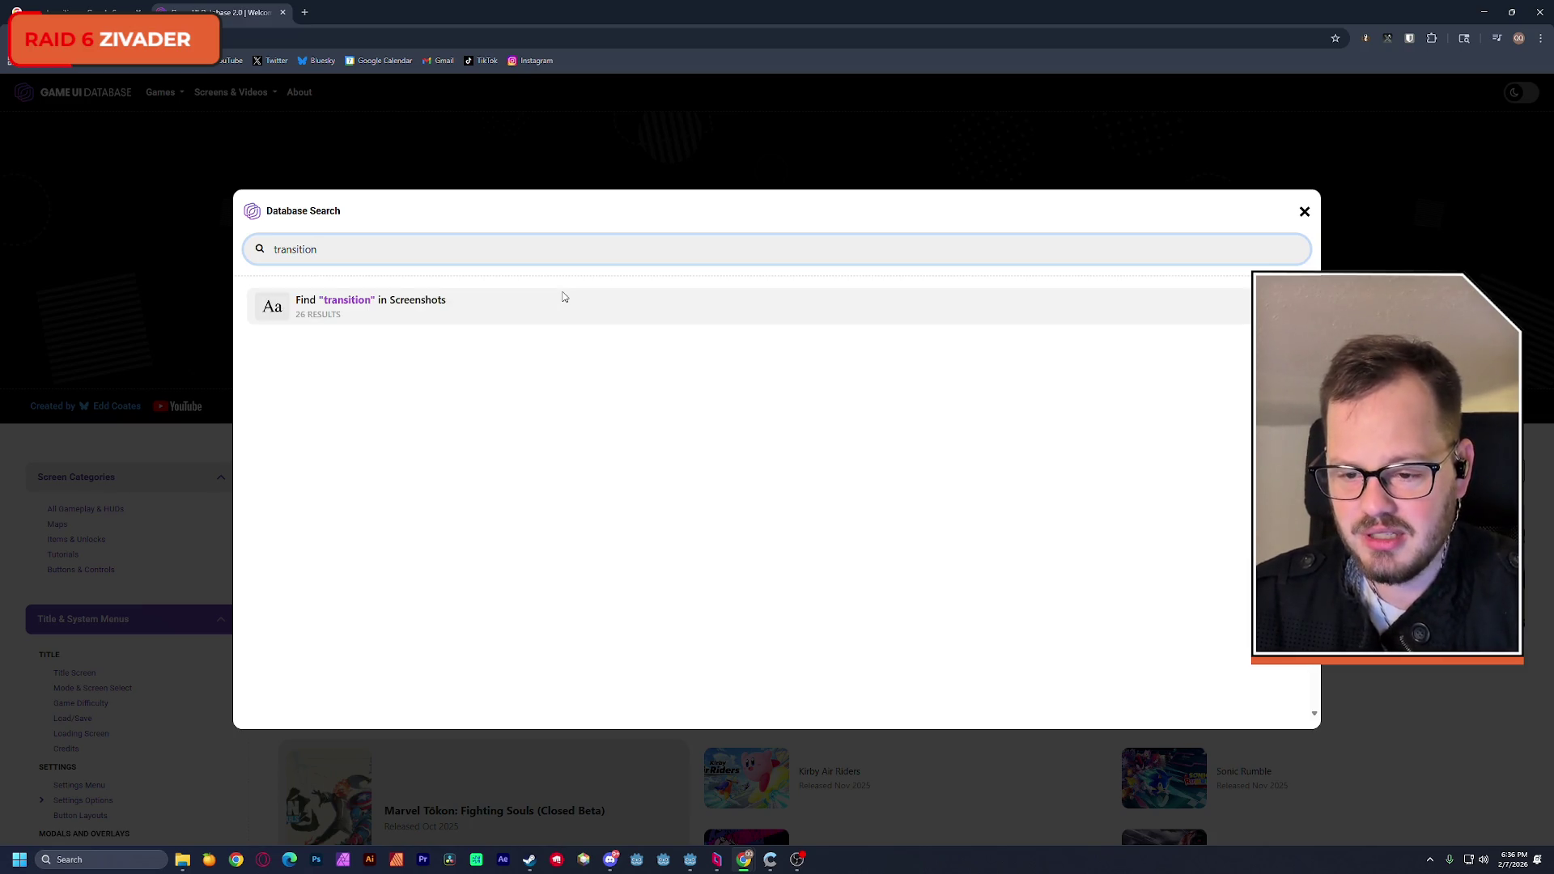
pyautogui.click(347, 312)
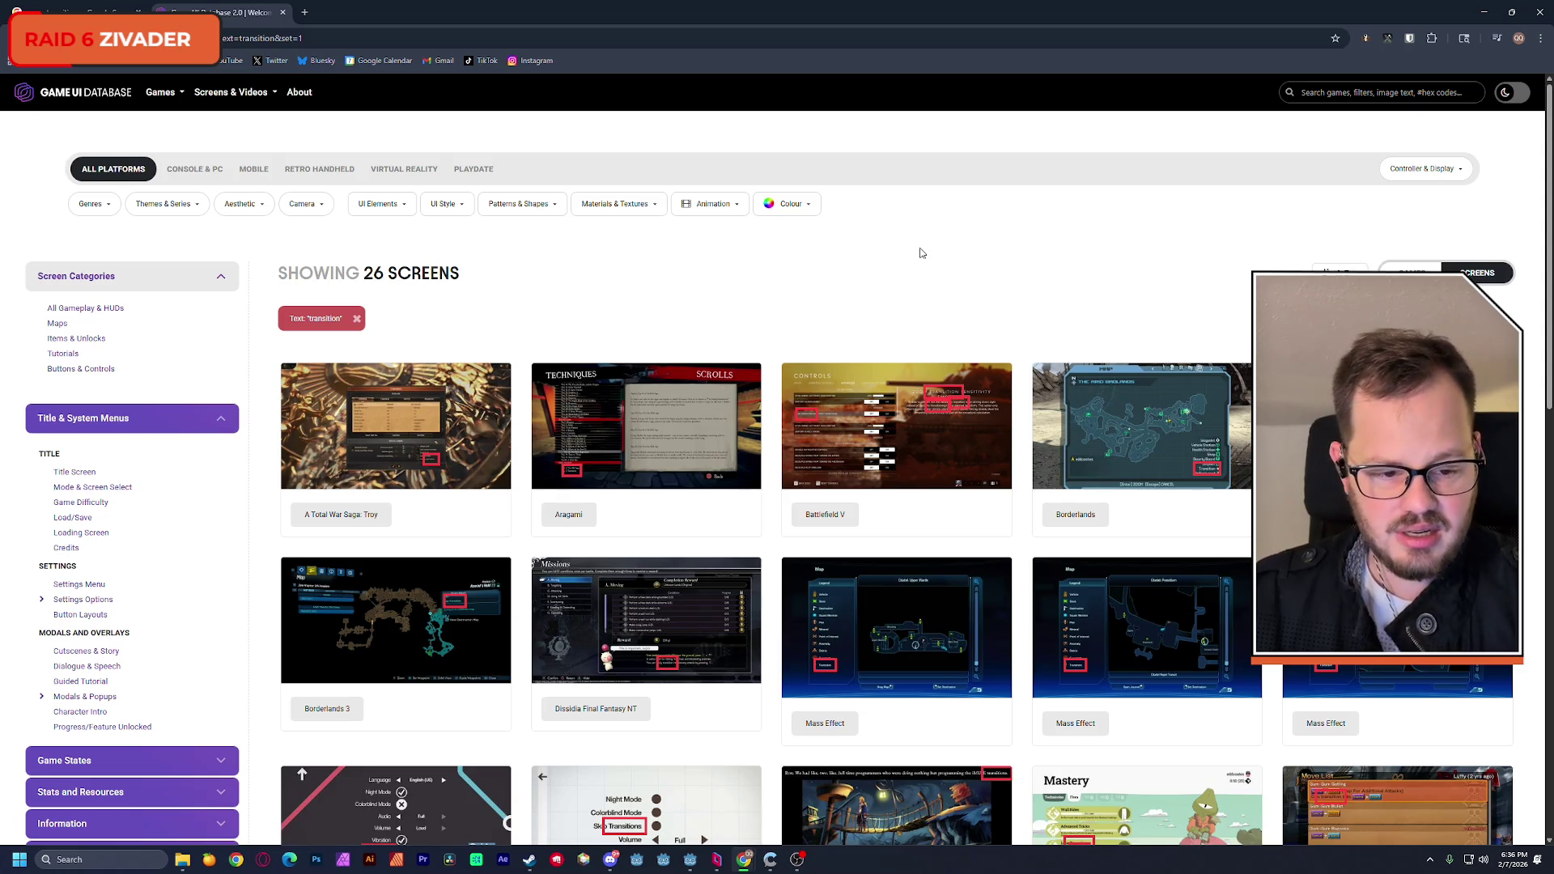
# Step: View the Borderlands screenshot full size, then scroll through the 26 results
pyautogui.click(1163, 429)
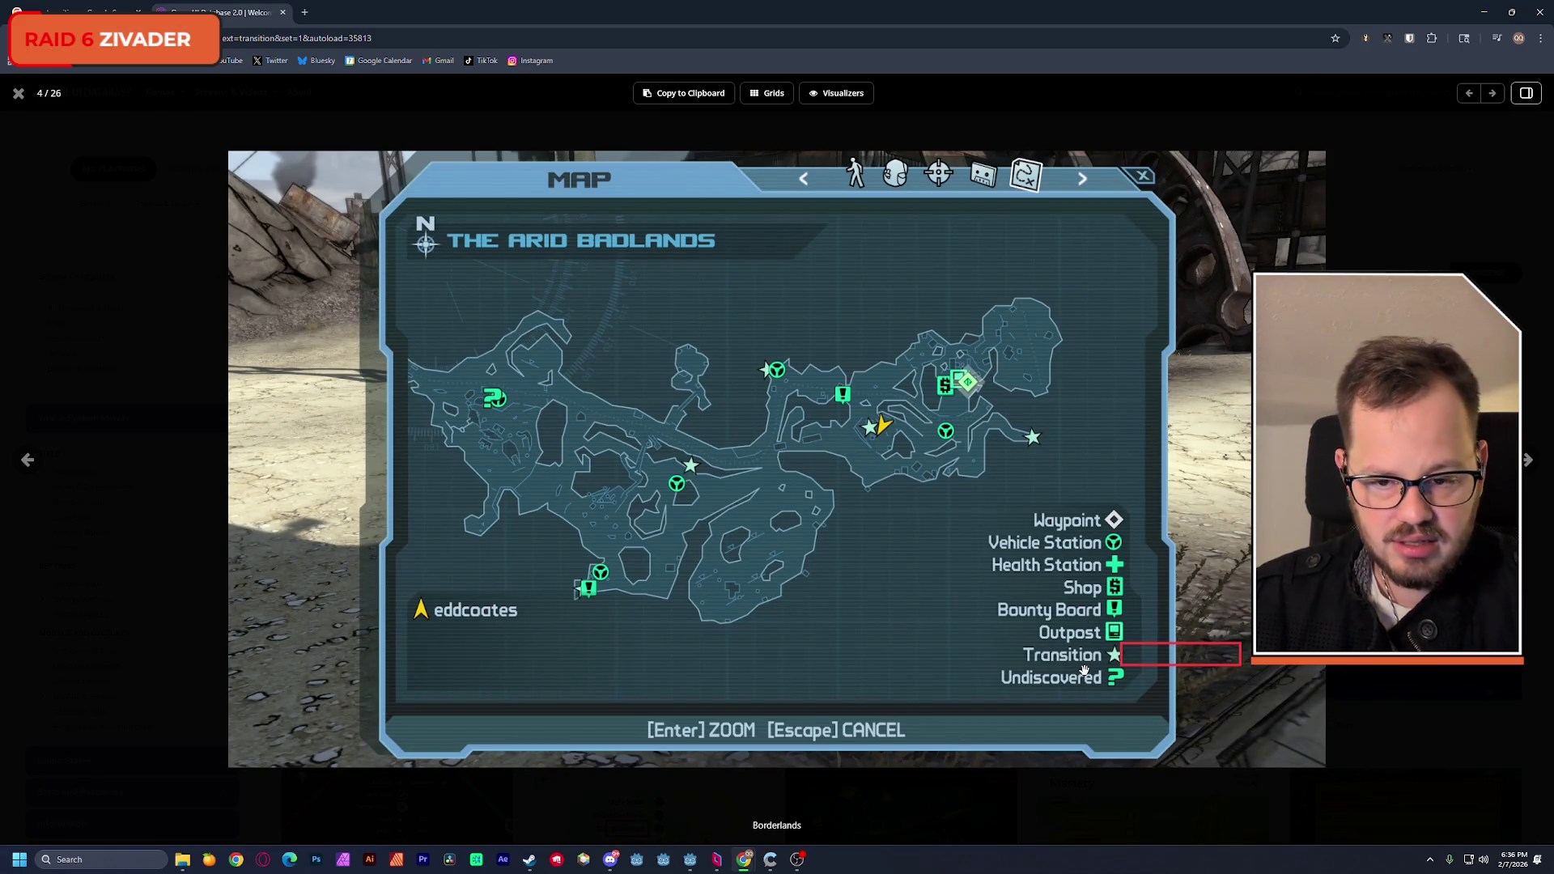
pyautogui.press('Escape')
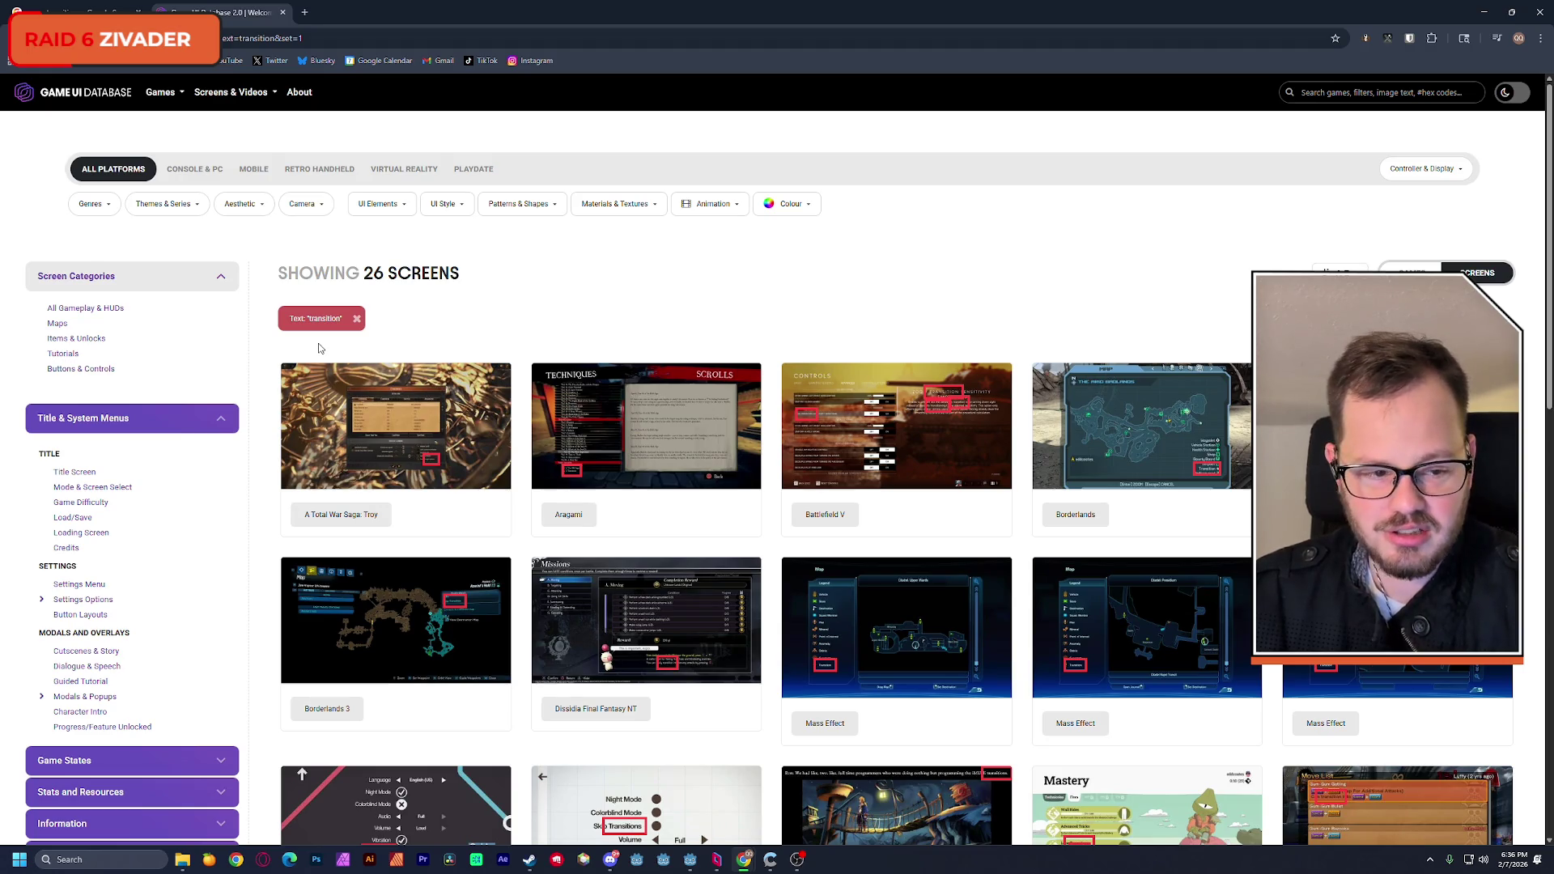
pyautogui.scroll(-3, 263, 361)
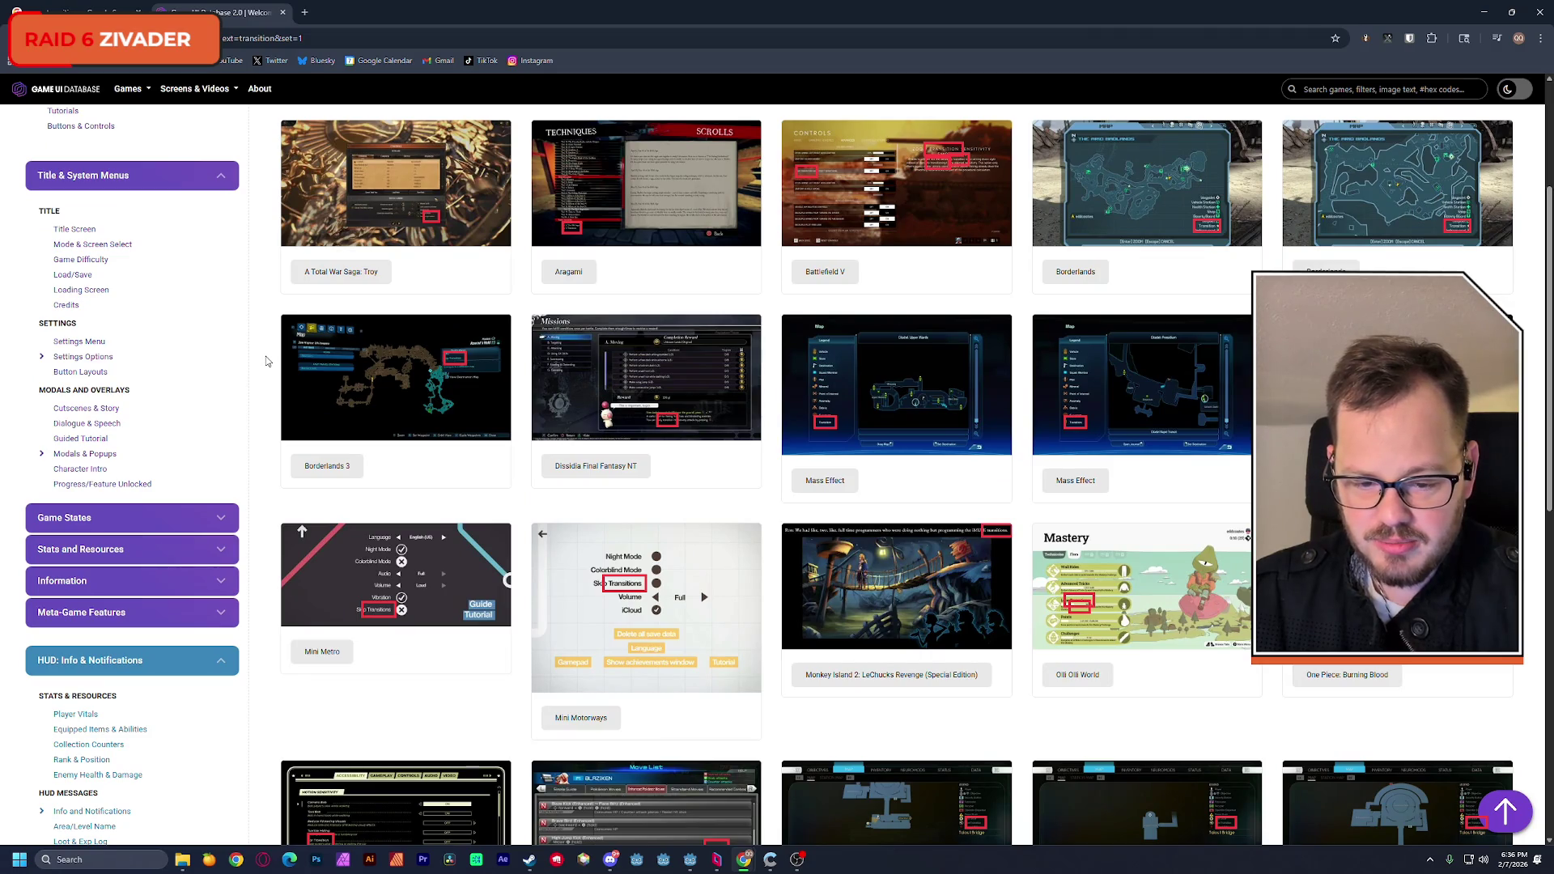
pyautogui.scroll(-7, 266, 359)
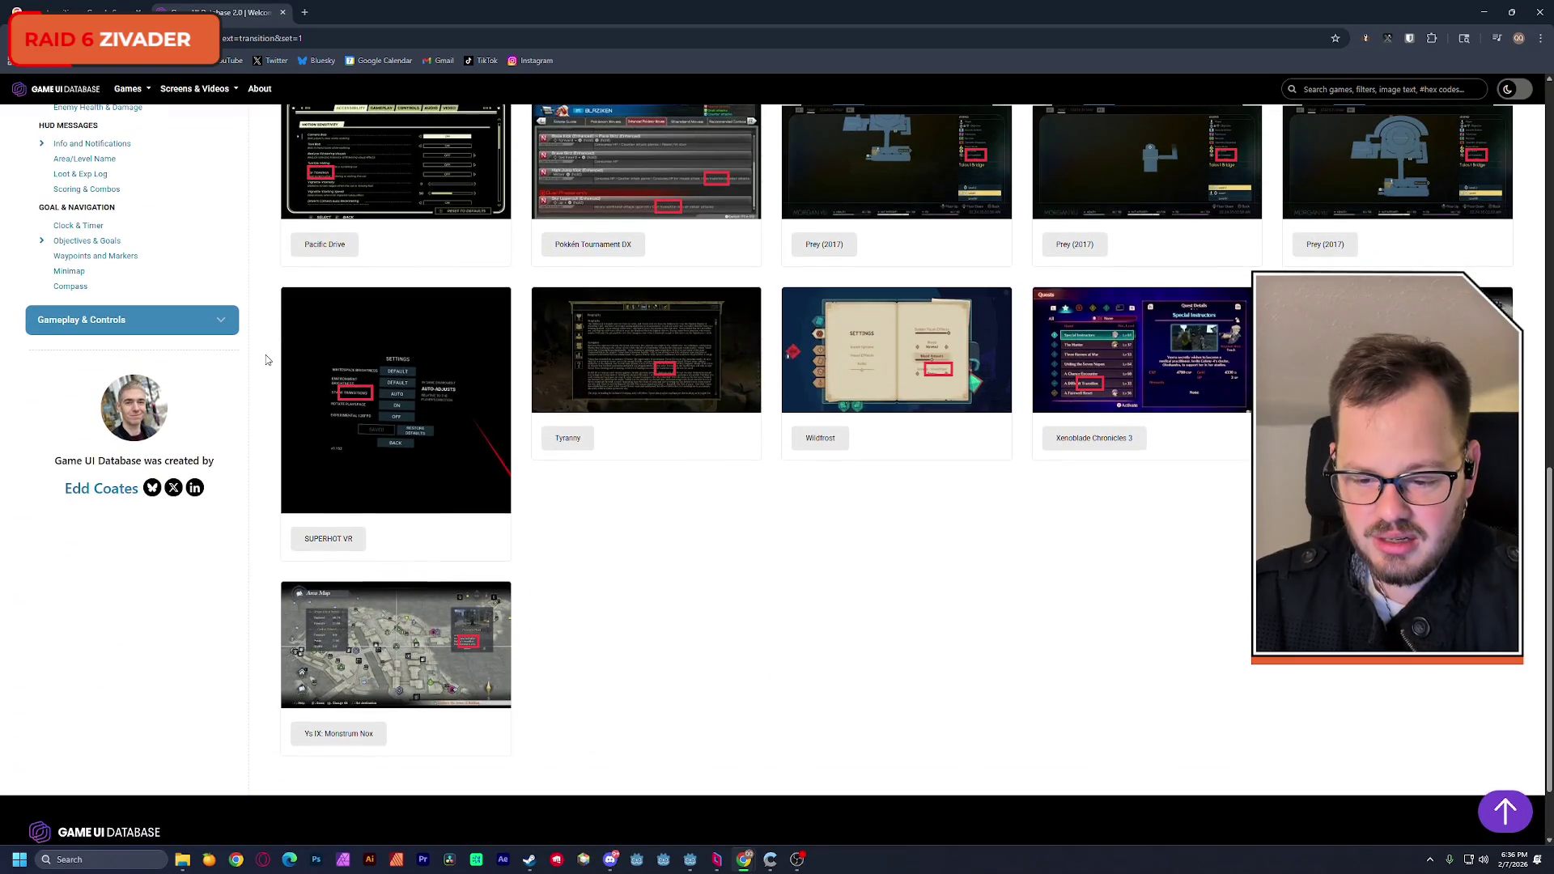
pyautogui.scroll(5, 265, 356)
pyautogui.scroll(3, 266, 357)
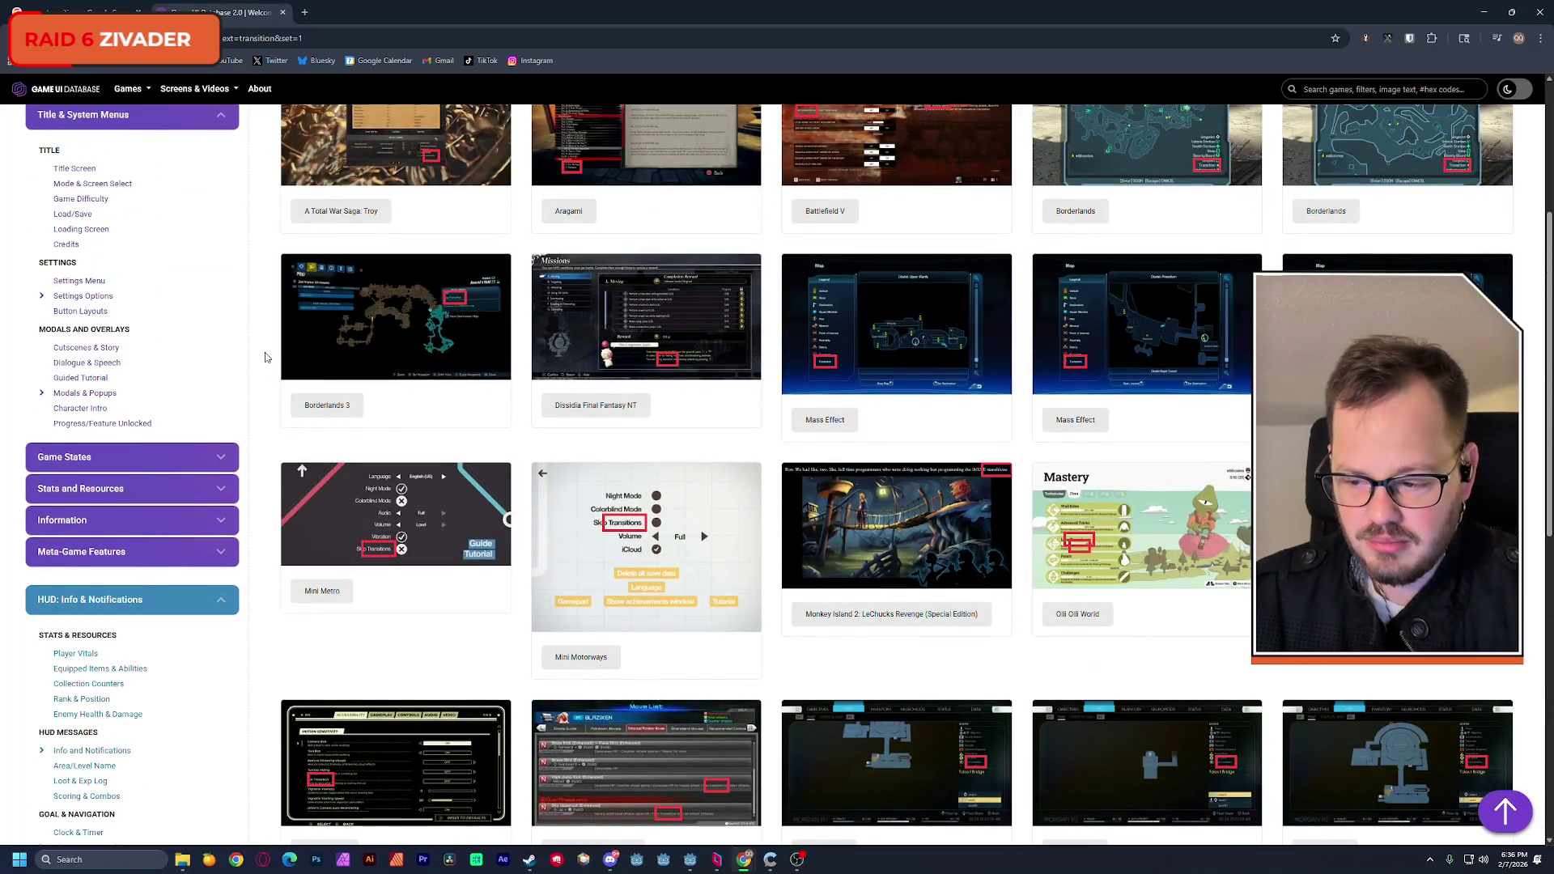
pyautogui.scroll(5, 266, 357)
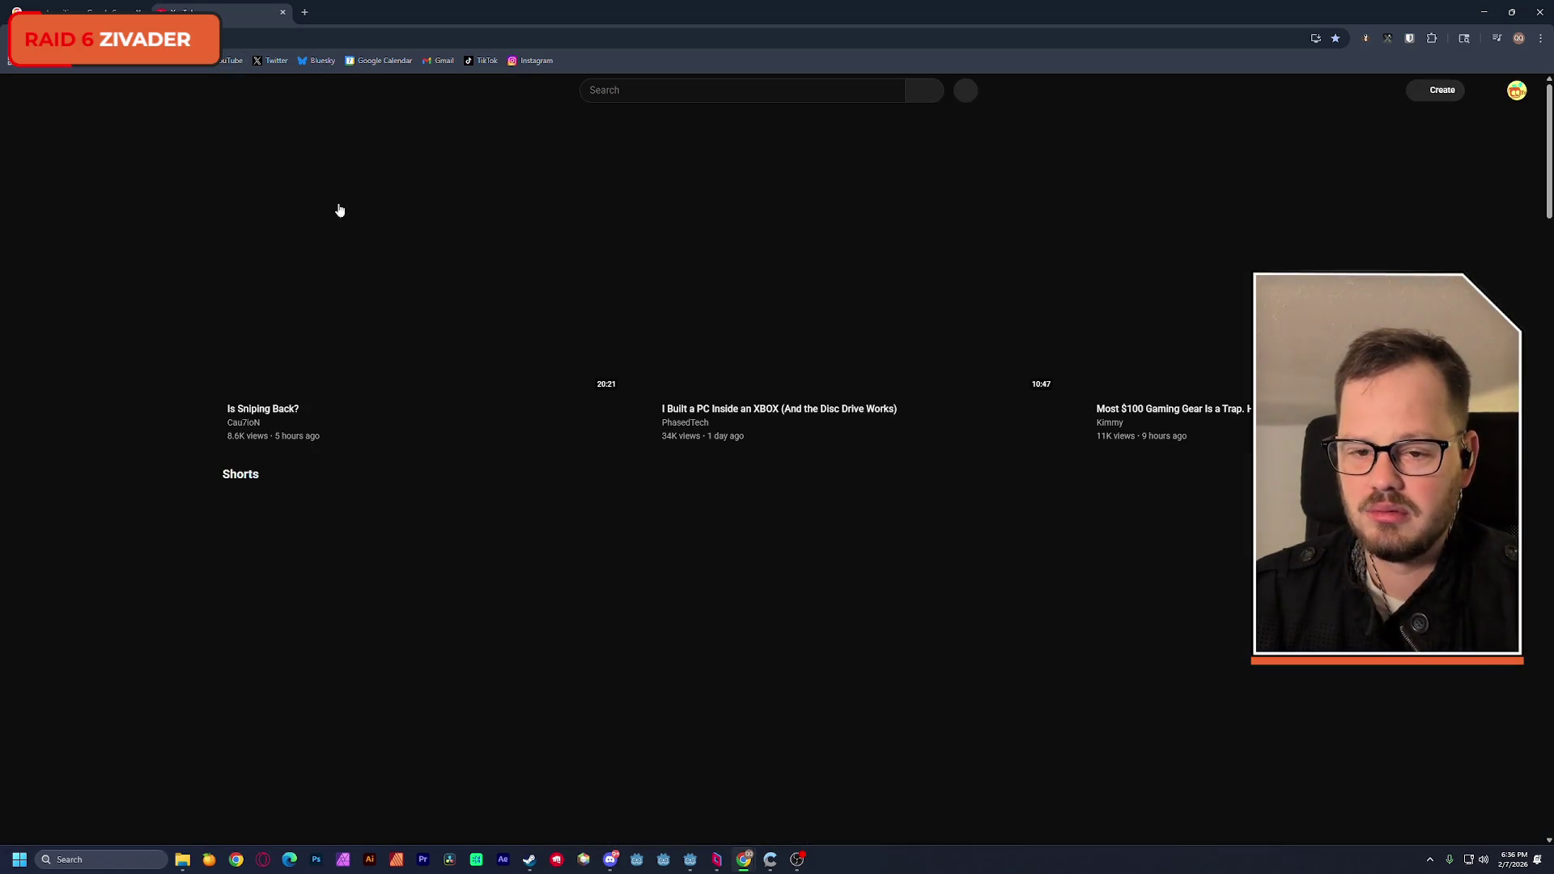
# Step: Search YouTube for 'youtube transition pack'
pyautogui.write('you')
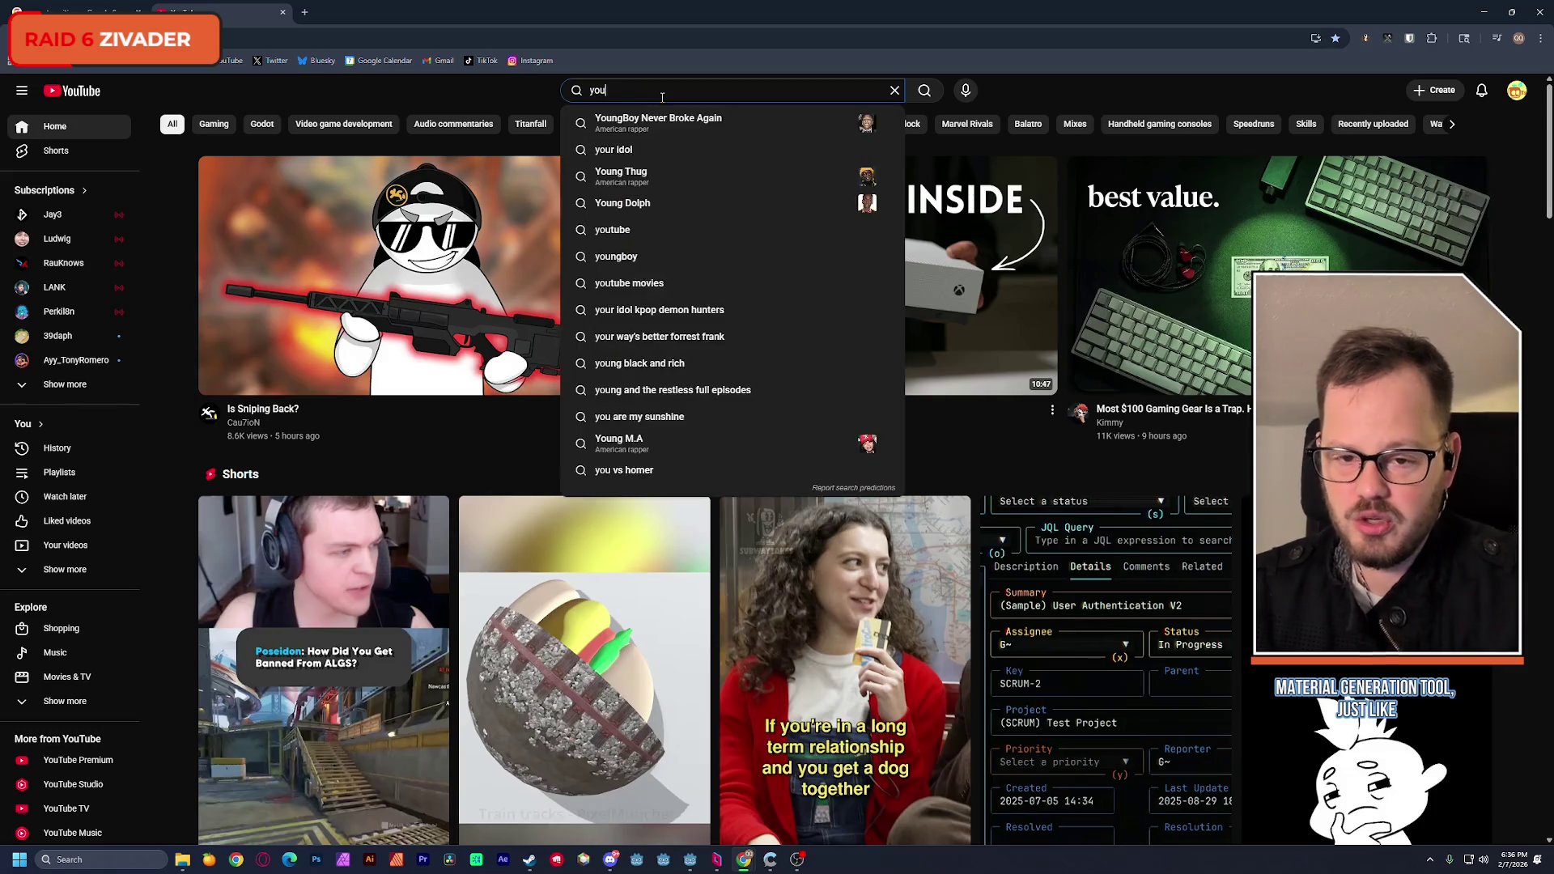
pyautogui.write('tube trans')
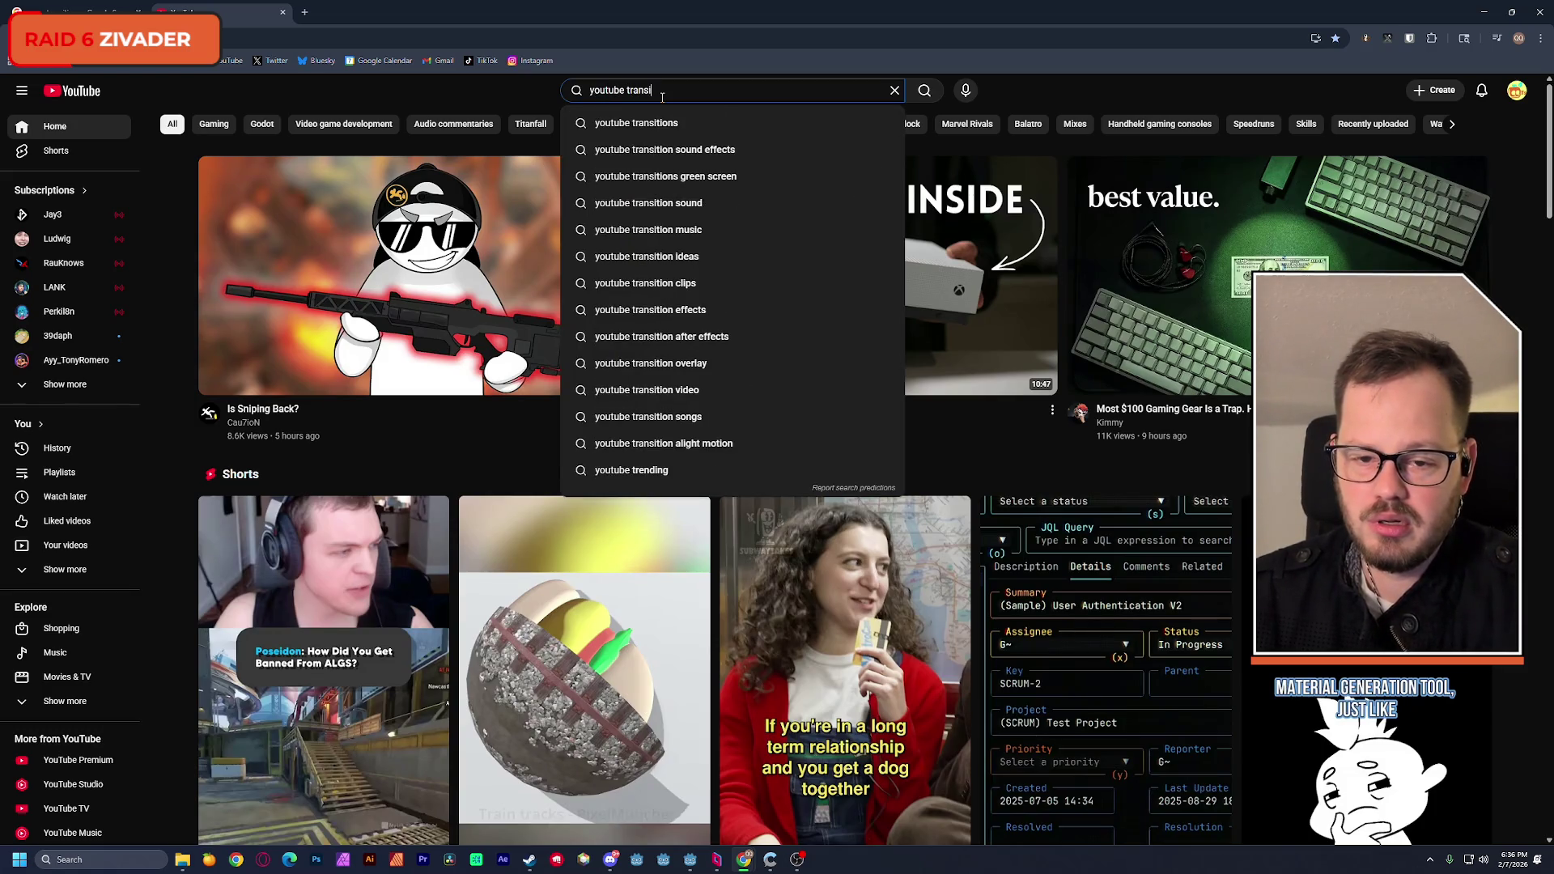
pyautogui.press('BackSpace')
pyautogui.press('BackSpace')
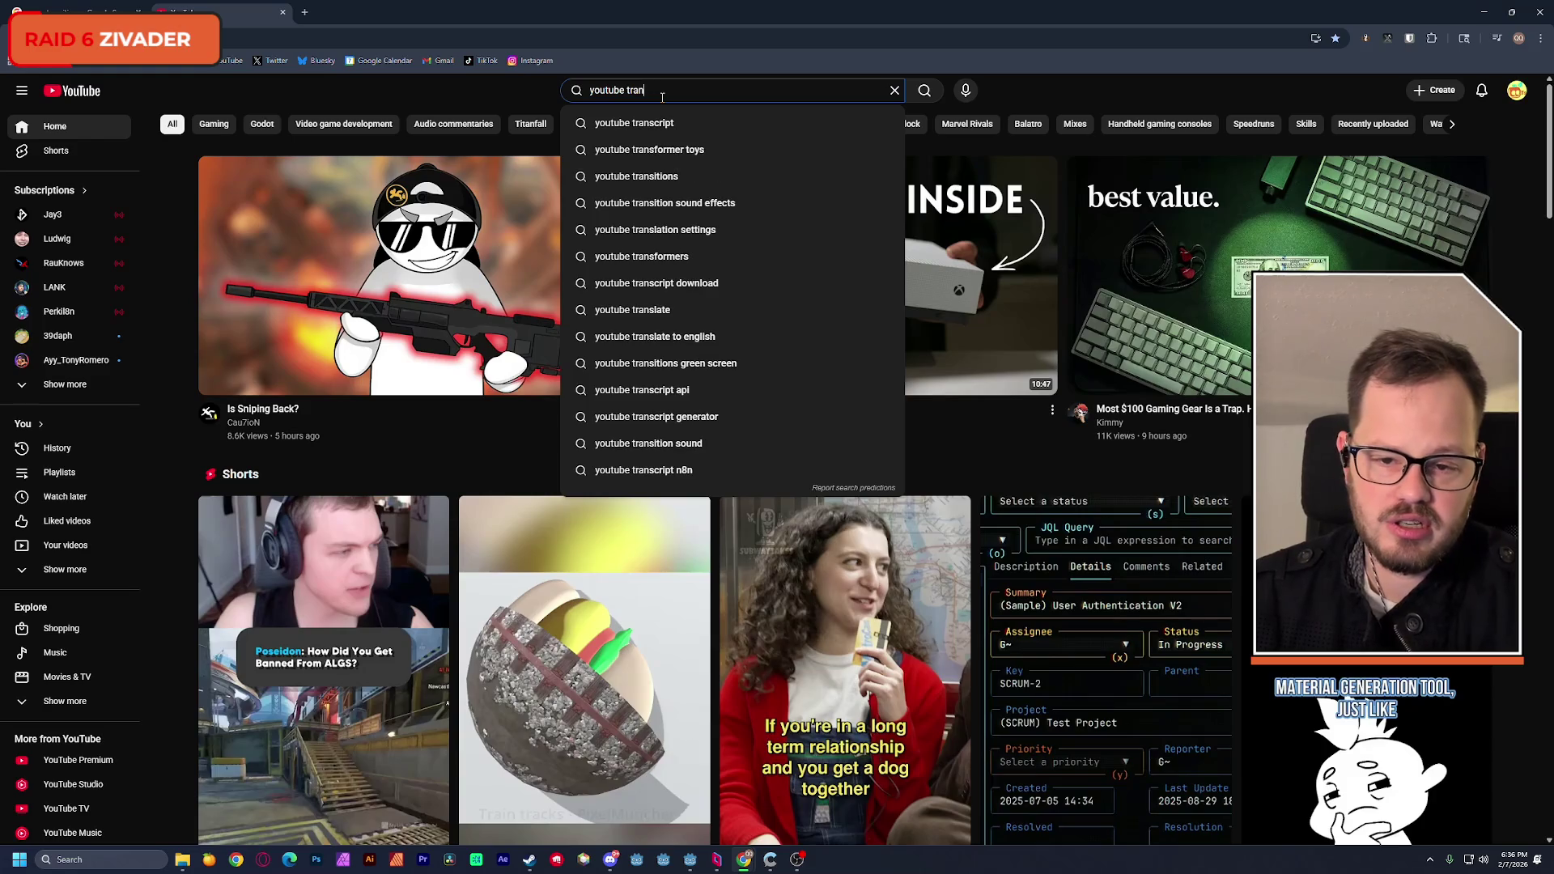
pyautogui.write('sition')
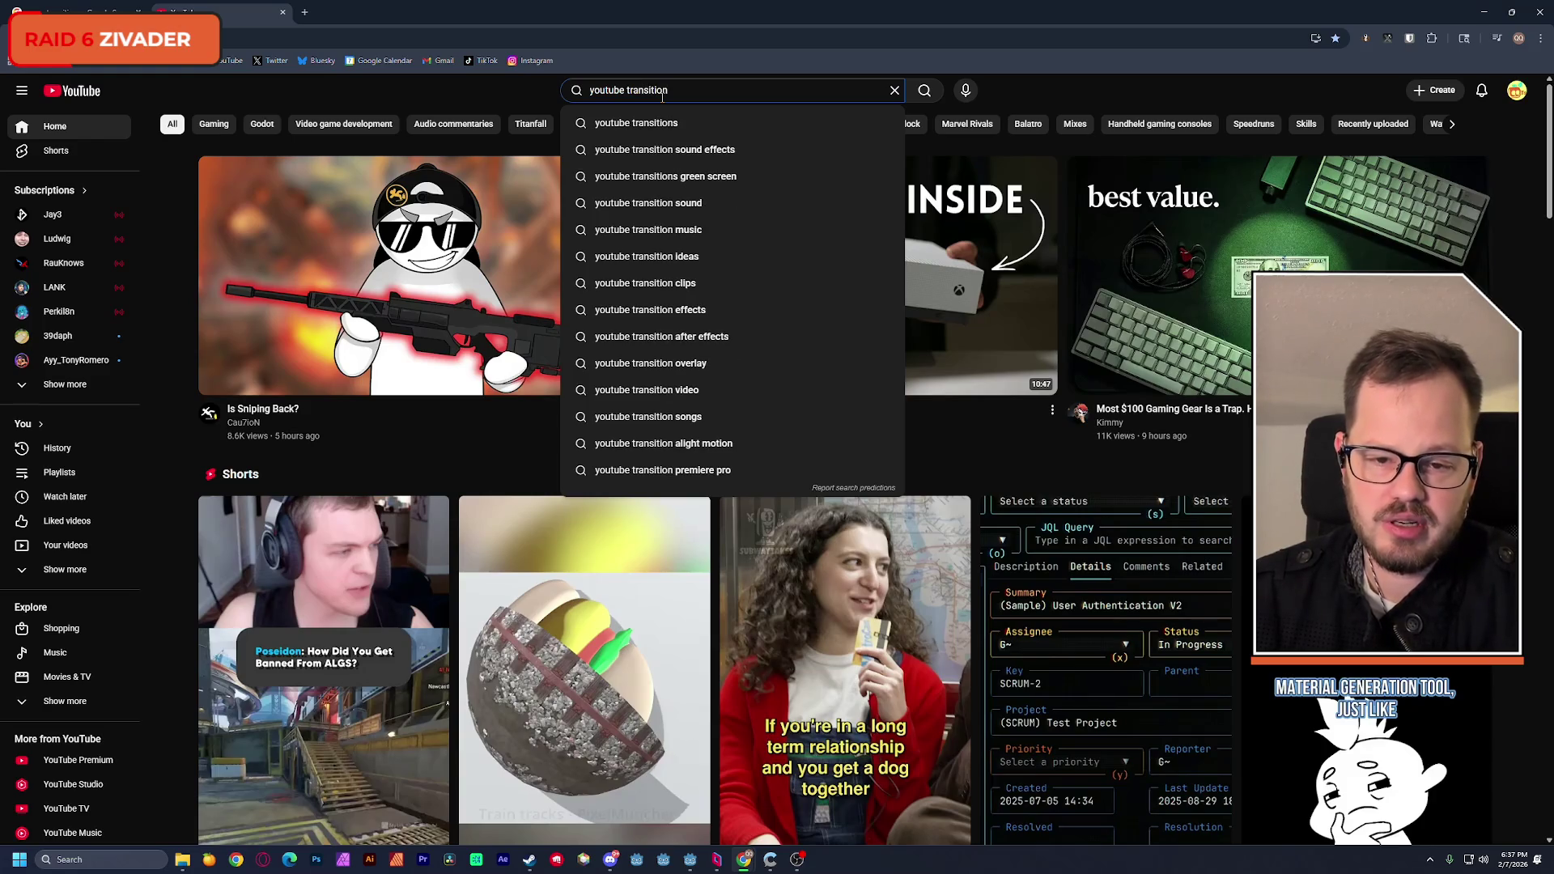
pyautogui.write(' pack')
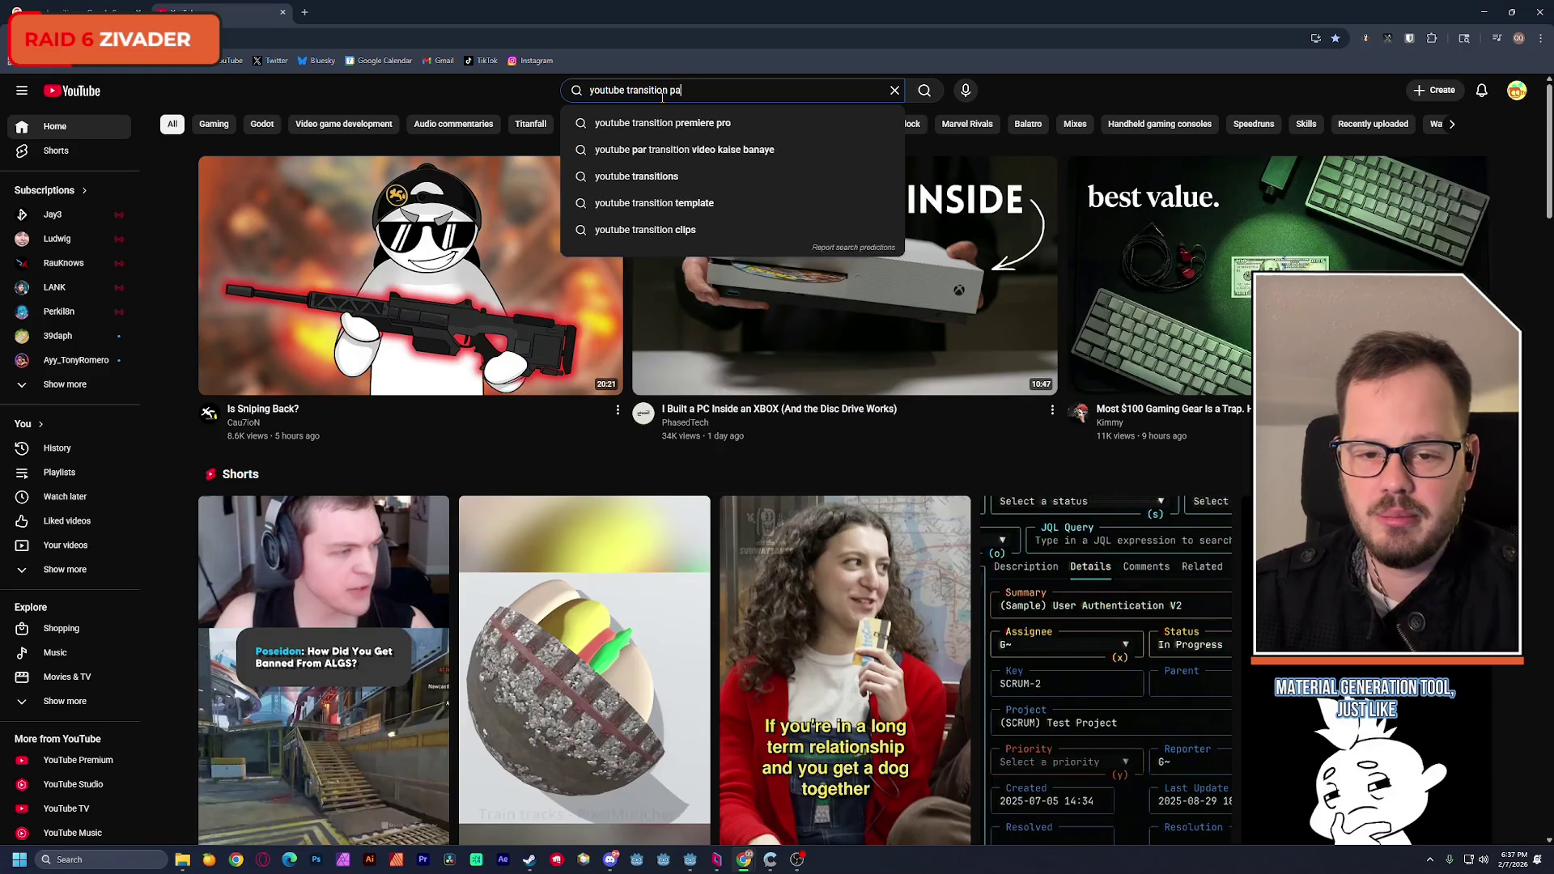
pyautogui.press('Return')
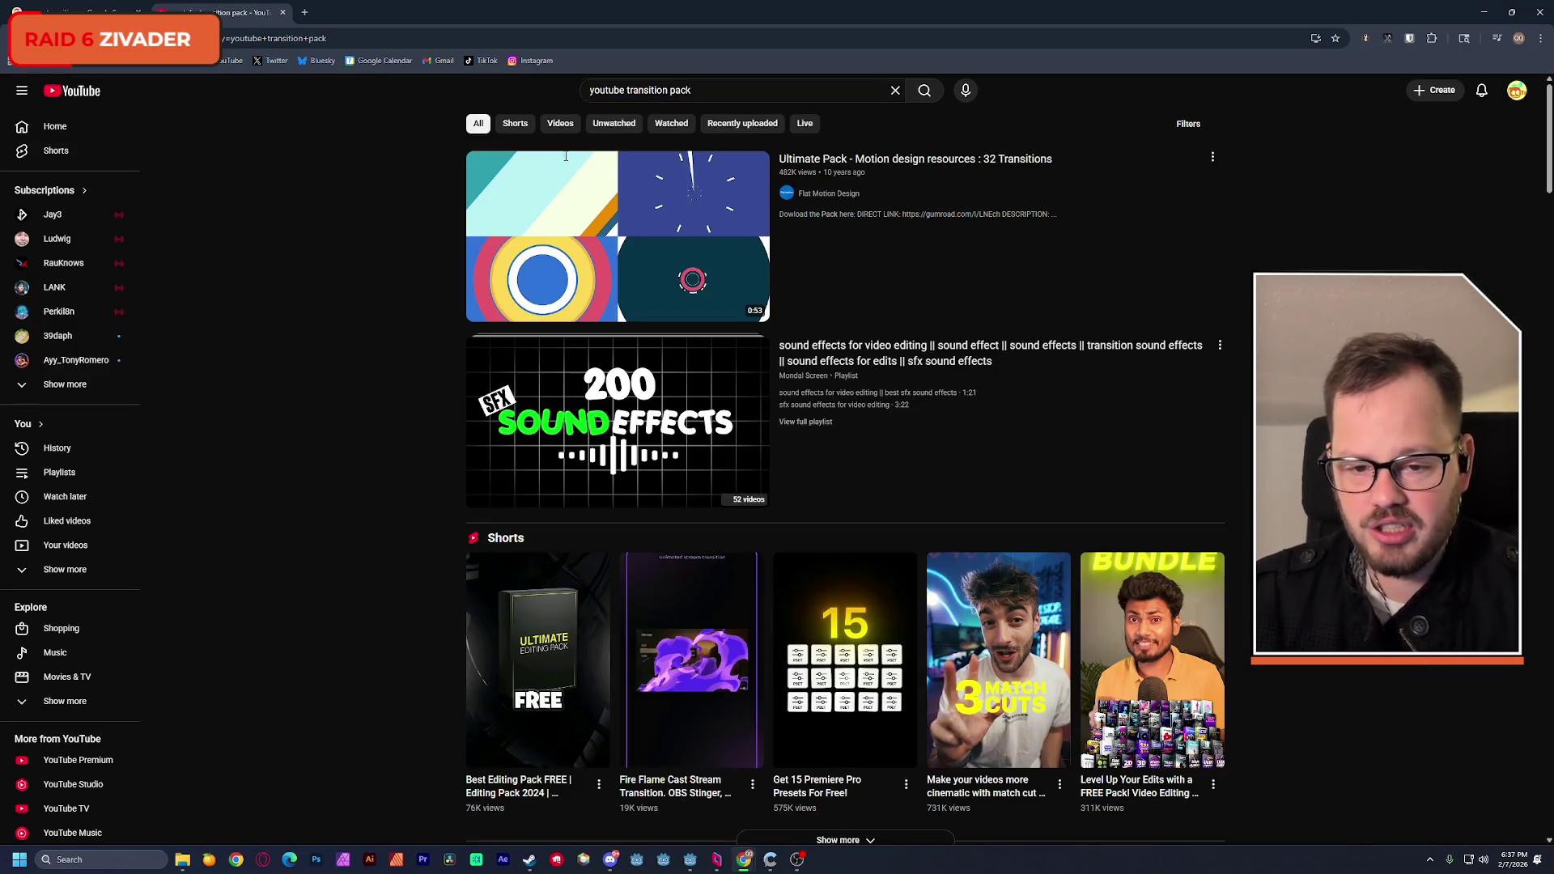
pyautogui.rightClick(231, 13)
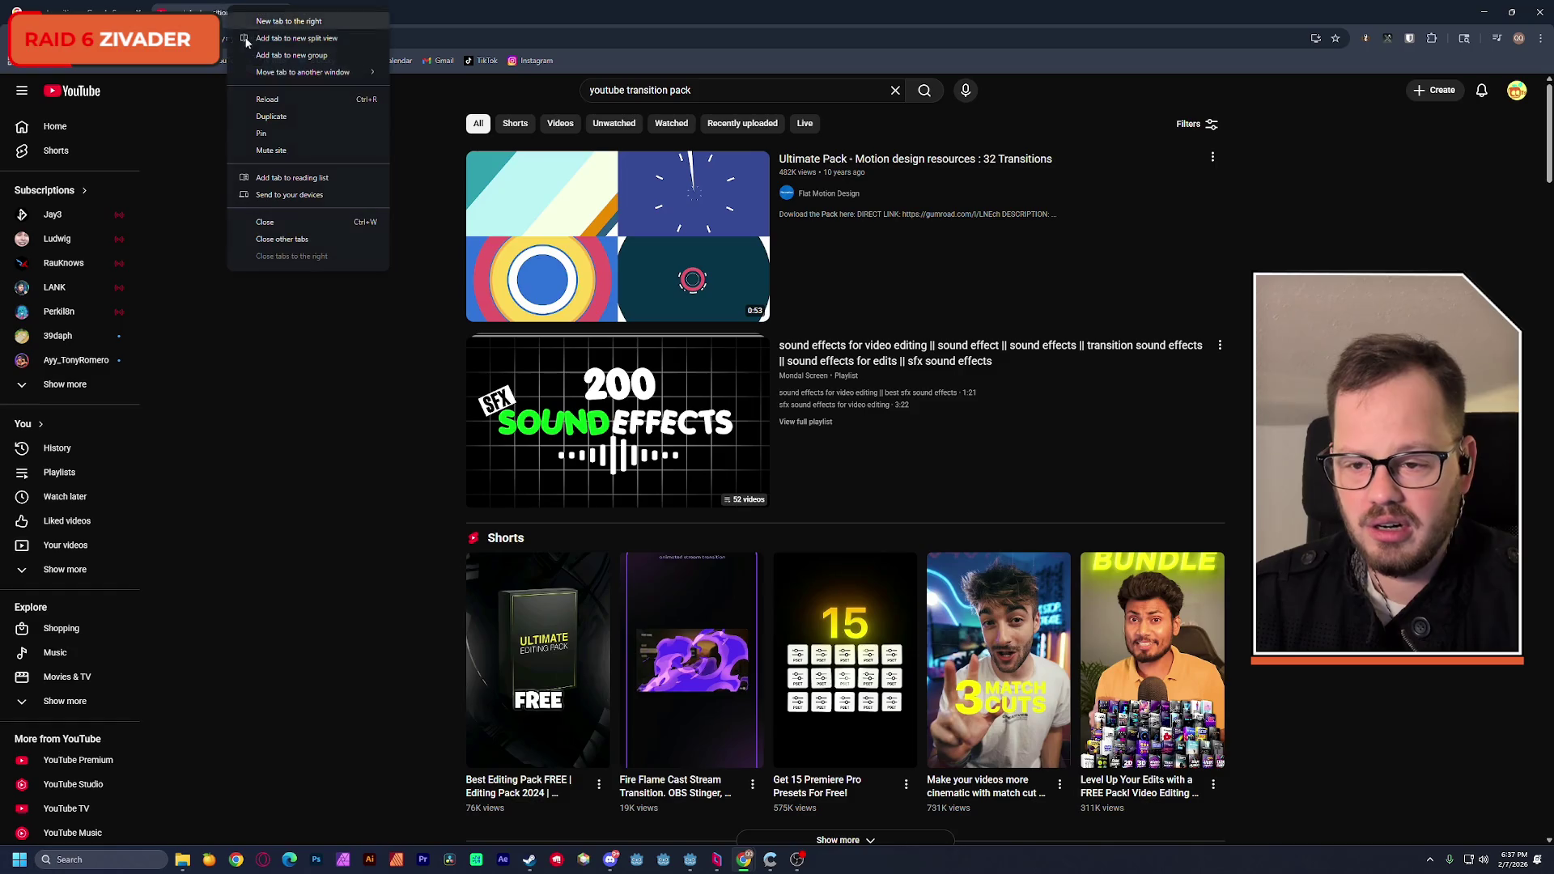
pyautogui.press('Escape')
# Step: Open the Ultimate Pack 32 Transitions video and scrub between 0:29 and 0:33
pyautogui.click(695, 182)
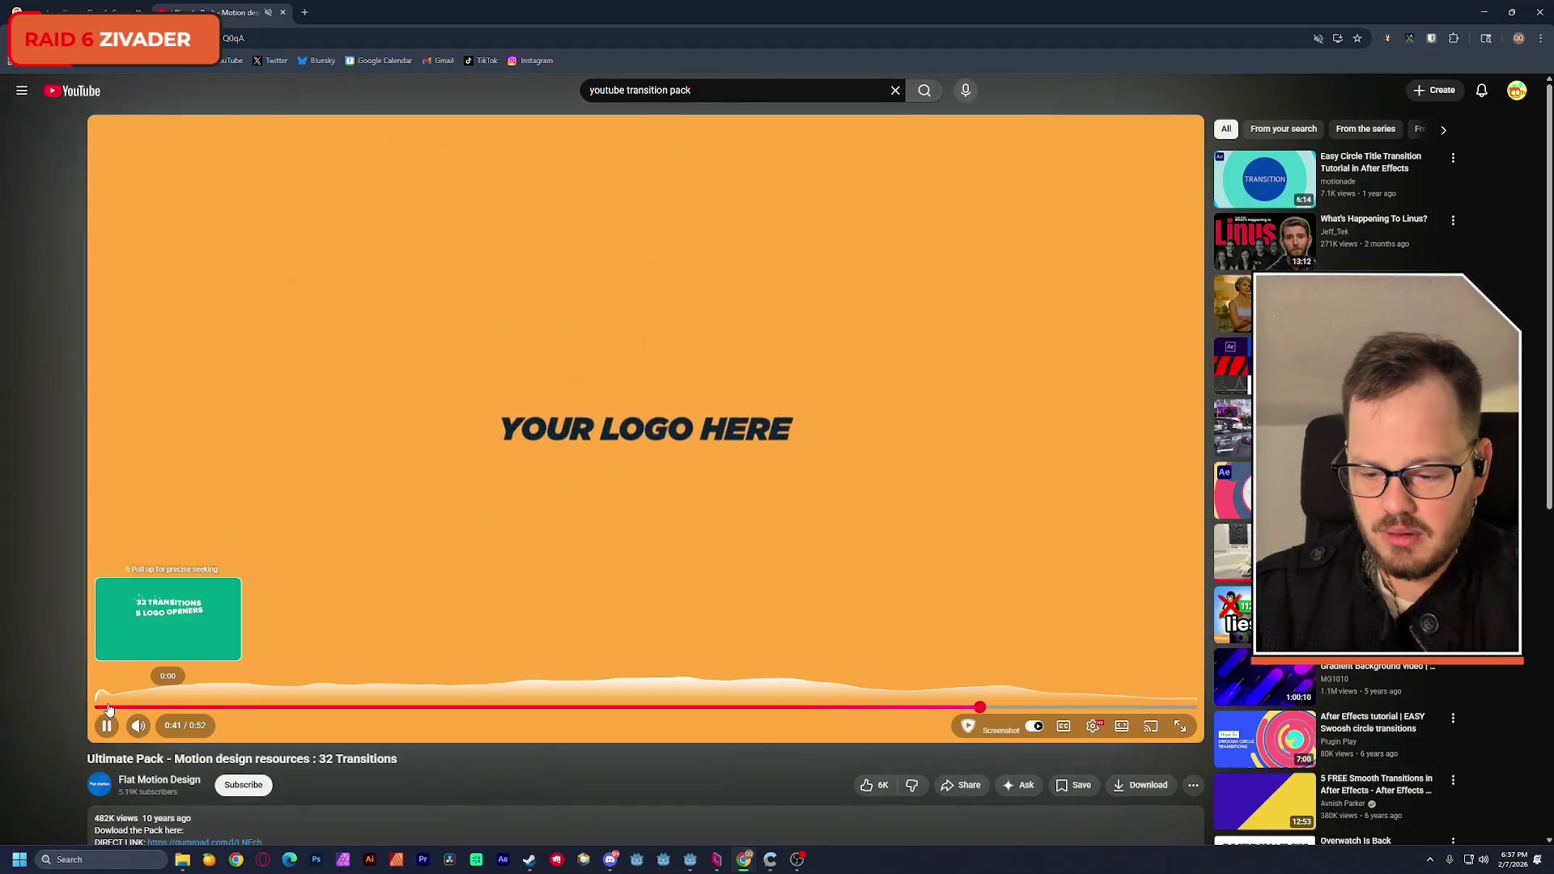
pyautogui.moveTo(127, 709); pyautogui.dragTo(724, 709)
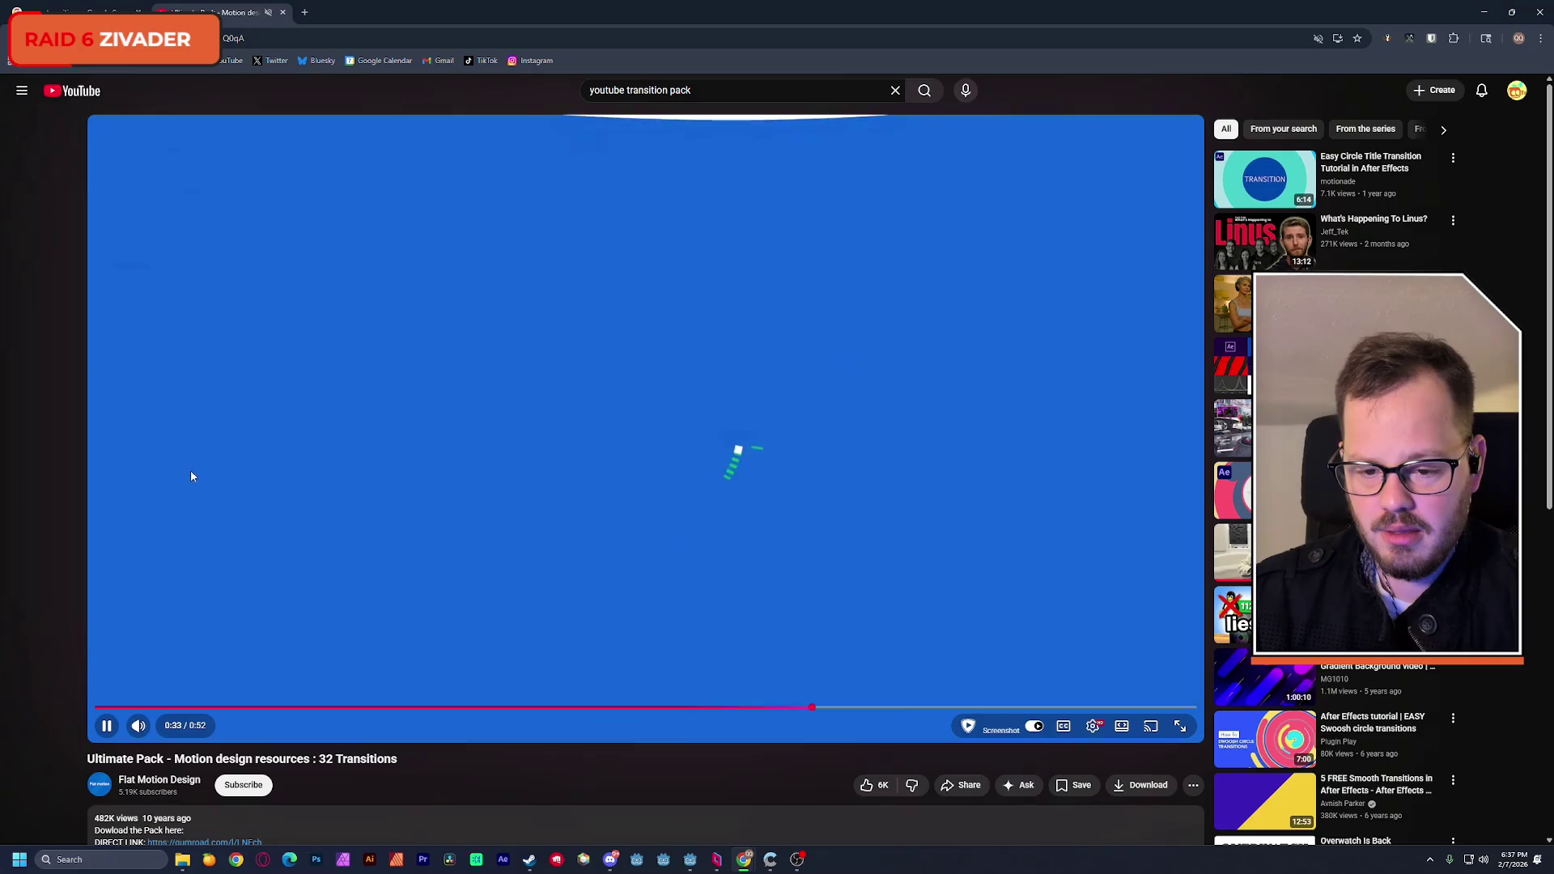
pyautogui.click(191, 460)
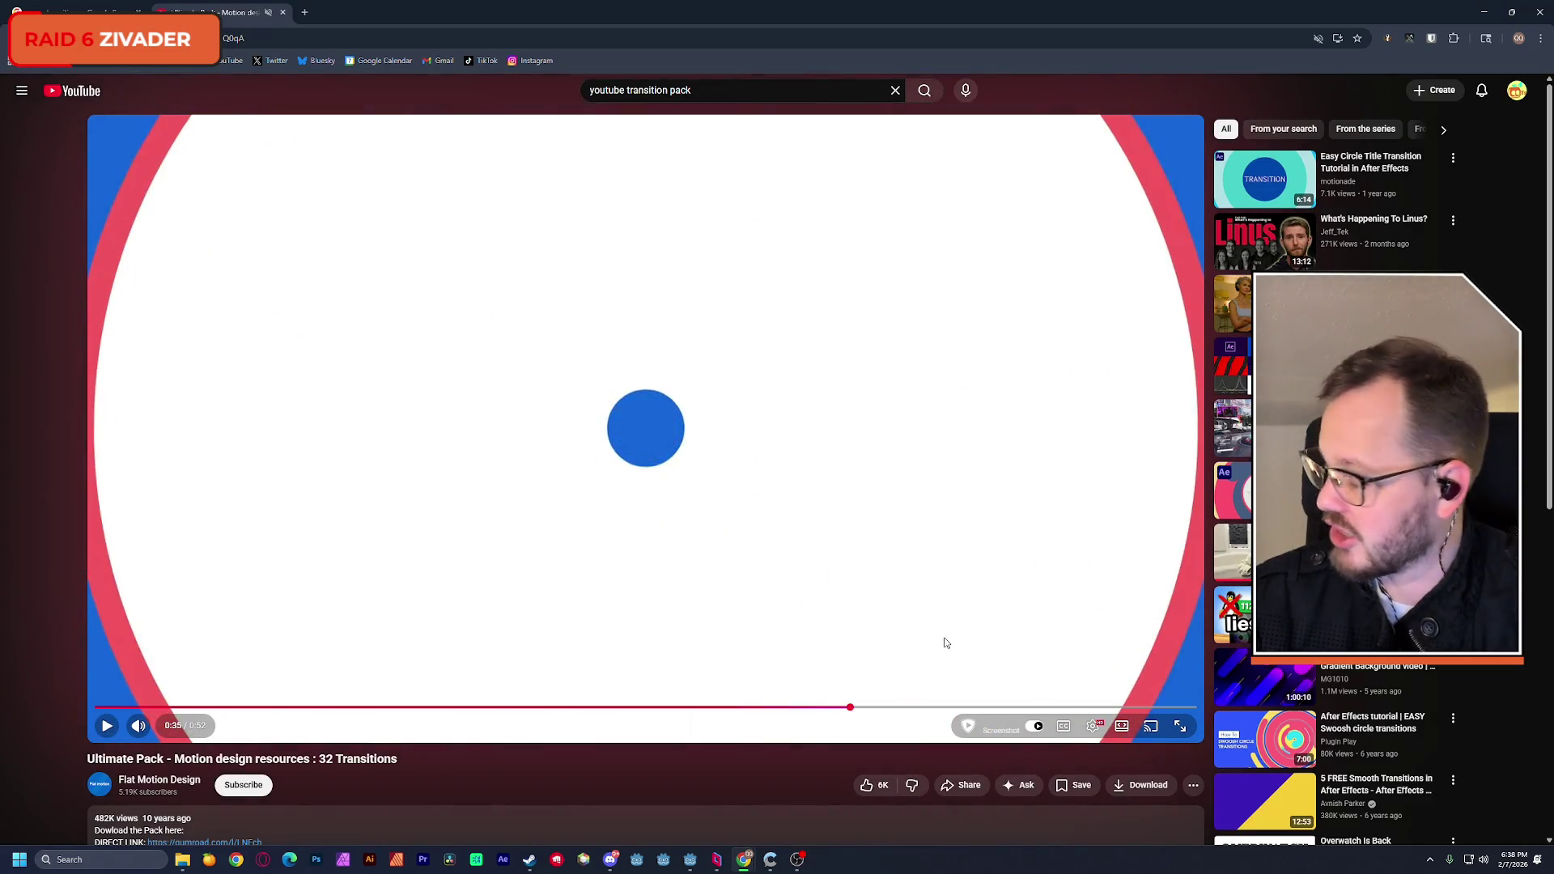
pyautogui.click(804, 708)
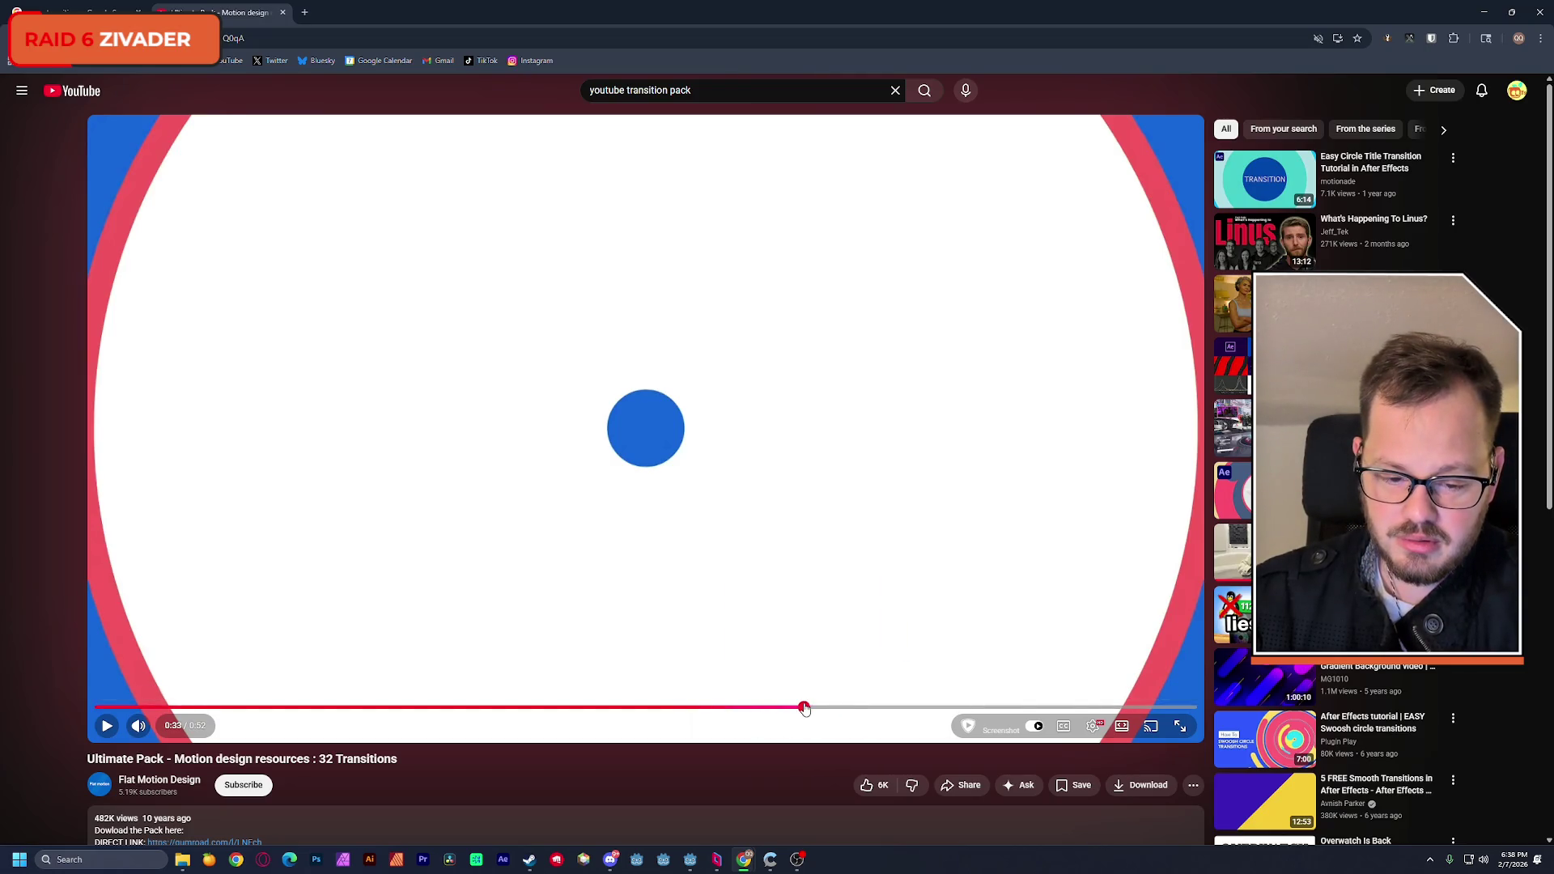
pyautogui.click(771, 708)
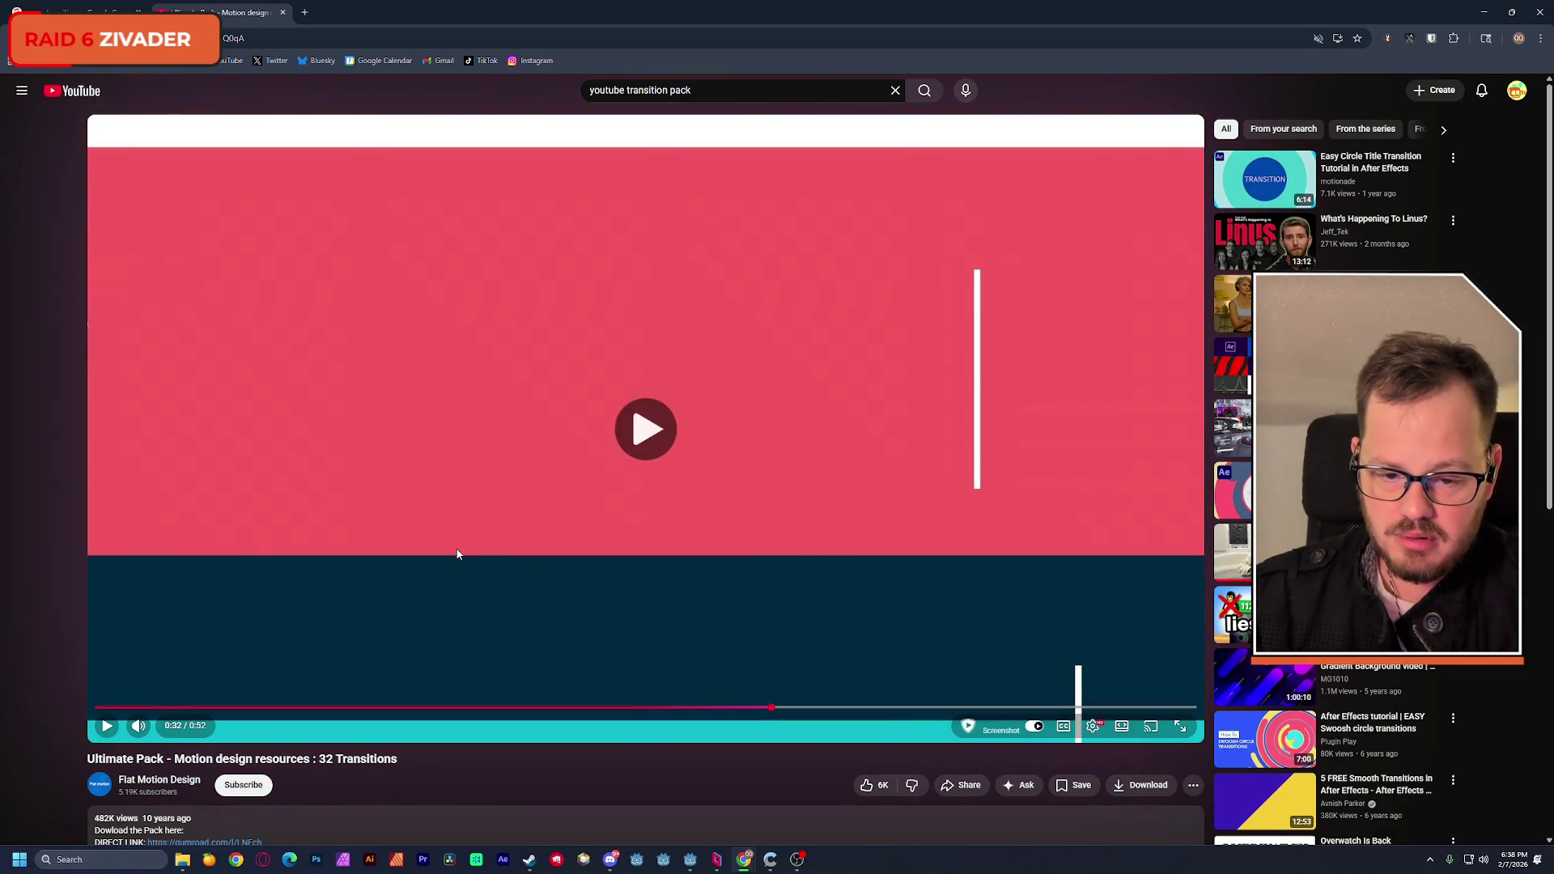
pyautogui.click(457, 555)
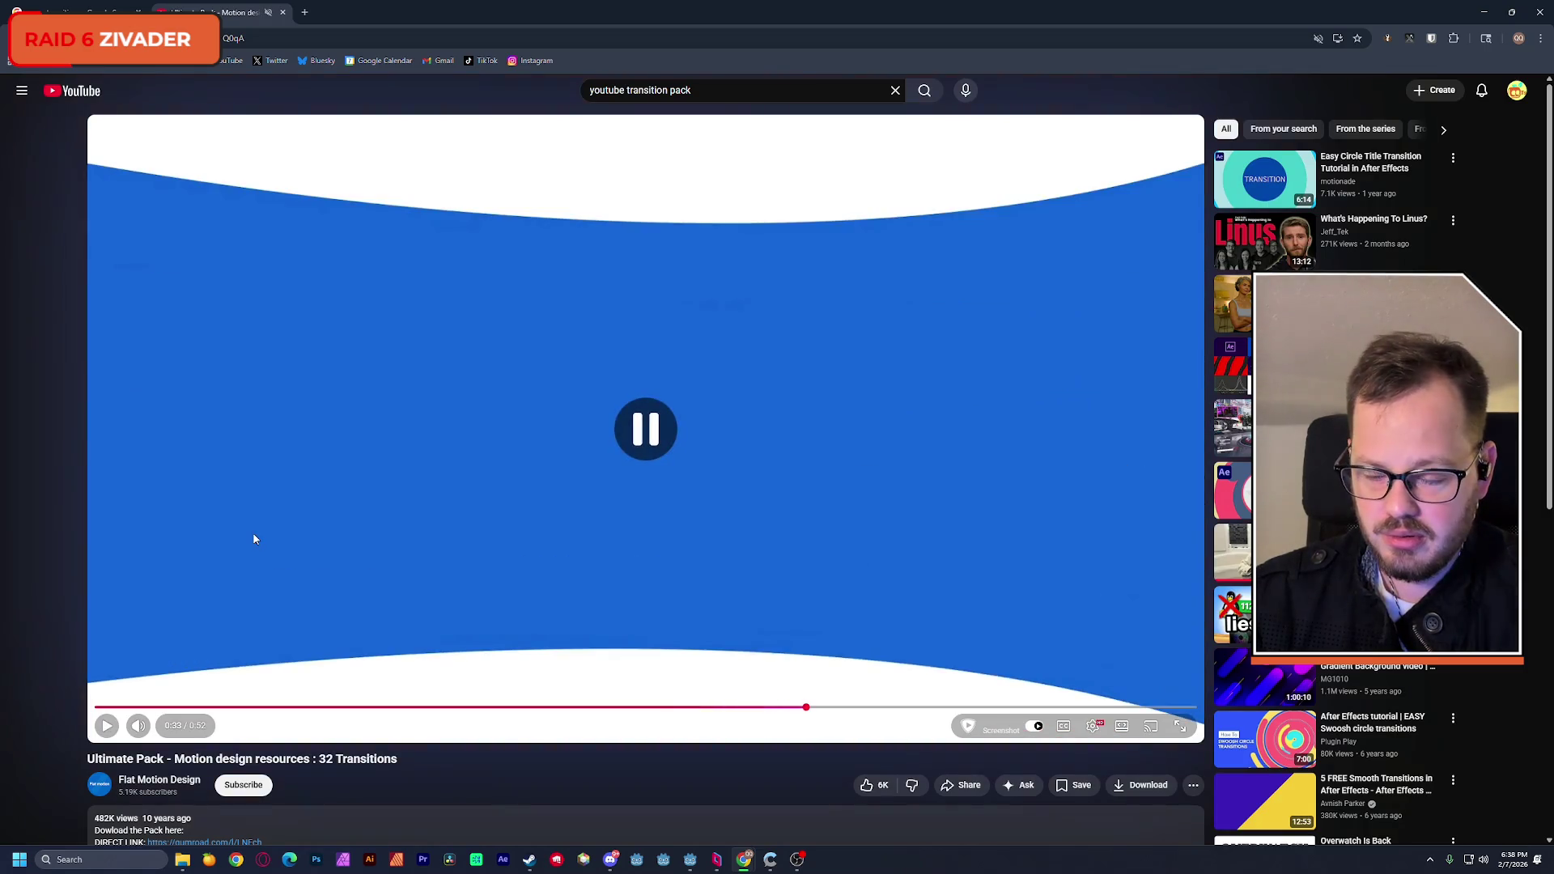
pyautogui.click(783, 709)
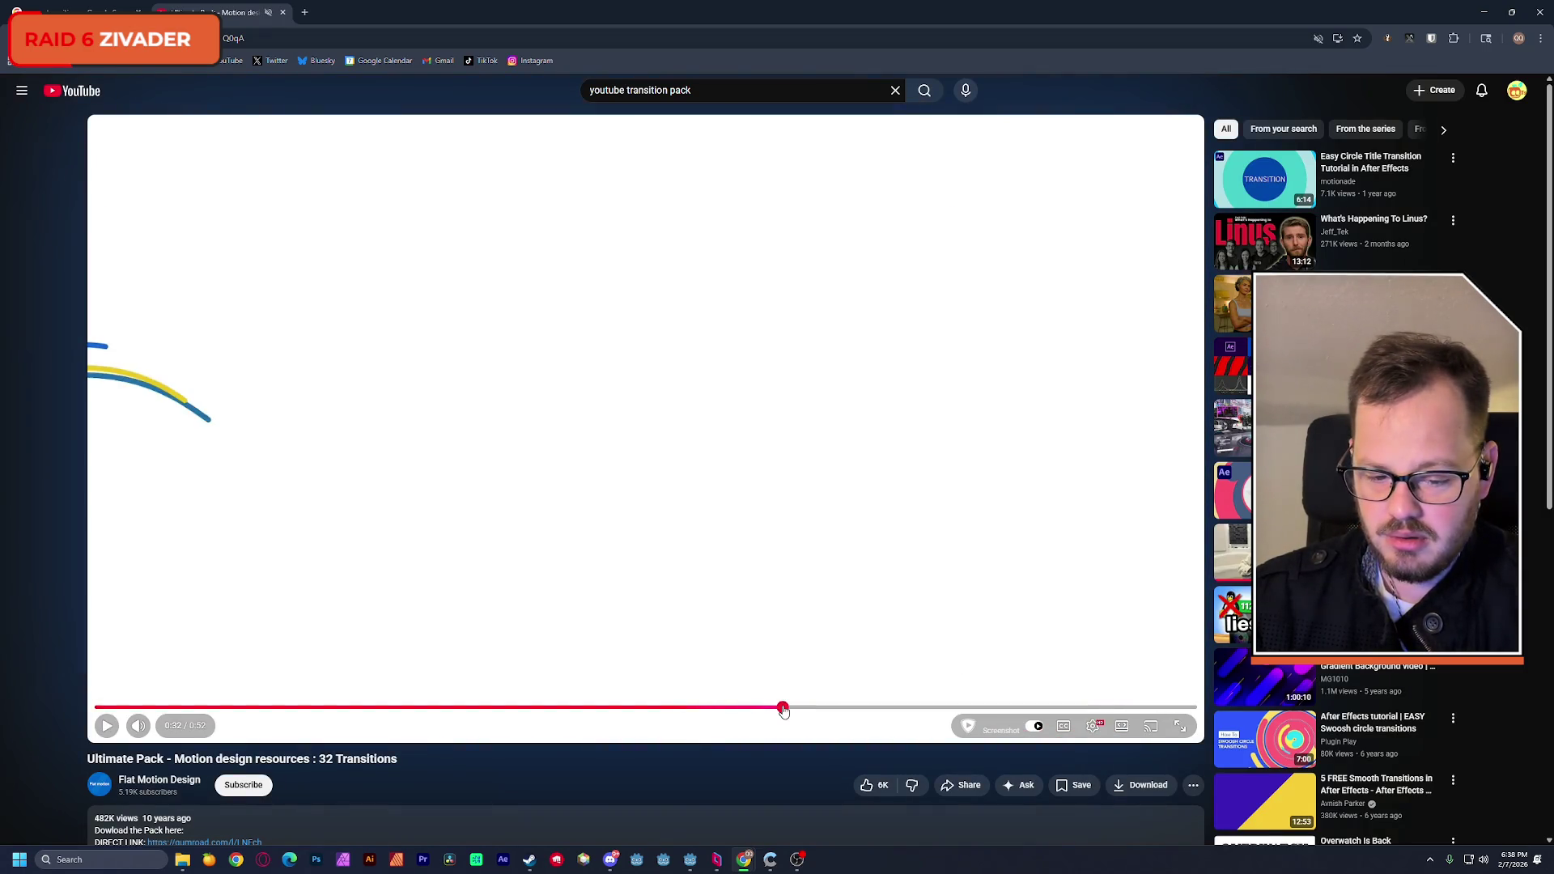
pyautogui.click(505, 564)
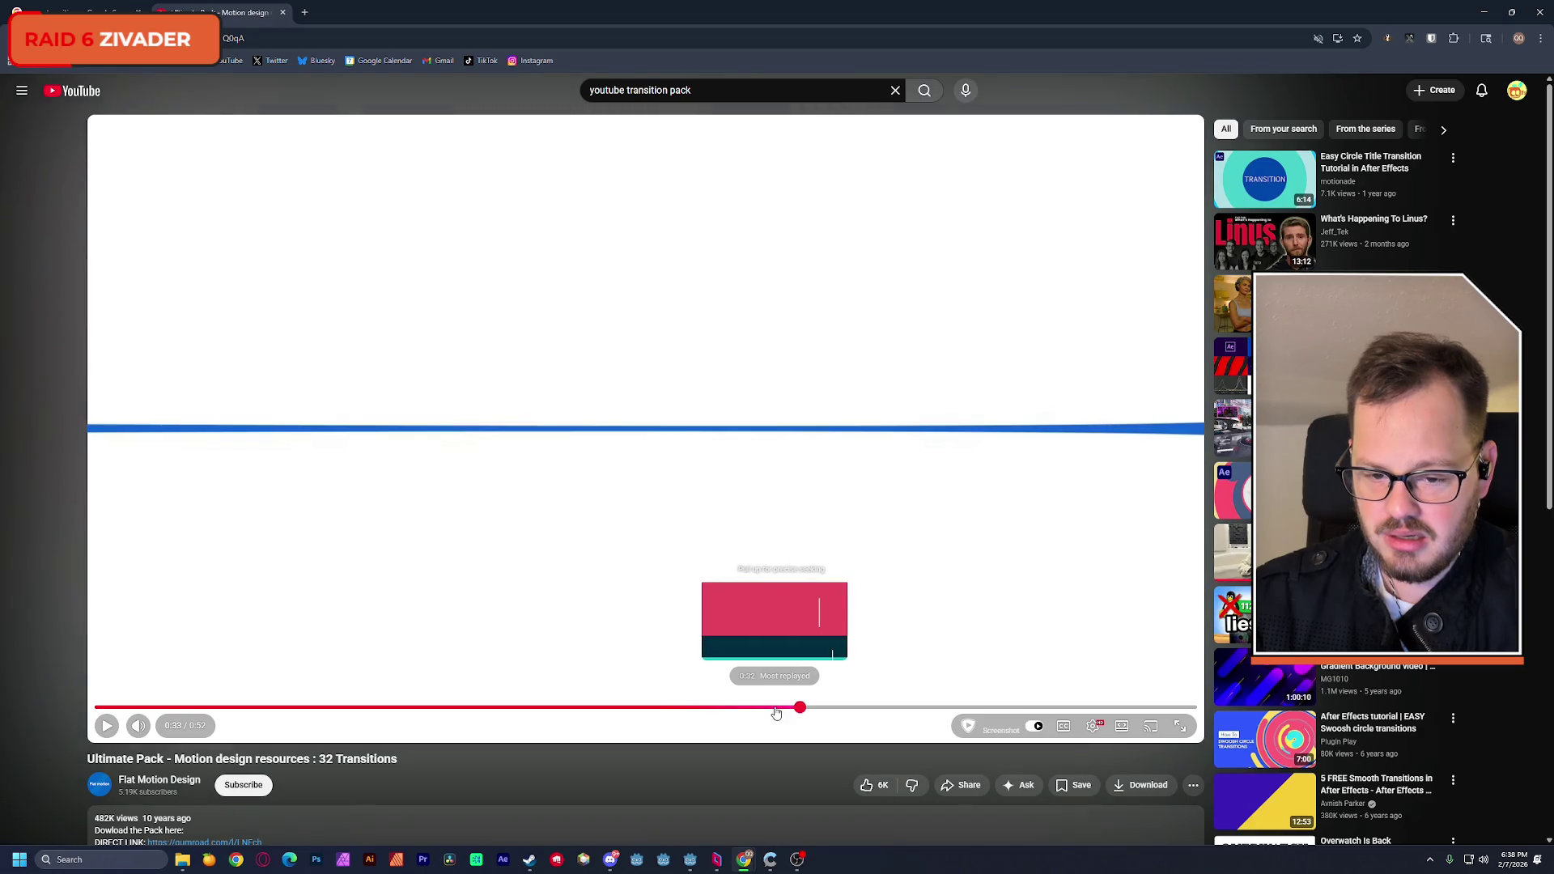
# Step: Replay the wavy line transition around 0:32–0:34, then skip back to 0:29
pyautogui.moveTo(775, 711); pyautogui.dragTo(776, 711)
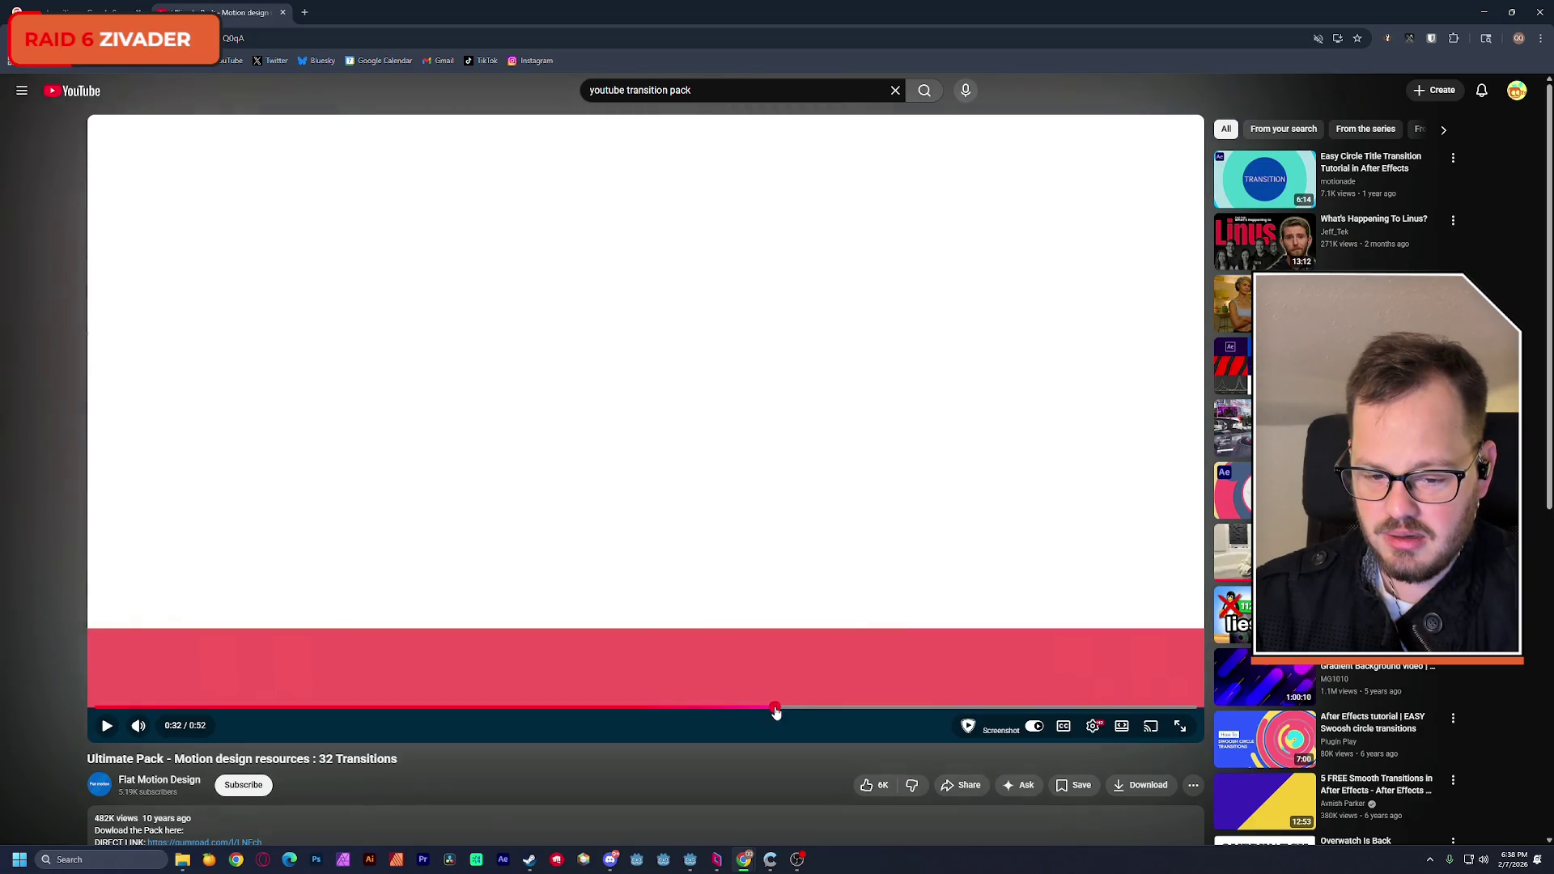
pyautogui.click(397, 483)
pyautogui.click(116, 357)
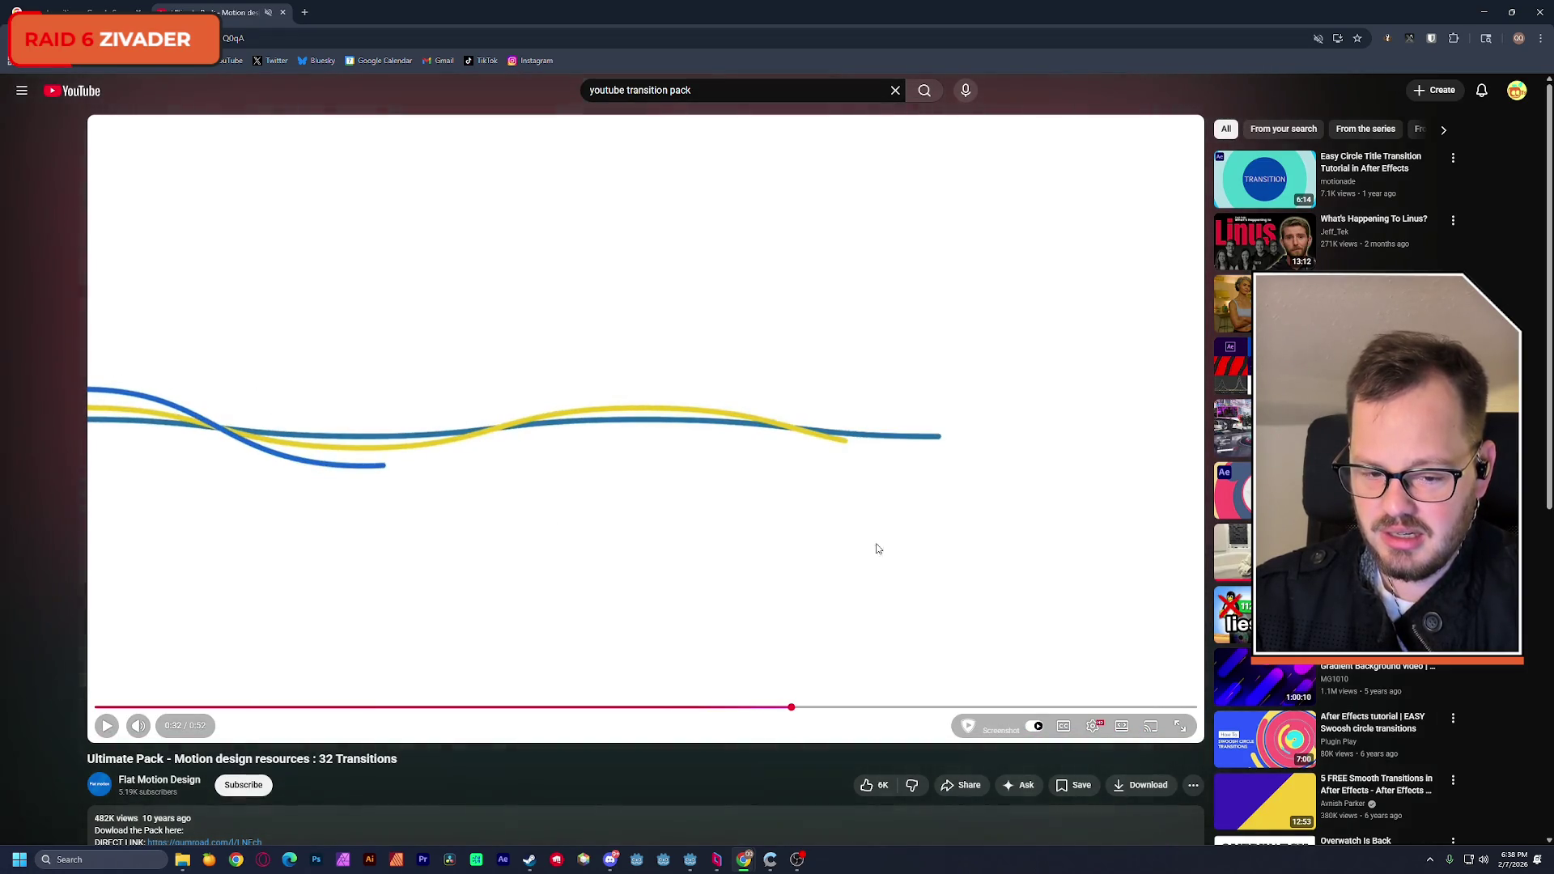
pyautogui.click(1033, 566)
pyautogui.click(384, 446)
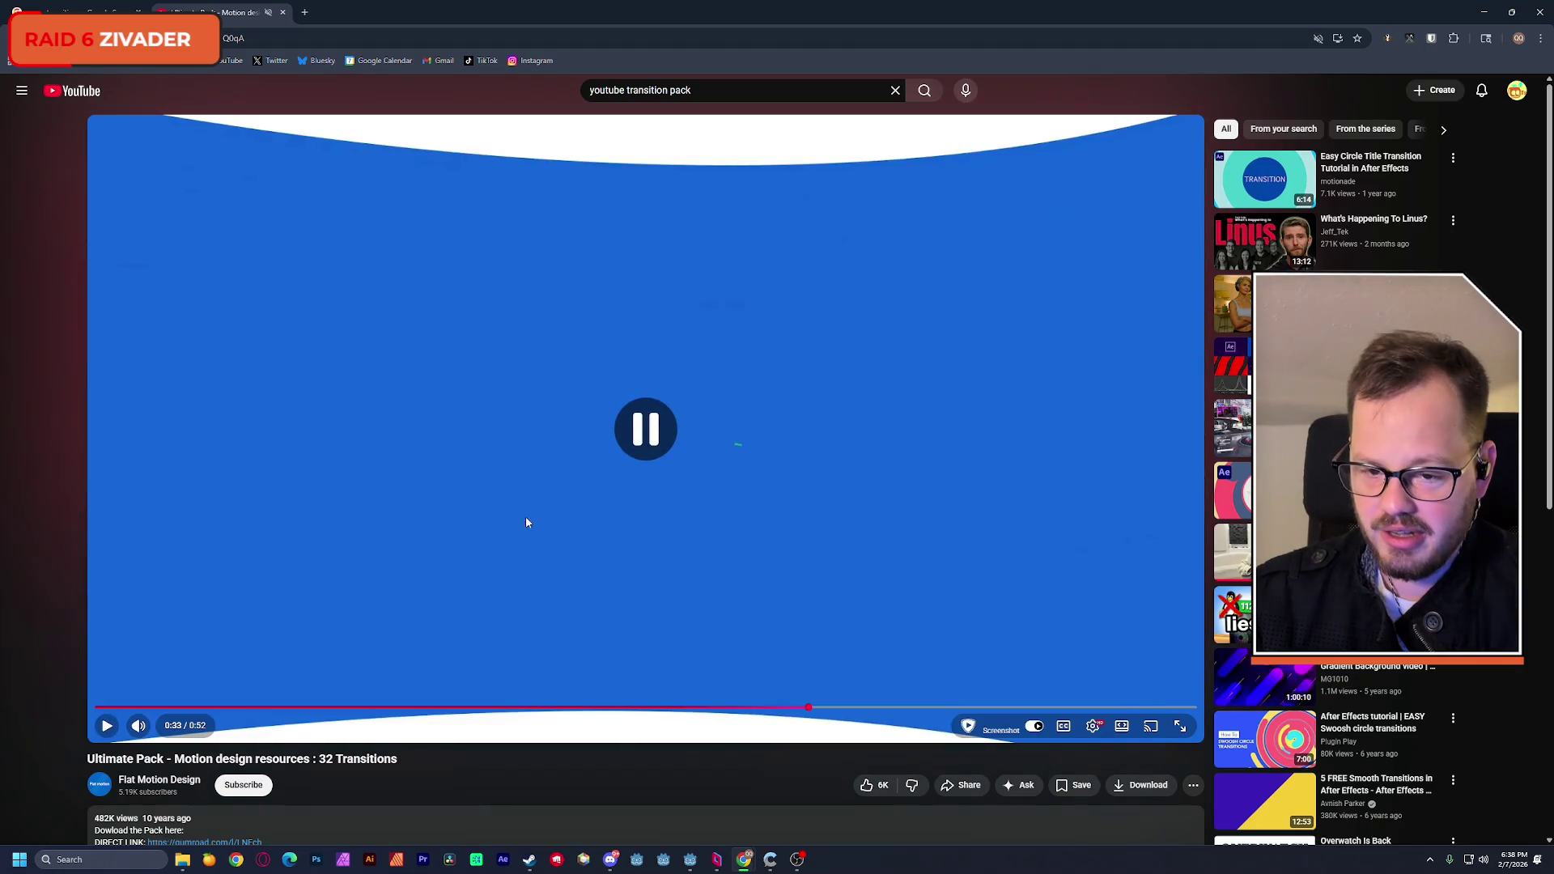
pyautogui.click(493, 539)
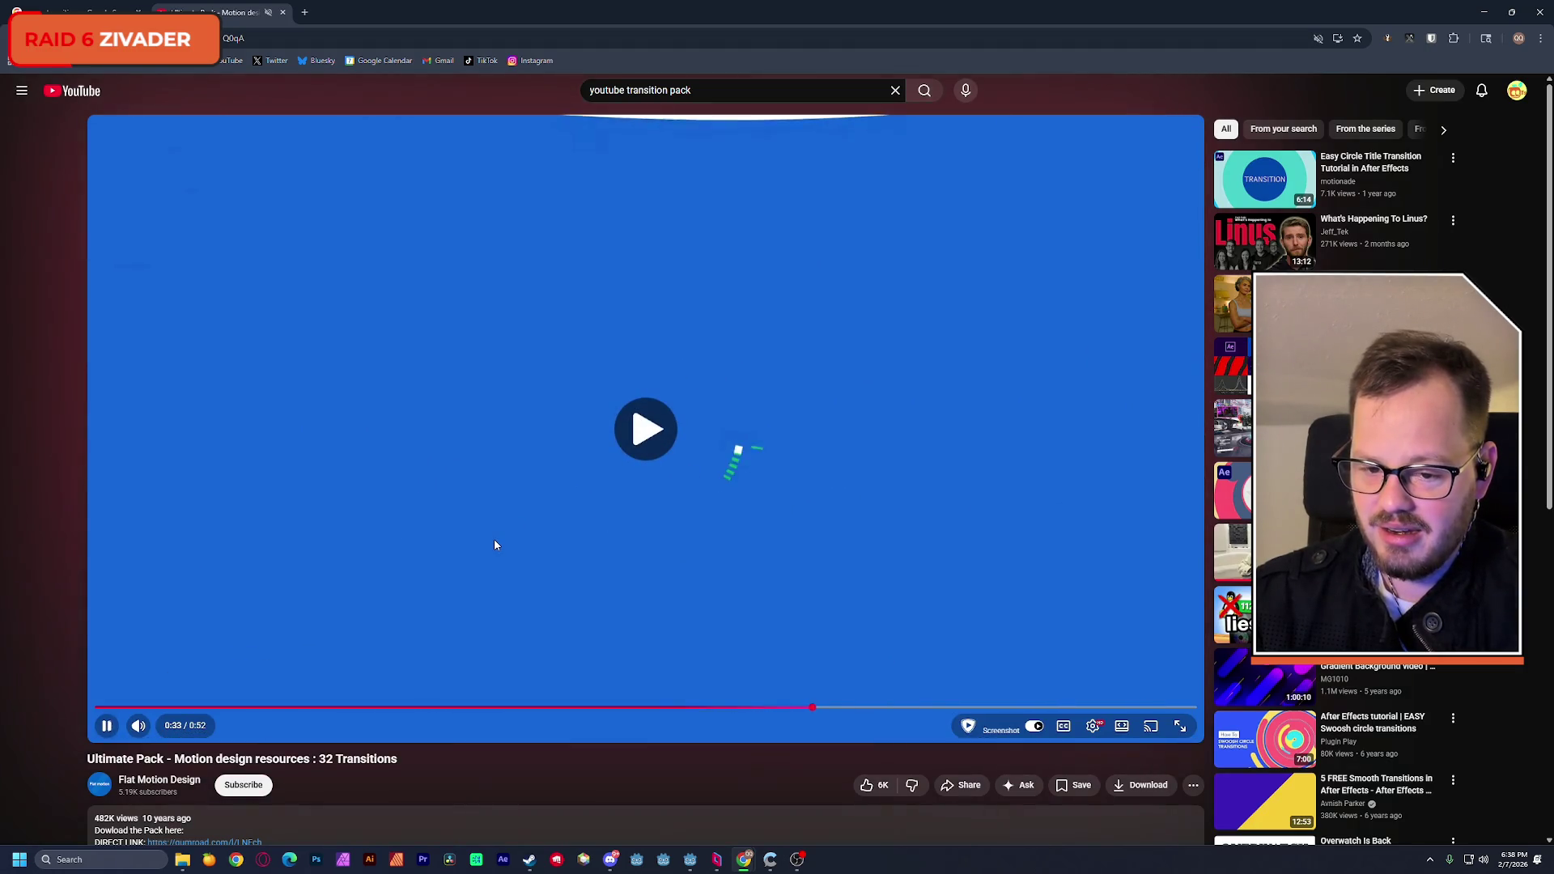
pyautogui.moveTo(810, 708); pyautogui.dragTo(797, 709)
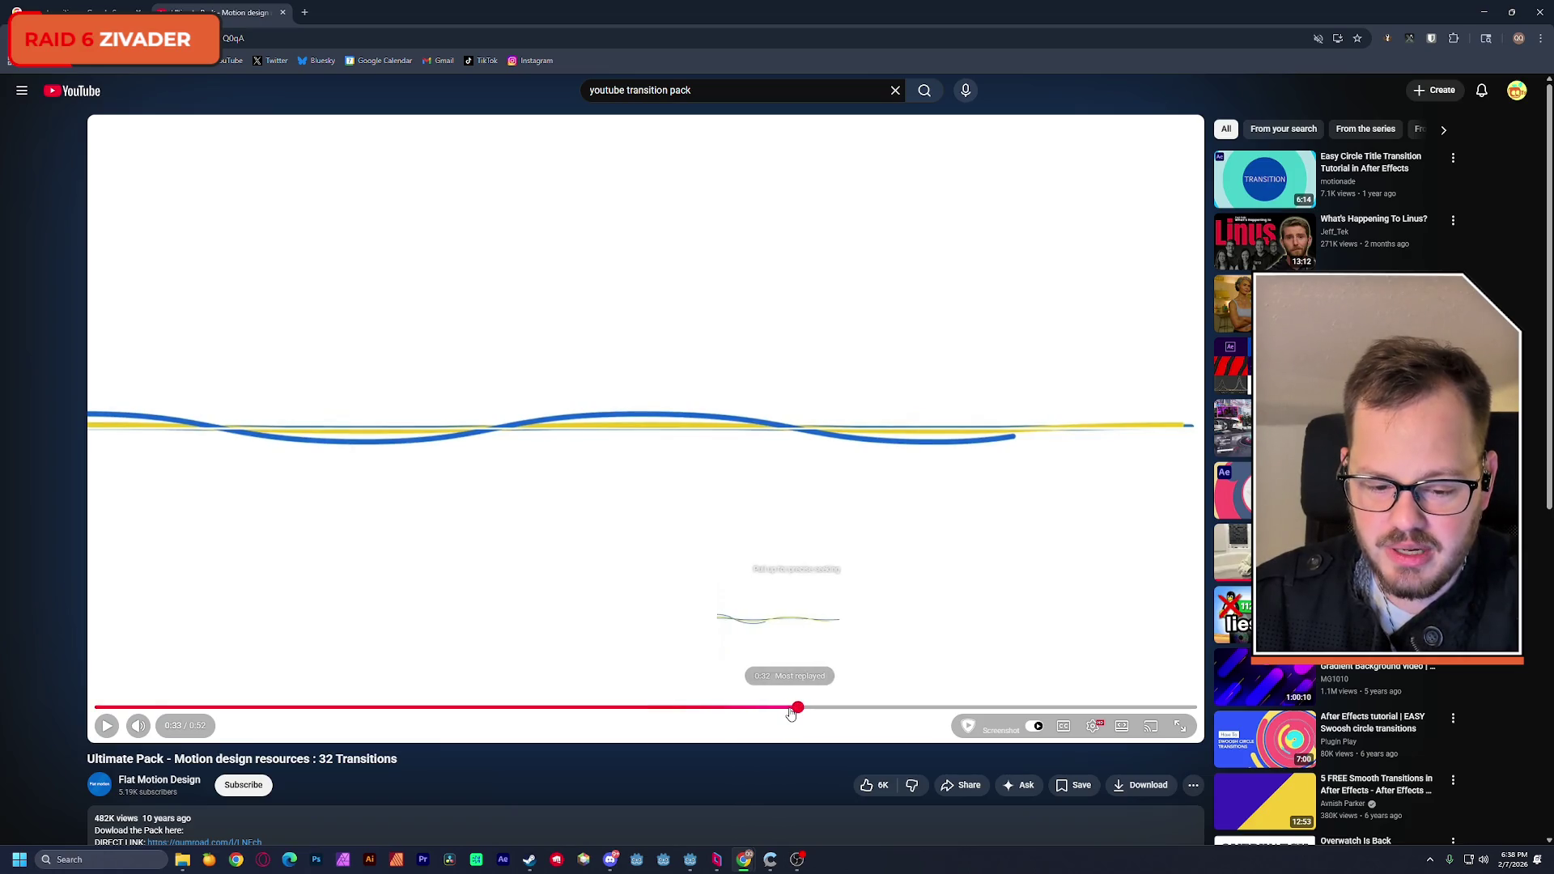
pyautogui.click(788, 708)
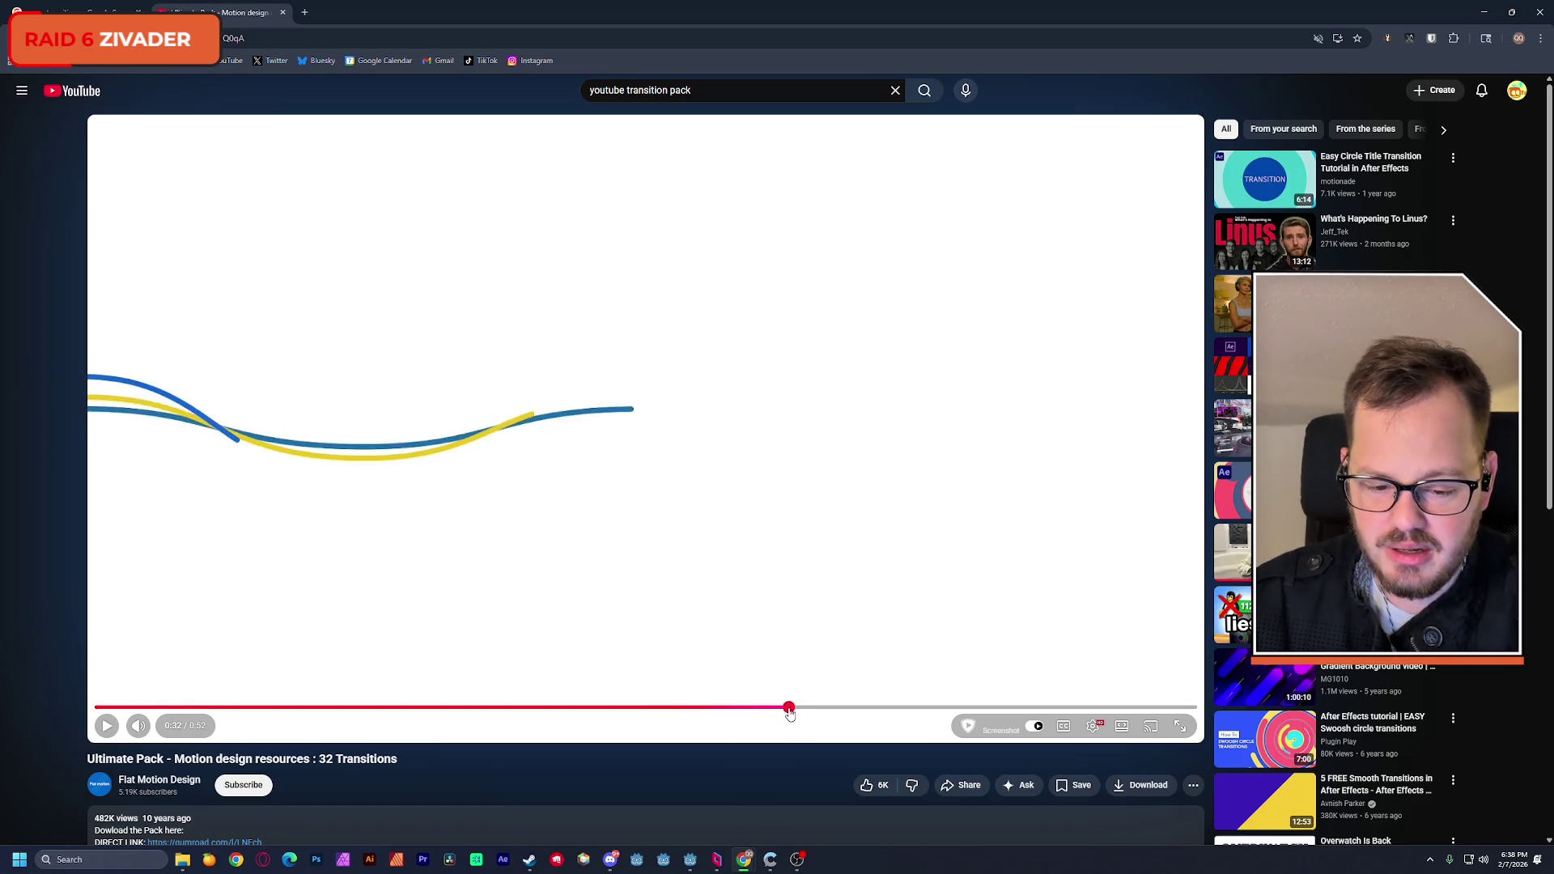
pyautogui.click(577, 599)
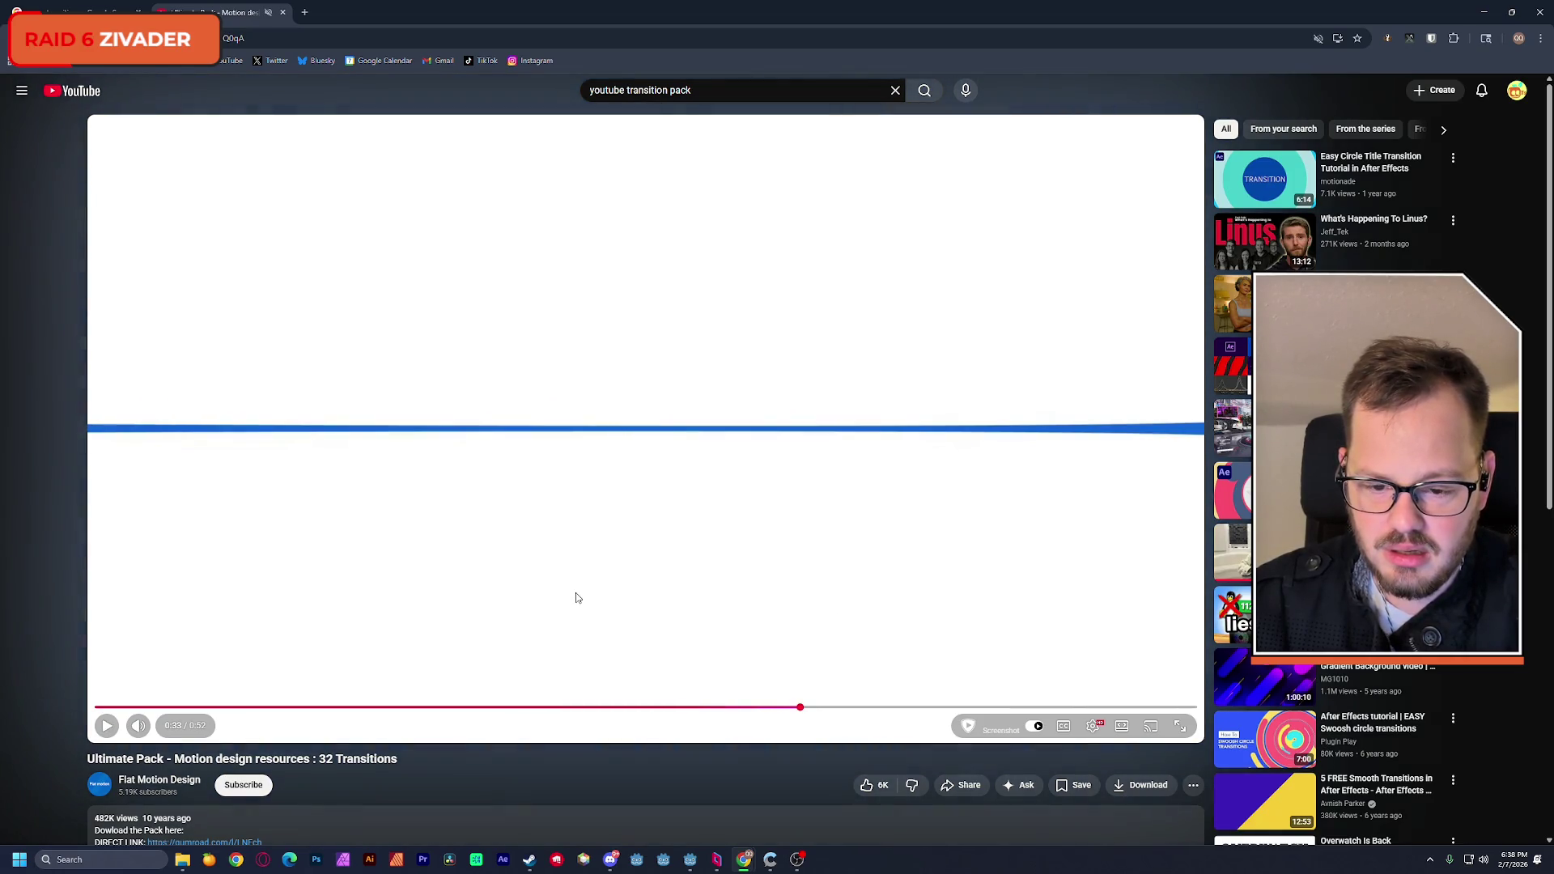
pyautogui.click(576, 597)
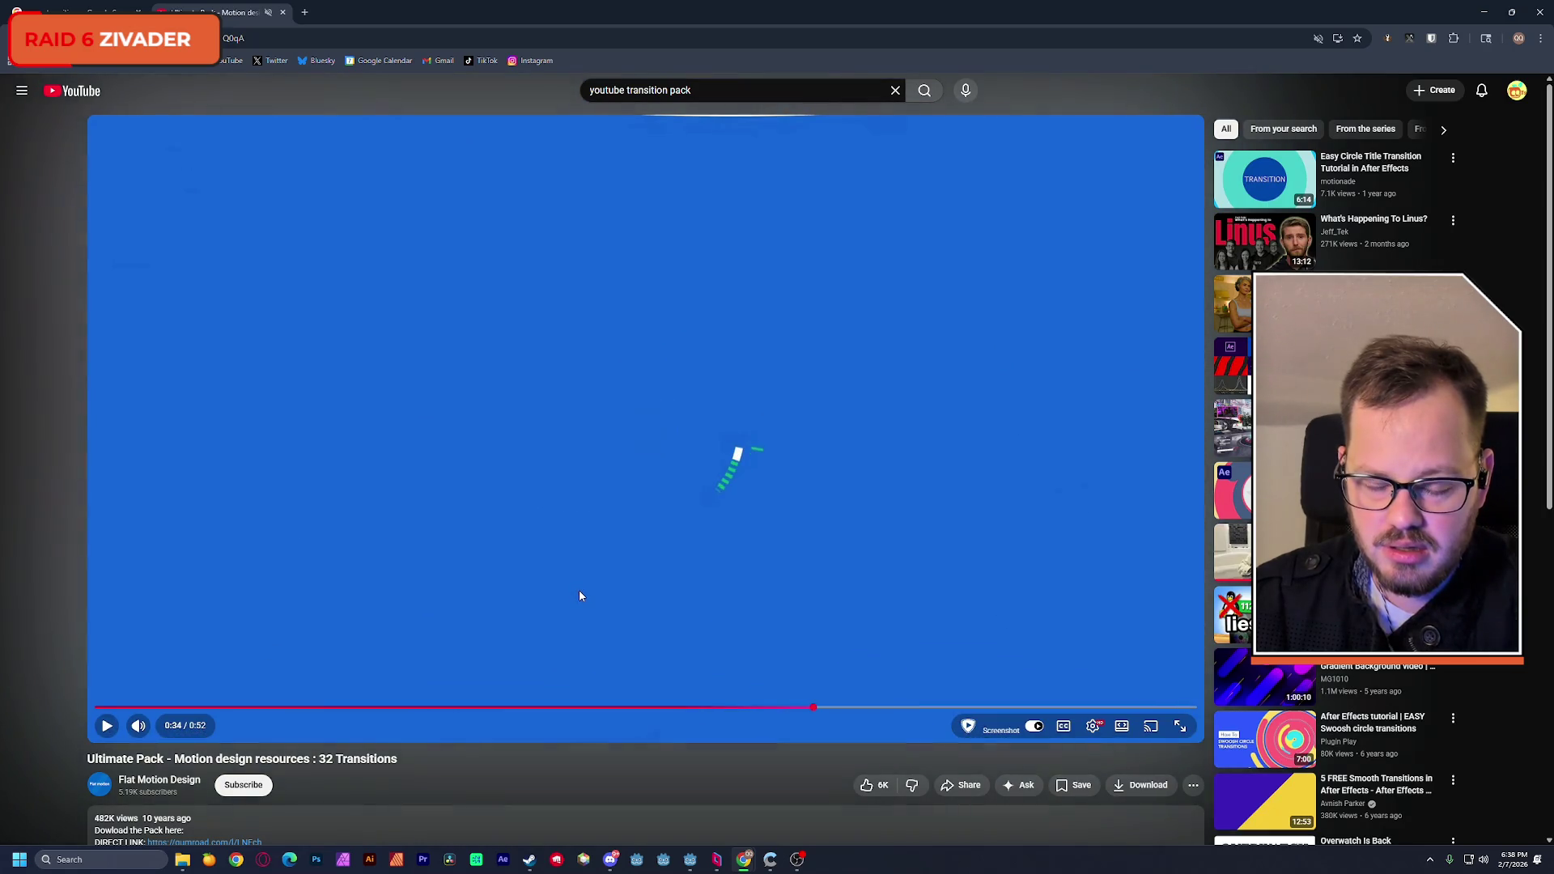
pyautogui.press('Left')
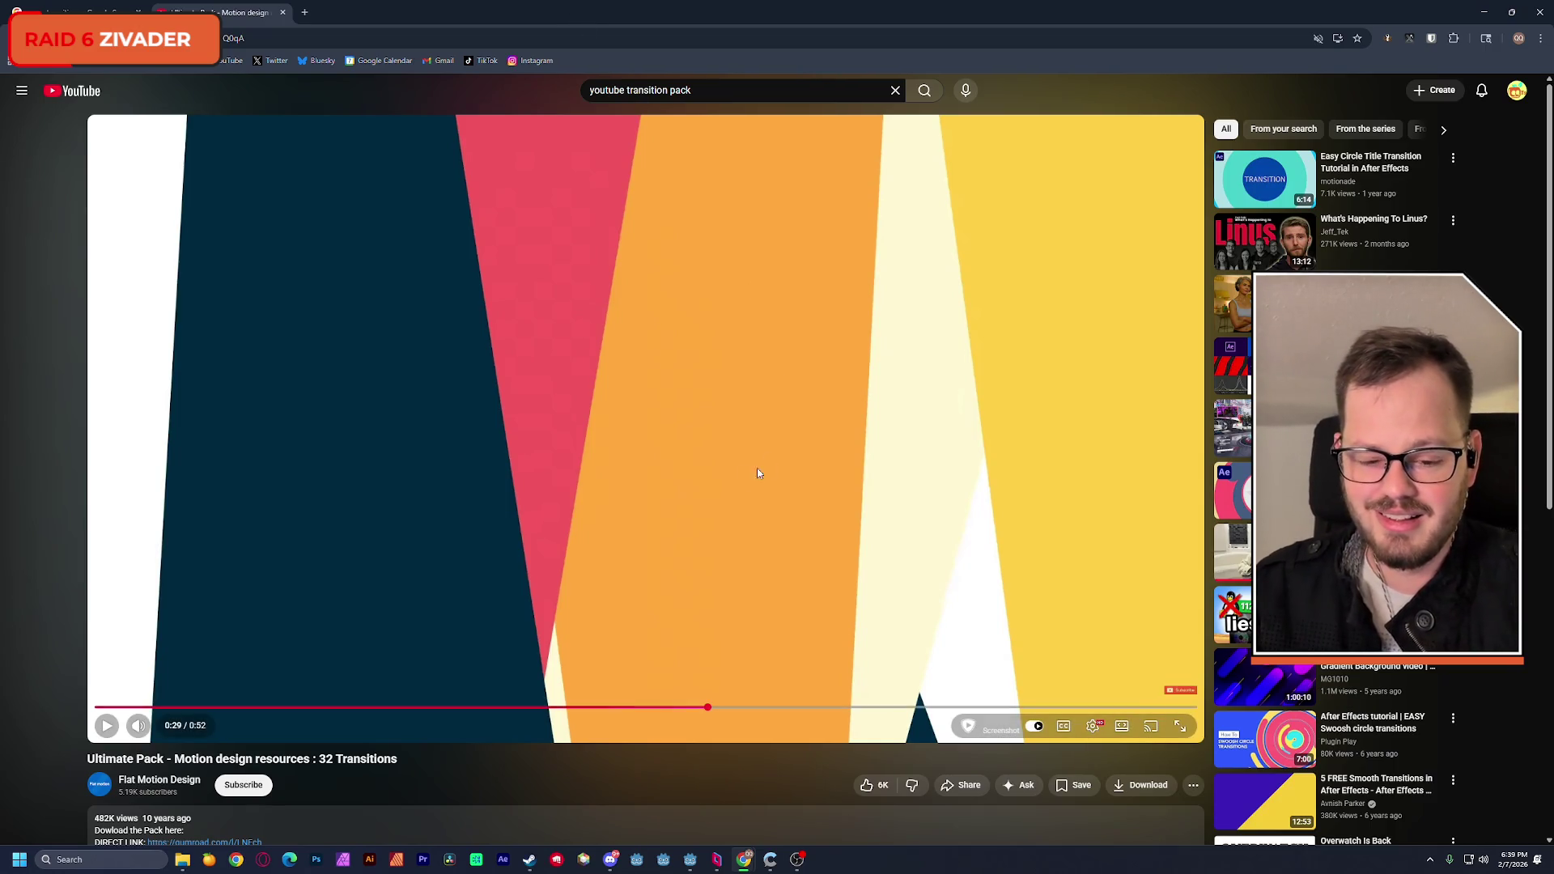
# Step: Skip back to 0:24 and replay the stripe transitions
pyautogui.press('Left')
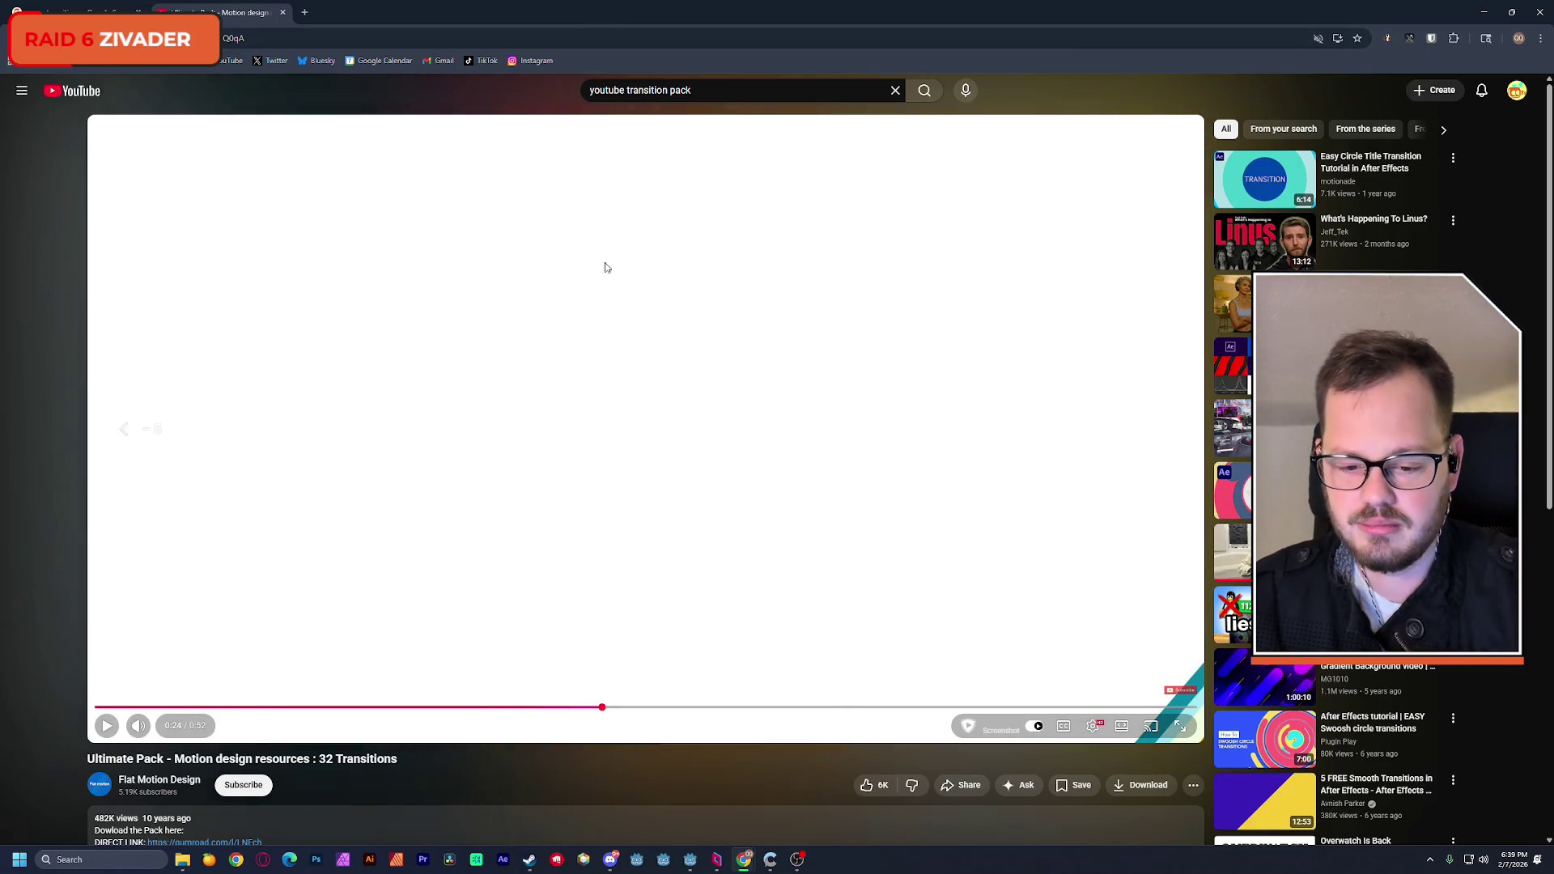
pyautogui.click(615, 356)
pyautogui.click(628, 381)
pyautogui.click(736, 343)
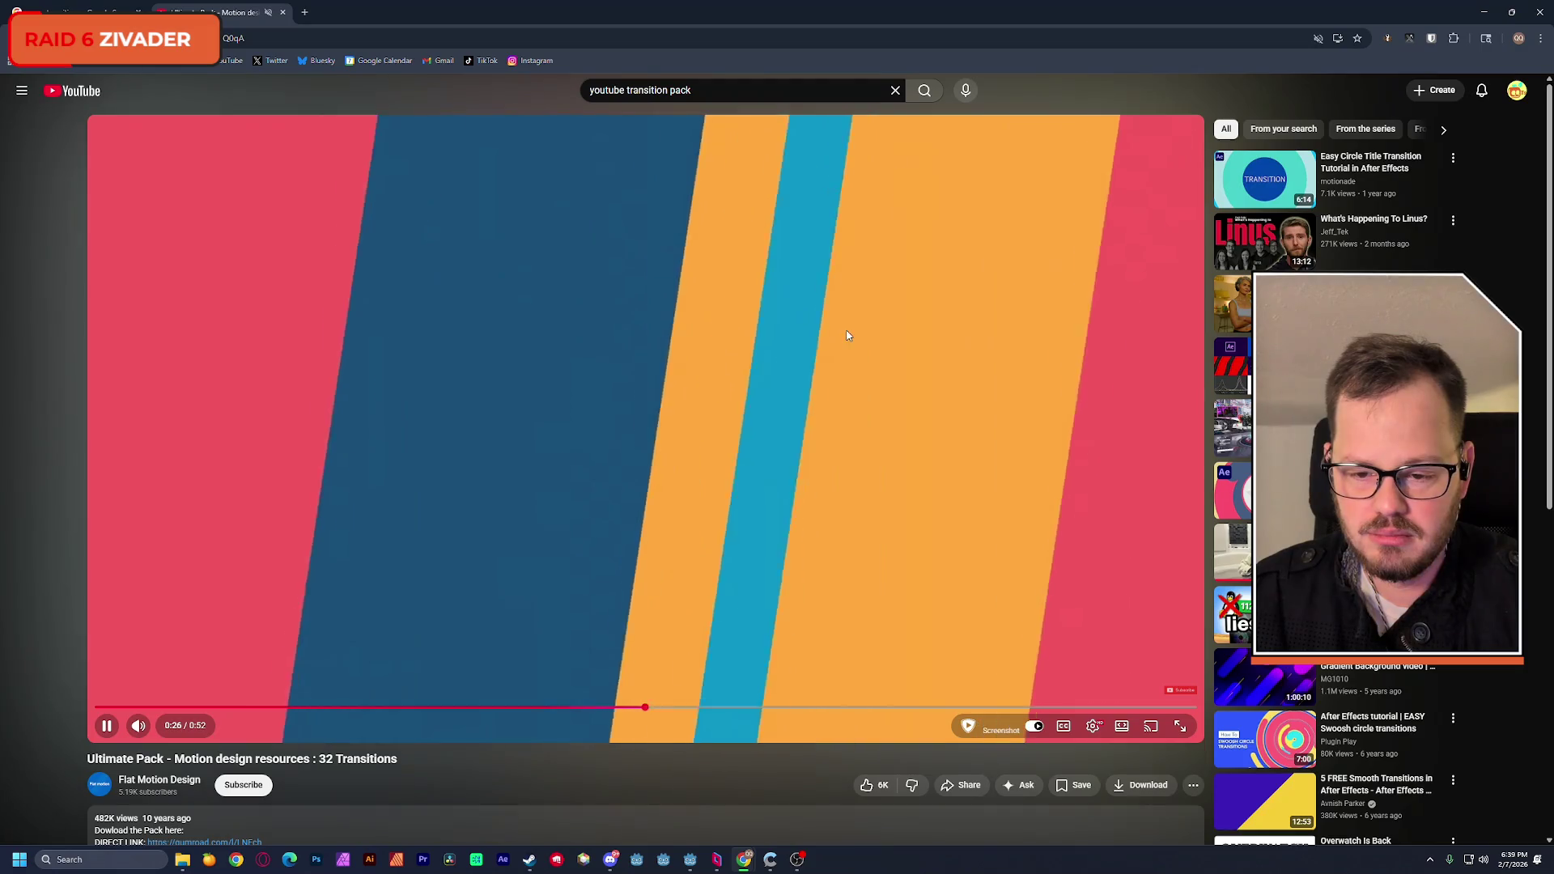
pyautogui.click(847, 335)
pyautogui.click(846, 335)
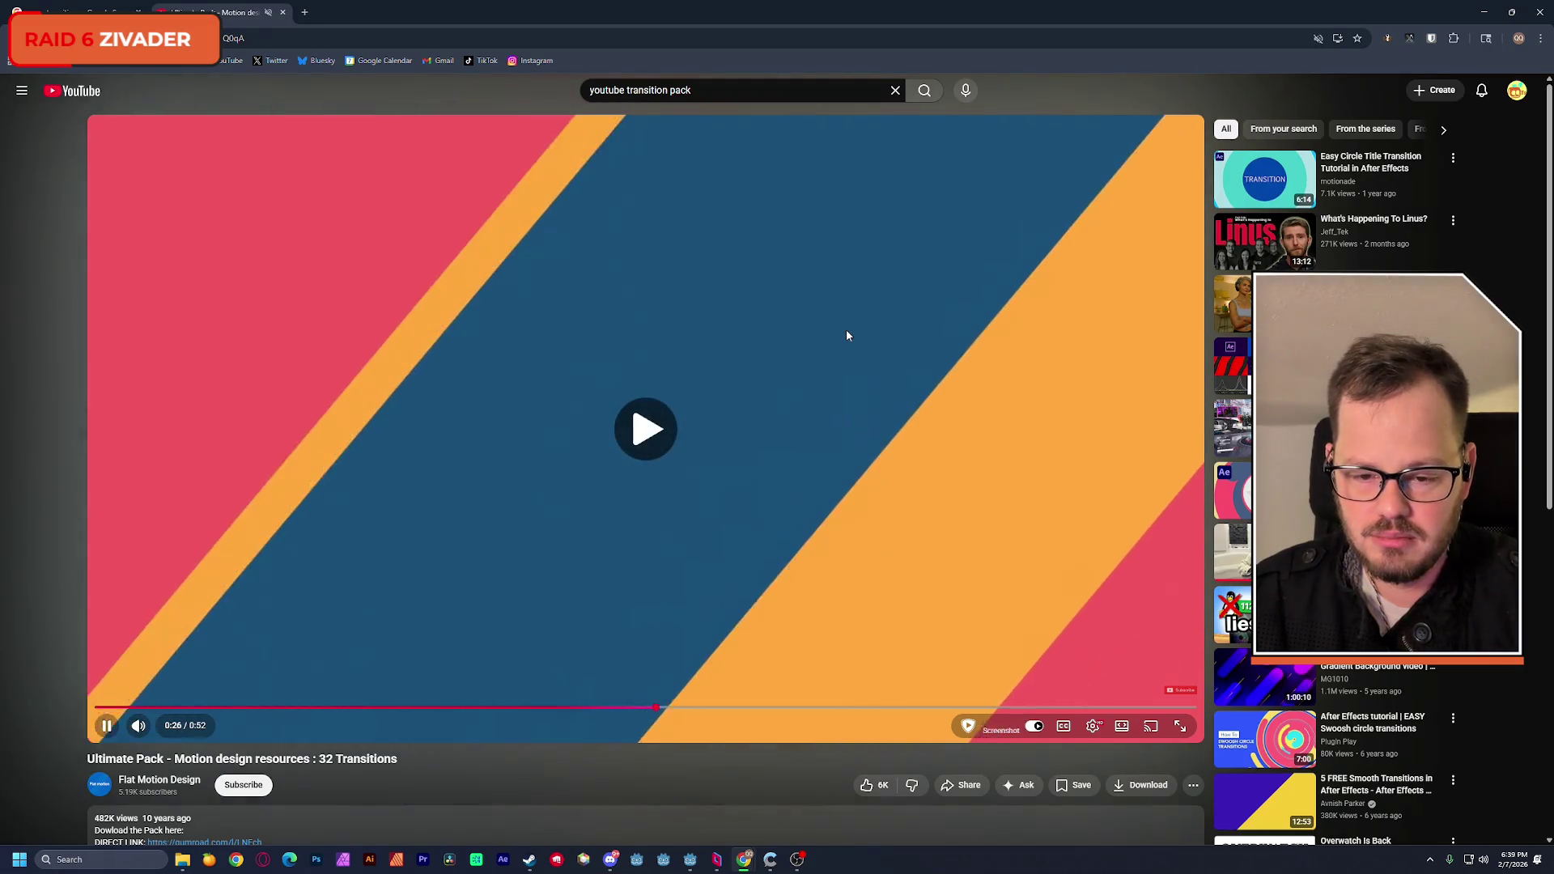
# Step: Watch the video full screen, pause at 0:30, and exit full screen
pyautogui.doubleClick(847, 331)
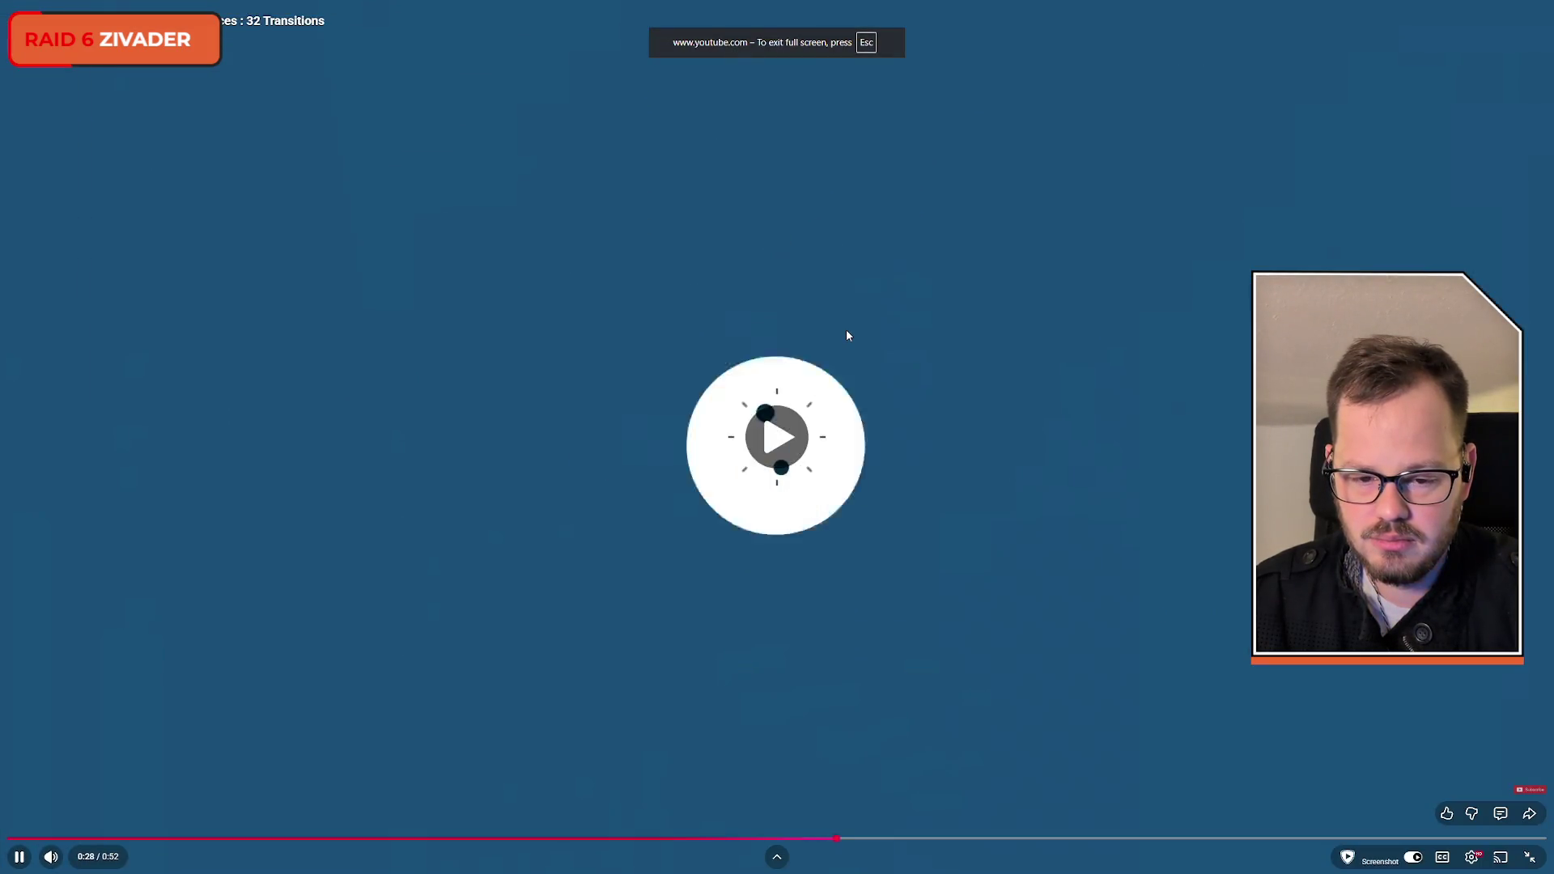
pyautogui.click(844, 331)
pyautogui.click(844, 329)
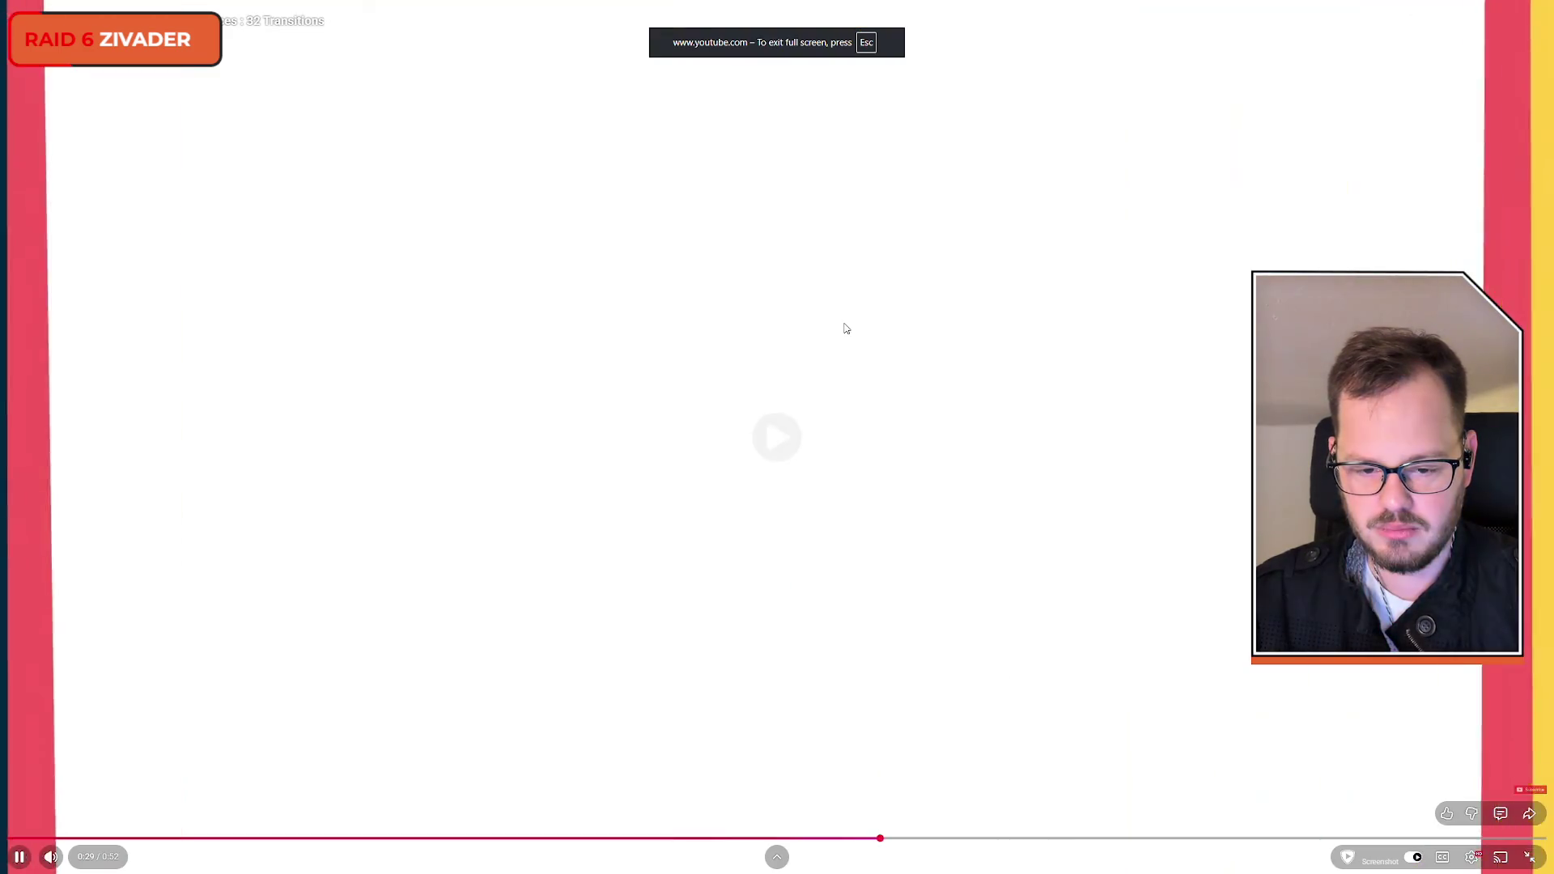
pyautogui.click(842, 335)
pyautogui.press('Escape')
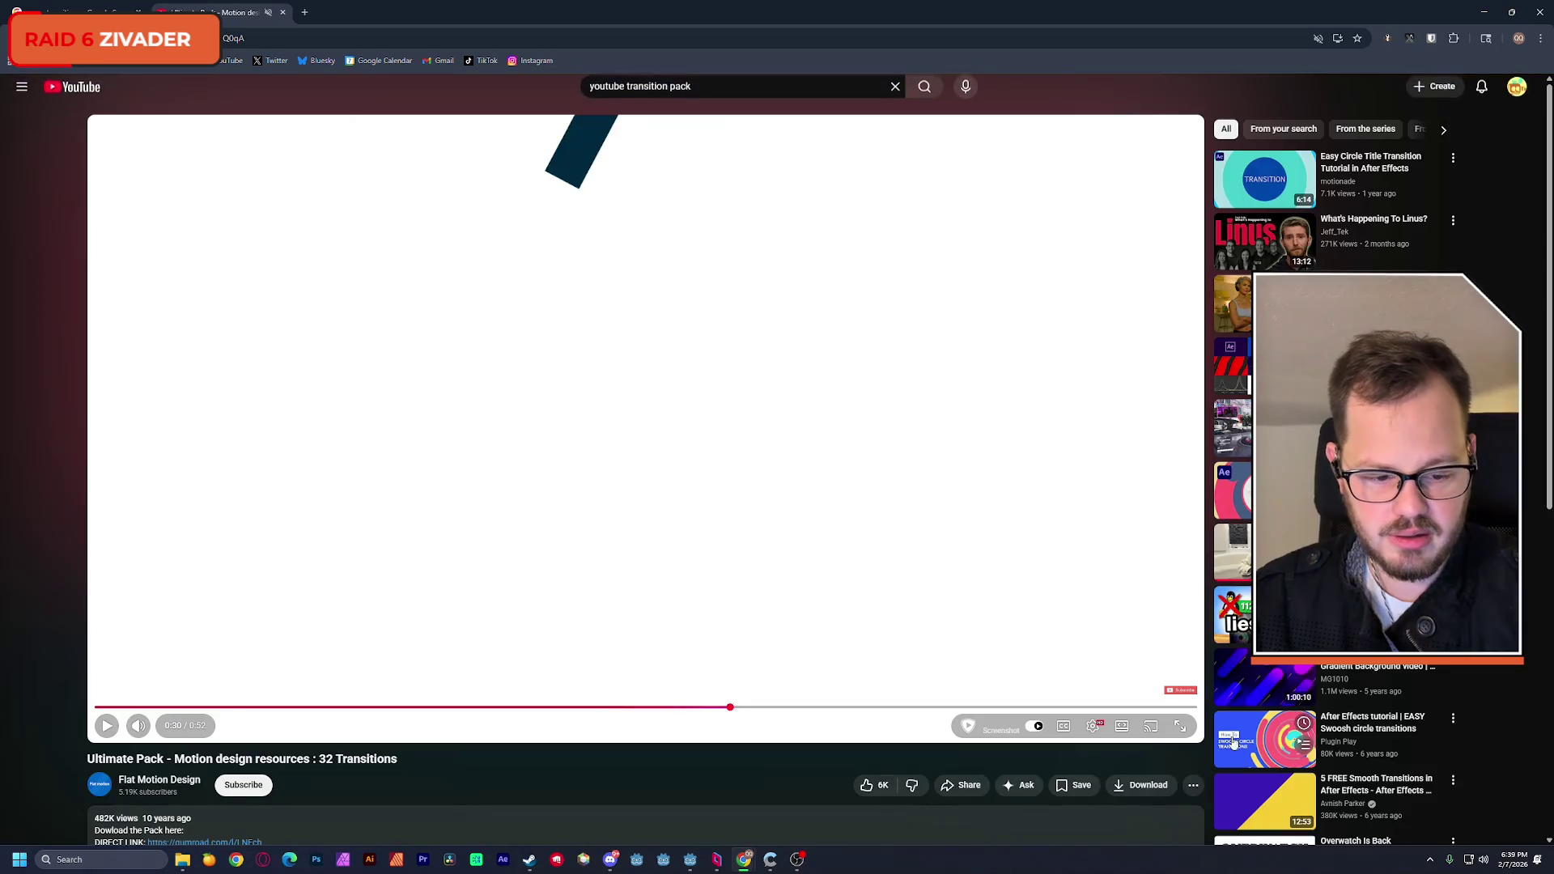
# Step: Change the playback speed in player settings, then pause at 0:32 on the wavy lines
pyautogui.click(1093, 726)
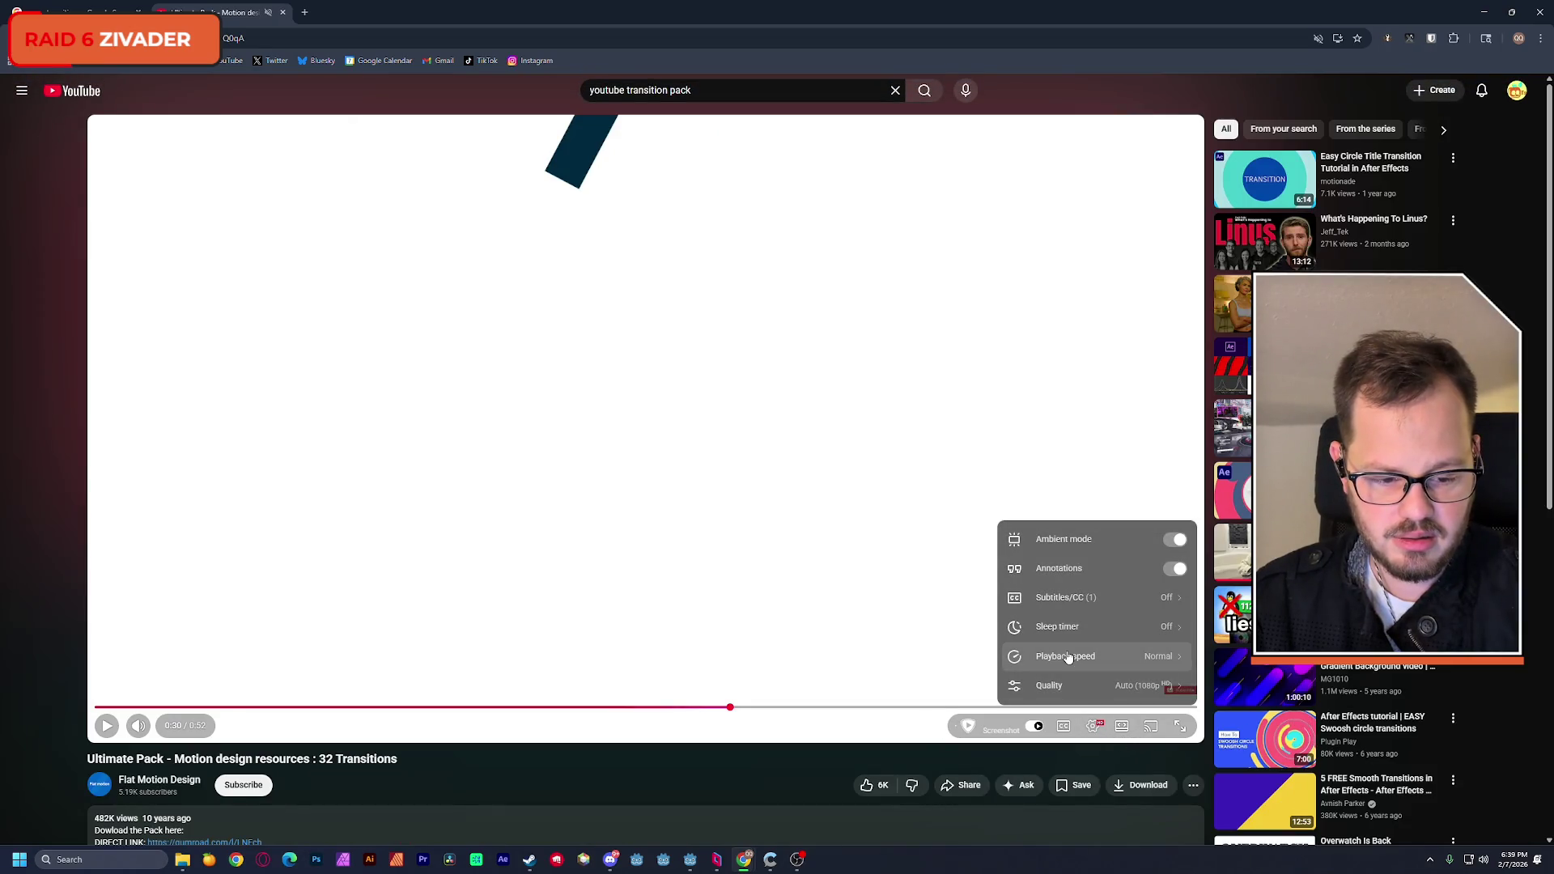
pyautogui.click(1131, 660)
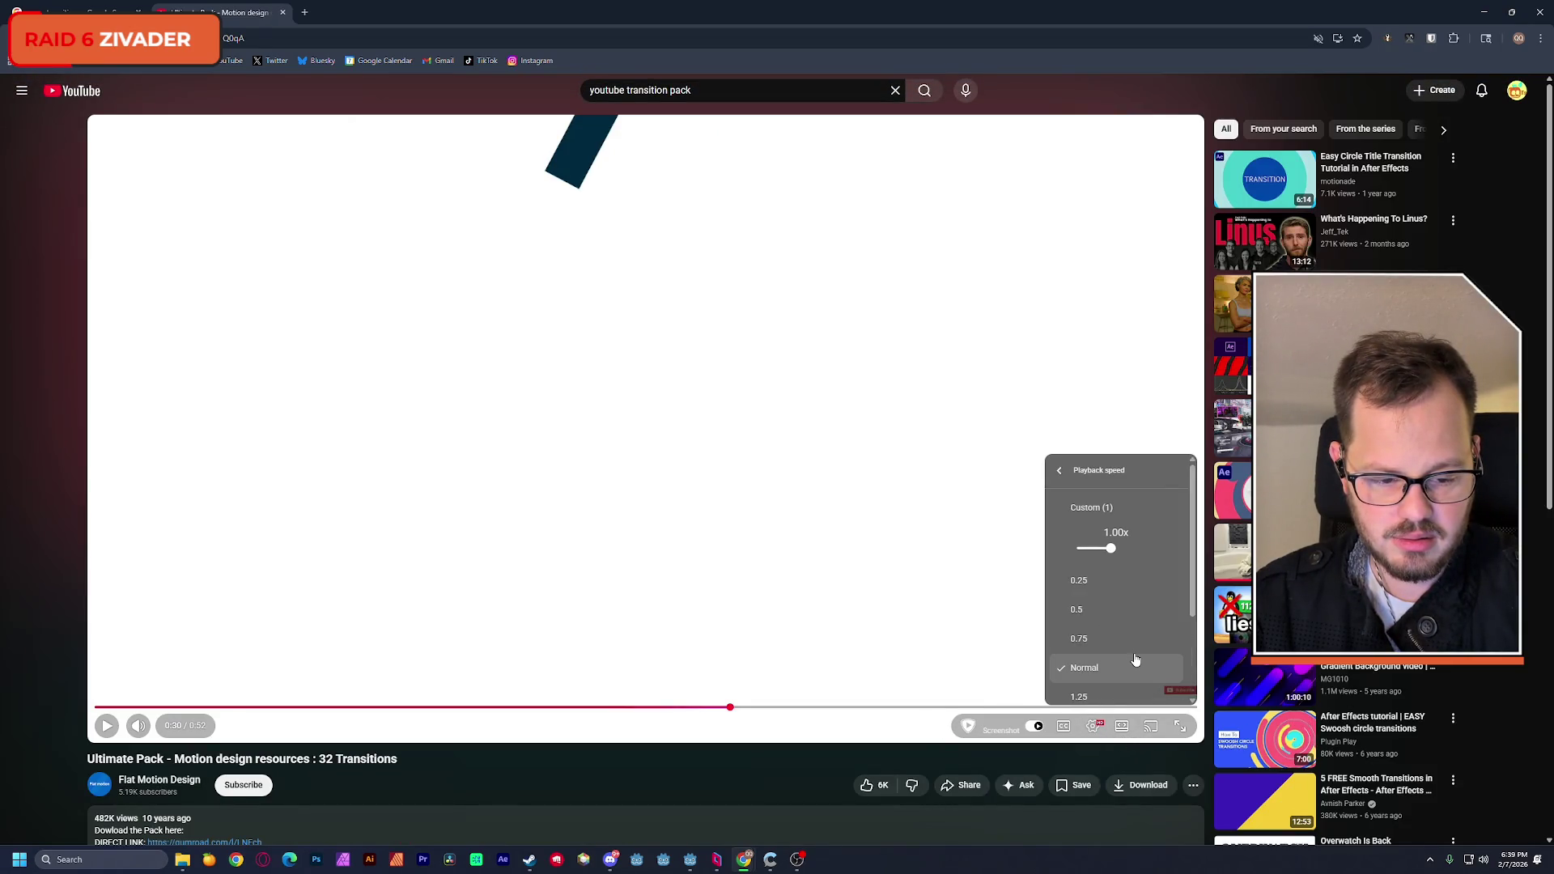
pyautogui.click(1079, 582)
pyautogui.click(858, 458)
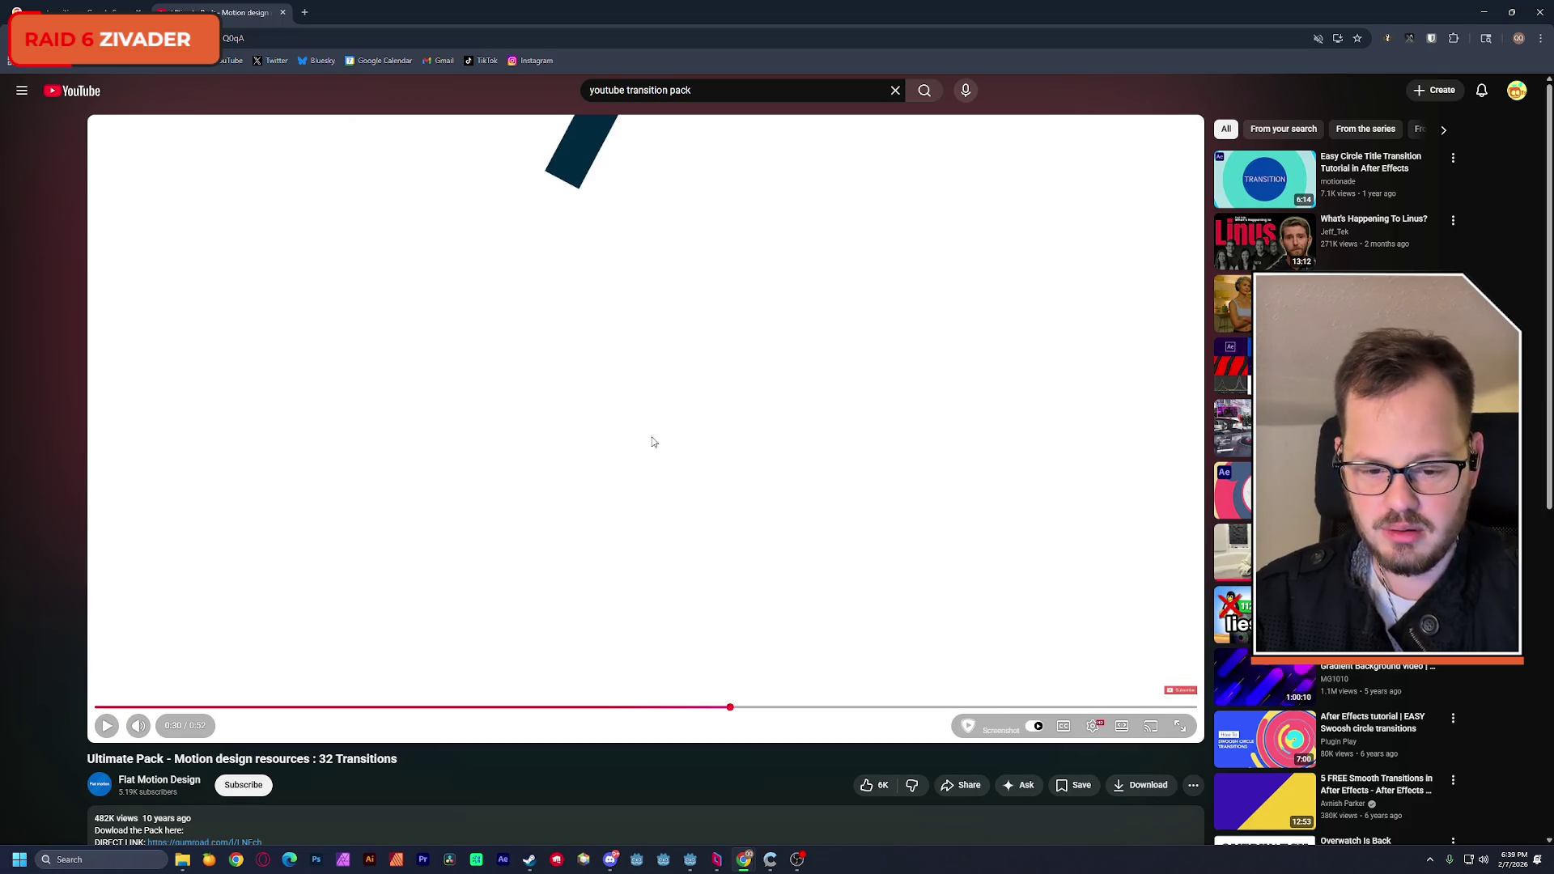
pyautogui.click(517, 431)
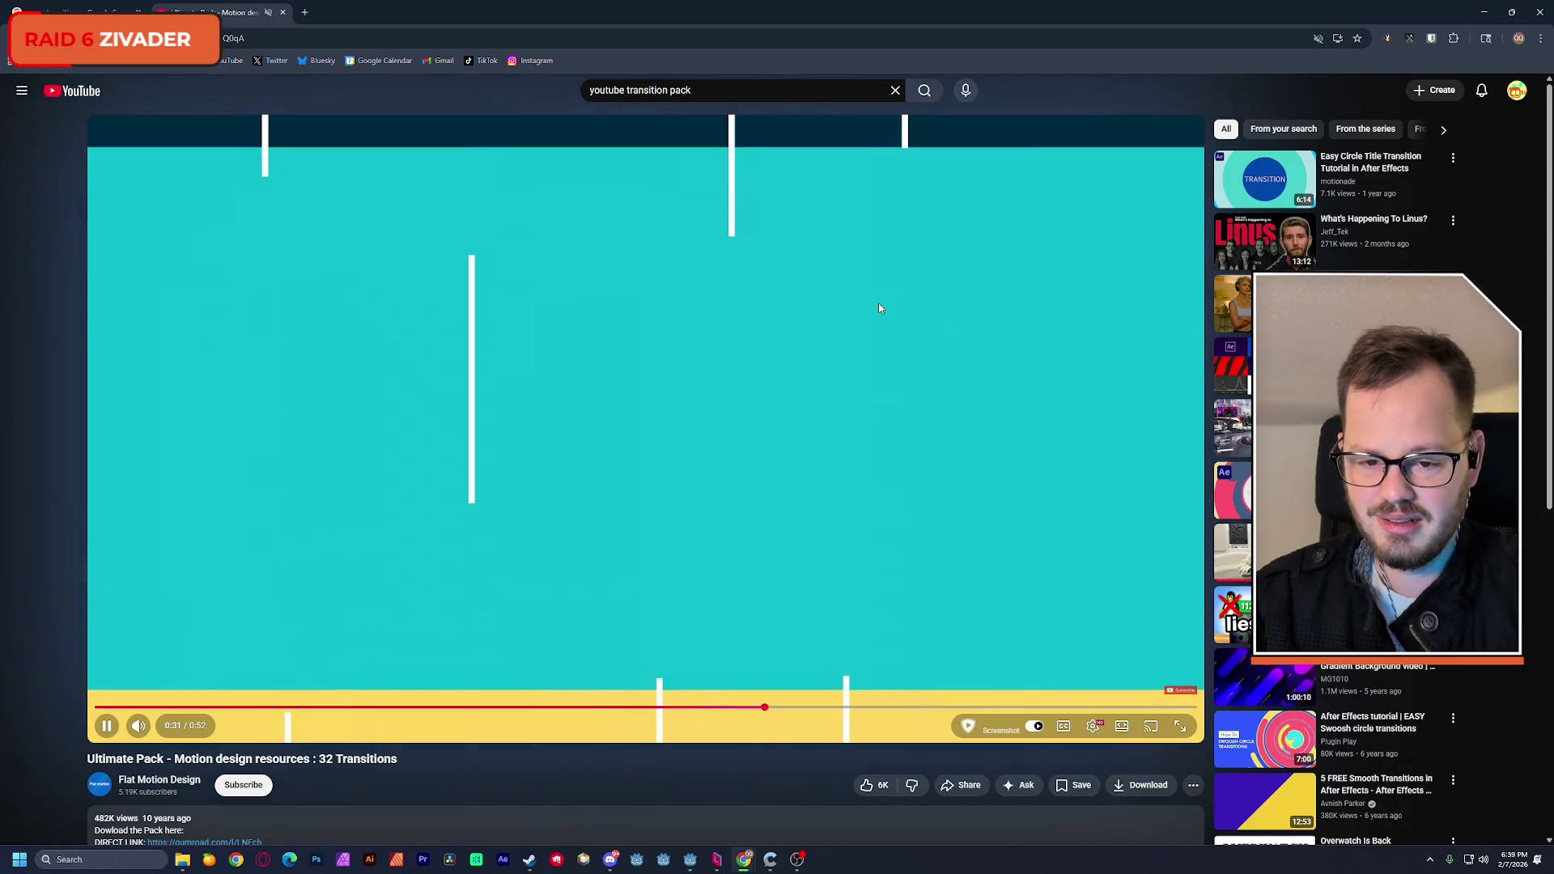
pyautogui.click(879, 305)
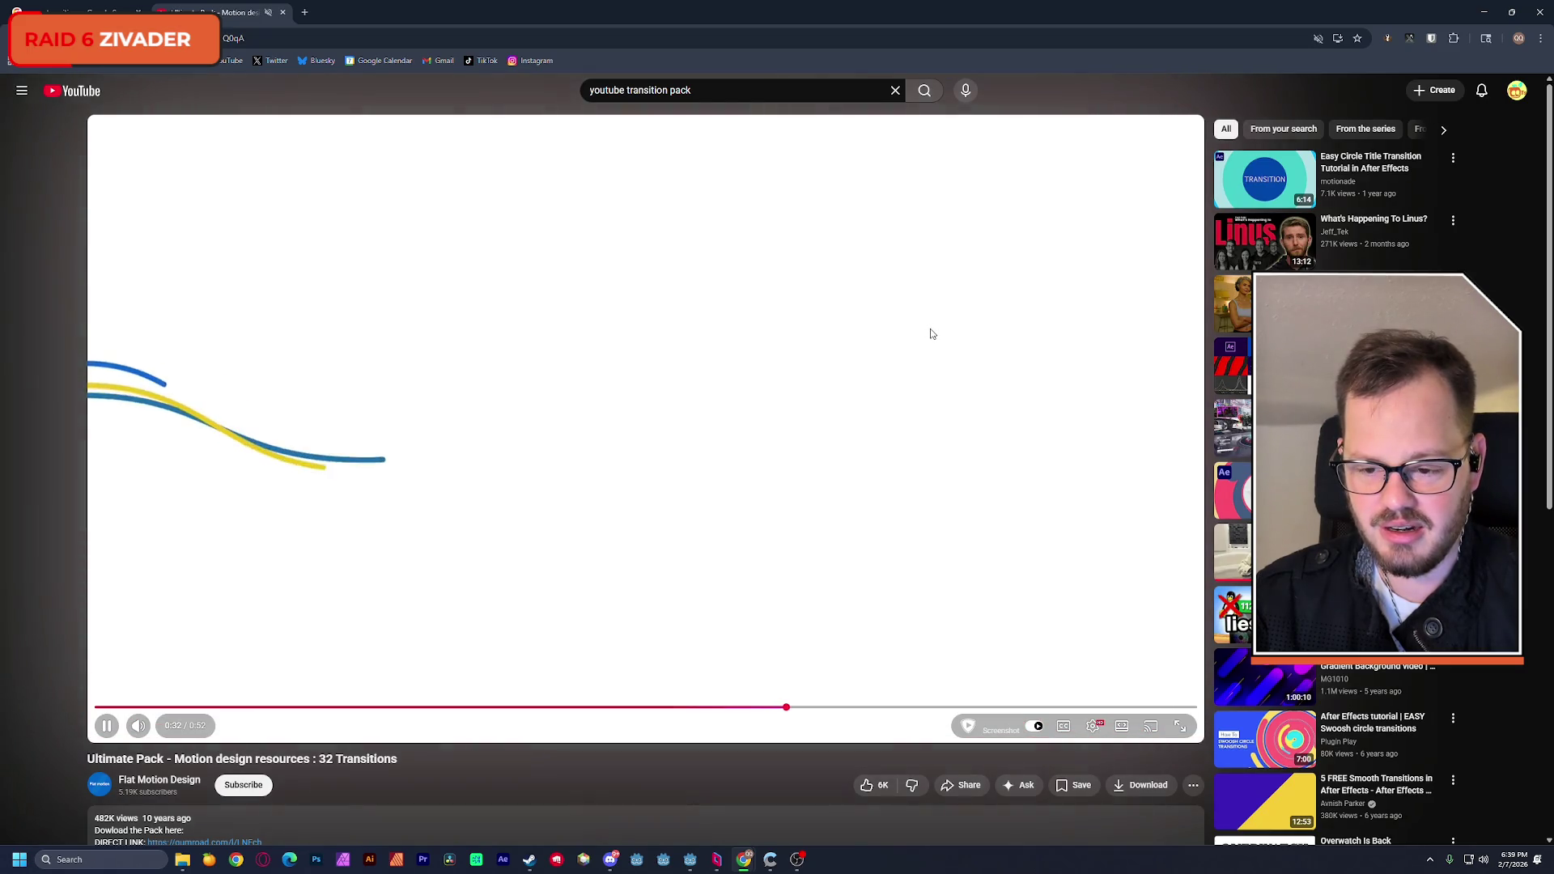
# Step: Rewind and pause at 0:34 on the blue frame's green-and-white arc, then select the video URL
pyautogui.click(931, 334)
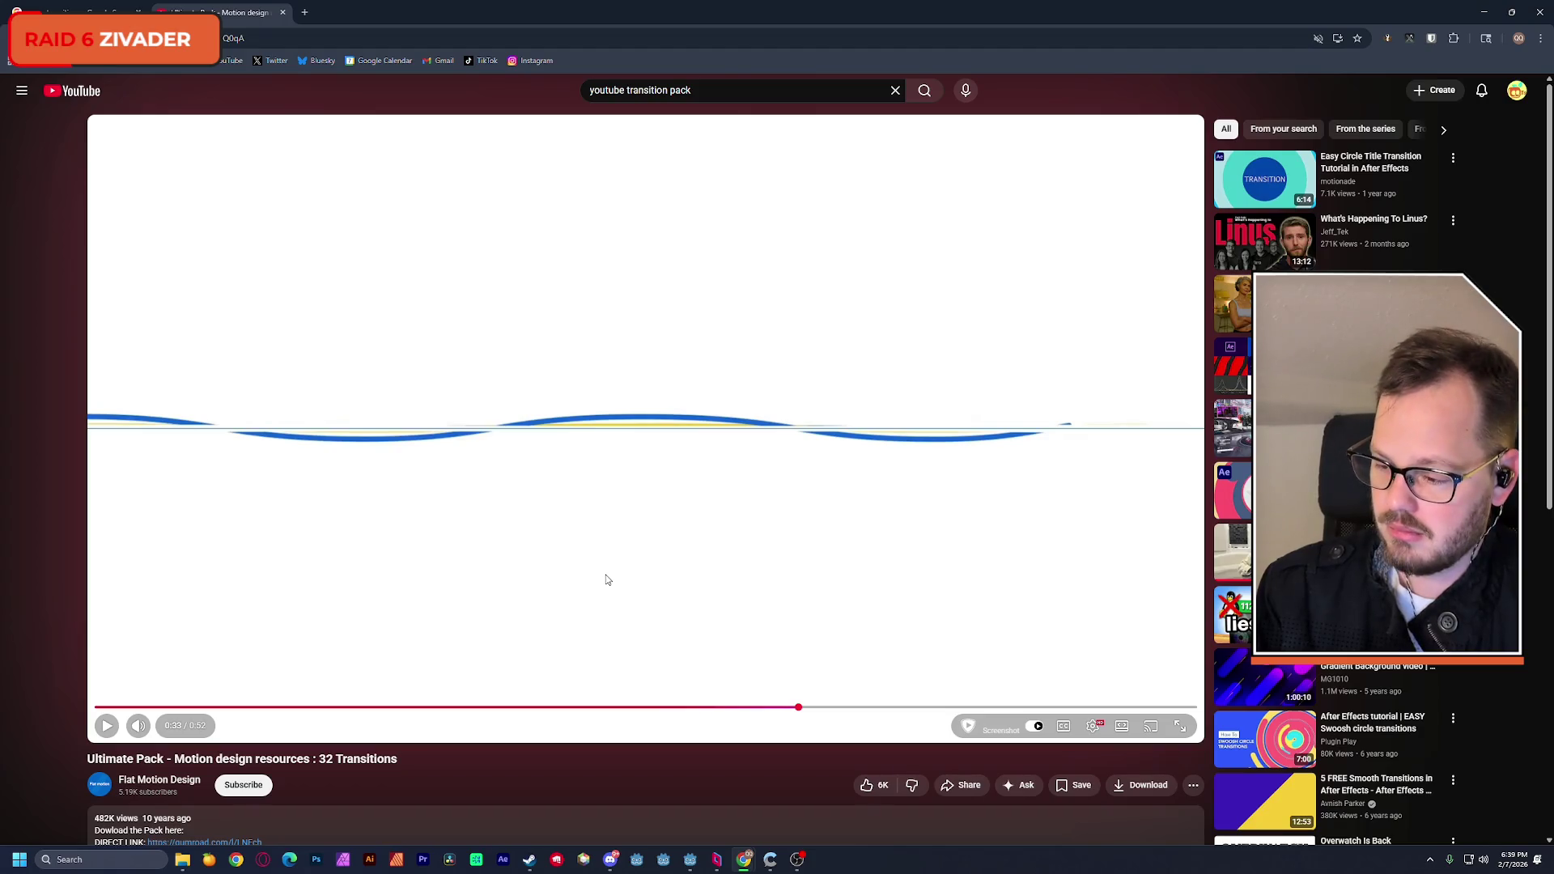
pyautogui.press('space')
pyautogui.press('Left')
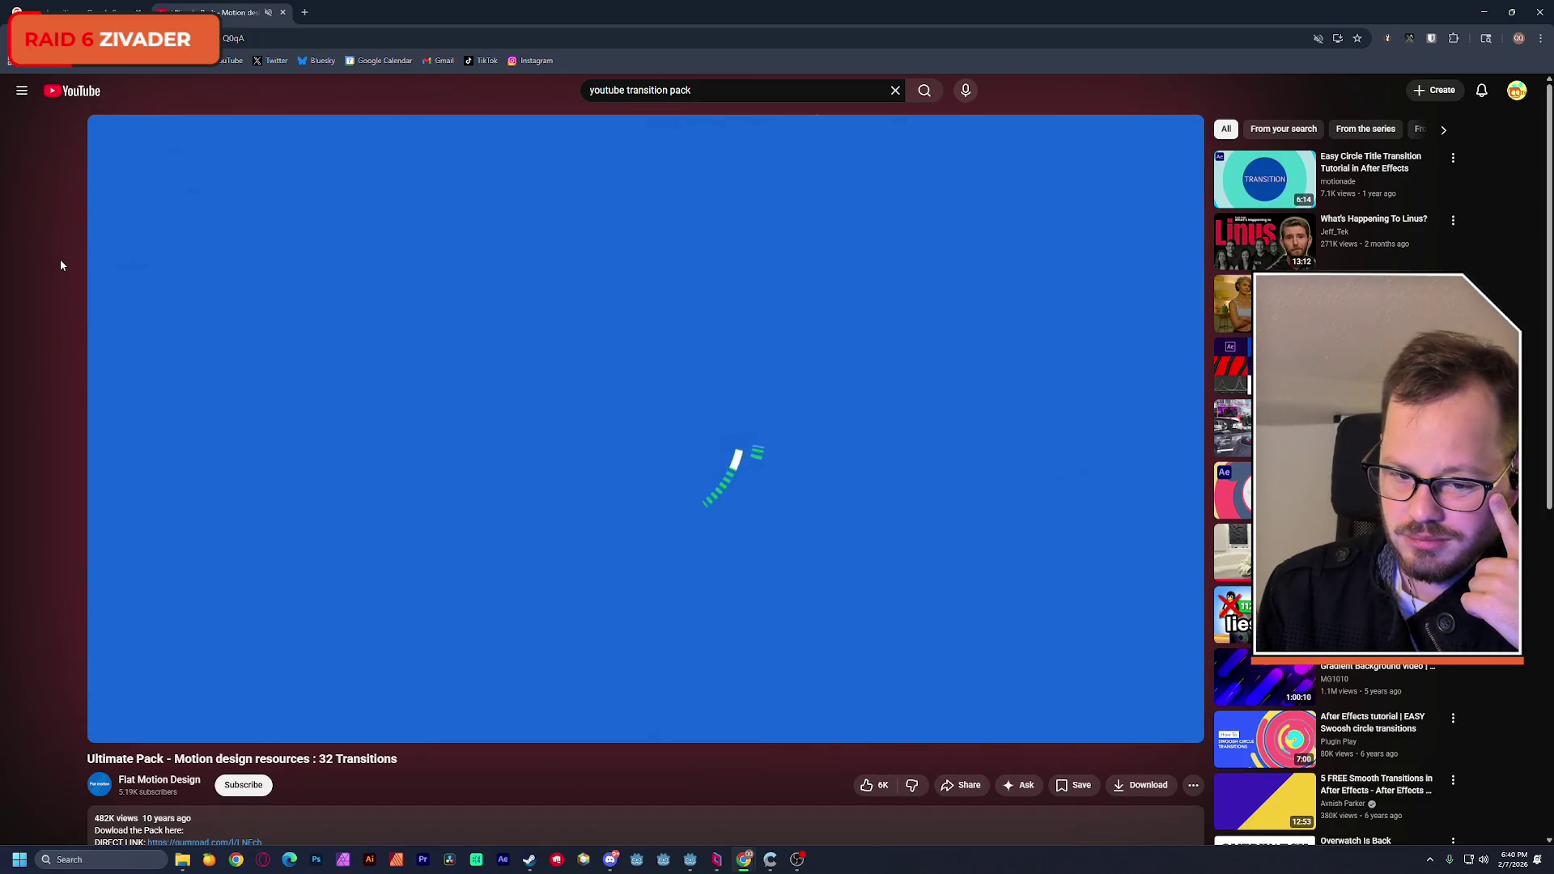
pyautogui.press('space')
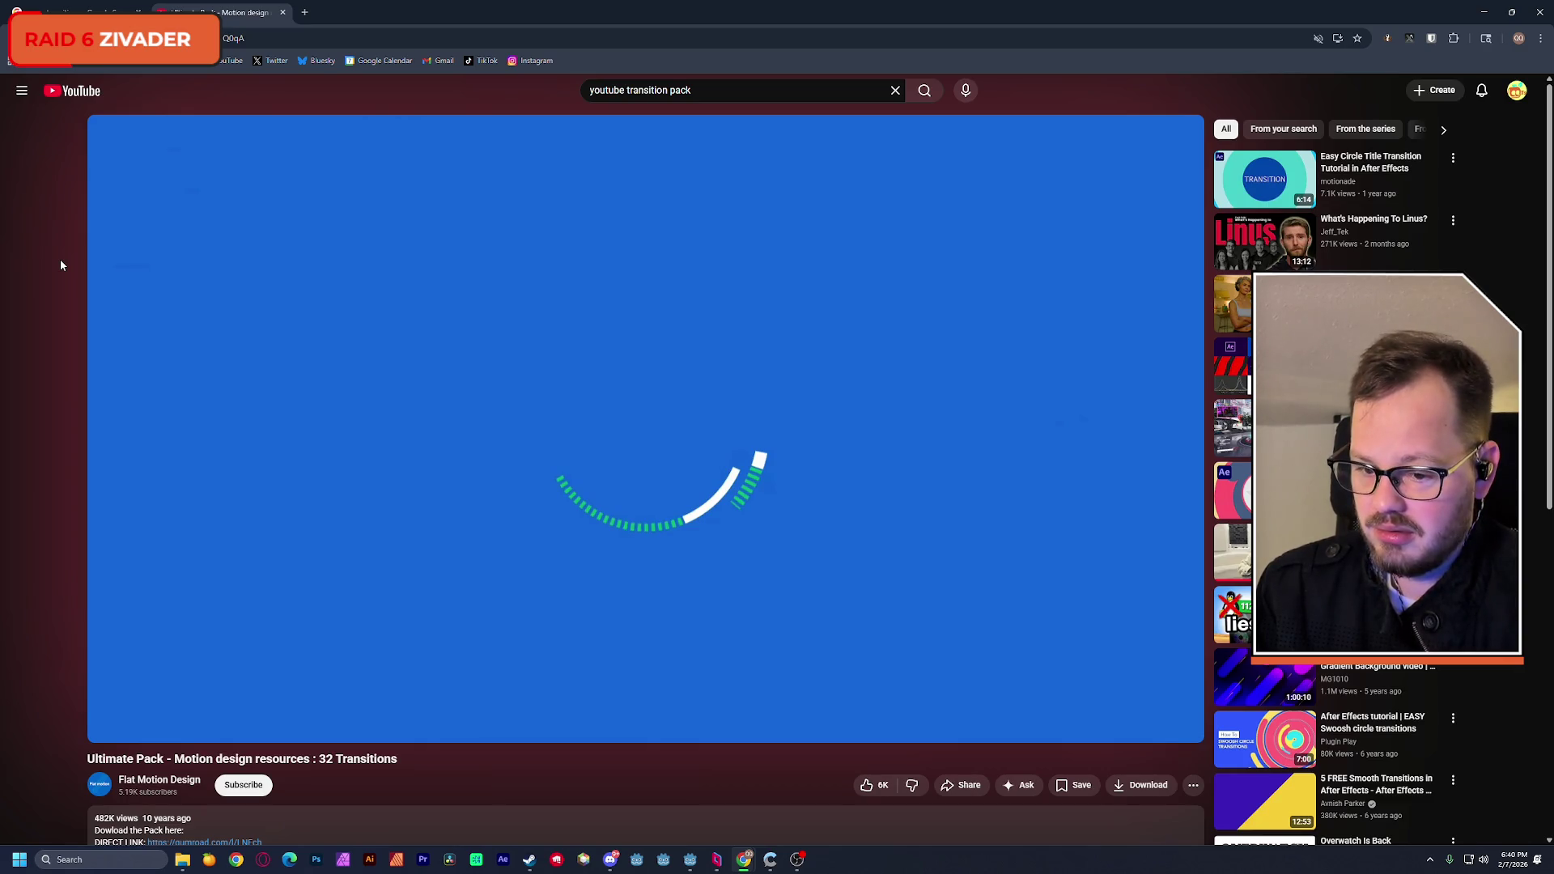
pyautogui.click(130, 38)
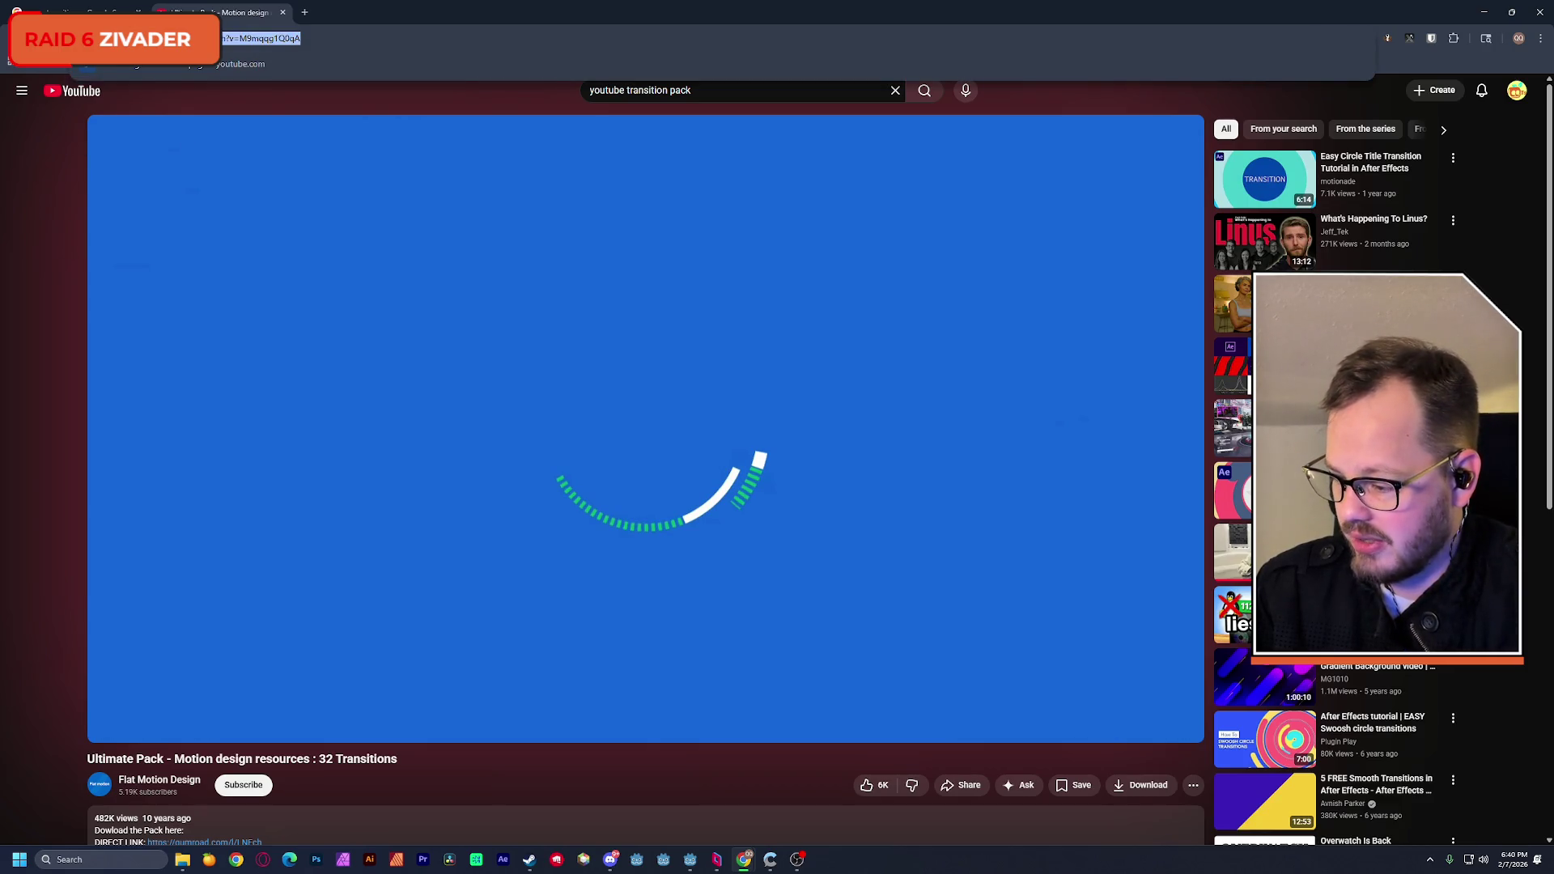
pyautogui.hotkey('alt', 'Tab')
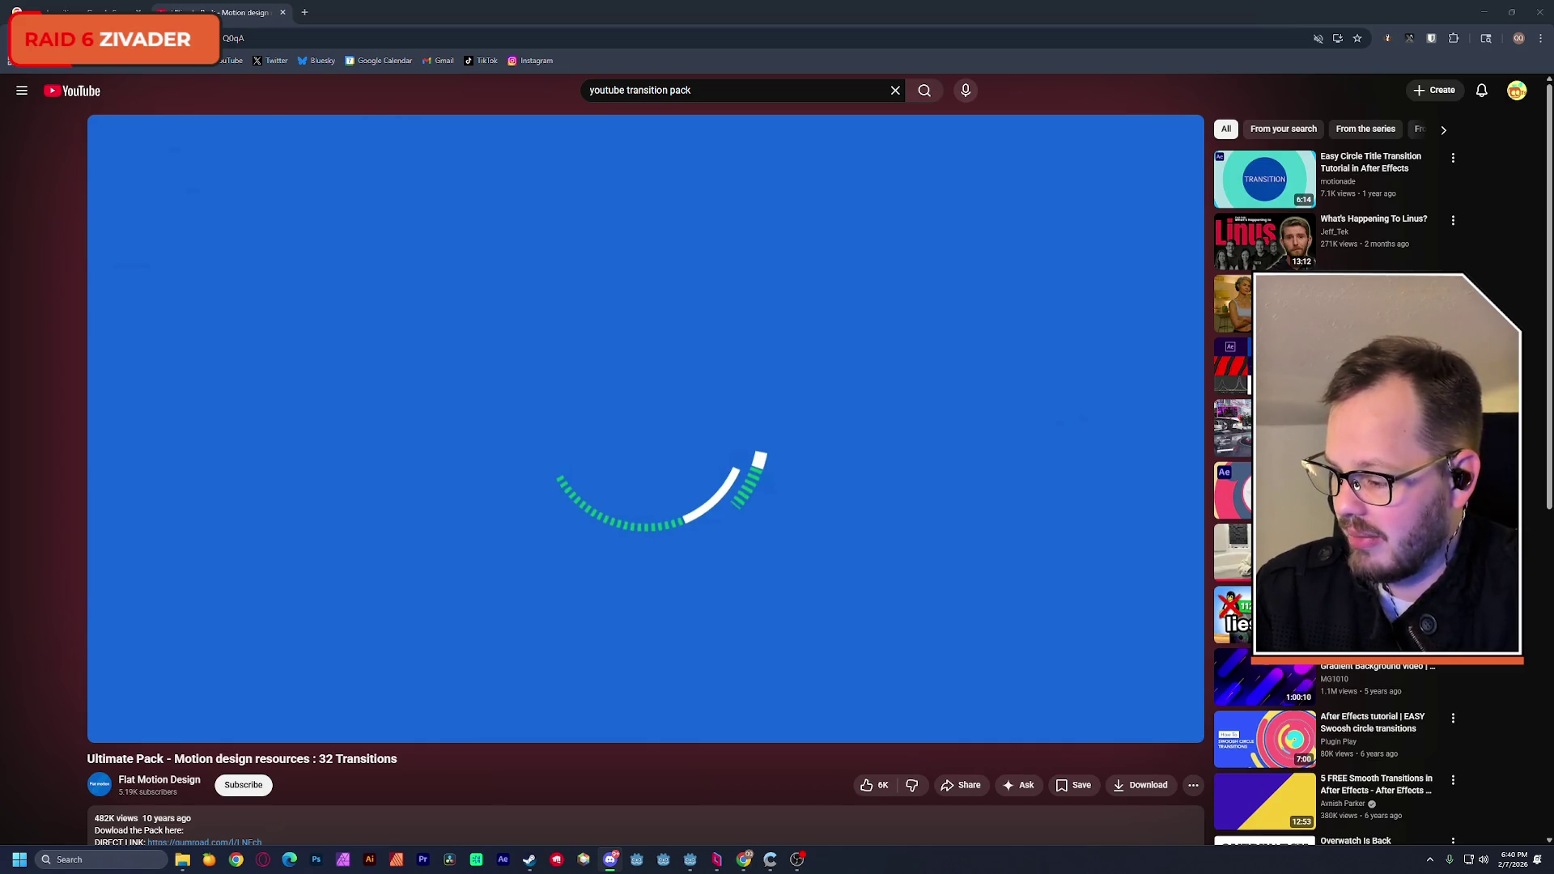
# Step: Replay the 0:29–0:32 stretch of the video, pause at 0:30, and return to Godot
pyautogui.click(33, 164)
pyautogui.press('Left')
pyautogui.press('Left')
pyautogui.press('Left')
pyautogui.press('space')
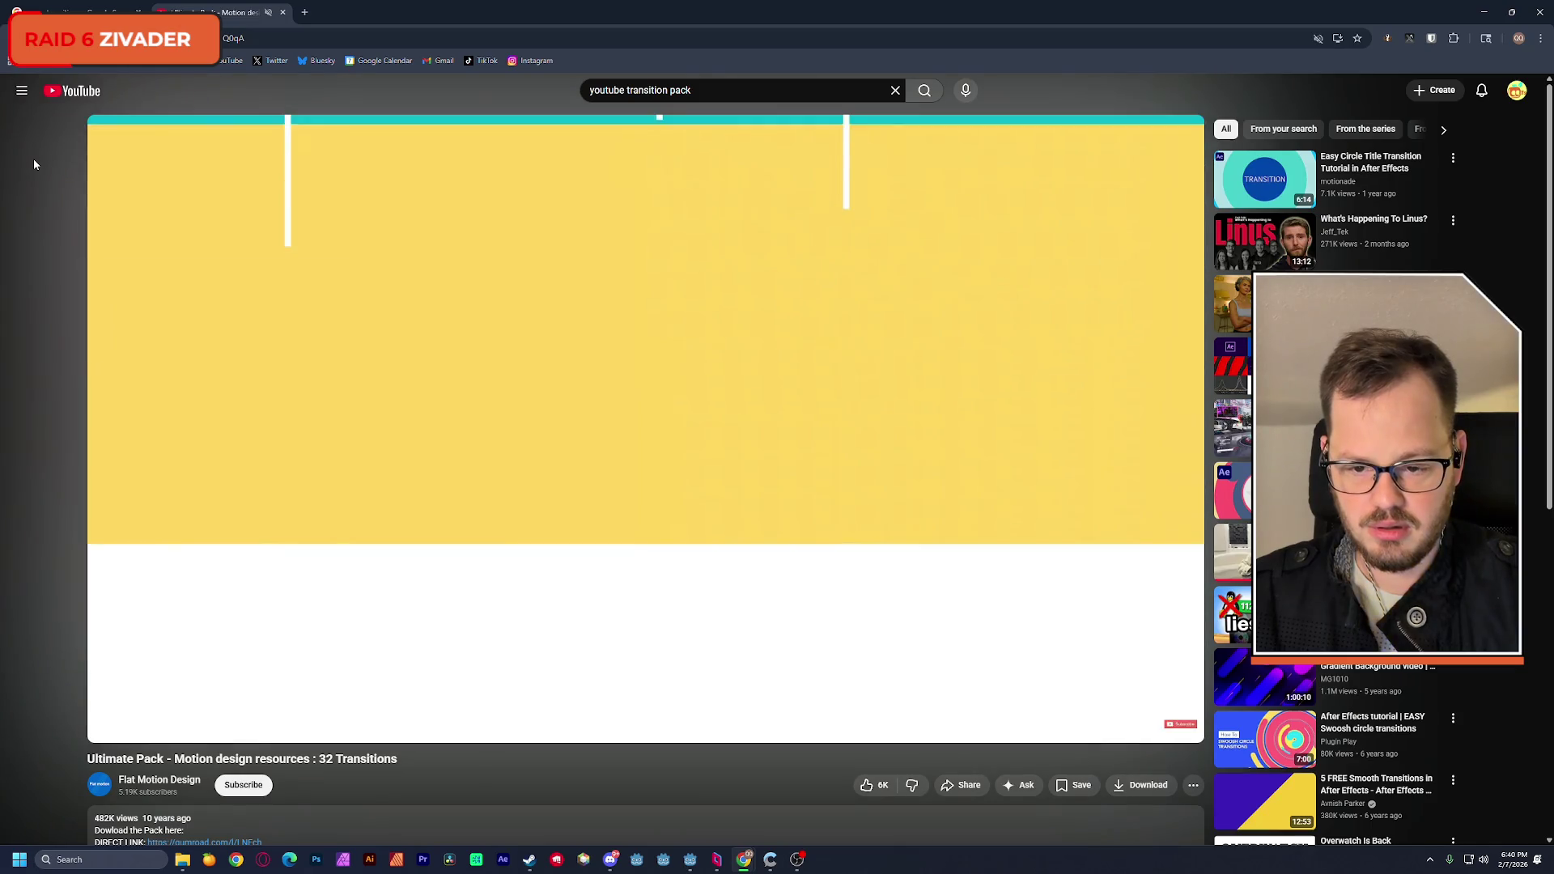
pyautogui.press('space')
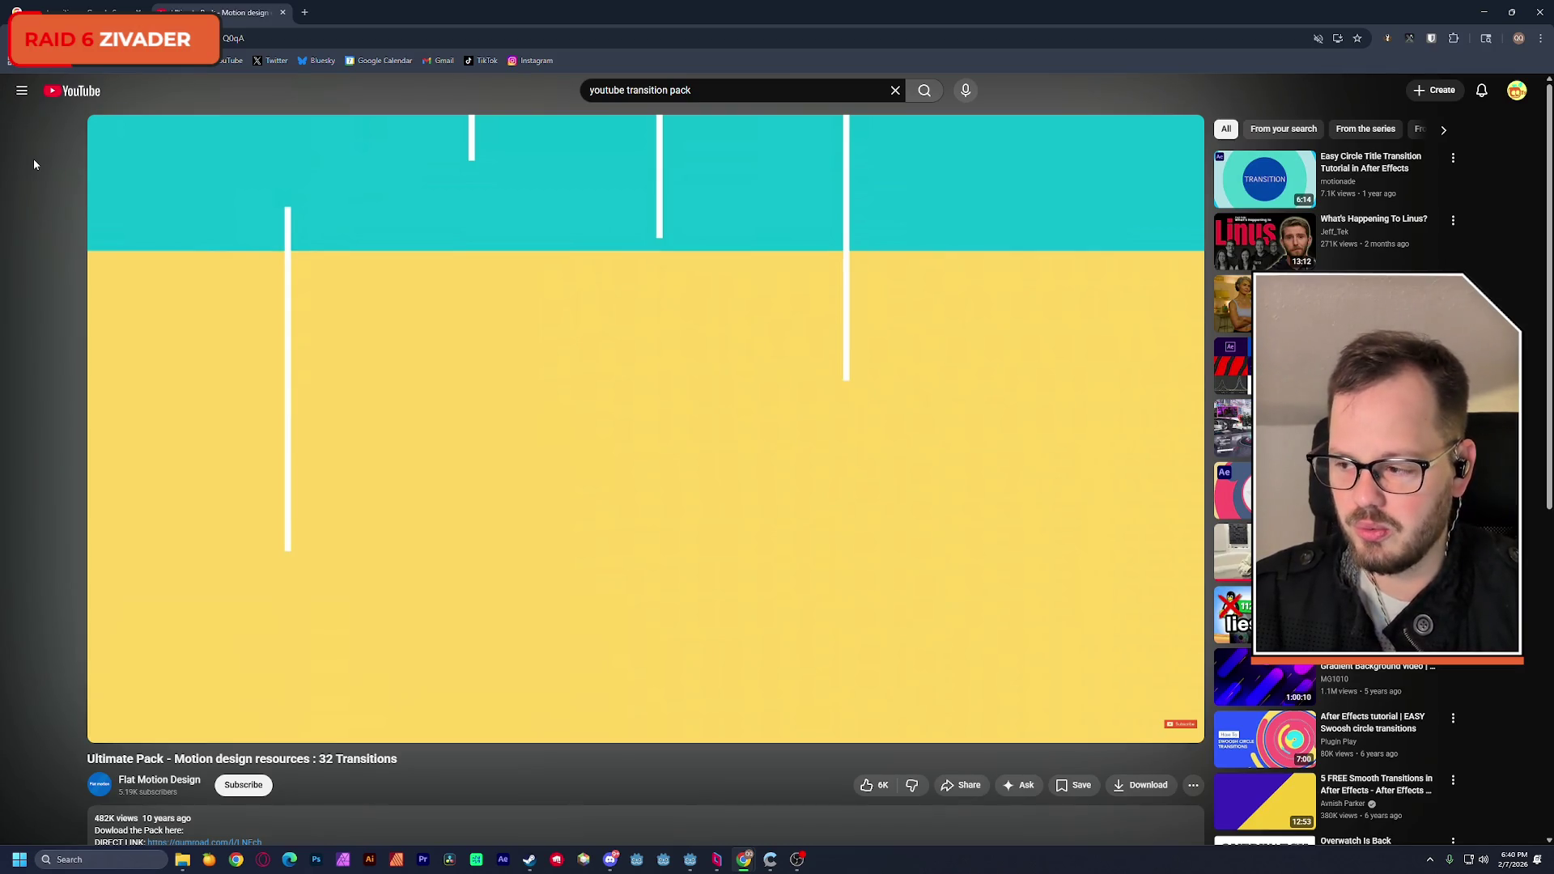
pyautogui.press('space')
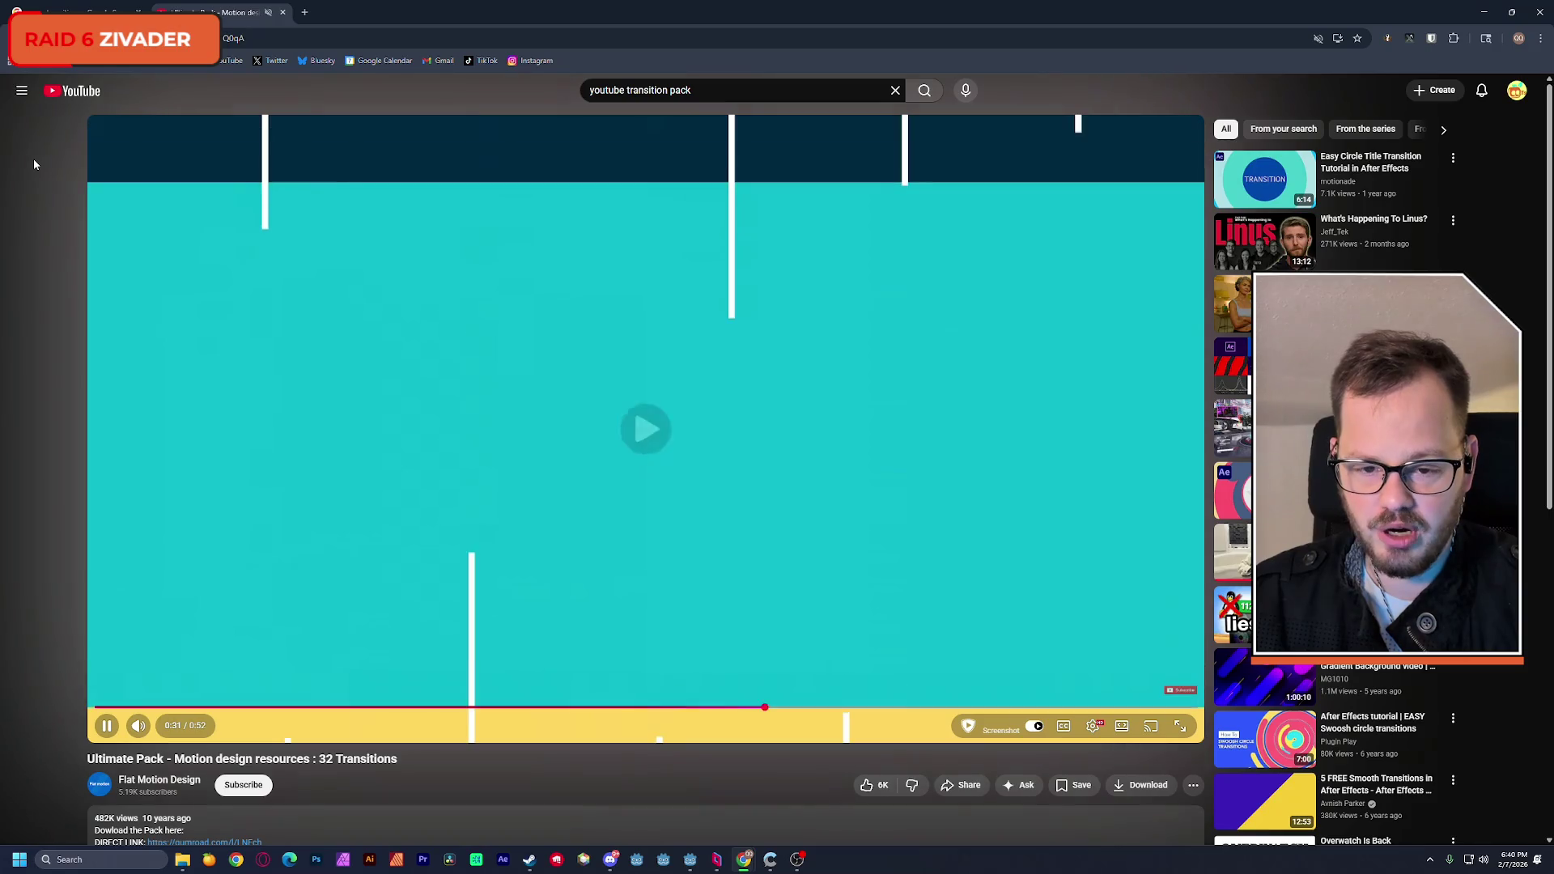
pyautogui.press('space')
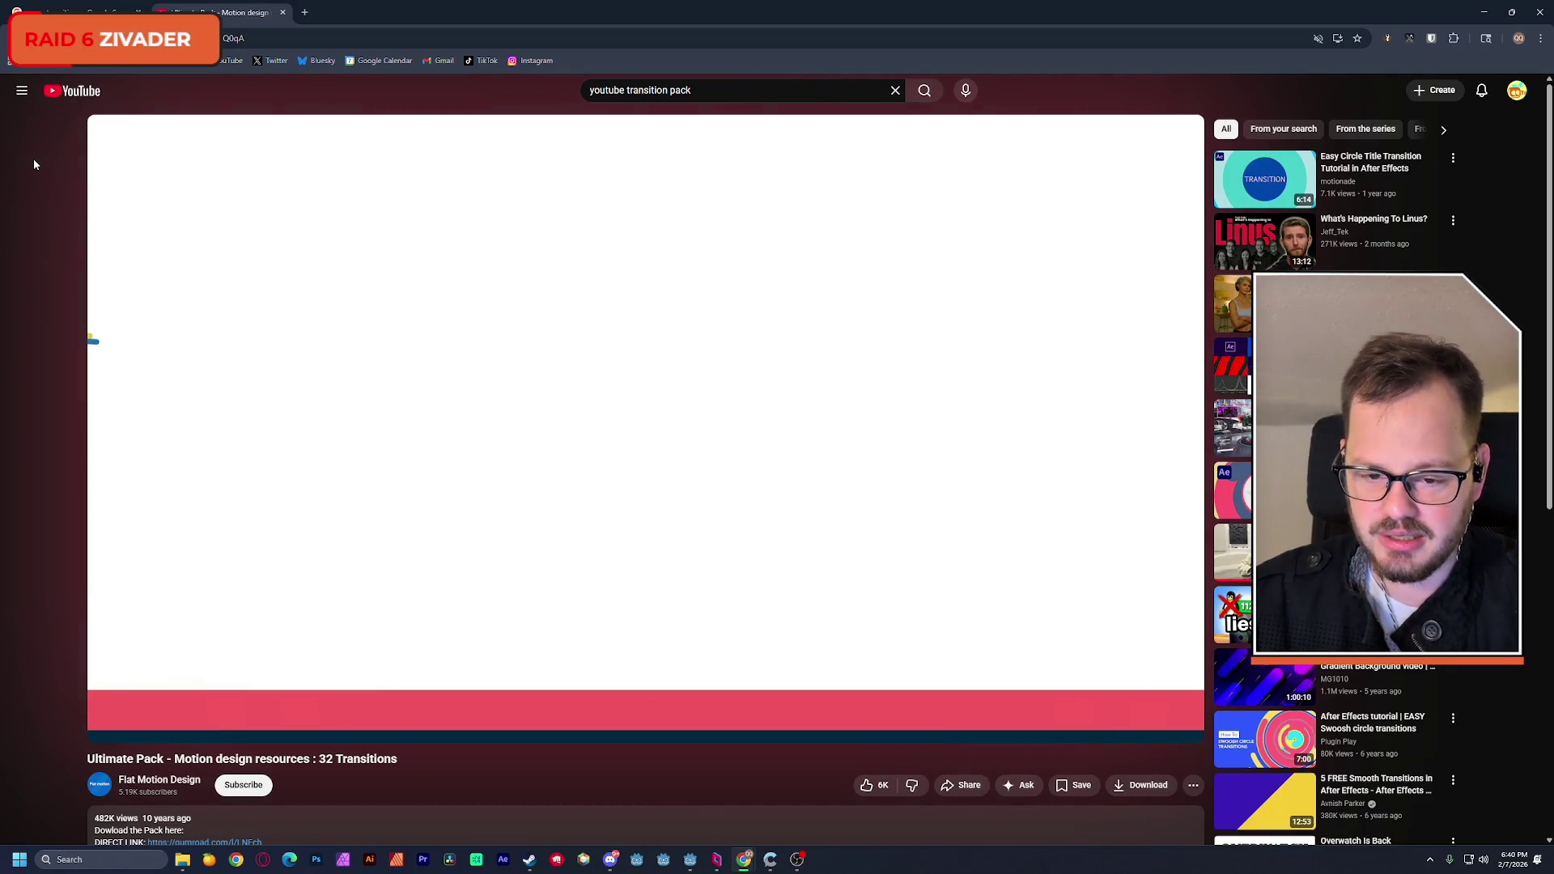
pyautogui.press('j')
pyautogui.press('space')
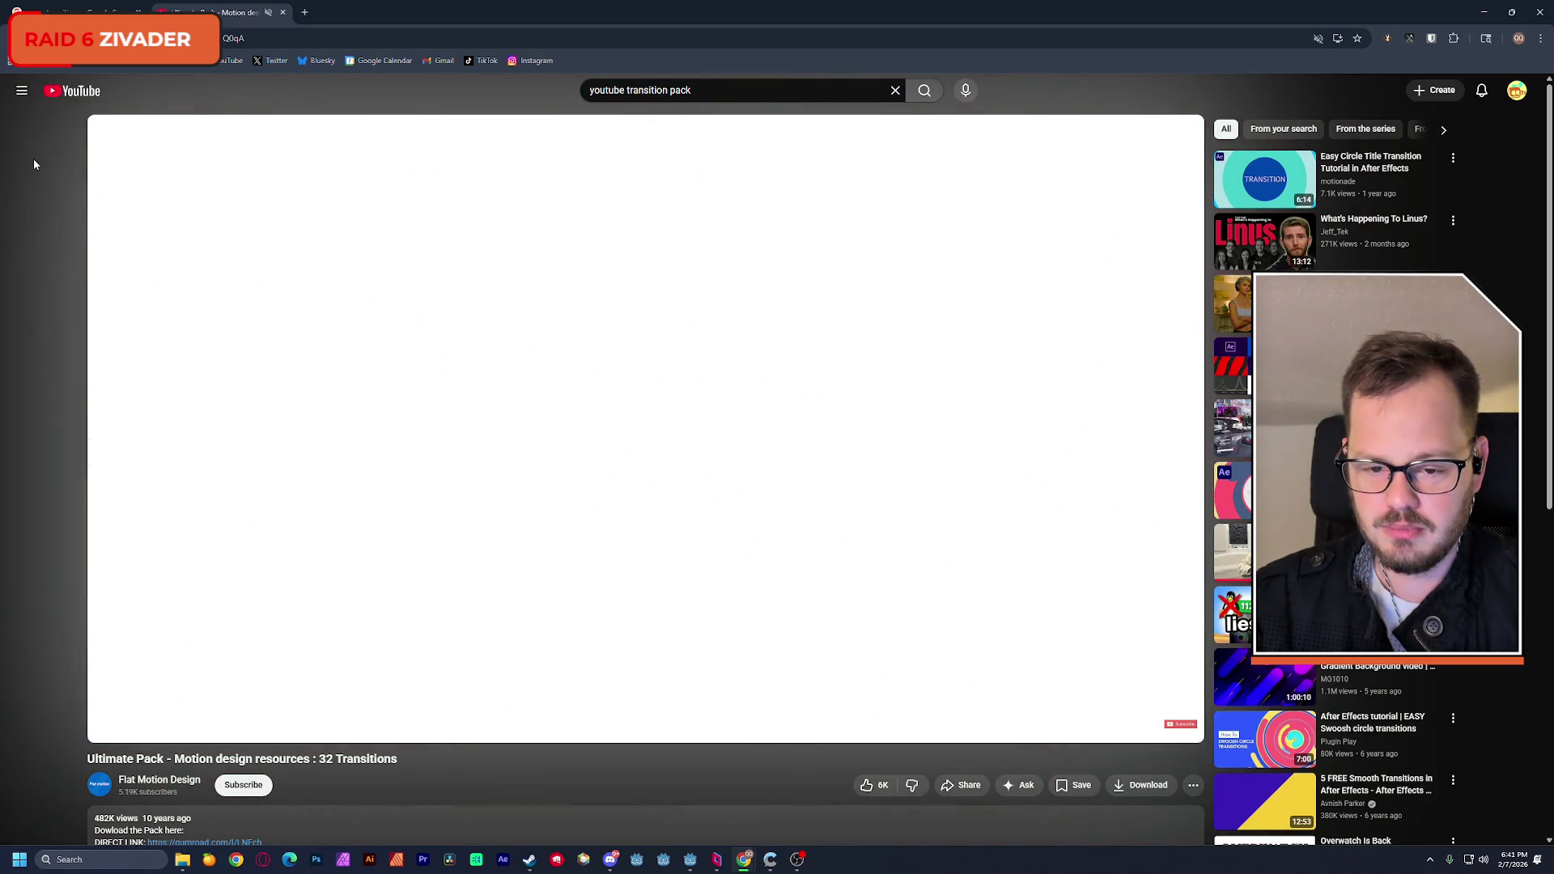
pyautogui.press('space')
pyautogui.press('space')
pyautogui.press('space')
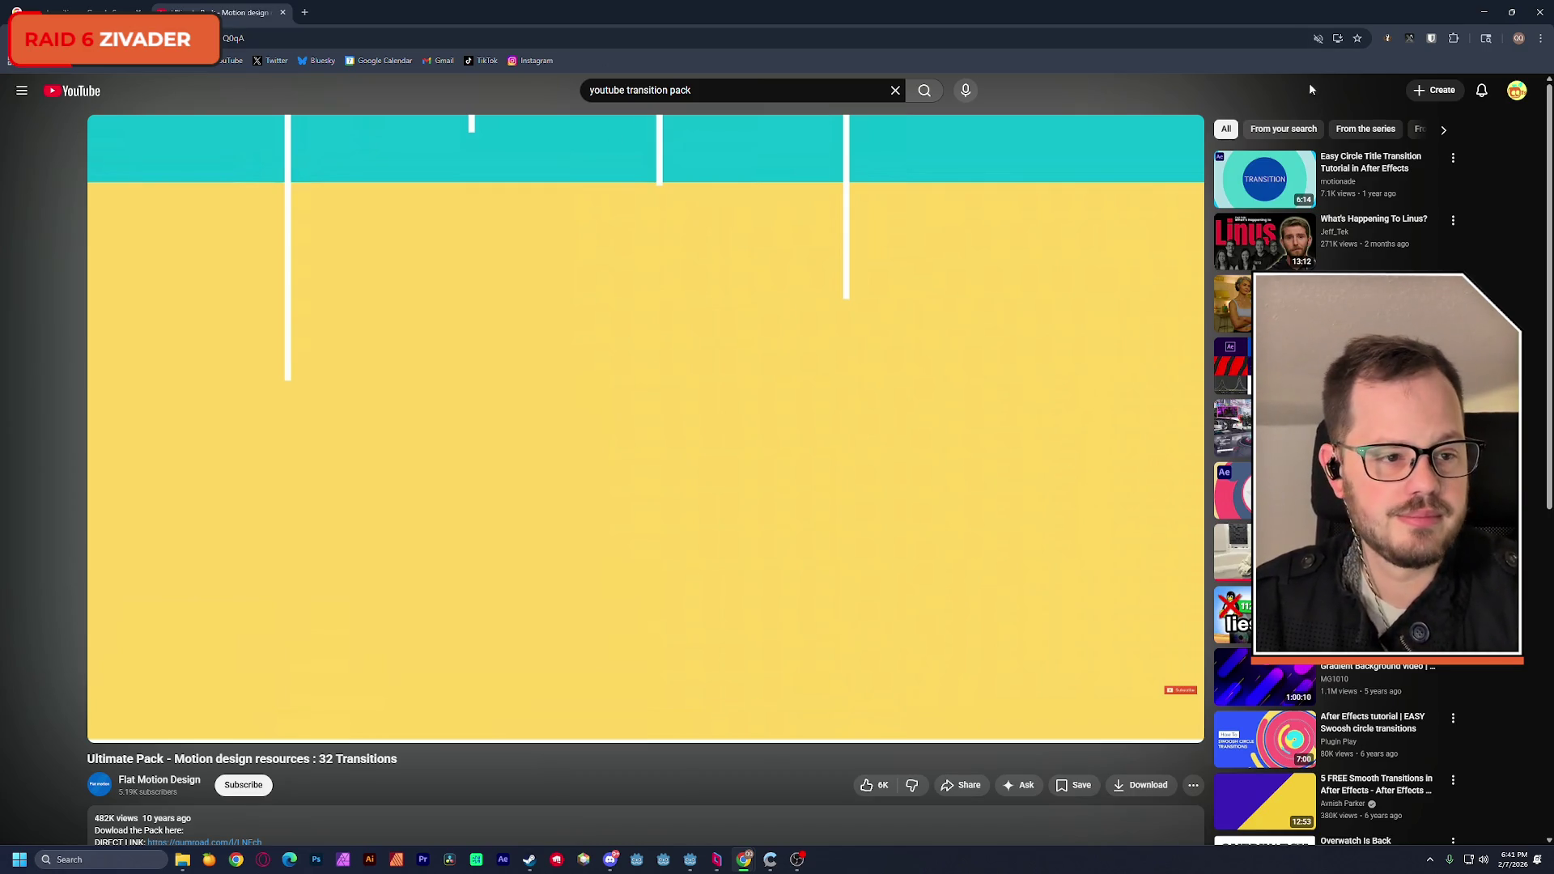
pyautogui.hotkey('alt', 'Tab')
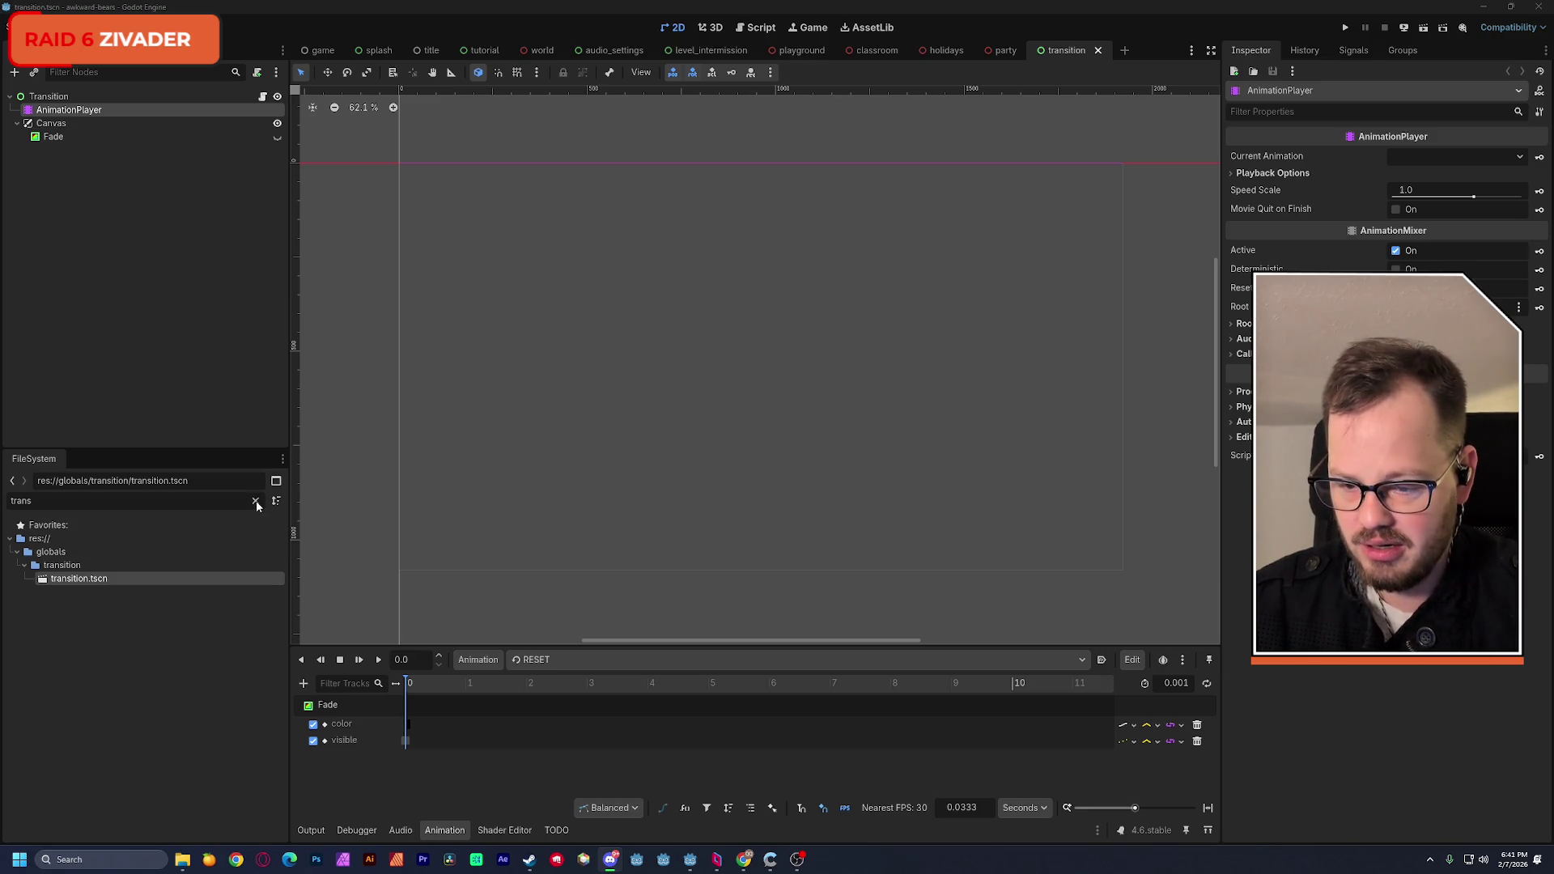
# Step: Clear the 'tran' filter, collapse the transition and globals folders, and expand ui
pyautogui.click(256, 503)
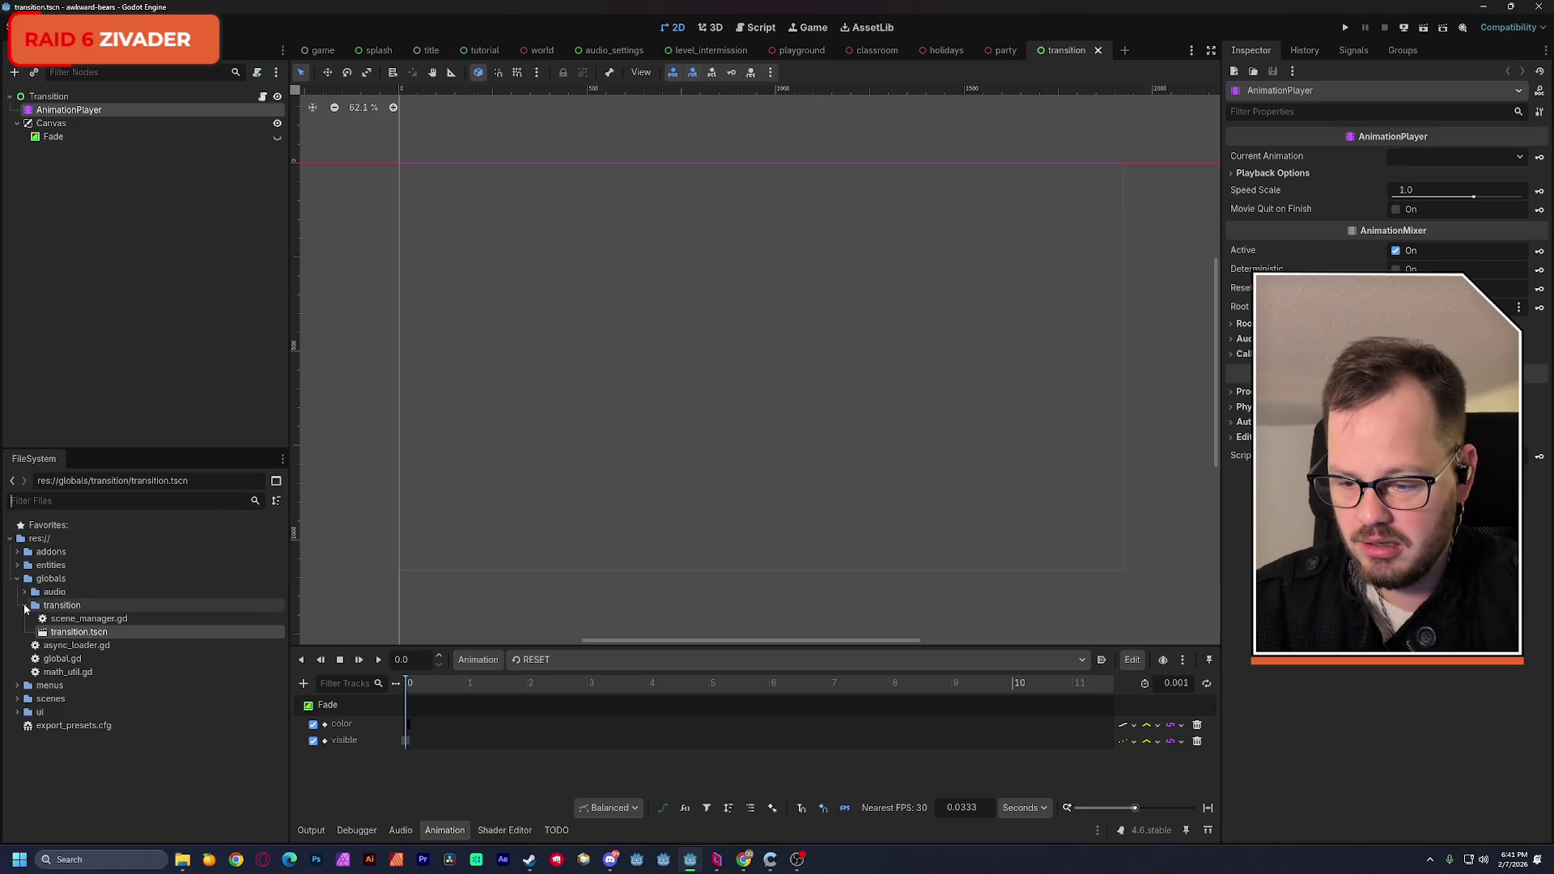
pyautogui.click(25, 606)
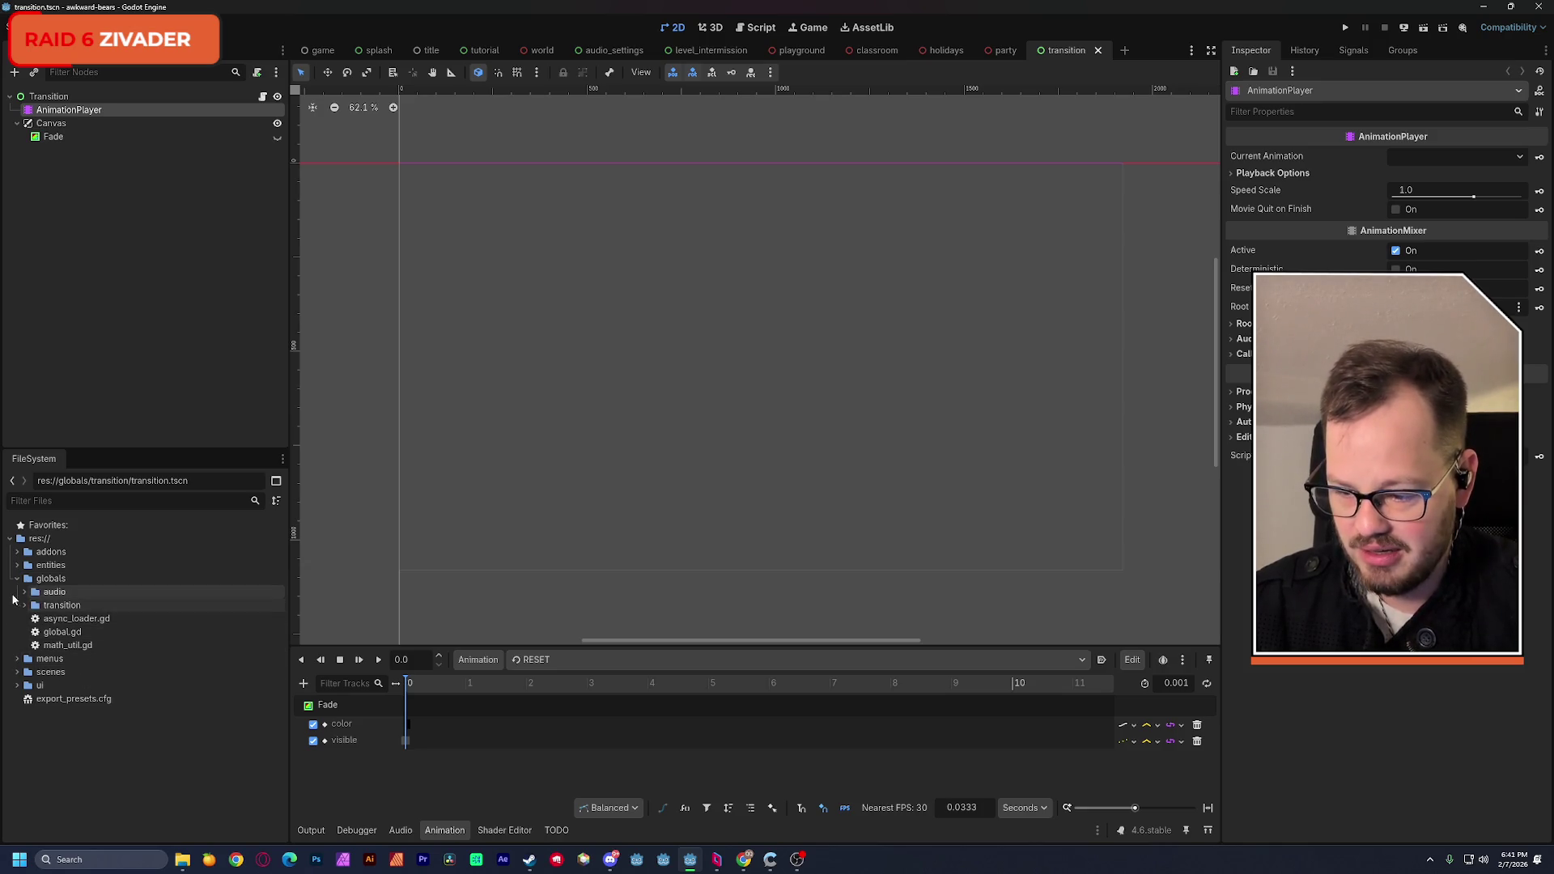
pyautogui.click(17, 578)
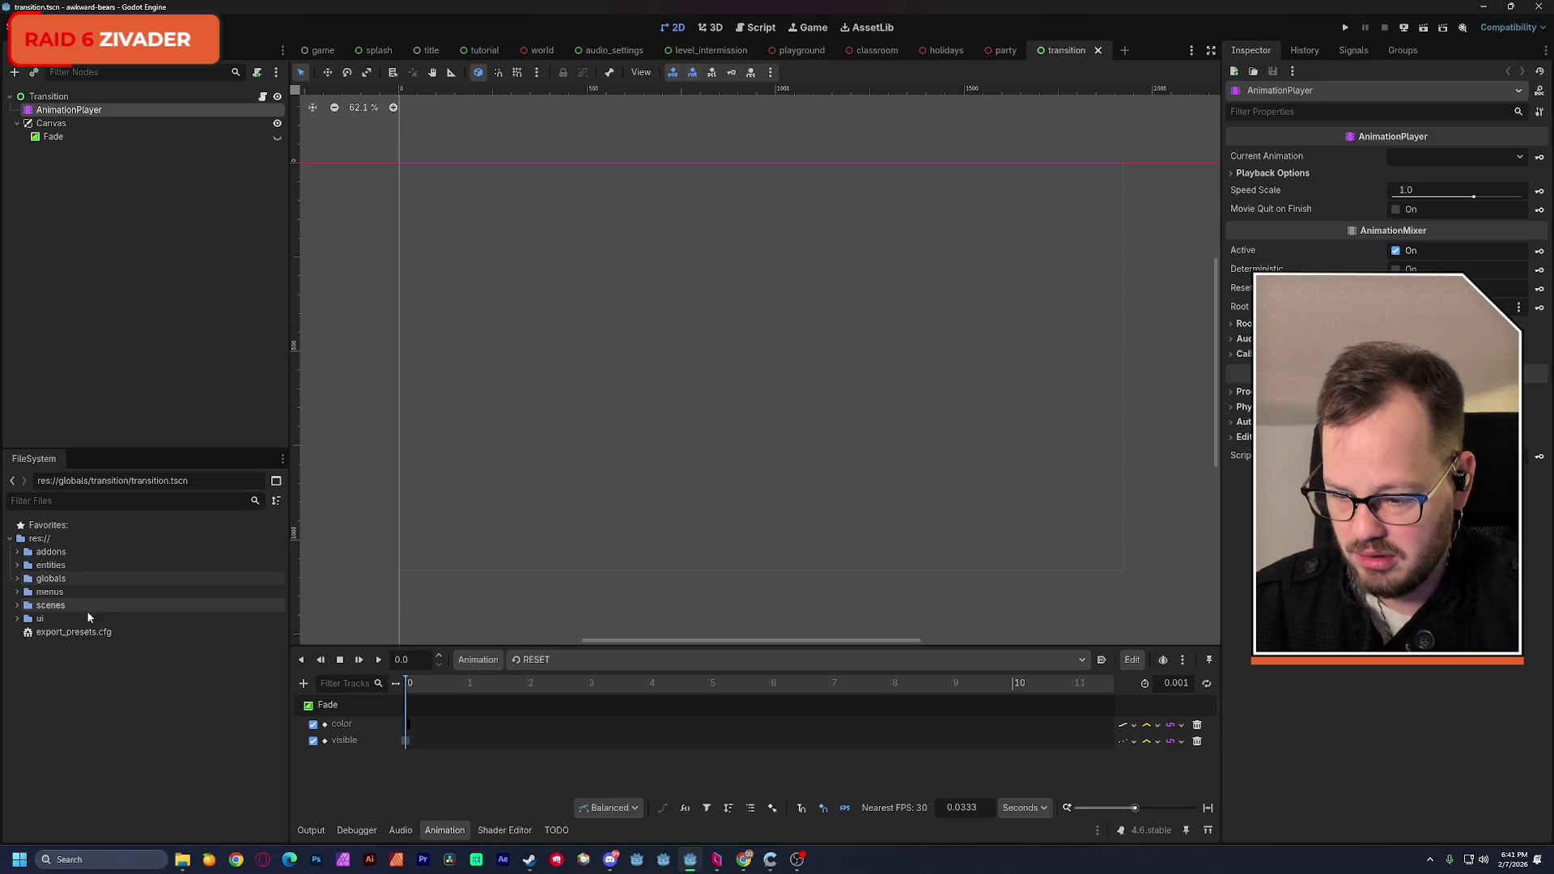
pyautogui.click(17, 618)
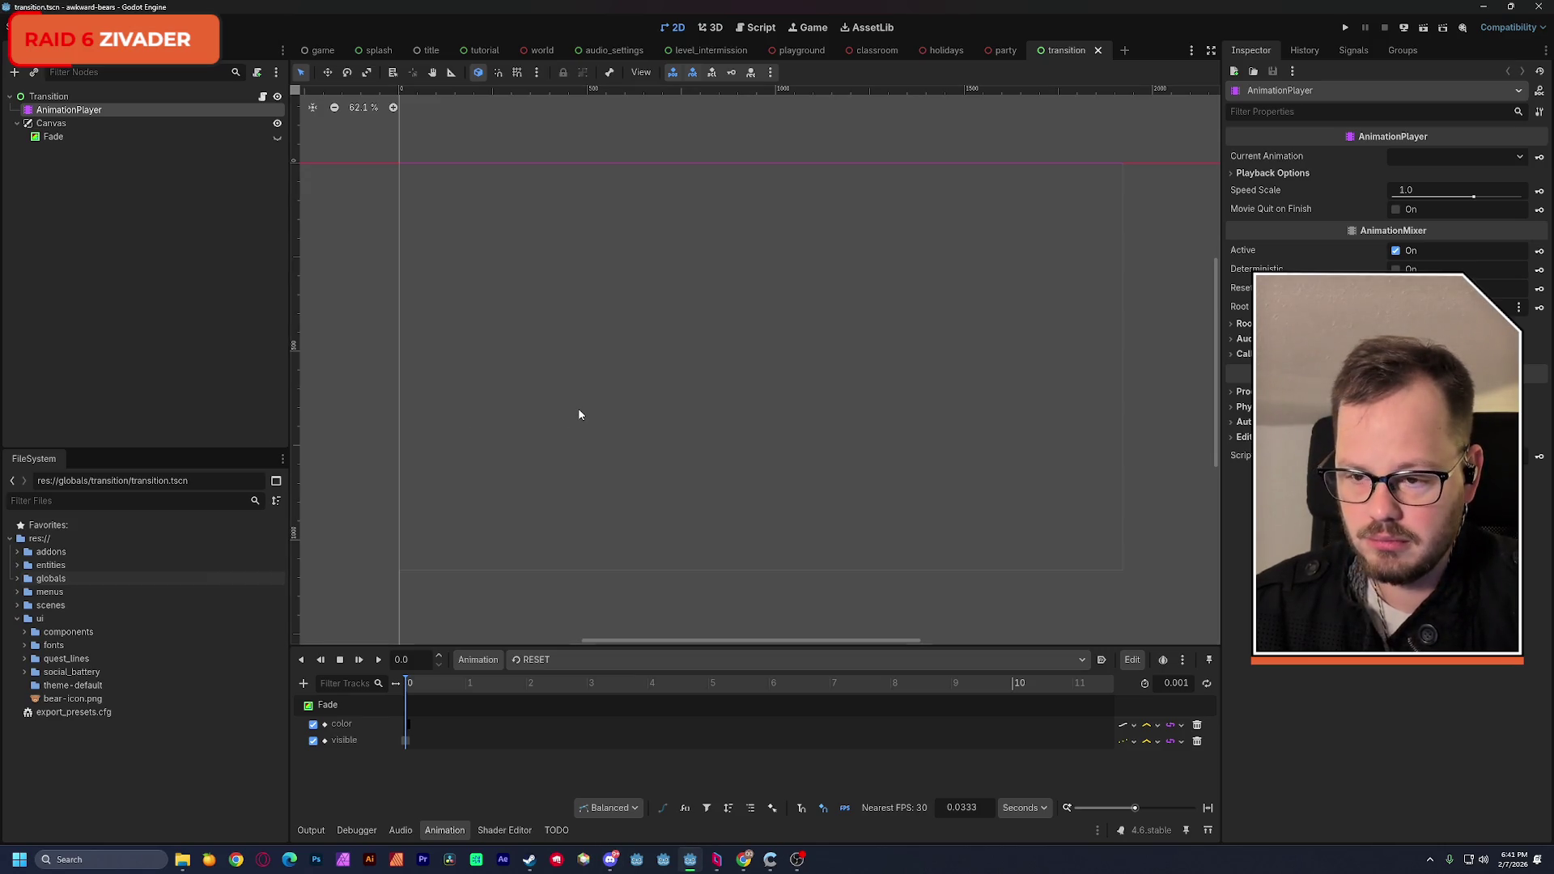
# Step: Add a Control under Canvas with the Full Rect anchor preset and save the scene
pyautogui.click(108, 204)
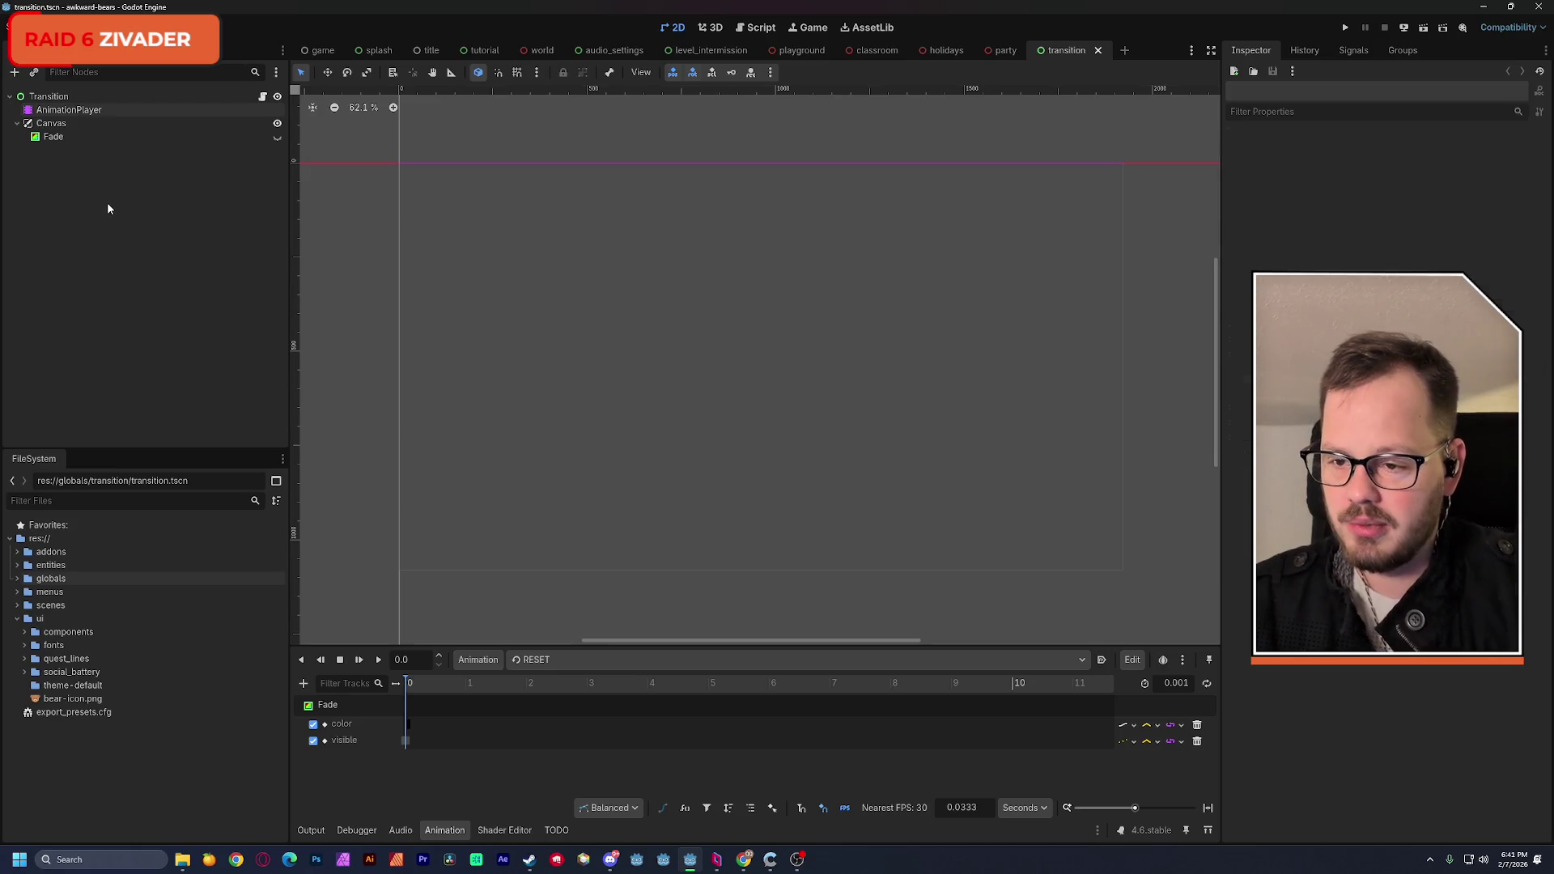
pyautogui.click(58, 129)
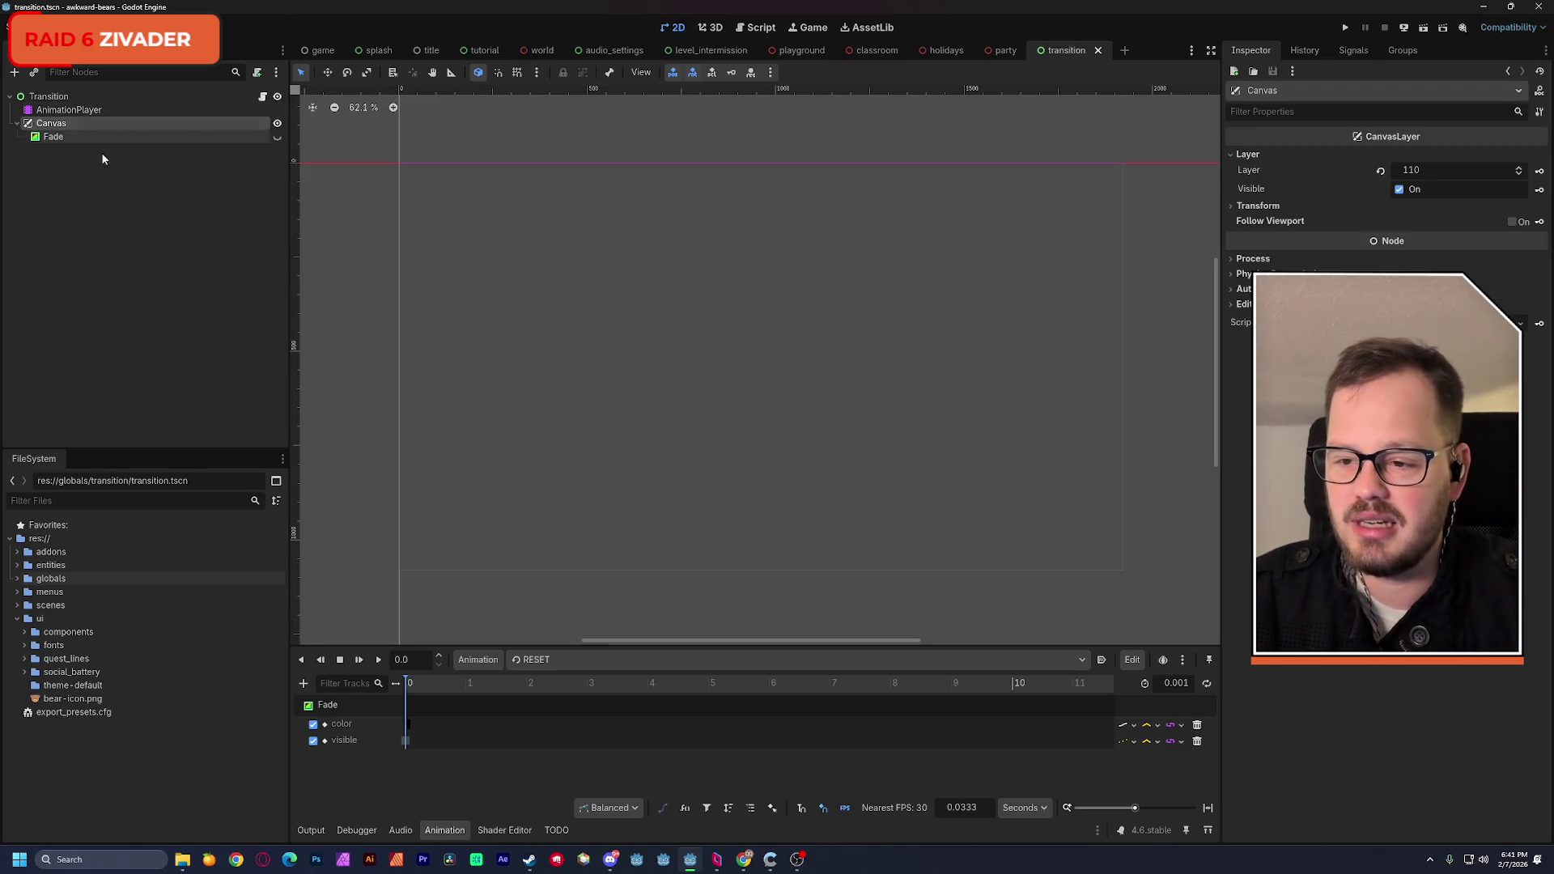
pyautogui.hotkey('ctrl', 'a')
pyautogui.doubleClick(560, 483)
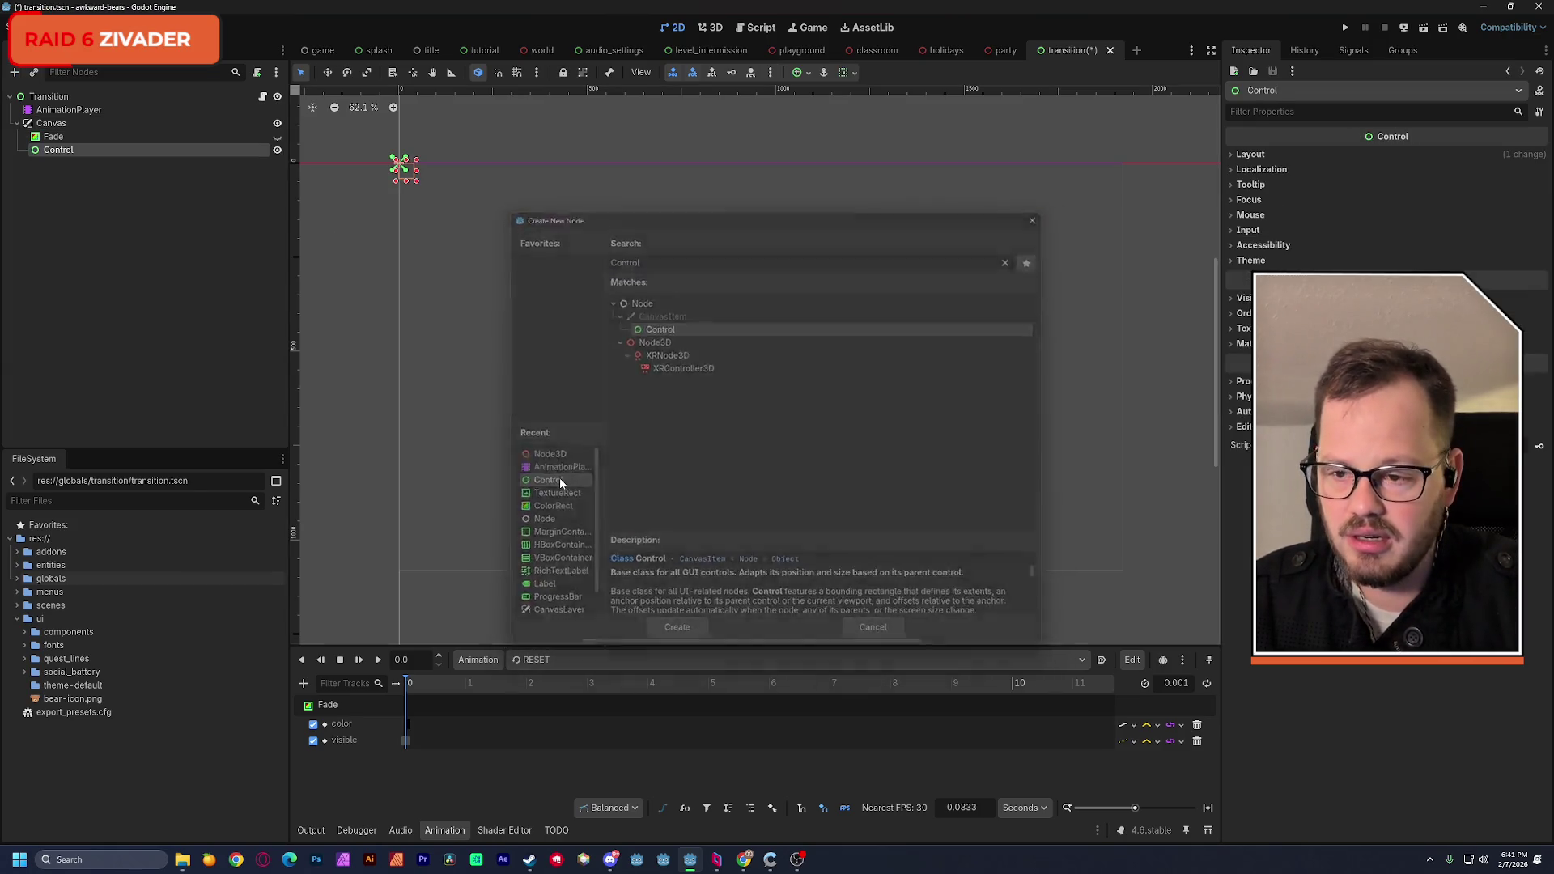
pyautogui.click(853, 74)
pyautogui.click(801, 72)
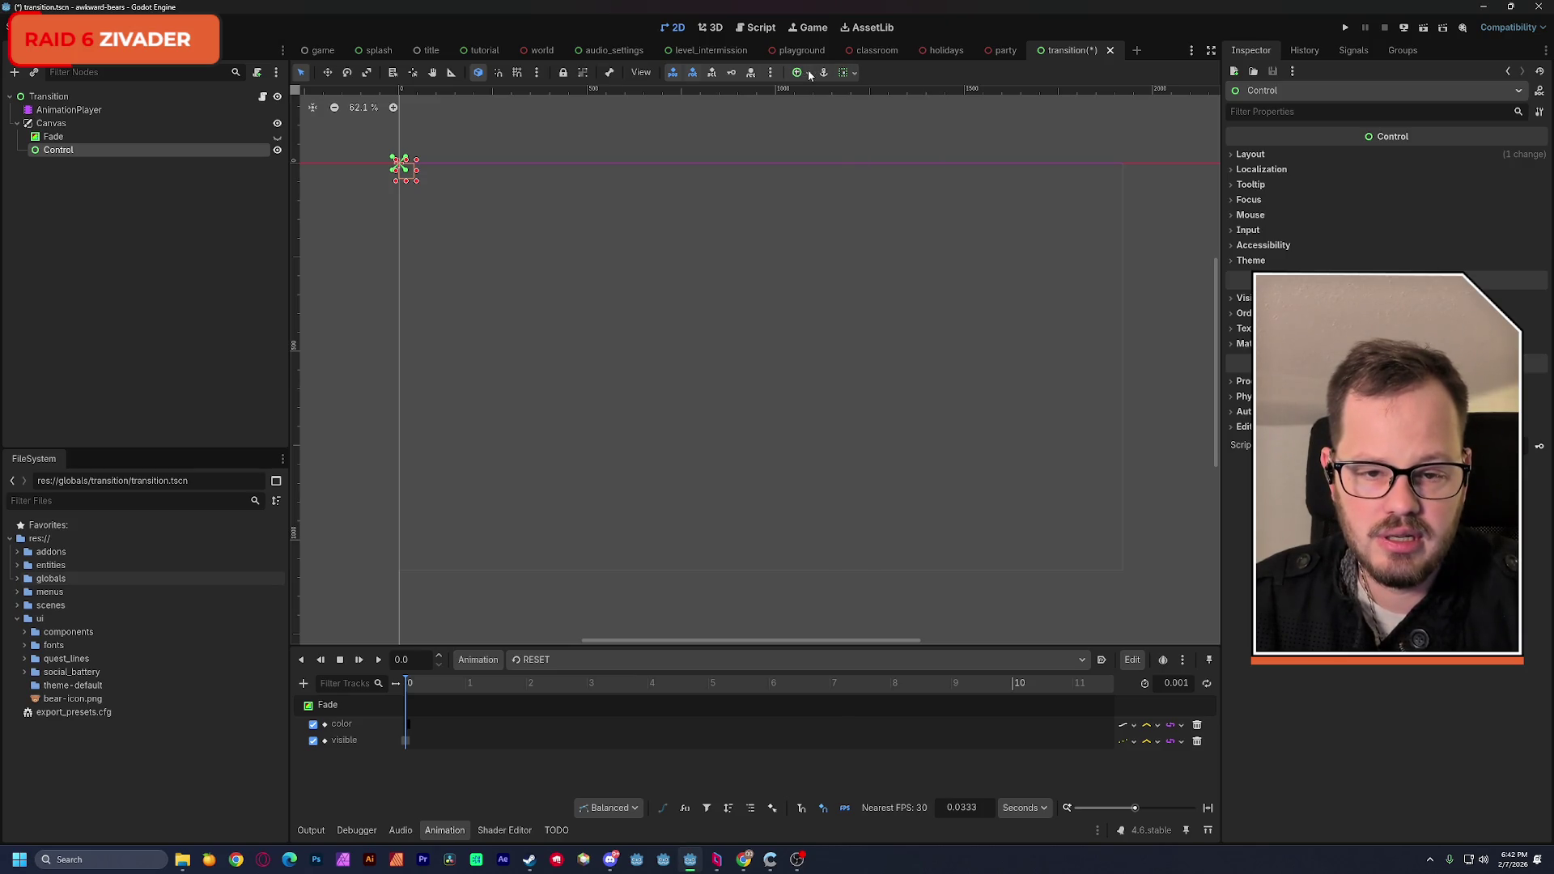
pyautogui.click(801, 73)
pyautogui.click(871, 185)
pyautogui.hotkey('ctrl', 's')
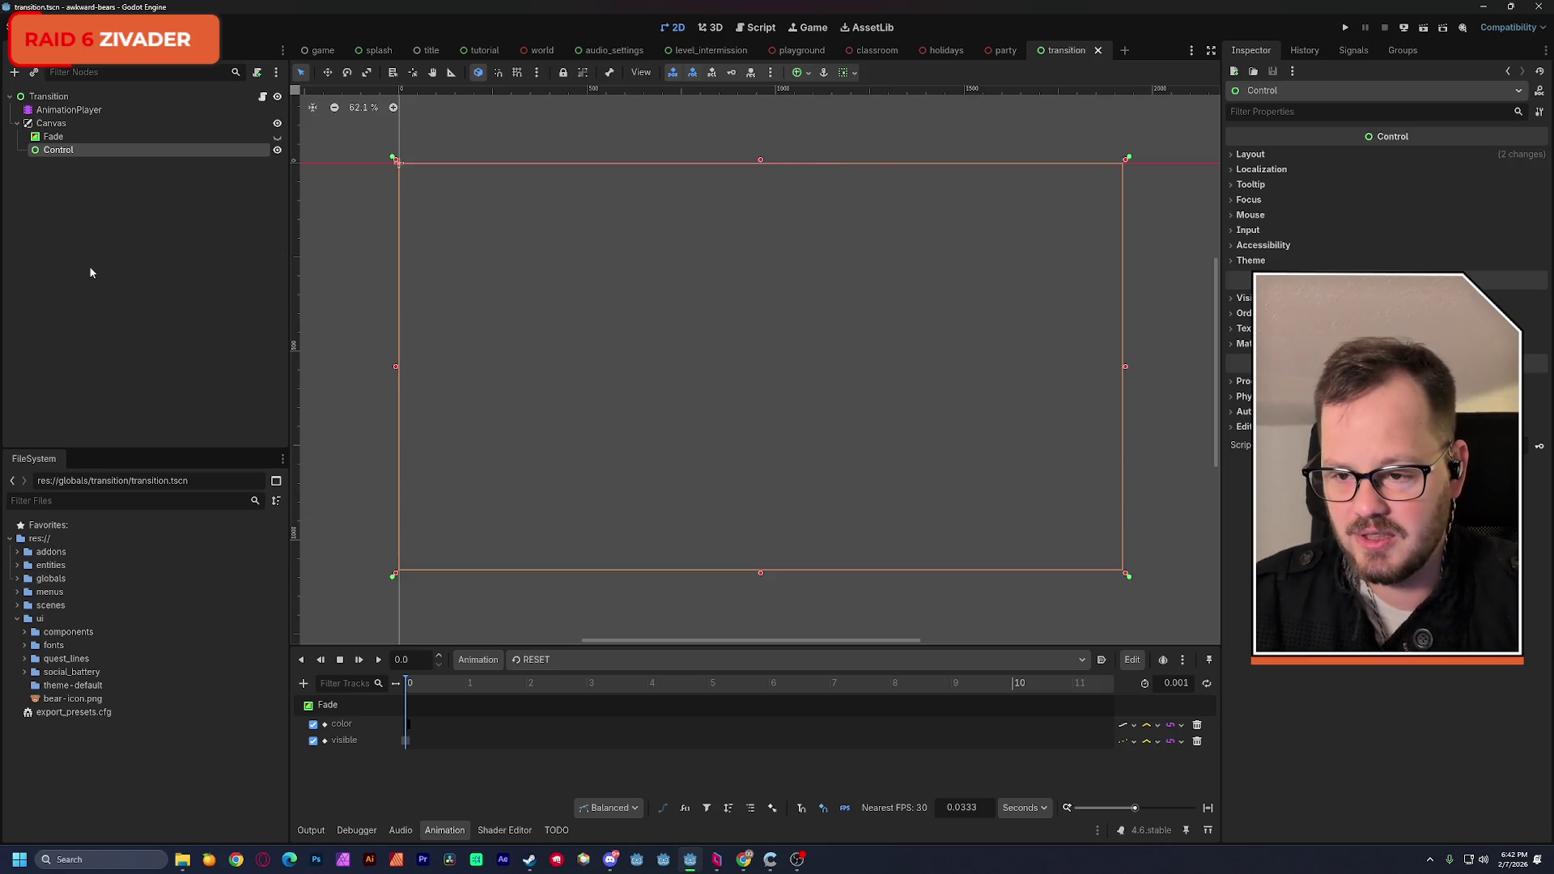
# Step: Add a ColorRect node, then bring the YouTube transitions video back up
pyautogui.hotkey('ctrl', 'a')
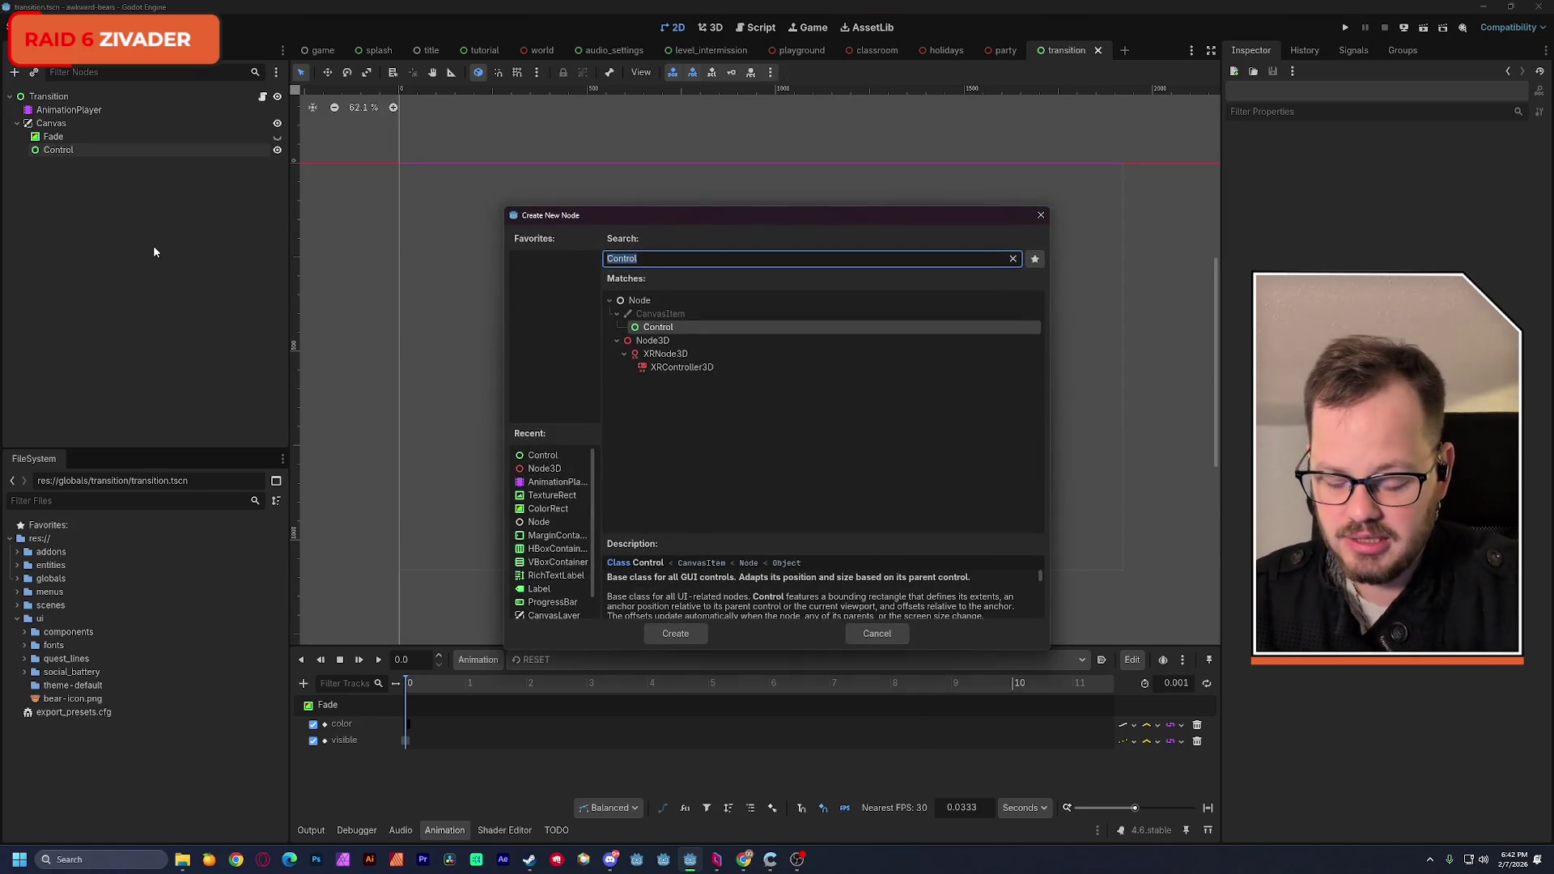
pyautogui.write('color')
pyautogui.press('Return')
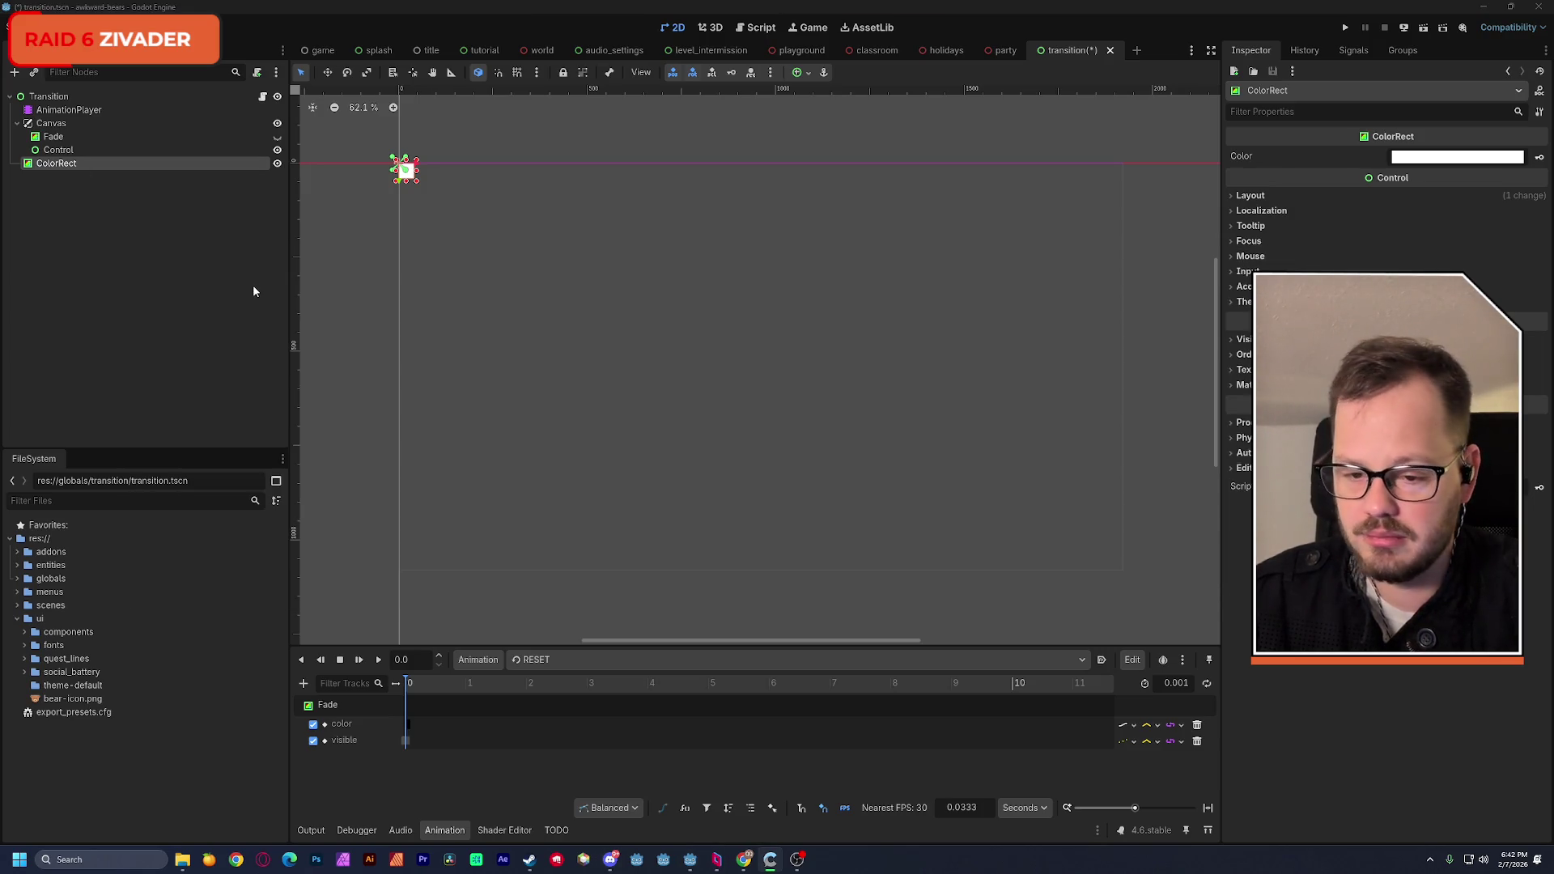
pyautogui.hotkey('alt', 'Tab')
pyautogui.click(994, 371)
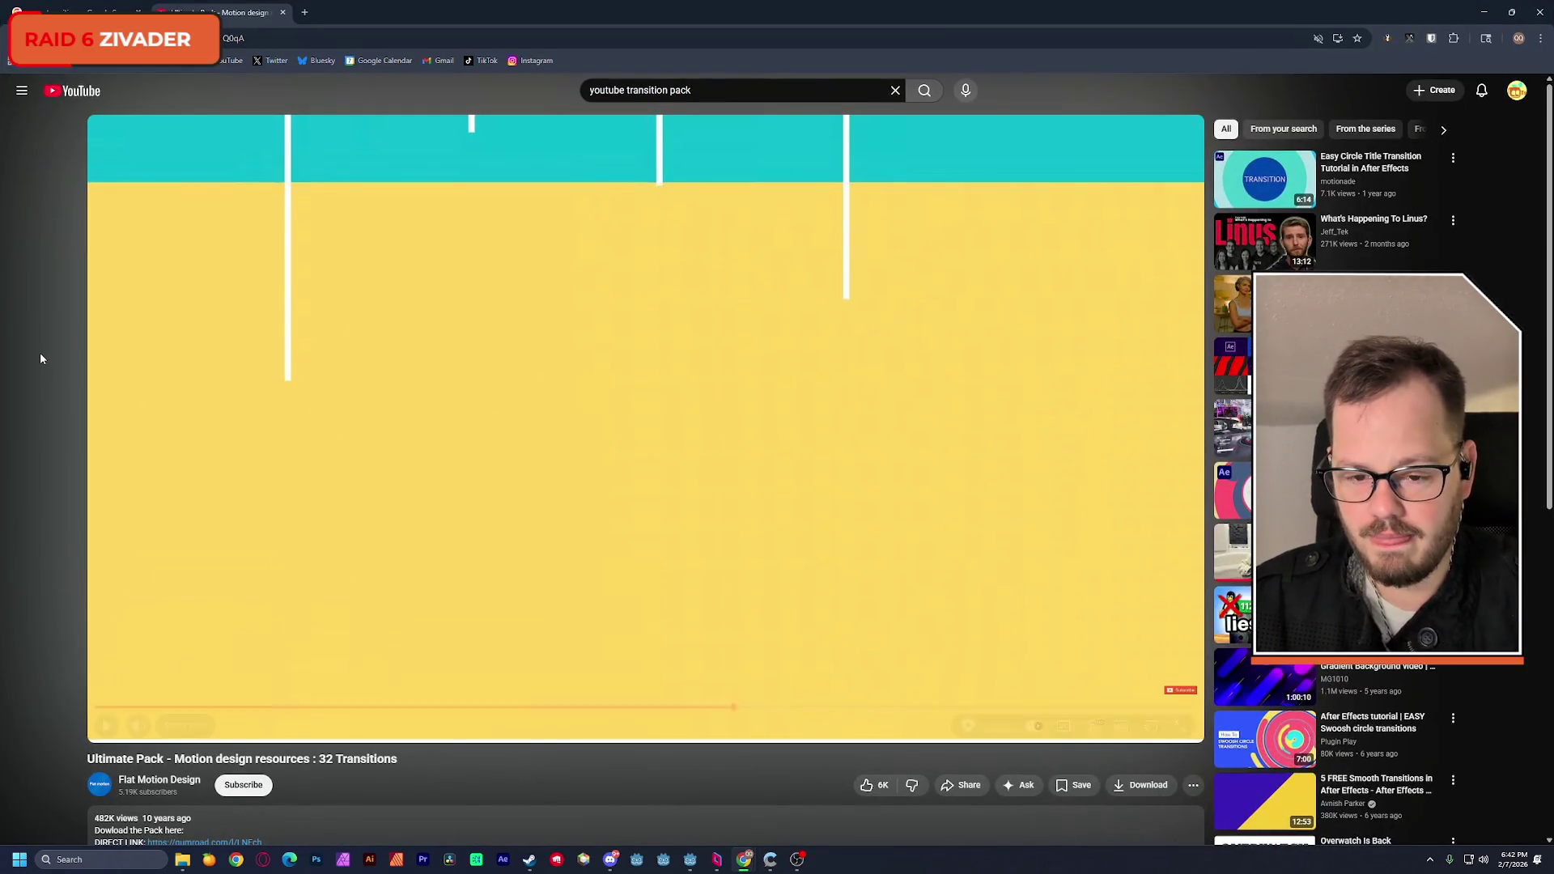
# Step: Rewind the transition video five seconds, replay it to 0:31, pause, and return to Godot
pyautogui.press('Left')
pyautogui.press('space')
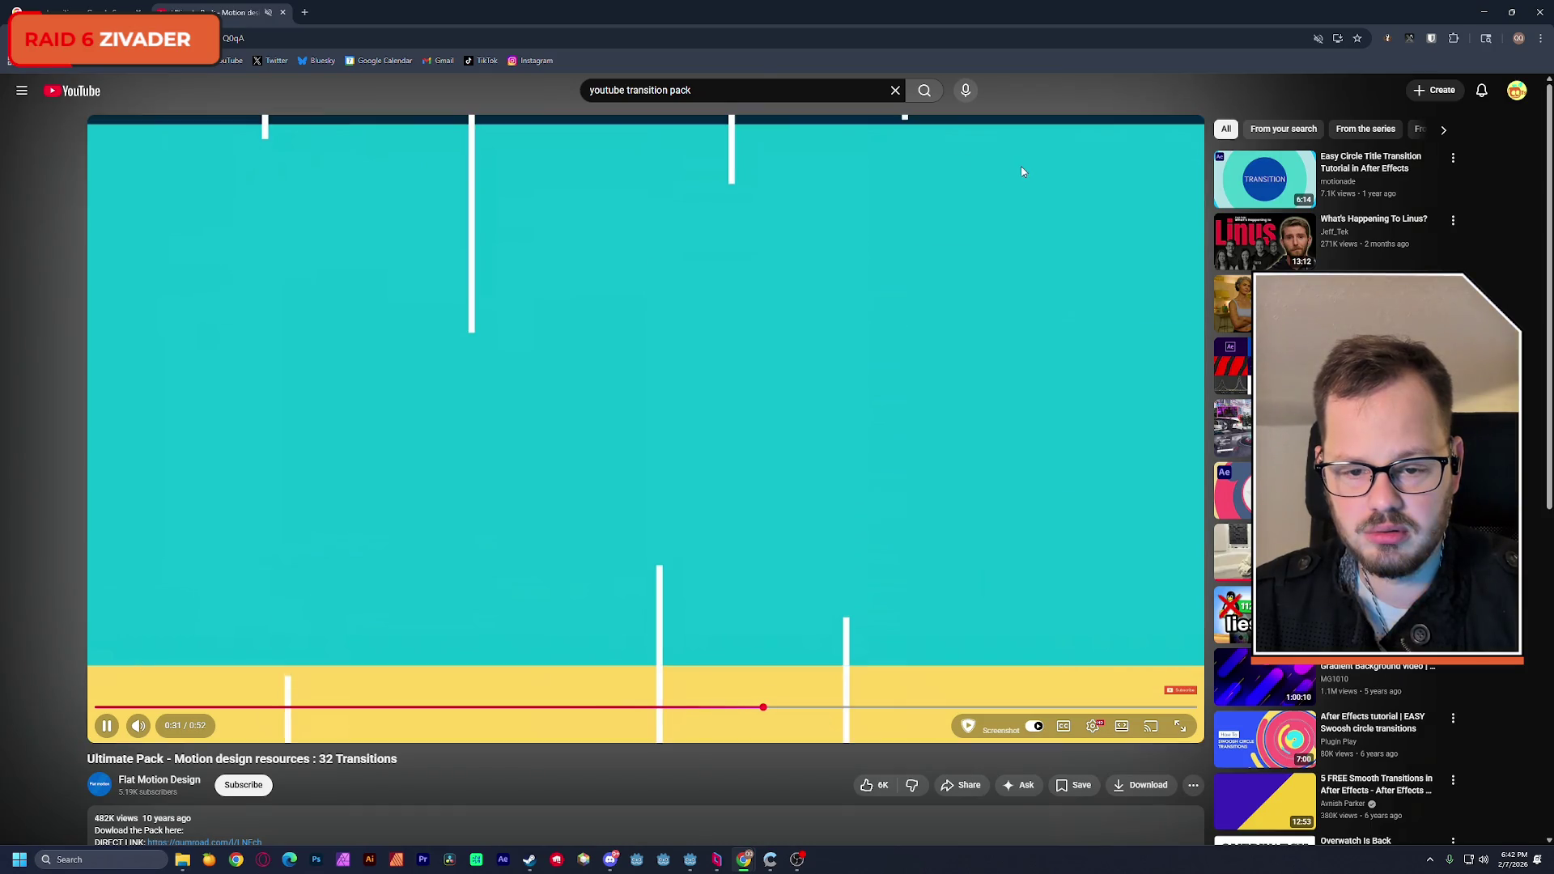
pyautogui.press('space')
pyautogui.hotkey('alt', 'Tab')
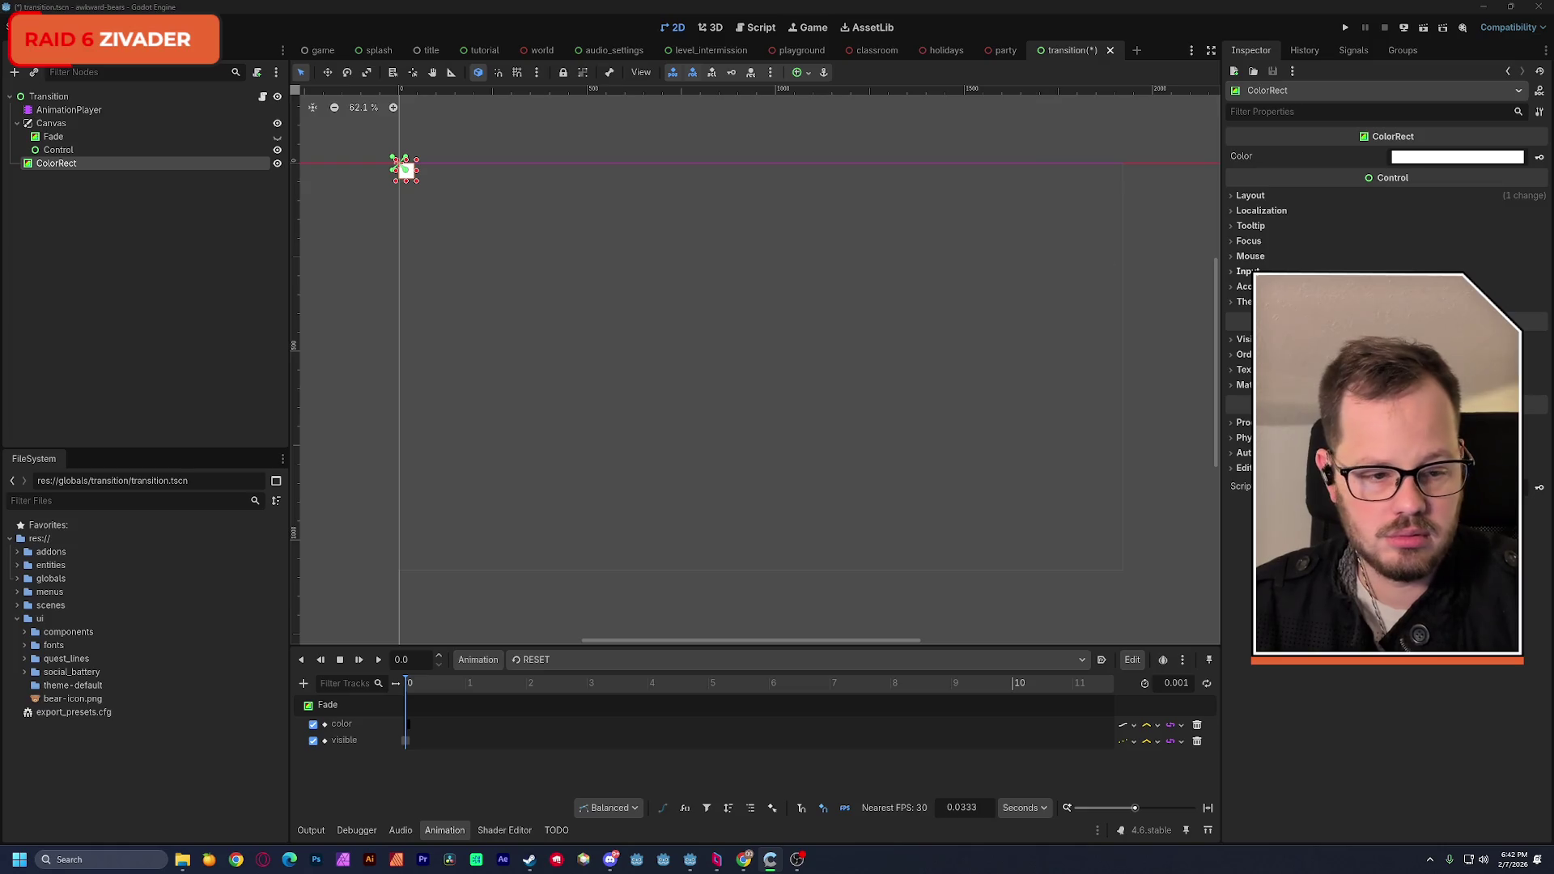
# Step: Apply the Full Rect anchor preset to the white ColorRect and save the transition scene
pyautogui.click(1255, 198)
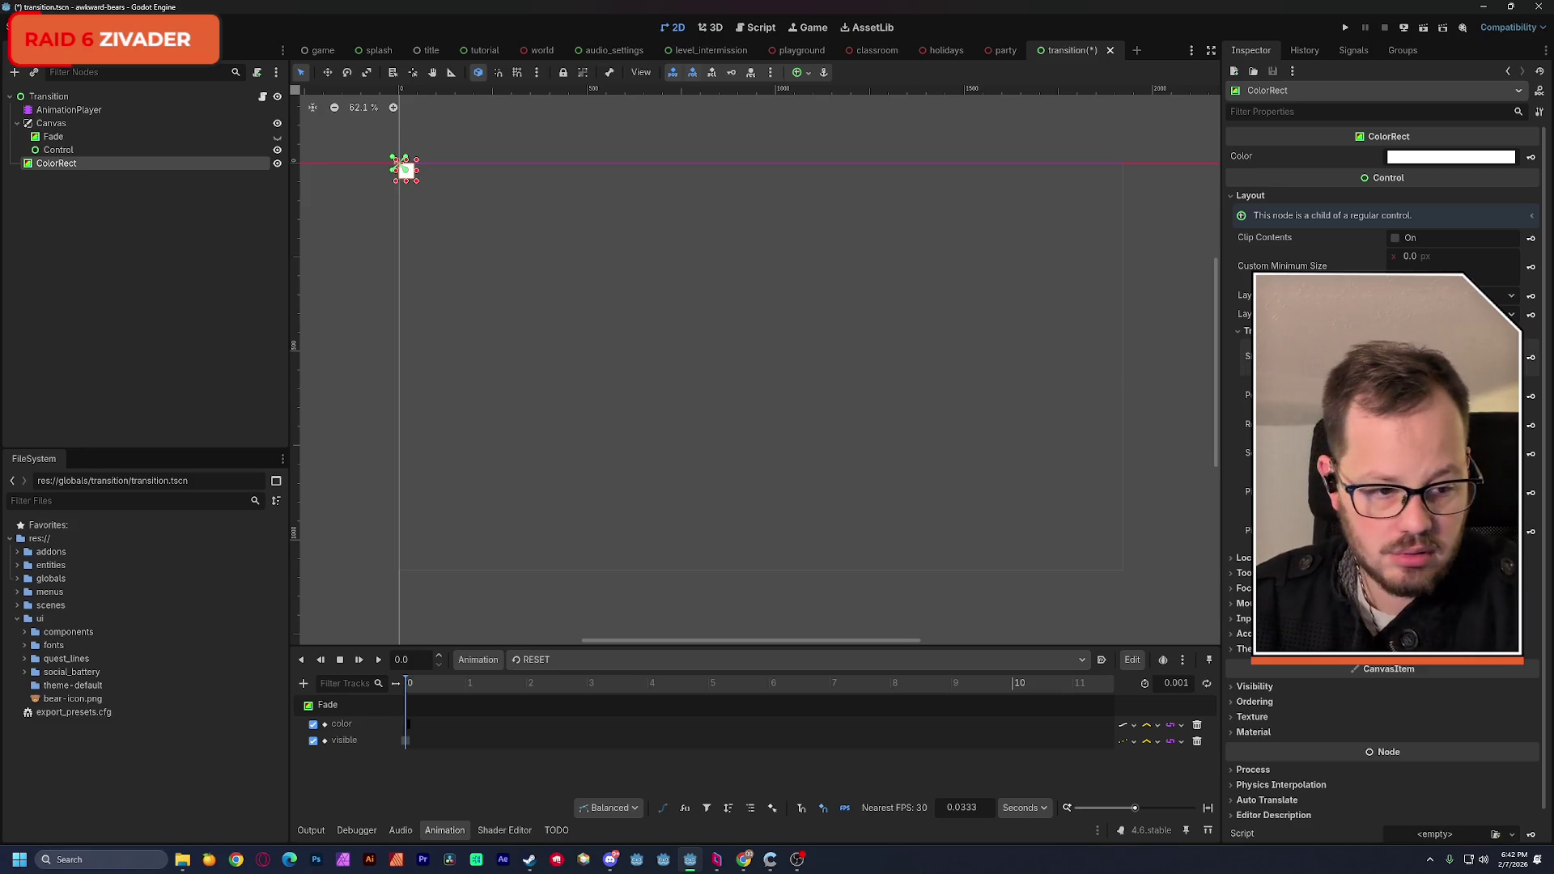
pyautogui.click(1448, 314)
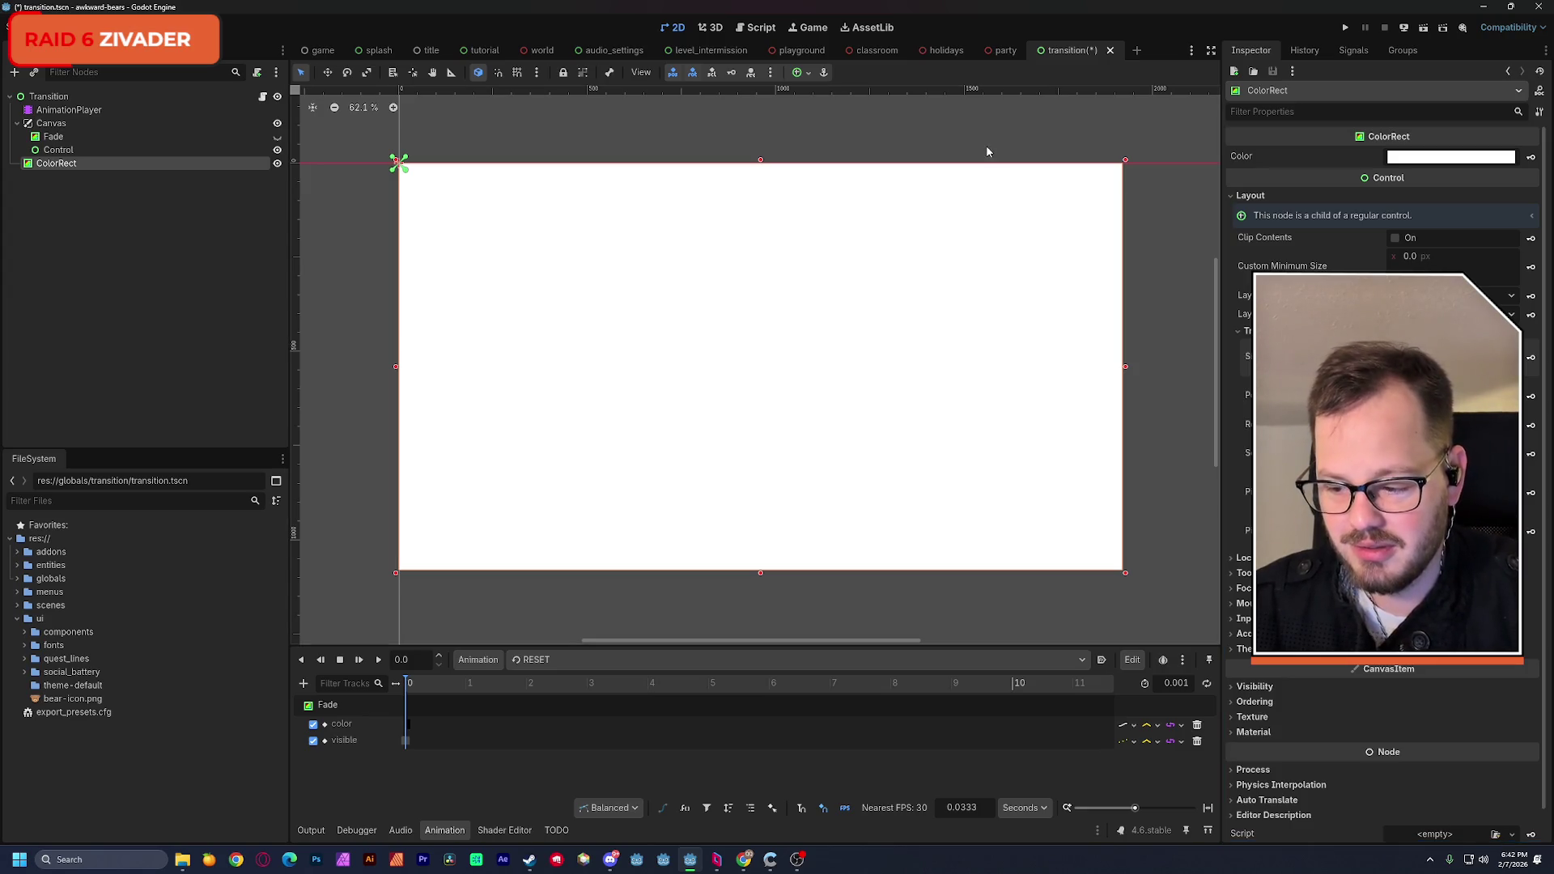
pyautogui.hotkey('ctrl', 's')
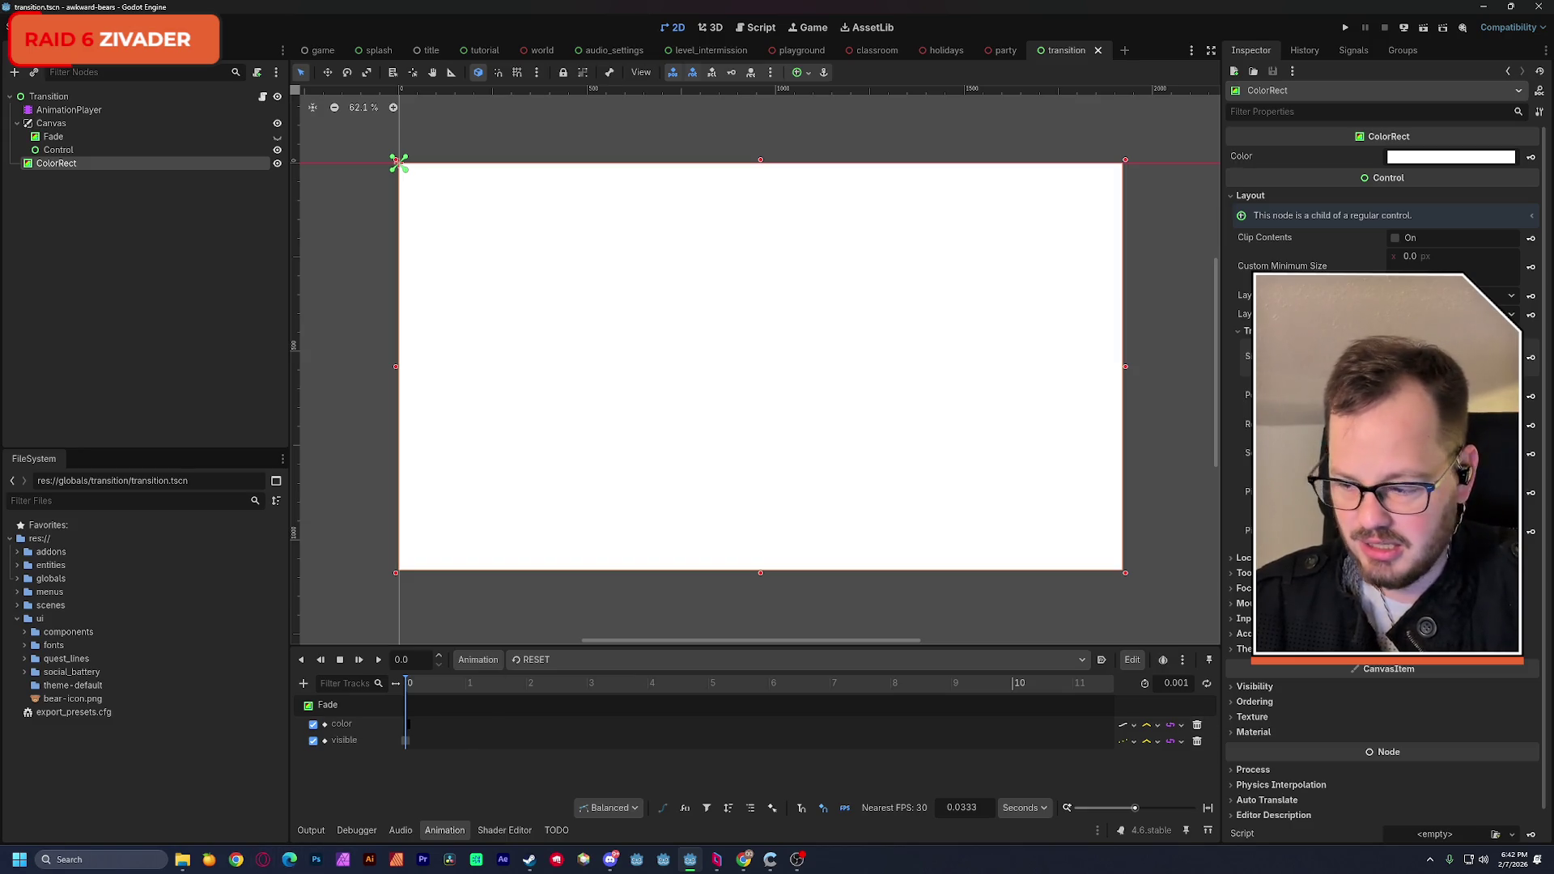
pyautogui.hotkey('alt', 'Tab')
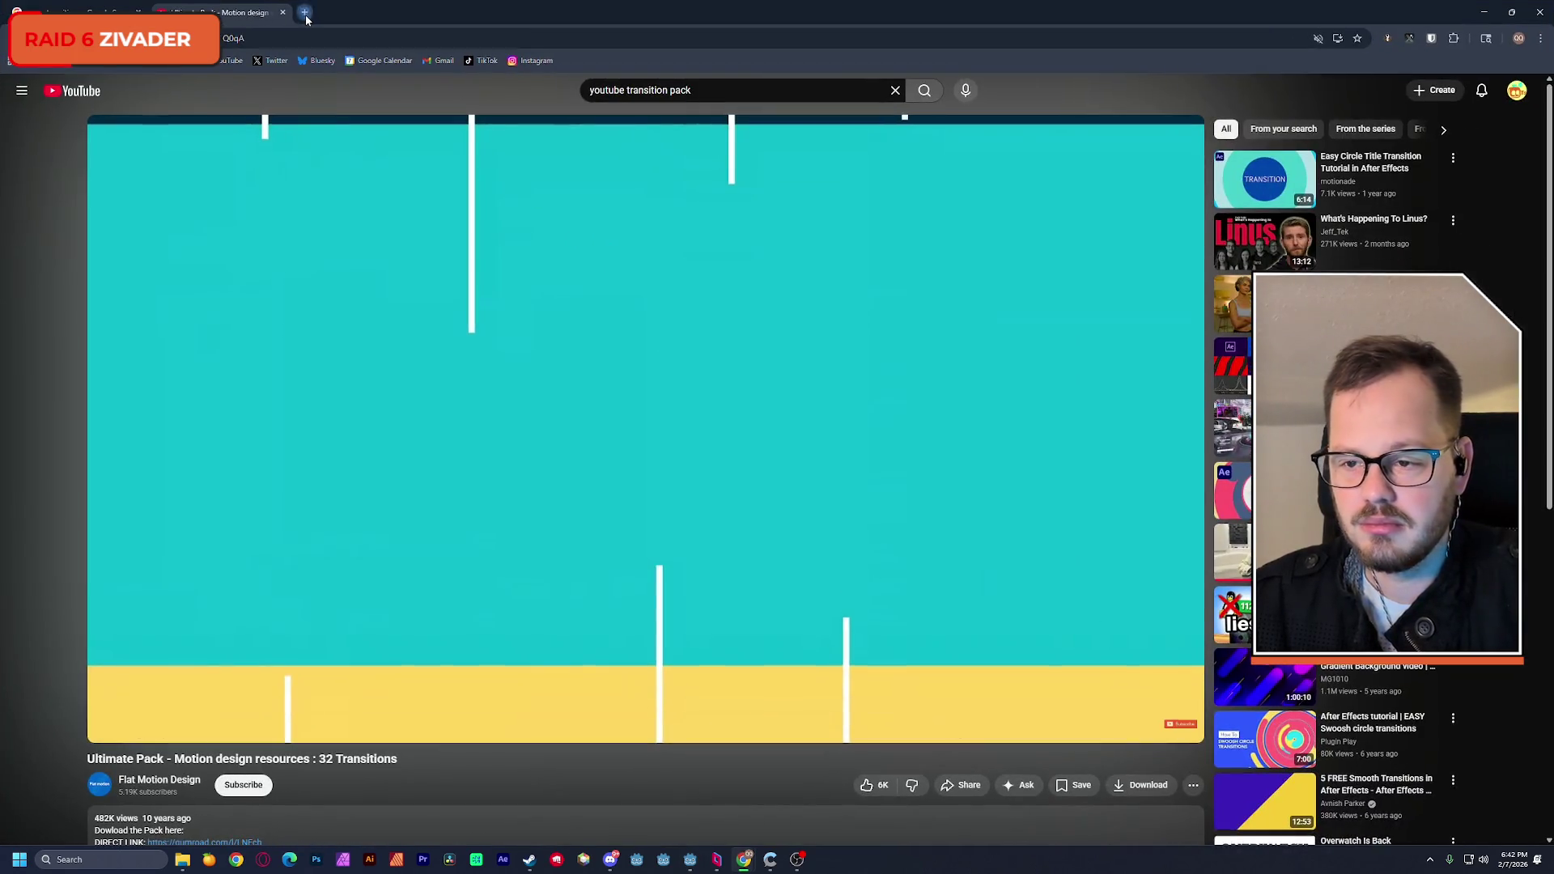
# Step: Search Google for 'godot circle shape' in a new browser tab
pyautogui.click(305, 14)
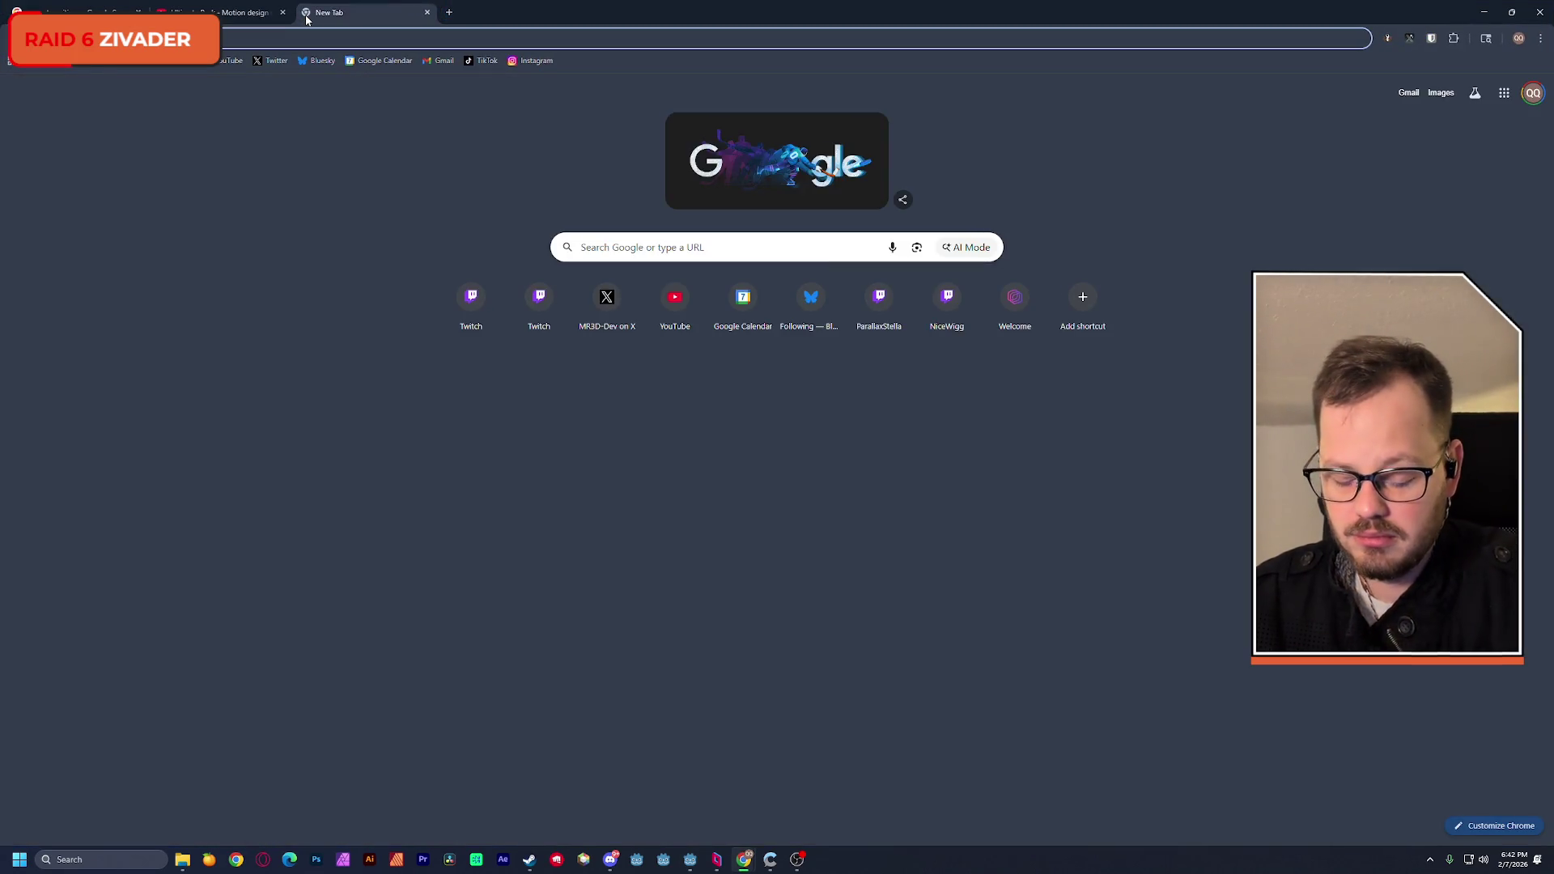
pyautogui.write('godot circle')
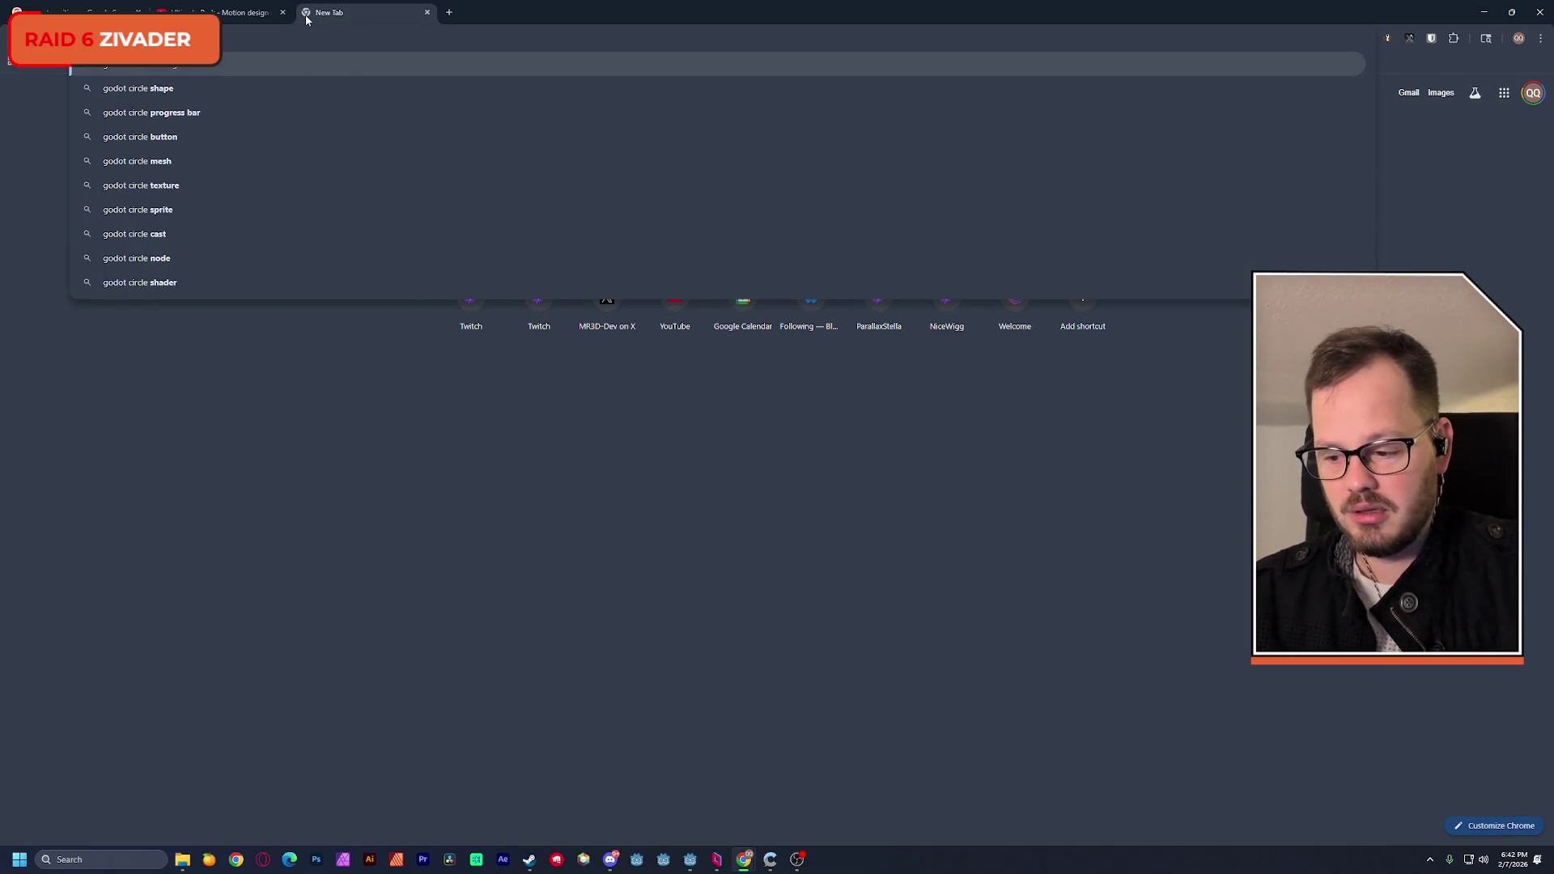
pyautogui.press('Down')
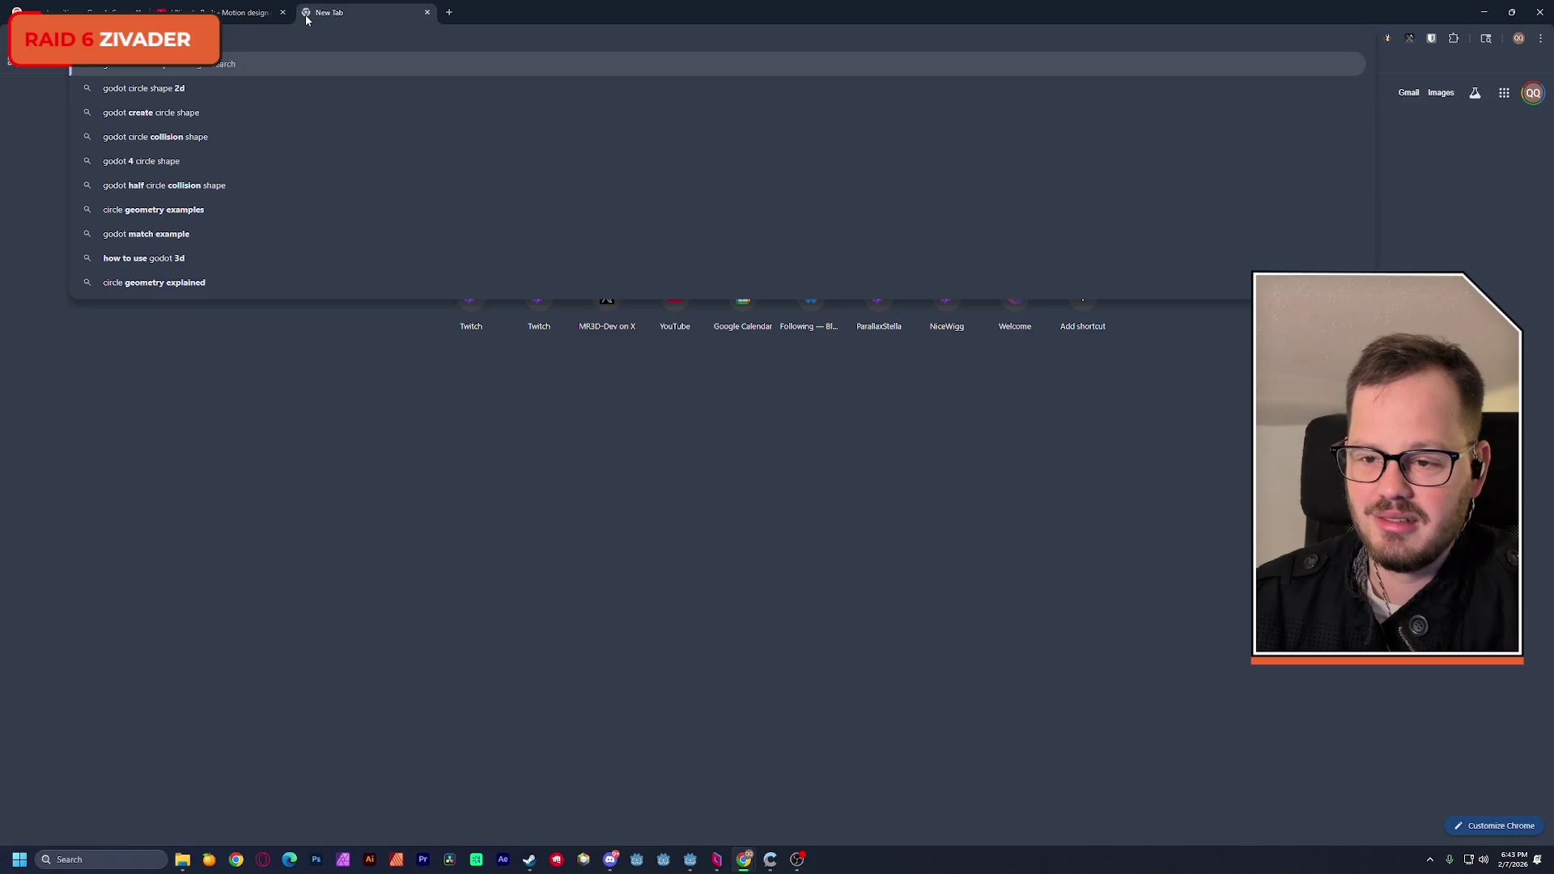
pyautogui.press('Return')
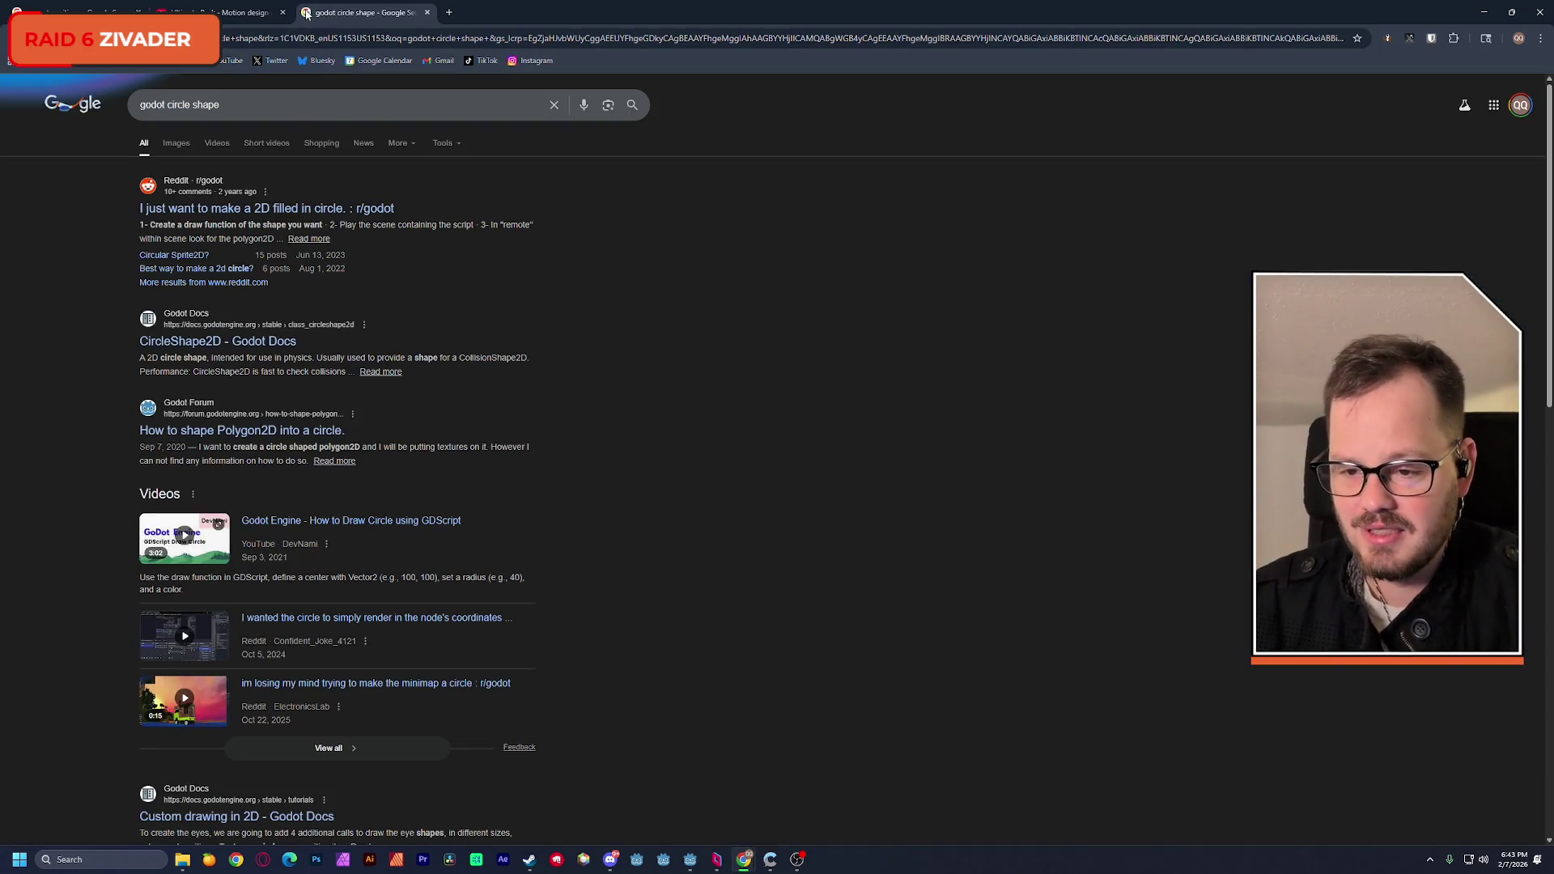
# Step: Open the Reddit thread on 2D filled circles and follow its link to the Godot docs
pyautogui.click(338, 209)
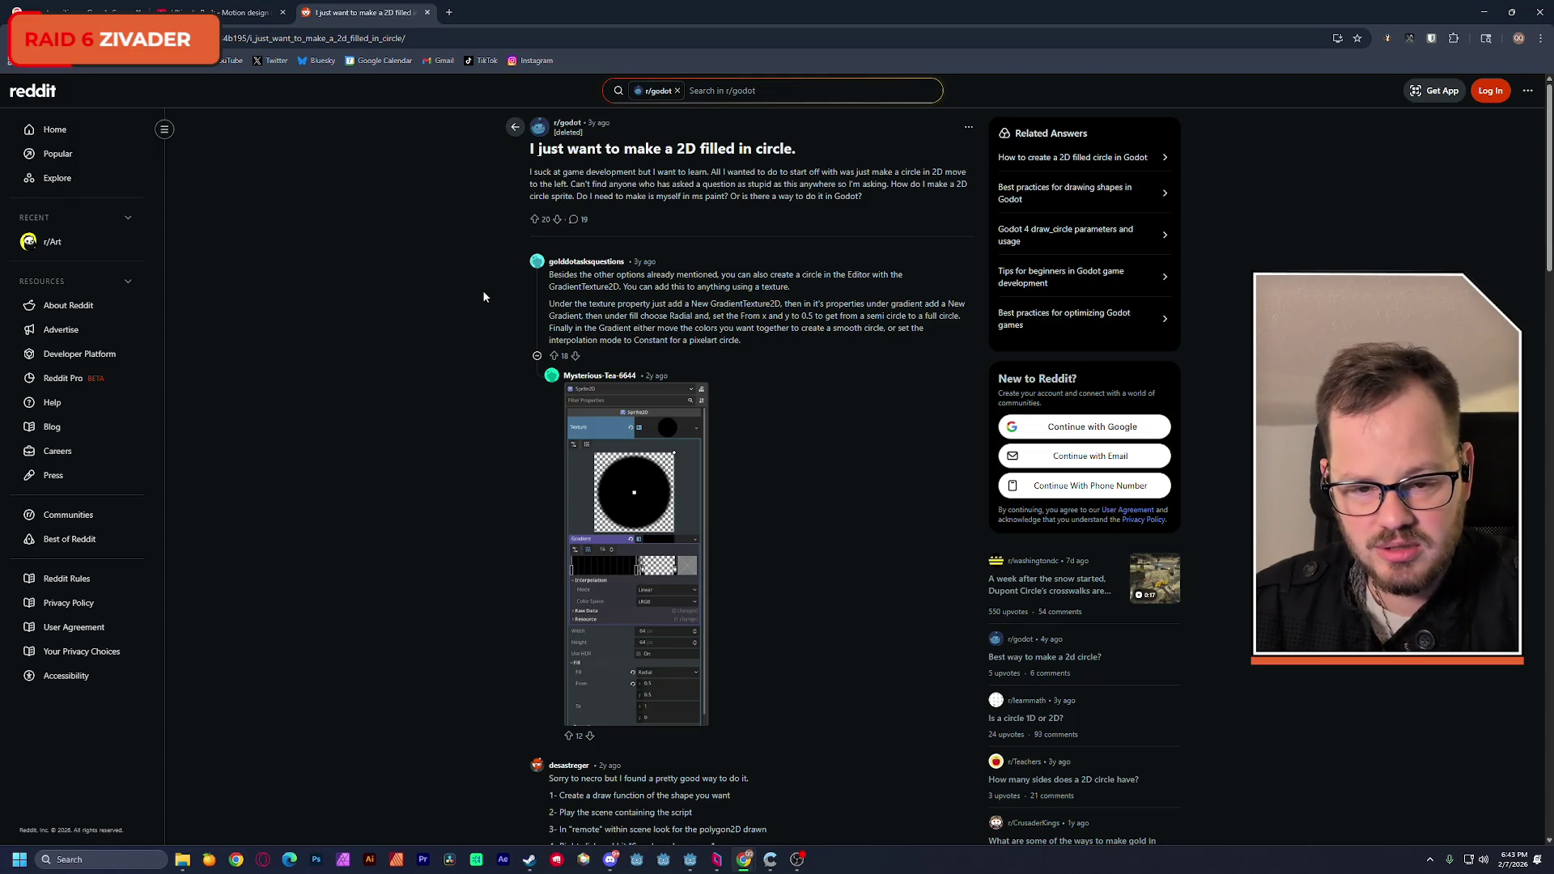
pyautogui.scroll(-4, 484, 297)
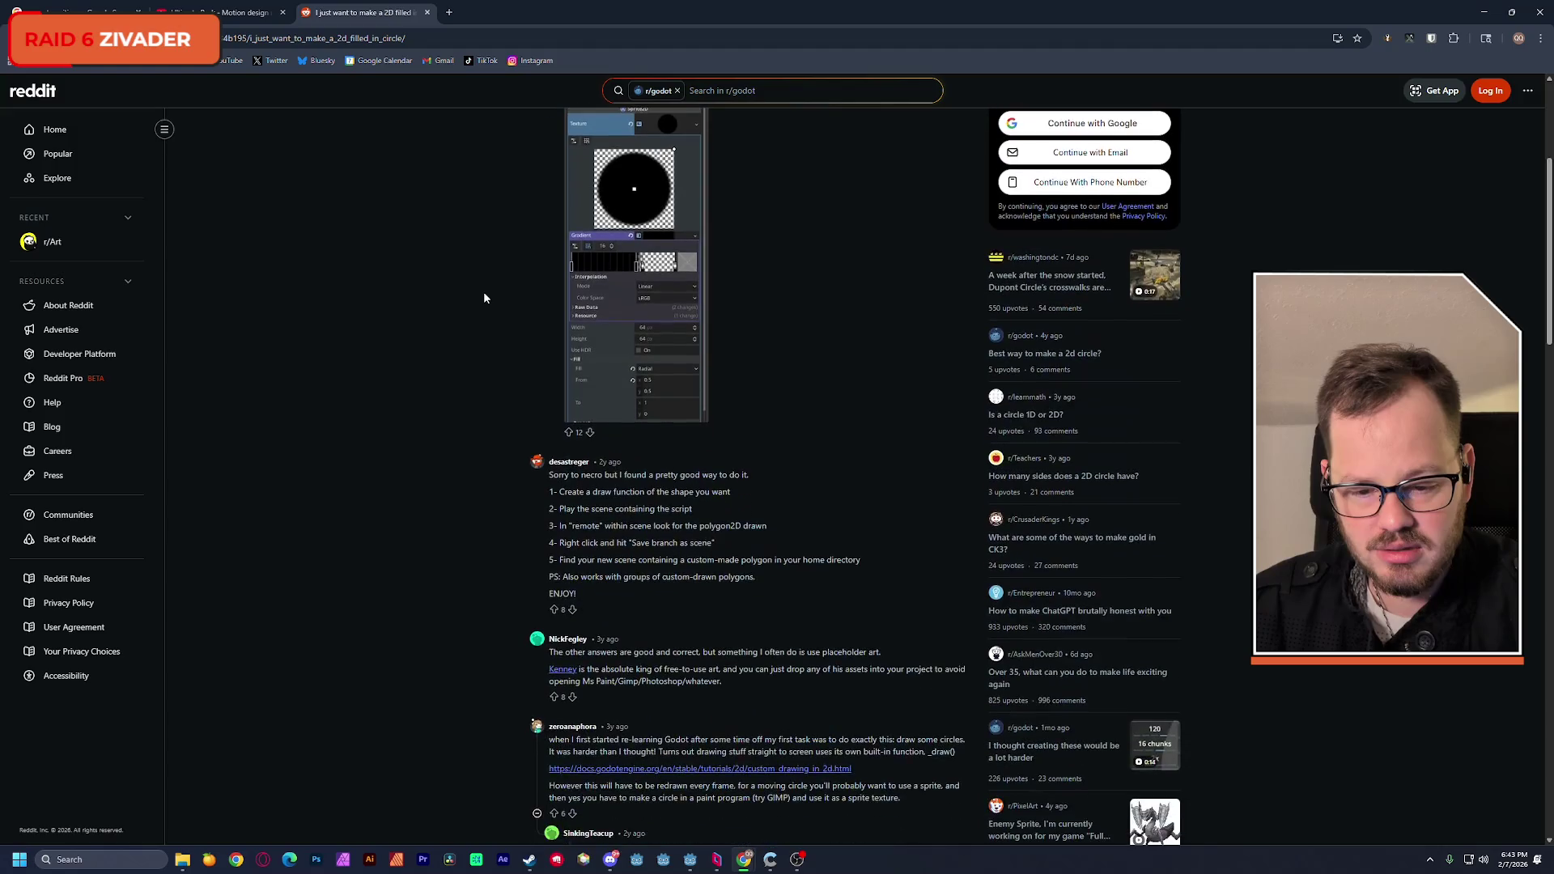
pyautogui.scroll(-3, 483, 297)
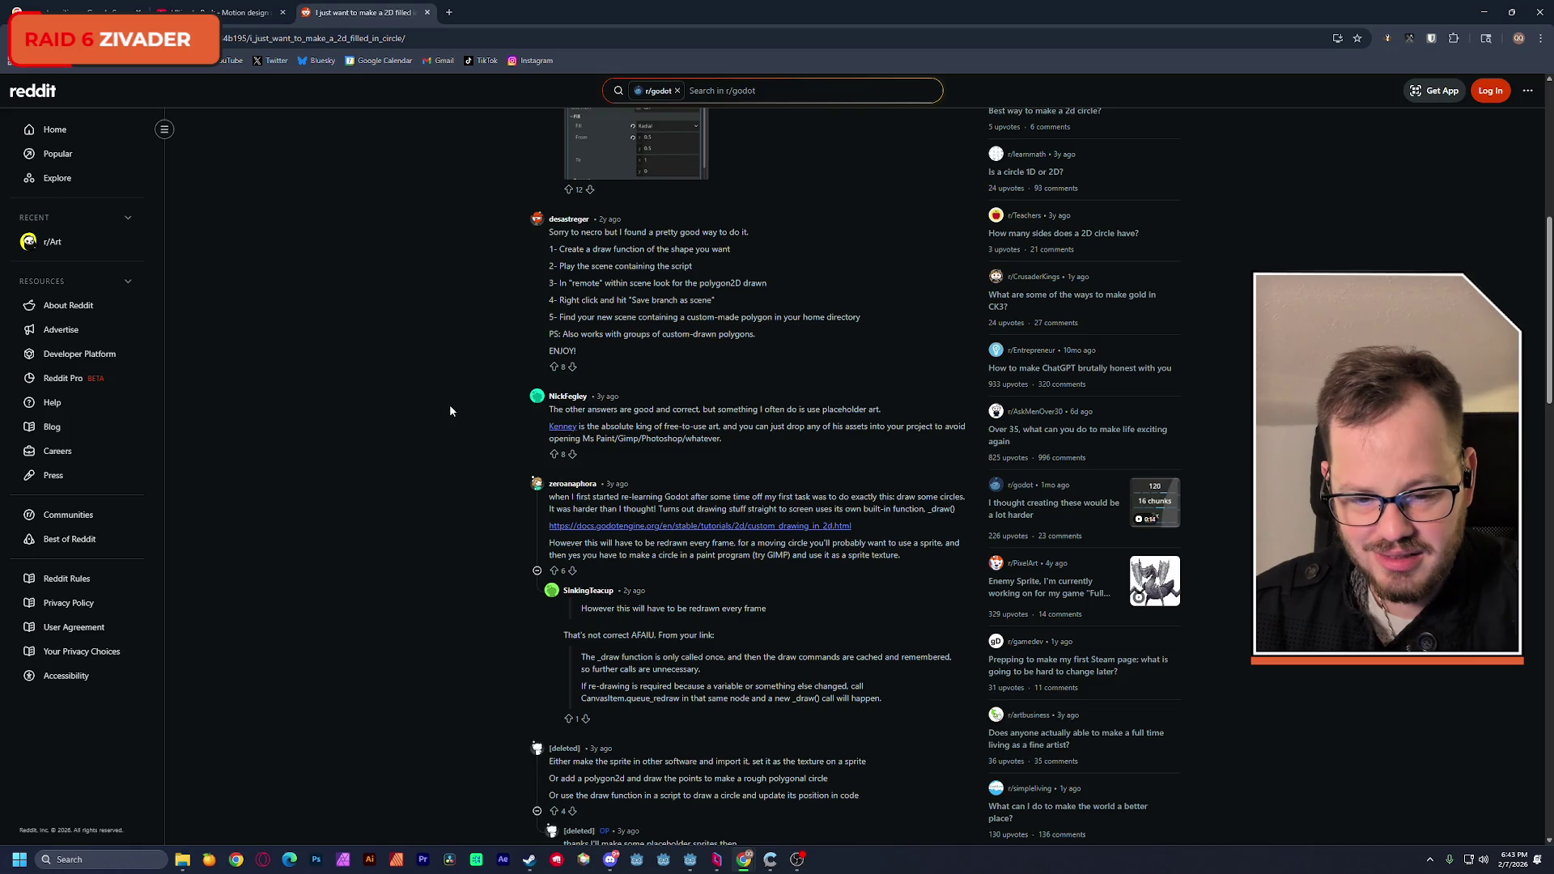
pyautogui.click(645, 527)
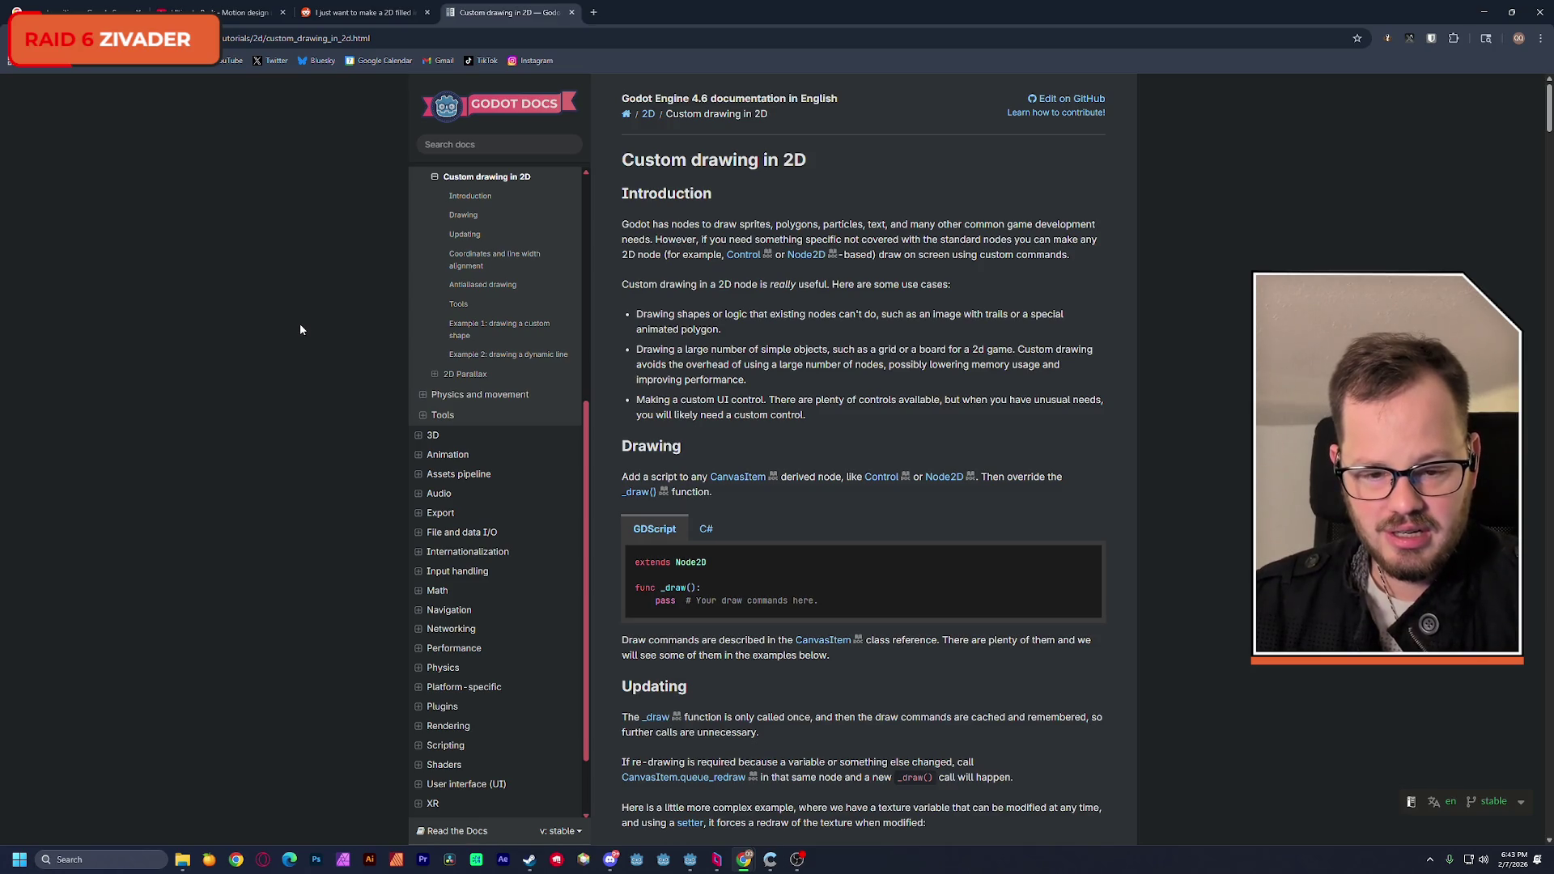
# Step: Browse the open tabs (Reddit thread, game transitions search results, Custom drawing docs) toward YouTube
pyautogui.click(364, 12)
pyautogui.scroll(-3, 333, 406)
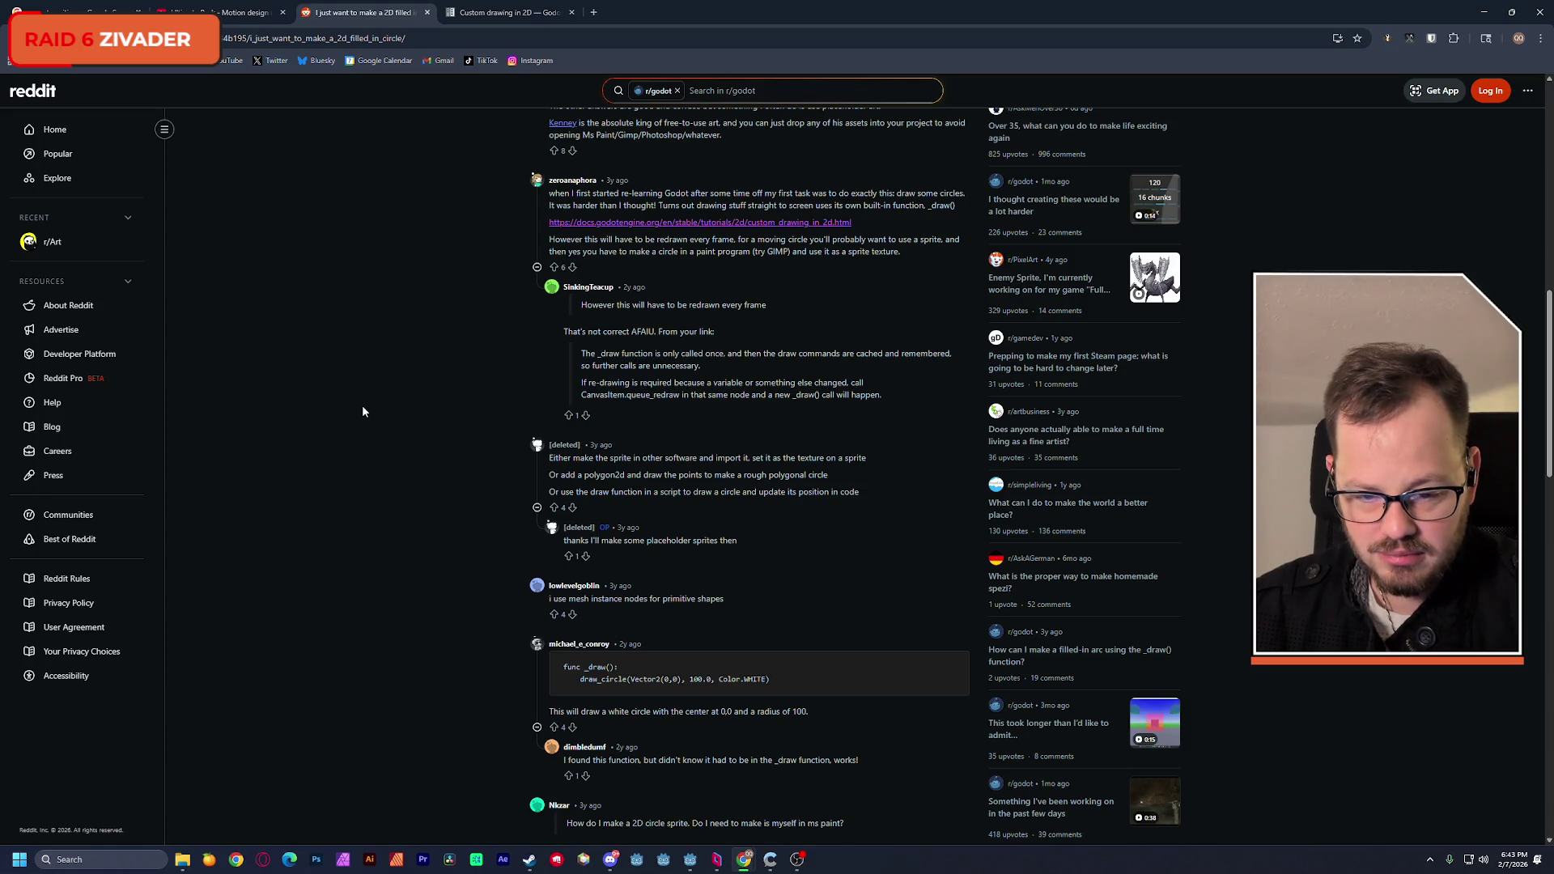
pyautogui.scroll(5, 361, 405)
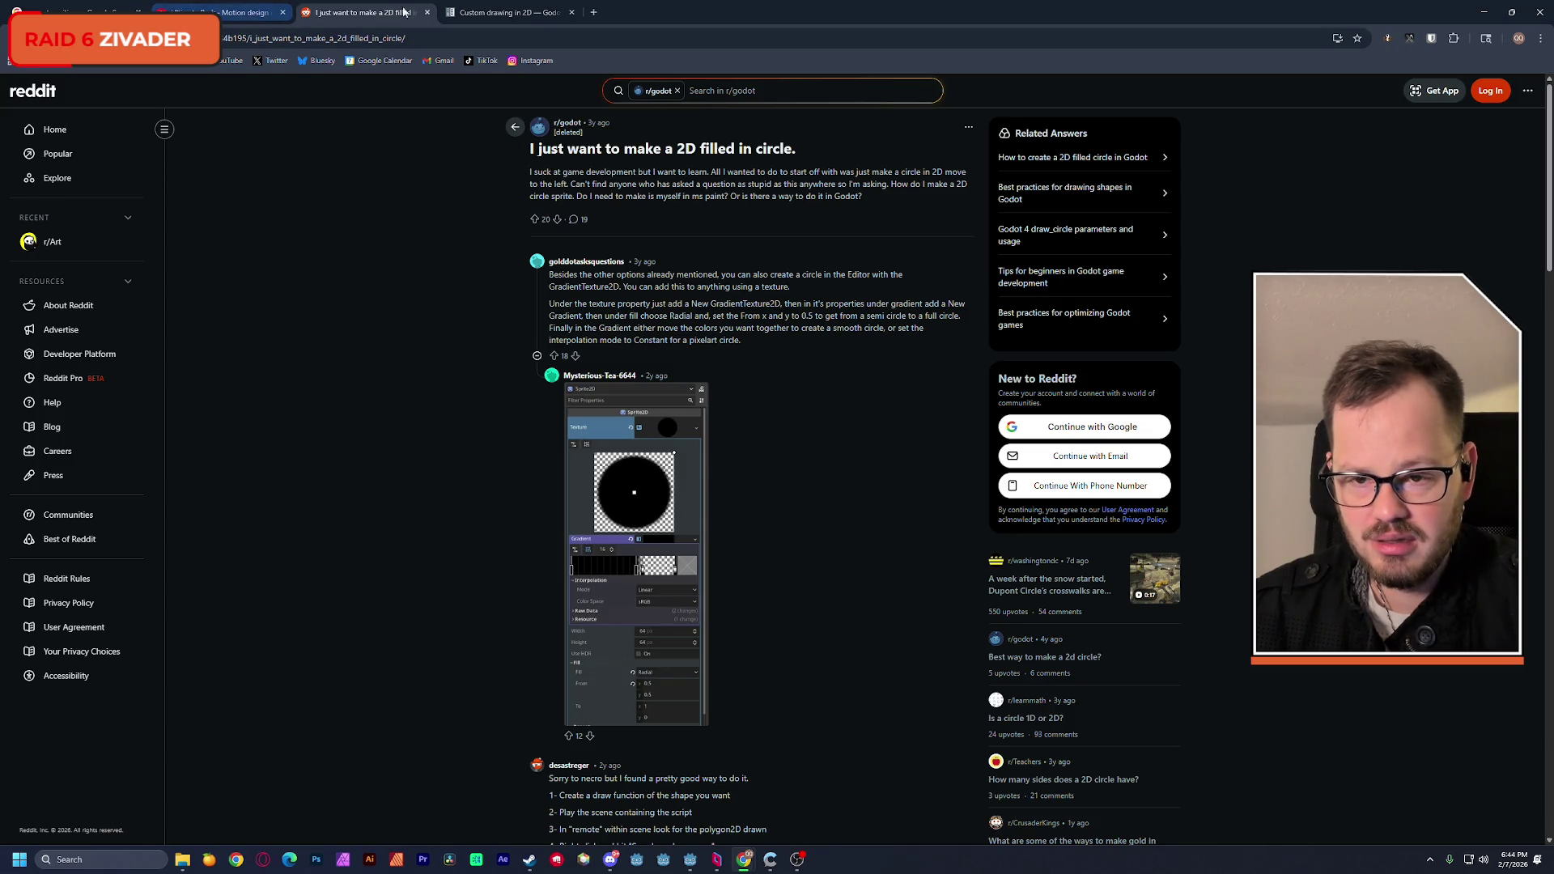
pyautogui.click(77, 12)
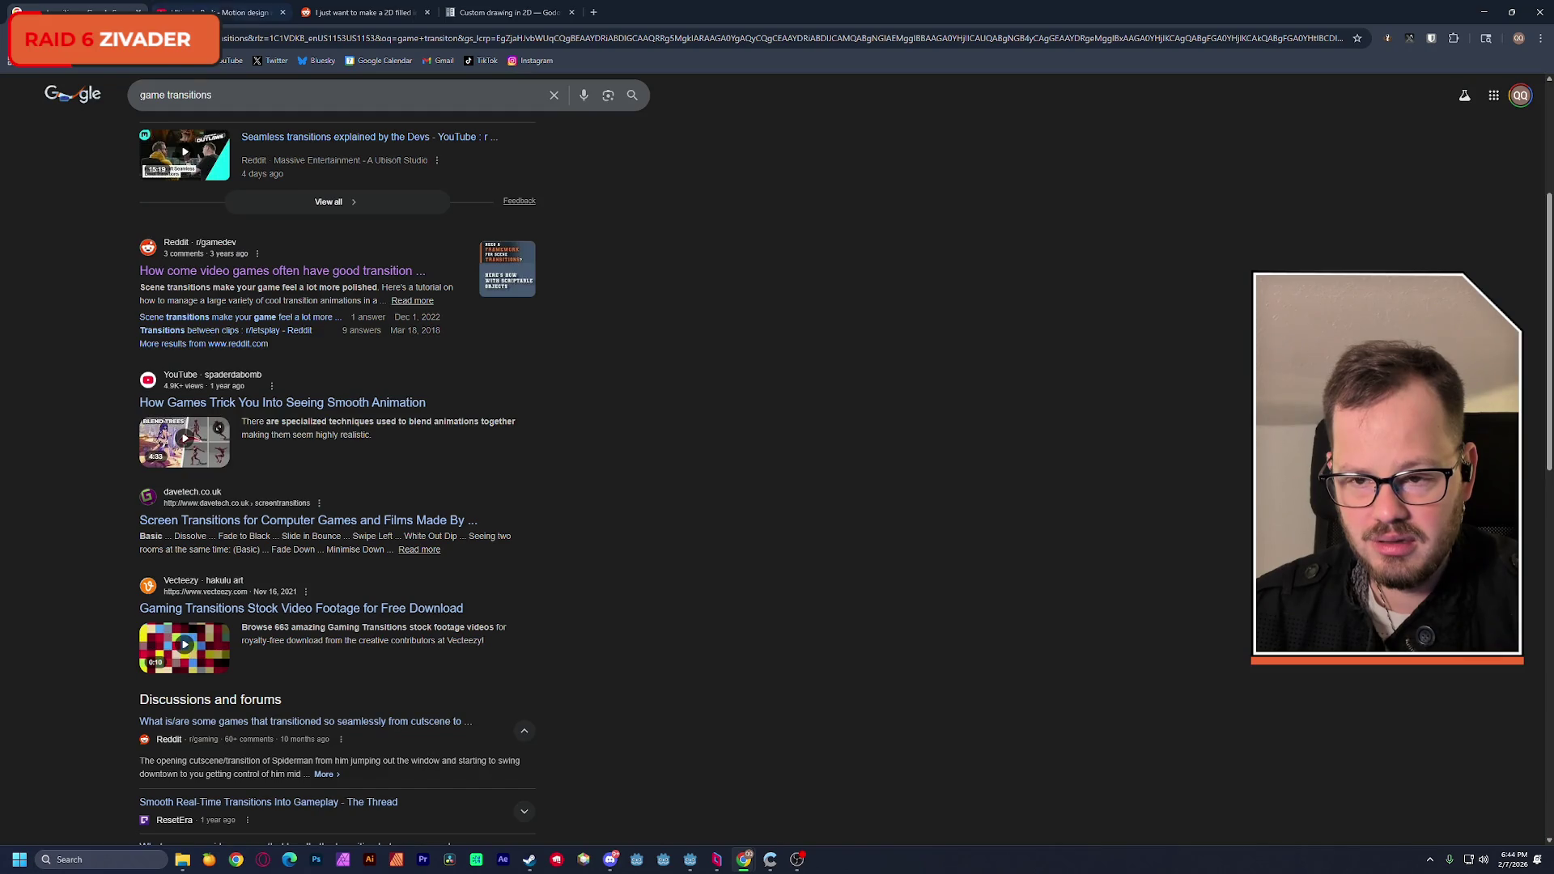
pyautogui.click(218, 12)
pyautogui.click(365, 11)
pyautogui.click(509, 13)
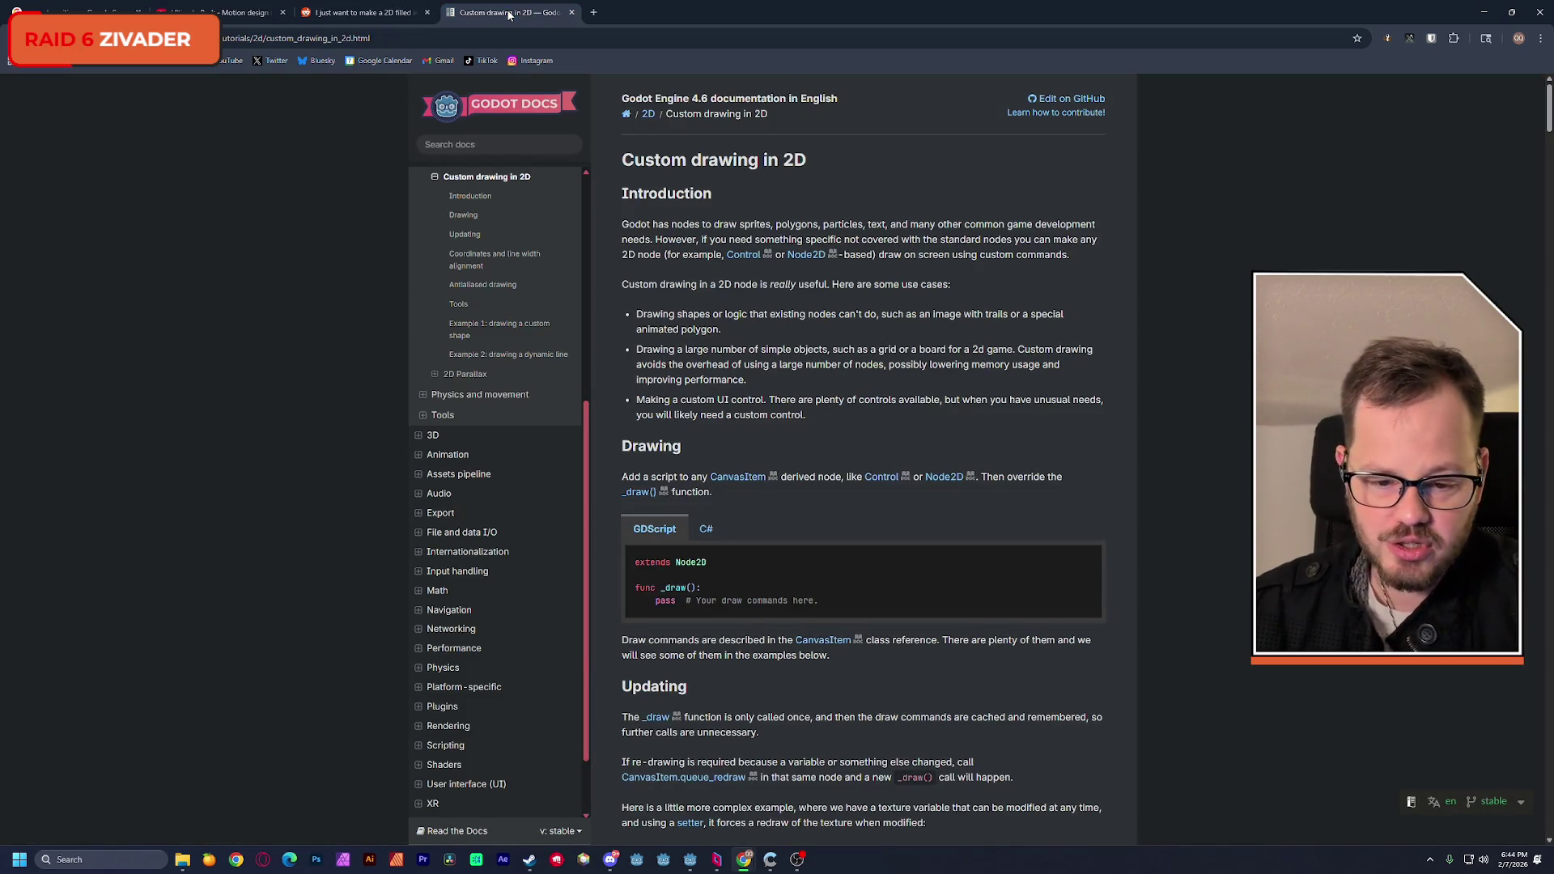
pyautogui.click(364, 12)
pyautogui.click(219, 11)
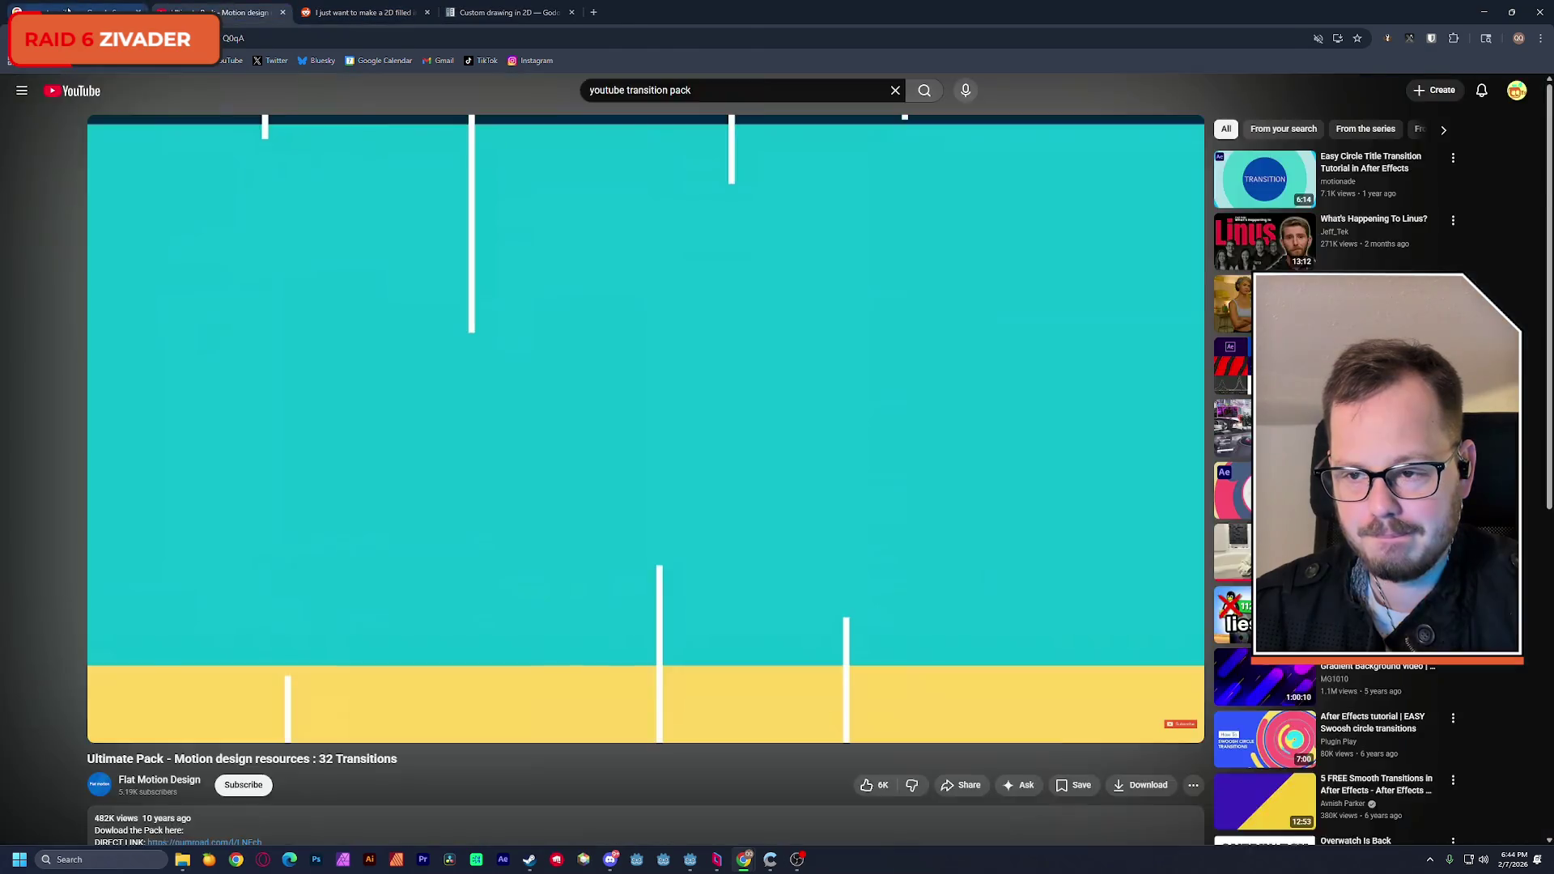
# Step: Switch to the Ultimate Pack transitions video tab, then minimize the browser to reveal Godot
pyautogui.click(76, 12)
pyautogui.click(199, 10)
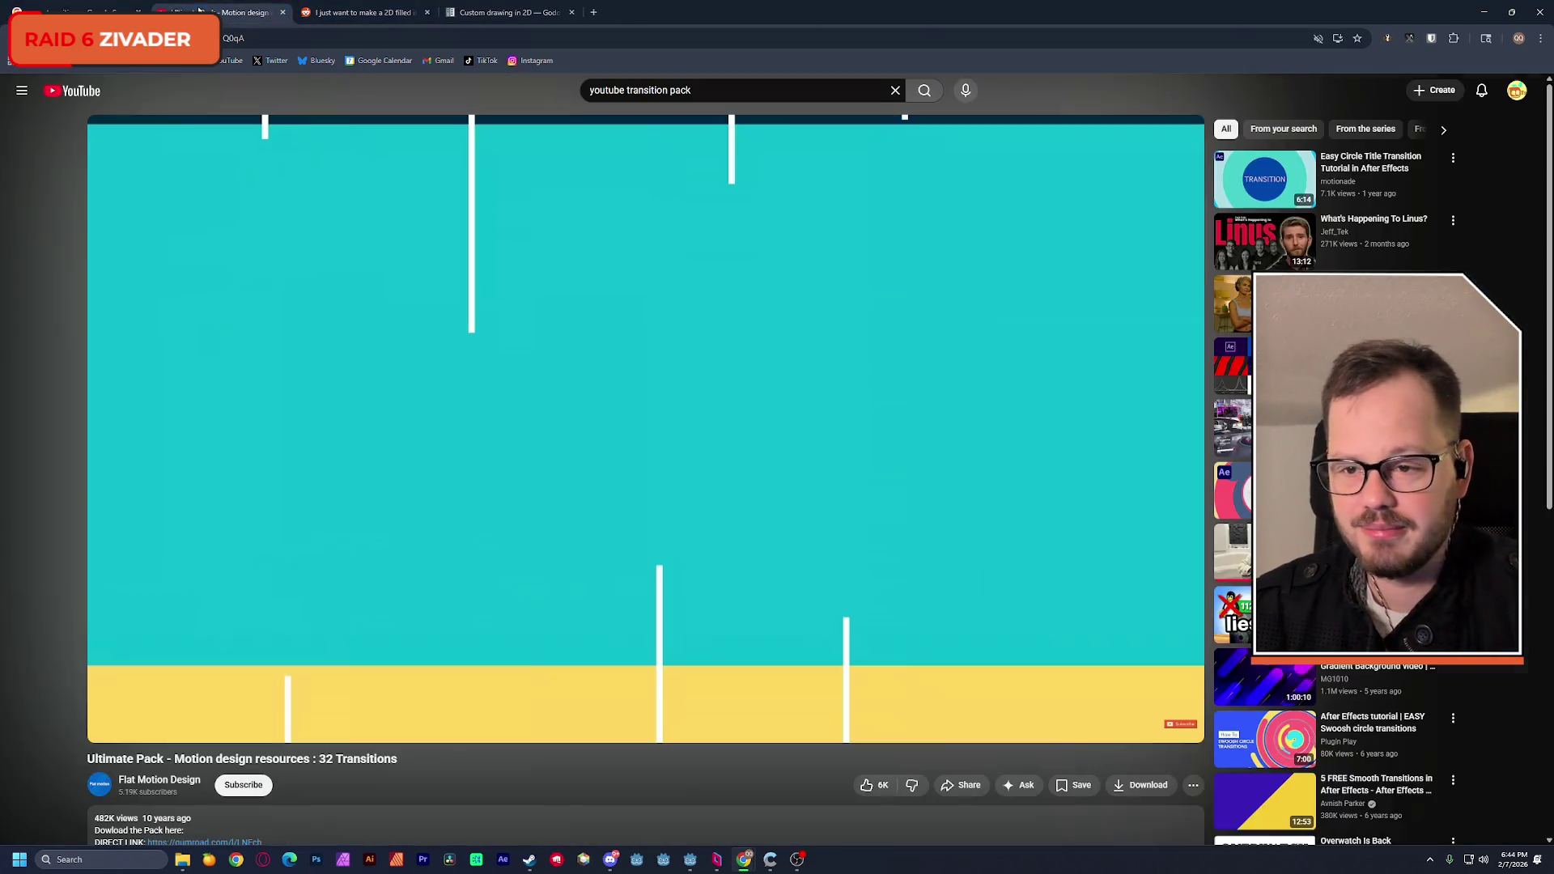
pyautogui.click(1483, 12)
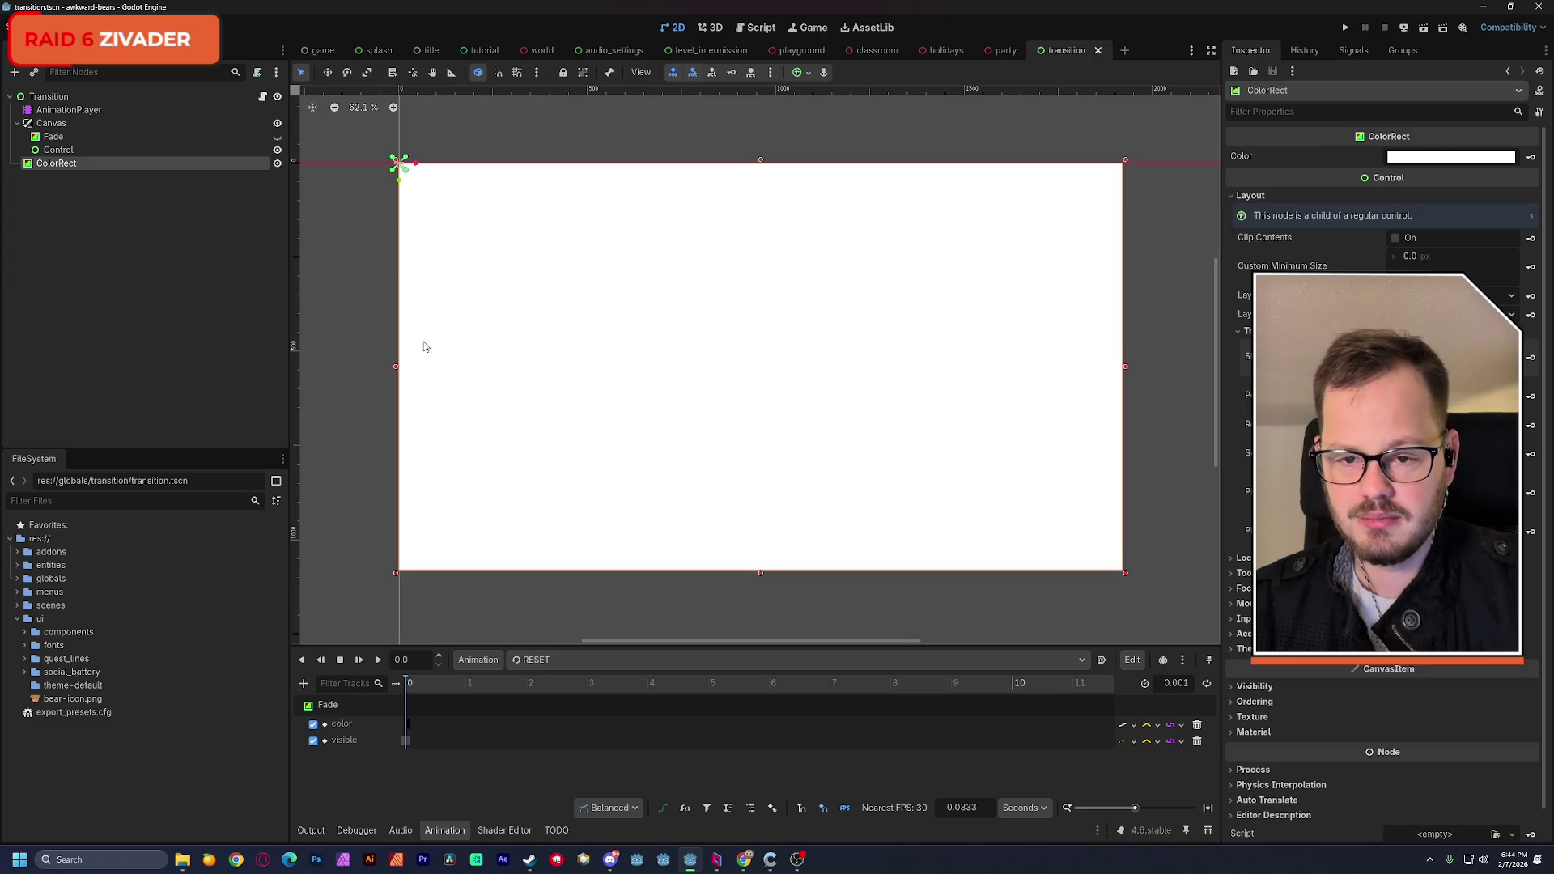
# Step: Anchor the ColorRect with the center preset and save the transition scene
pyautogui.click(808, 73)
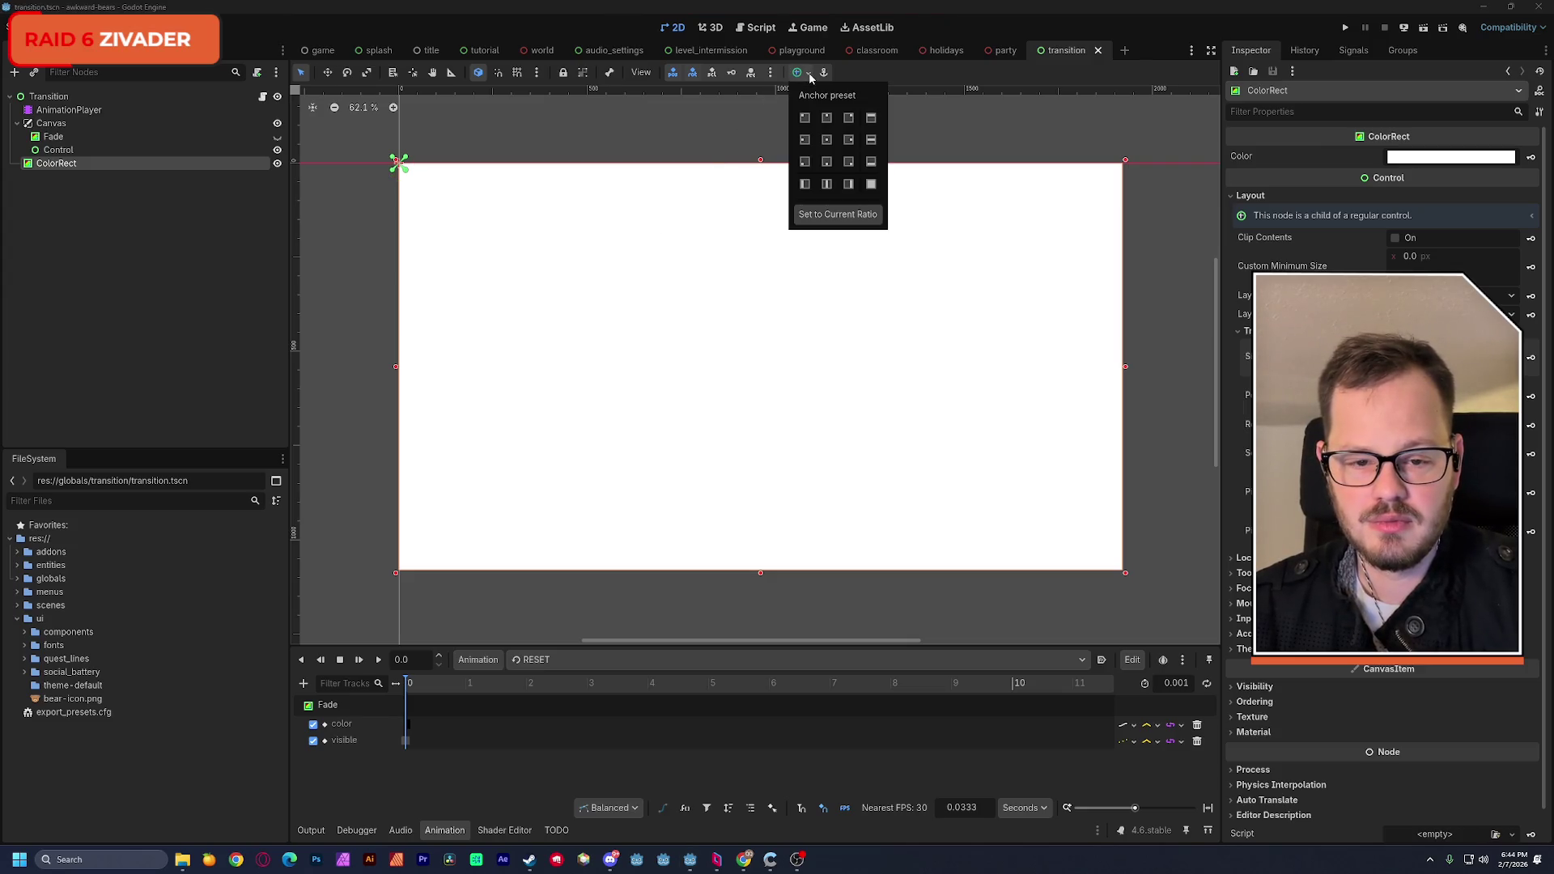
pyautogui.click(828, 142)
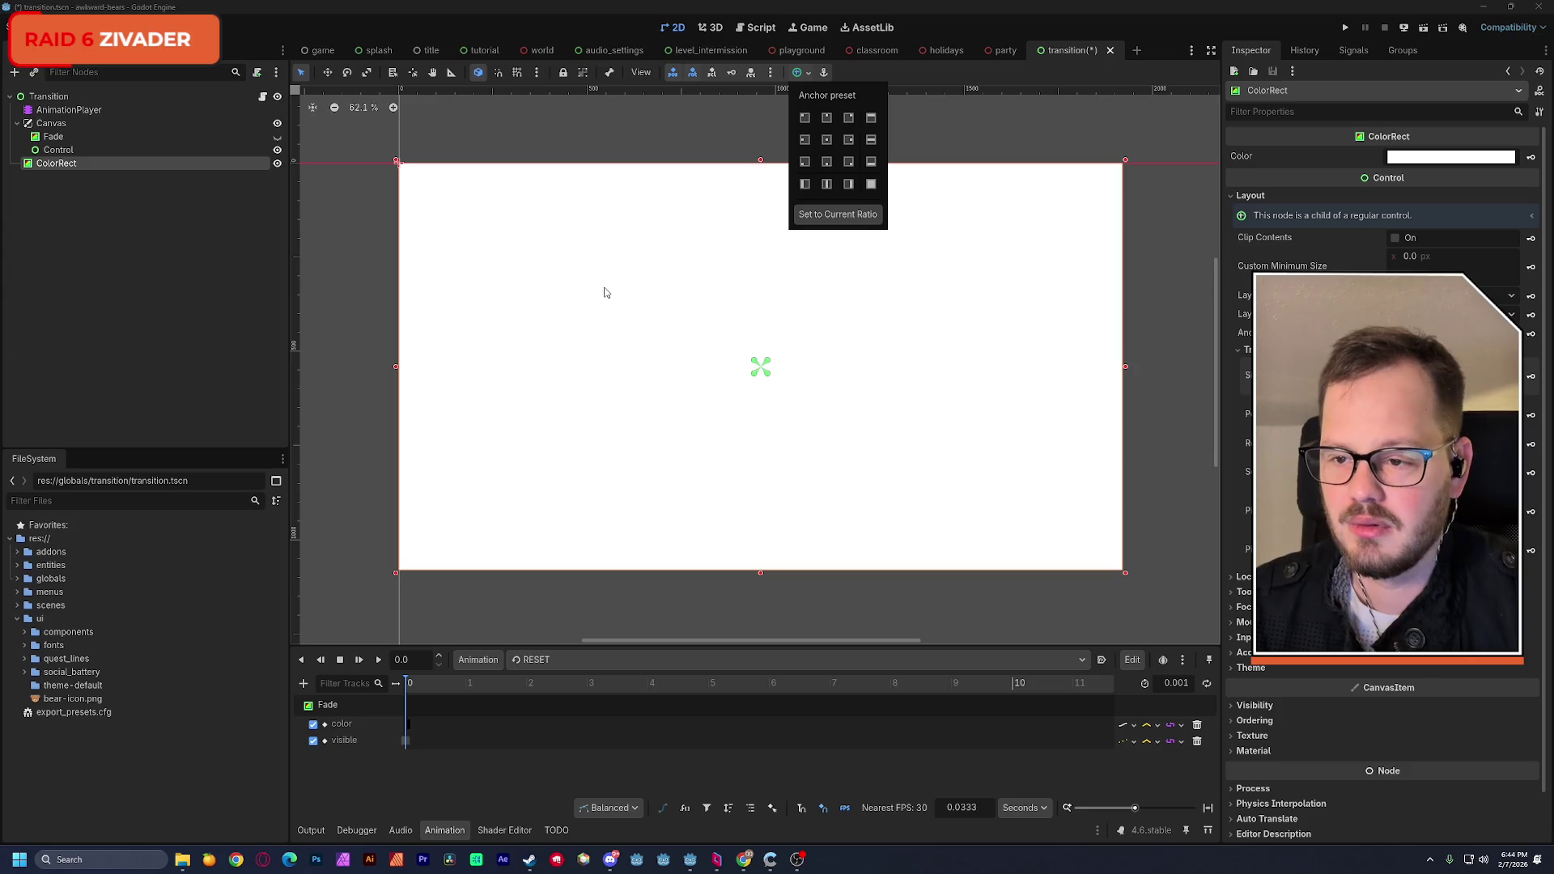
pyautogui.click(609, 148)
pyautogui.hotkey('ctrl', 's')
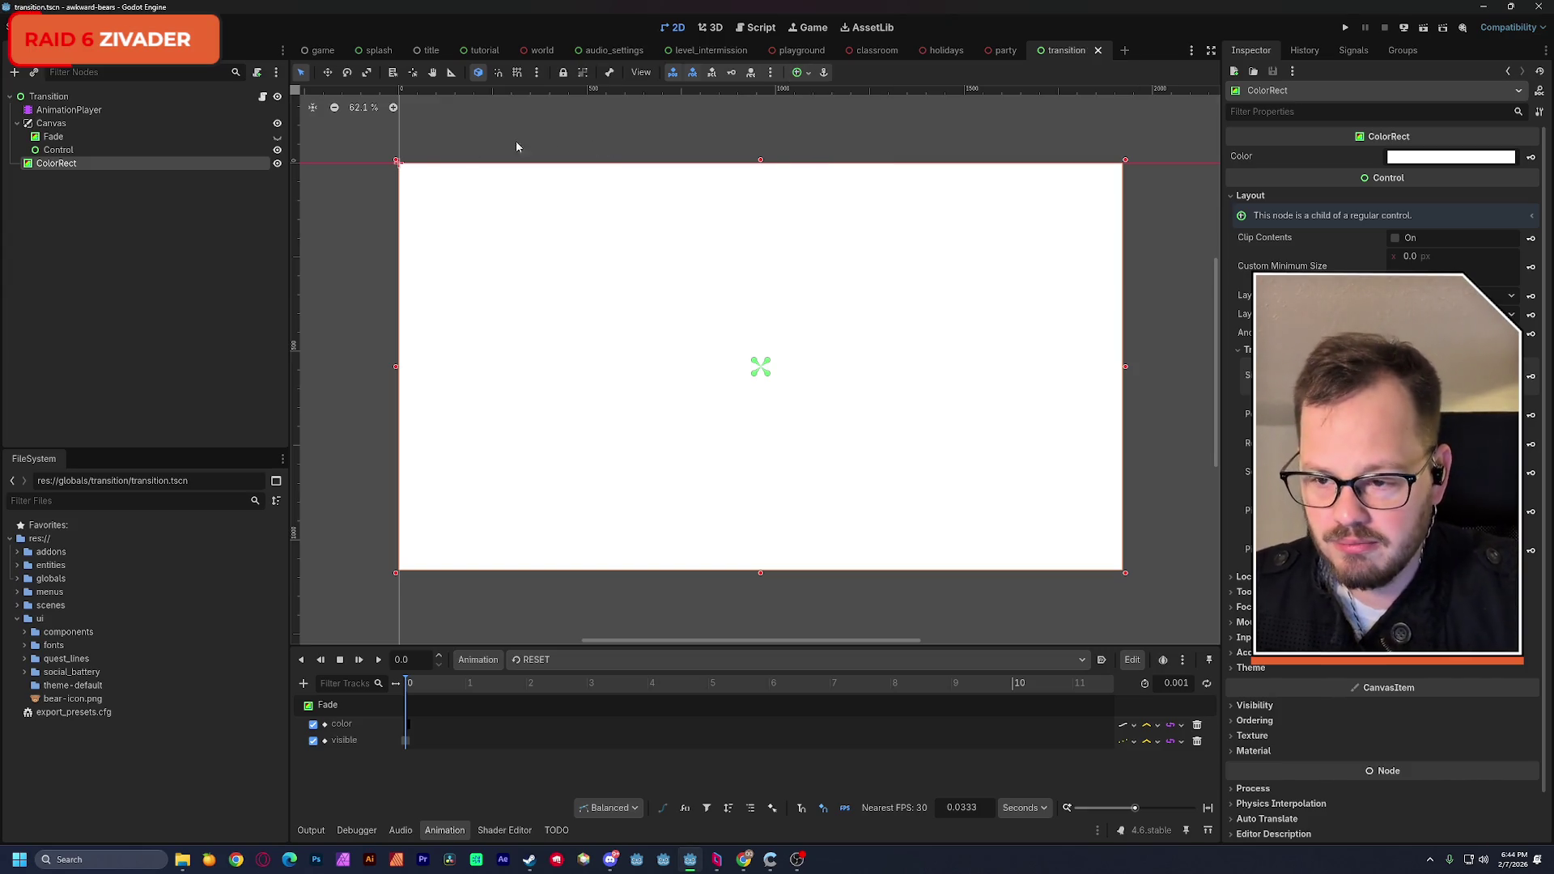
# Step: Switch back to the transitions video, resume it, and rewind a few seconds
pyautogui.hotkey('alt', 'Tab')
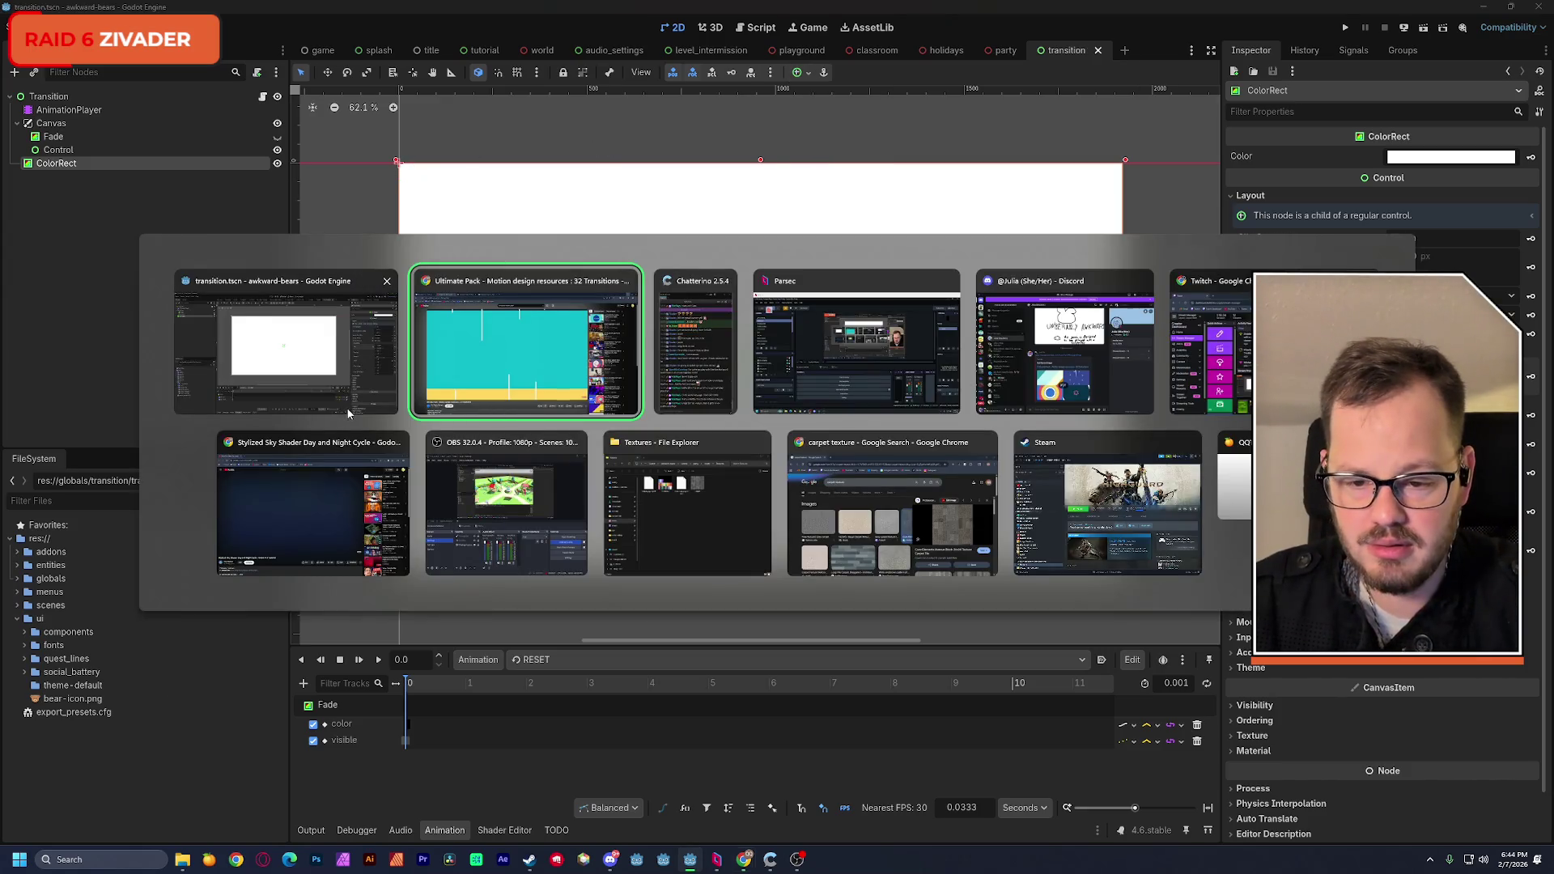
pyautogui.press('space')
pyautogui.press('Left')
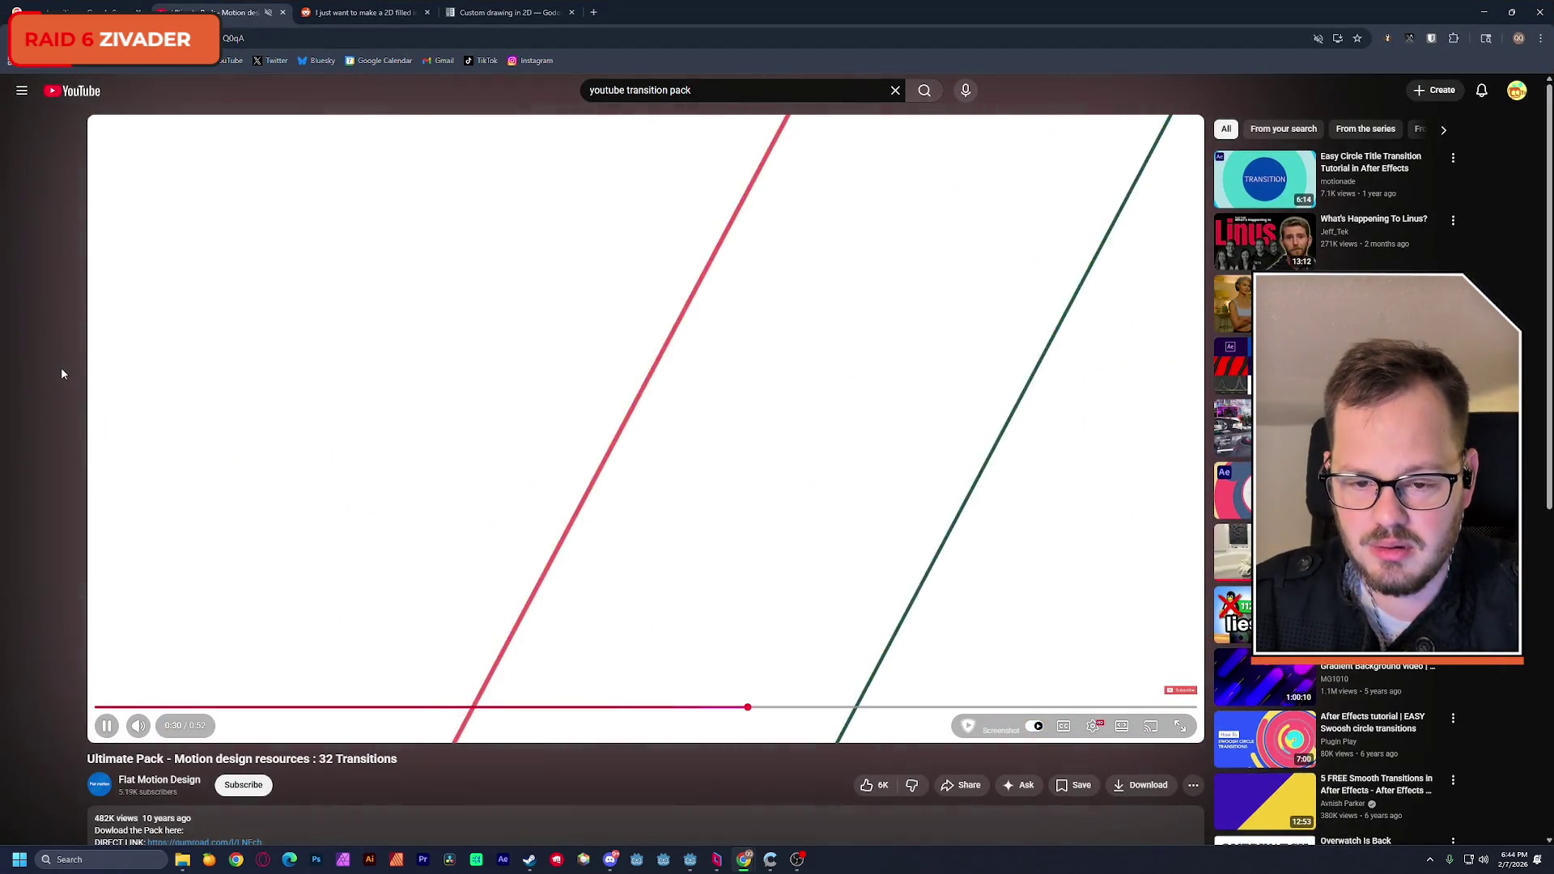
# Step: Pause the transitions video at 0:31 and return to the Godot editor
pyautogui.press('space')
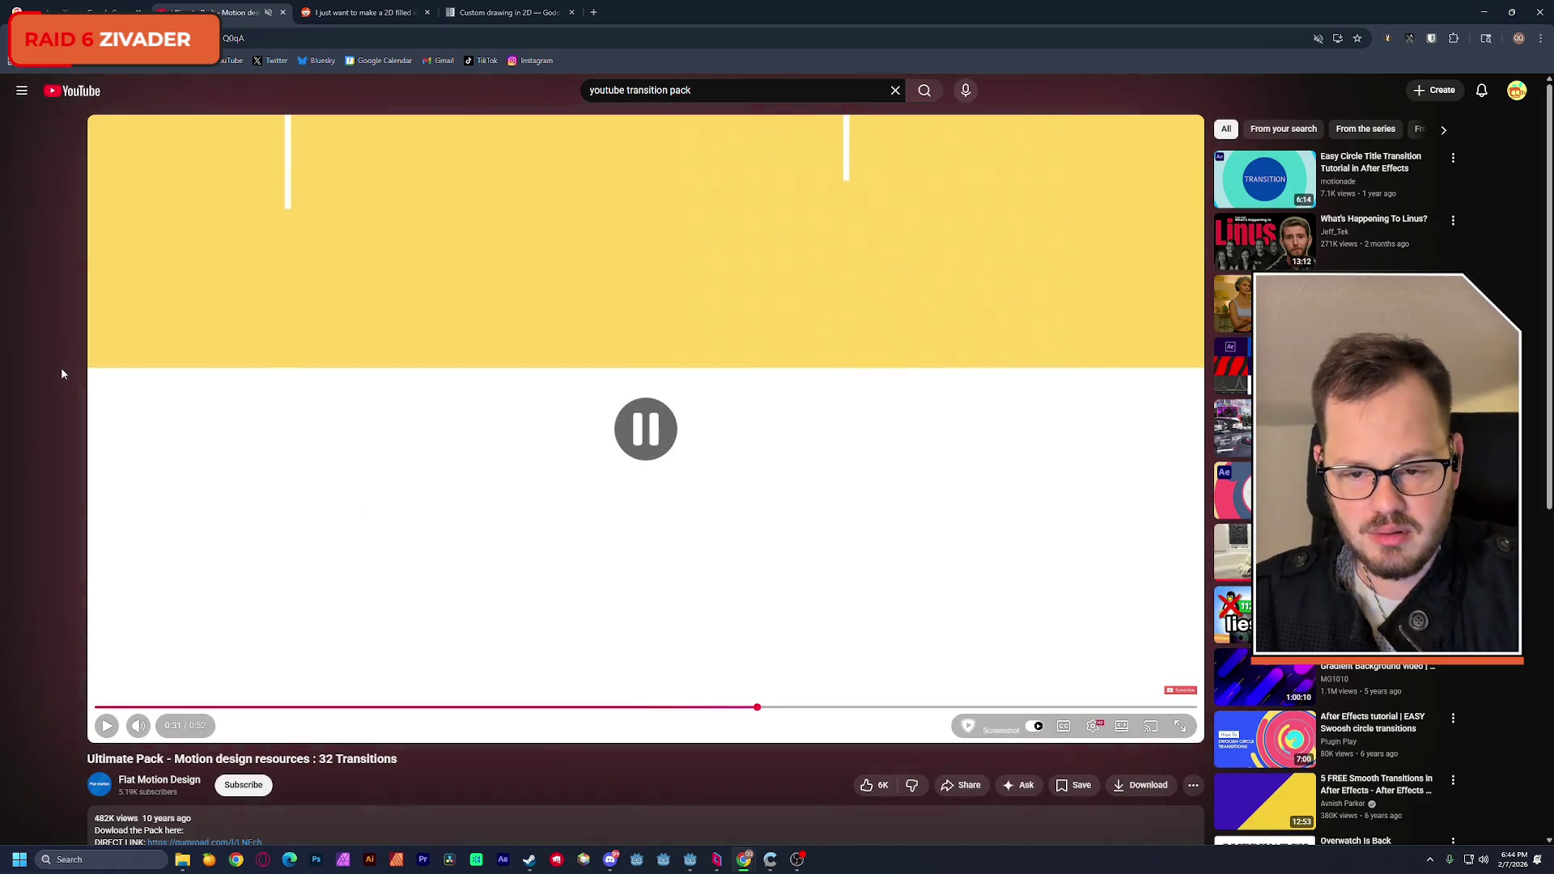
pyautogui.hotkey('alt', 'Tab')
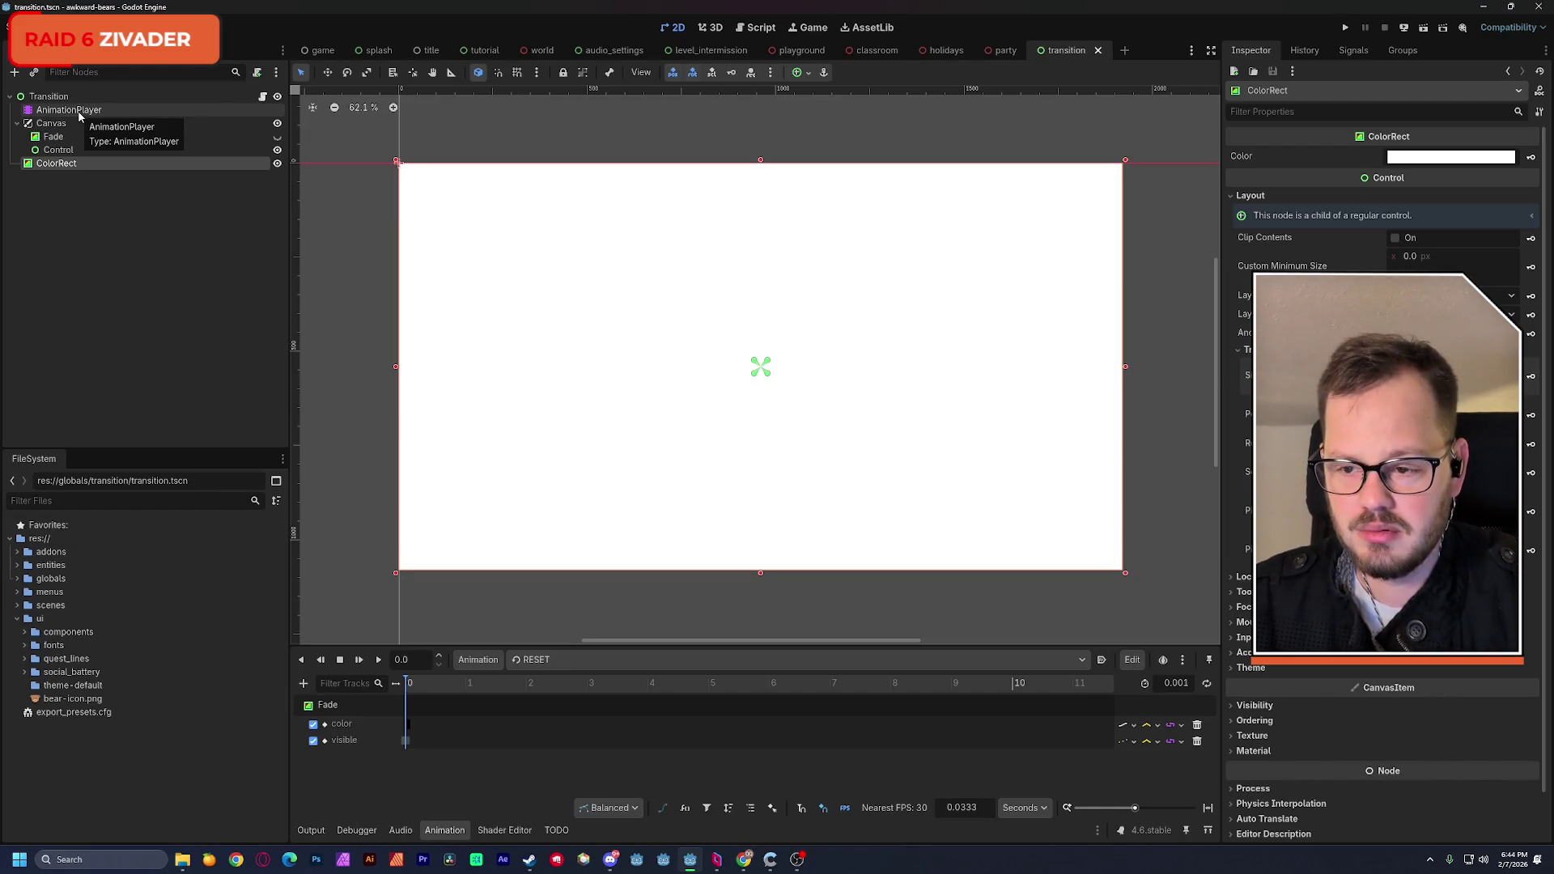
# Step: Rename ColorRect to 'Cover' and drag it roughly 1082 px above the viewport
pyautogui.doubleClick(72, 165)
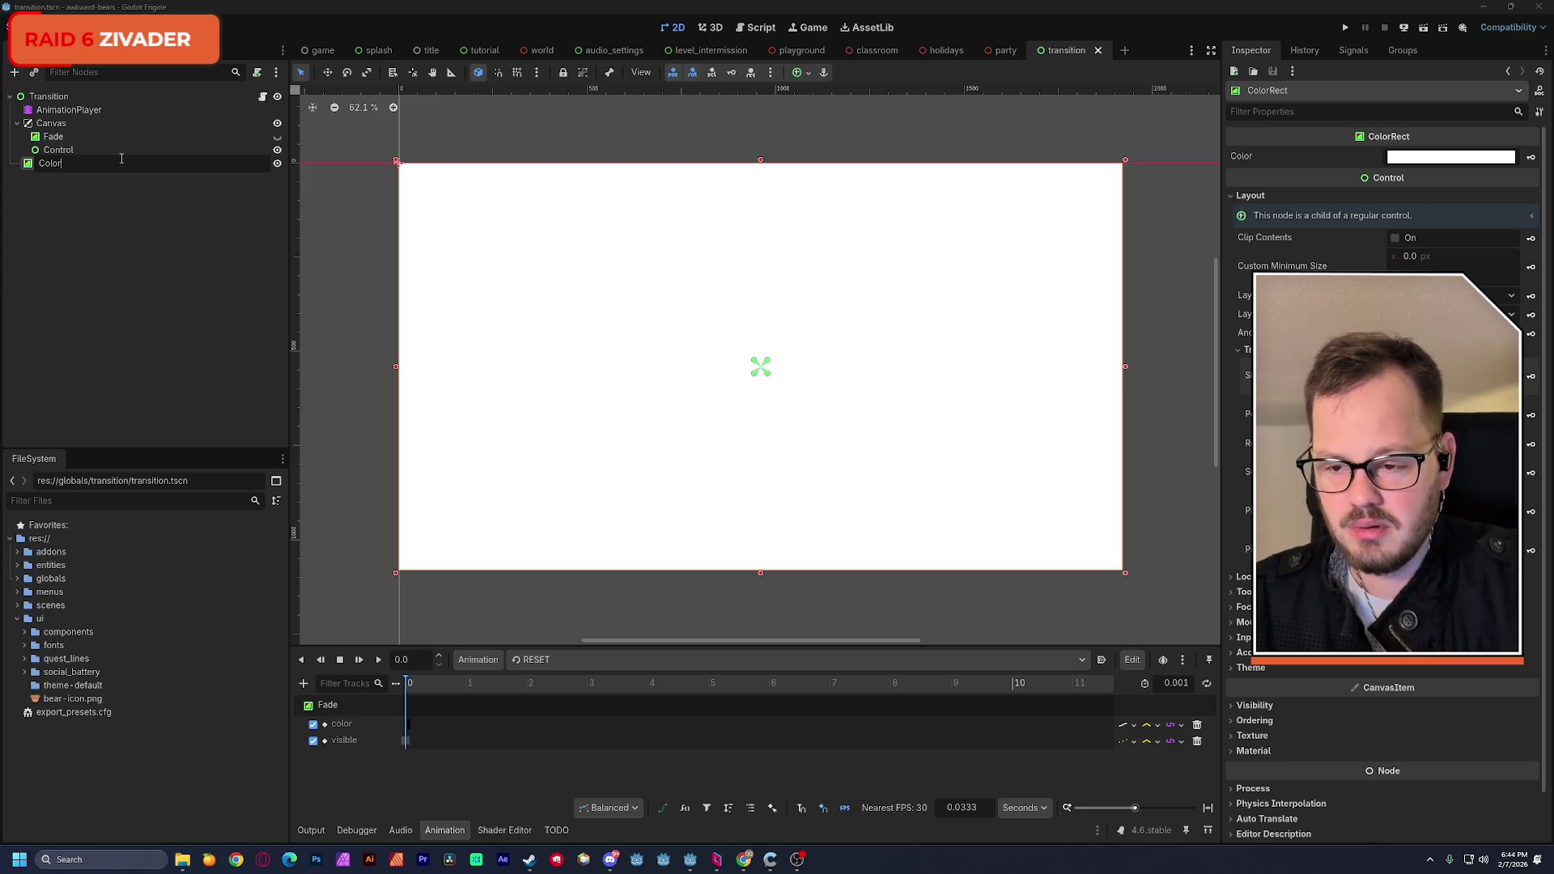
pyautogui.write('Cover')
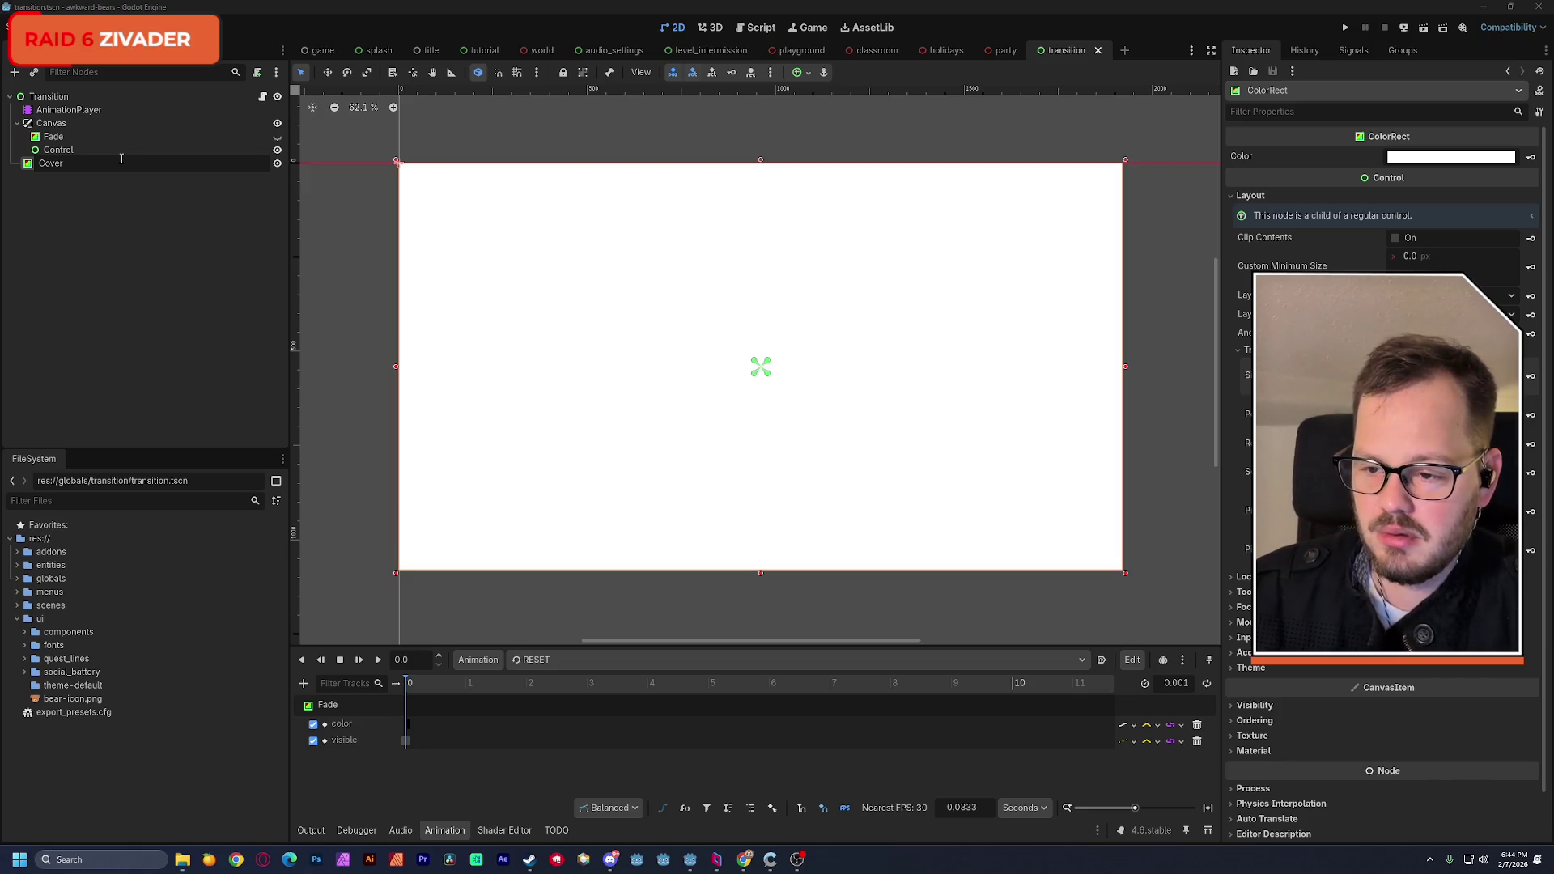
pyautogui.press('Return')
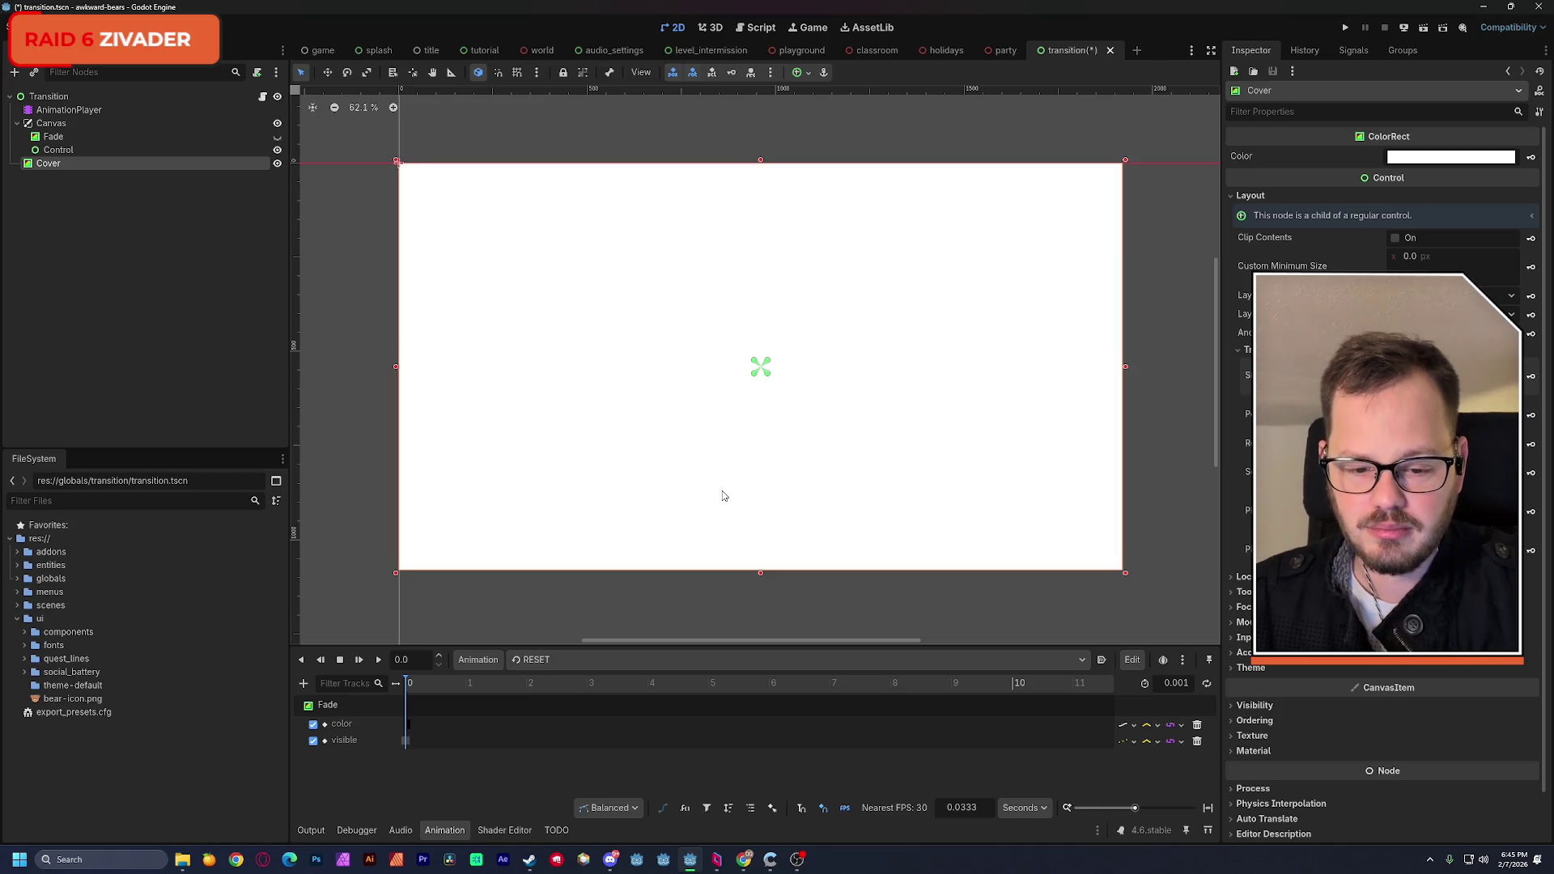
pyautogui.moveTo(724, 495); pyautogui.dragTo(734, 82)
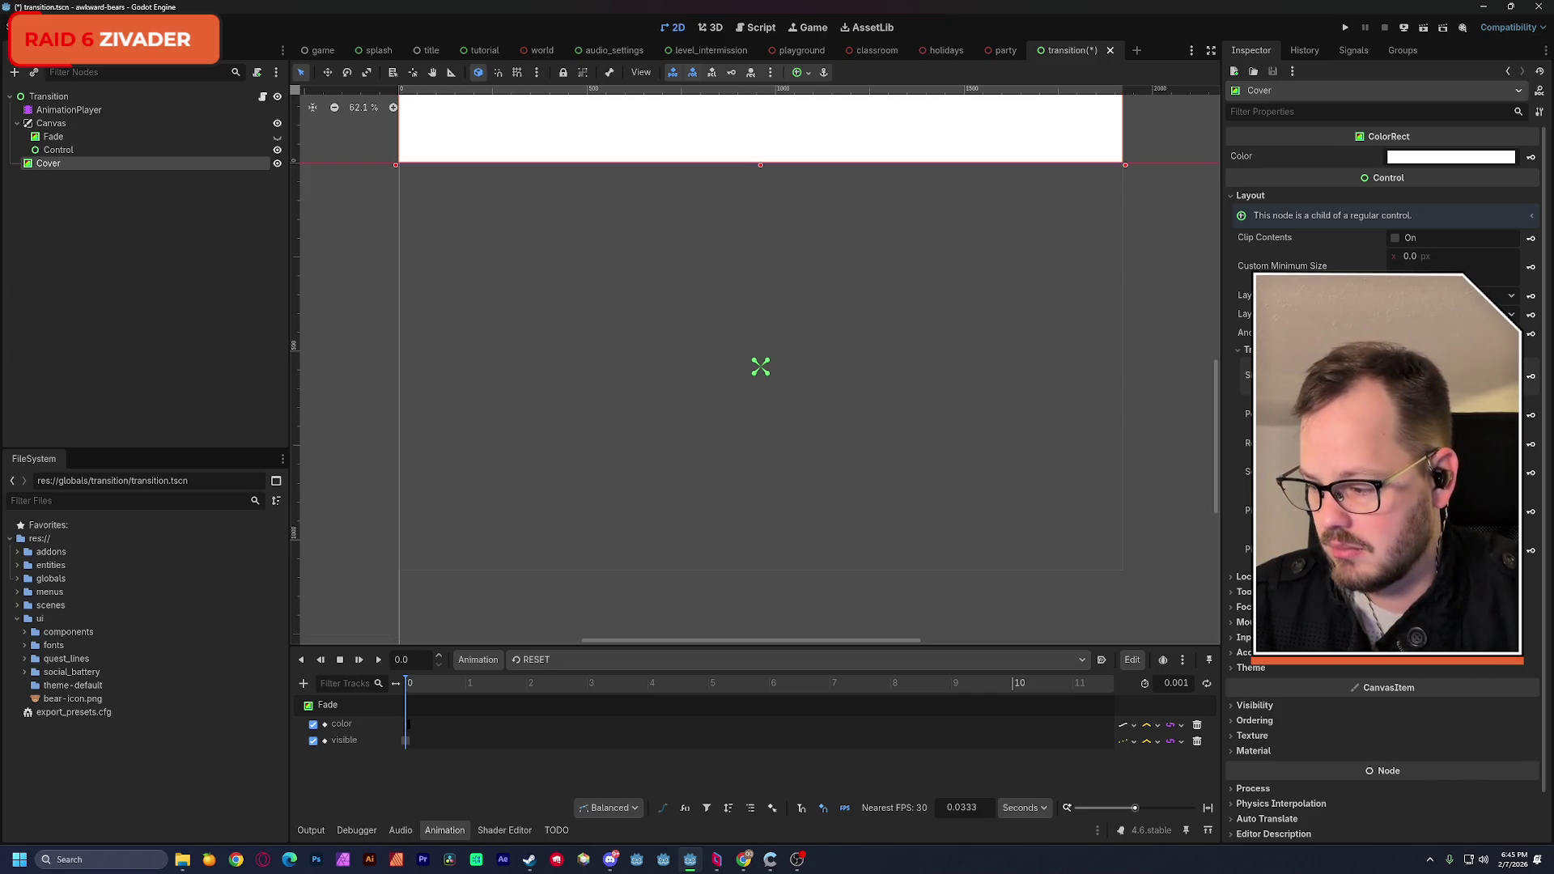
pyautogui.hotkey('alt', 'Tab')
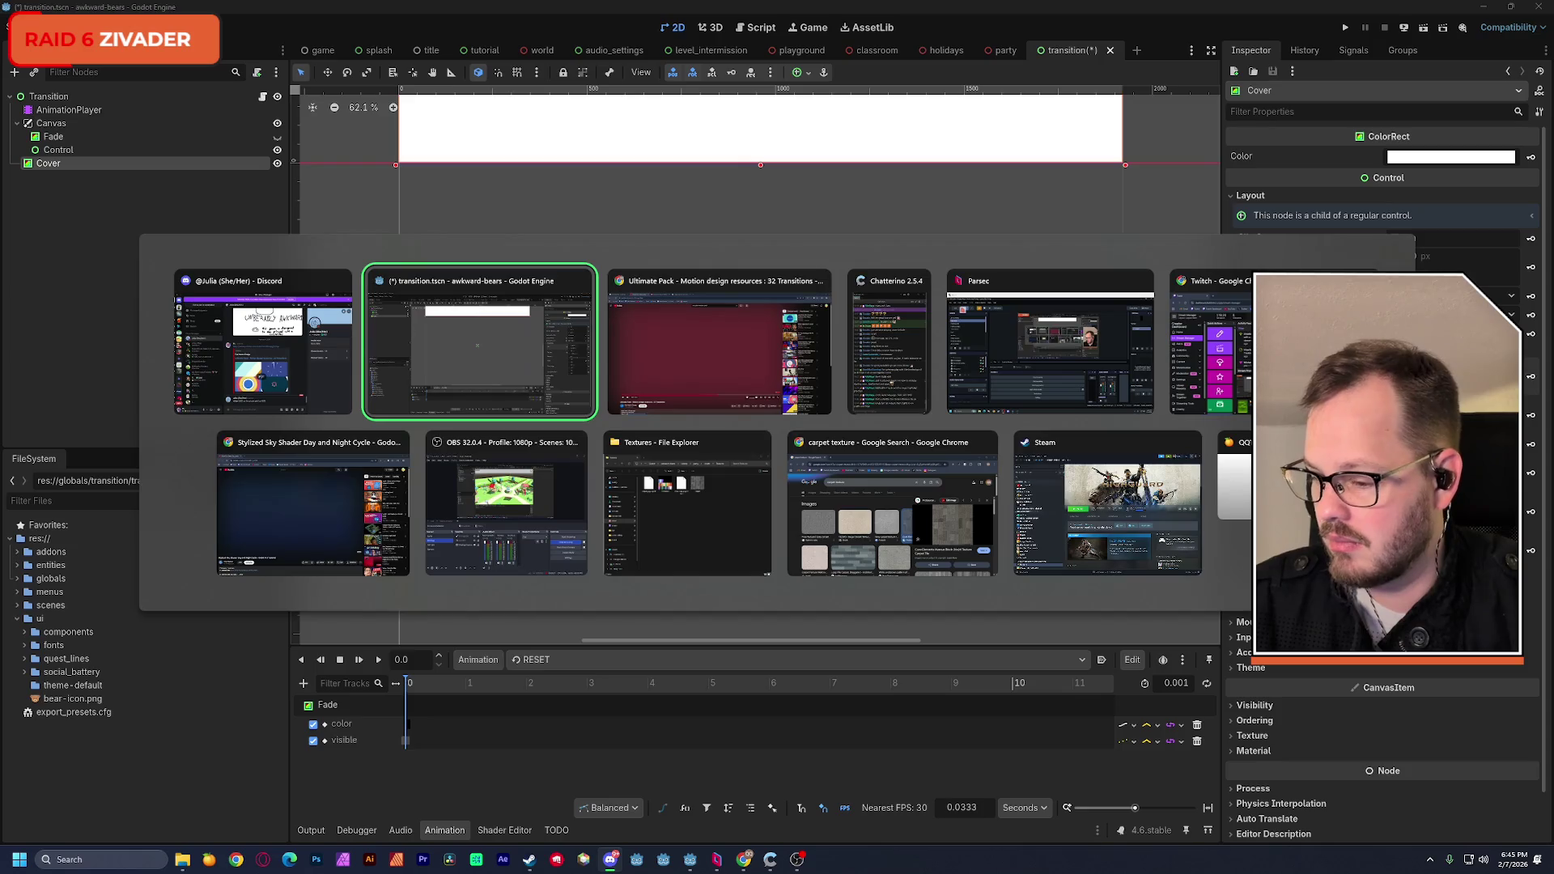
pyautogui.hotkey('alt', 'Tab')
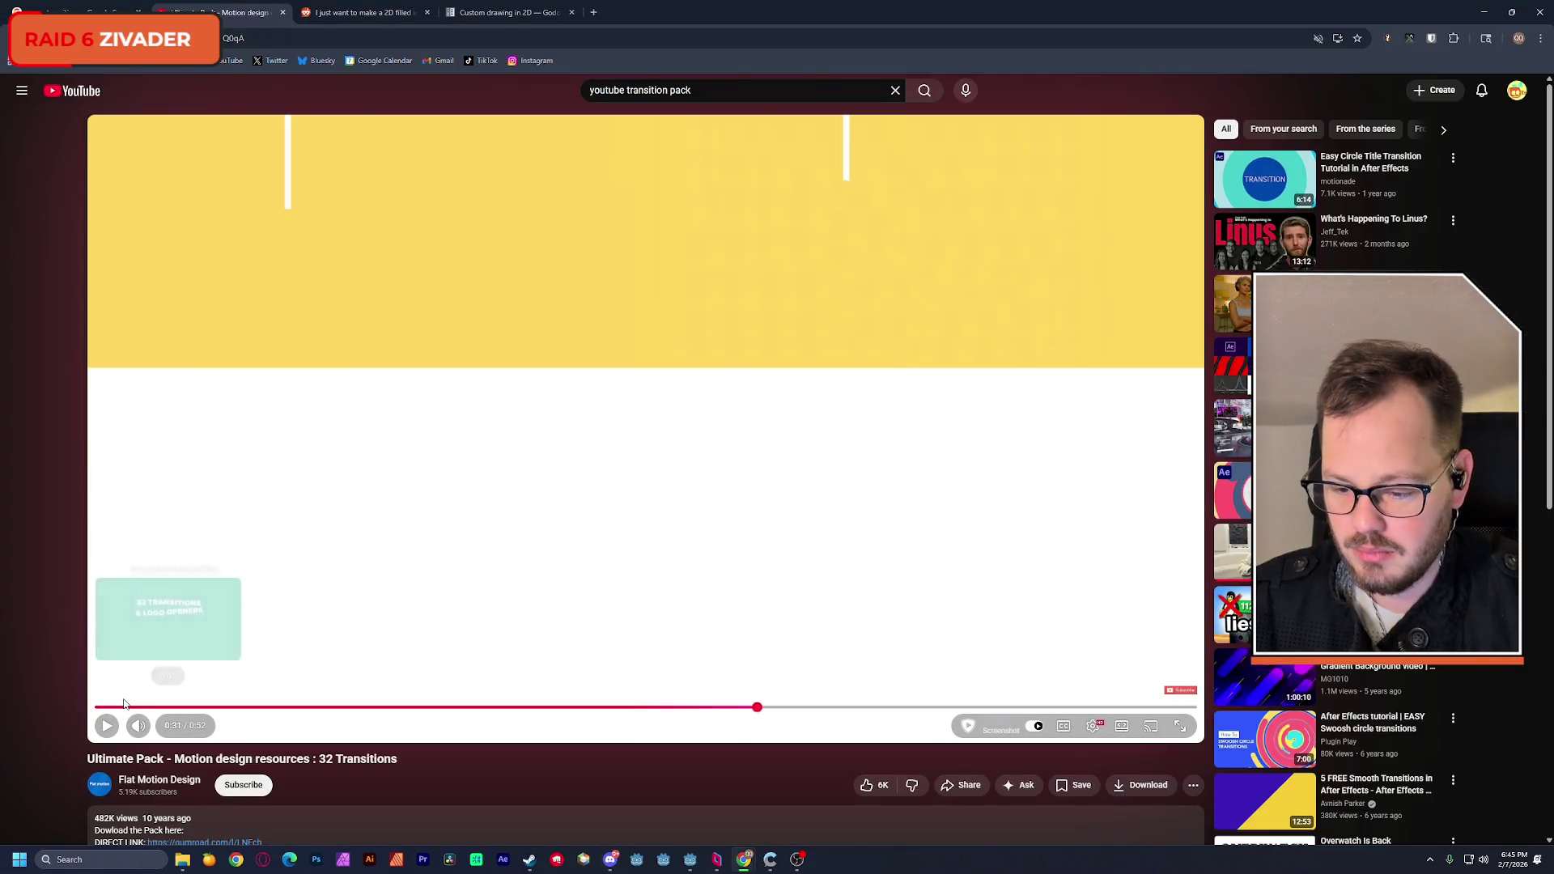
# Step: Replay the pack's opening transitions from the start through the 0:07 red circle wipe, then minimize the browser
pyautogui.moveTo(136, 711); pyautogui.dragTo(143, 710)
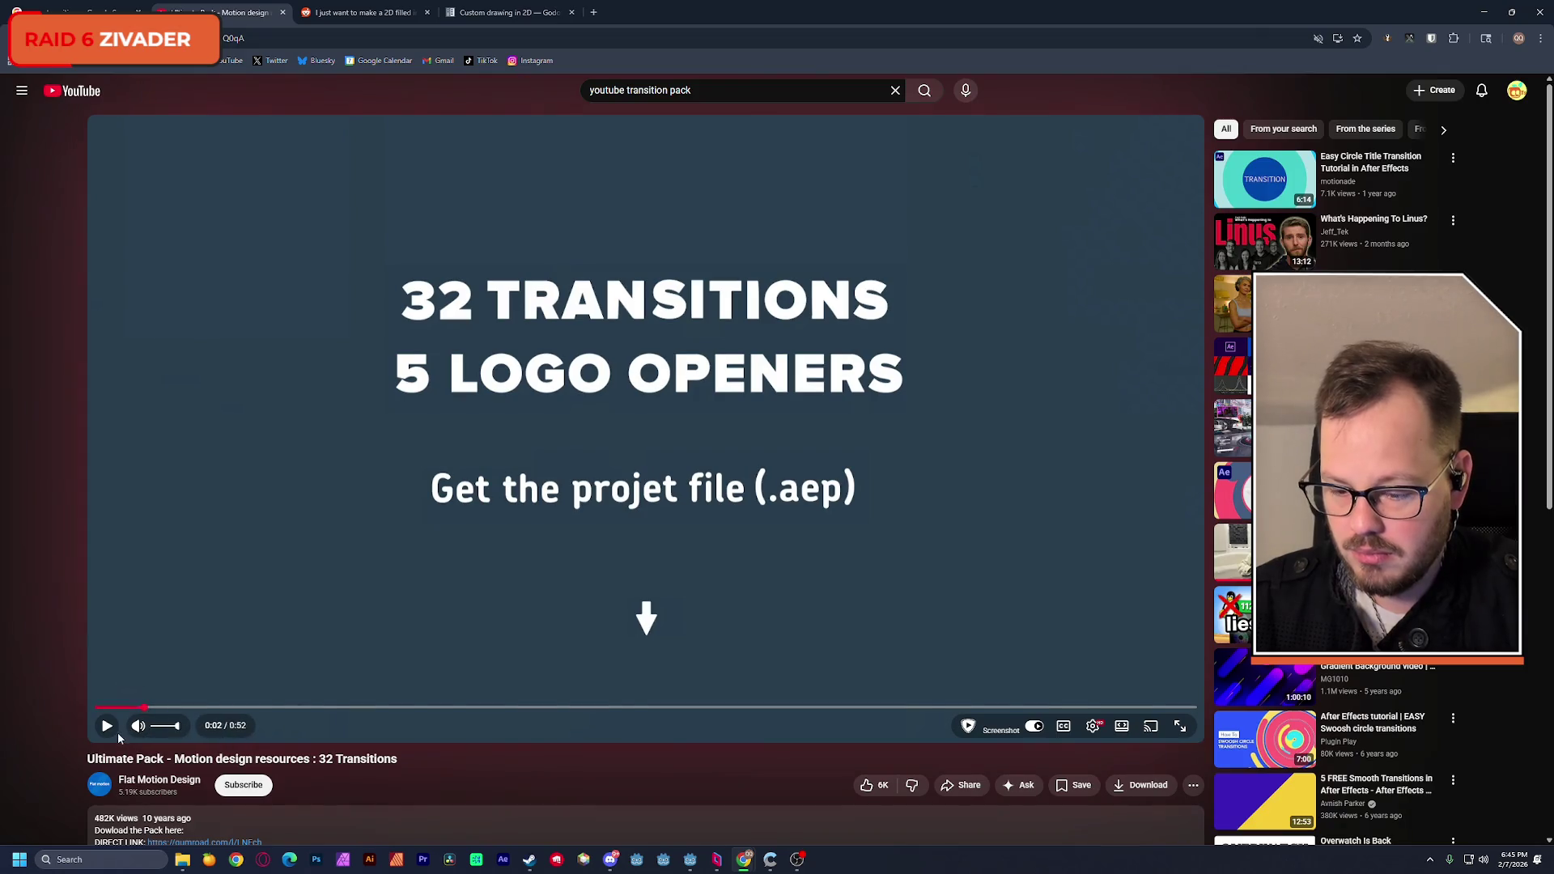
pyautogui.click(108, 731)
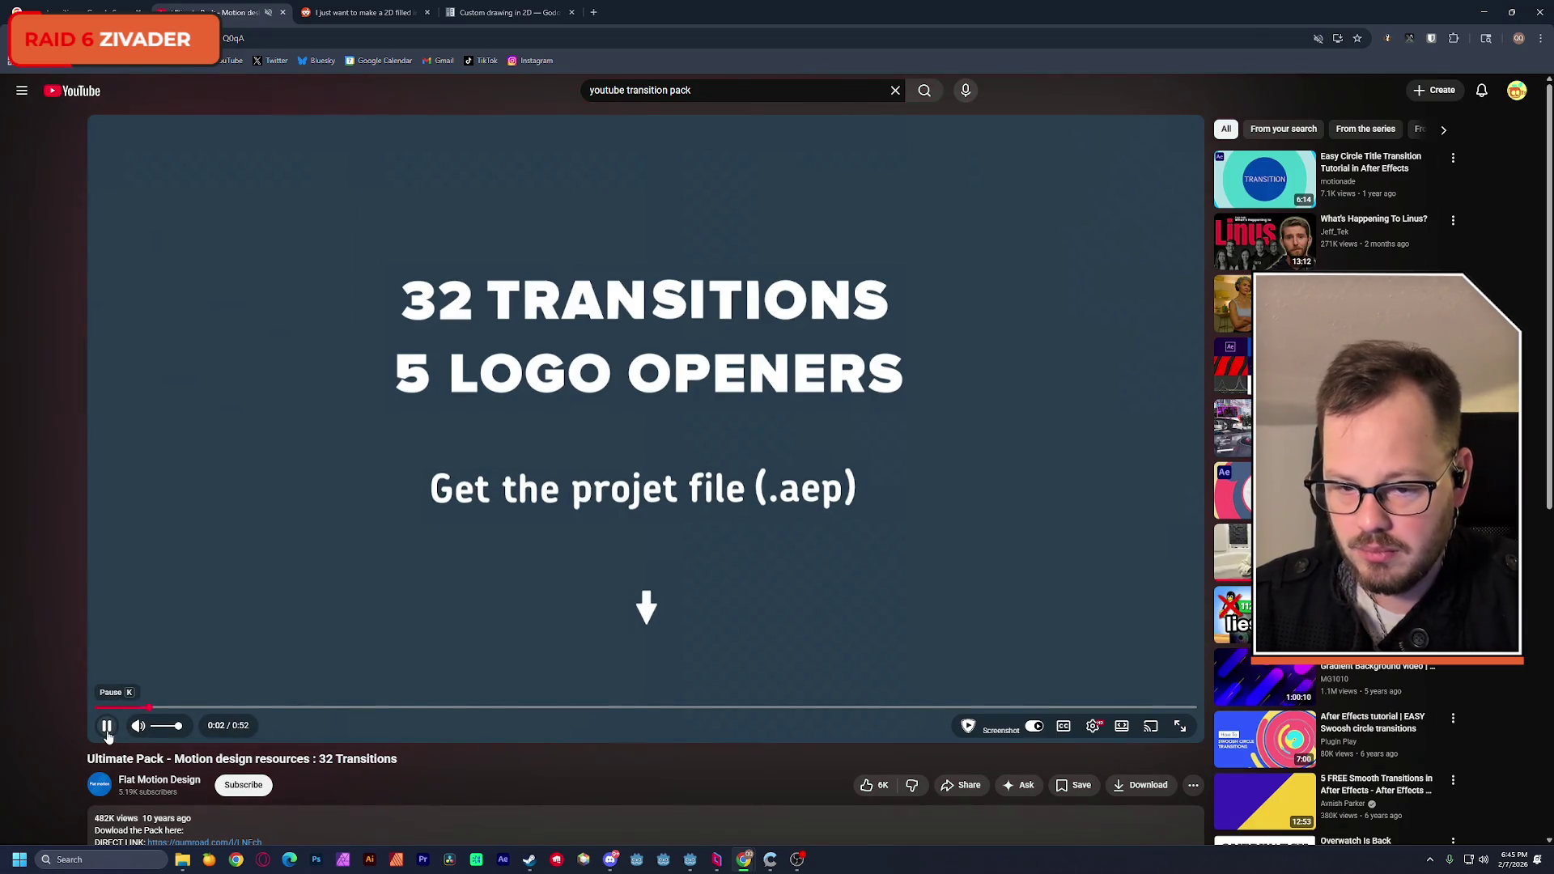
pyautogui.click(110, 731)
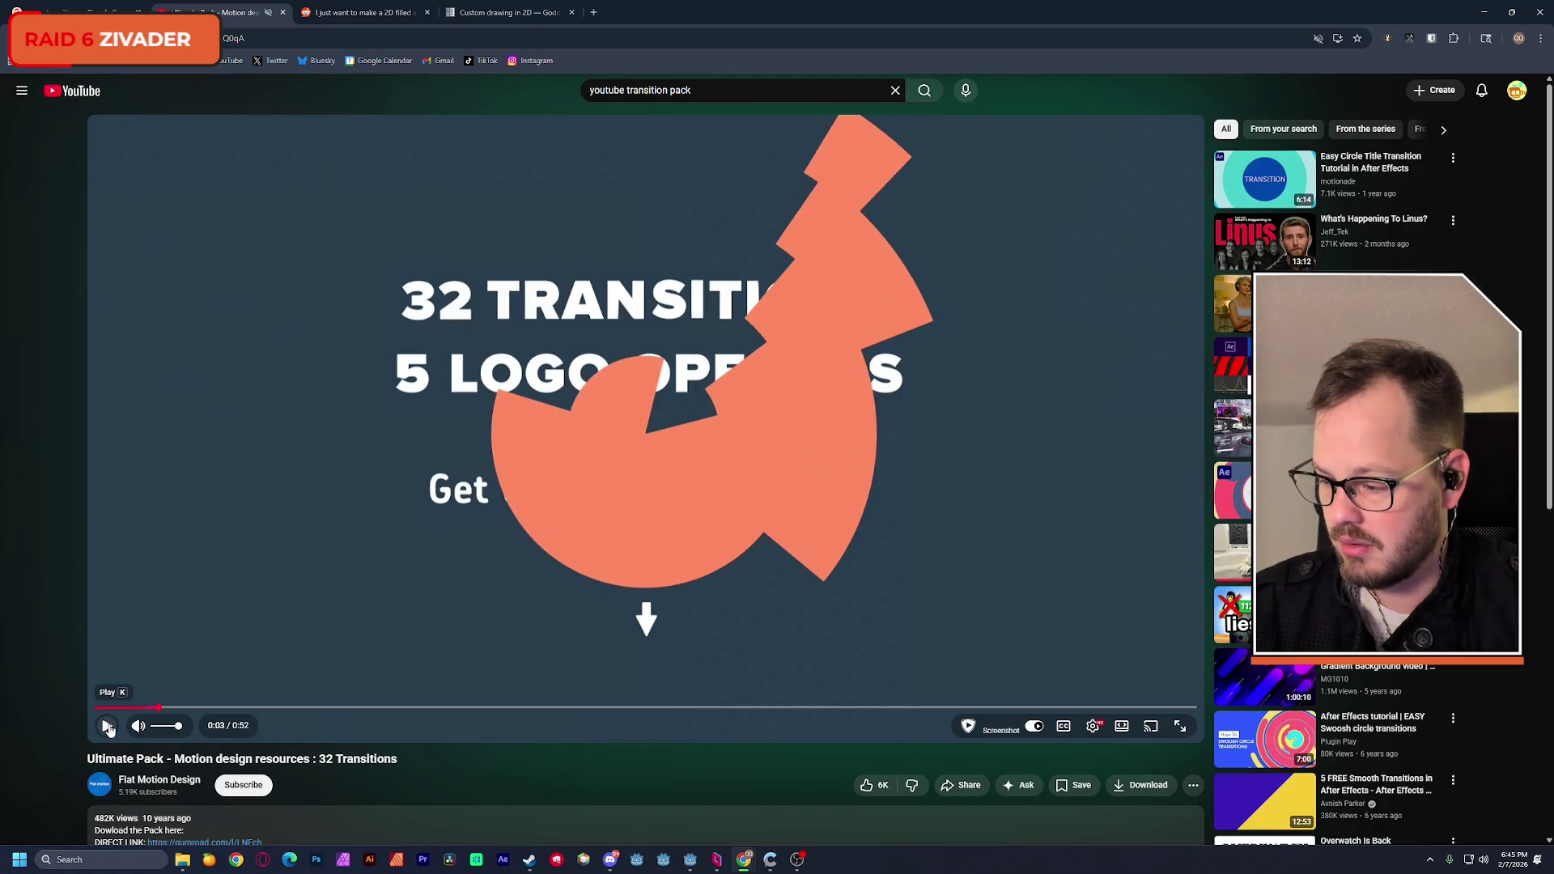
pyautogui.click(109, 729)
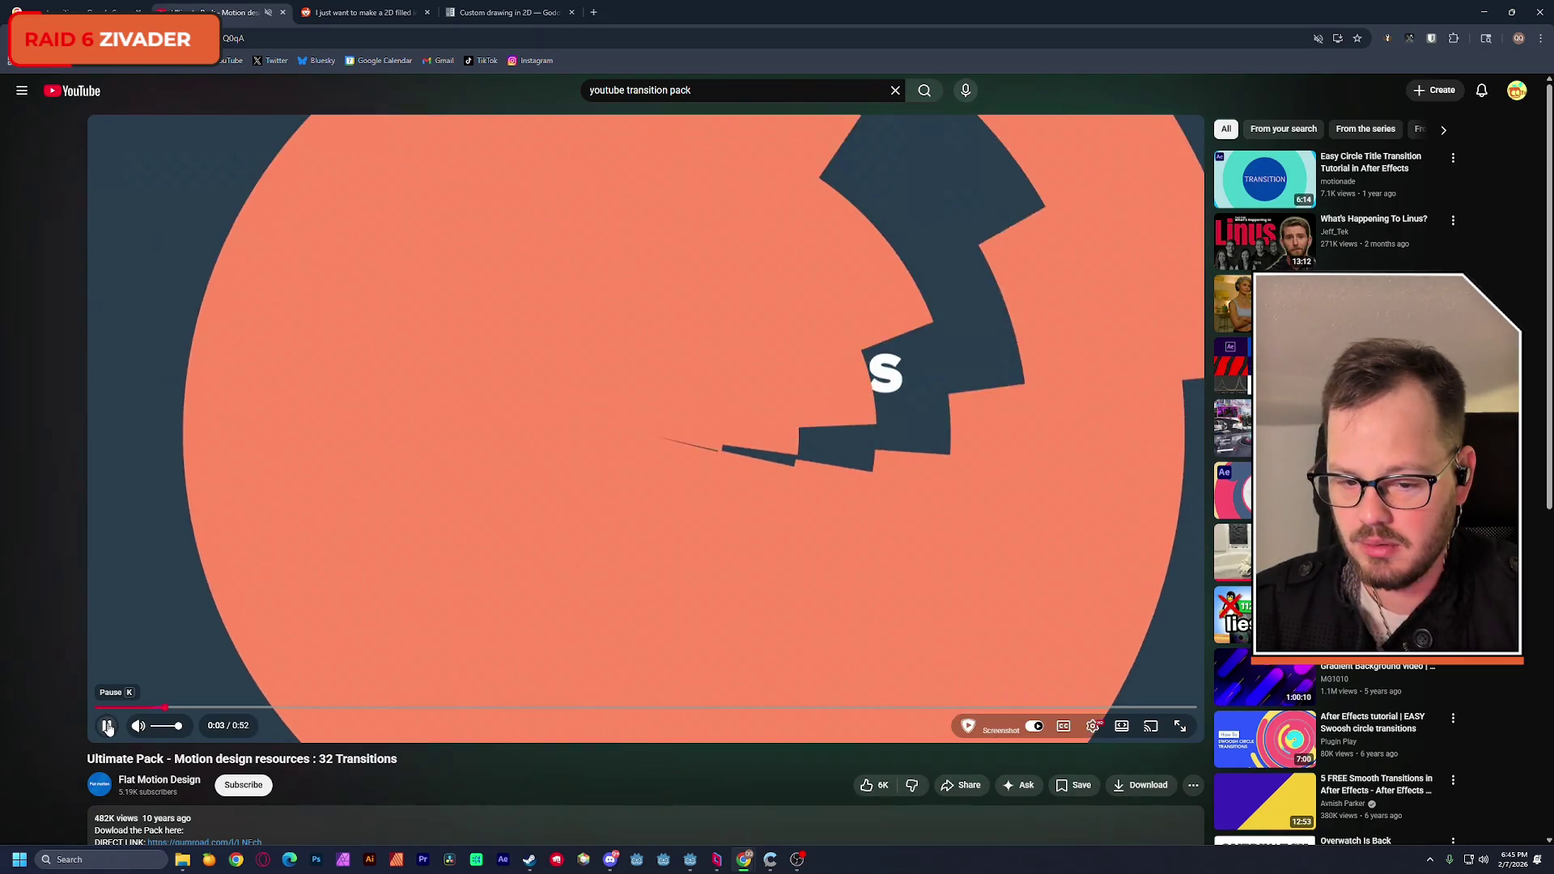
pyautogui.click(109, 727)
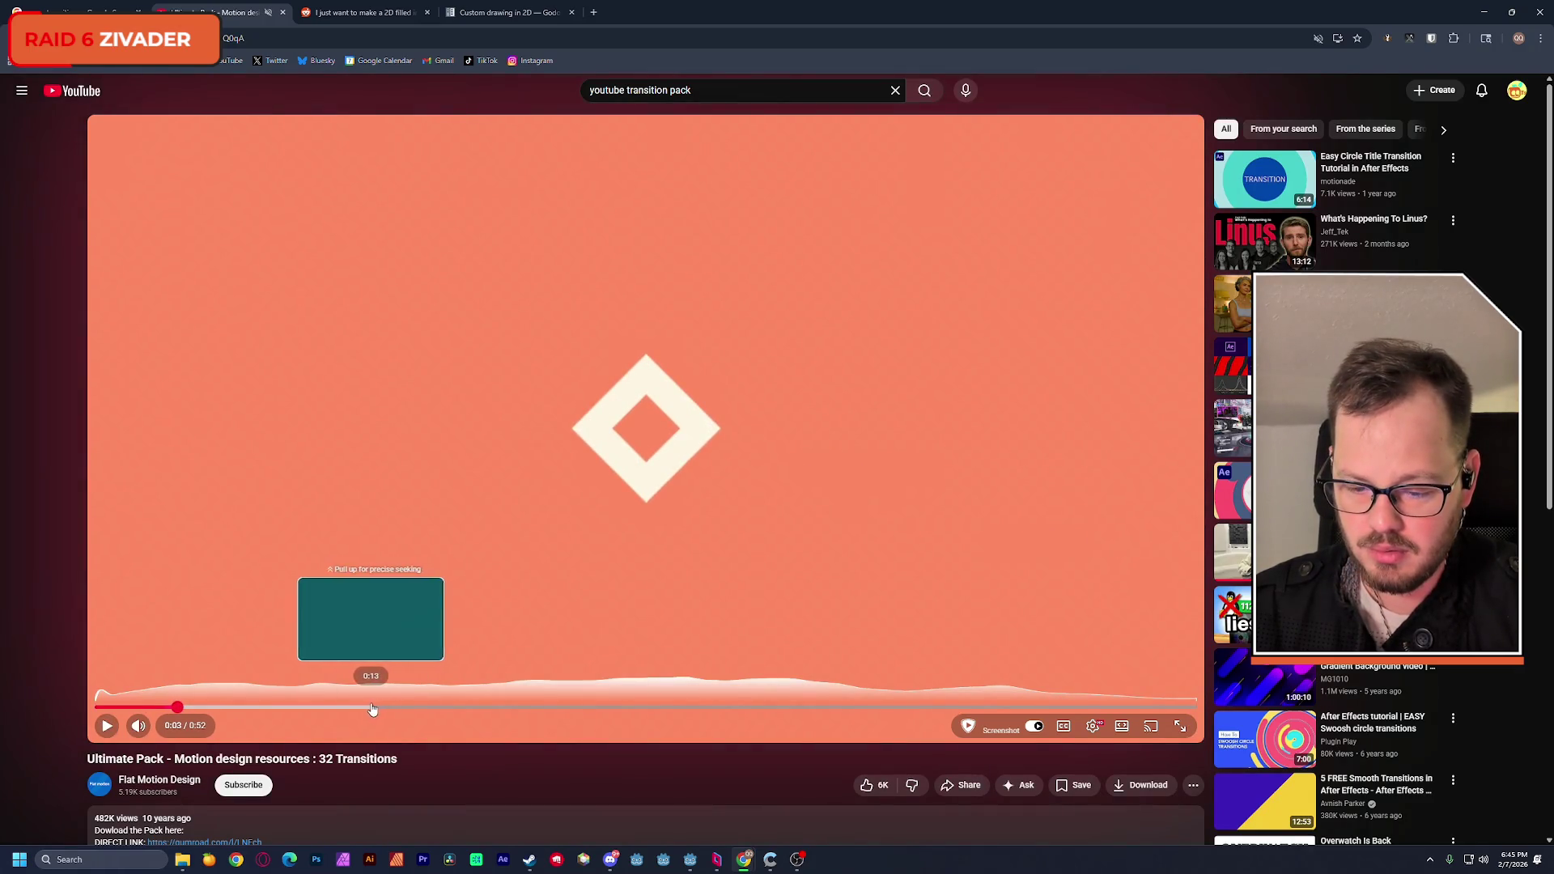
pyautogui.click(252, 709)
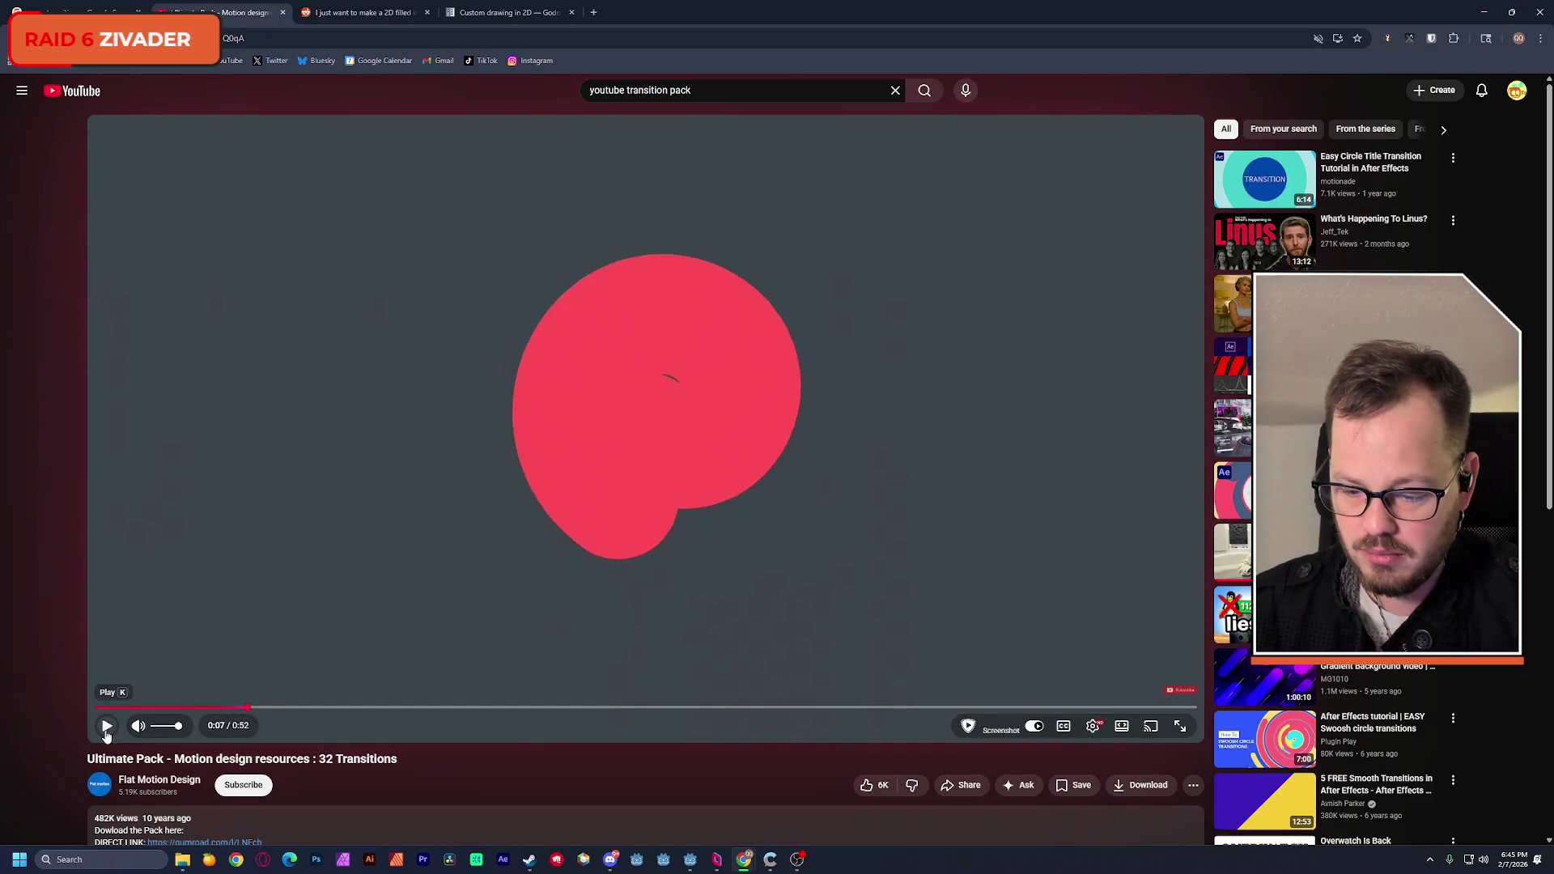
pyautogui.click(107, 728)
pyautogui.click(107, 728)
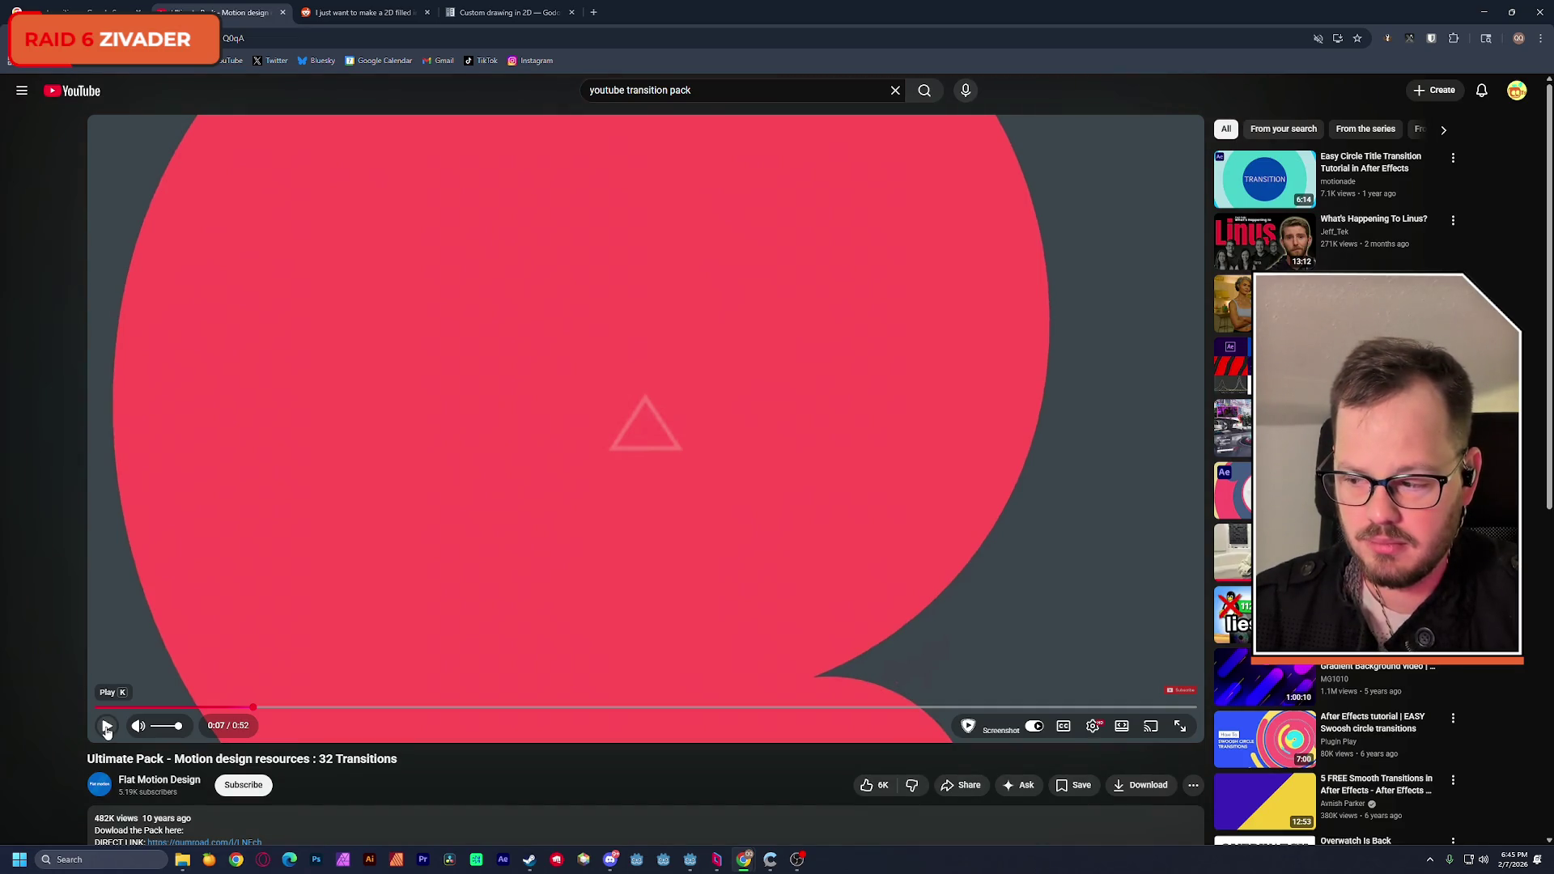
pyautogui.click(106, 727)
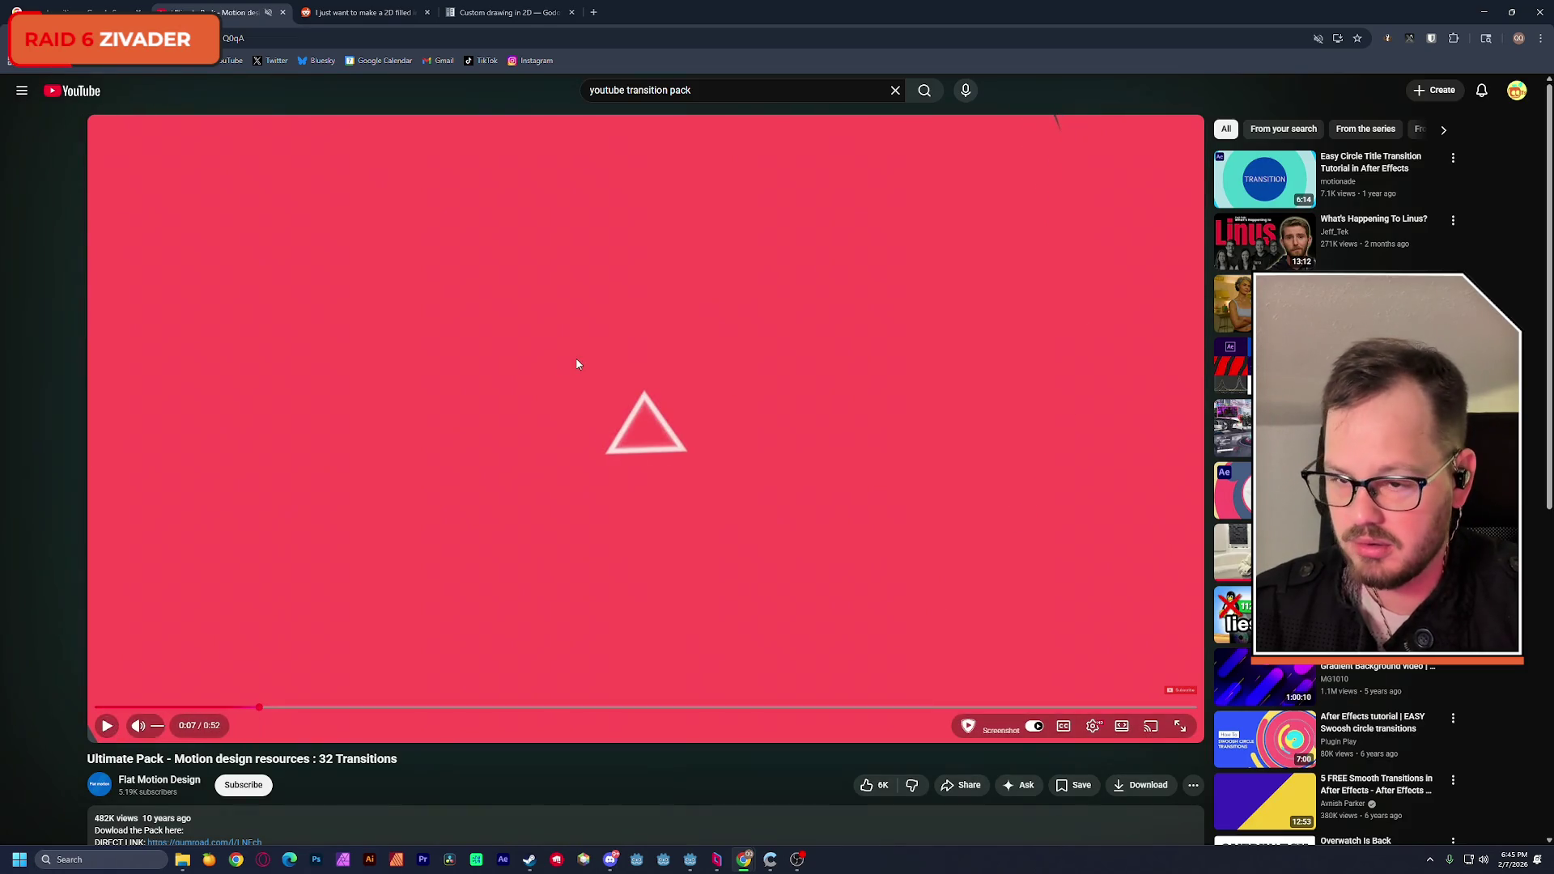
pyautogui.click(1484, 16)
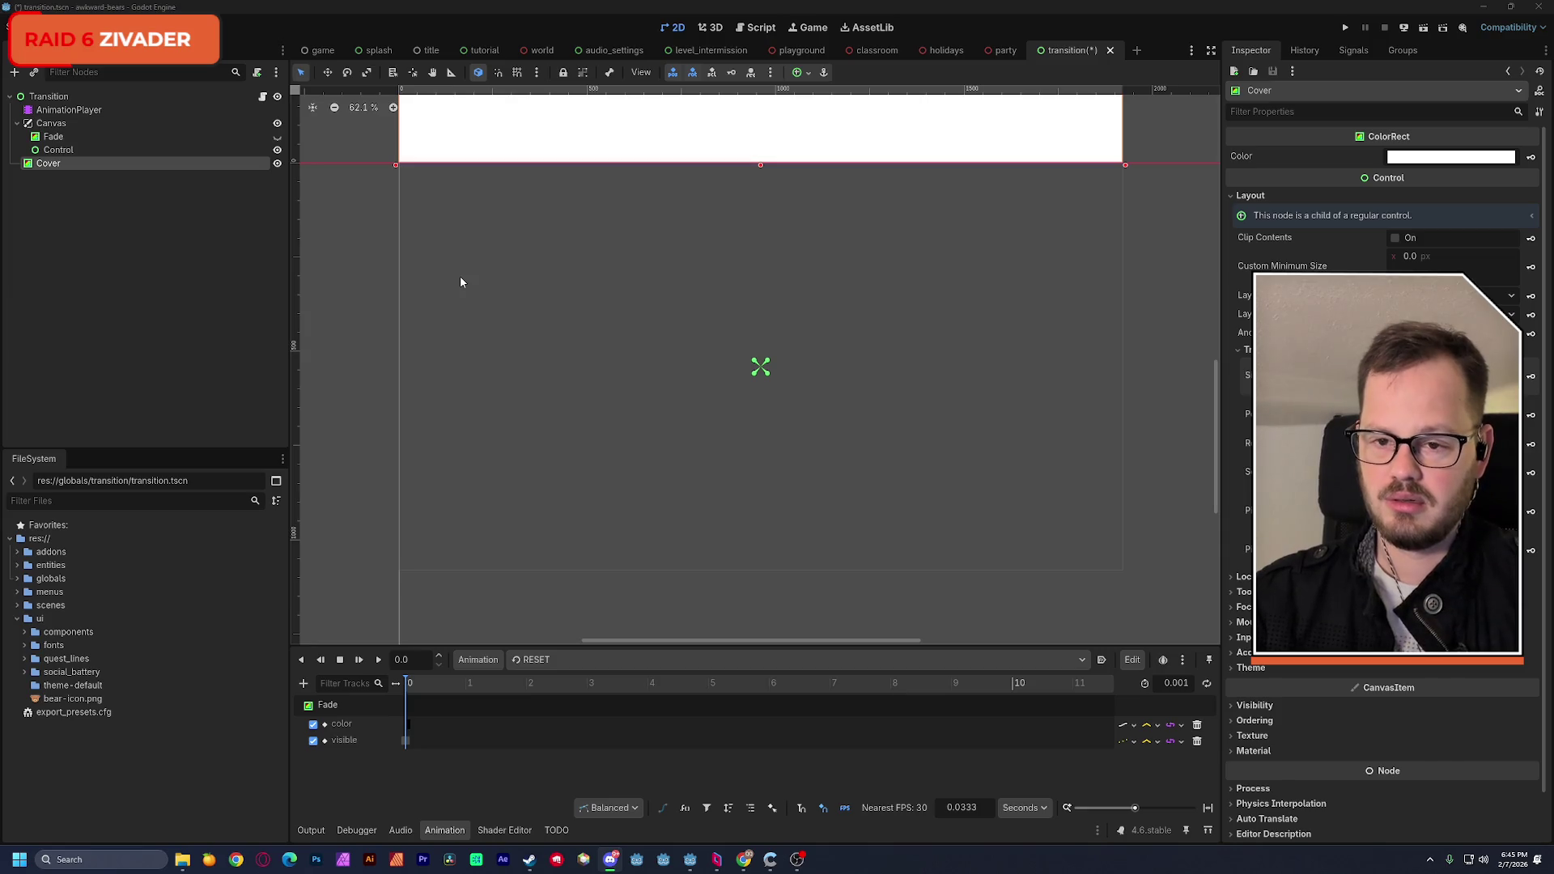
# Step: Save the transition scene with Cover positioned above the view
pyautogui.hotkey('ctrl', 's')
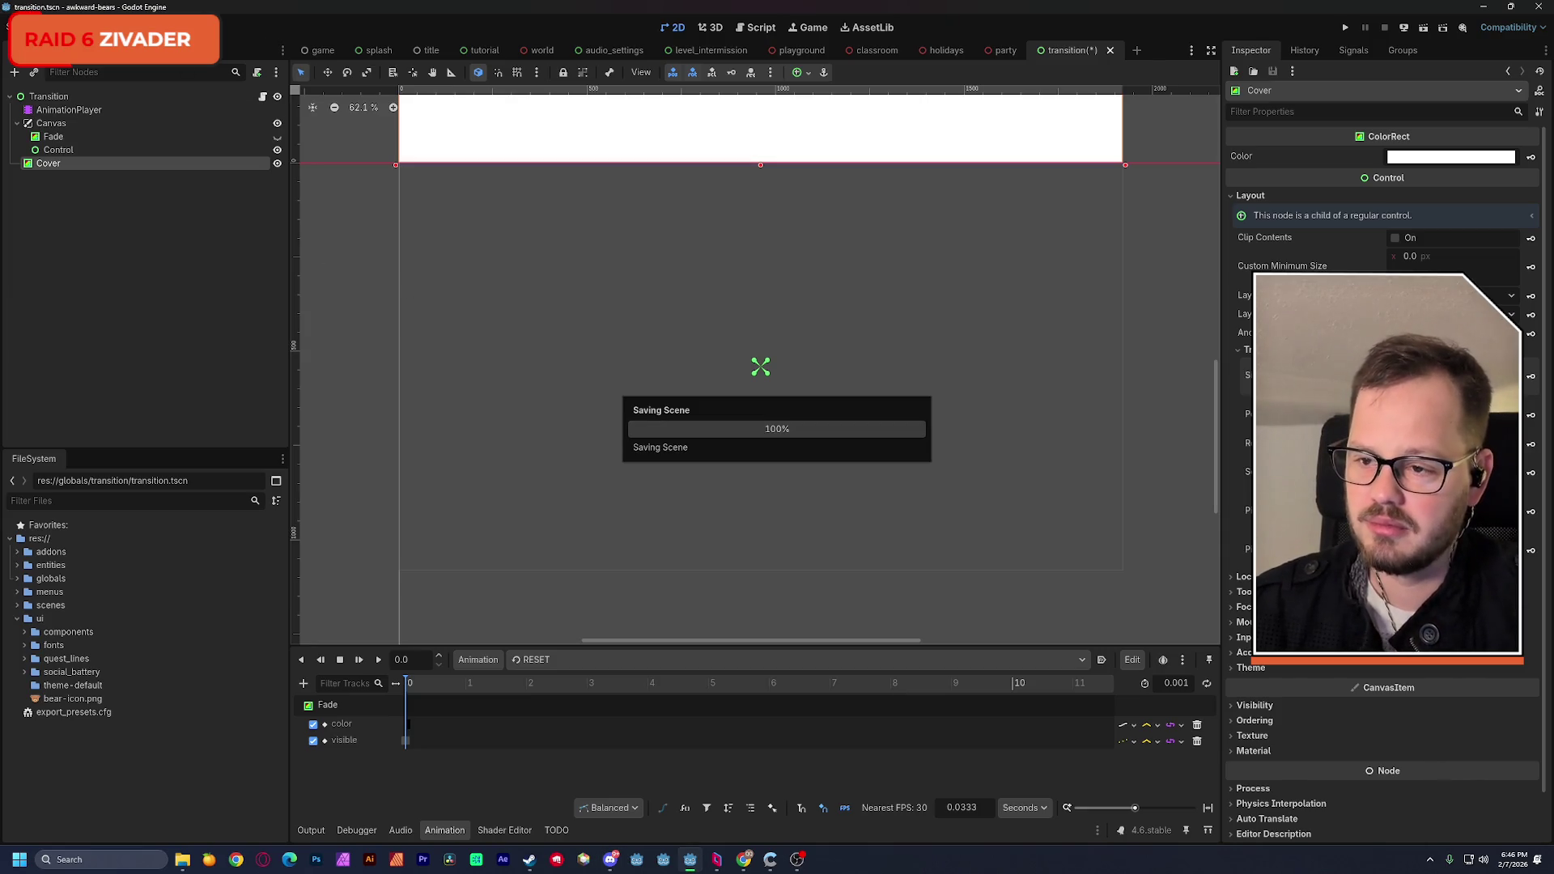
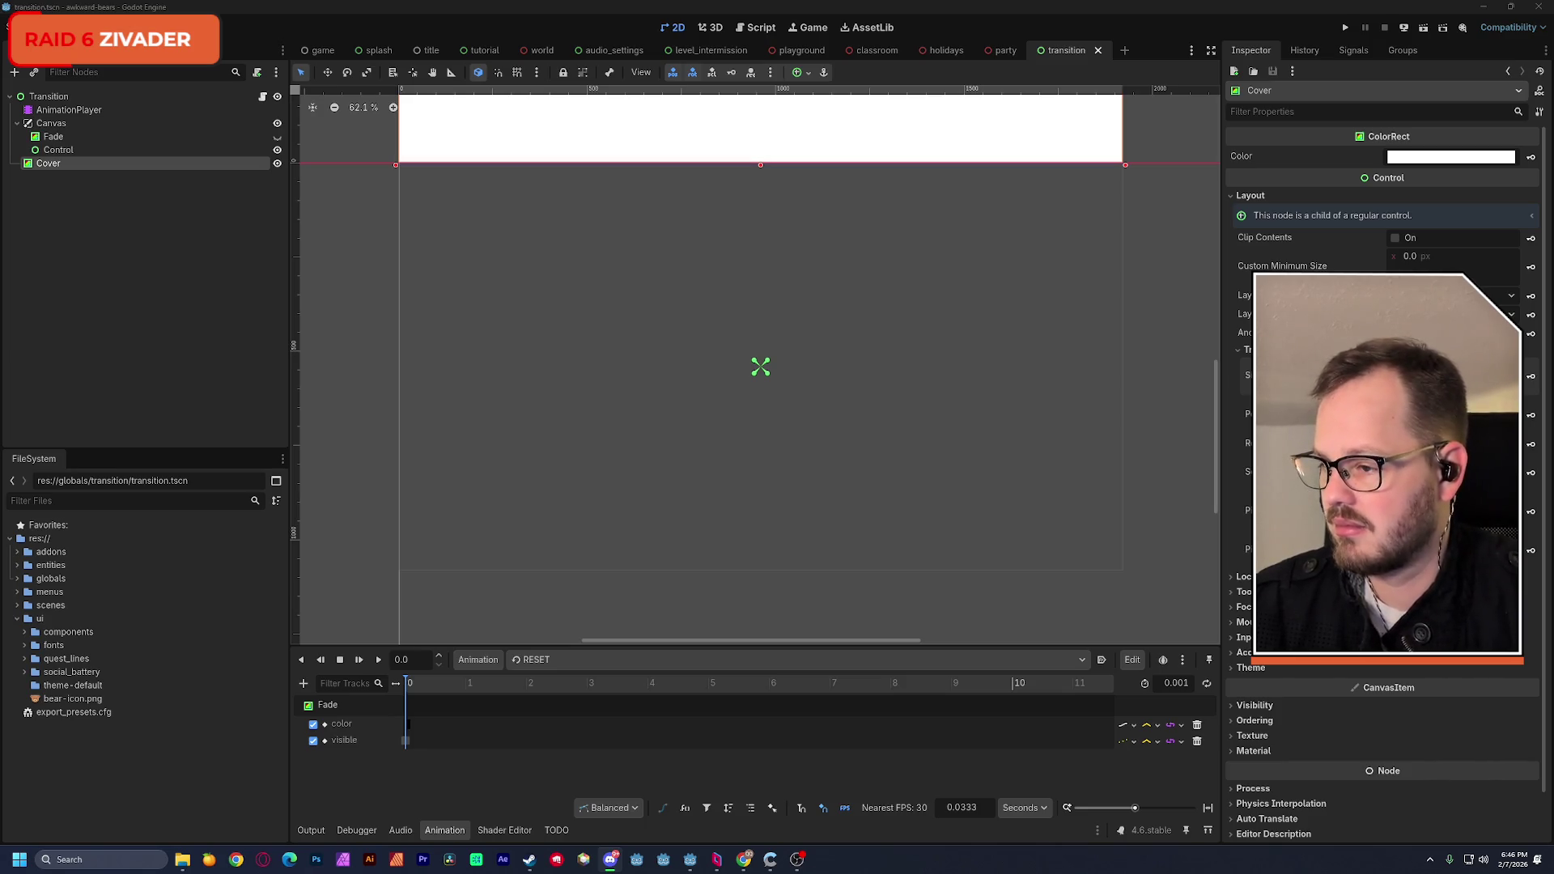
# Step: Show the awkward-bears project folder in File Explorer, with a second window placed on the left
pyautogui.hotkey('alt', 'Tab')
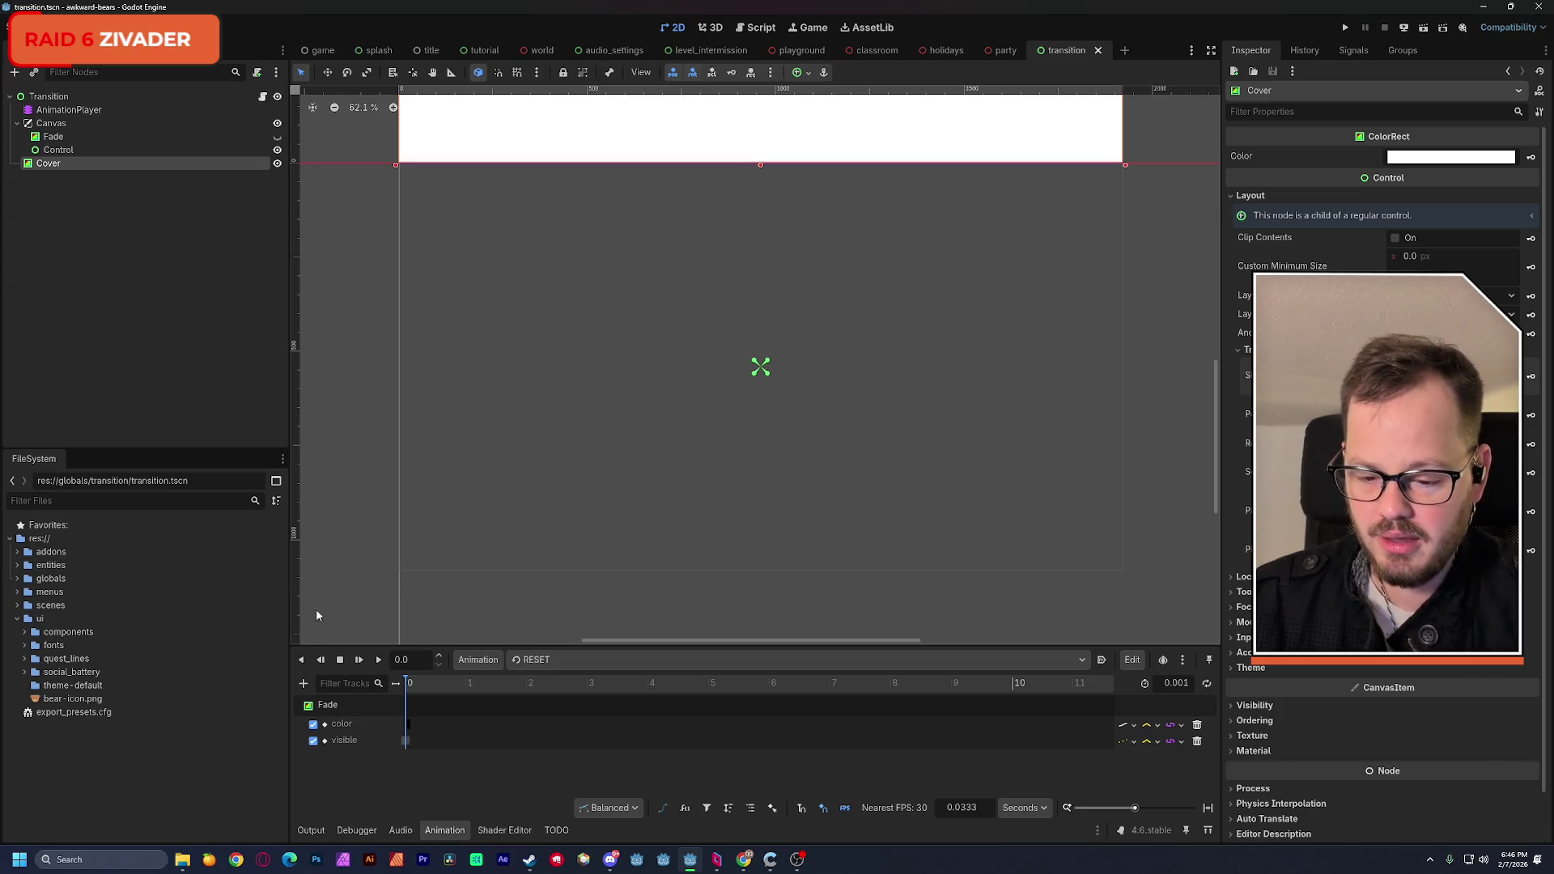
pyautogui.moveTo(193, 866)
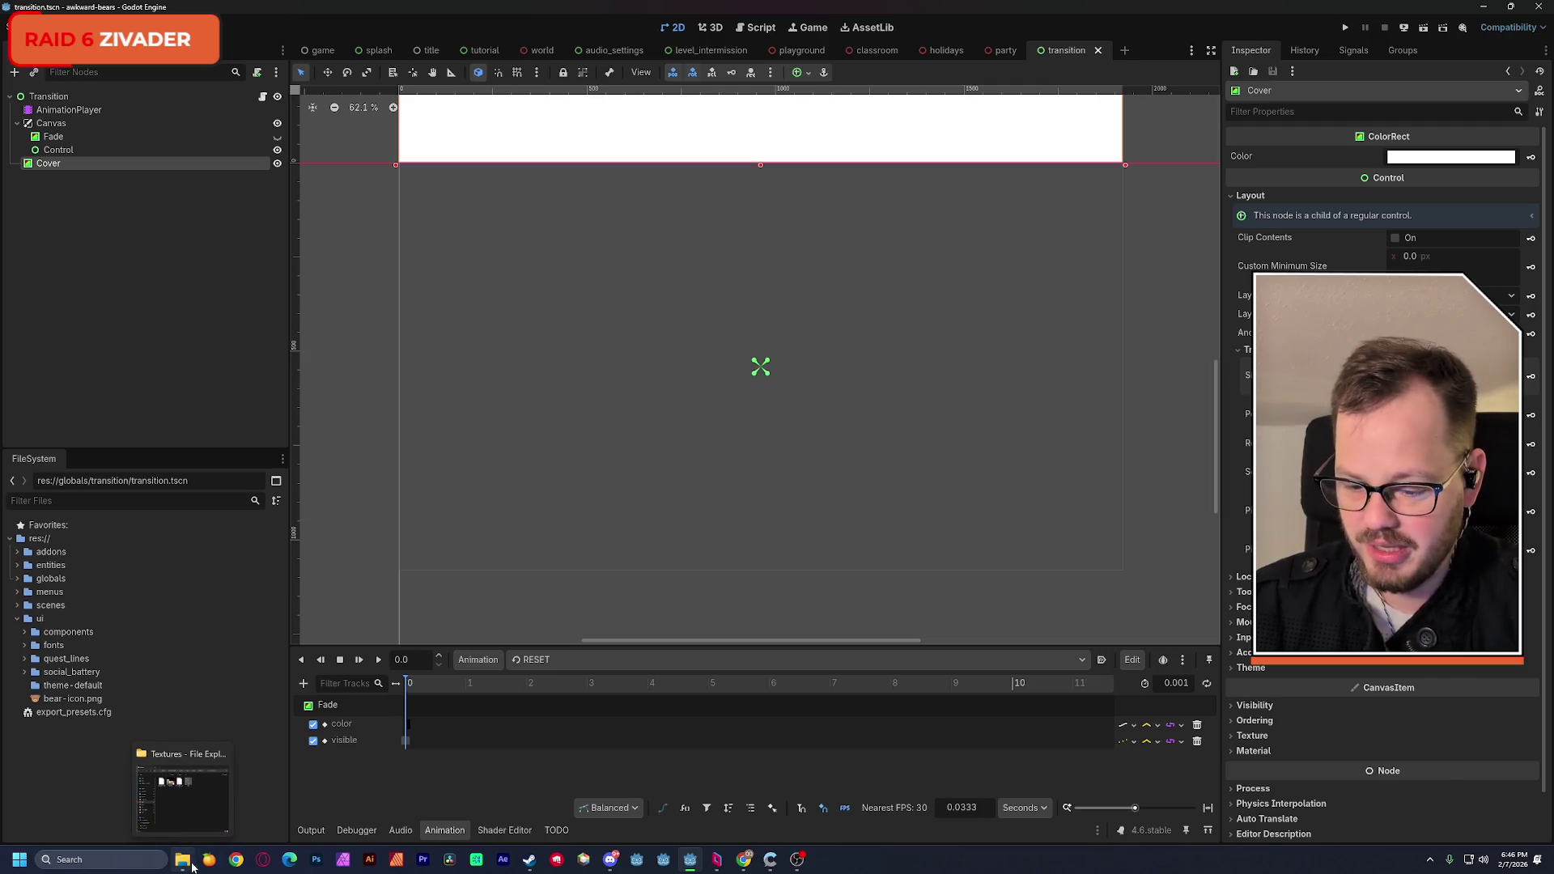
pyautogui.click(194, 801)
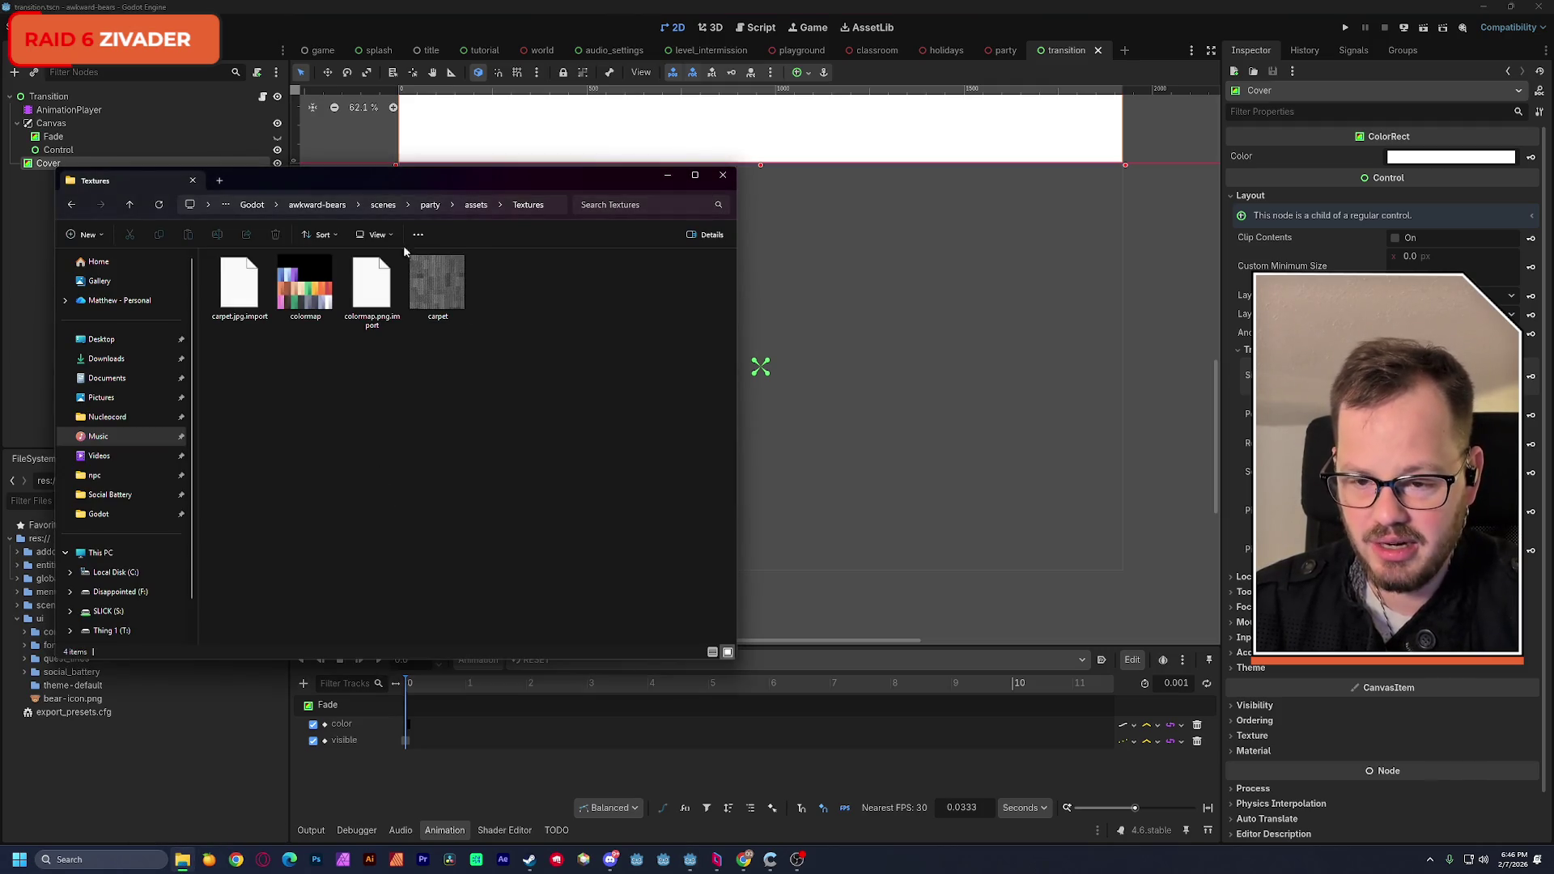
pyautogui.click(318, 205)
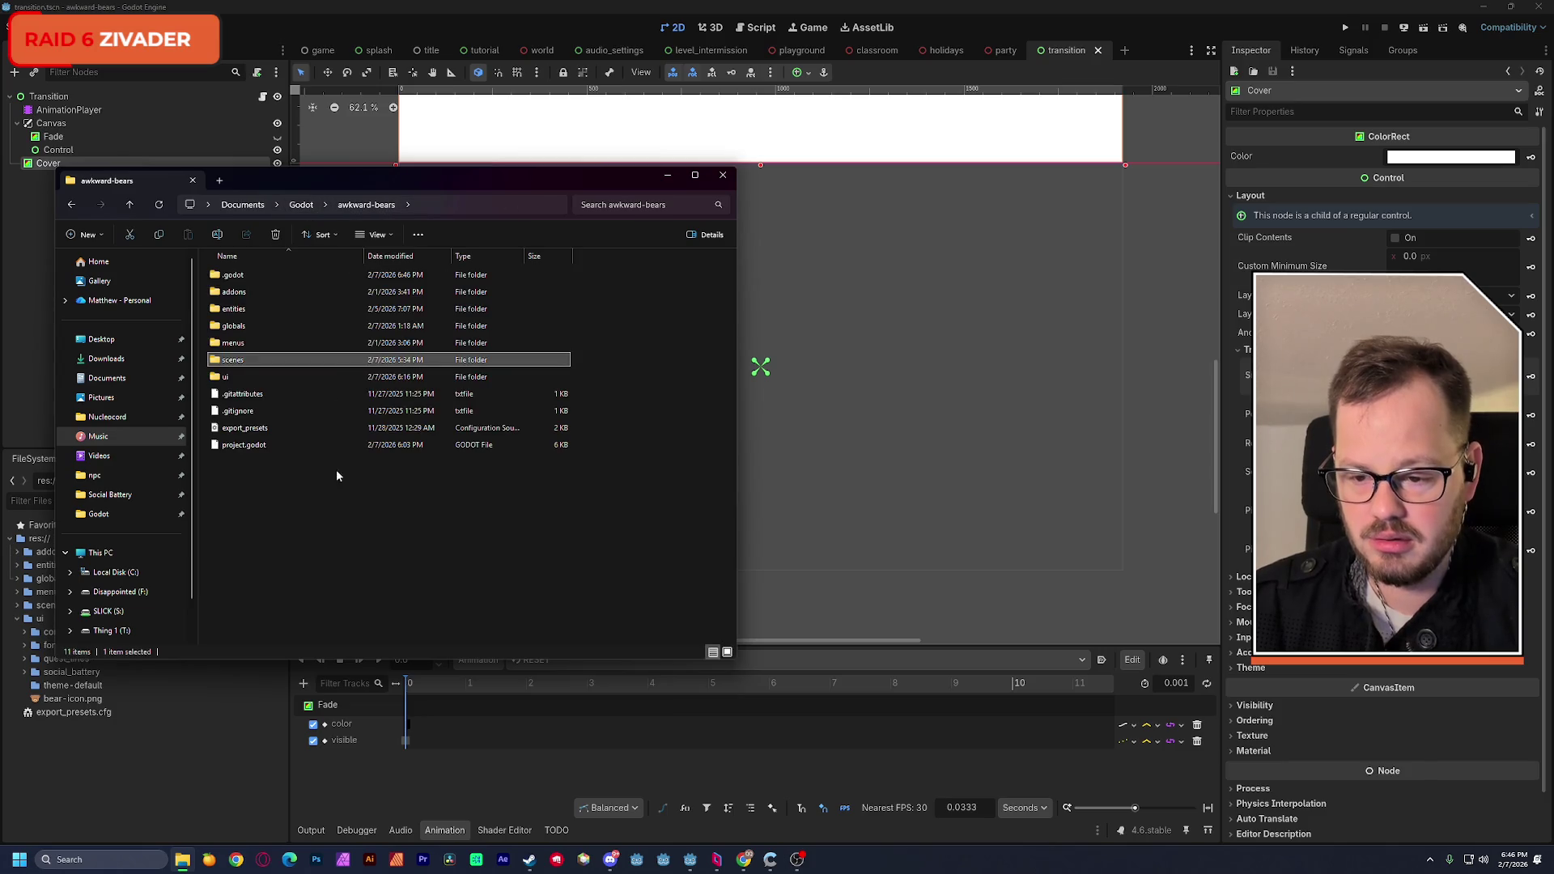
pyautogui.moveTo(331, 182); pyautogui.dragTo(1060, 215)
pyautogui.click(1071, 569)
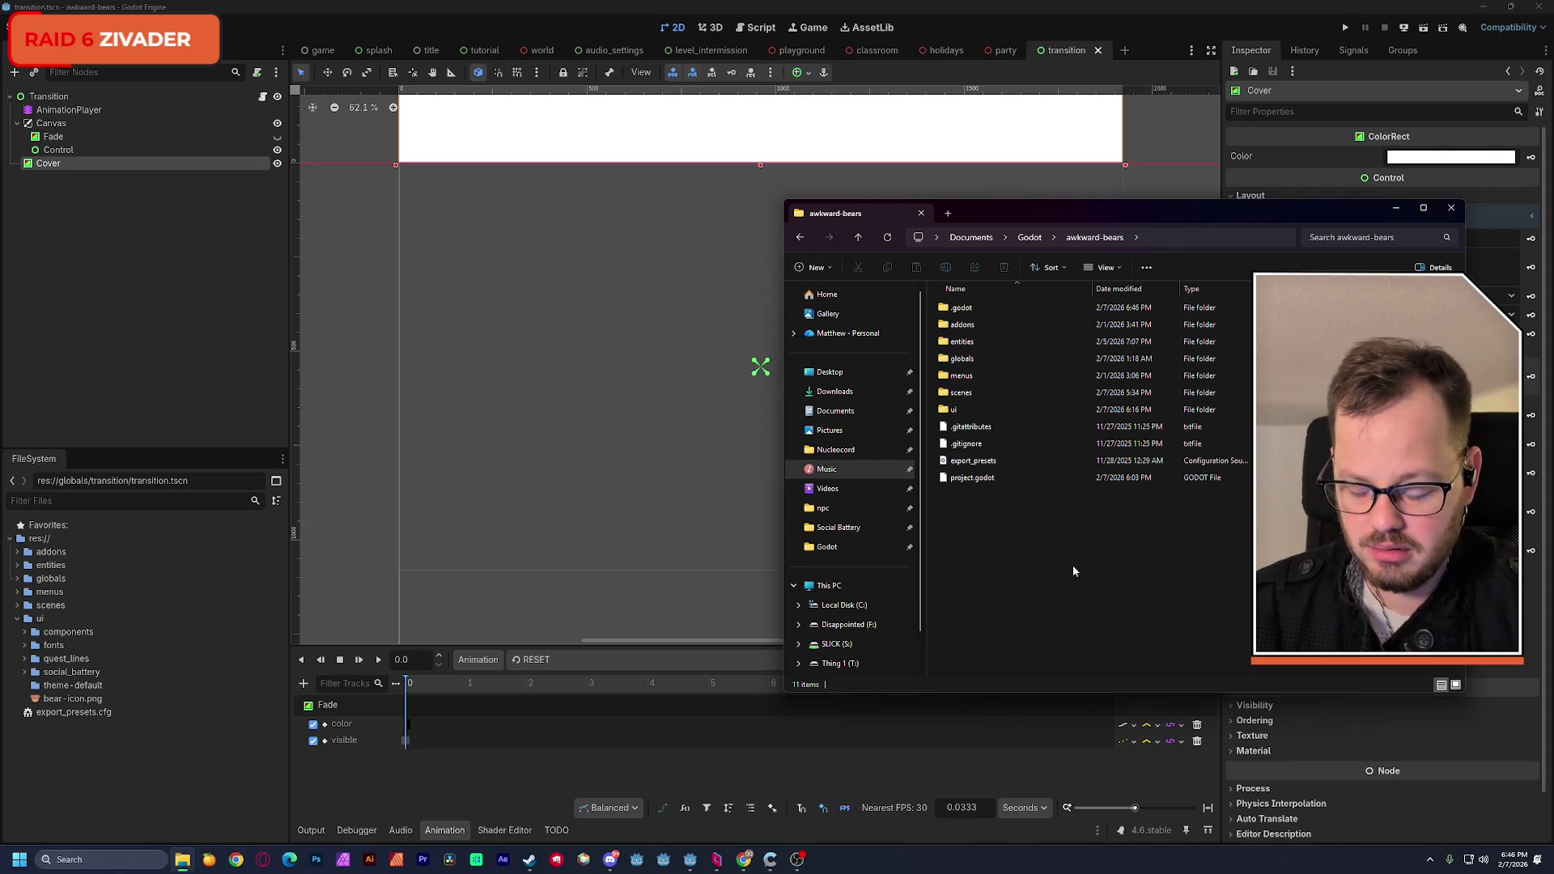
pyautogui.hotkey('ctrl', 'n')
pyautogui.moveTo(1057, 227); pyautogui.dragTo(366, 204)
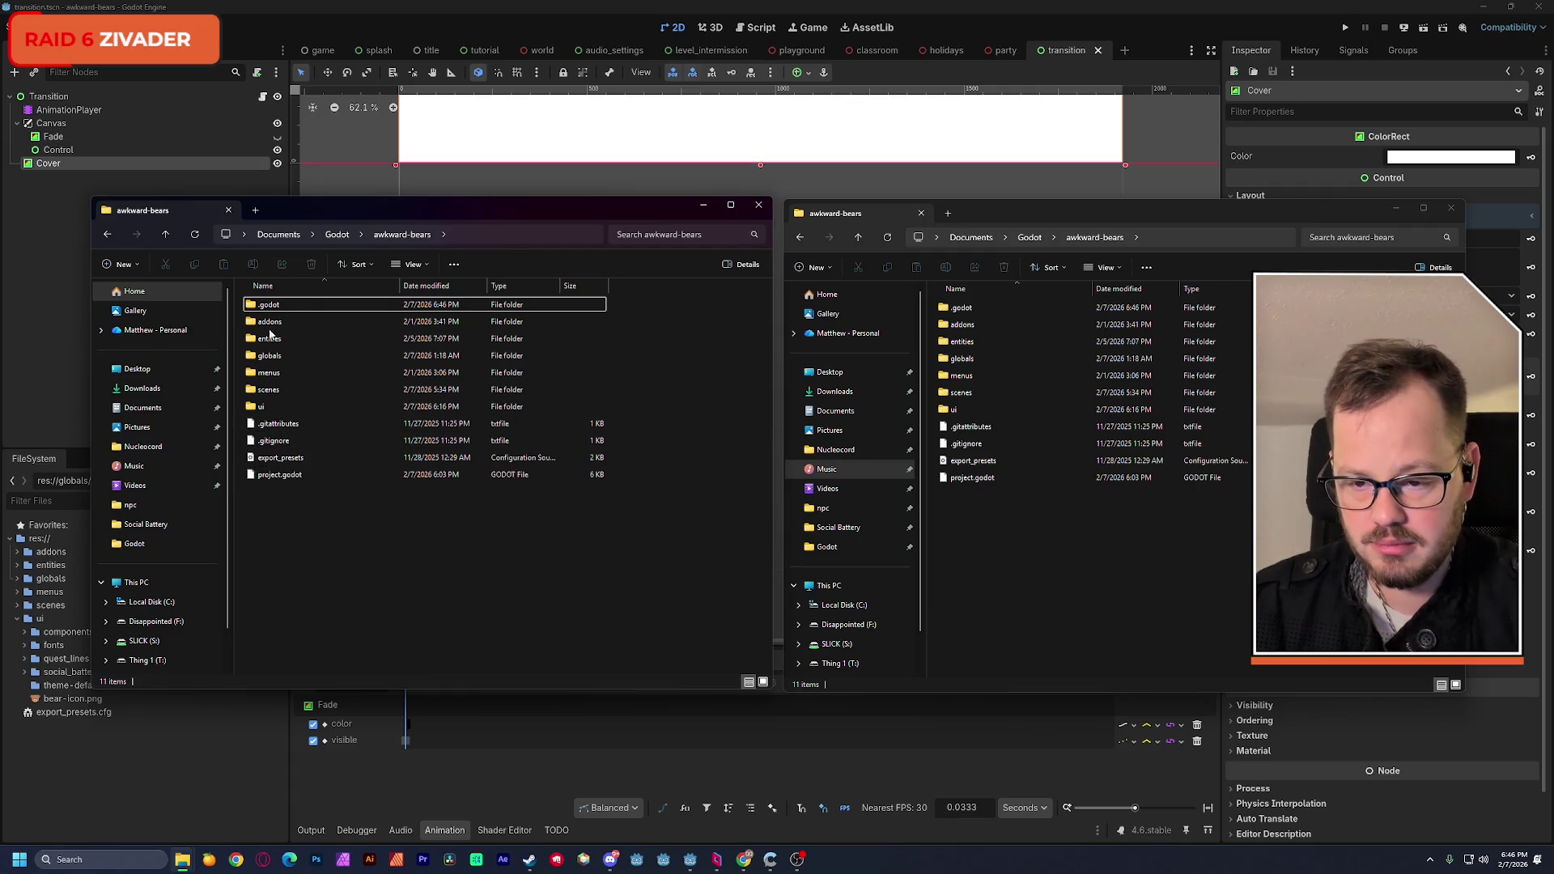
# Step: Browse the left window to the awkward-bears ui folder on the SLICK drive, and open the project's ui folder on the right
pyautogui.click(142, 640)
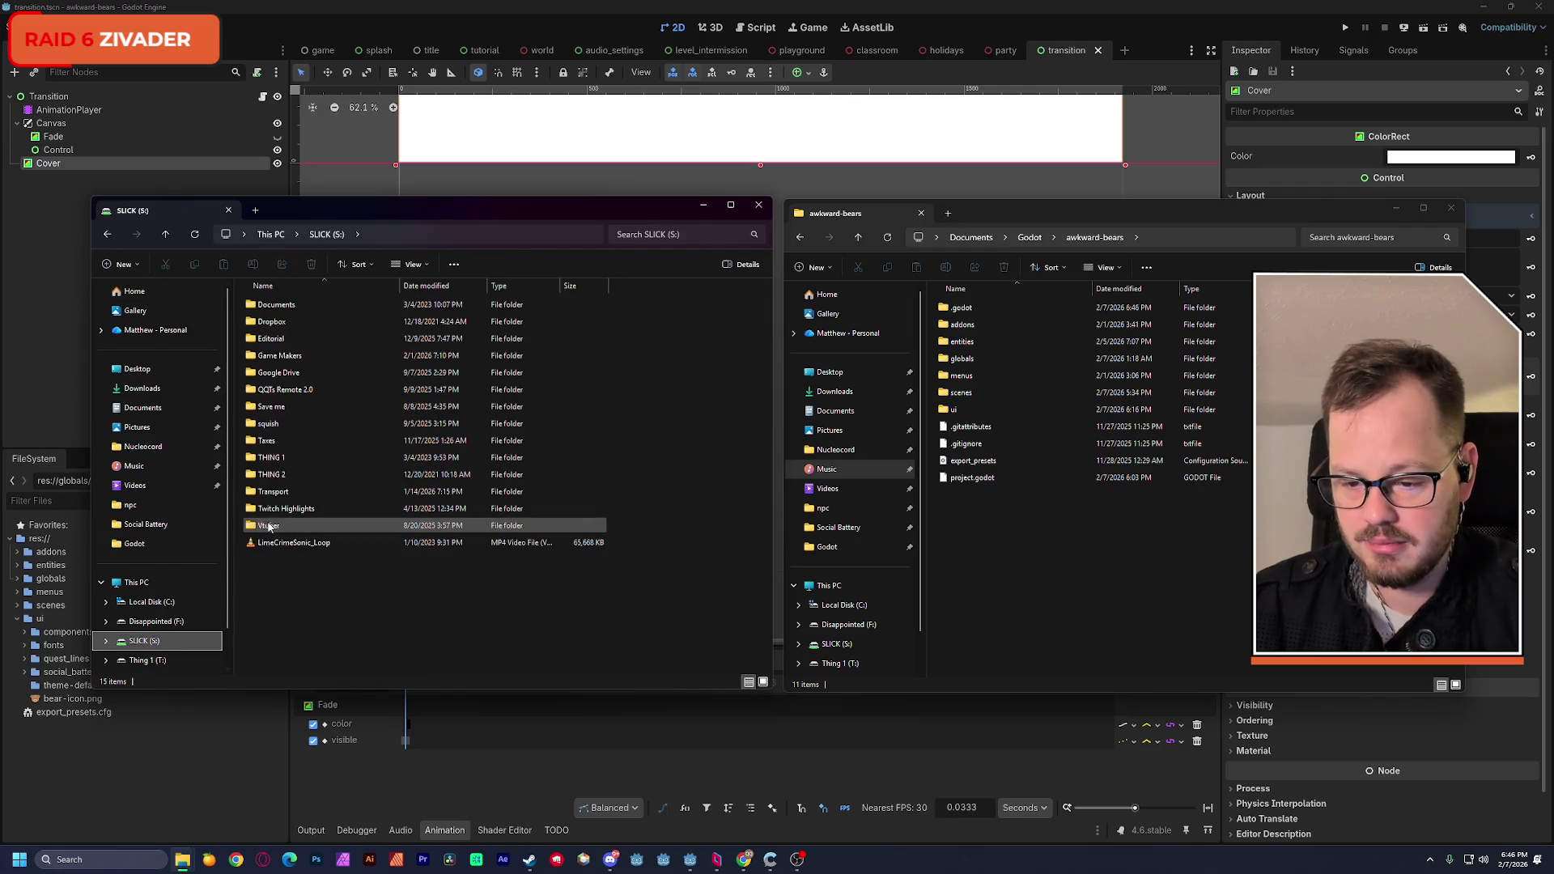
pyautogui.click(285, 359)
pyautogui.doubleClick(285, 358)
pyautogui.doubleClick(288, 373)
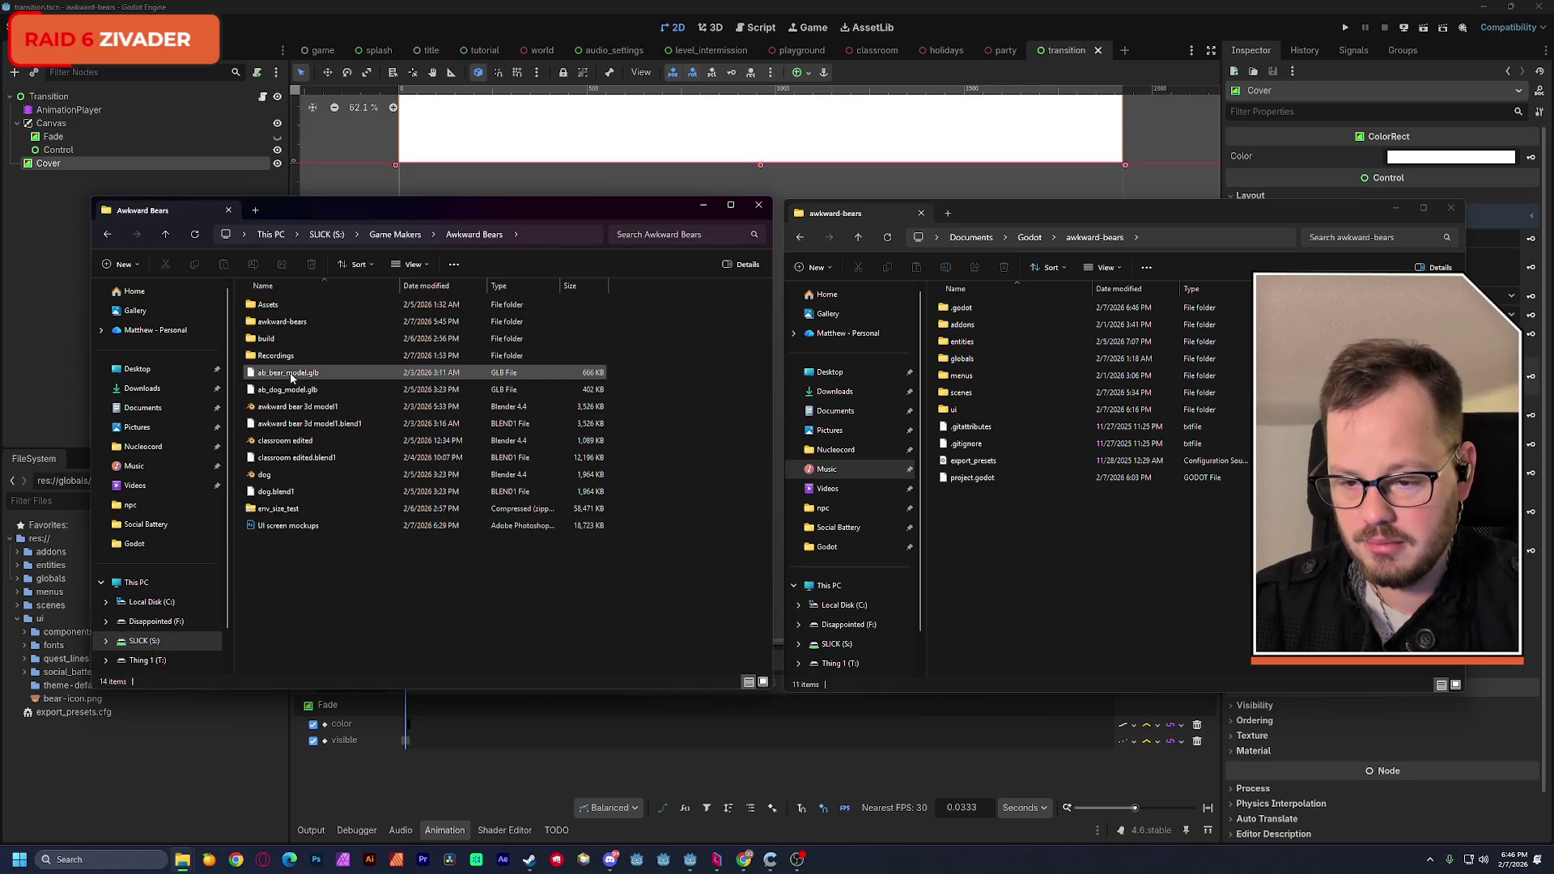
pyautogui.doubleClick(291, 327)
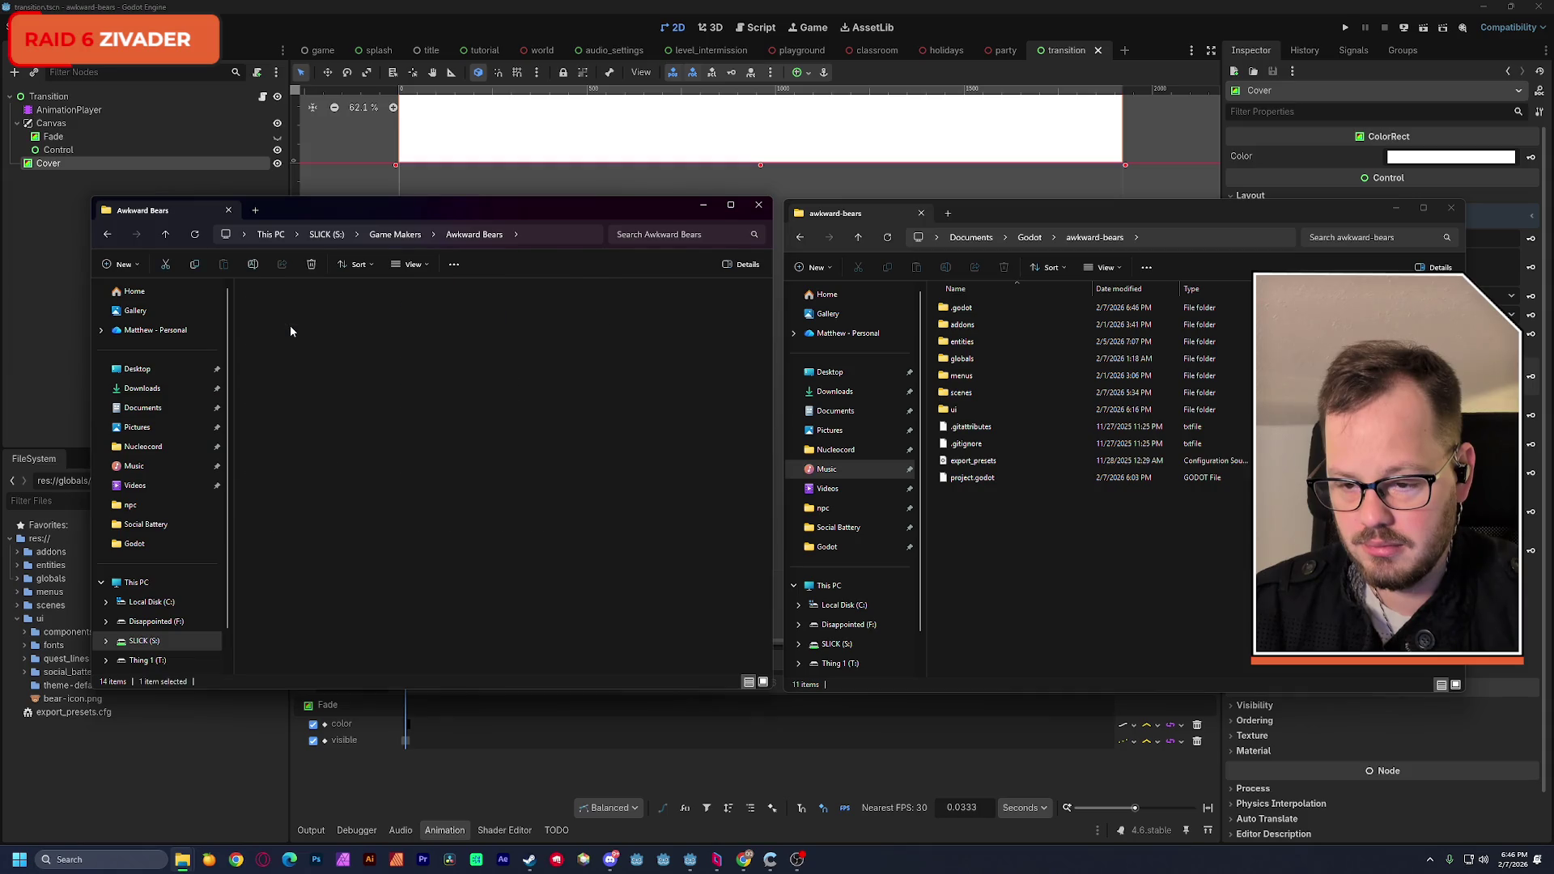
pyautogui.doubleClick(275, 406)
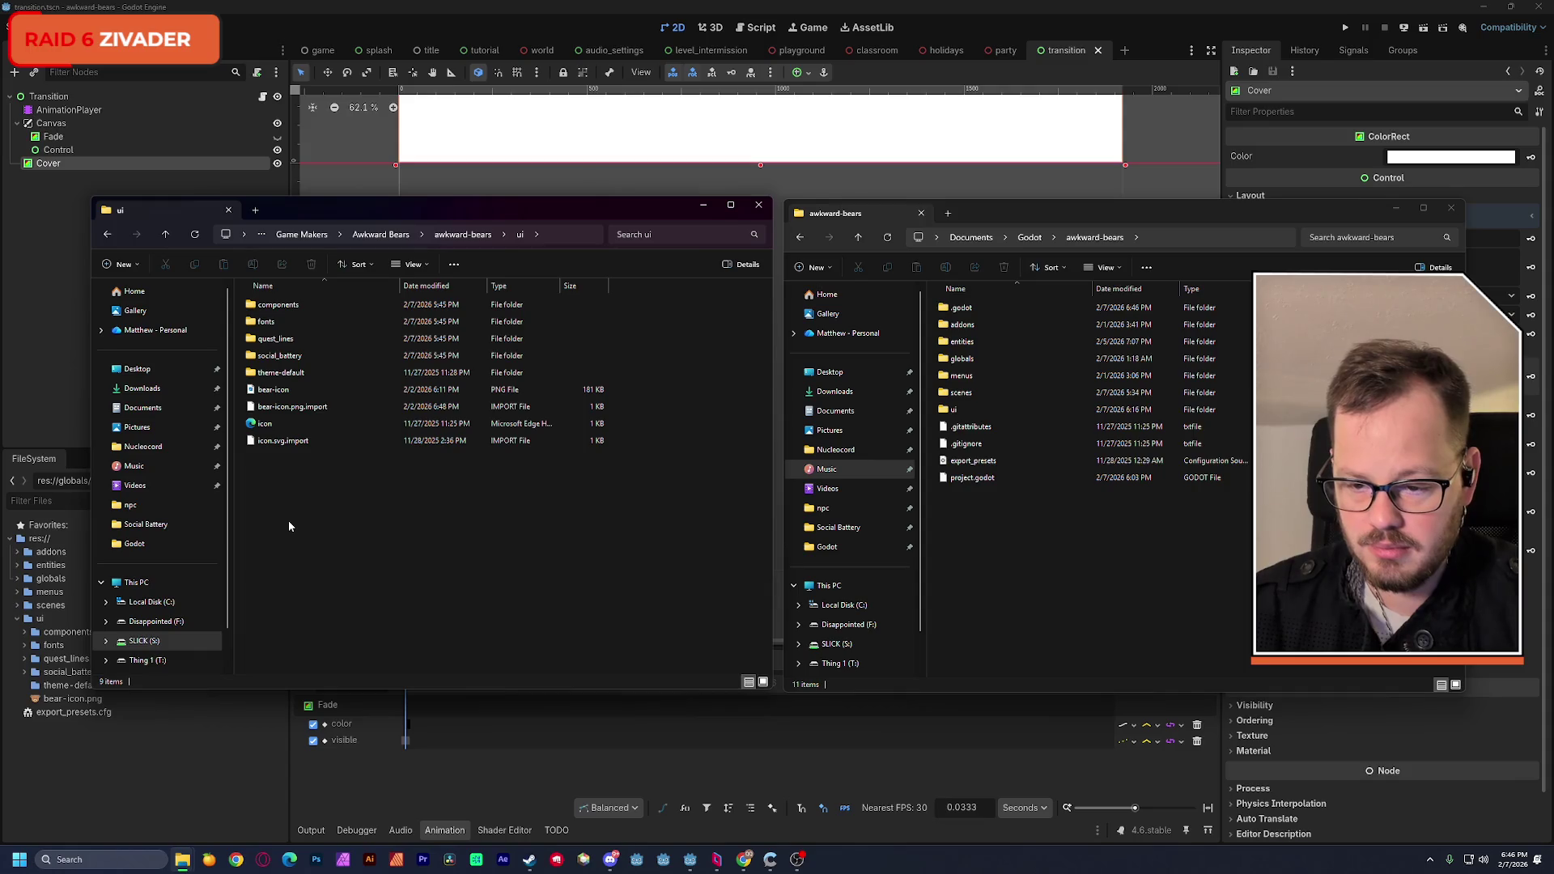
pyautogui.doubleClick(953, 410)
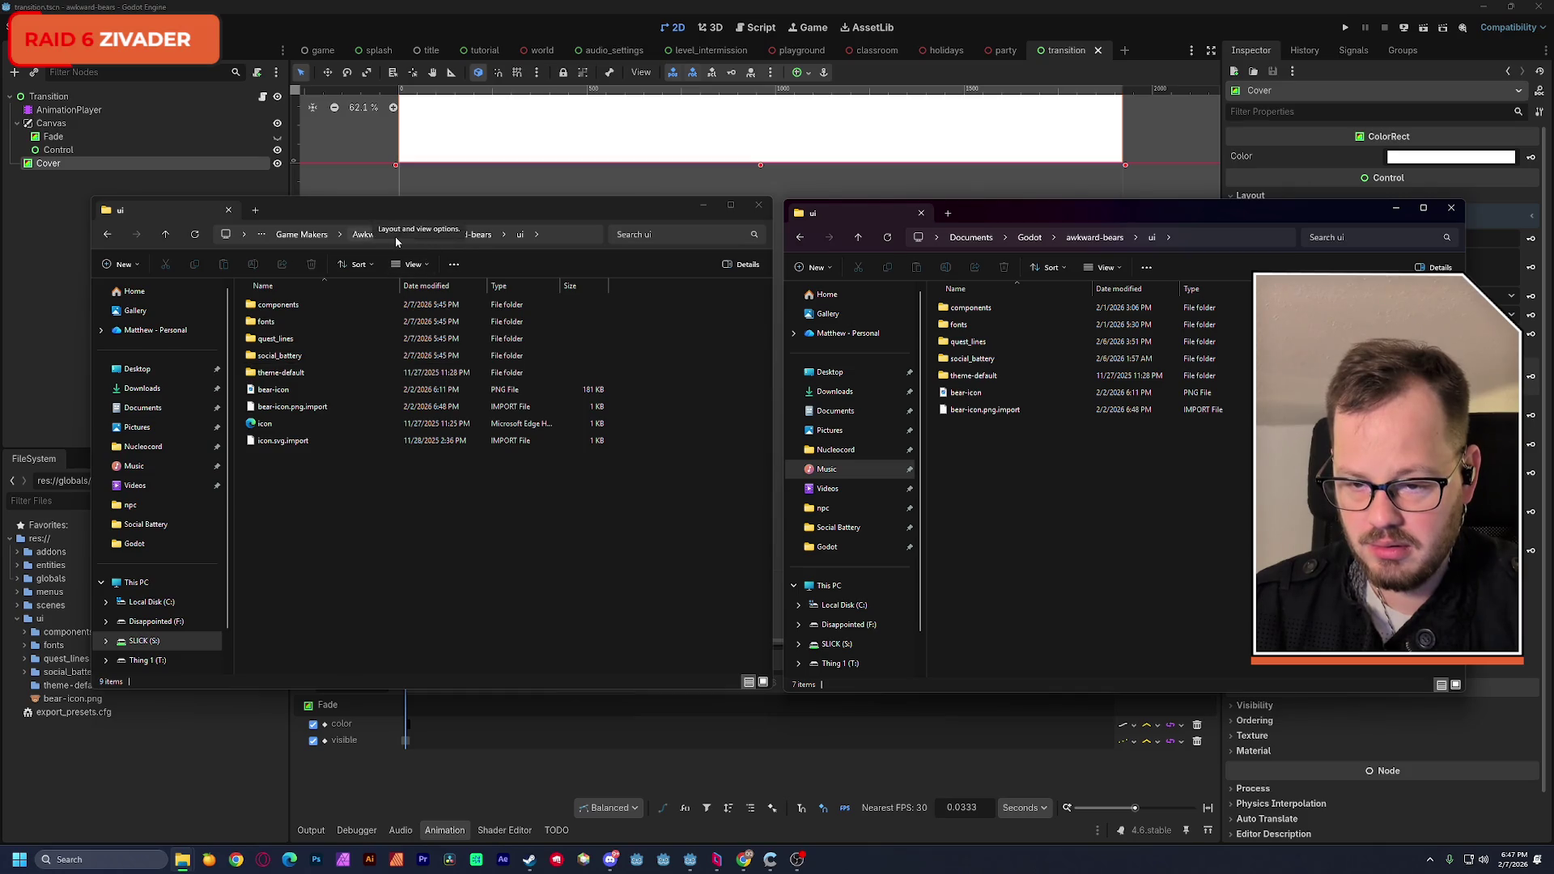
# Step: Go to the Awkward Bears Assets UI folder and select whitecirclemask_180x180
pyautogui.click(307, 308)
pyautogui.hotkey('alt', 'Up')
pyautogui.doubleClick(260, 356)
pyautogui.click(324, 357)
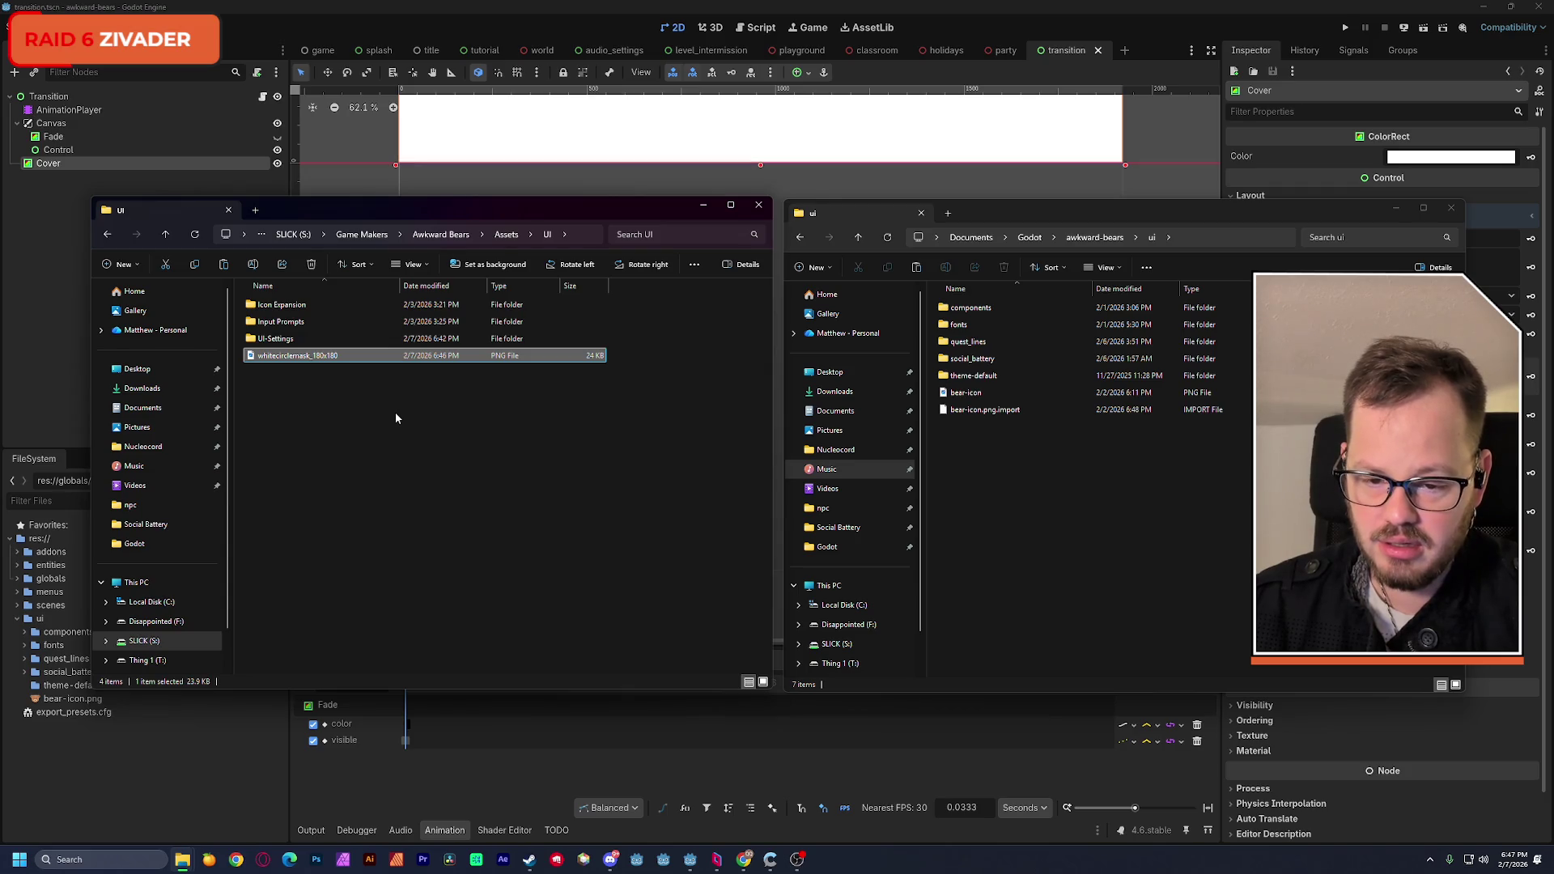
pyautogui.moveTo(336, 399); pyautogui.dragTo(305, 340)
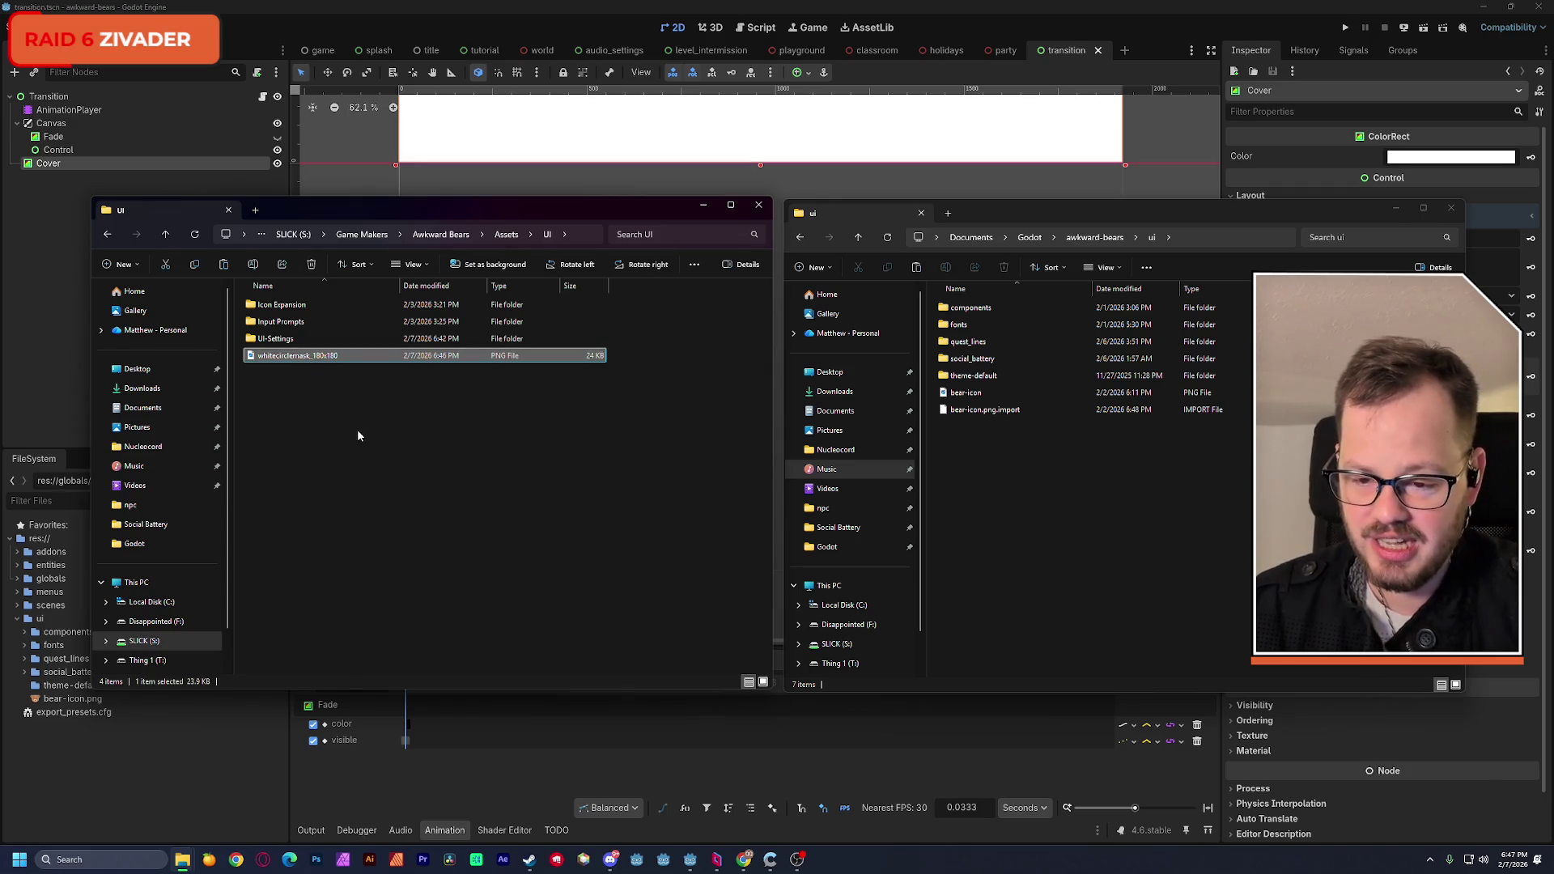
# Step: Check whitecirclemask_180x180.png's preview and dimensions, then copy it into the project ui folder
pyautogui.doubleClick(253, 360)
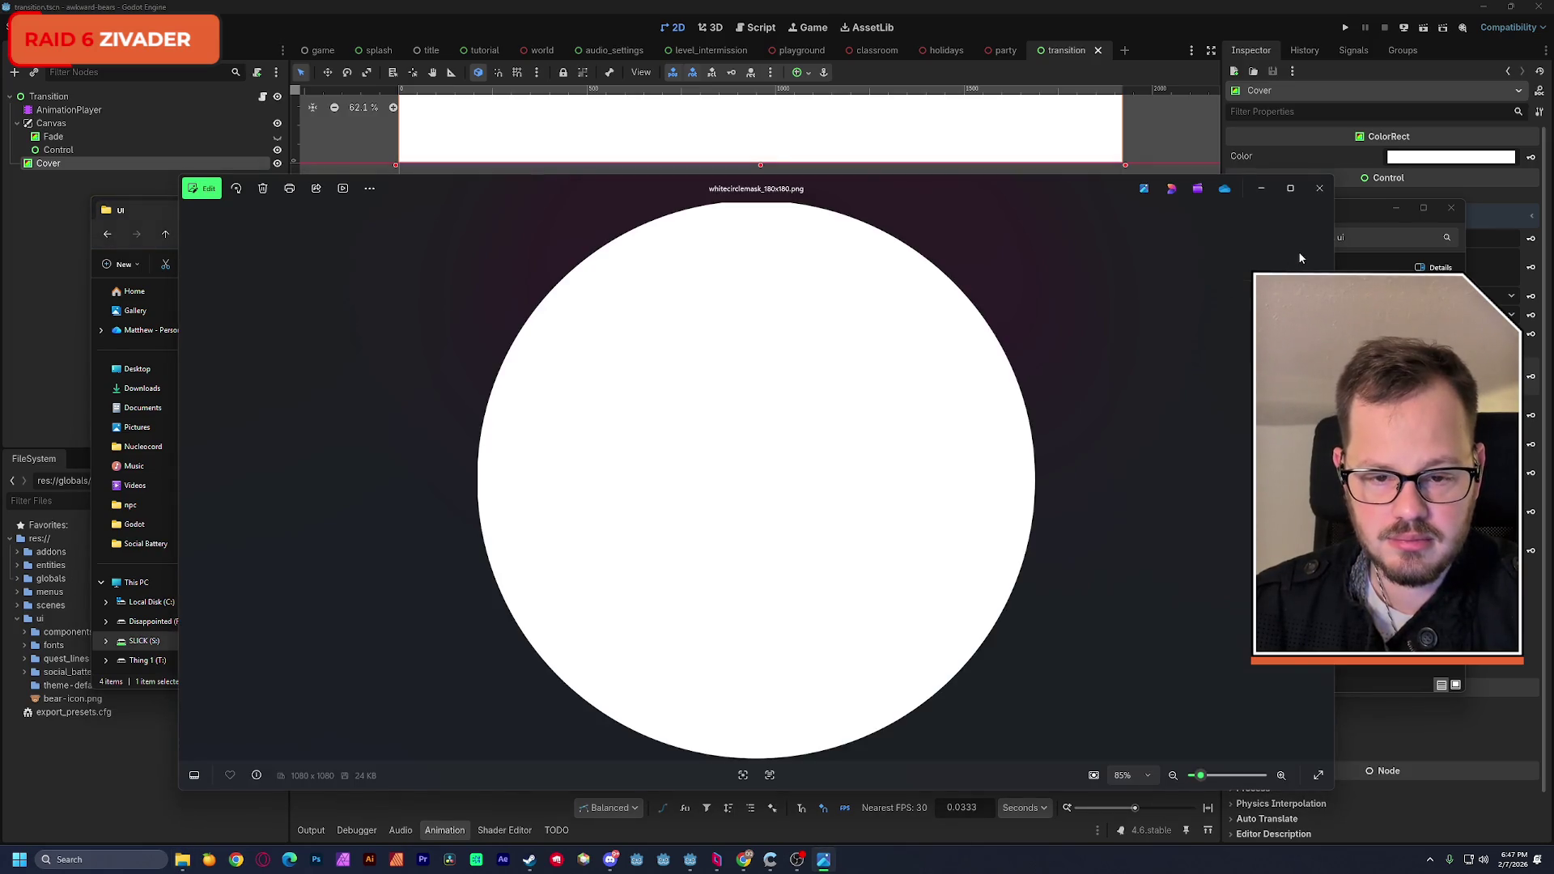
pyautogui.click(1319, 188)
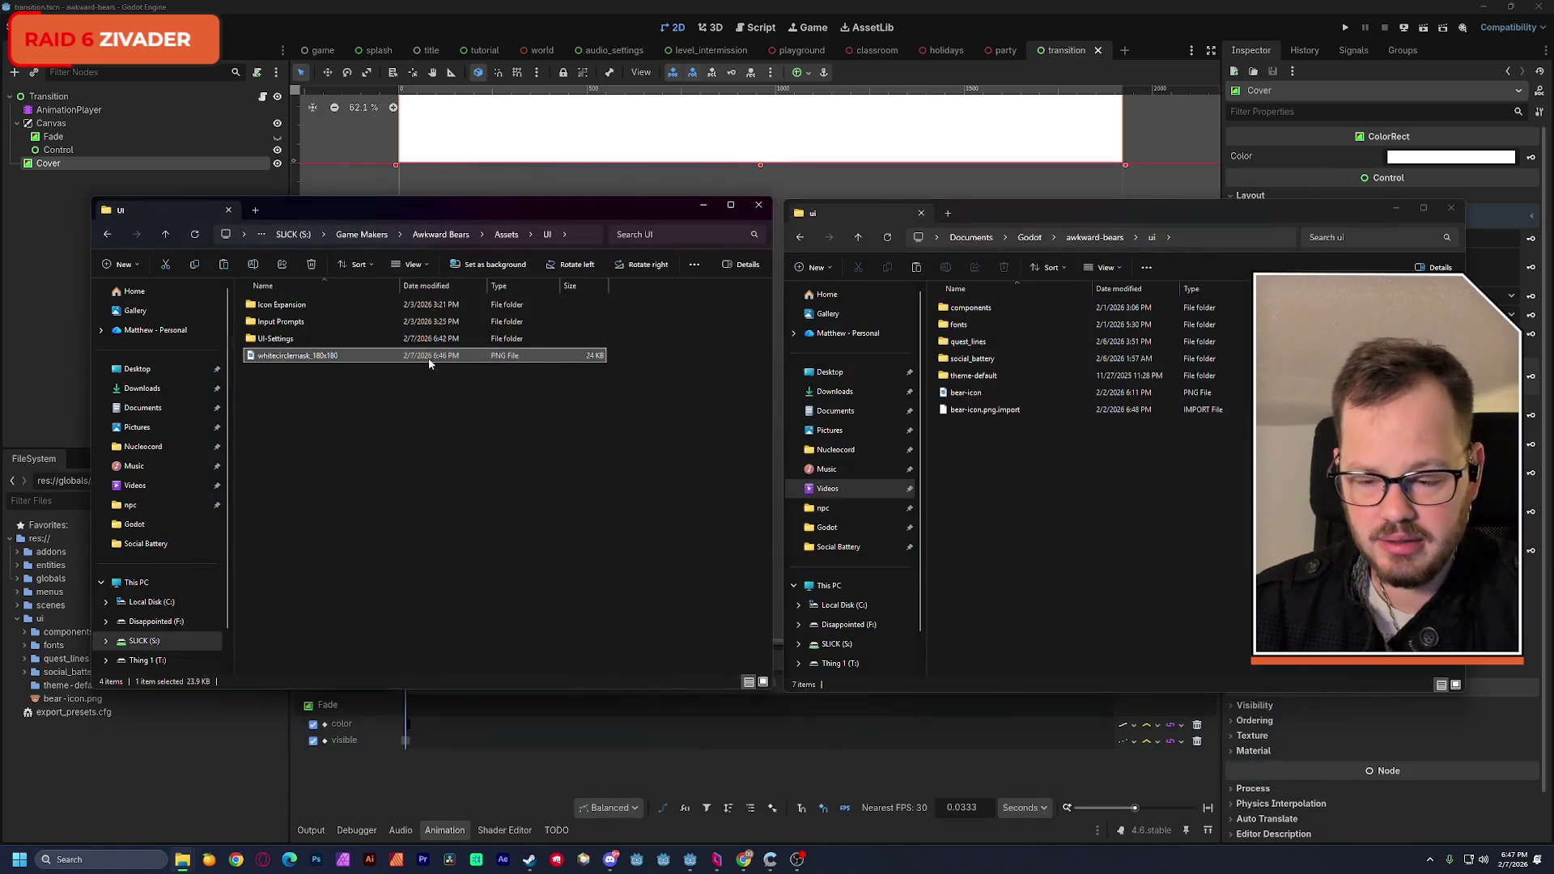
pyautogui.rightClick(283, 363)
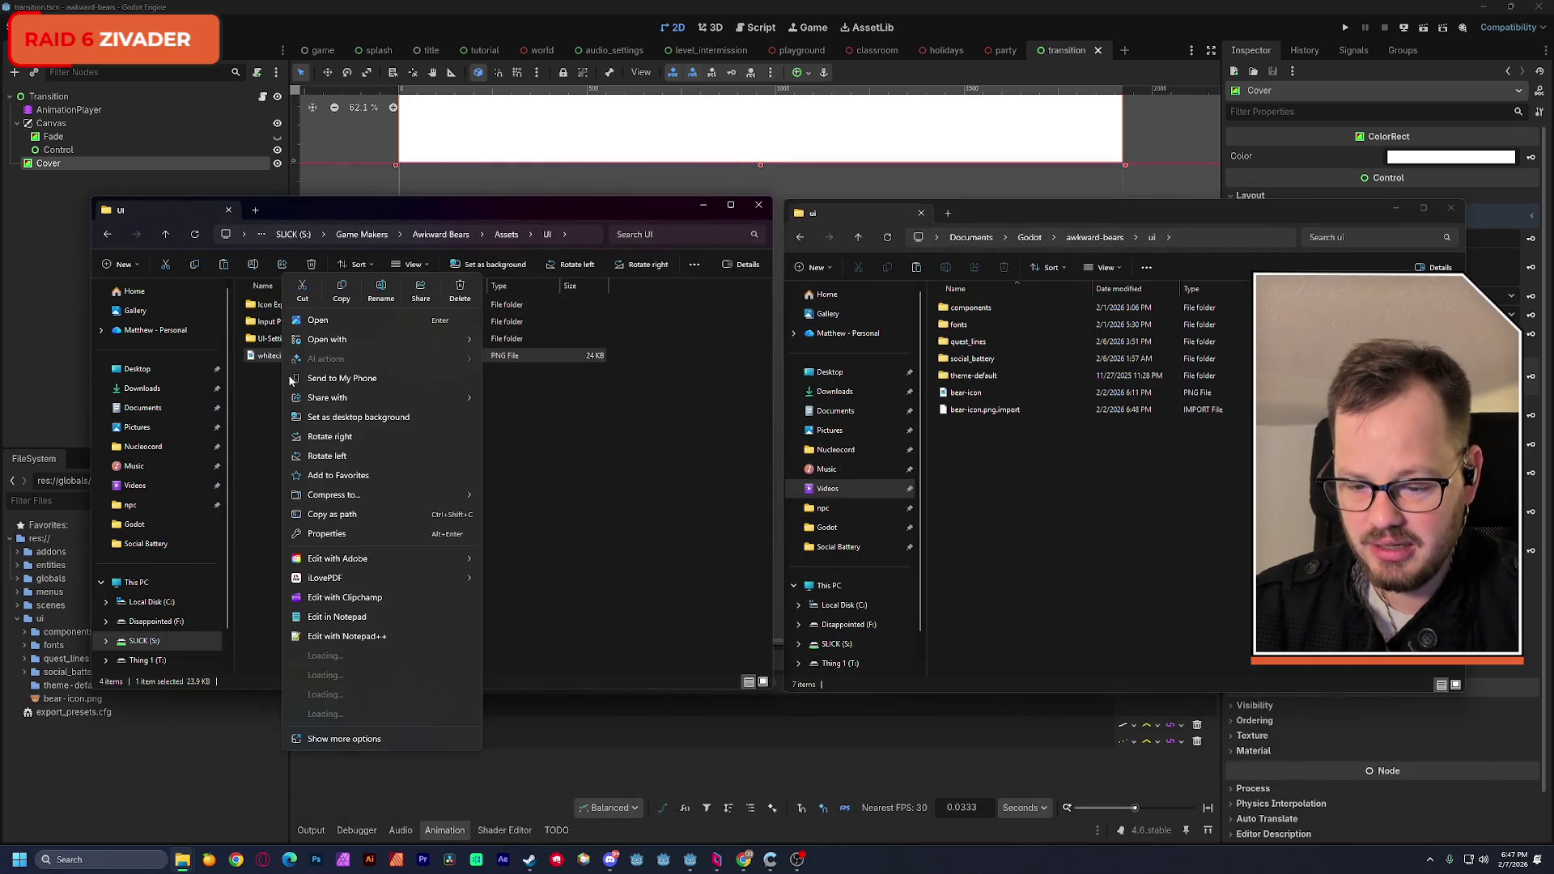
pyautogui.click(338, 542)
pyautogui.click(421, 388)
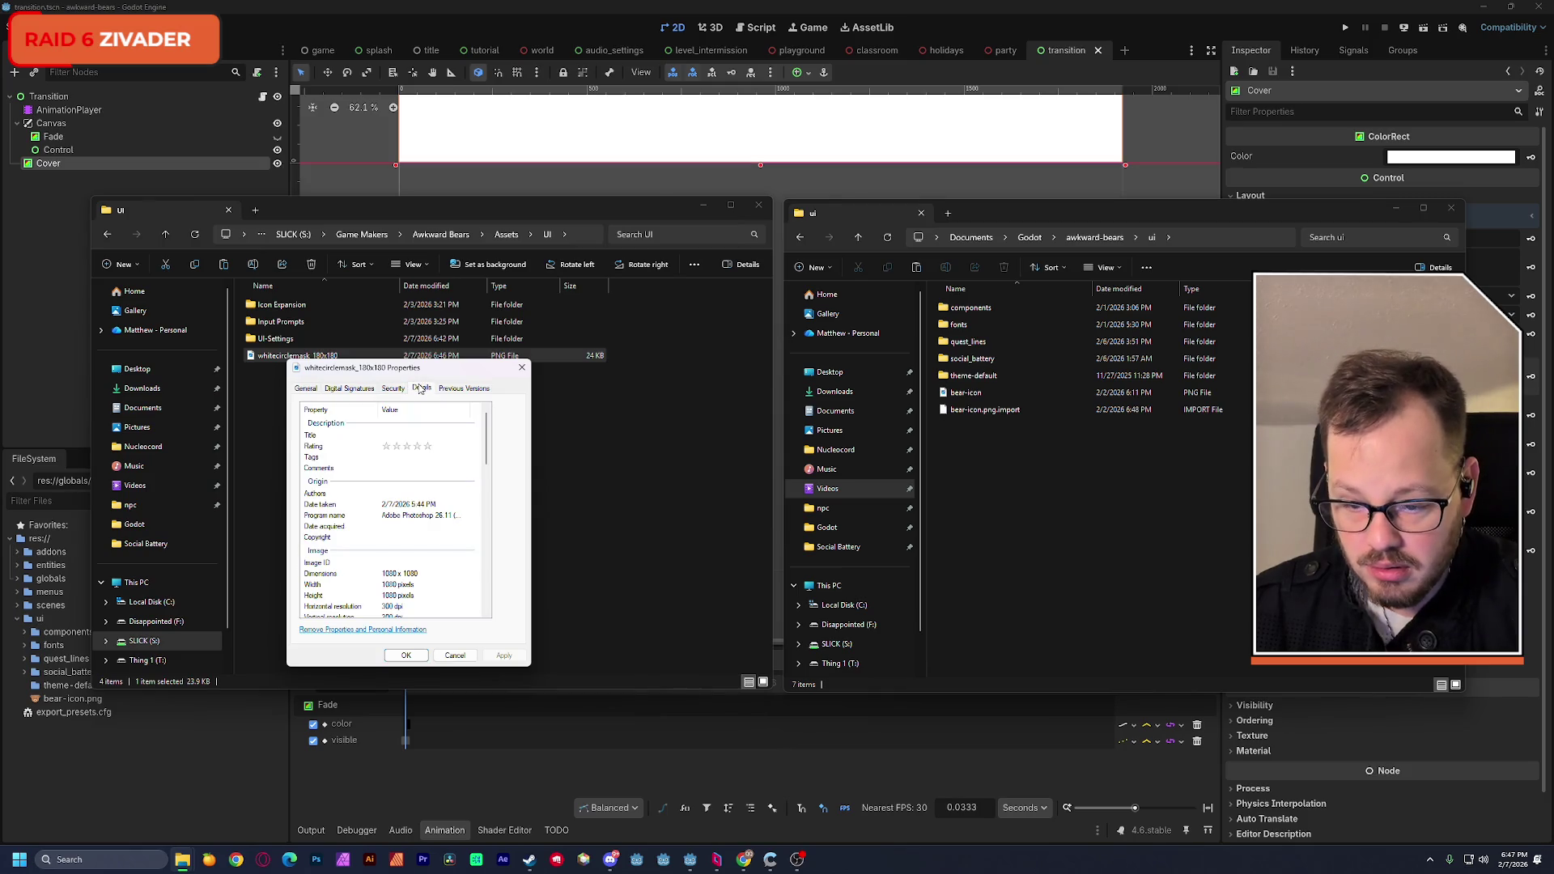
pyautogui.click(522, 367)
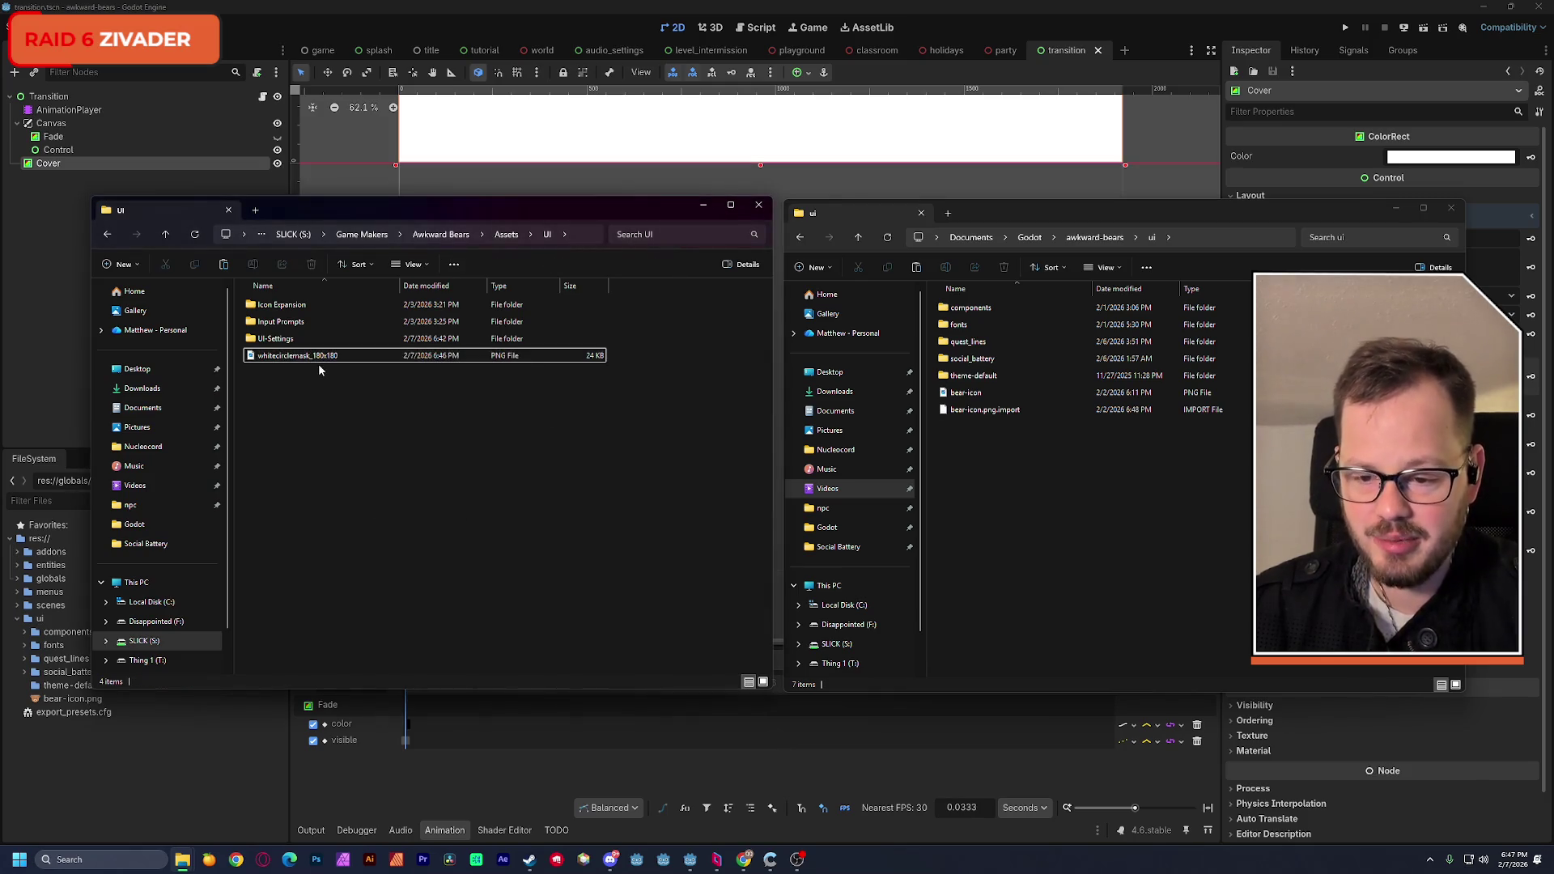
pyautogui.moveTo(305, 362)
pyautogui.mouseDown()
pyautogui.moveTo(1012, 468)
pyautogui.moveTo(1021, 482)
pyautogui.mouseUp()
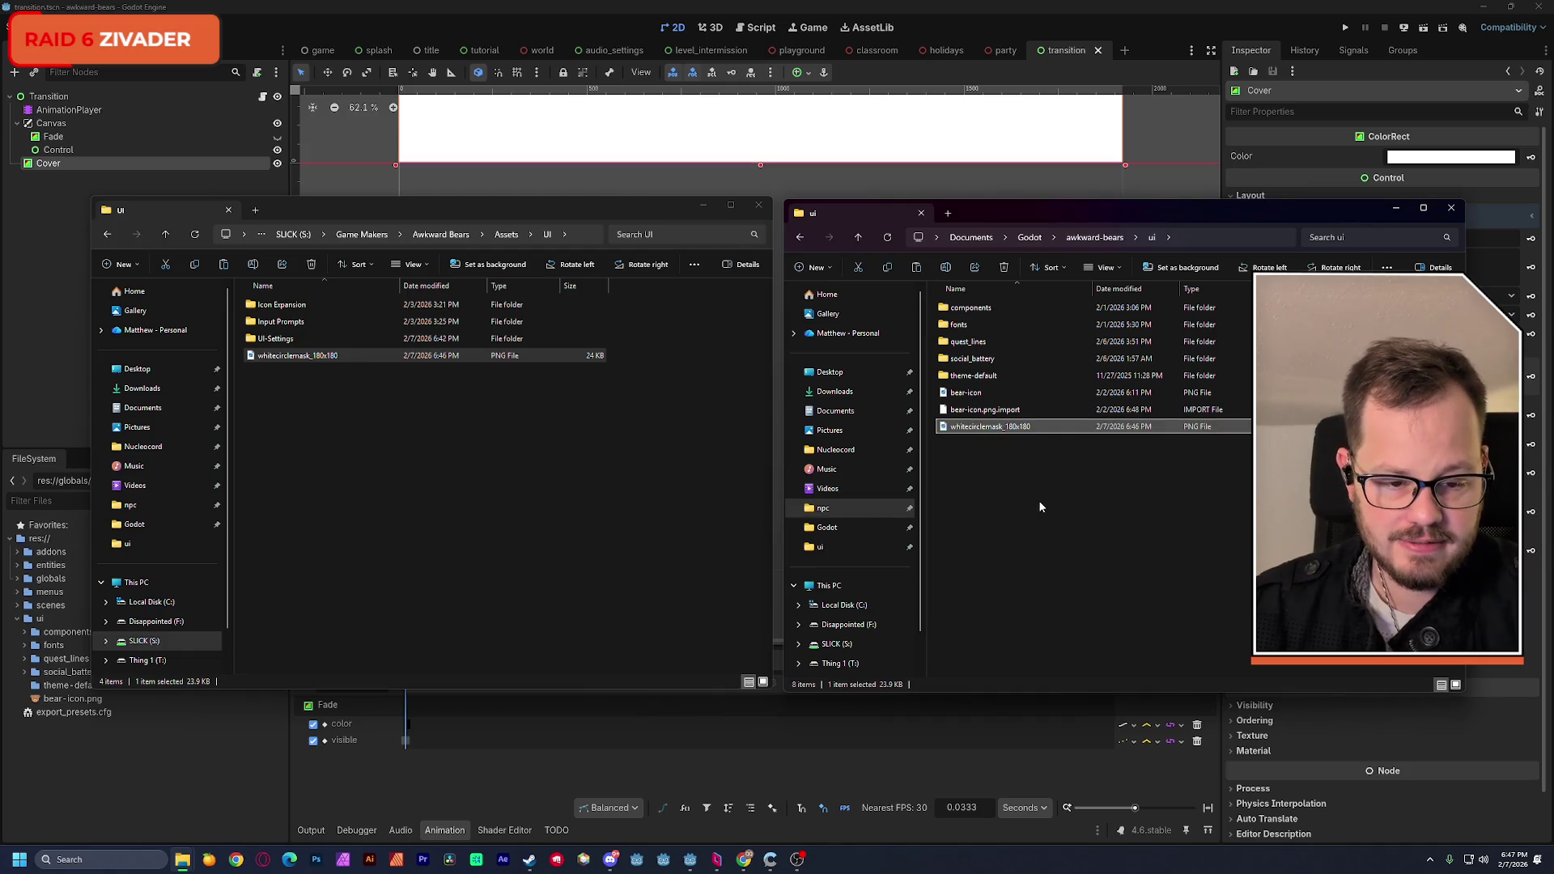
pyautogui.click(826, 20)
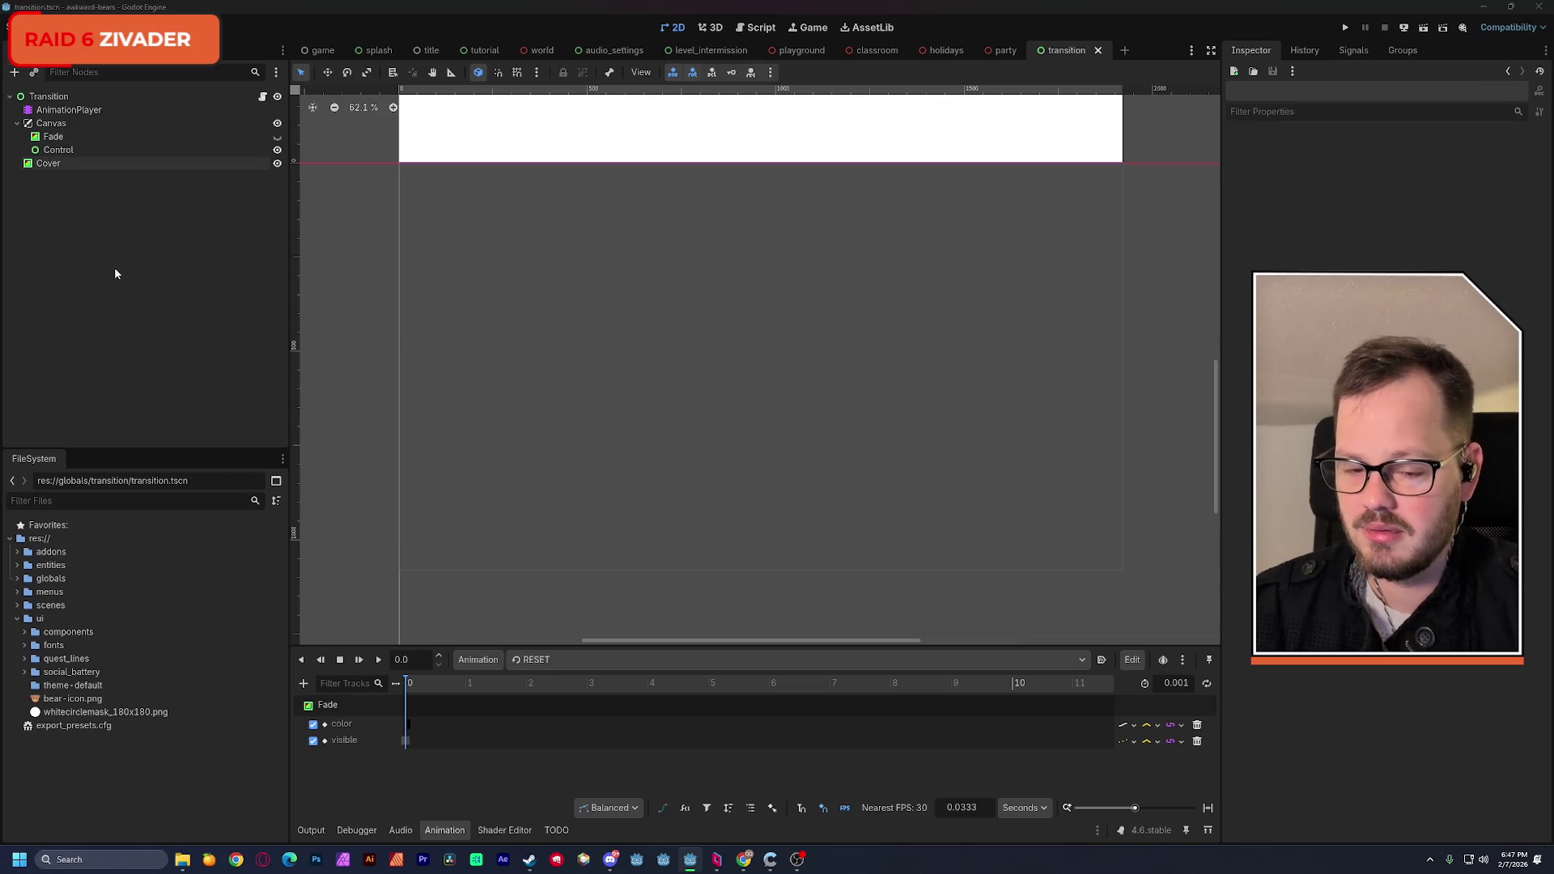
# Step: Add a TextureRect node textured with whitecirclemask_180x180.png, nudged slightly down and right
pyautogui.hotkey('ctrl', 'a')
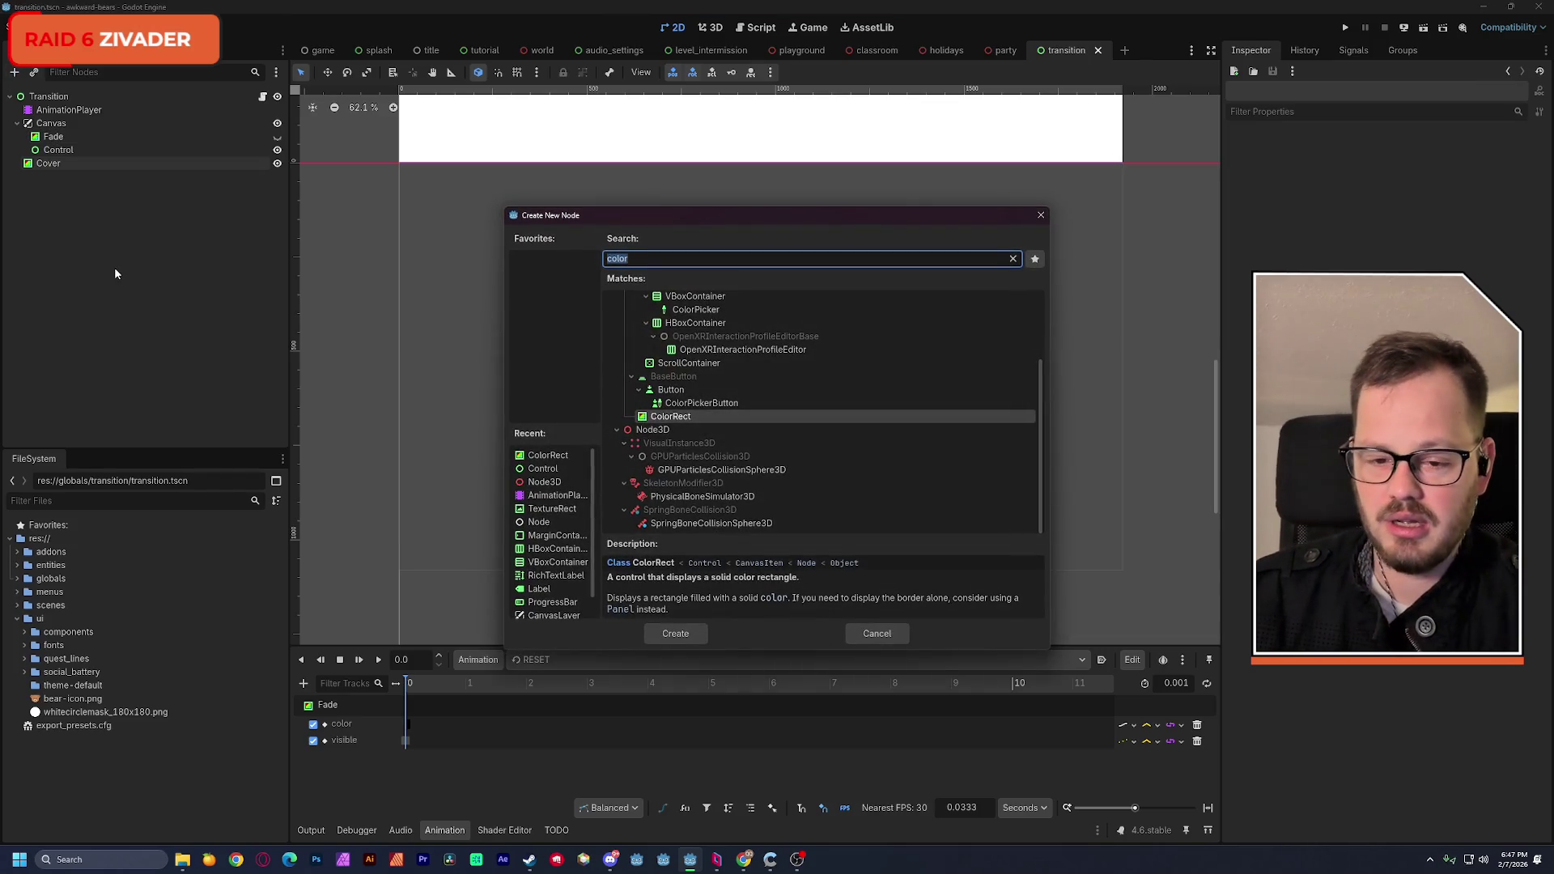
pyautogui.write('texture')
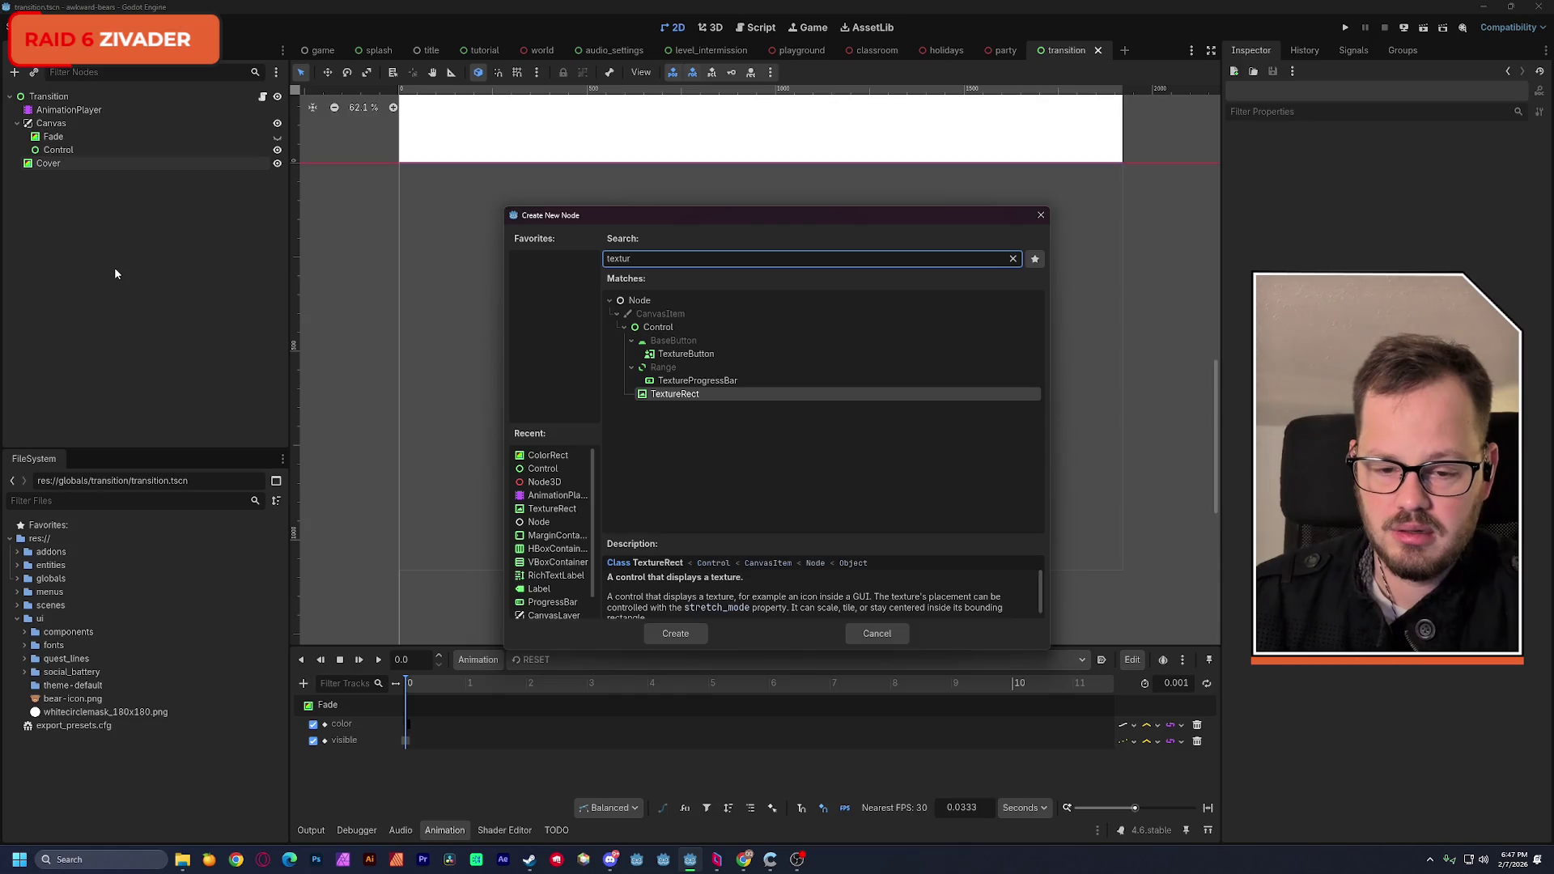
pyautogui.press('Return')
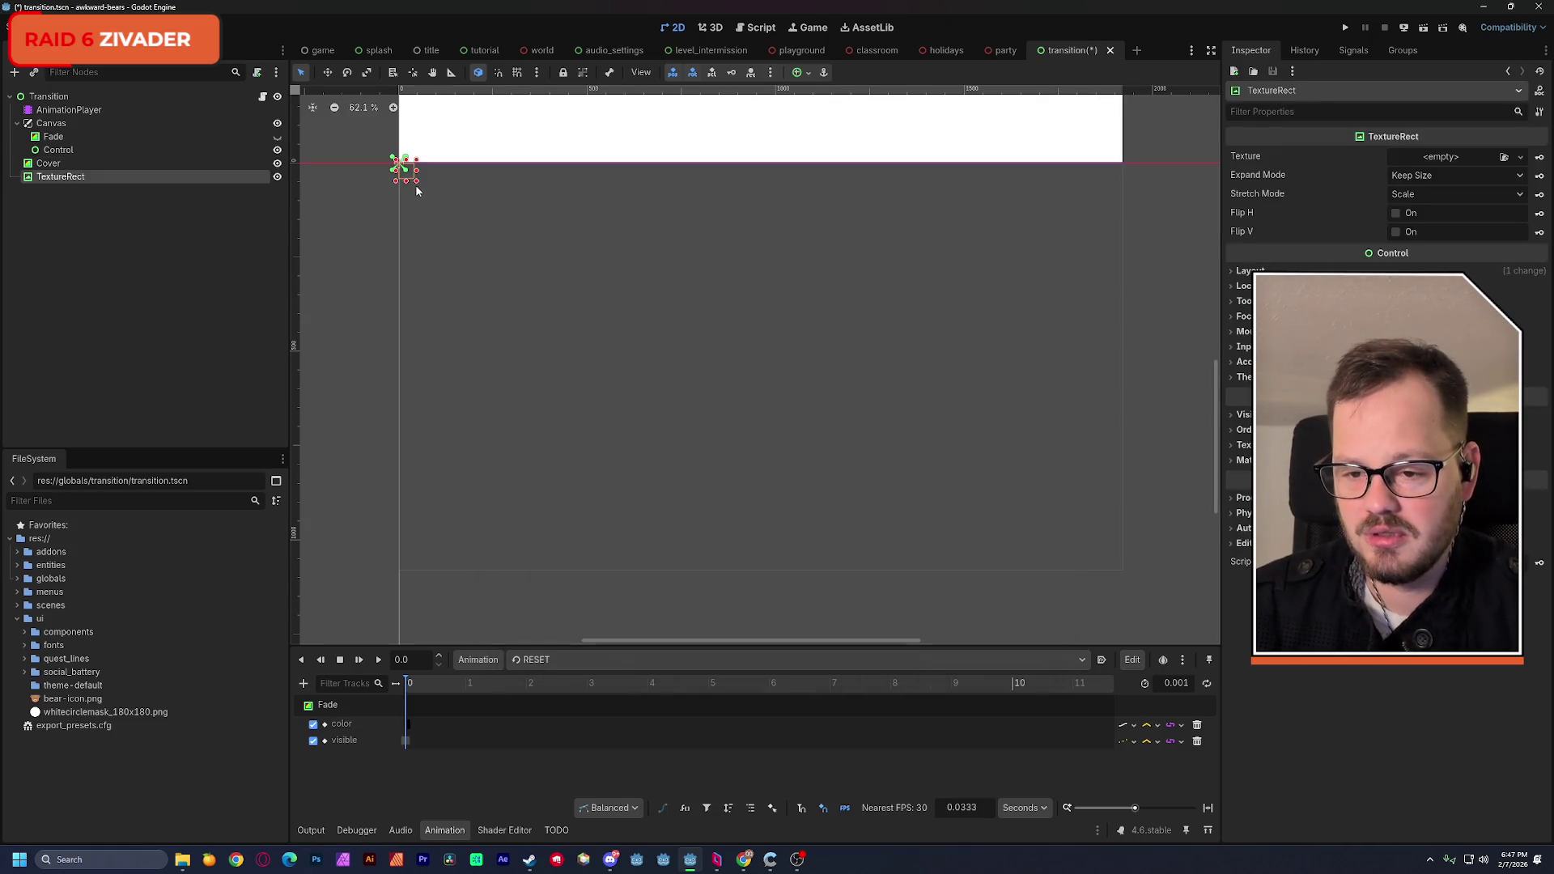
pyautogui.click(94, 713)
pyautogui.moveTo(95, 713)
pyautogui.mouseDown()
pyautogui.moveTo(206, 712)
pyautogui.moveTo(1408, 194)
pyautogui.moveTo(1431, 162)
pyautogui.mouseUp()
pyautogui.moveTo(636, 345); pyautogui.dragTo(671, 365)
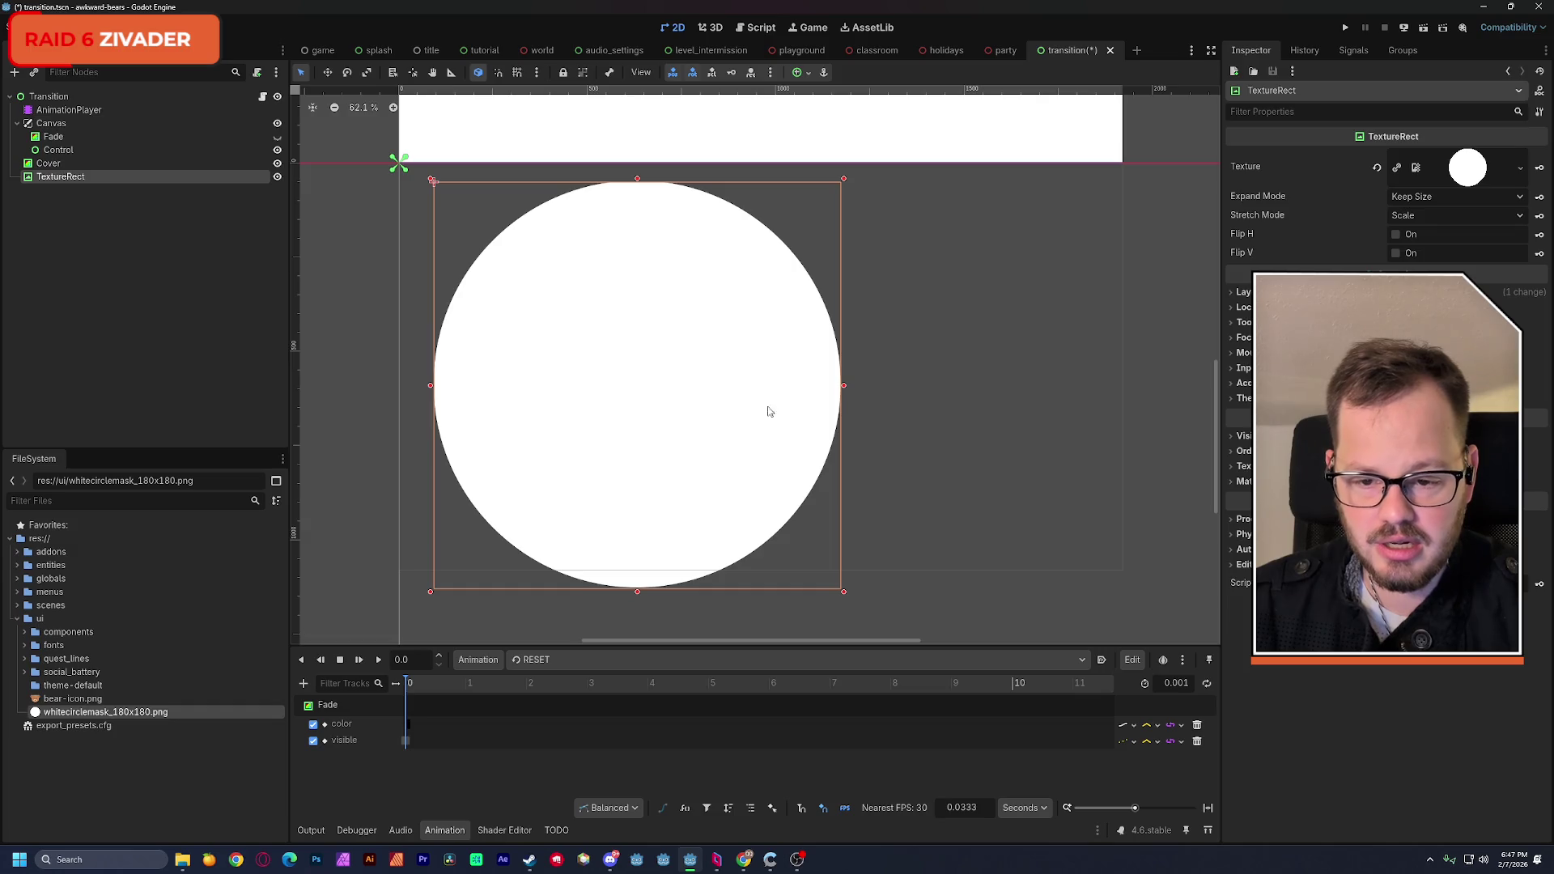
pyautogui.click(339, 292)
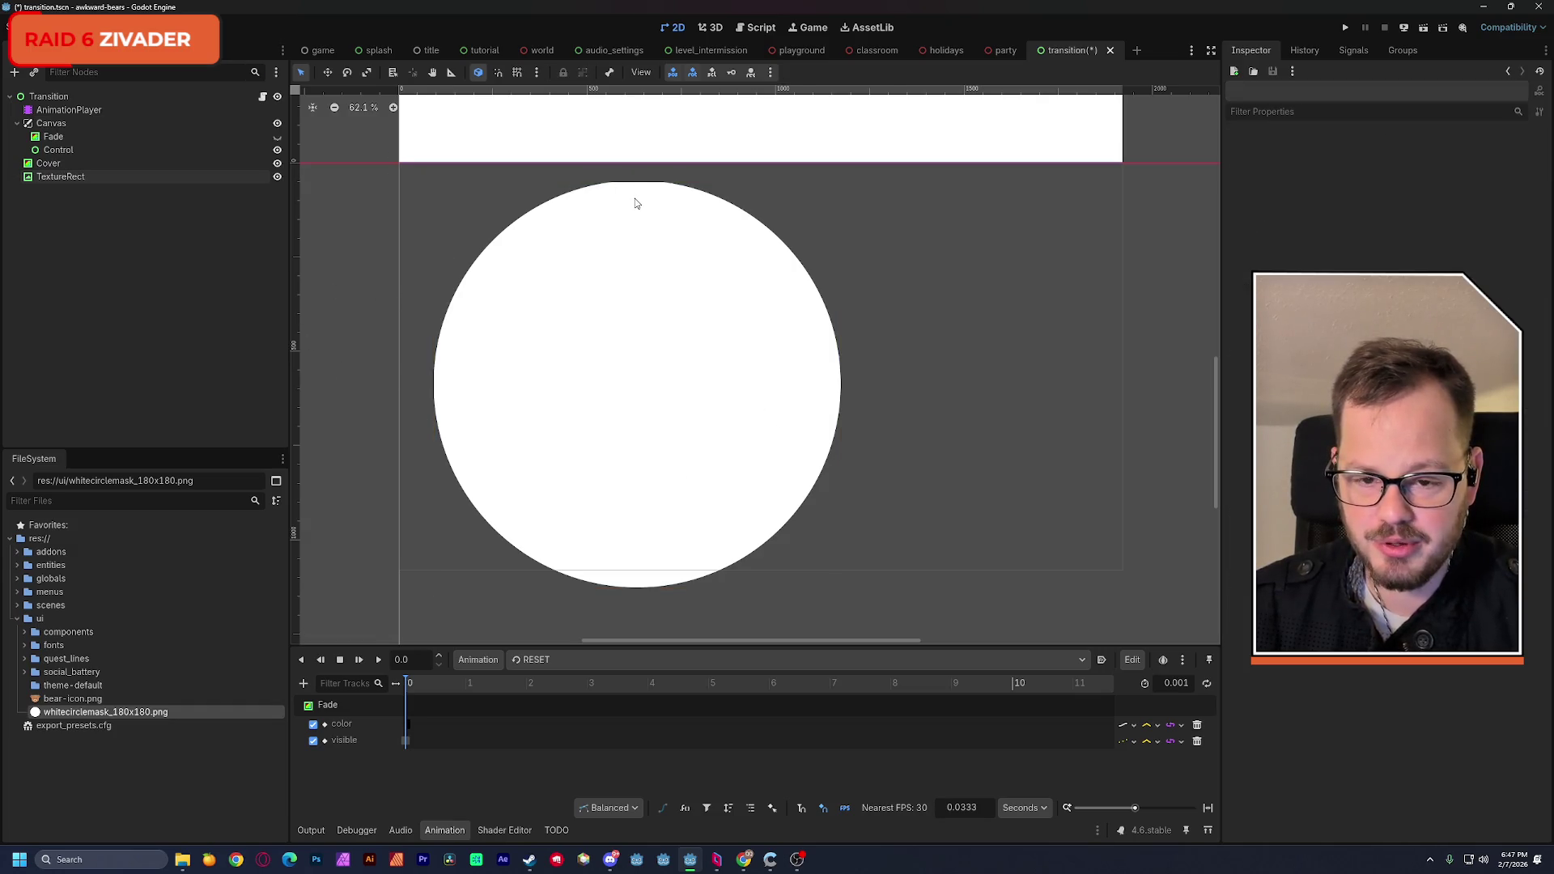
# Step: Save the transition scene and minimize the Godot editor
pyautogui.scroll(3, 636, 203)
pyautogui.scroll(-3, 636, 206)
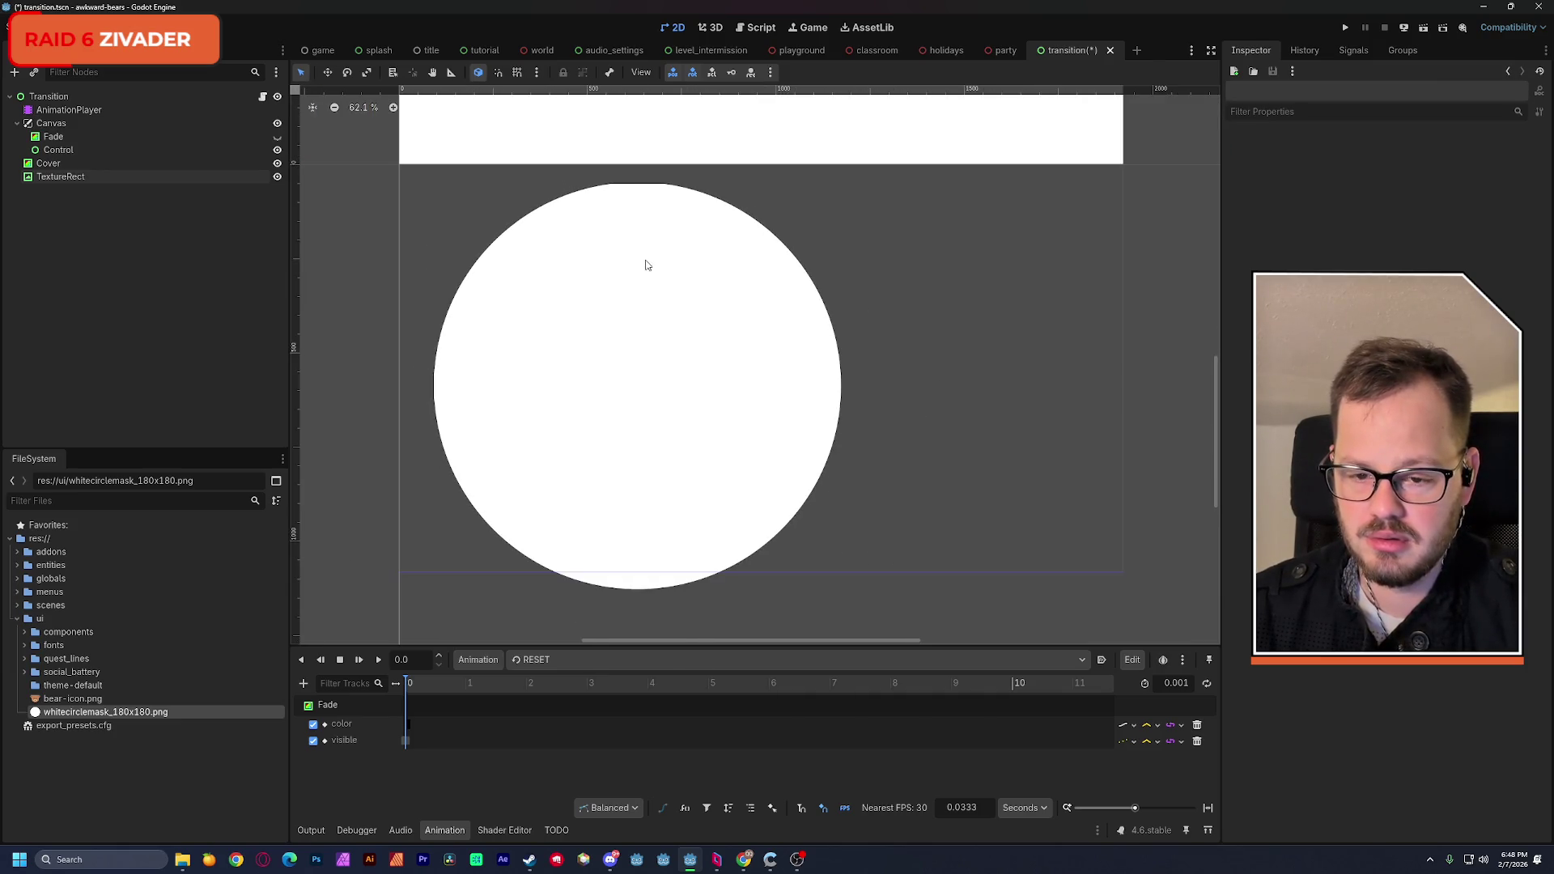
pyautogui.hotkey('ctrl', 's')
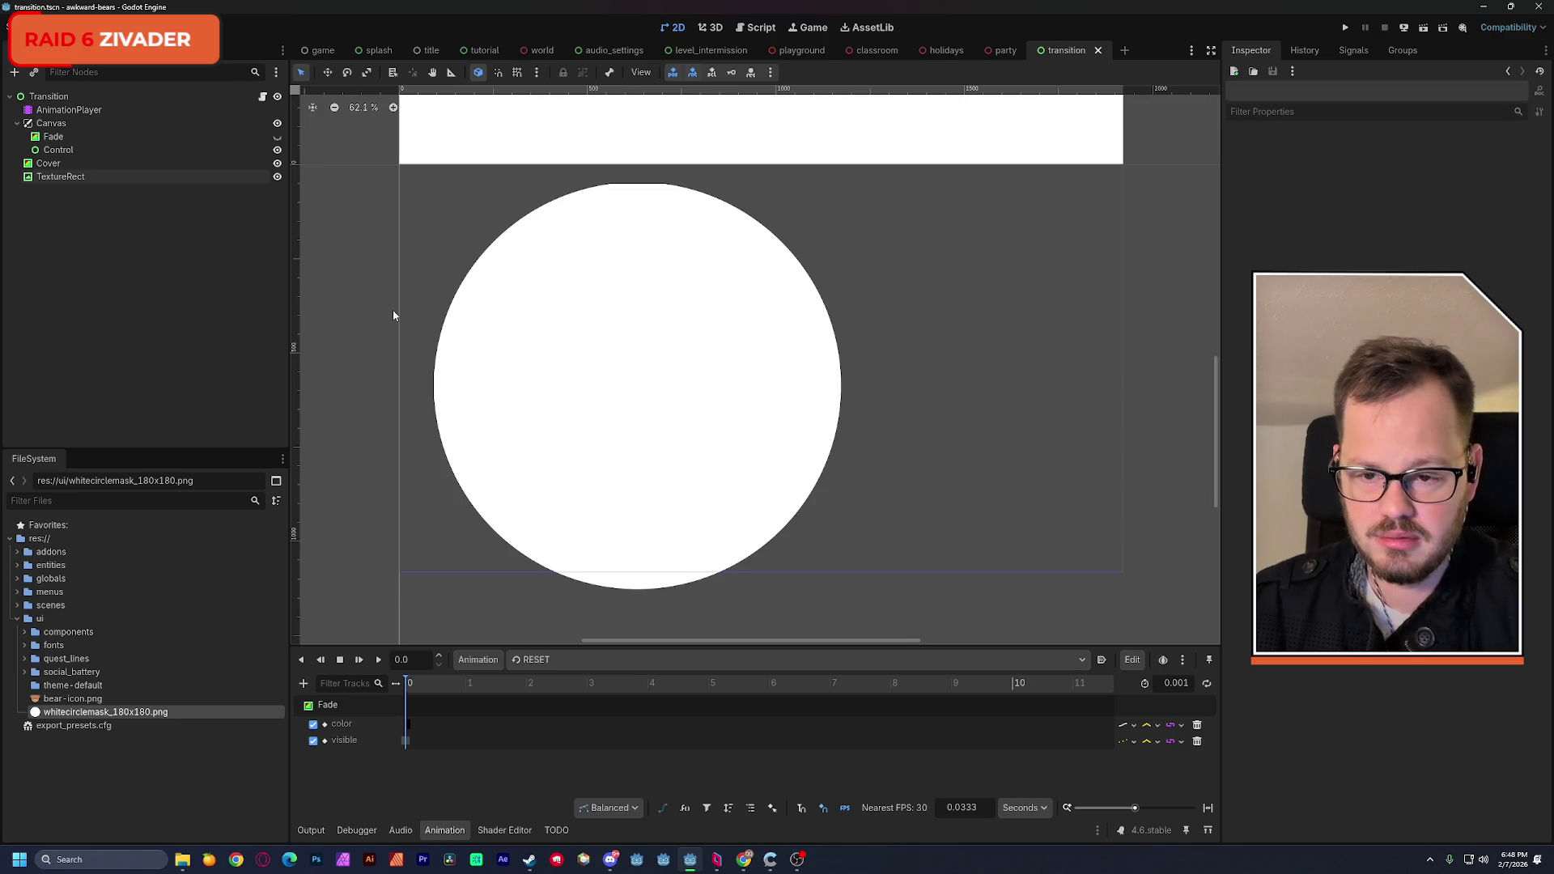
pyautogui.click(138, 781)
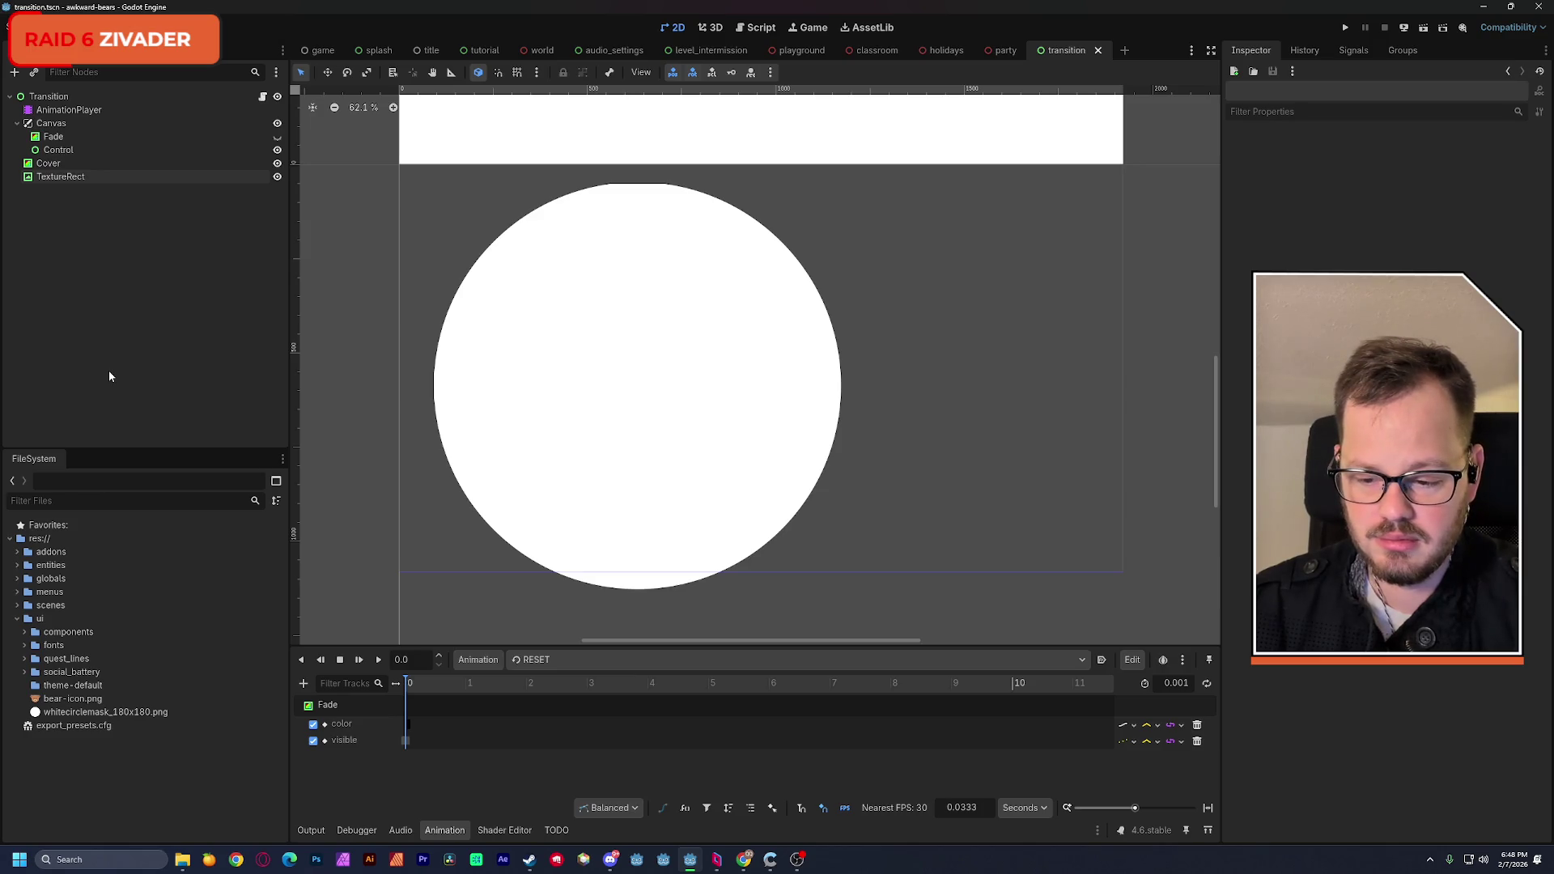
pyautogui.click(1483, 7)
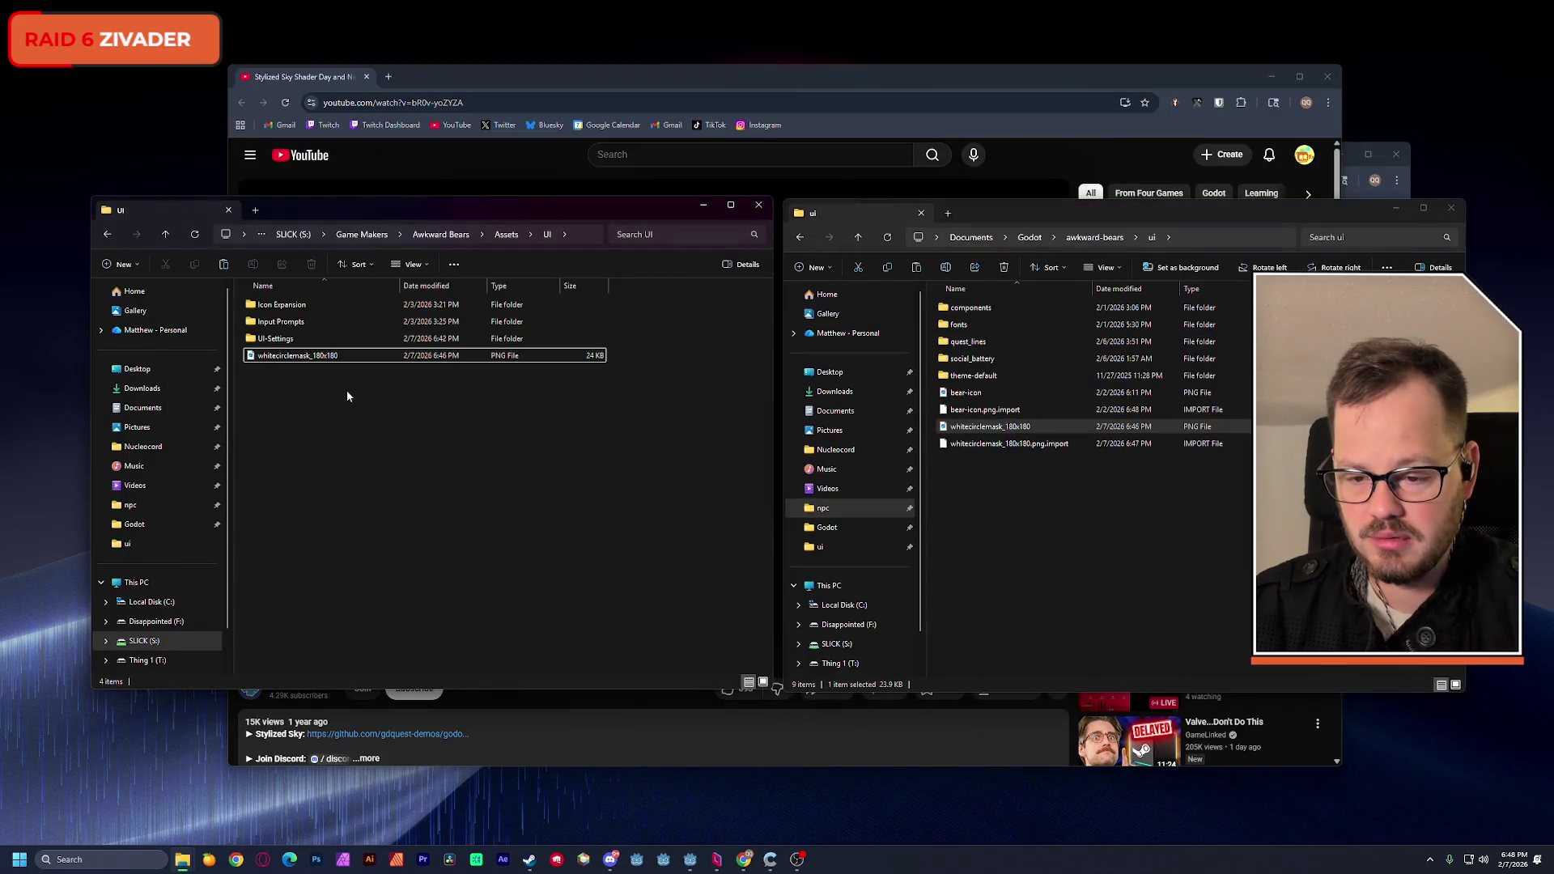
# Step: Delete the old whitecirclemask files from the project ui folder and the 180x180 asset
pyautogui.click(1039, 527)
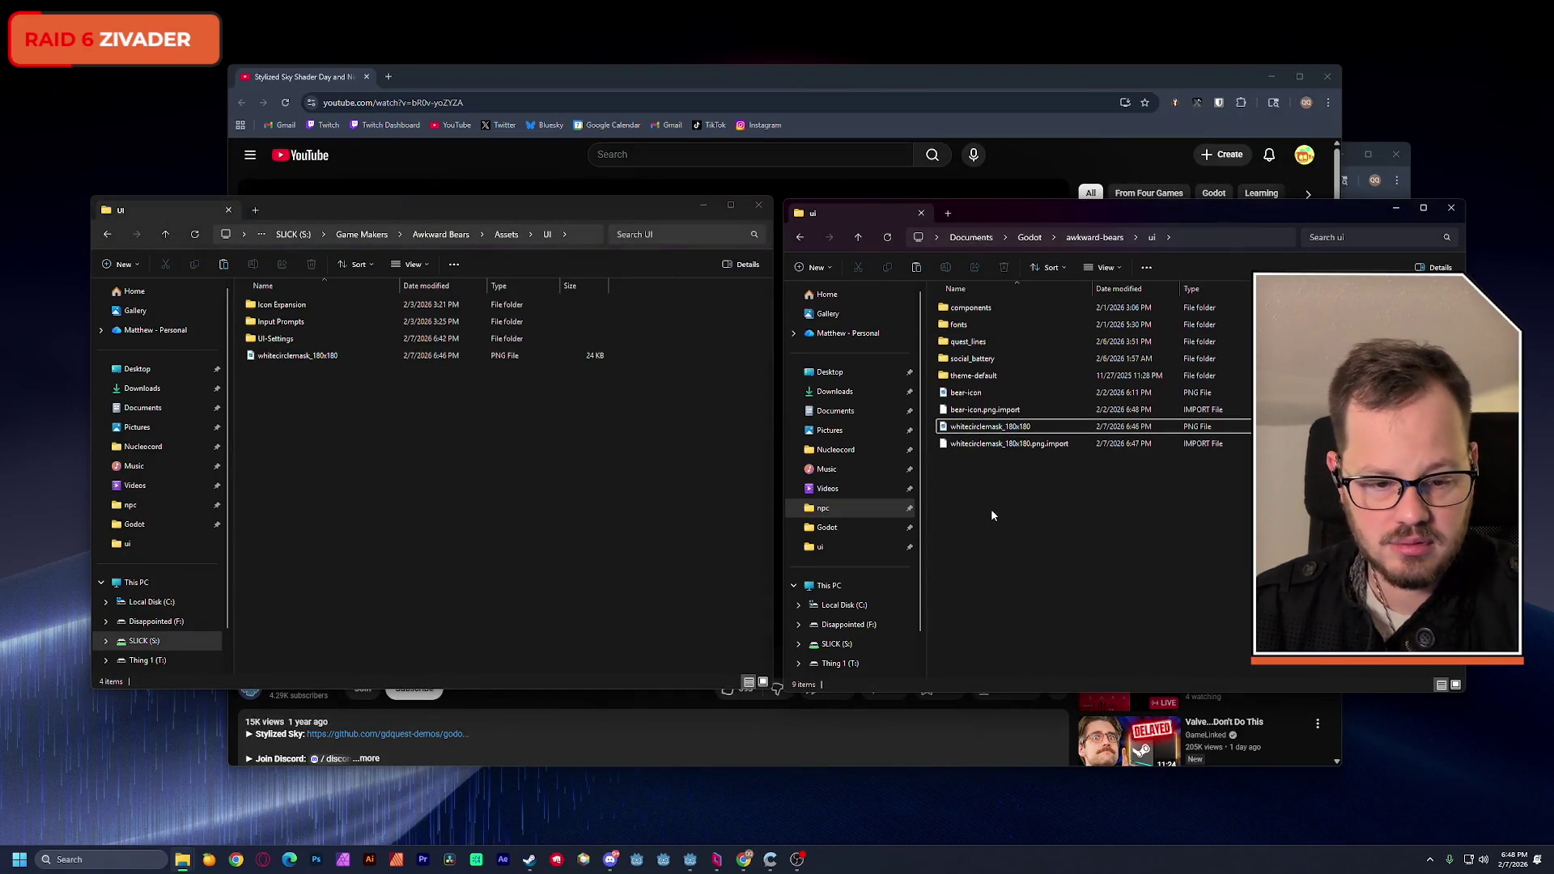
pyautogui.moveTo(1003, 493); pyautogui.dragTo(973, 429)
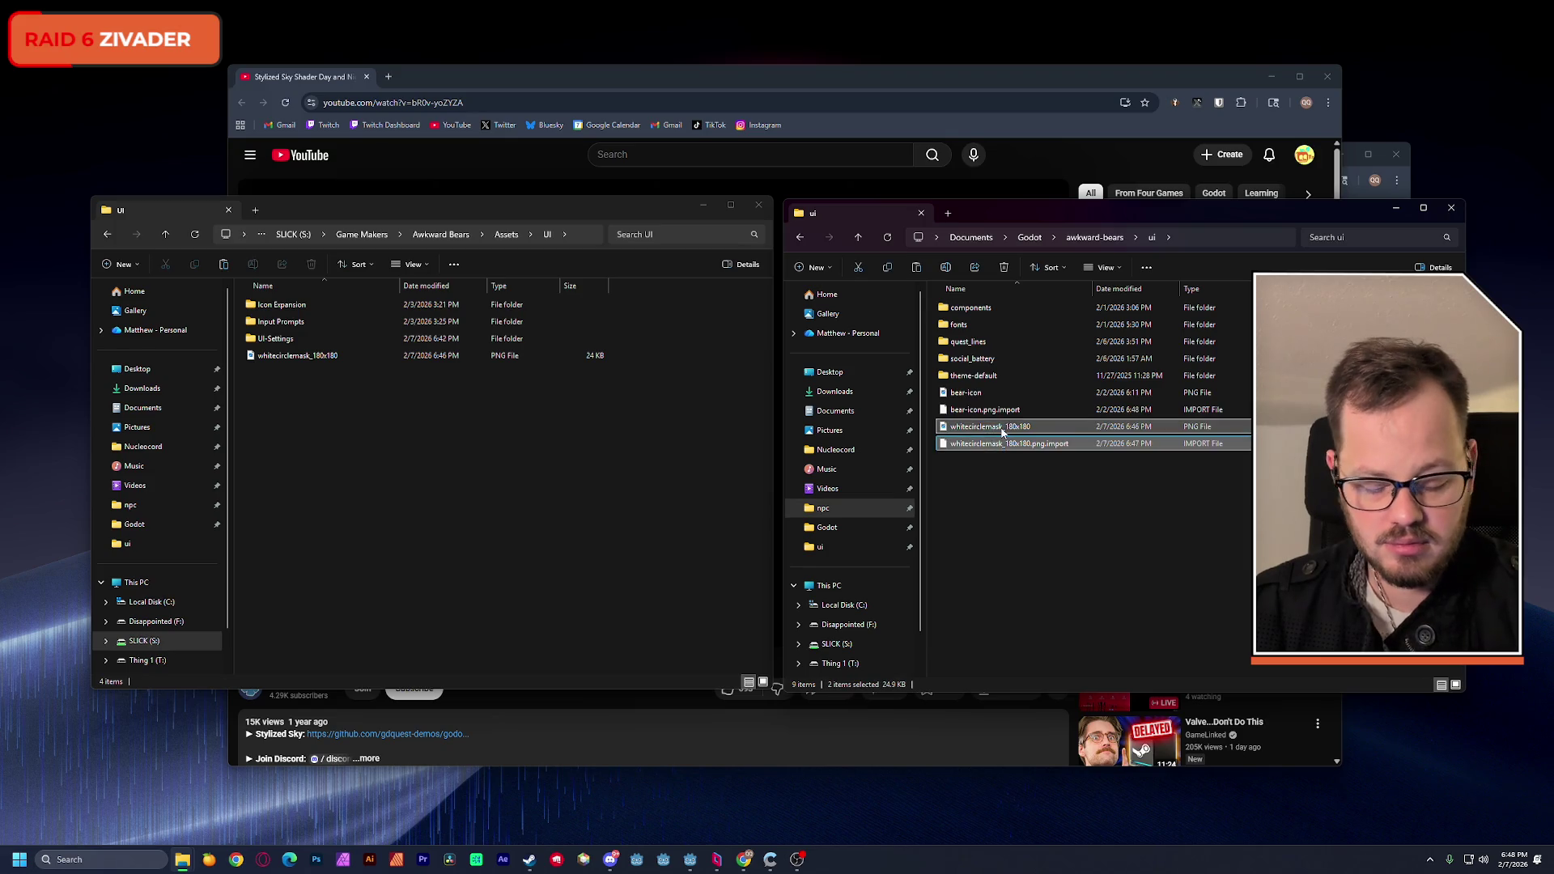
pyautogui.press('Delete')
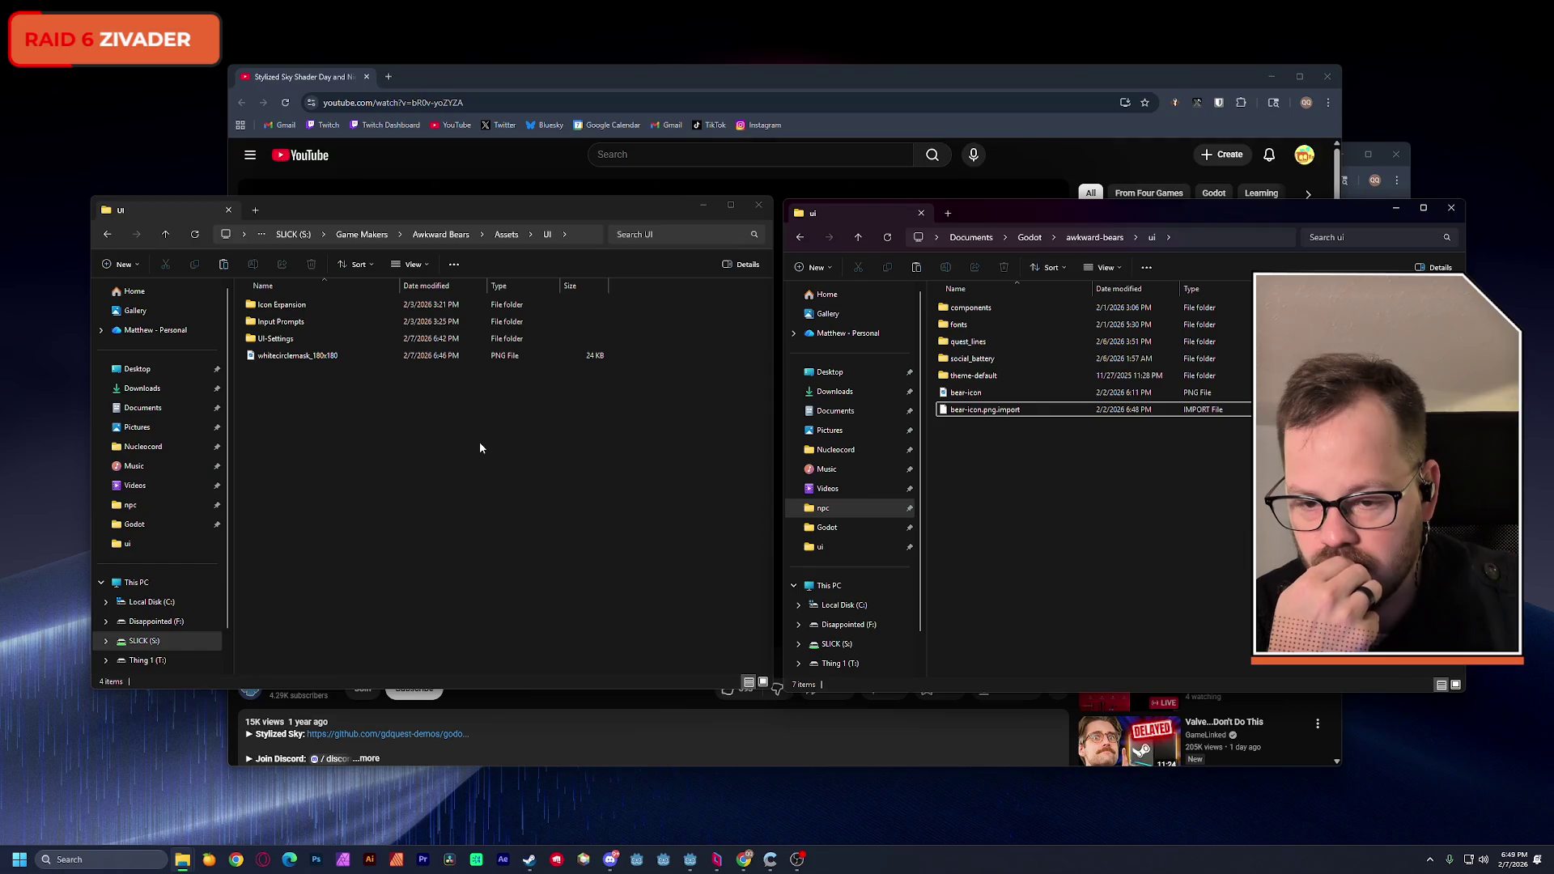
pyautogui.click(432, 471)
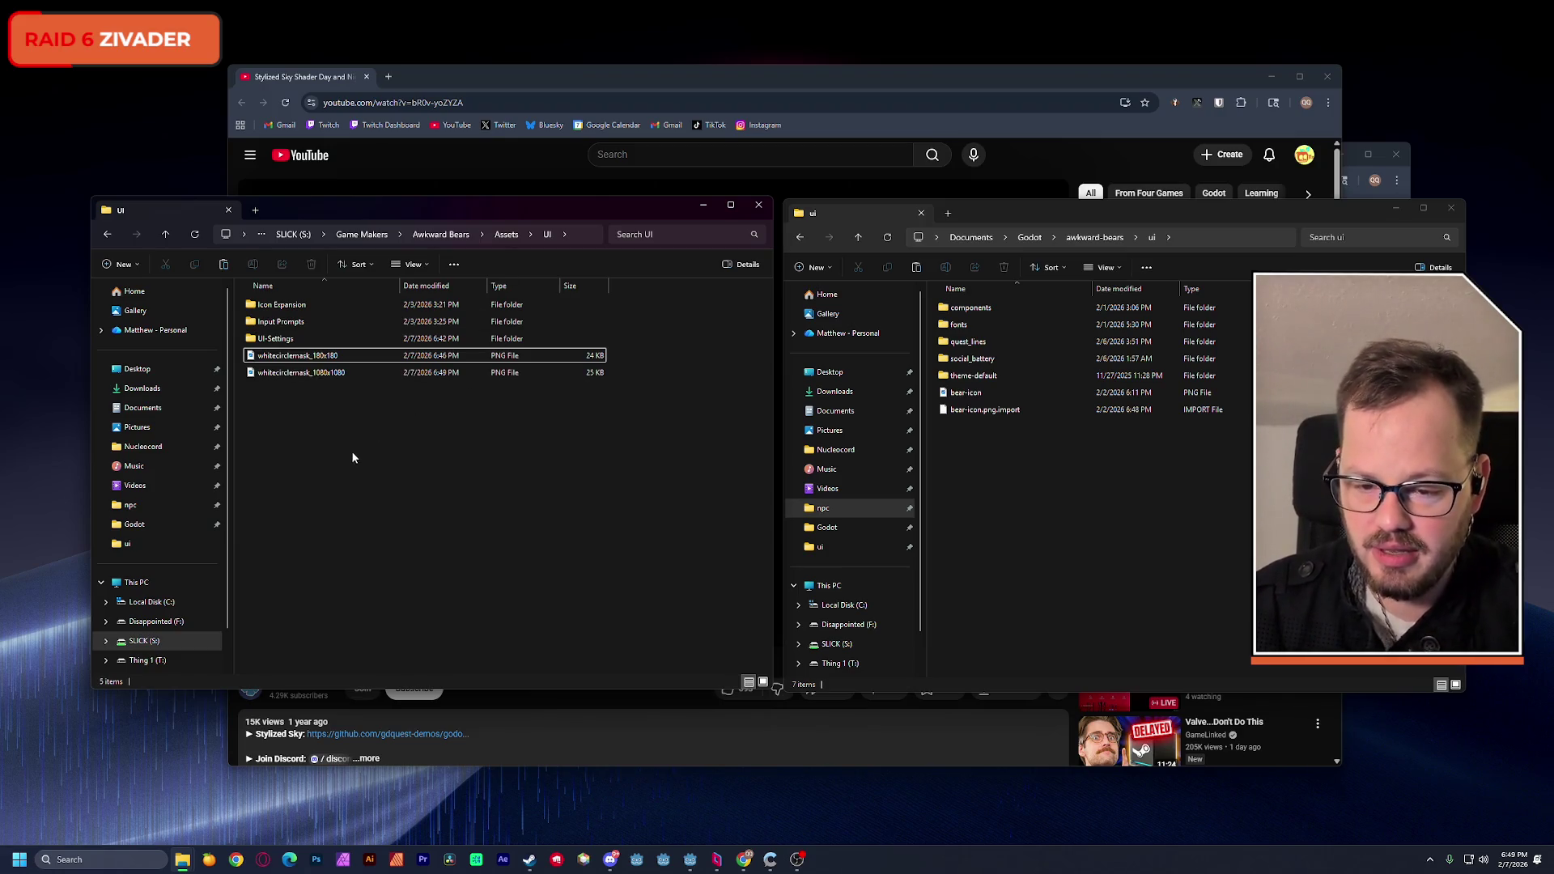
pyautogui.press('Delete')
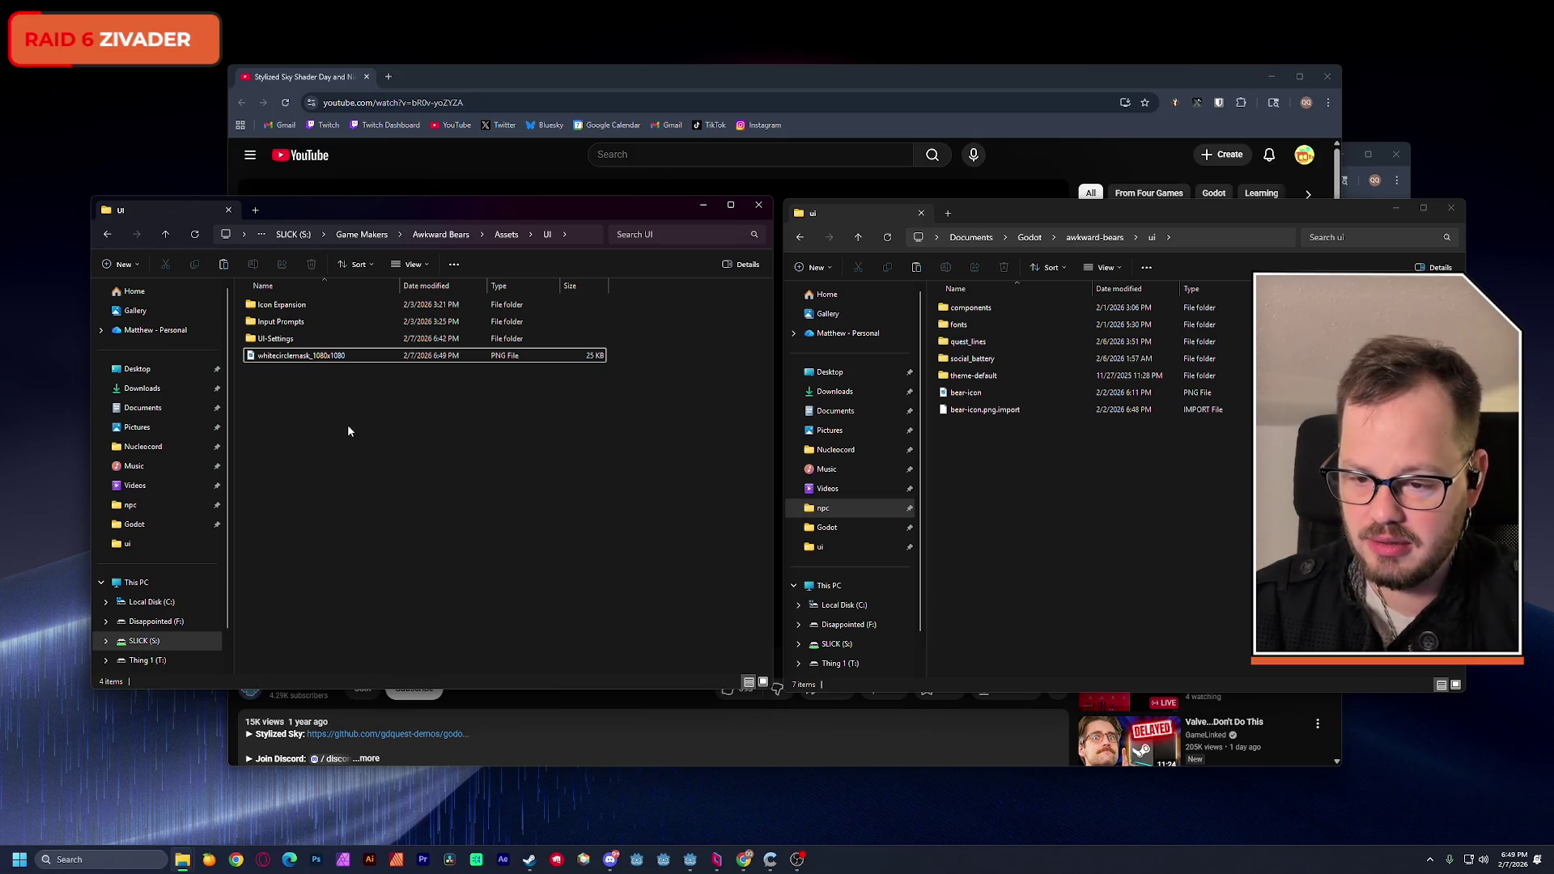
# Step: Copy bear logo.png from the UI-Settings folder into the project ui folder
pyautogui.doubleClick(275, 339)
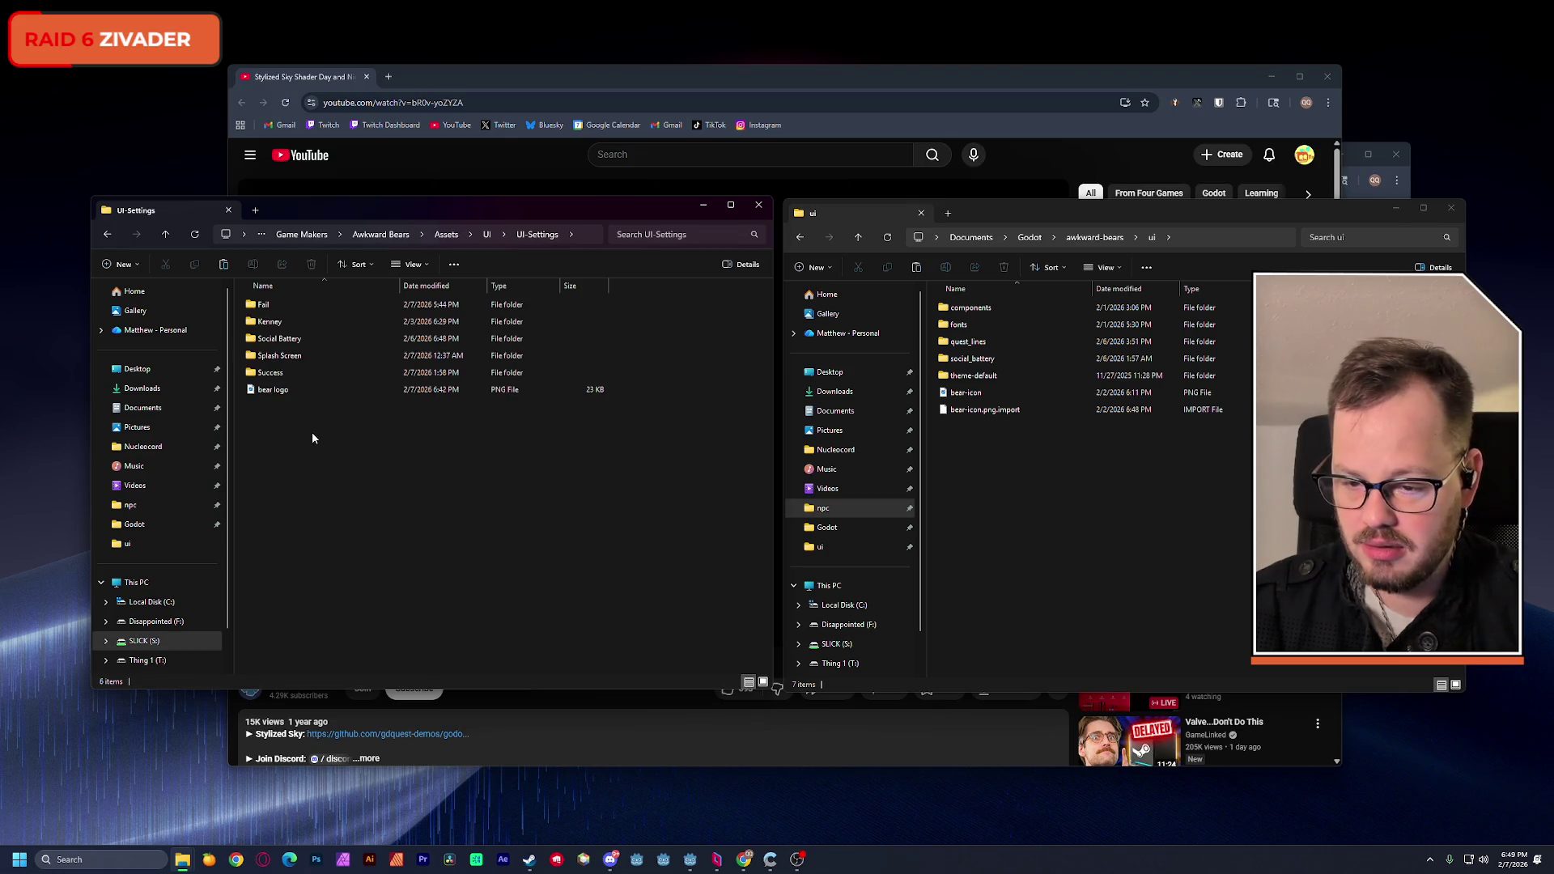
pyautogui.click(299, 389)
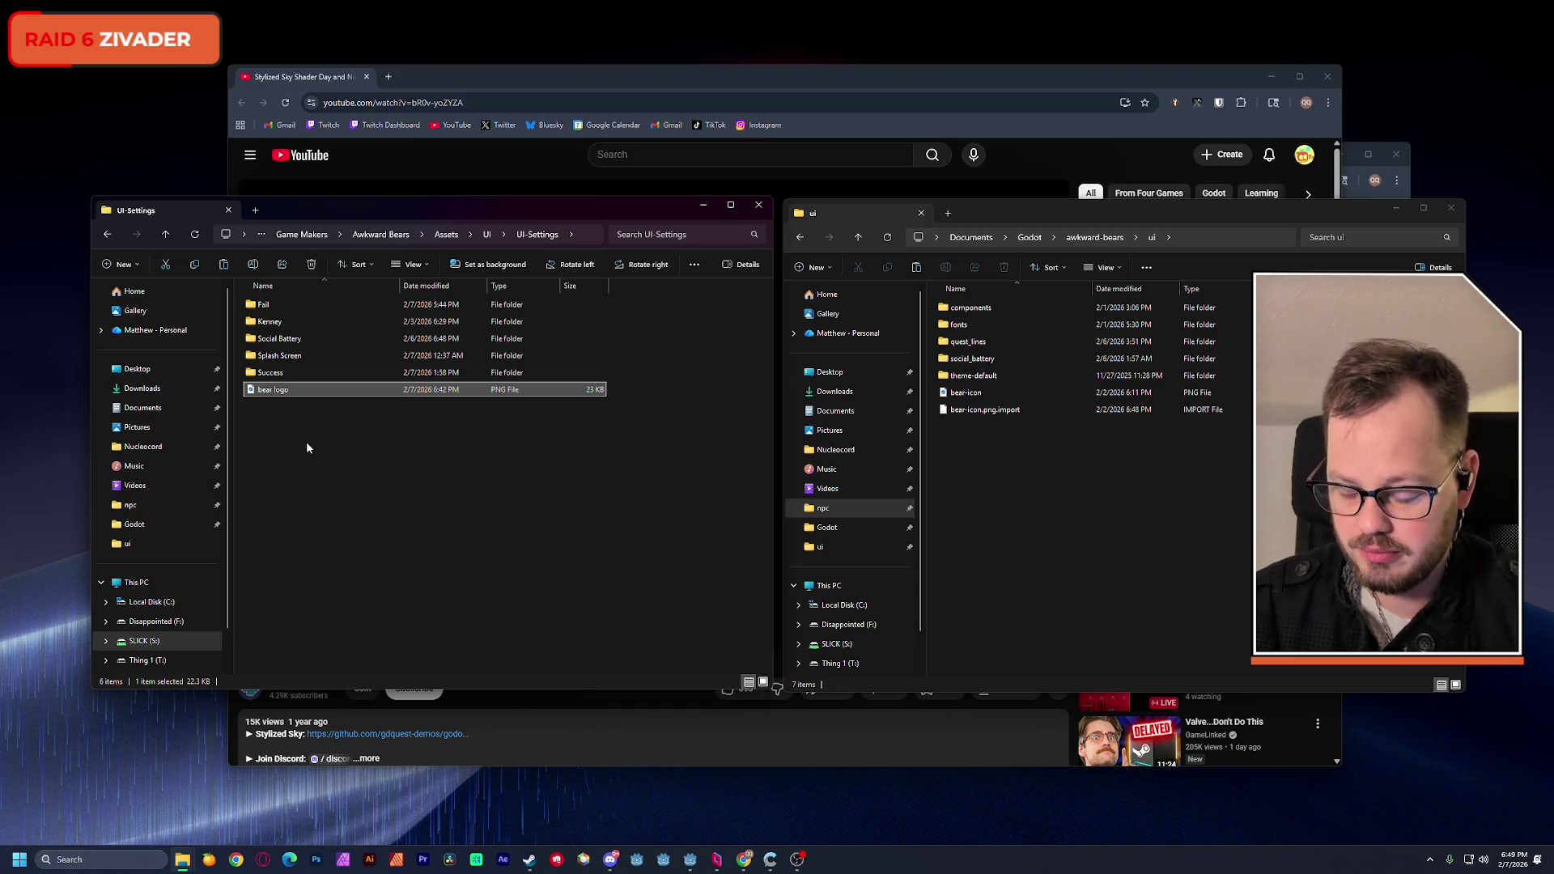
pyautogui.hotkey('ctrl', 'c')
pyautogui.click(1040, 502)
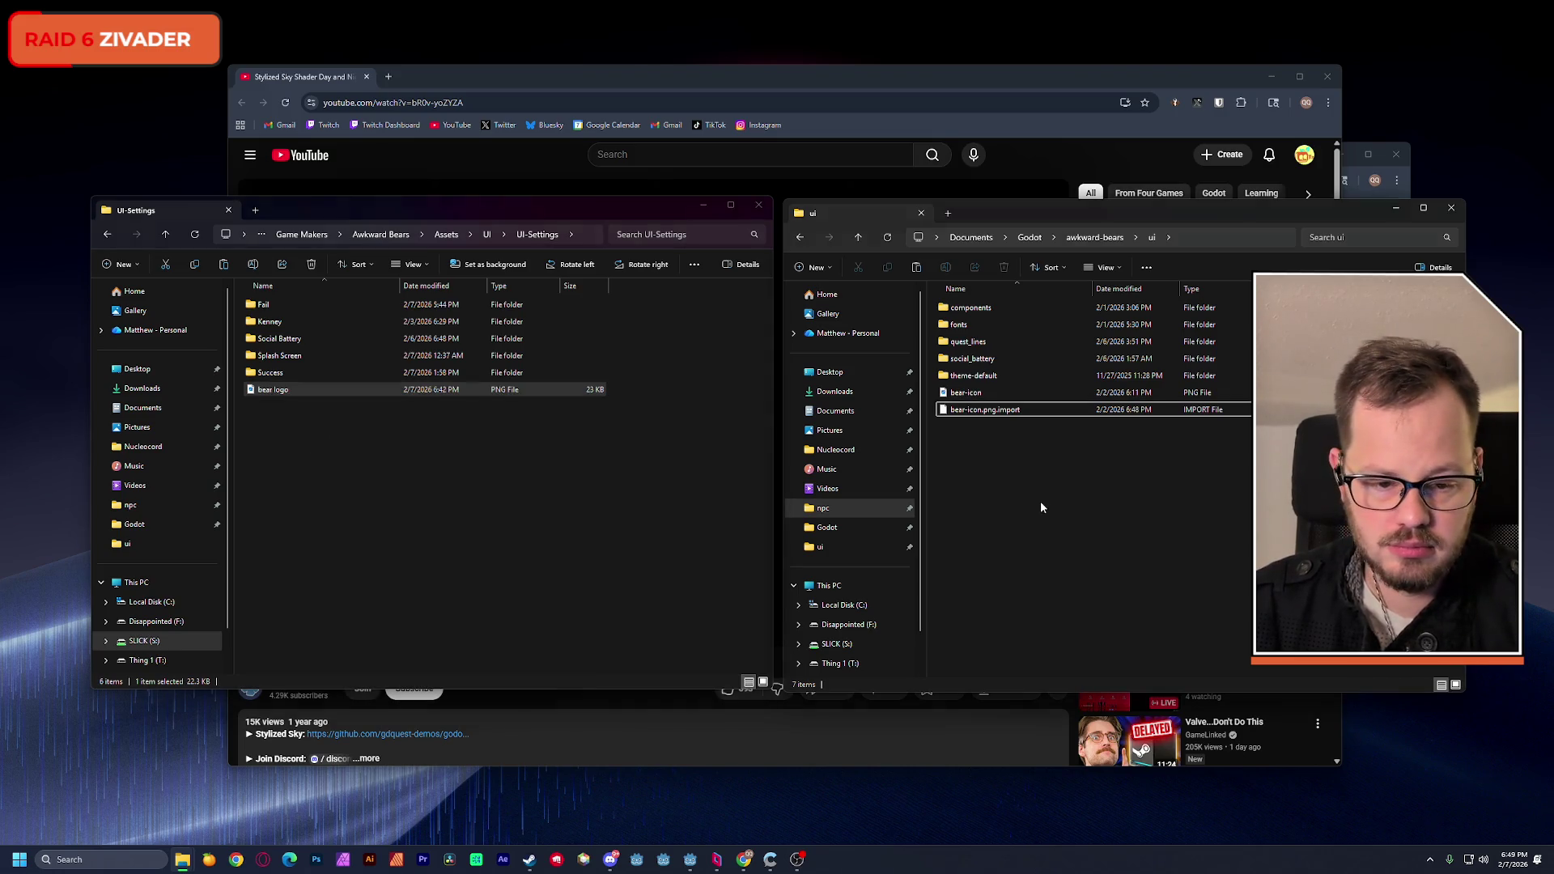
pyautogui.hotkey('ctrl', 'v')
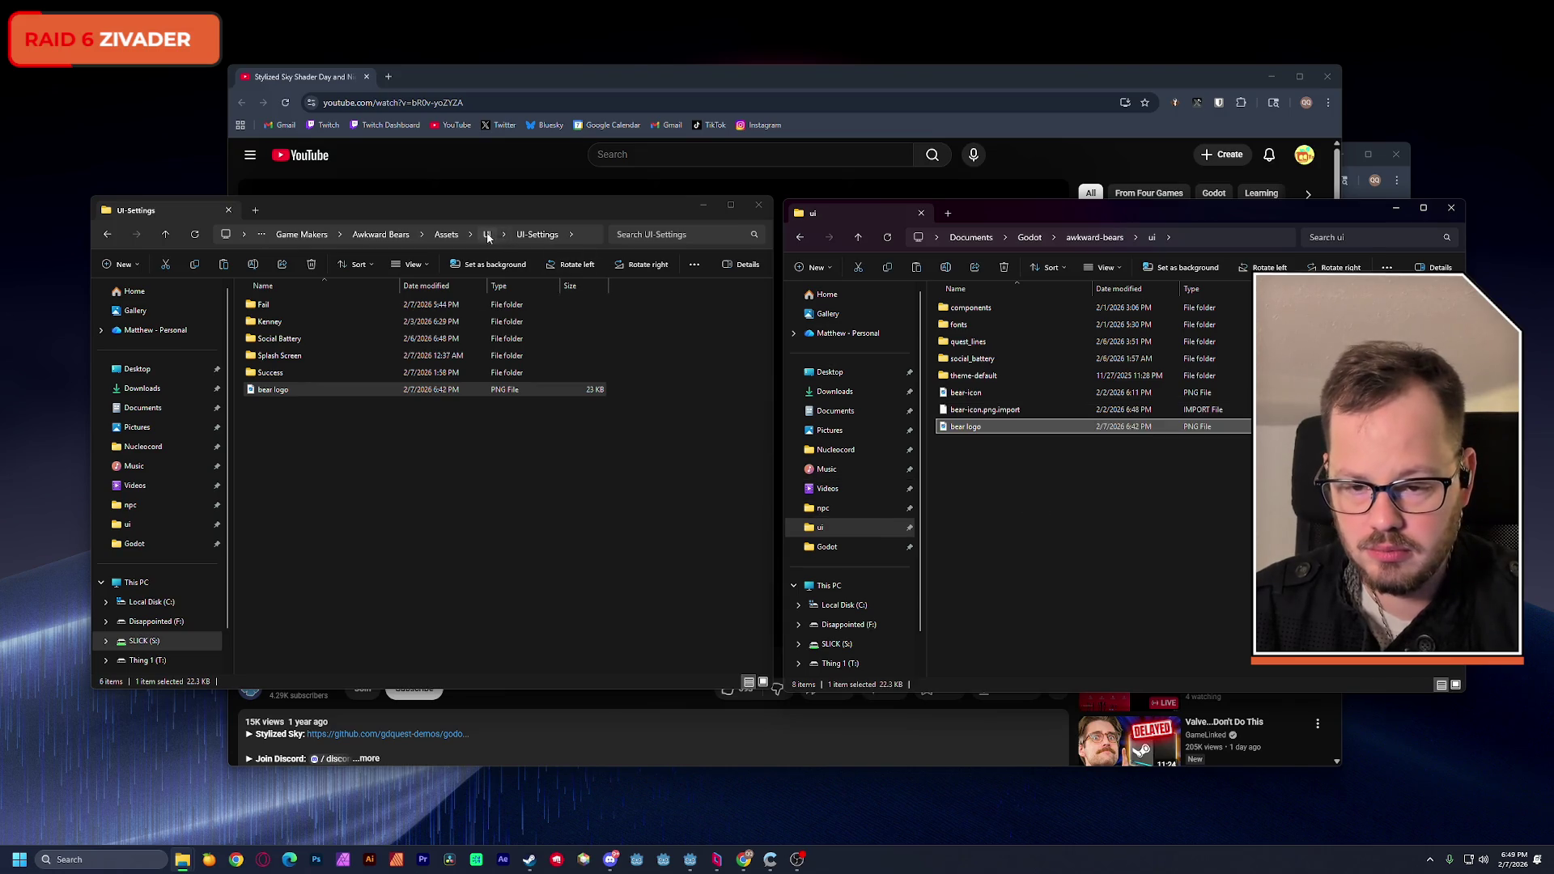
# Step: Copy whitecirclemask_1080x1080.png into the project ui folder and return to Godot
pyautogui.click(486, 234)
pyautogui.click(305, 362)
pyautogui.hotkey('ctrl', 'c')
pyautogui.click(1198, 544)
pyautogui.hotkey('ctrl', 'v')
pyautogui.hotkey('alt', 'Tab')
pyautogui.press('Tab')
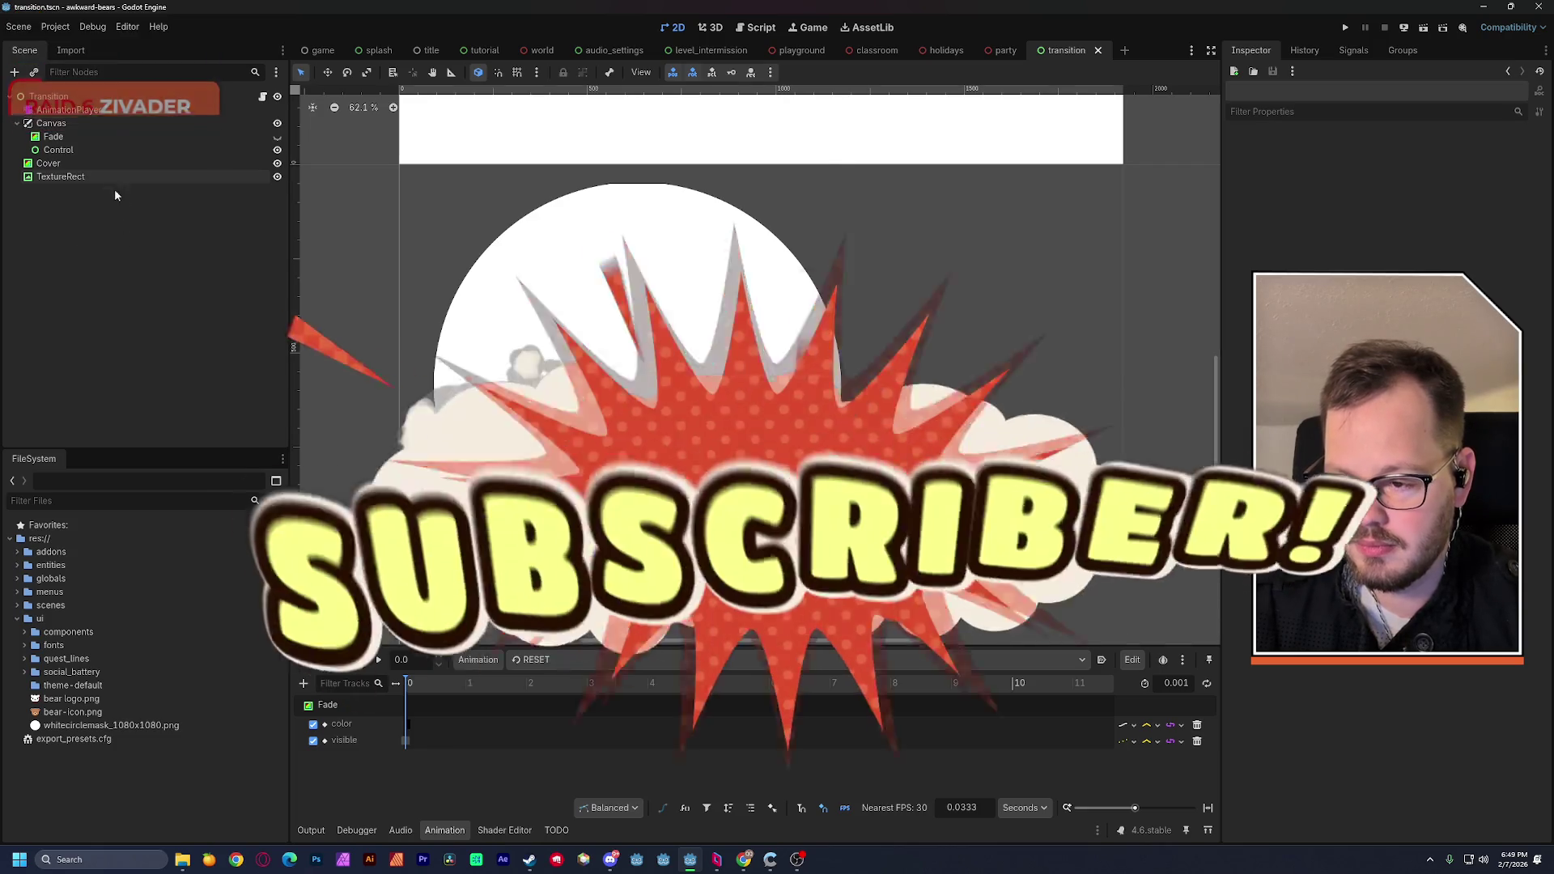
# Step: Give the TextureRect the whitecirclemask_1080x1080.png texture and save the scene
pyautogui.click(68, 176)
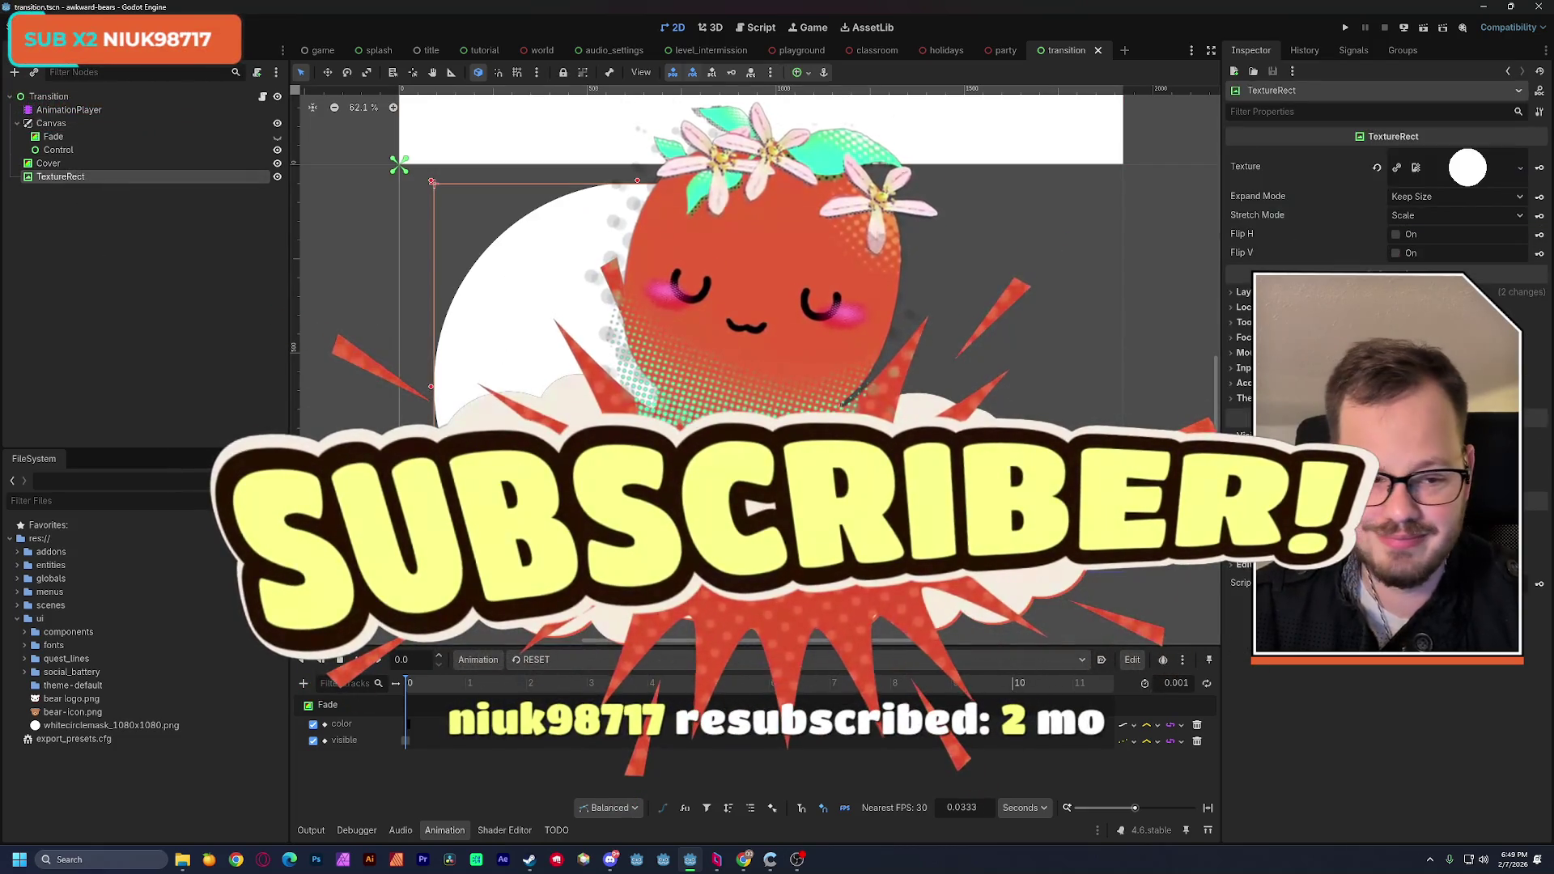
pyautogui.moveTo(122, 725)
pyautogui.mouseDown()
pyautogui.moveTo(437, 695)
pyautogui.moveTo(1348, 562)
pyautogui.moveTo(1475, 170)
pyautogui.mouseUp()
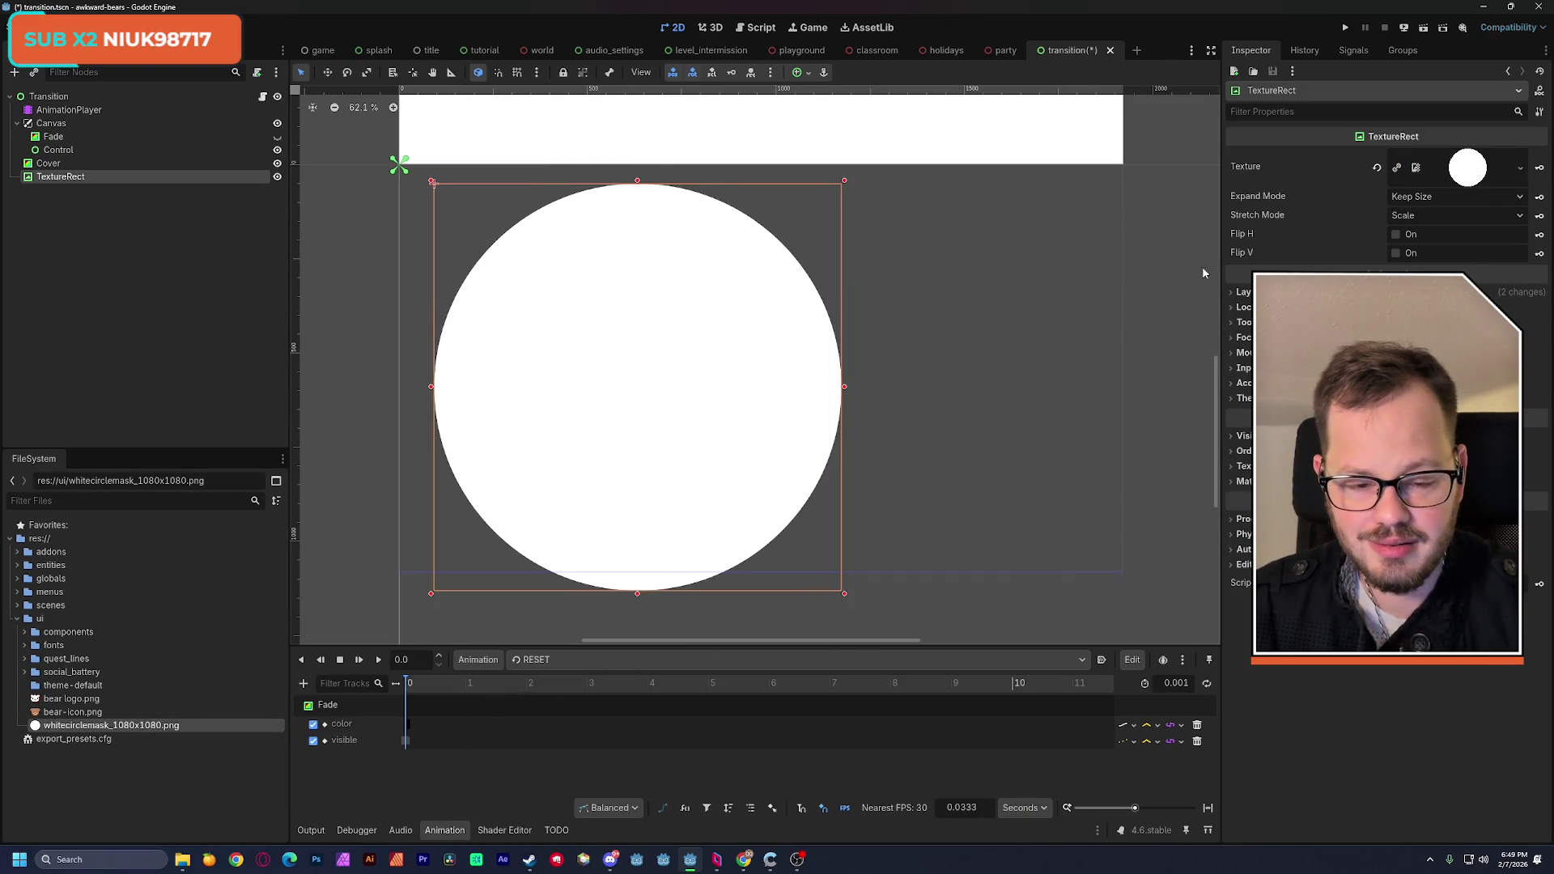
pyautogui.click(338, 297)
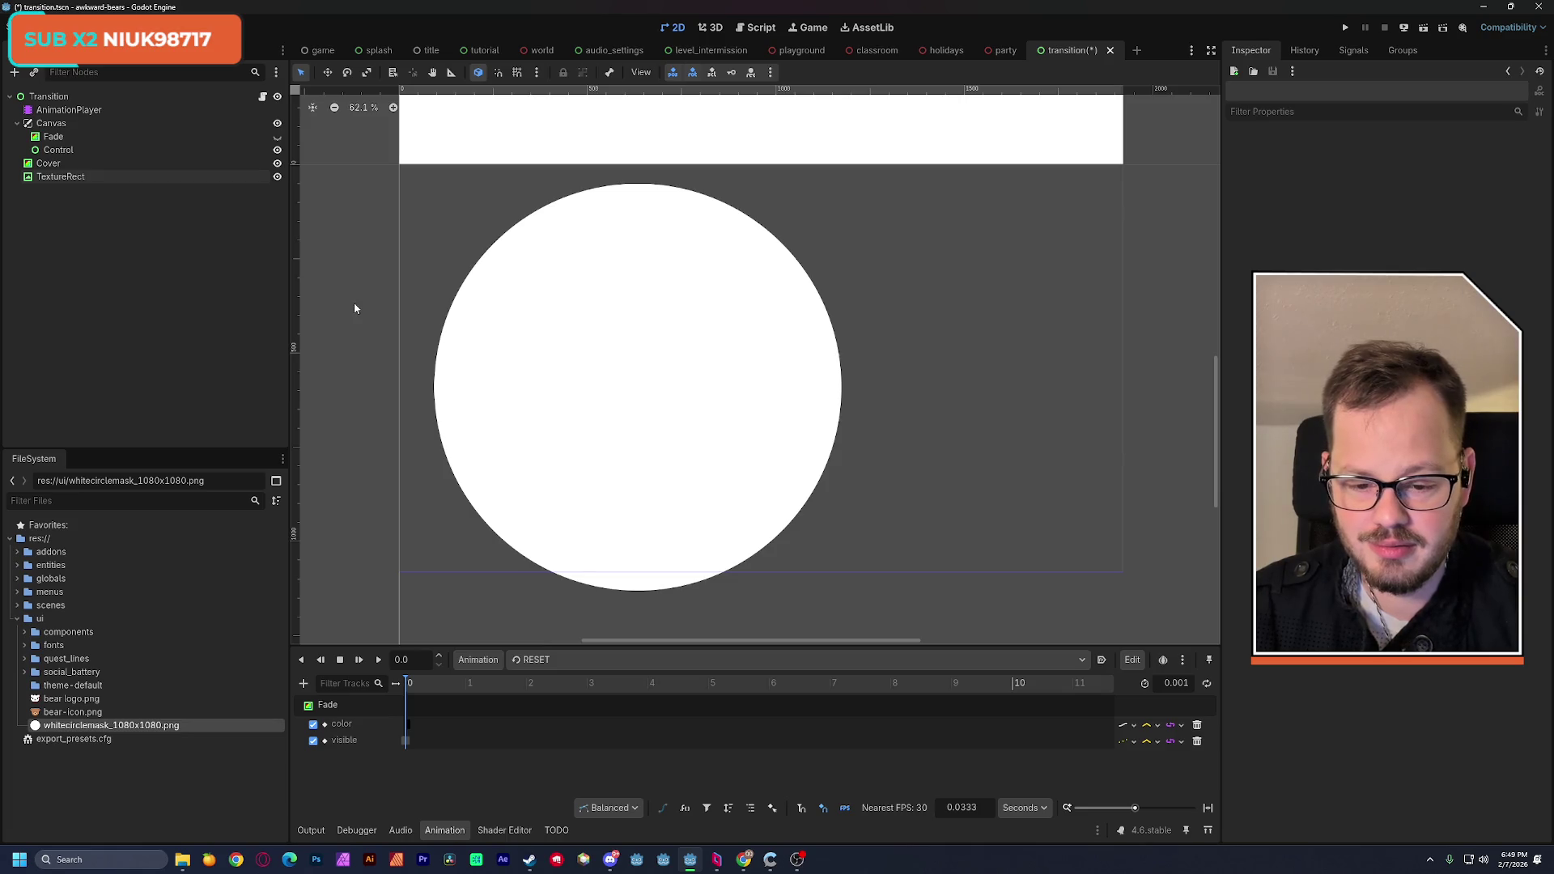
pyautogui.scroll(4, 643, 216)
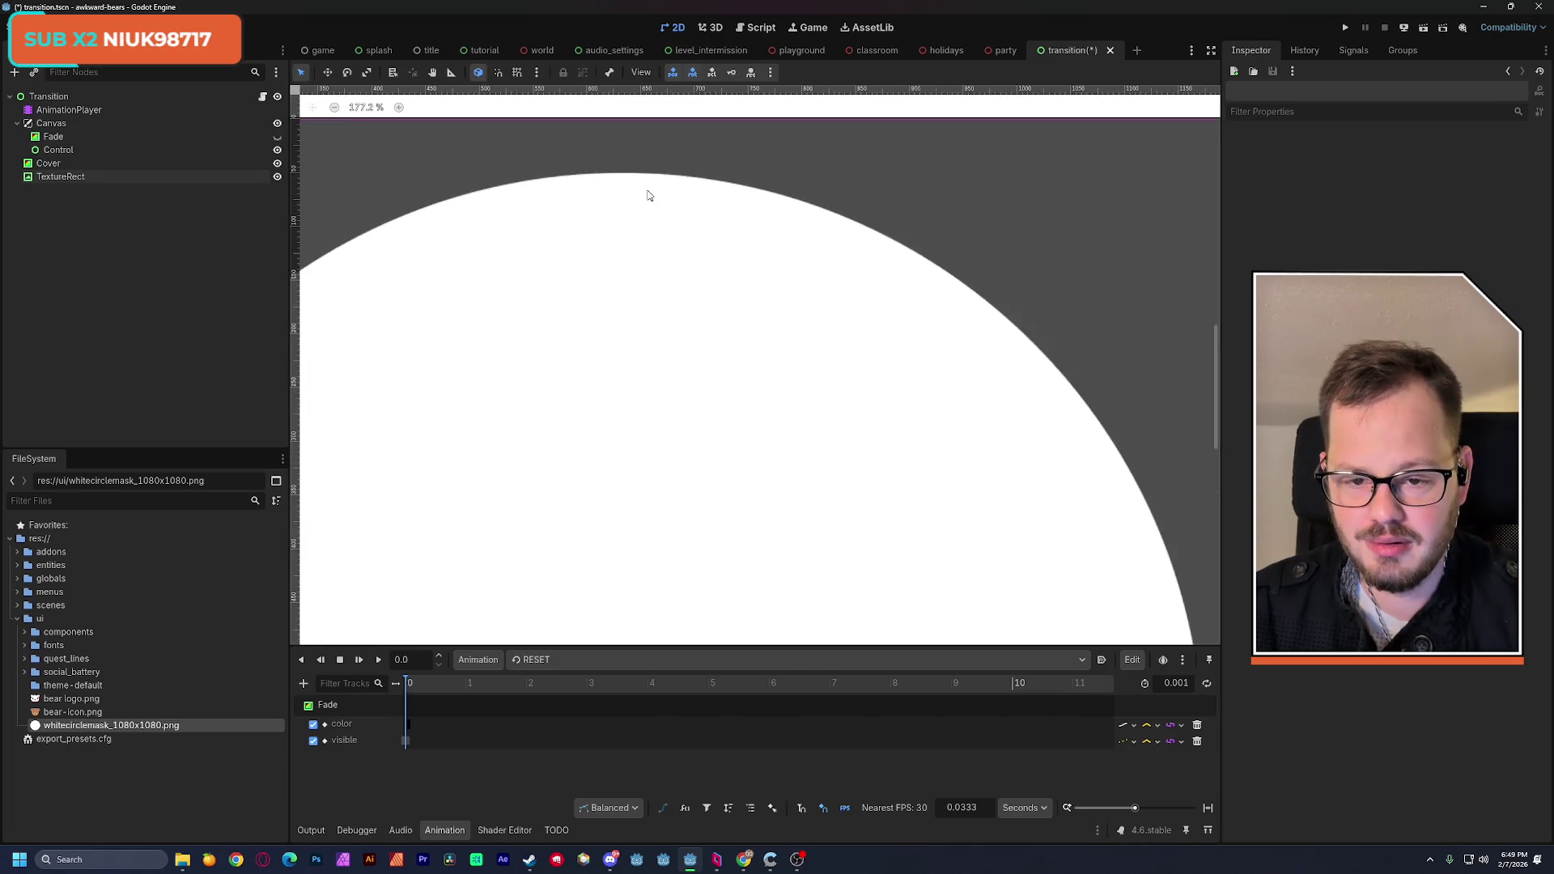
pyautogui.scroll(-2, 647, 194)
pyautogui.scroll(-8, 647, 197)
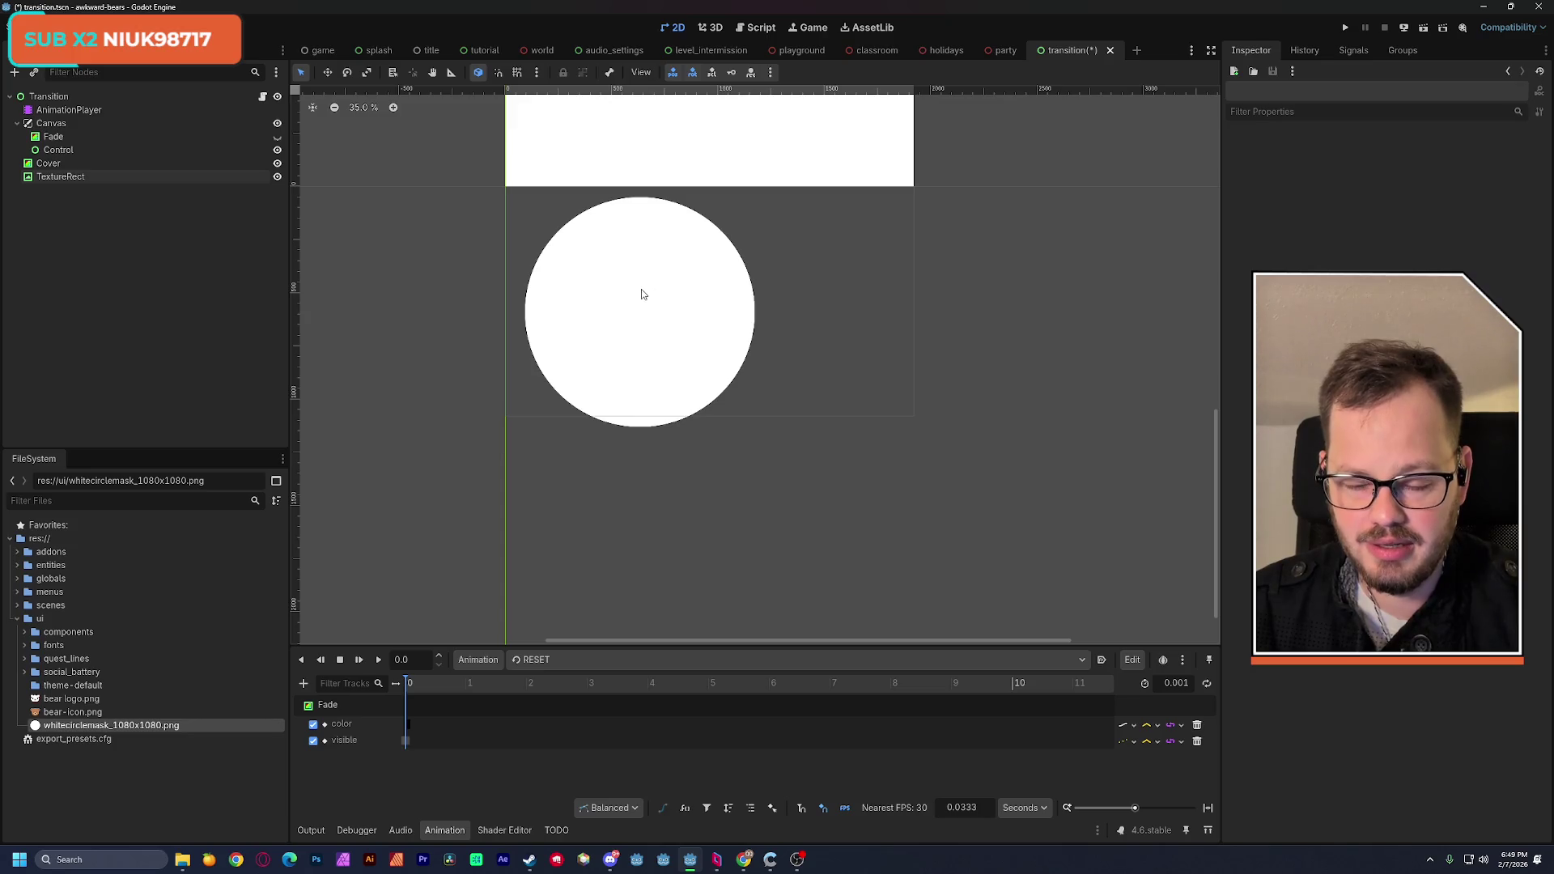
pyautogui.hotkey('ctrl', 's')
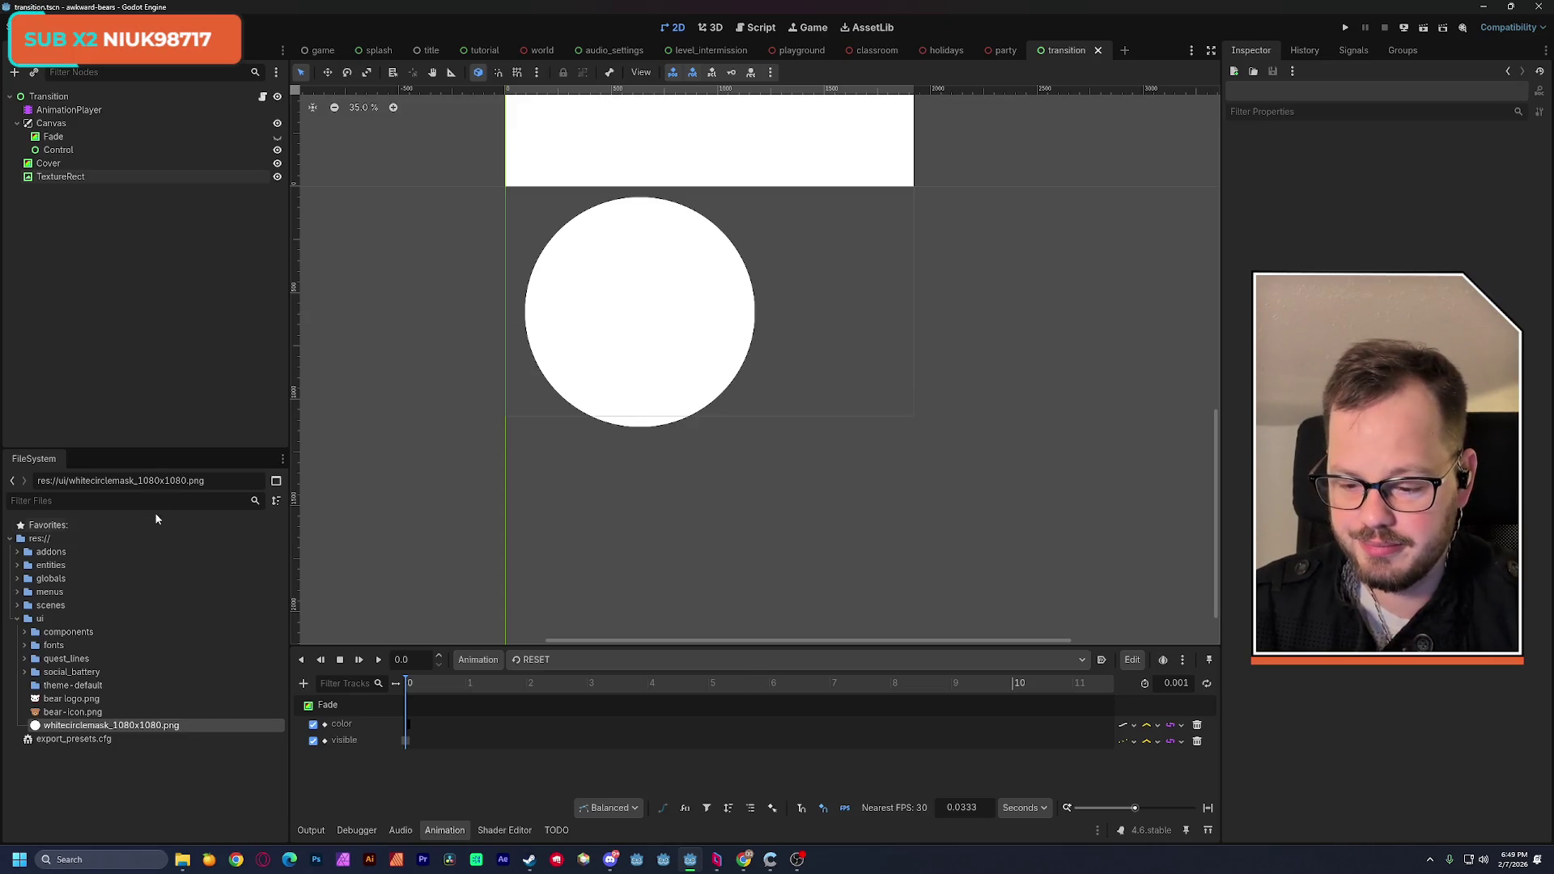
pyautogui.click(89, 704)
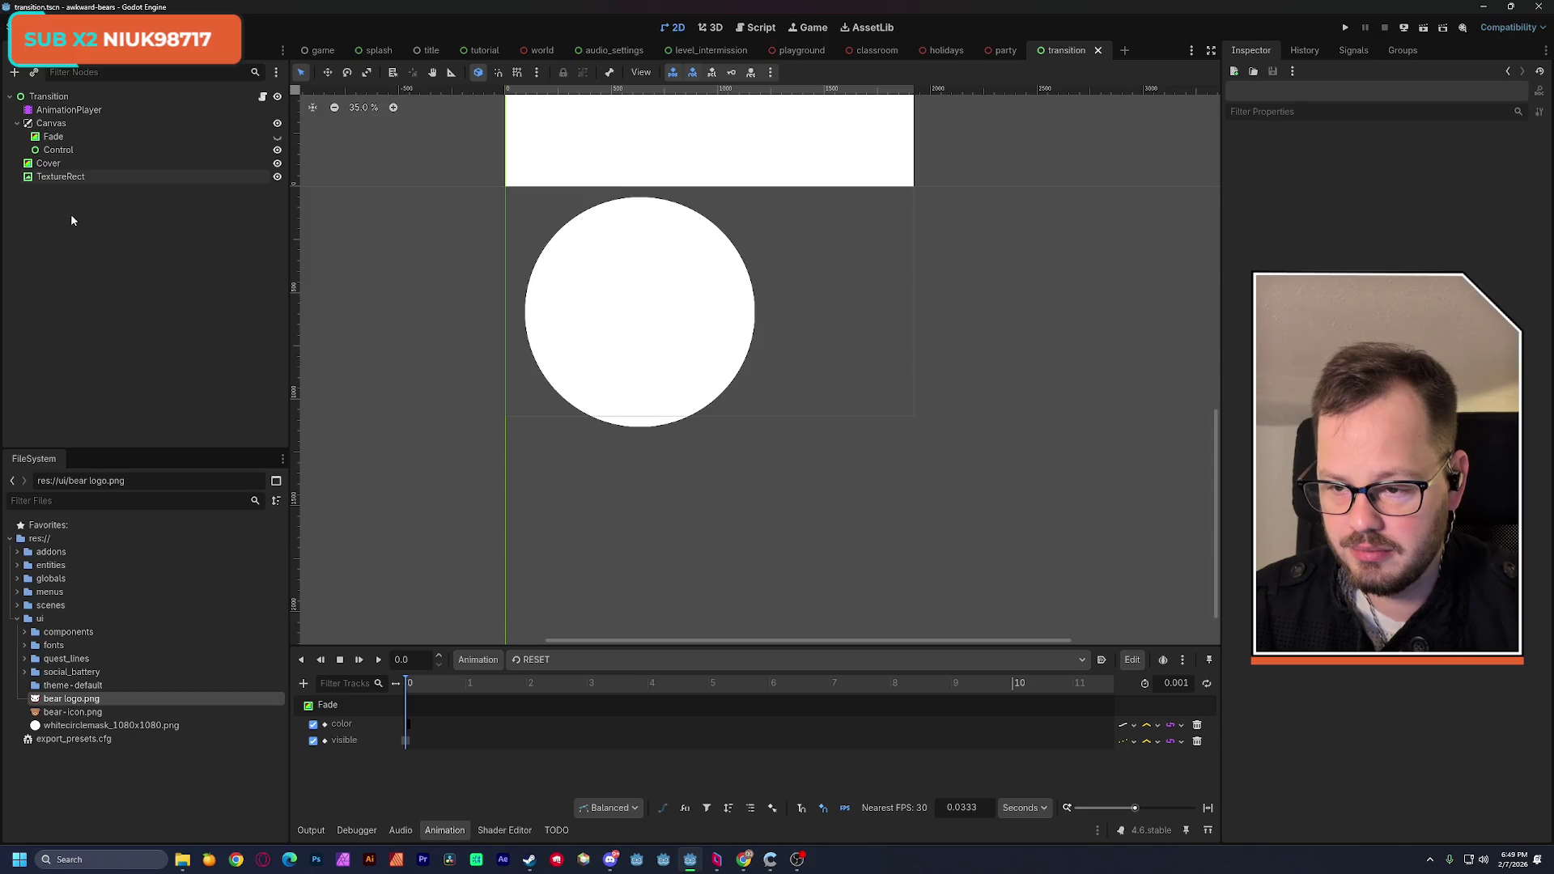
pyautogui.click(97, 176)
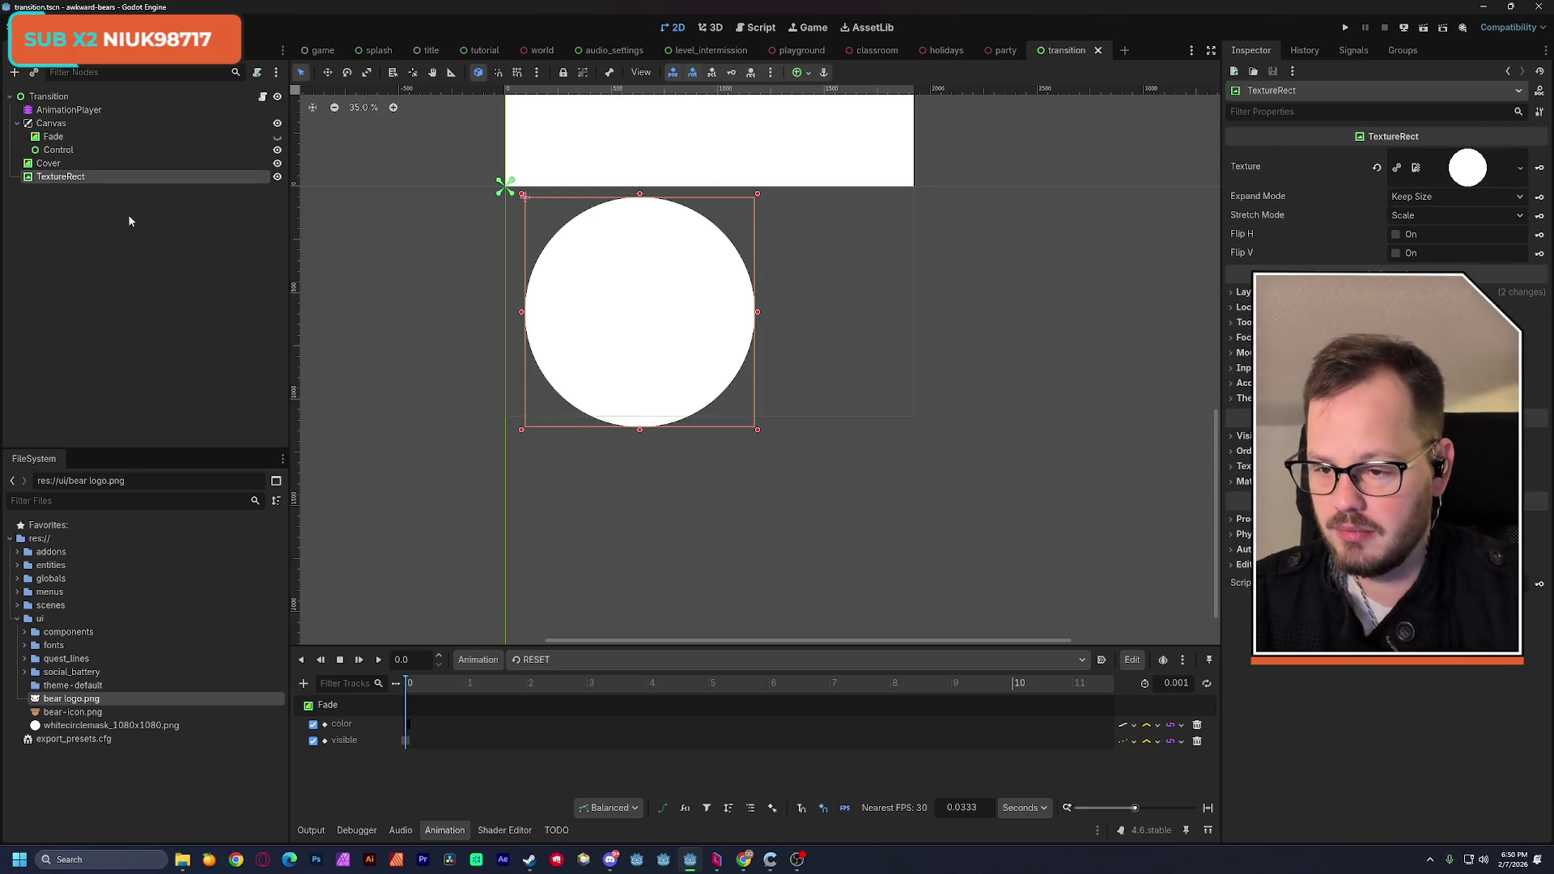
# Step: Rename the TextureRect node to Circle
pyautogui.doubleClick(75, 176)
pyautogui.write('C')
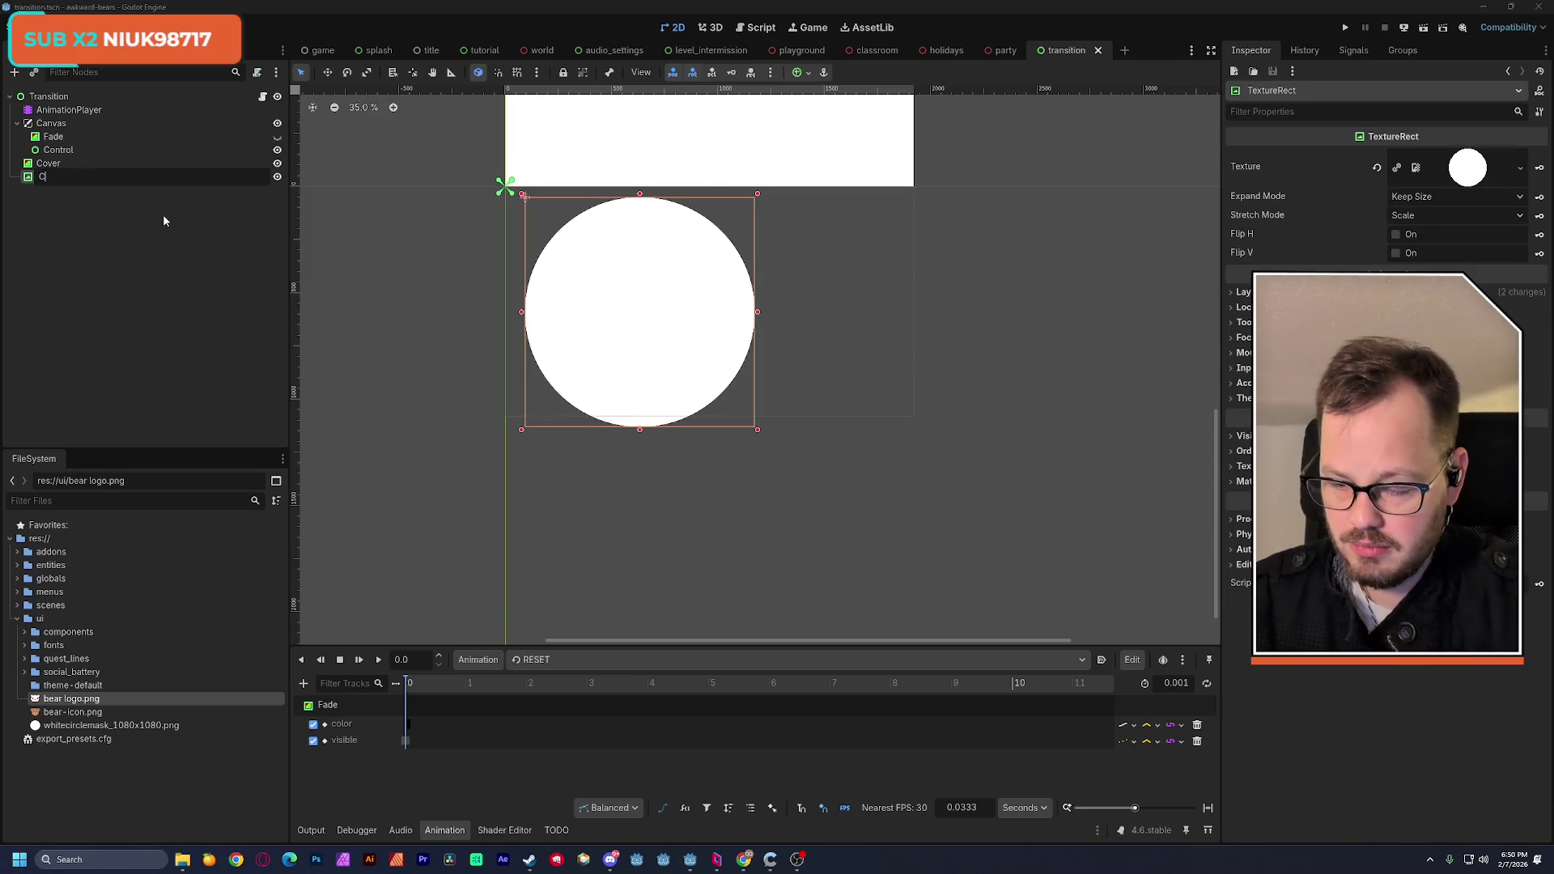
pyautogui.write('ircle')
pyautogui.press('Return')
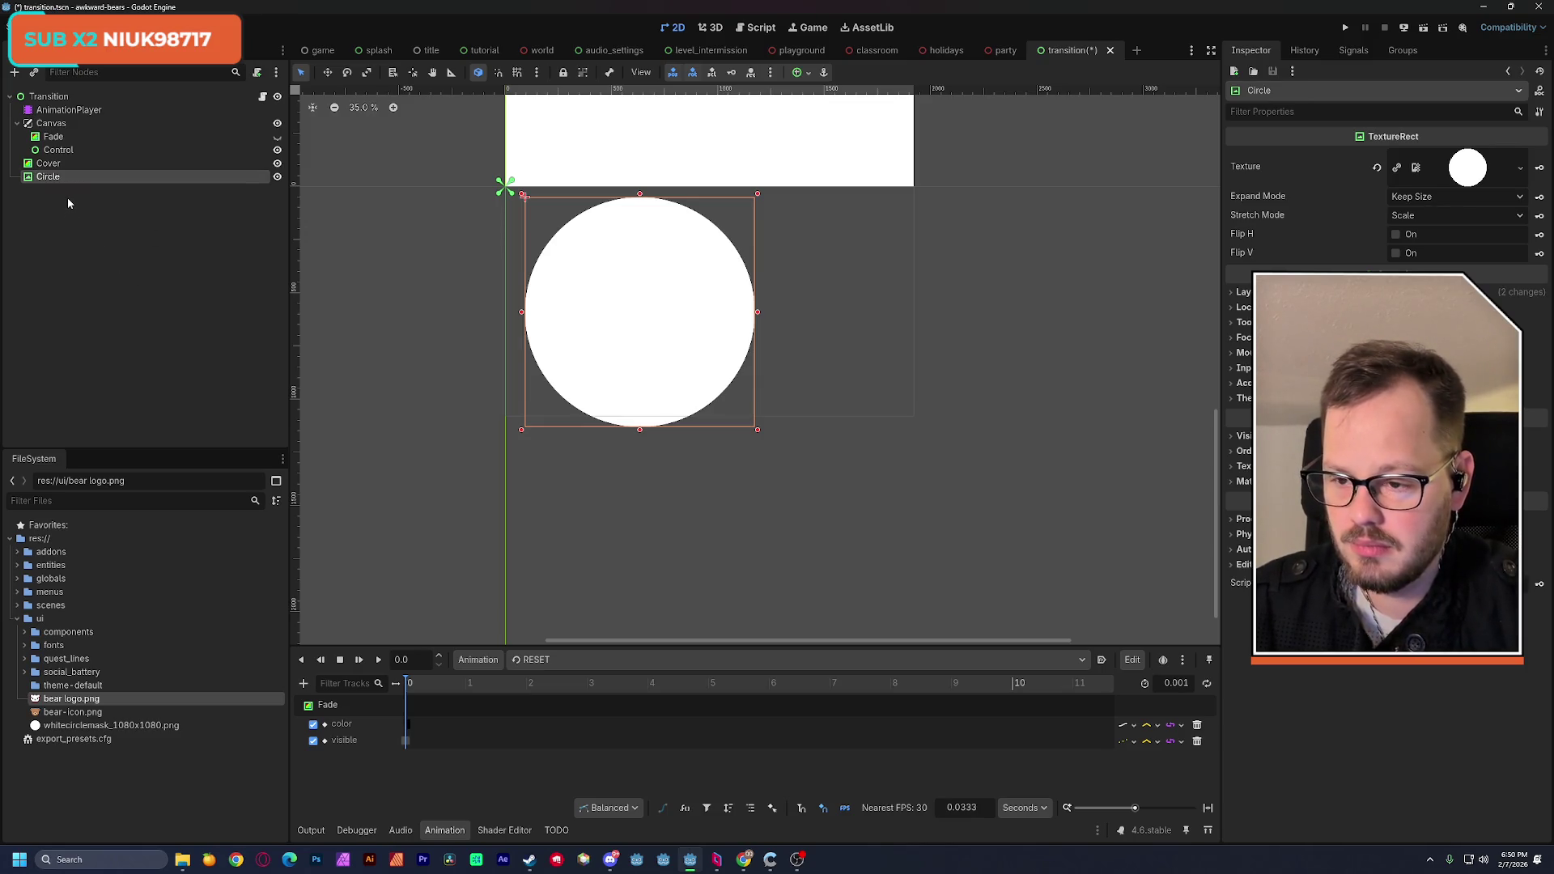
# Step: Add a TextureRect named Bear with the bear logo texture, placed above Circle
pyautogui.hotkey('ctrl', 'a')
pyautogui.press('Return')
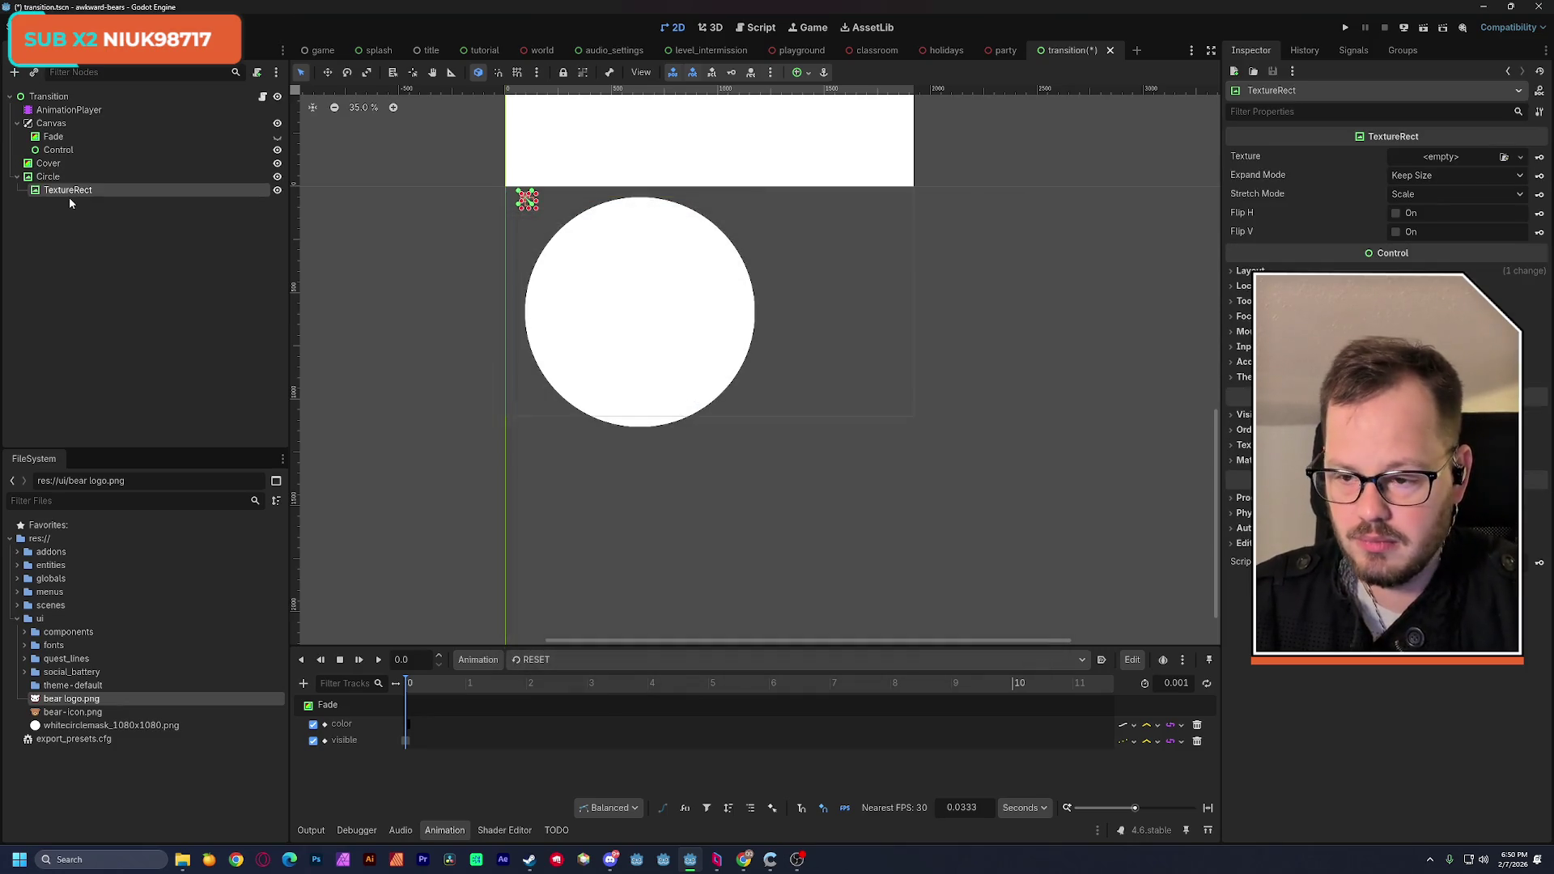
pyautogui.doubleClick(63, 193)
pyautogui.write('Bear')
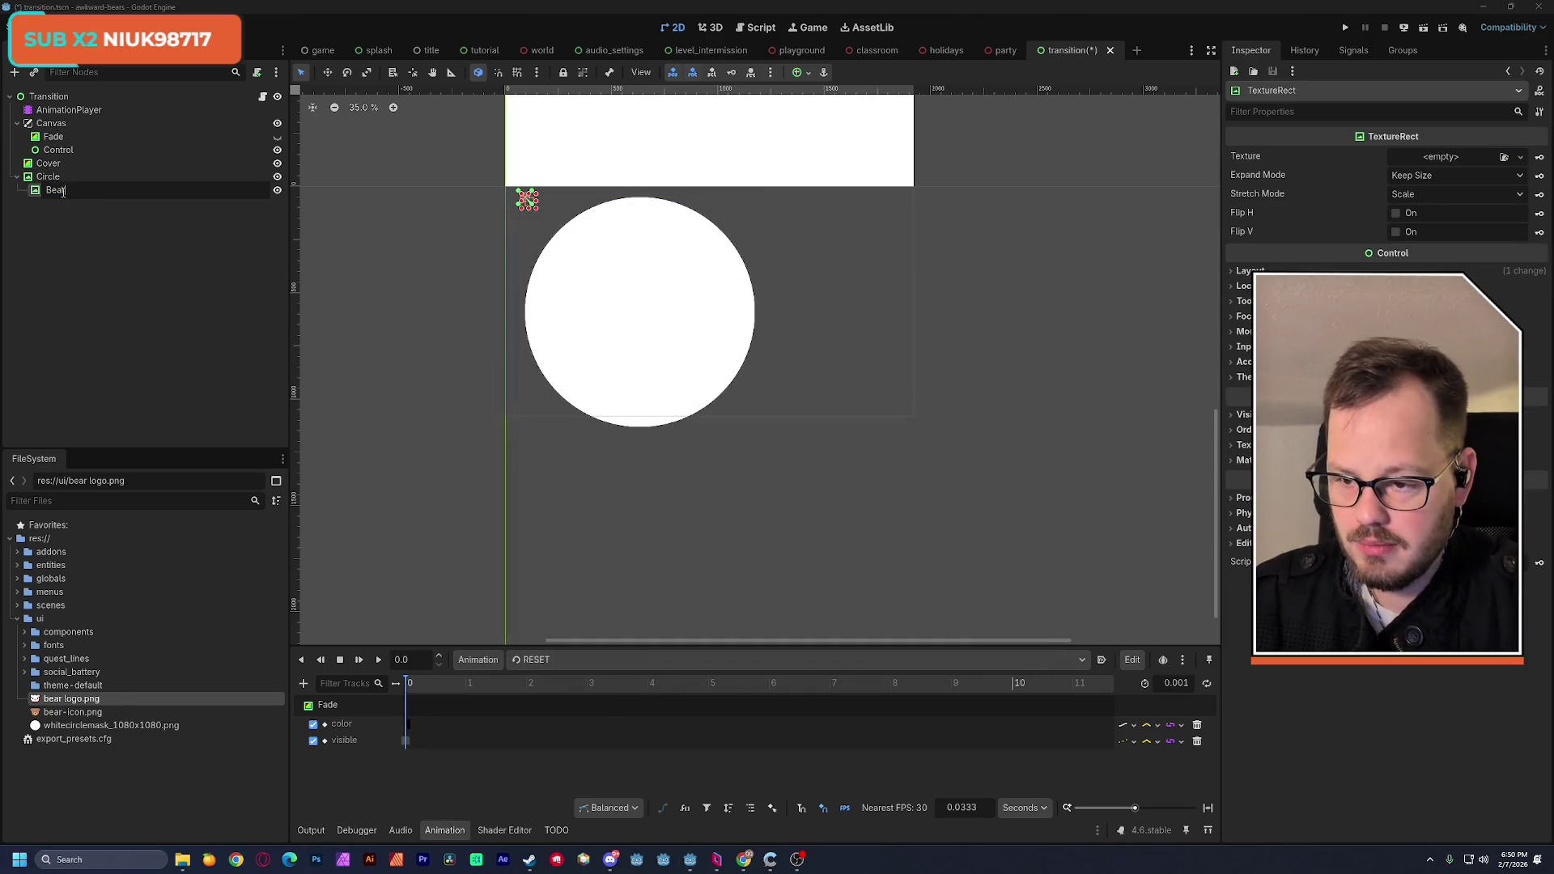
pyautogui.press('Return')
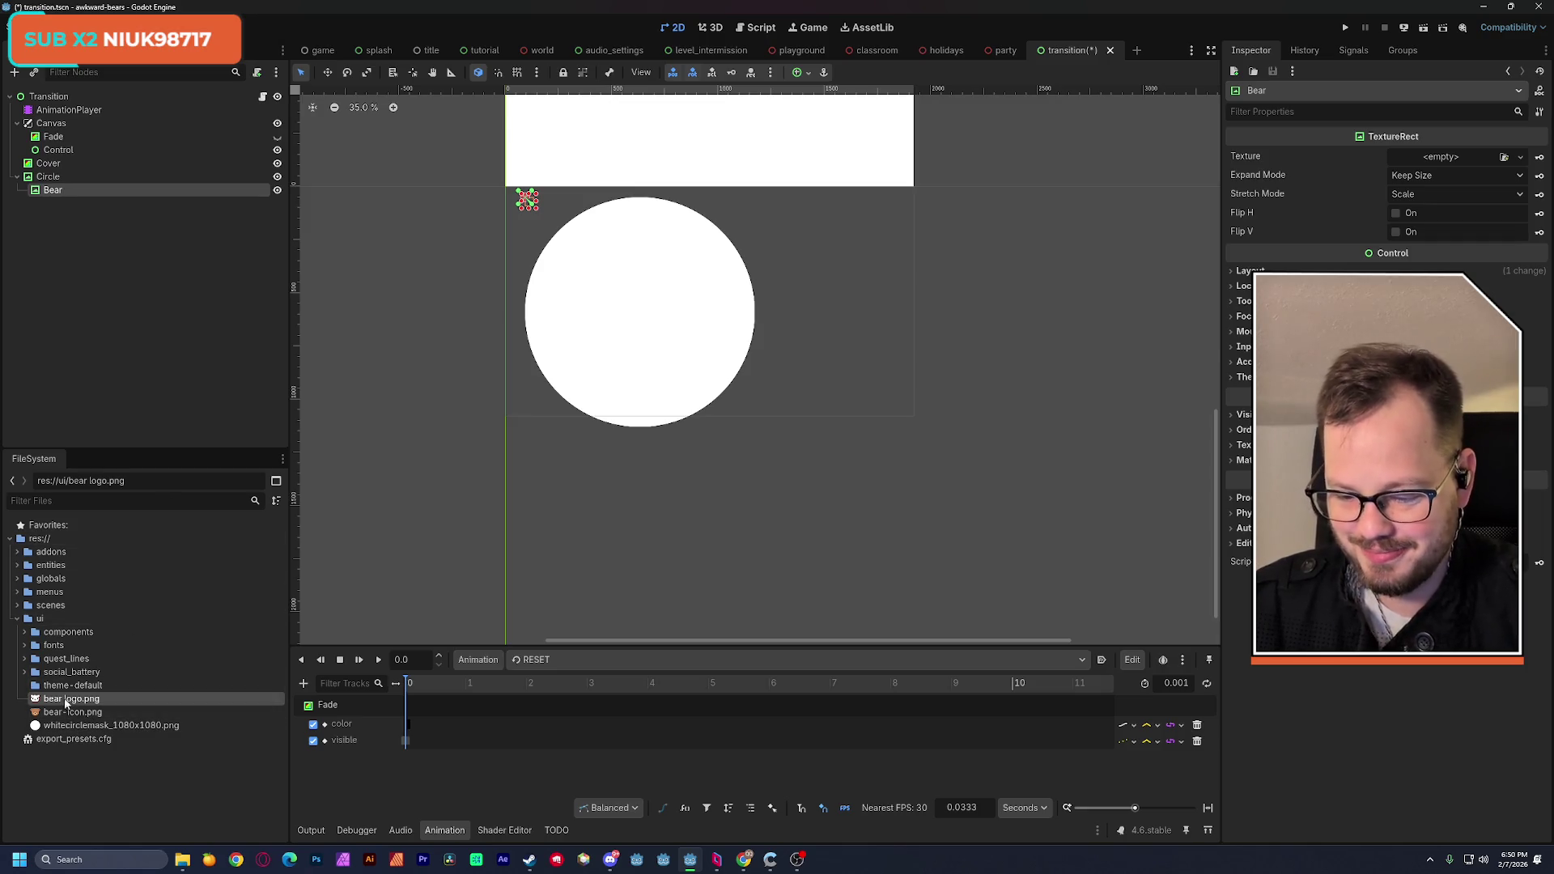
pyautogui.moveTo(65, 704)
pyautogui.mouseDown()
pyautogui.moveTo(936, 521)
pyautogui.moveTo(1440, 162)
pyautogui.mouseUp()
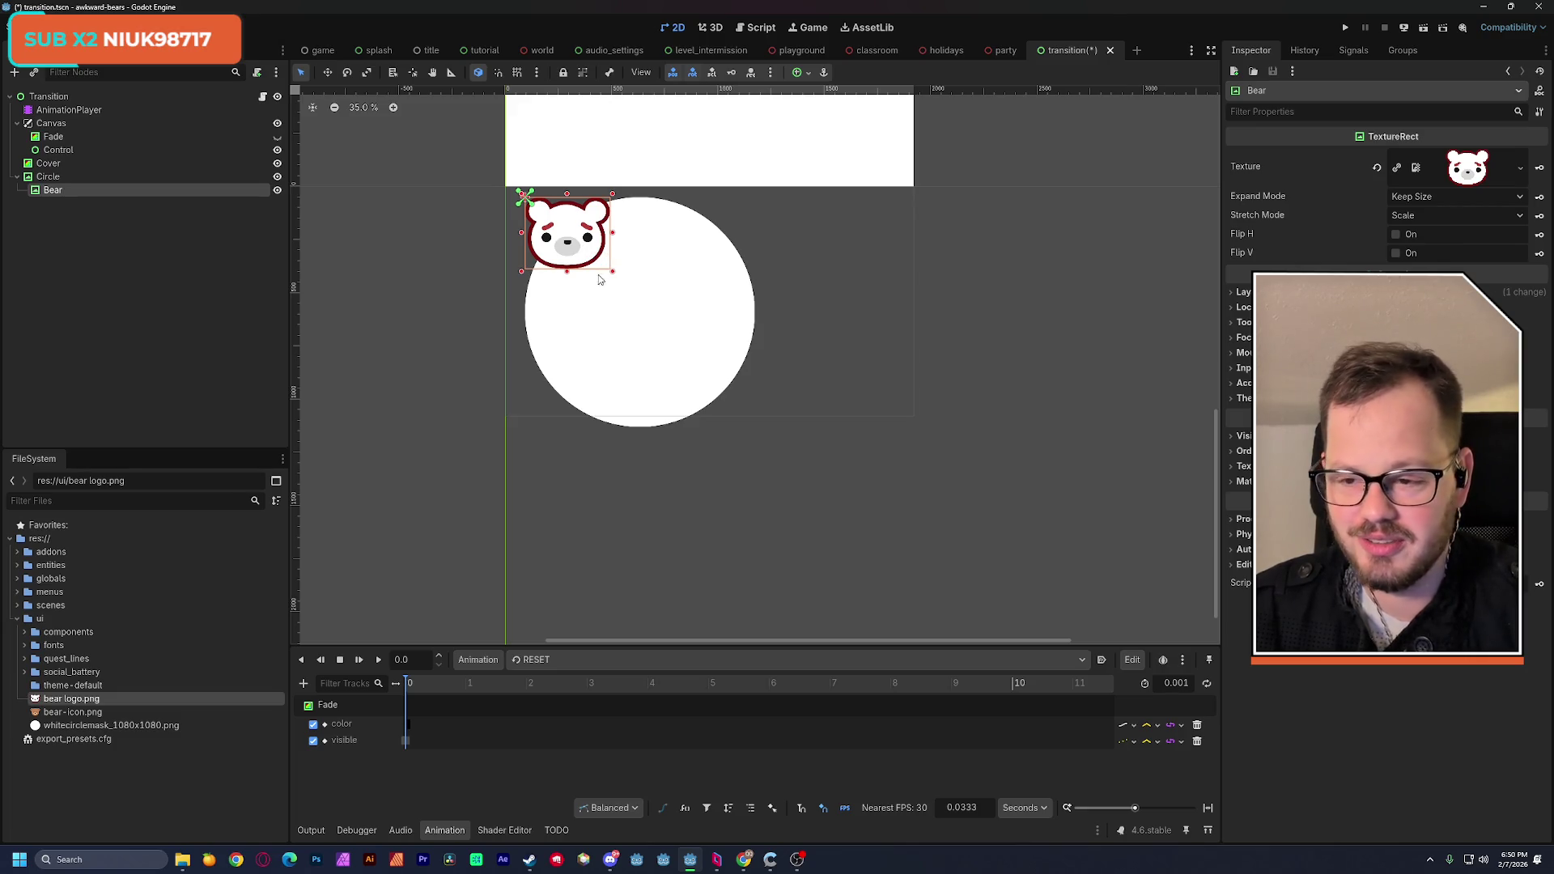
pyautogui.moveTo(48, 192); pyautogui.dragTo(60, 171)
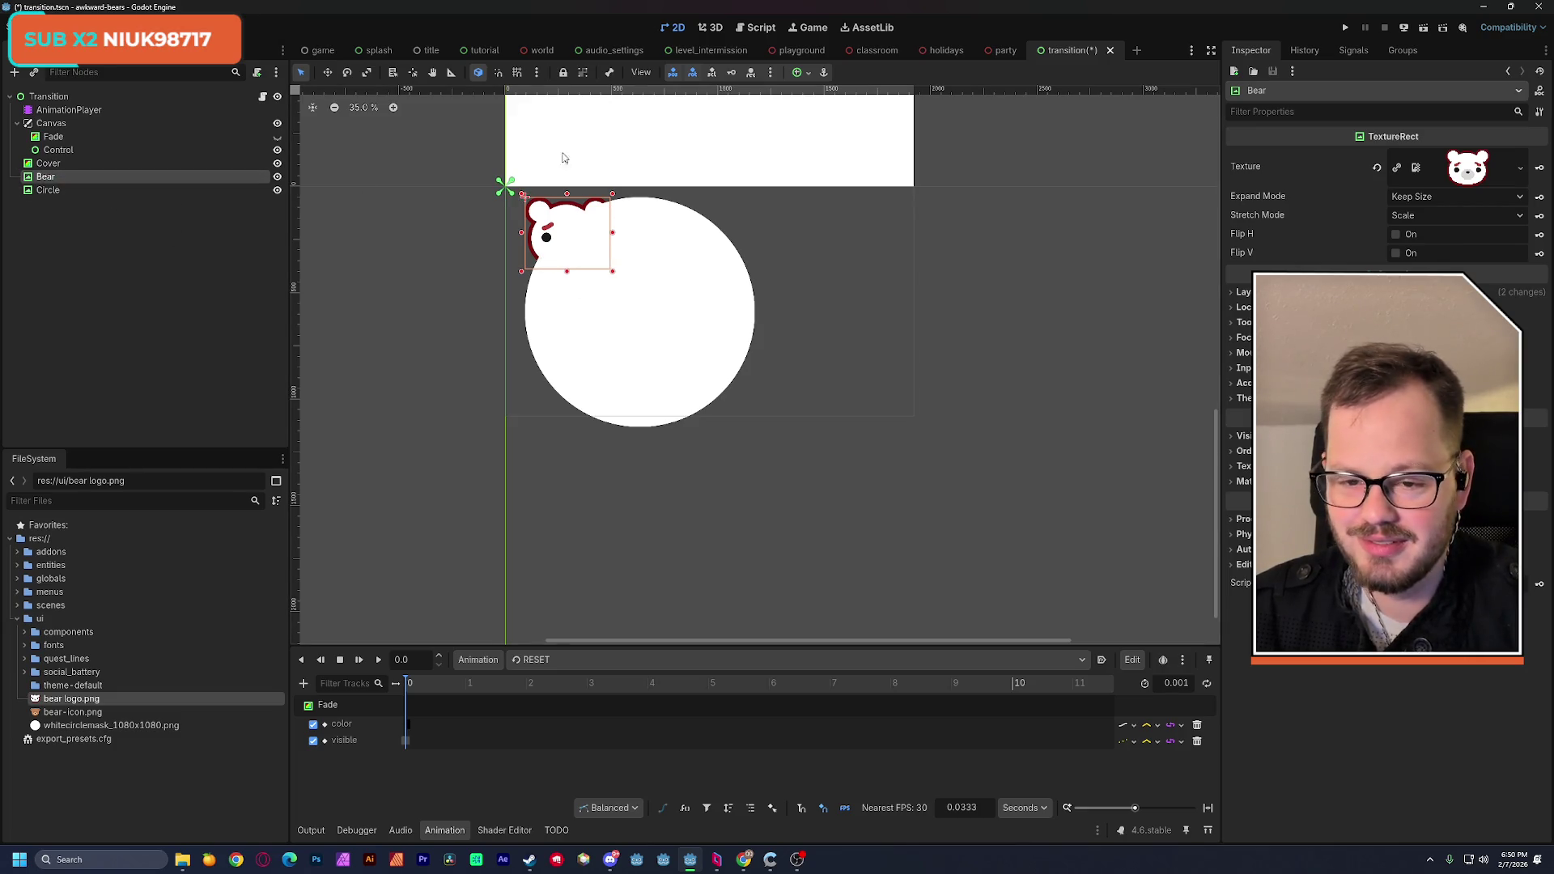
# Step: Centre the Bear with an anchor preset, move it below Circle to draw on top, and save
pyautogui.click(813, 74)
pyautogui.click(827, 142)
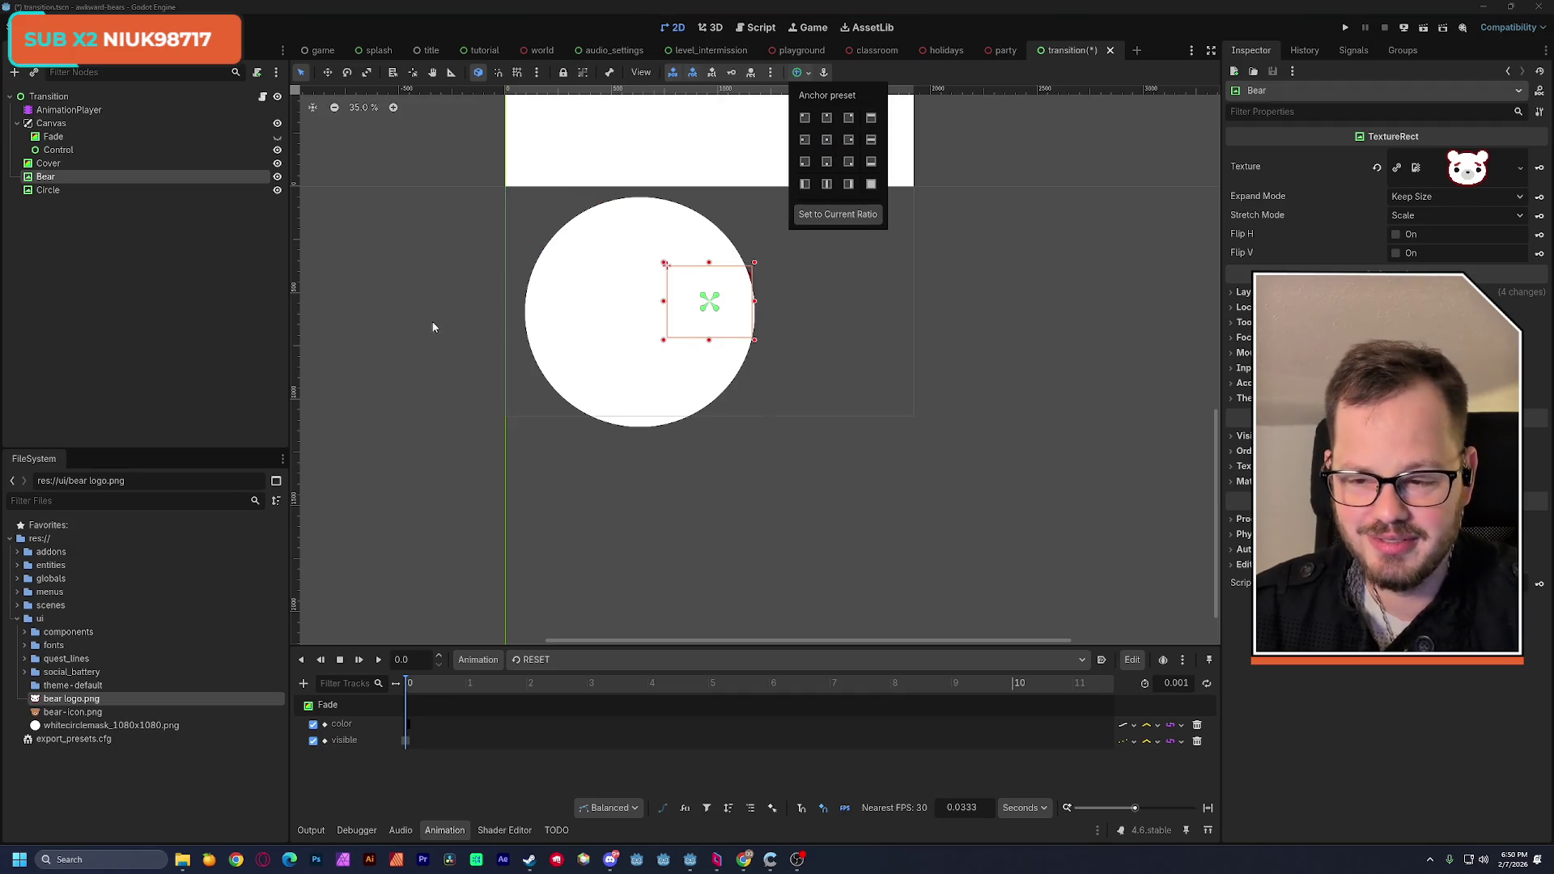
pyautogui.click(55, 185)
pyautogui.moveTo(53, 180); pyautogui.dragTo(53, 195)
pyautogui.scroll(3, 809, 299)
pyautogui.scroll(-2, 801, 296)
pyautogui.rightClick(765, 299)
pyautogui.press('Escape')
pyautogui.hotkey('ctrl', 's')
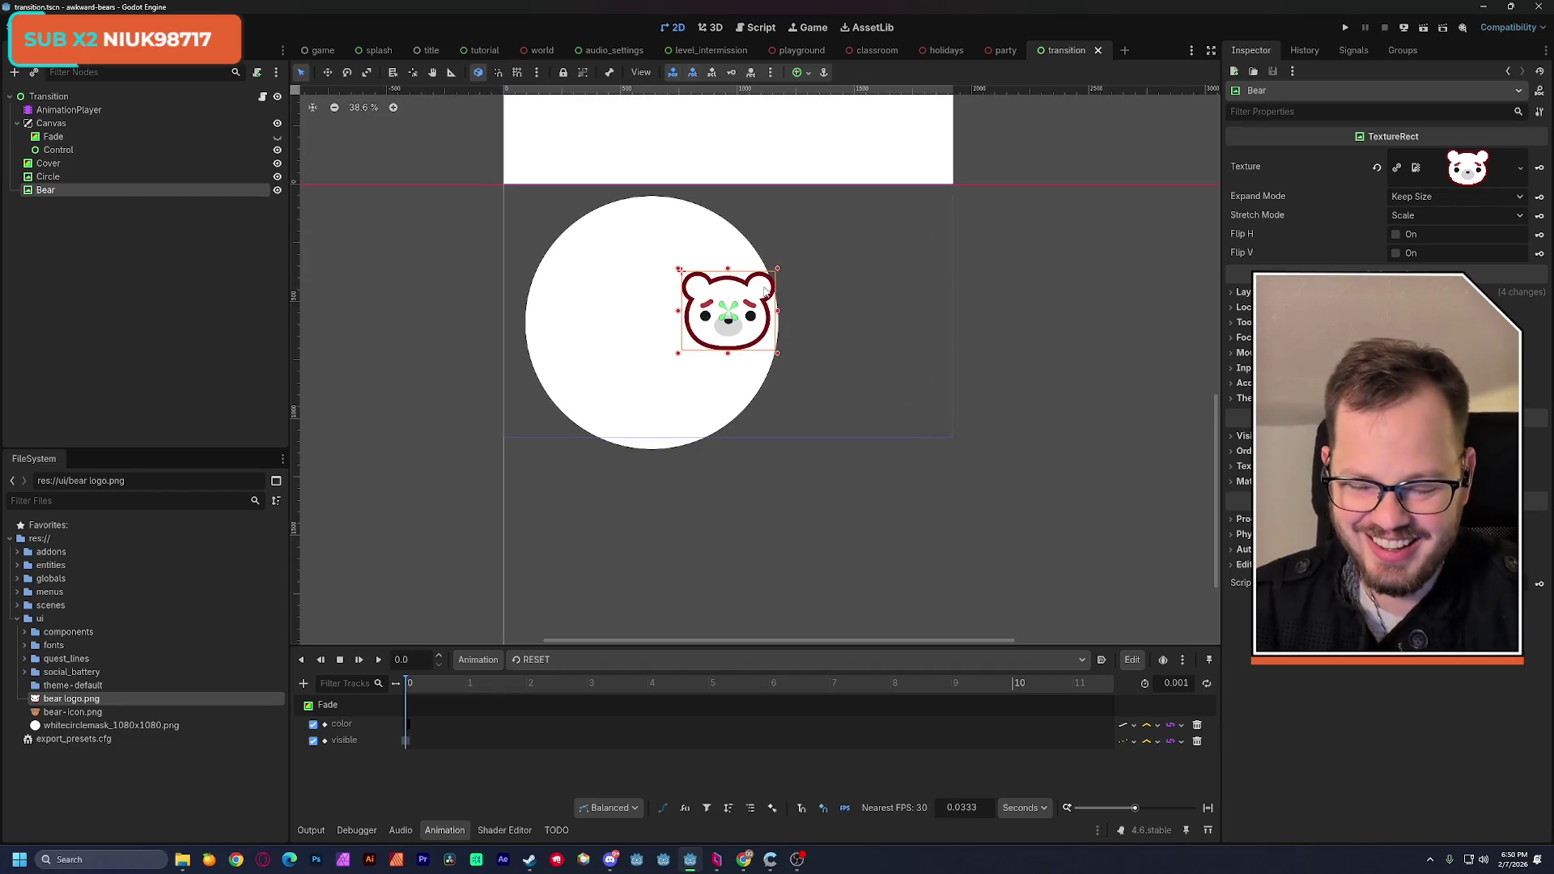
# Step: Centre the Circle's anchors, set Expand Mode to Ignore Size, and shrink it around the logo
pyautogui.click(79, 177)
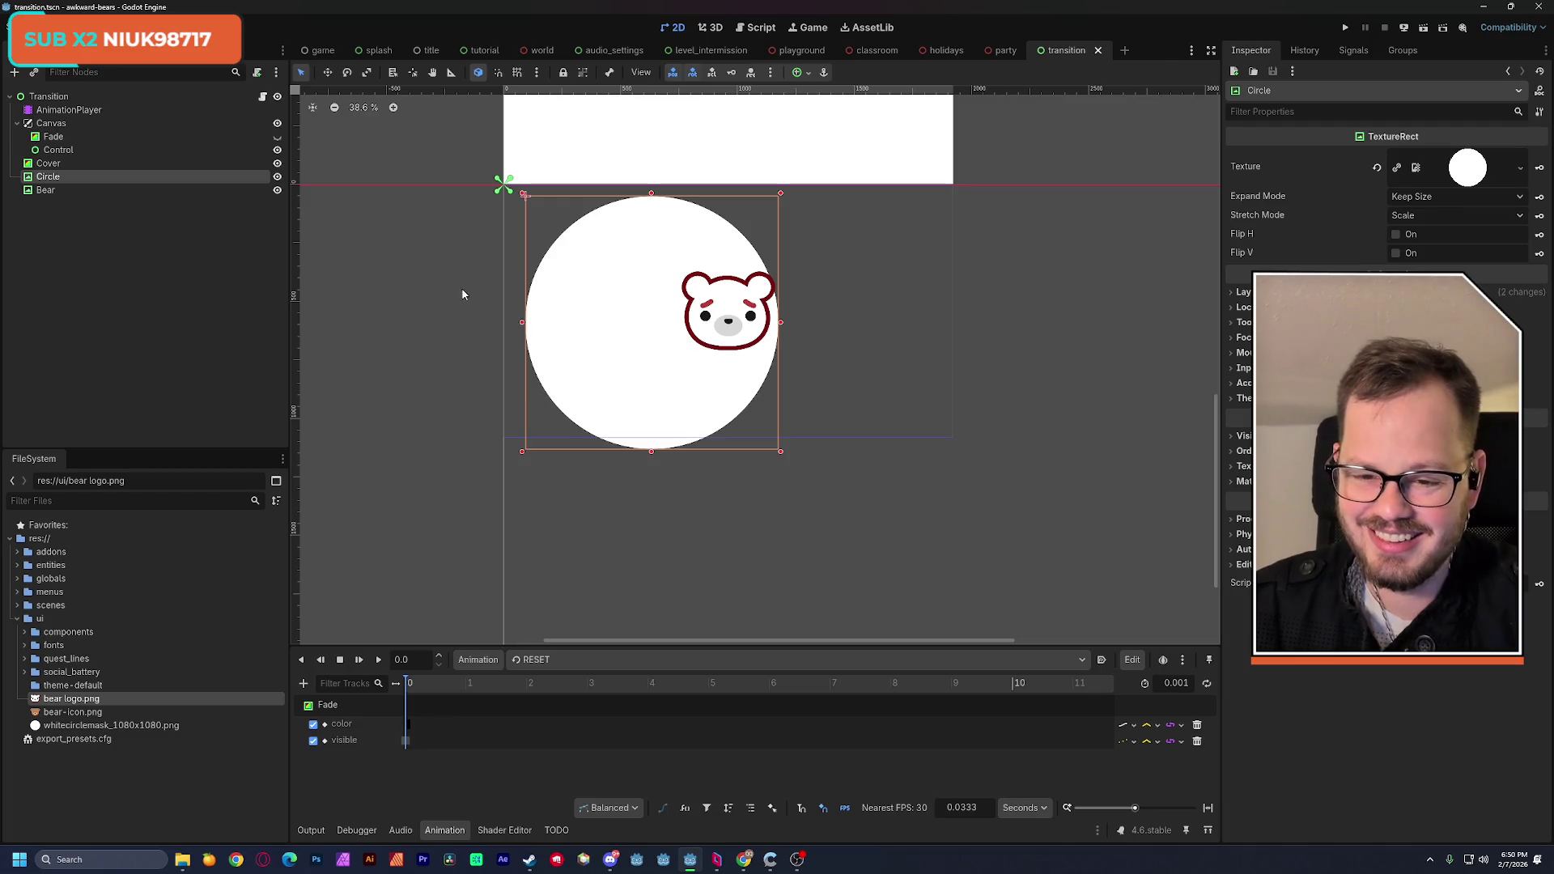
pyautogui.click(798, 72)
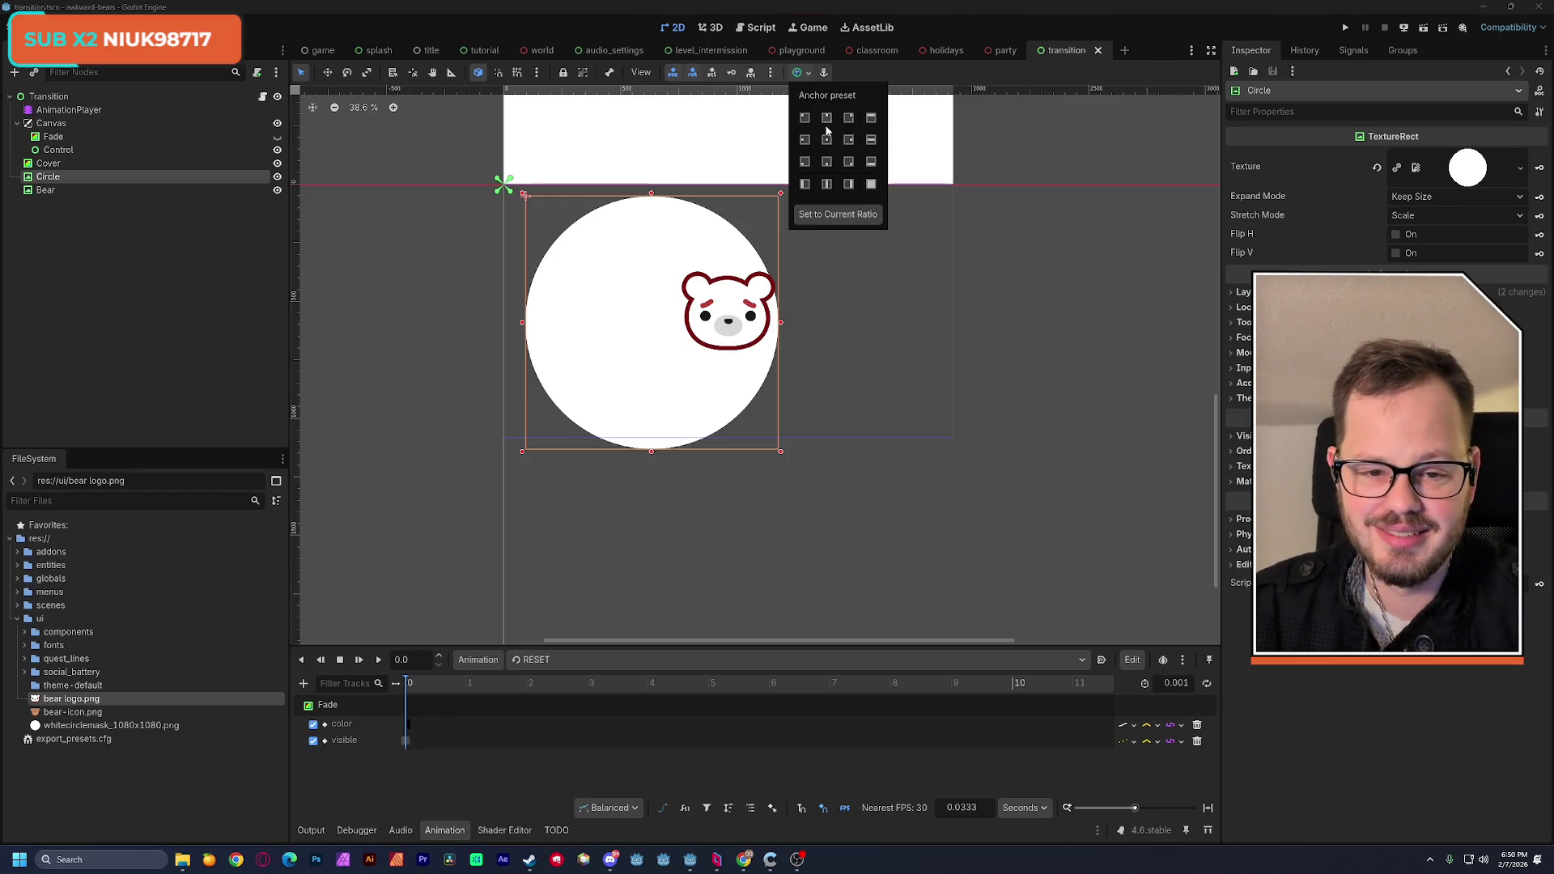
pyautogui.click(827, 170)
pyautogui.click(850, 437)
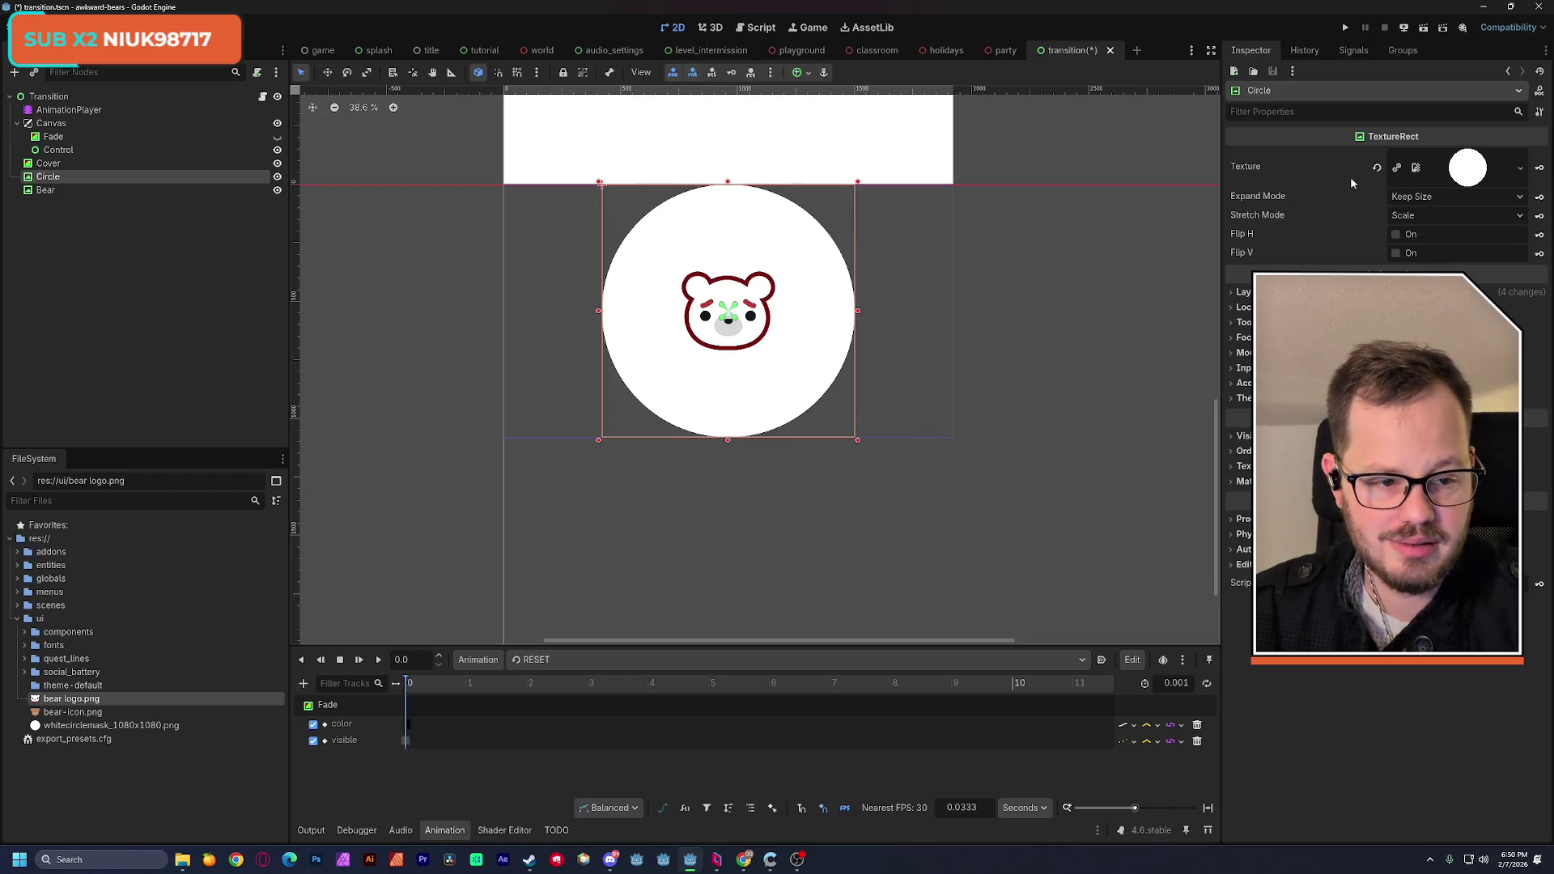
pyautogui.click(1455, 196)
pyautogui.click(1425, 227)
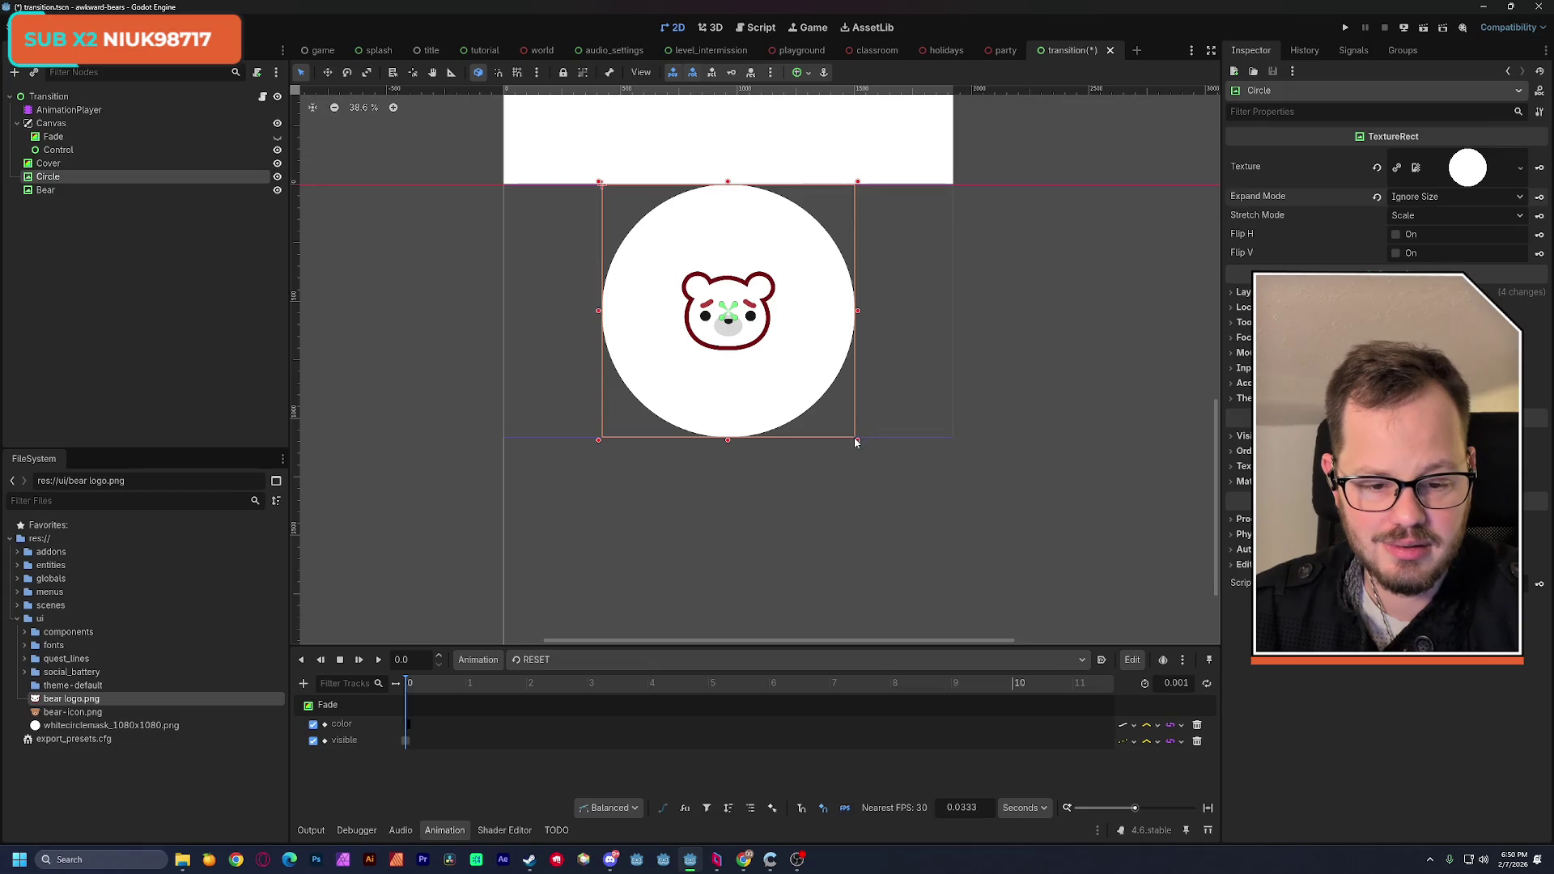
pyautogui.moveTo(858, 442); pyautogui.dragTo(803, 390)
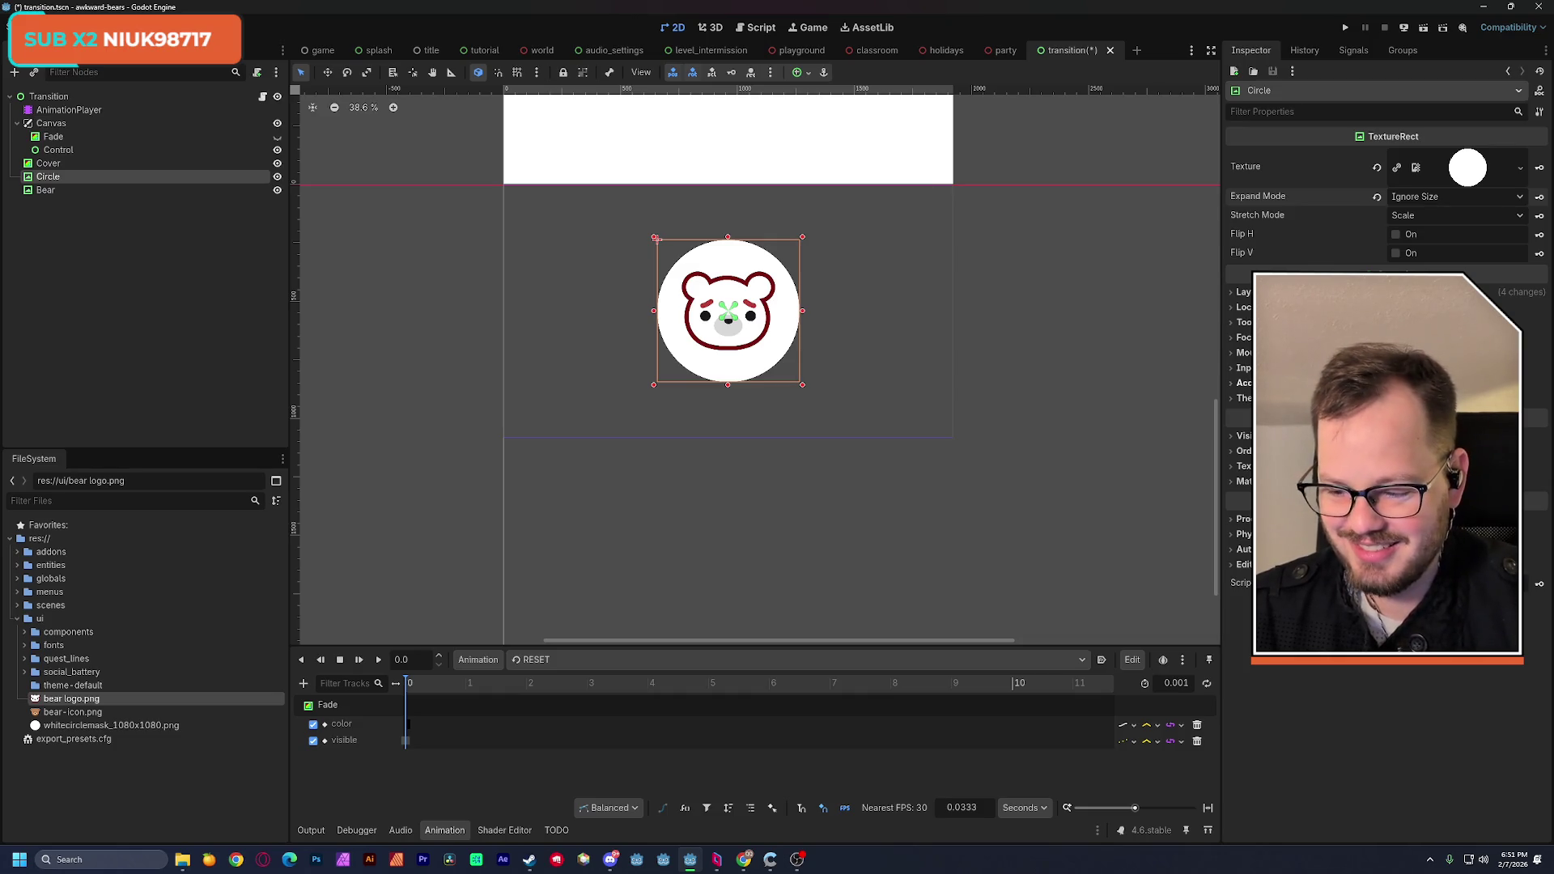
# Step: Set the Bear's Expand Mode to Ignore Size and save the scene
pyautogui.hotkey('ctrl', 's')
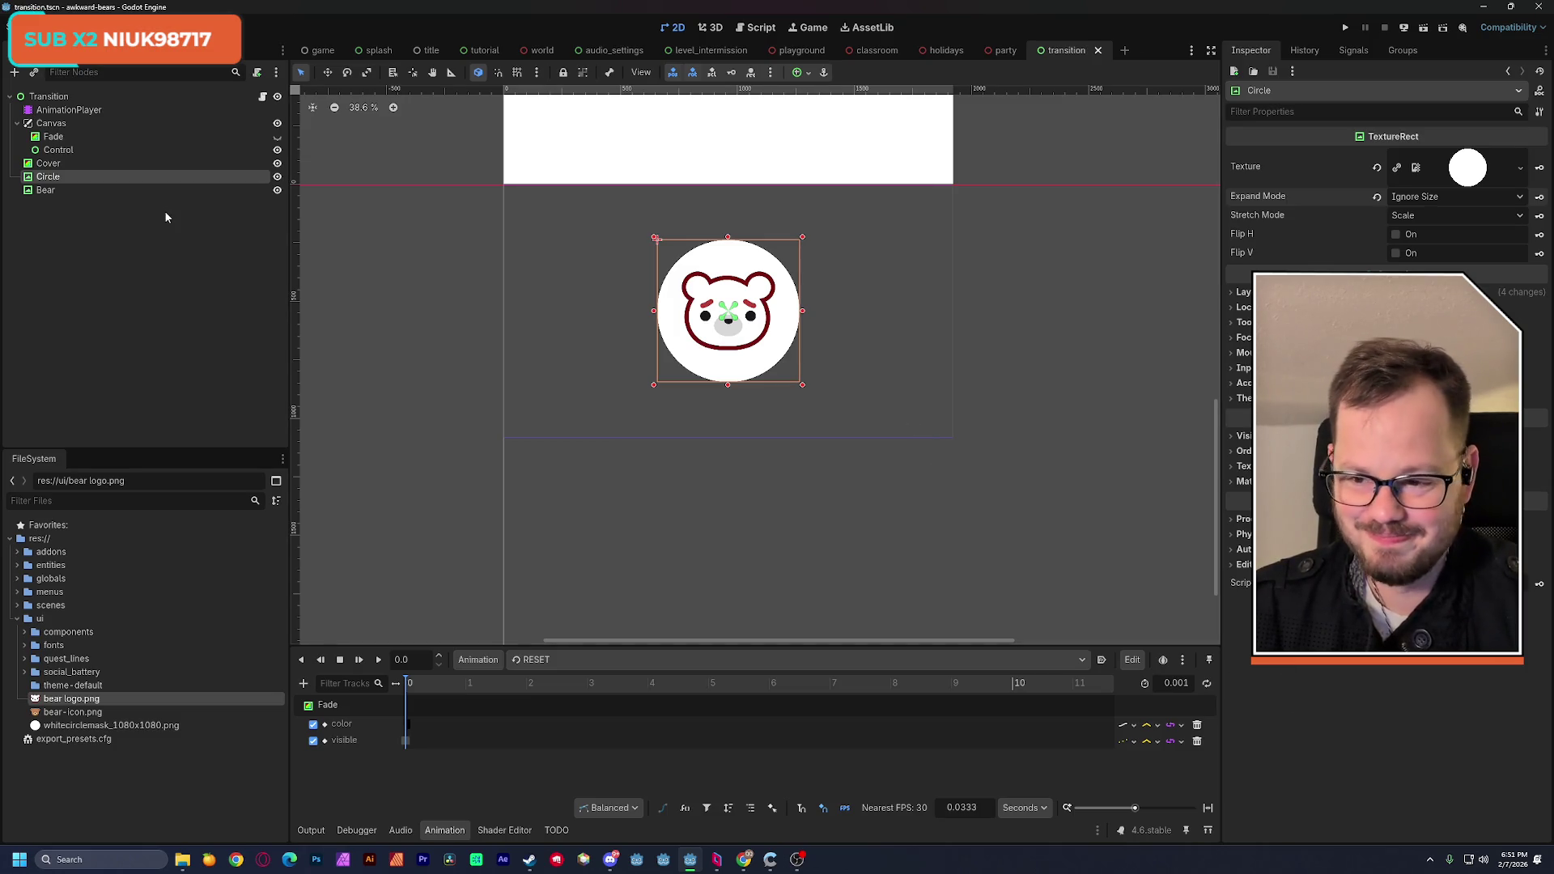
pyautogui.click(60, 162)
pyautogui.click(65, 177)
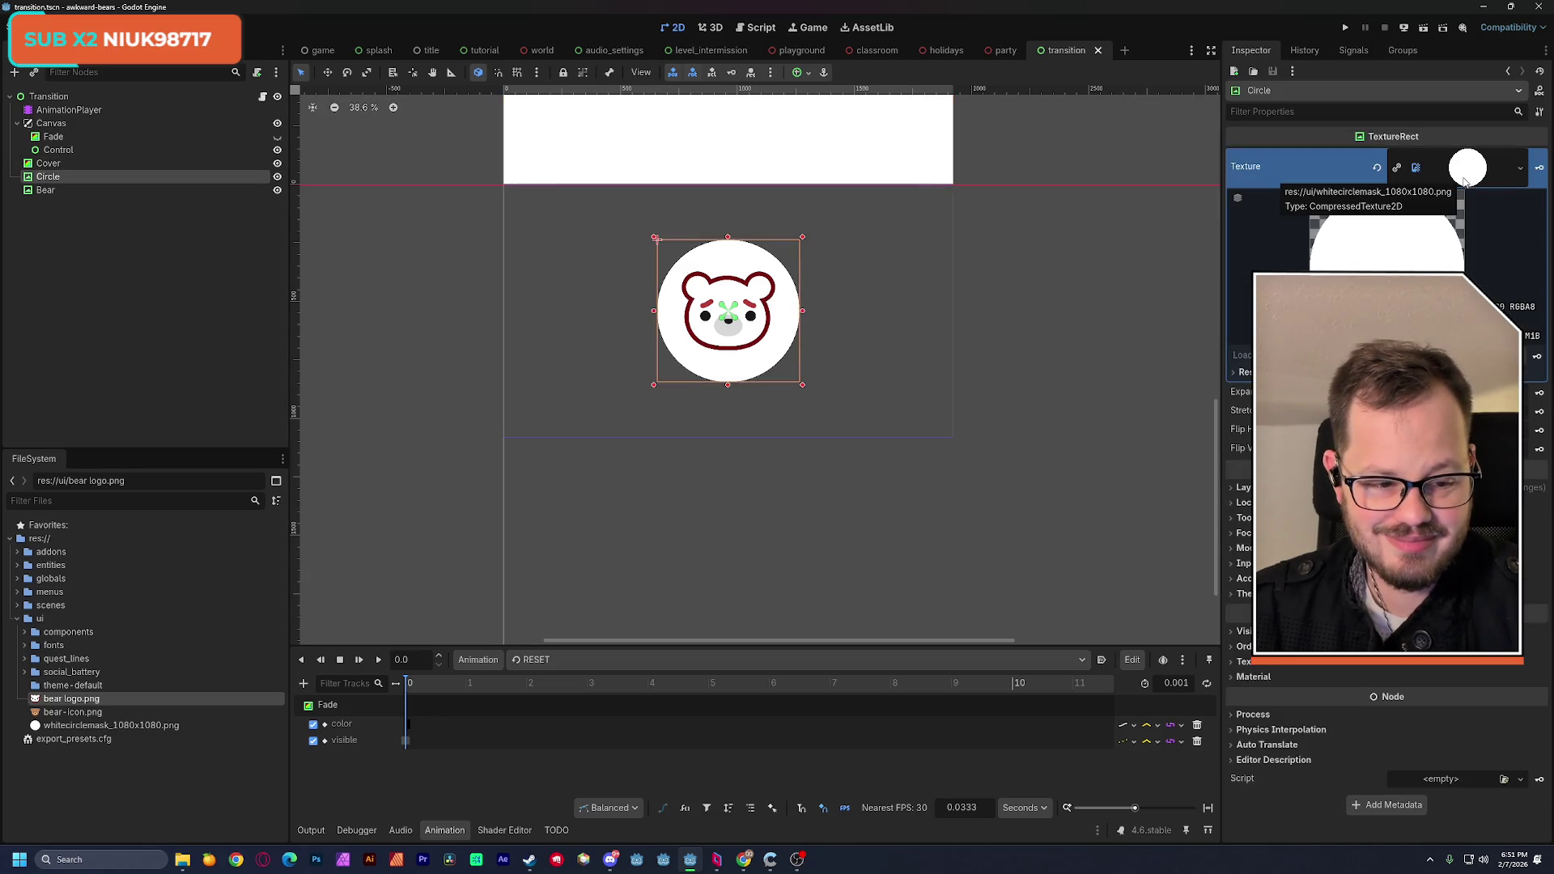
pyautogui.click(94, 193)
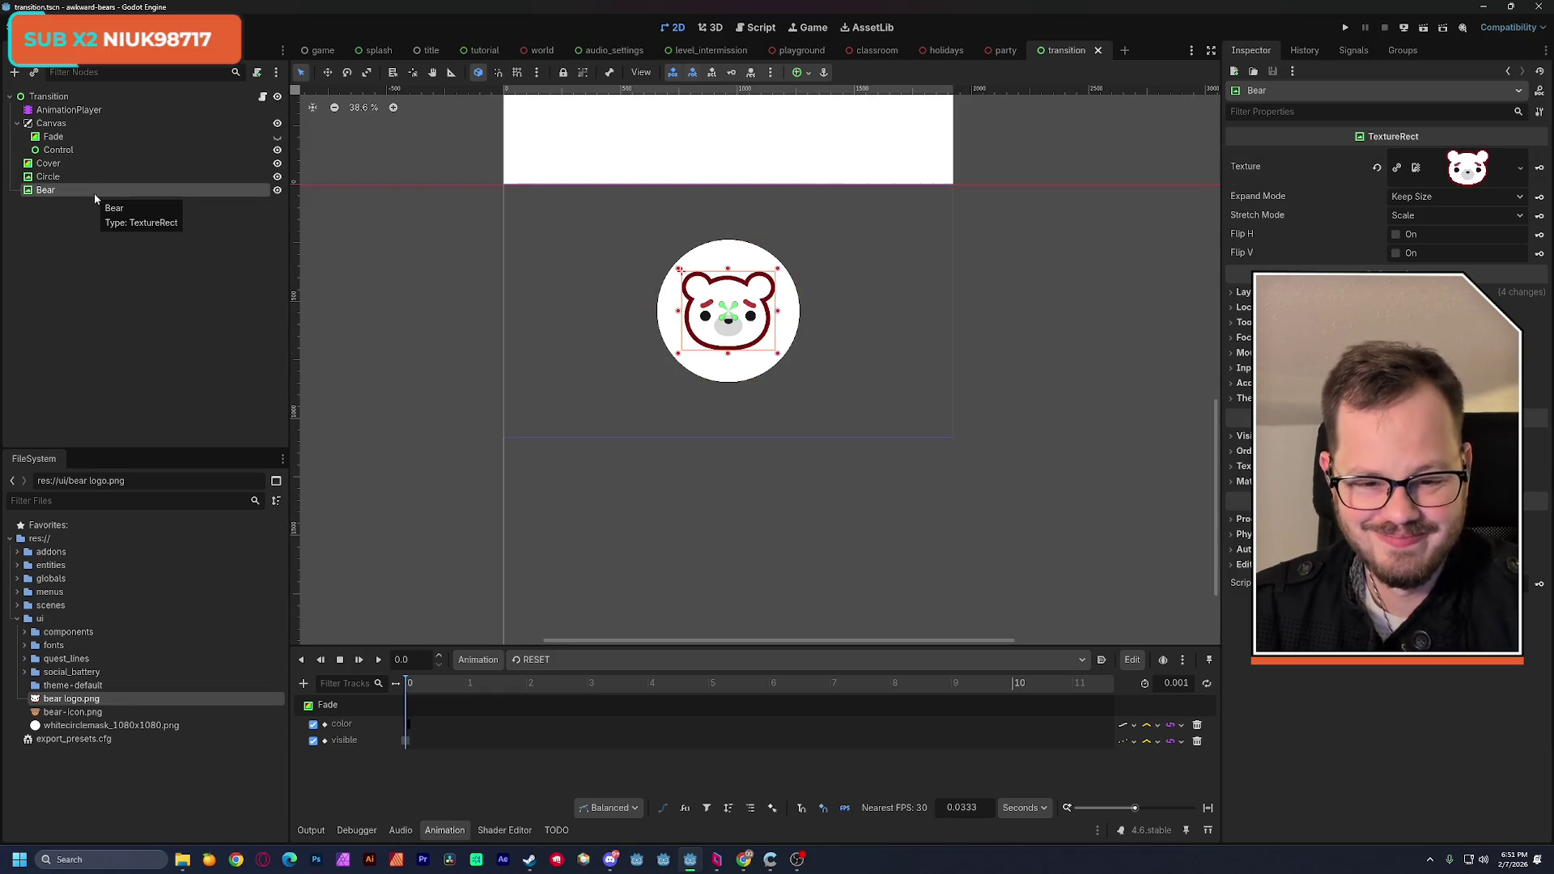
pyautogui.click(1441, 198)
pyautogui.click(1436, 232)
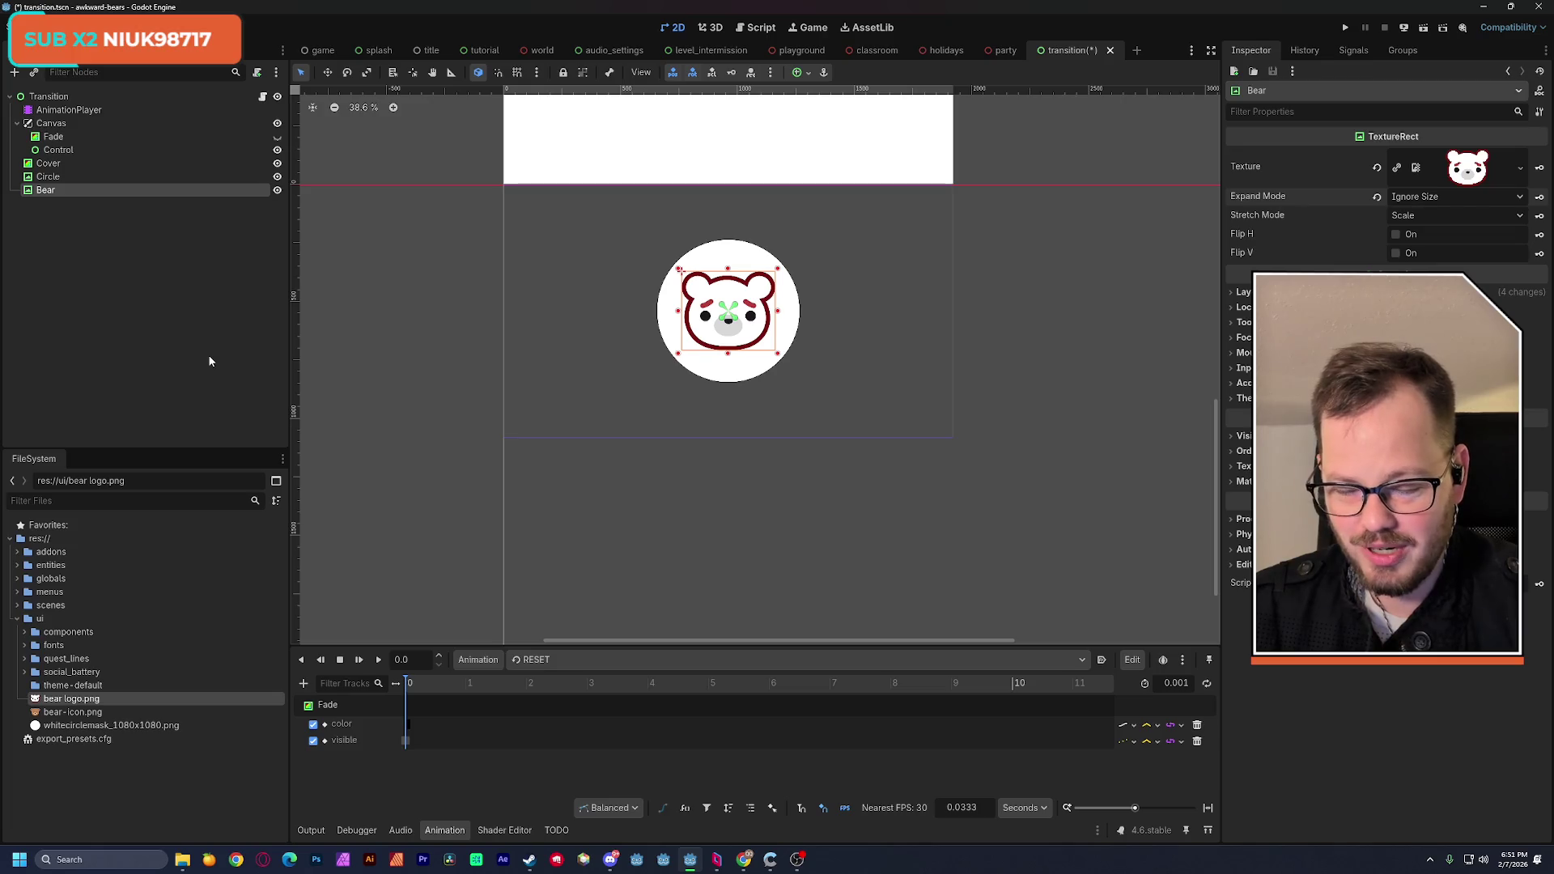
pyautogui.hotkey('ctrl', 's')
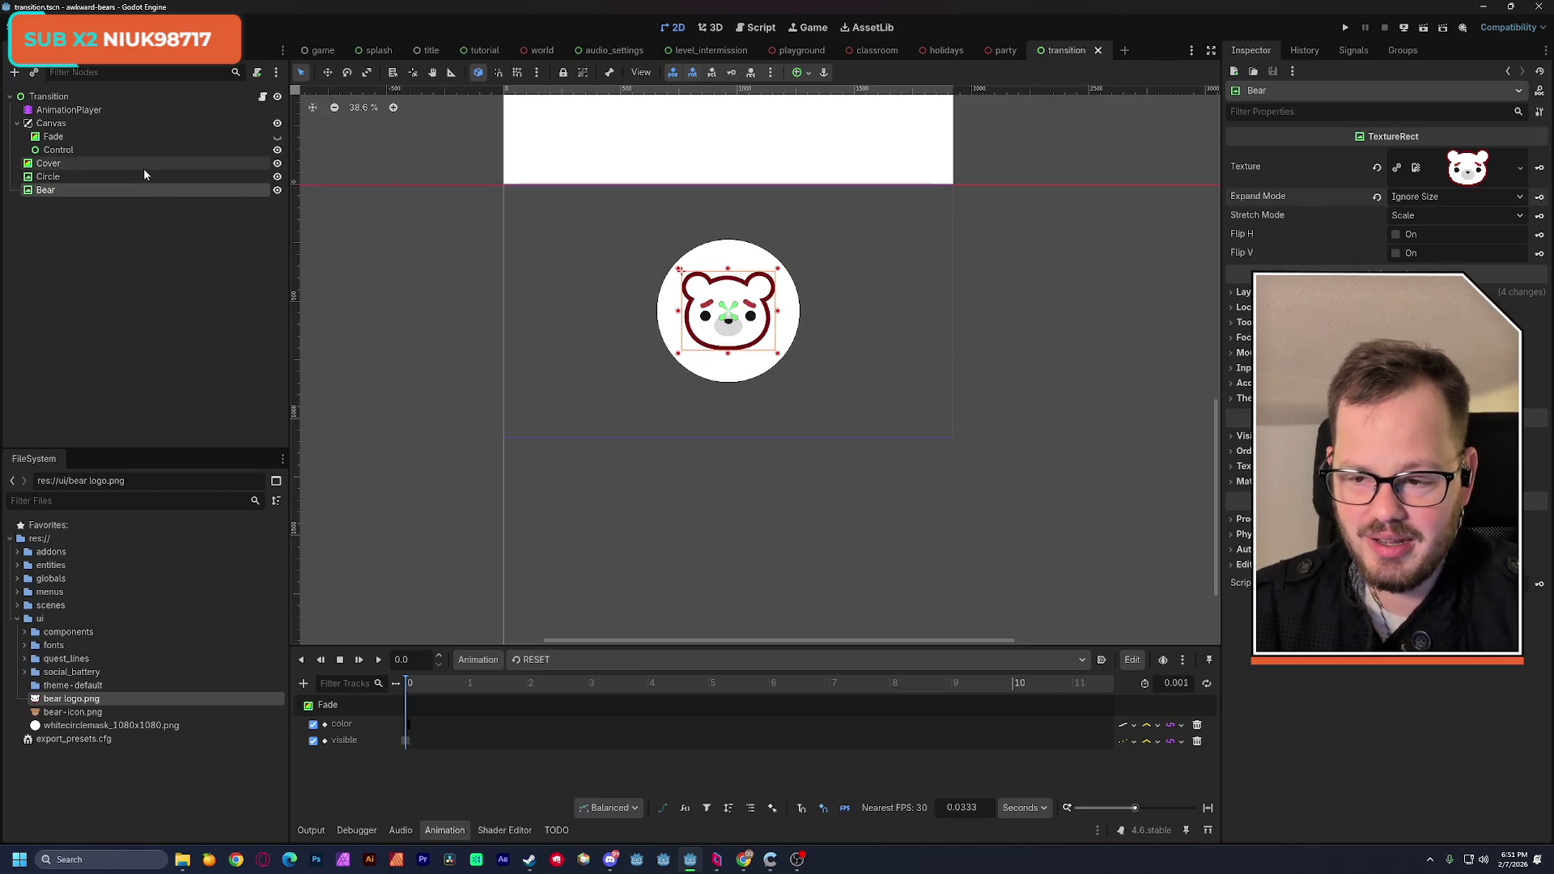
# Step: Move Cover, Circle and Bear under the Control node and save
pyautogui.click(61, 164)
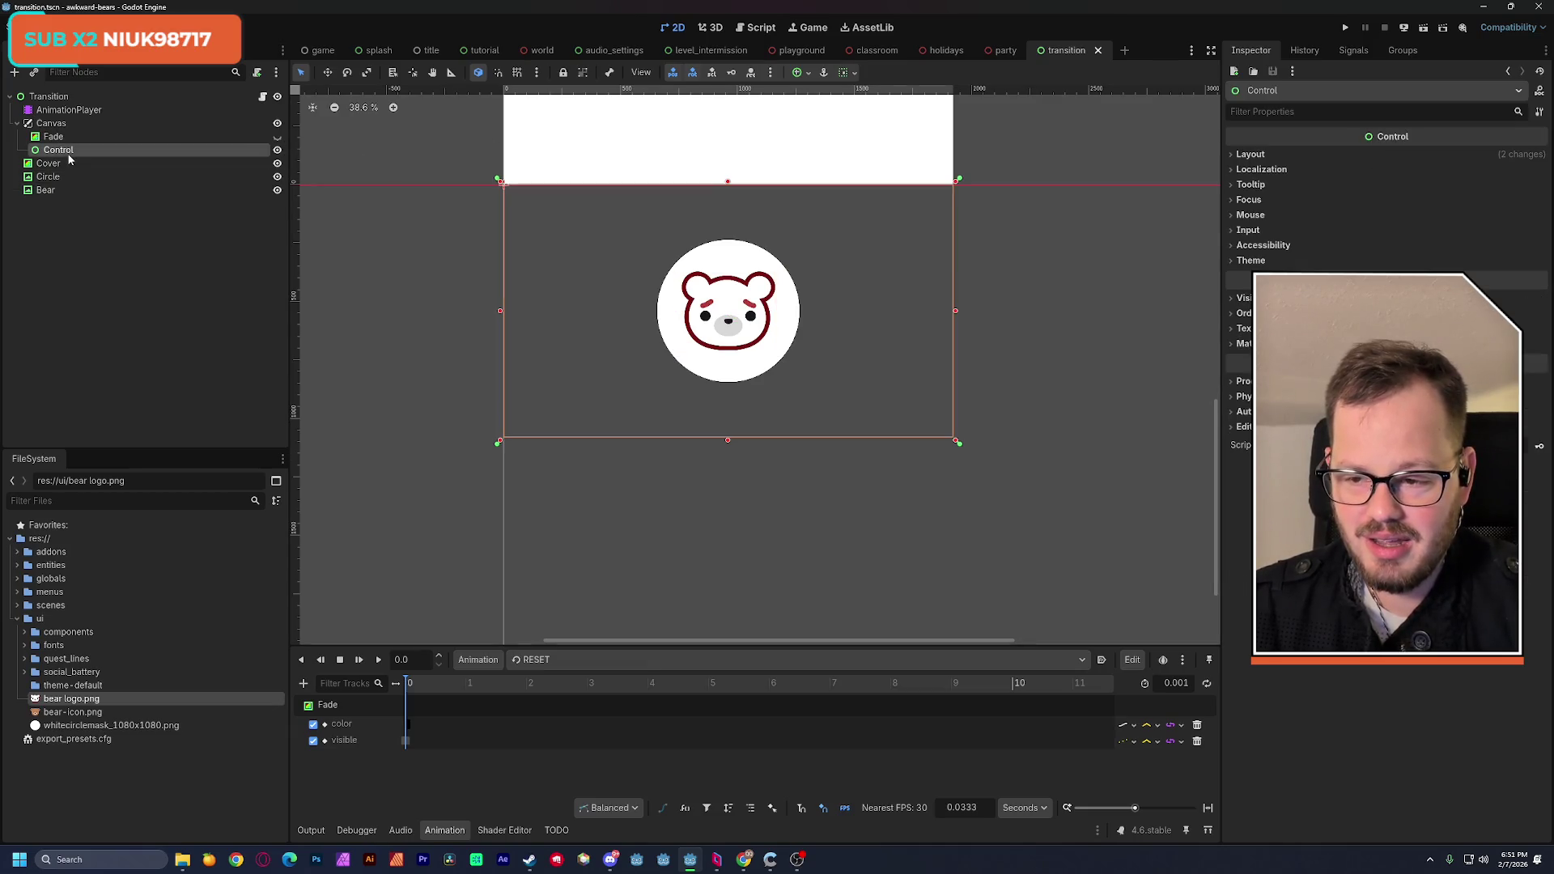
pyautogui.keyDown('shift'); pyautogui.click(47, 190); pyautogui.keyUp('shift')
pyautogui.moveTo(49, 167); pyautogui.dragTo(57, 150)
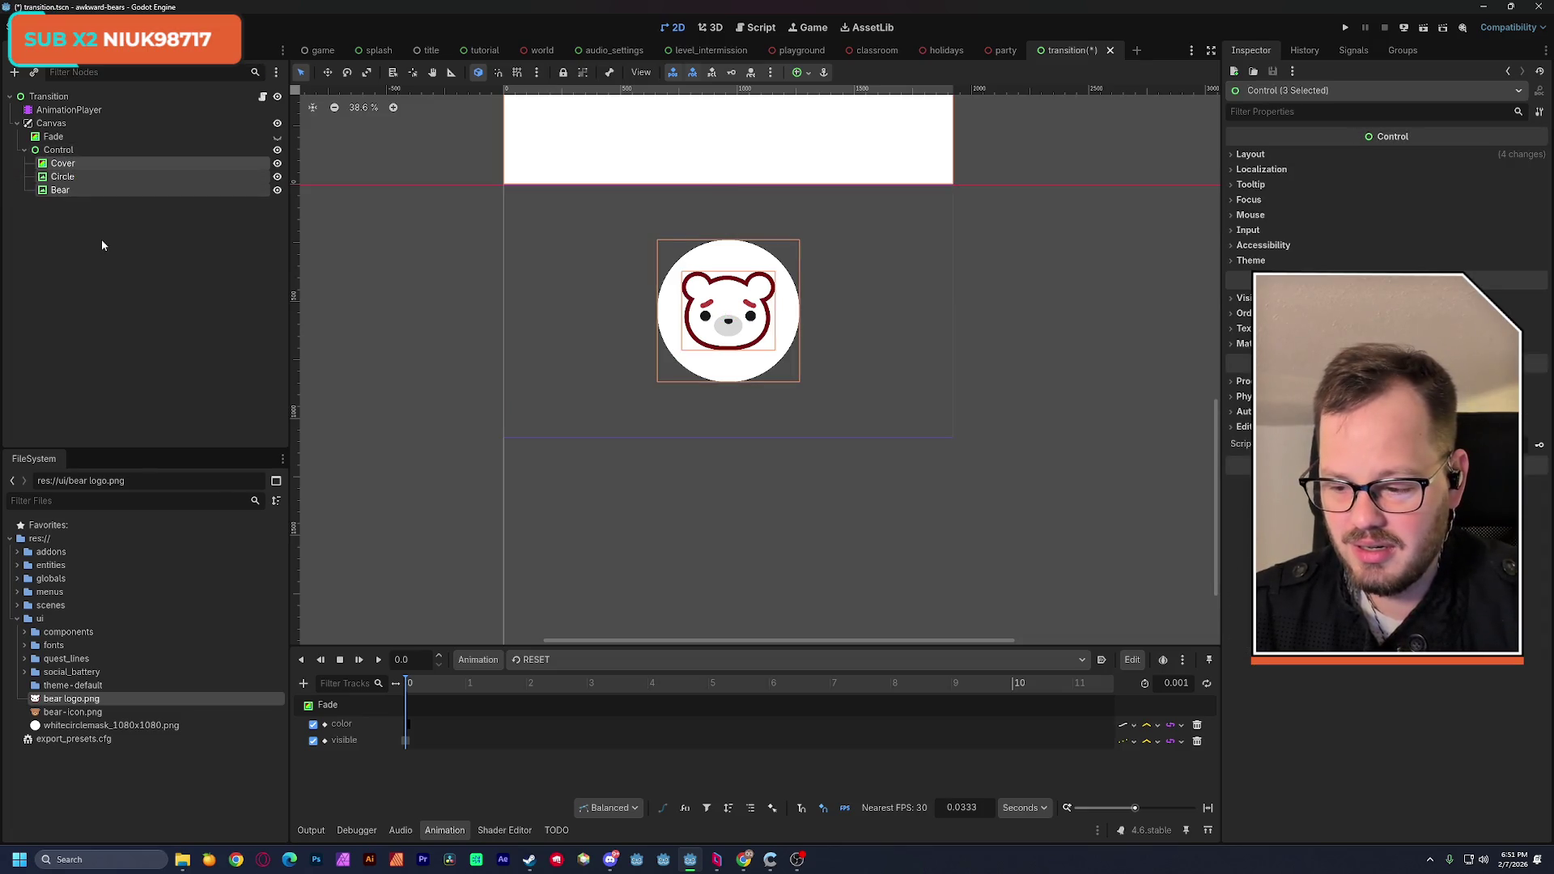
pyautogui.click(138, 270)
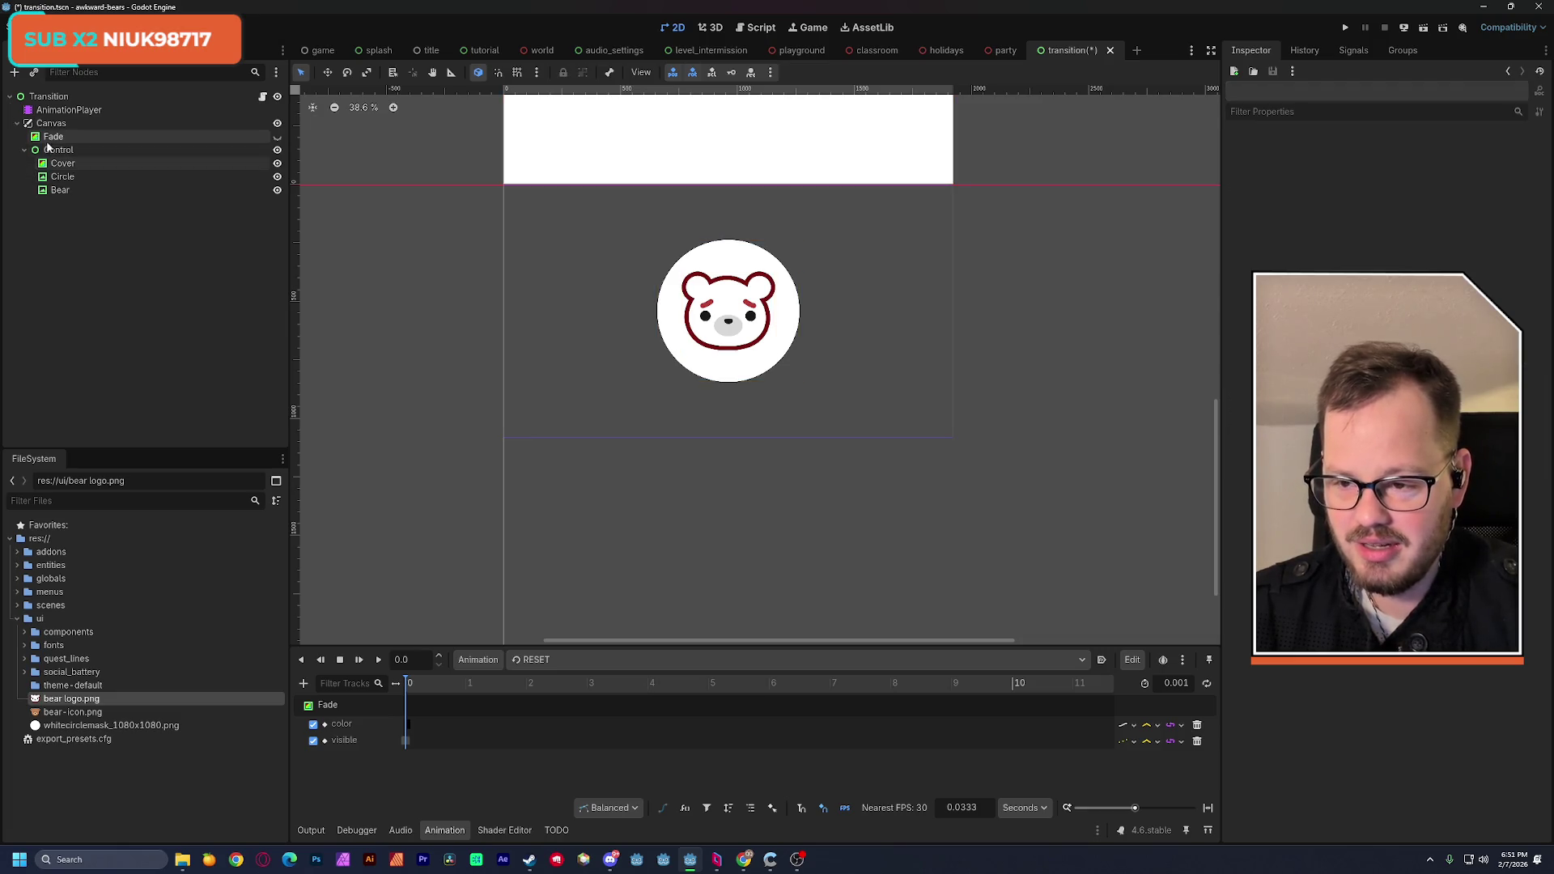
pyautogui.click(76, 150)
pyautogui.hotkey('ctrl', 's')
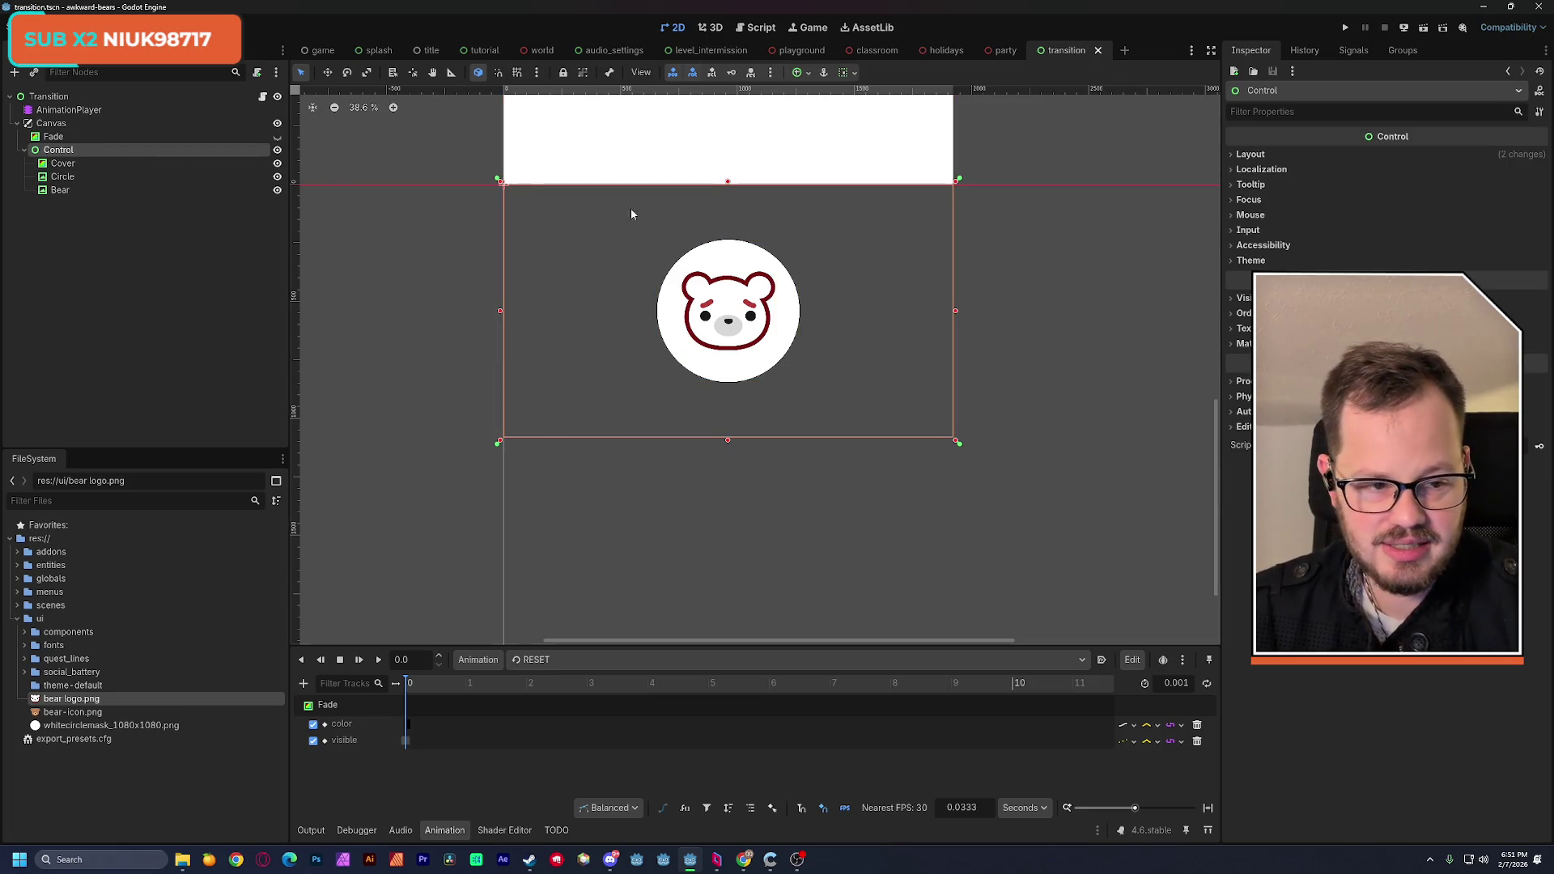
pyautogui.click(63, 190)
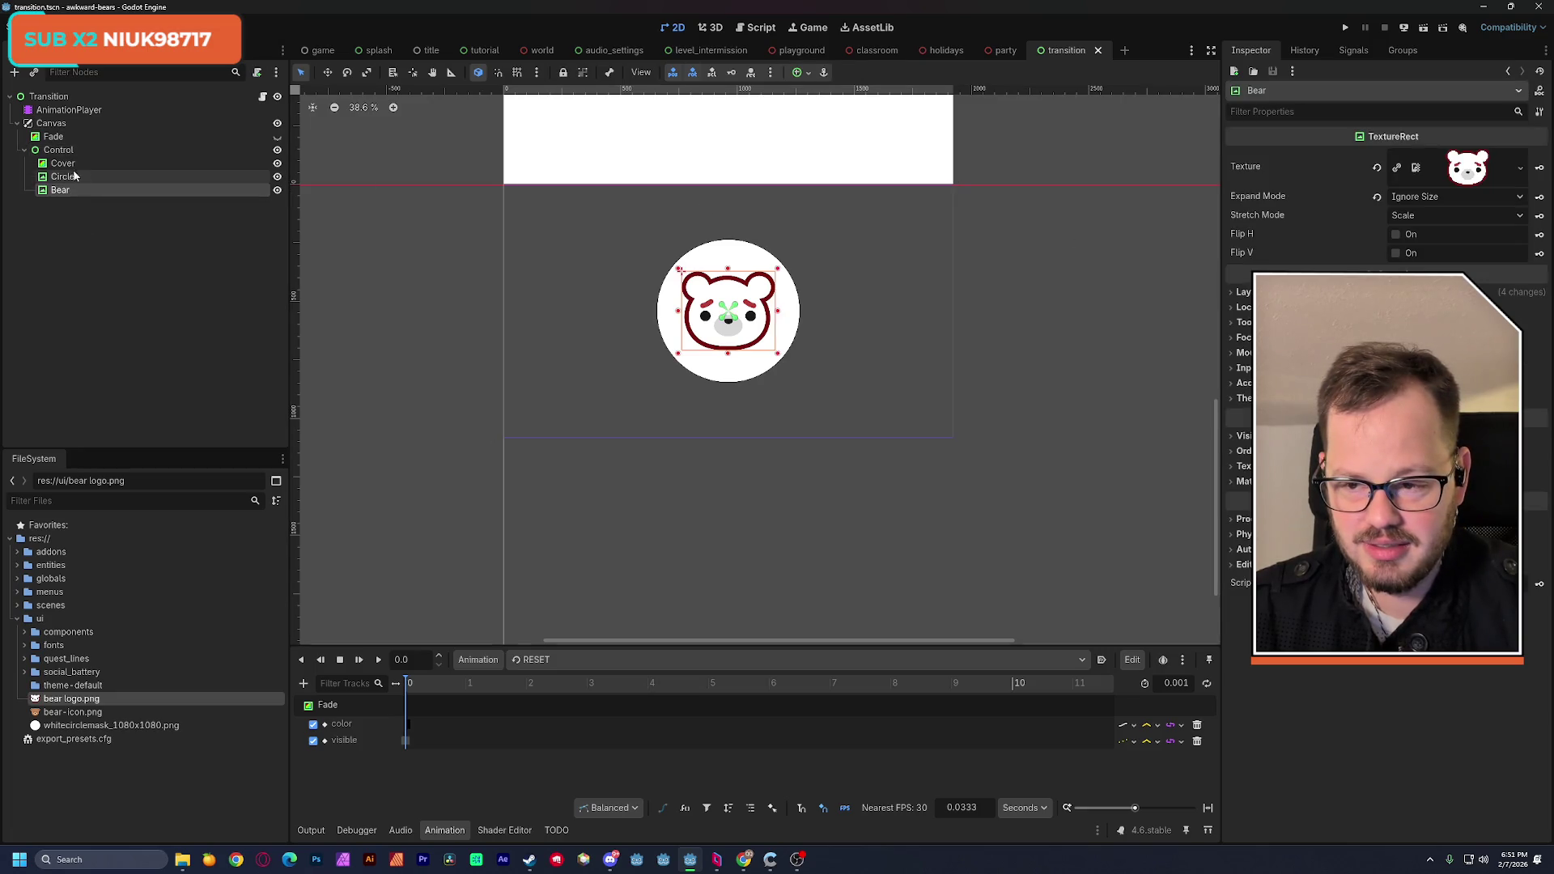
pyautogui.click(84, 176)
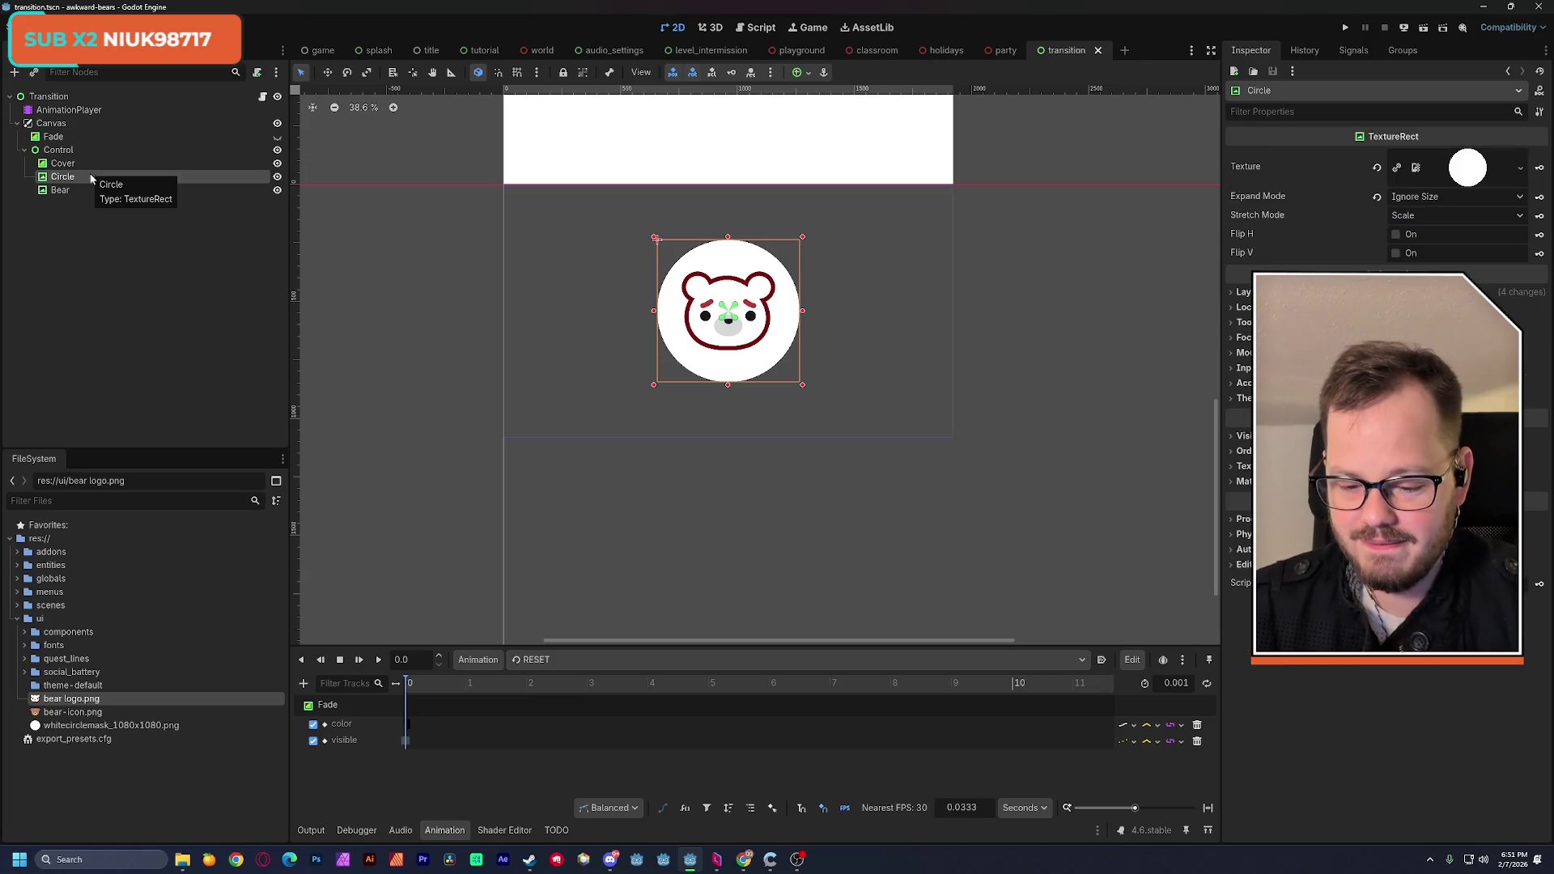
# Step: Look over the Circle's Layout and Visibility properties, then bring Chrome forward
pyautogui.moveTo(743, 859)
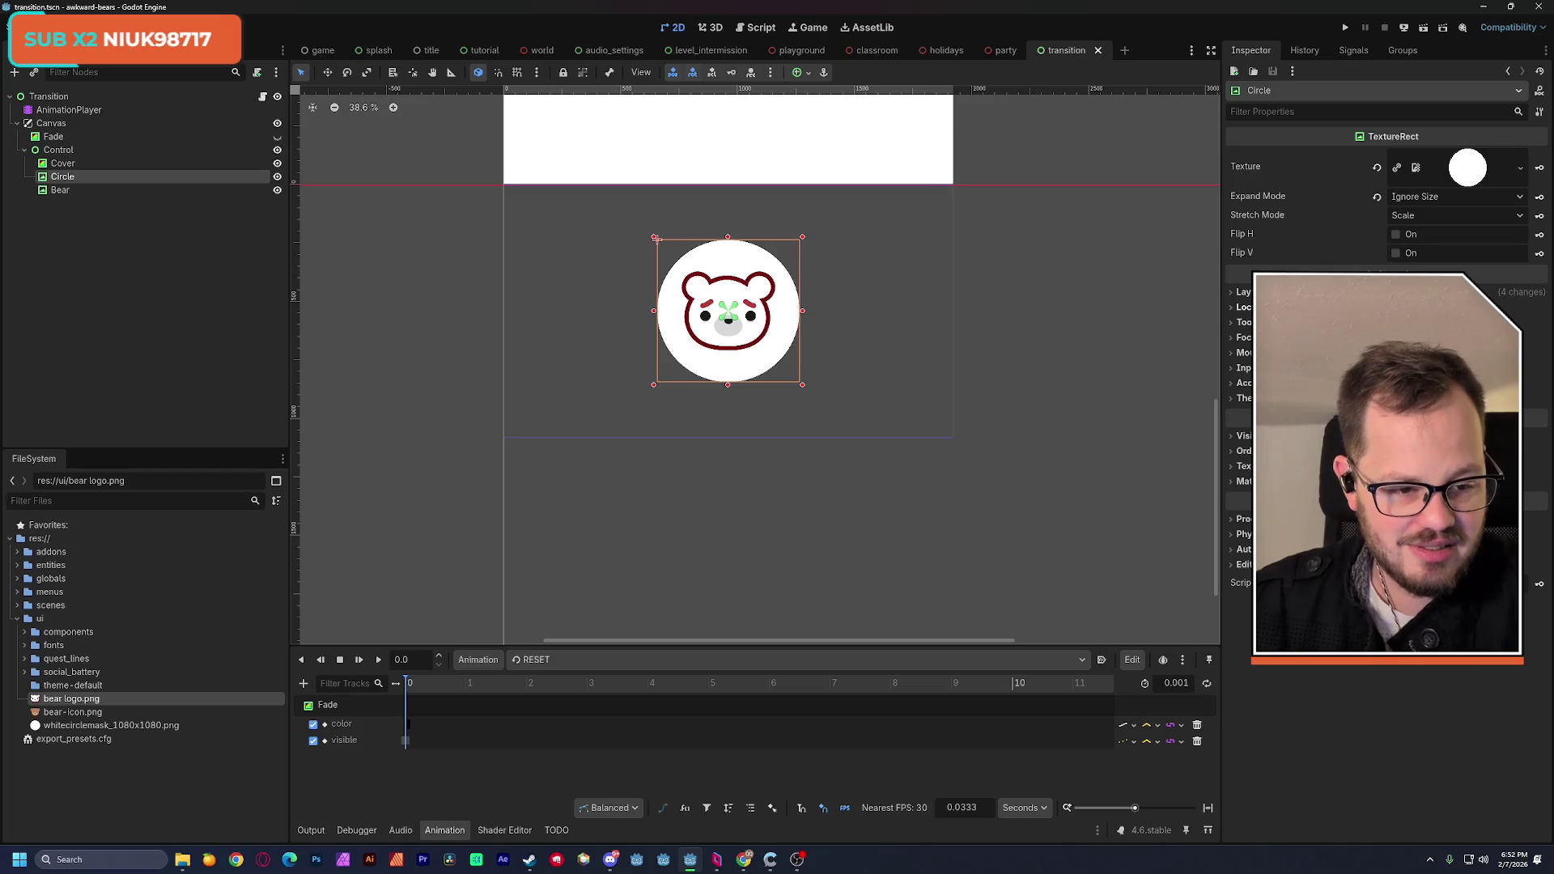
pyautogui.click(1246, 292)
pyautogui.click(1243, 291)
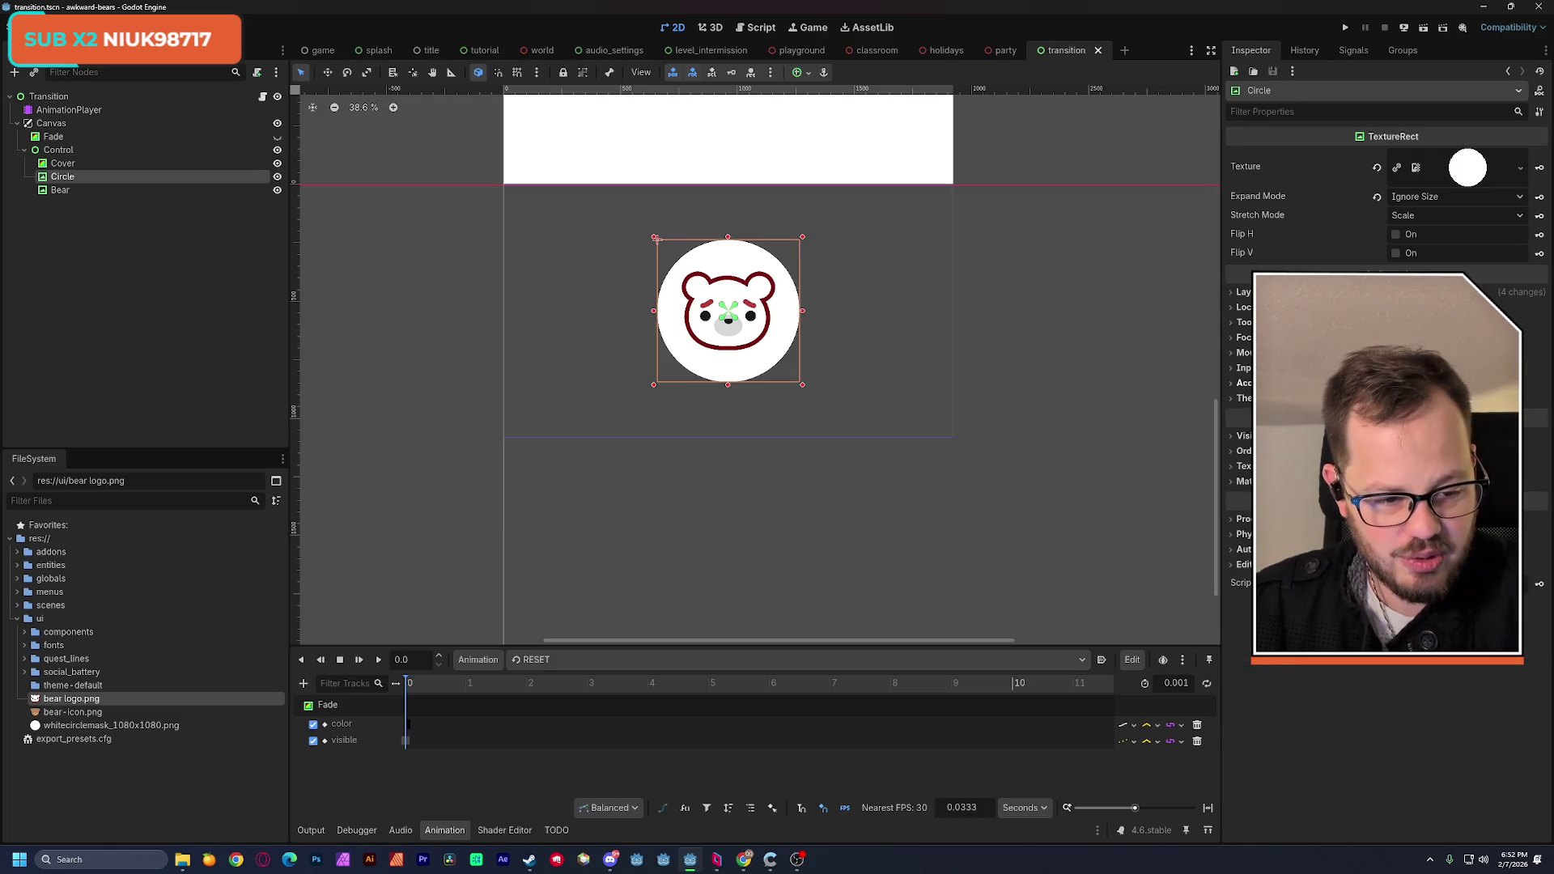
pyautogui.click(1243, 435)
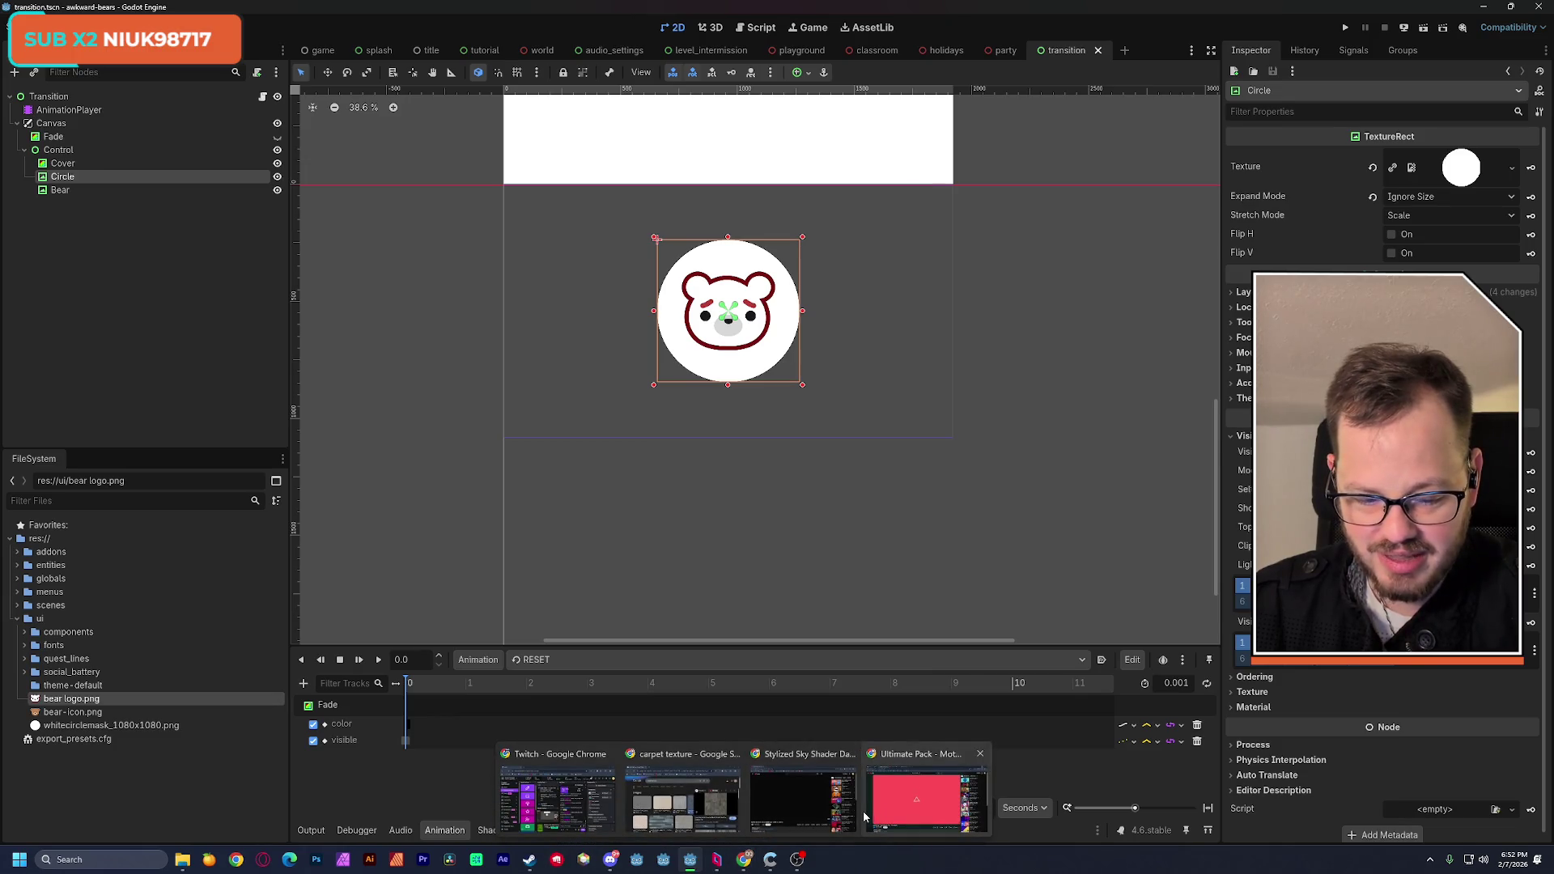
pyautogui.click(927, 801)
# Step: Search YouTube for 'jessica simpson chick' and open the Tuna? Chicken? video
pyautogui.click(365, 13)
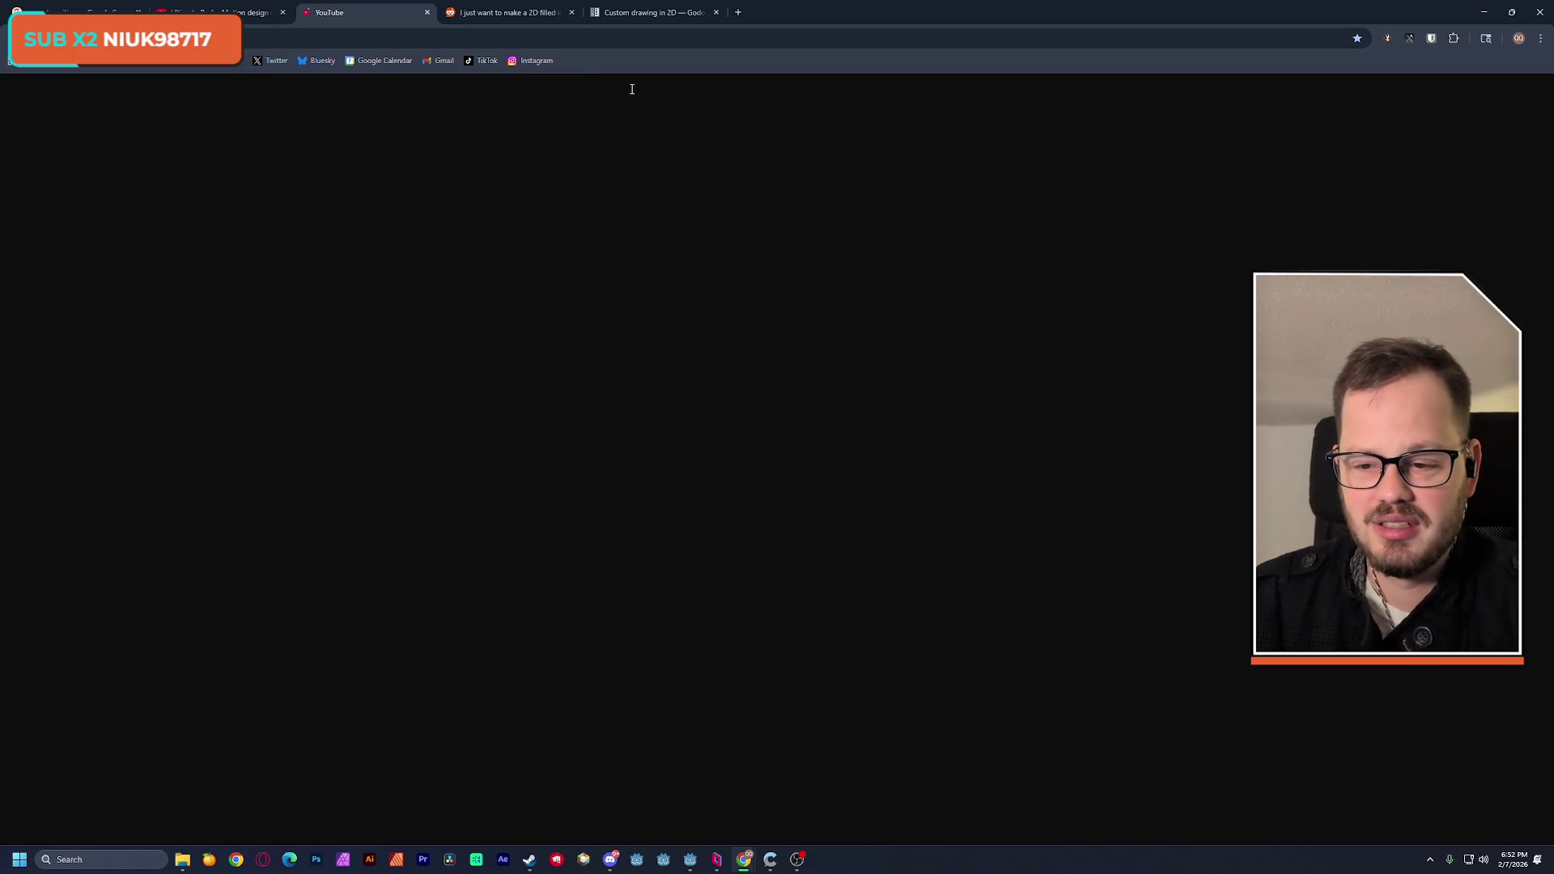
pyautogui.write('jes')
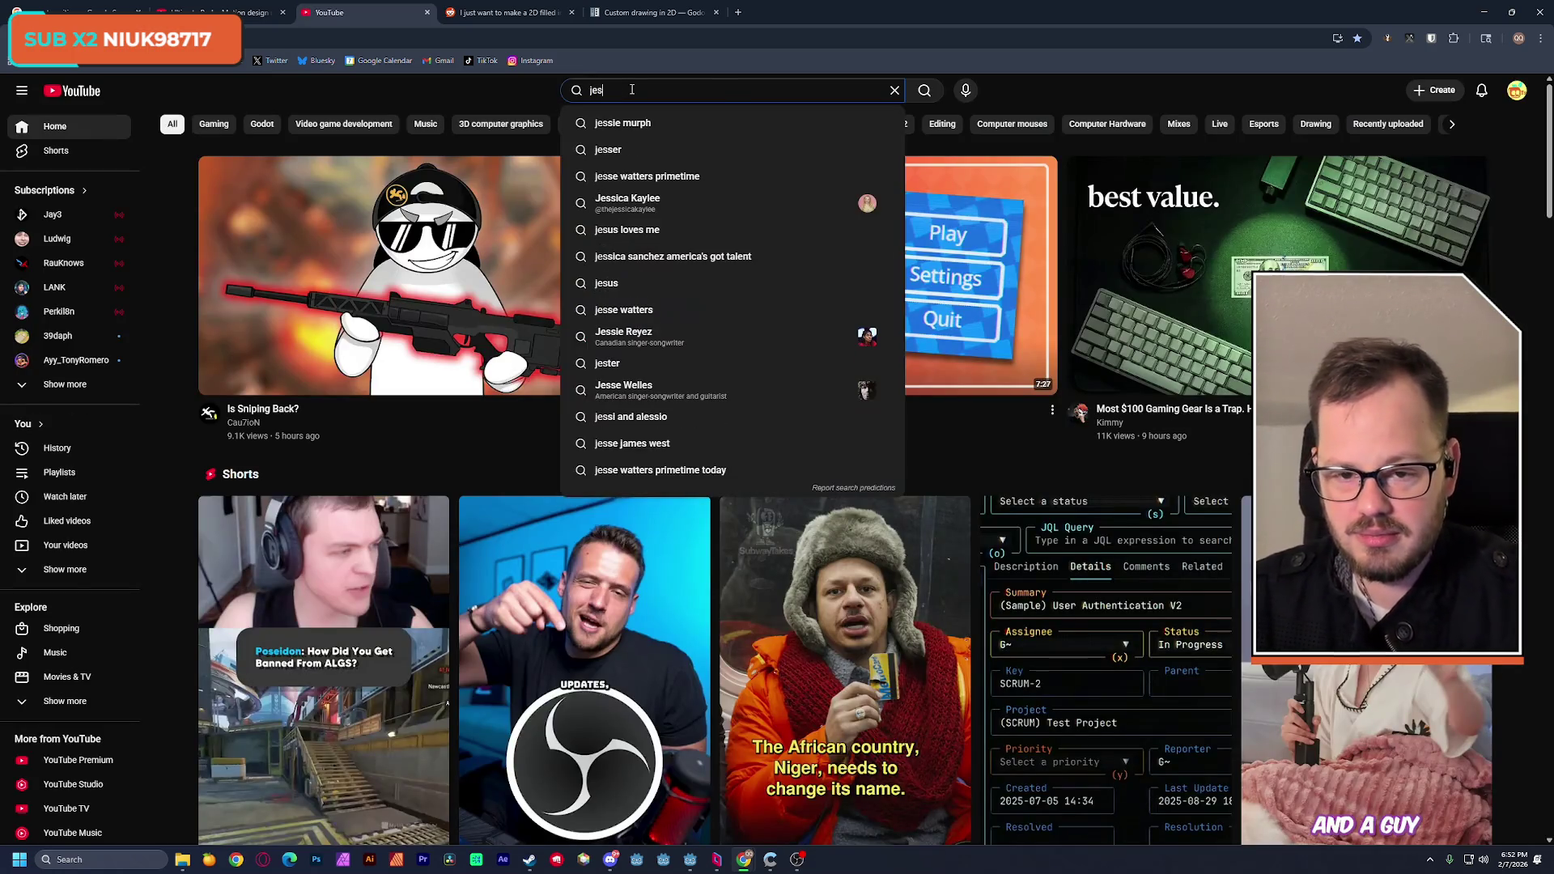
pyautogui.write('sica simpson chick')
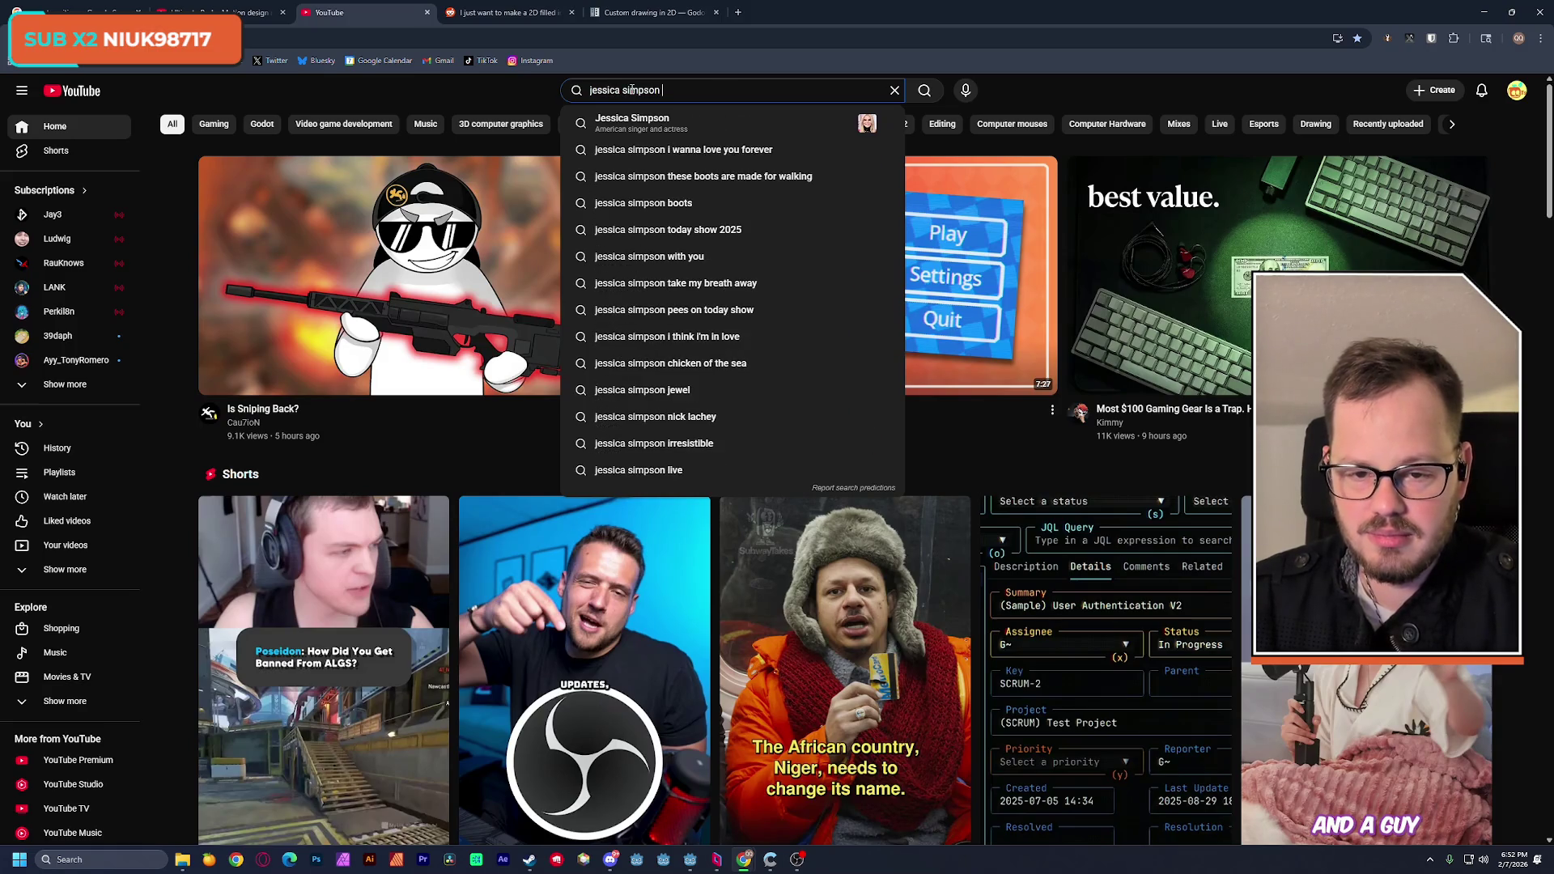
pyautogui.press('Down')
pyautogui.press('Return')
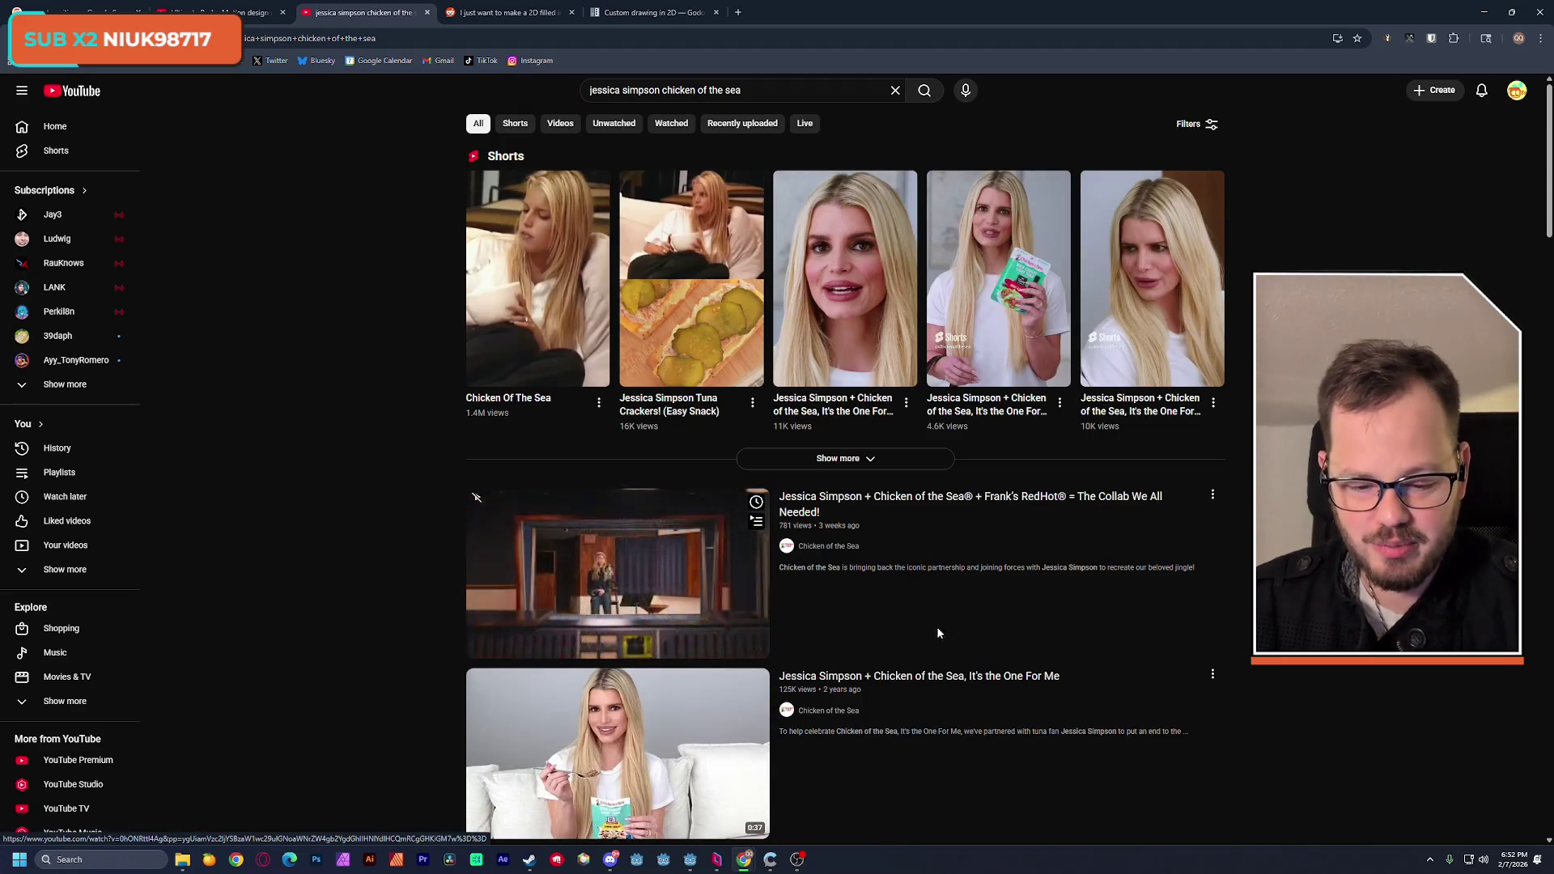
pyautogui.scroll(-3, 919, 625)
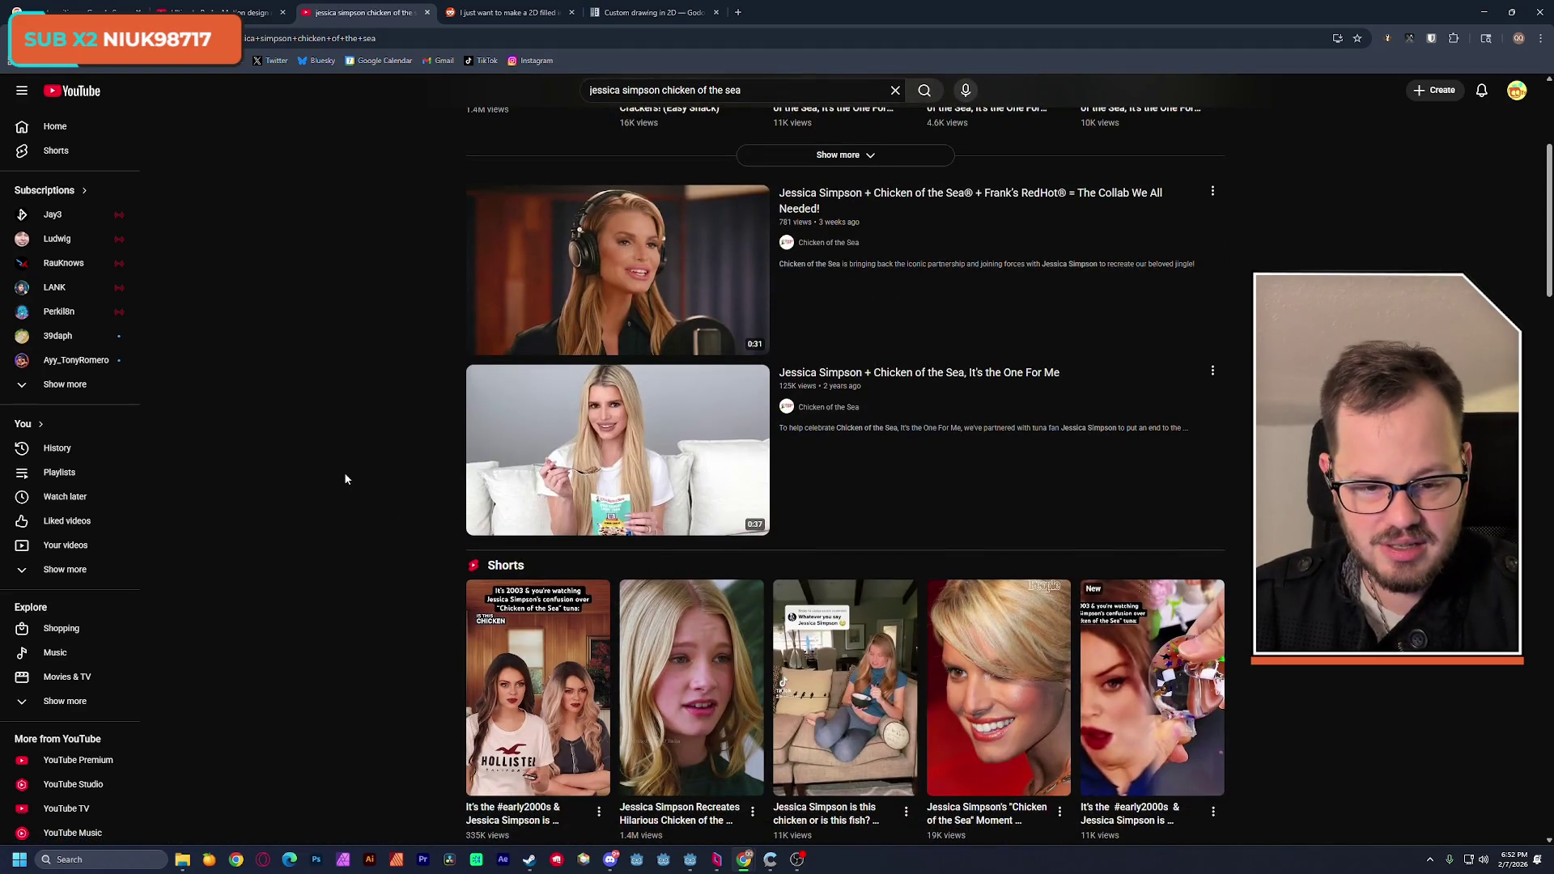
pyautogui.moveTo(564, 458)
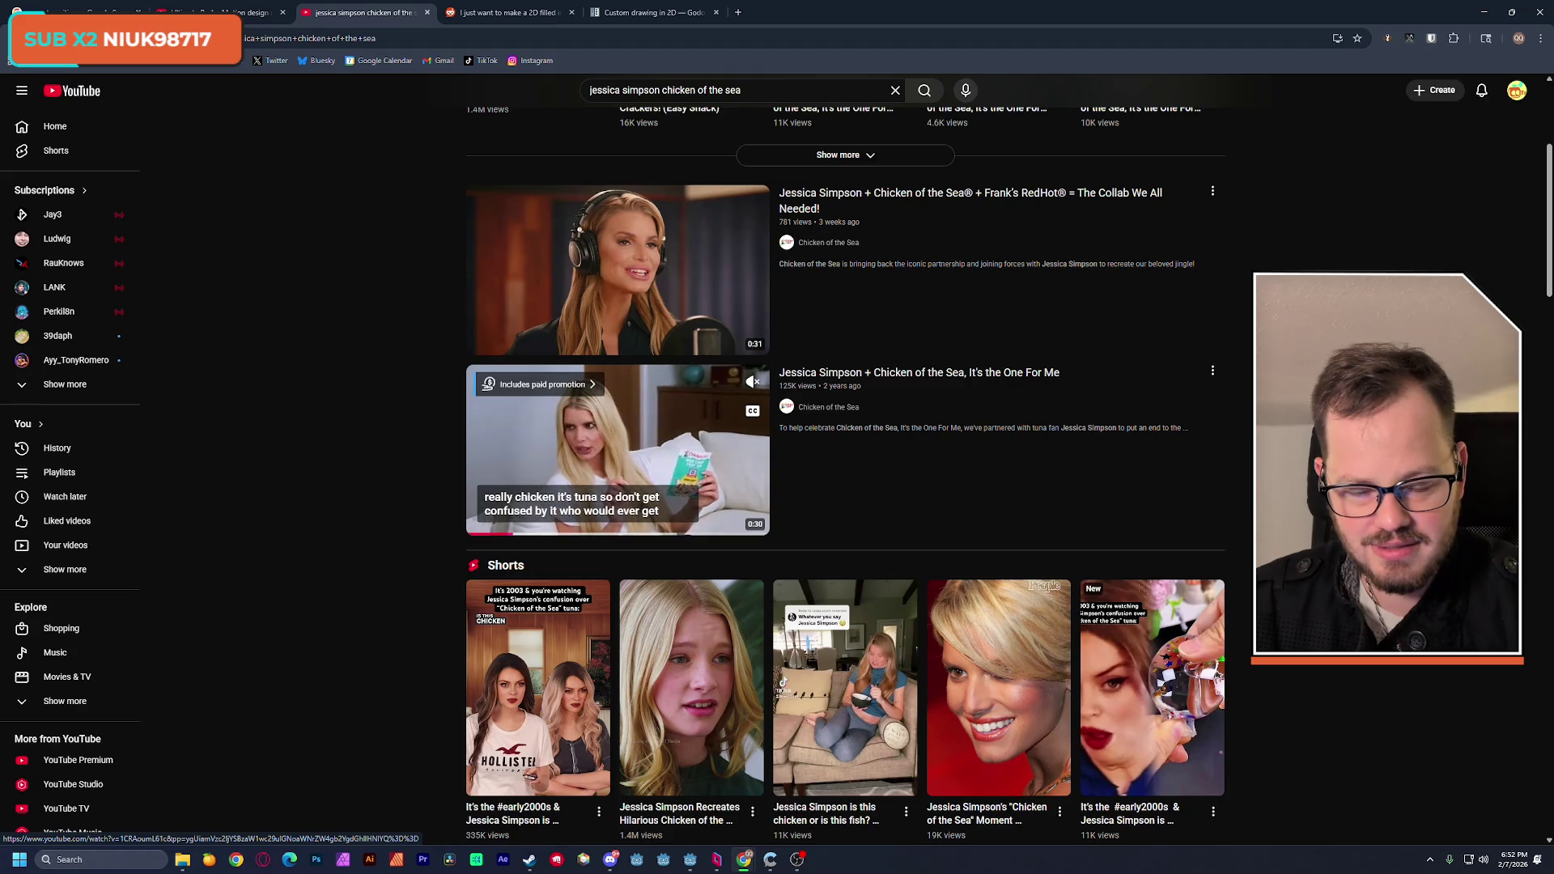
pyautogui.scroll(-6, 388, 425)
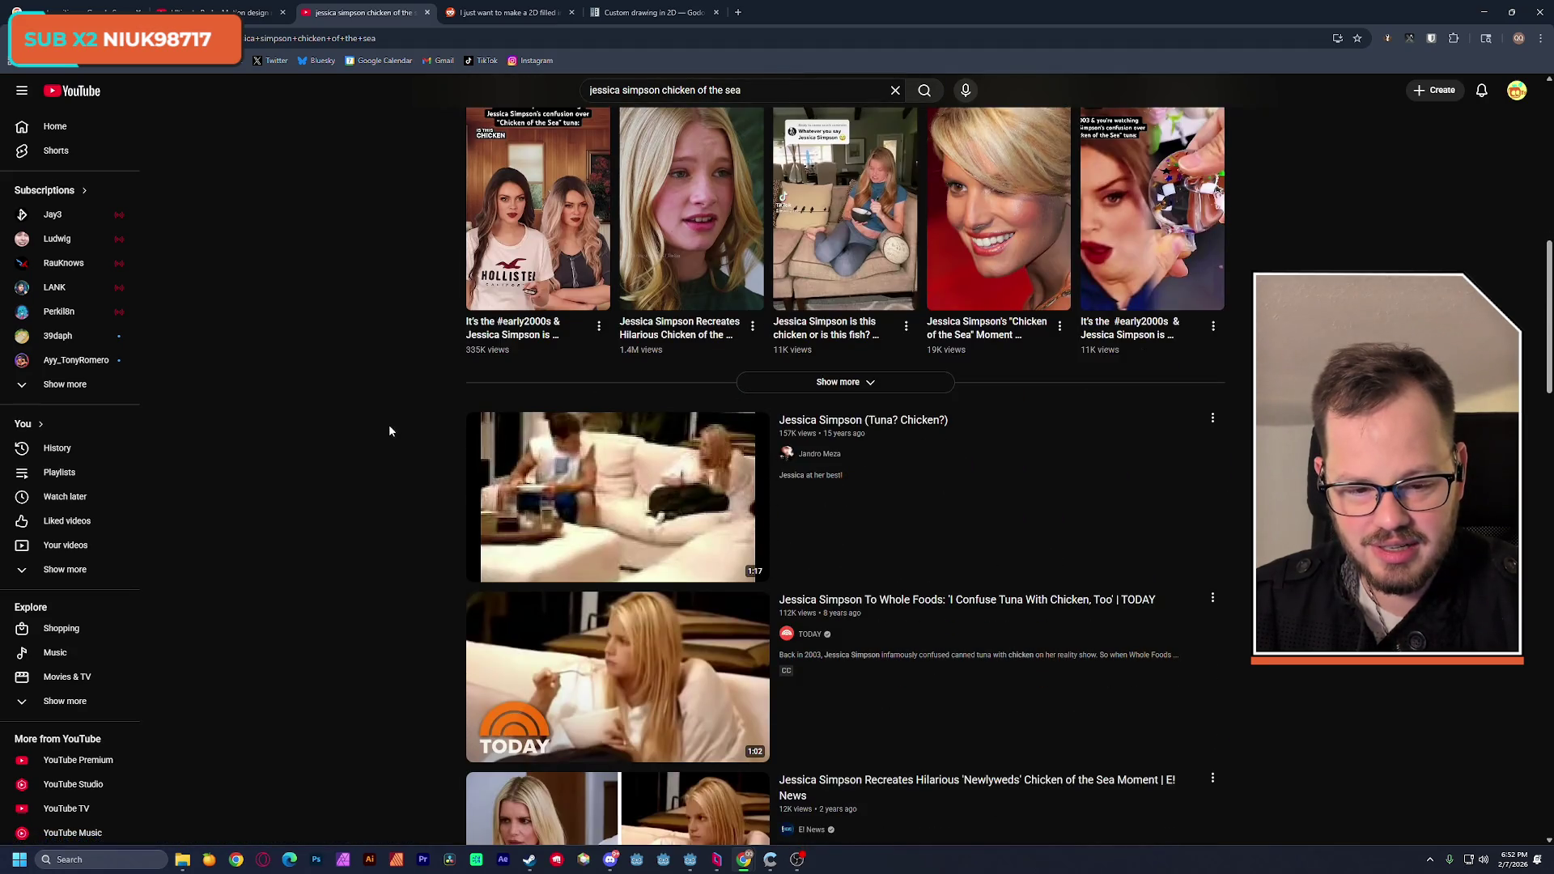
pyautogui.click(924, 420)
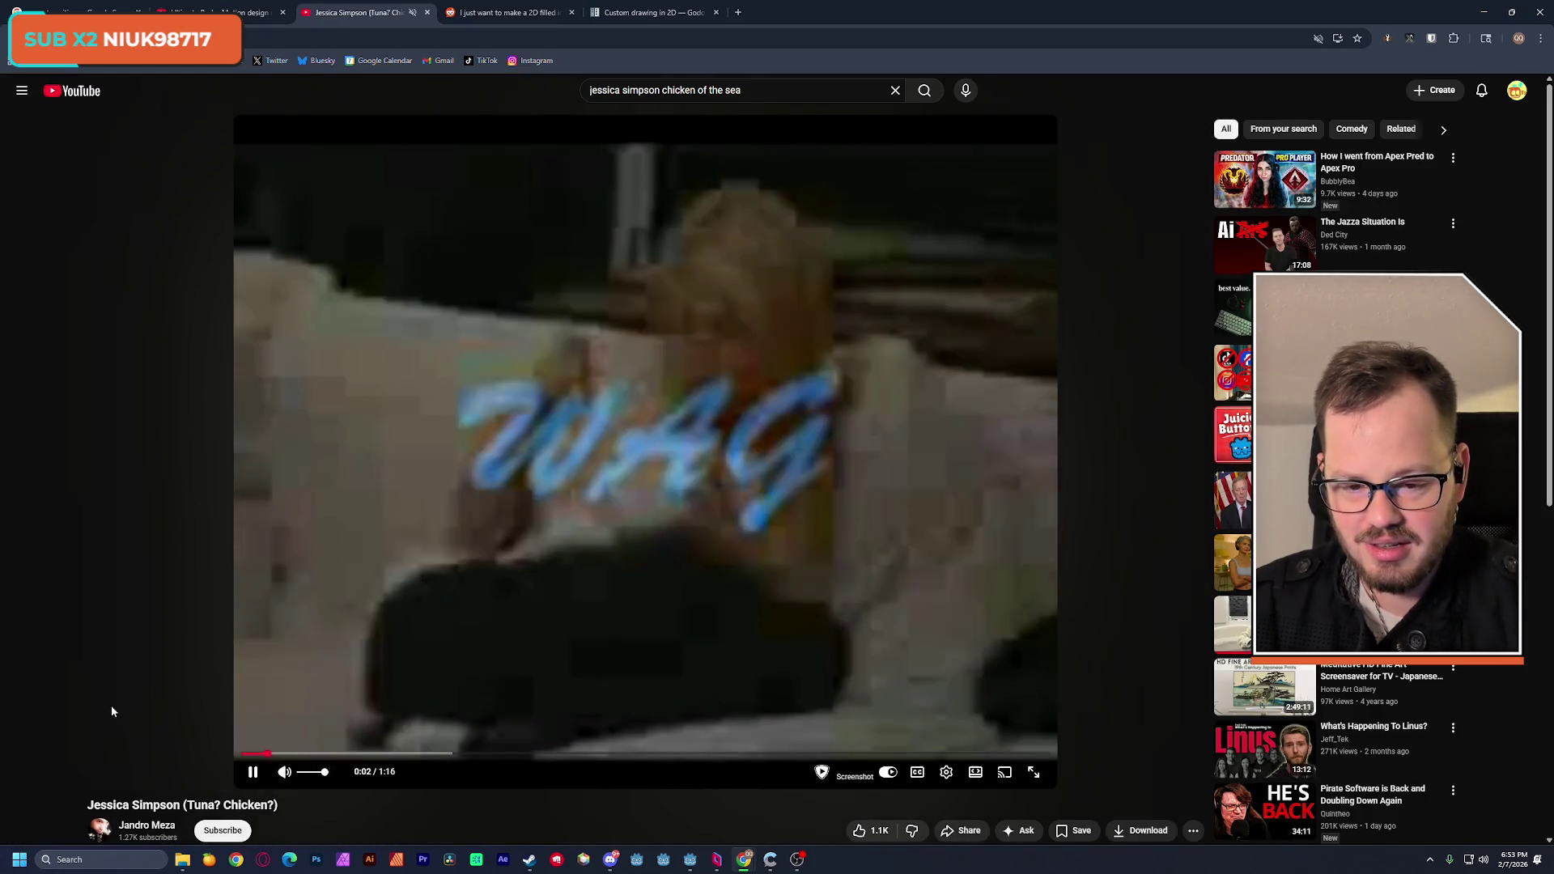
# Step: Unmute and replay the video from the start, then minimize Chrome from the transition pack tab
pyautogui.press('space')
pyautogui.rightClick(355, 16)
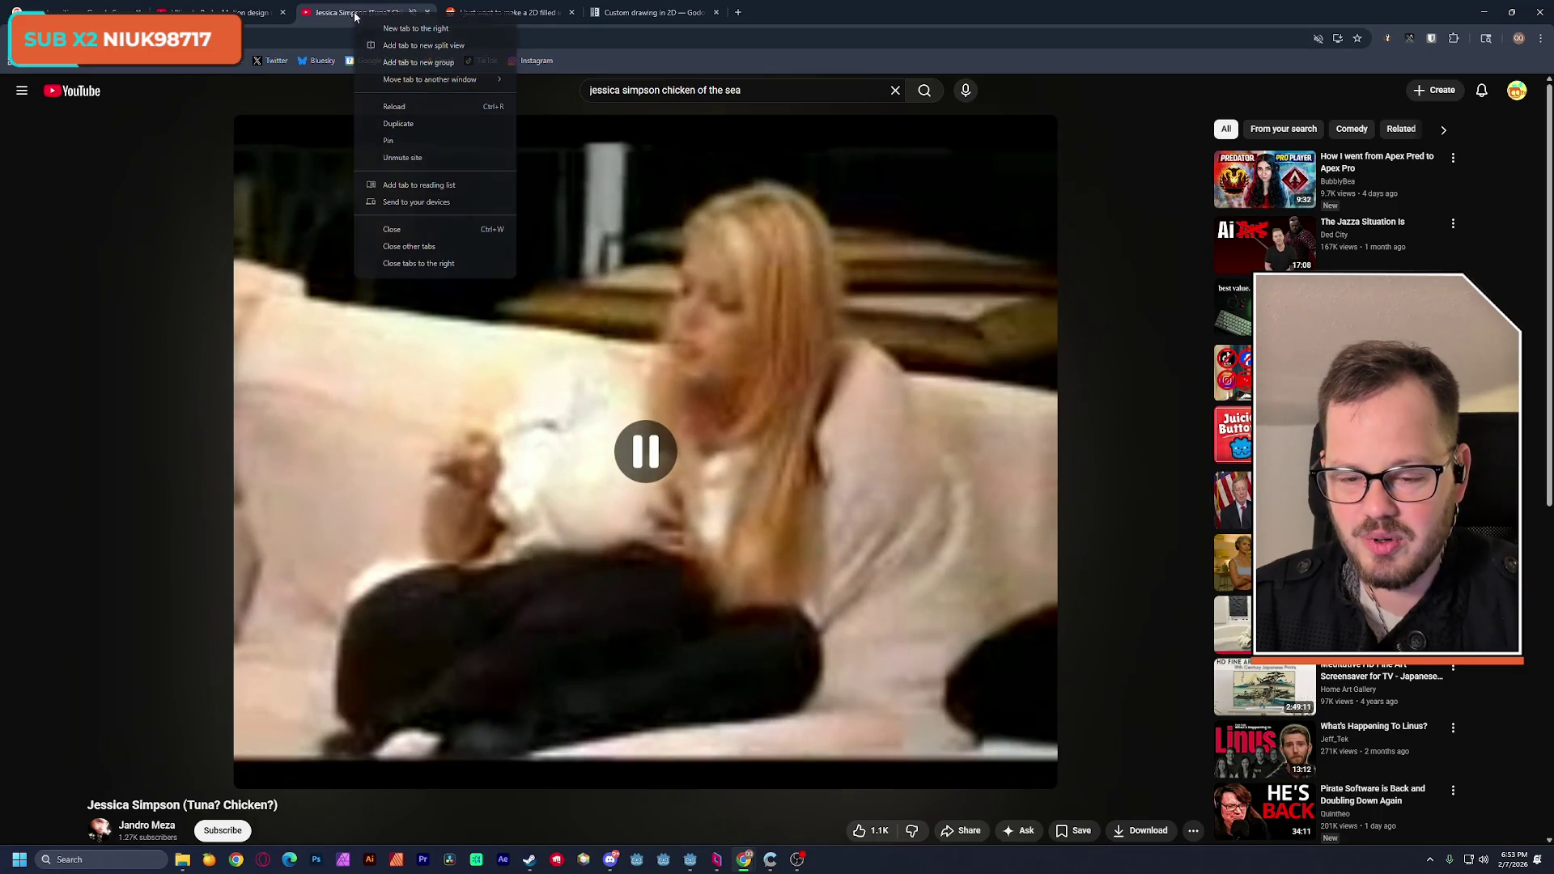
pyautogui.click(402, 157)
pyautogui.click(243, 753)
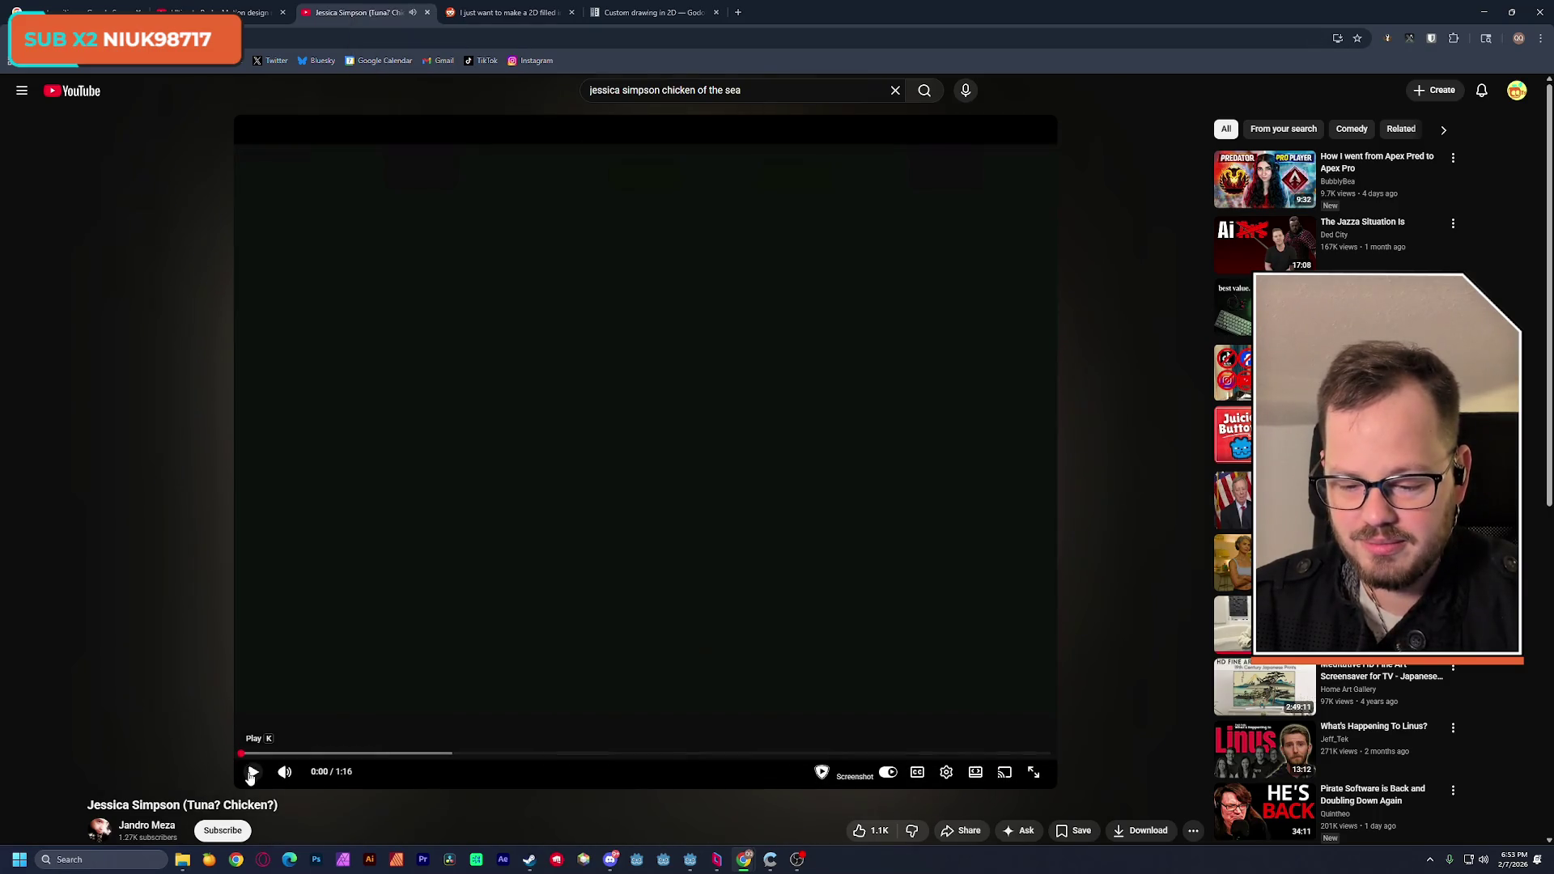
pyautogui.click(252, 772)
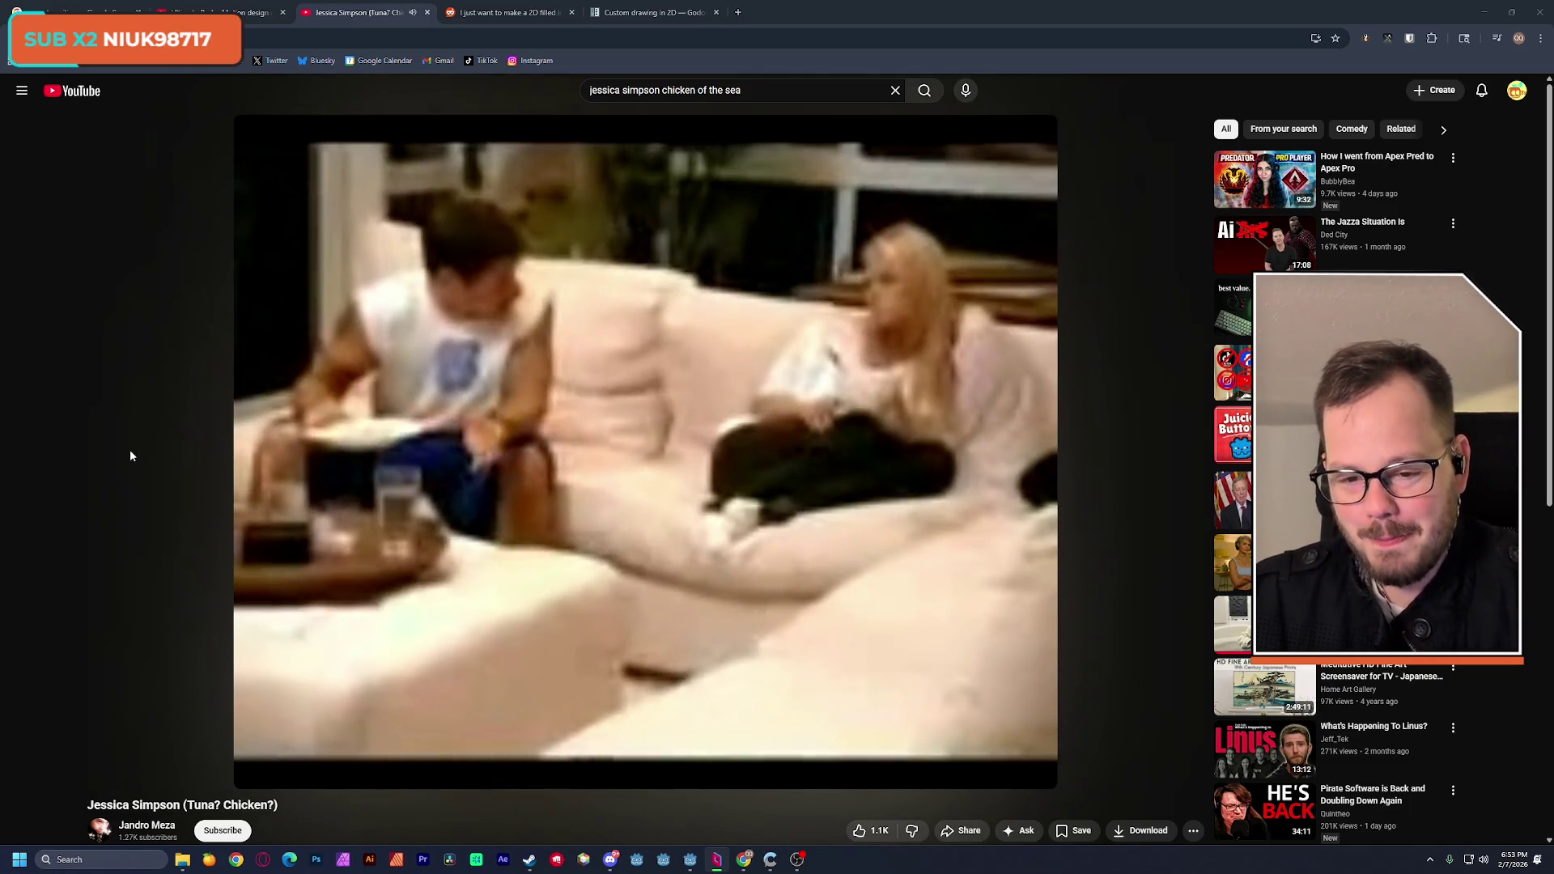
pyautogui.click(308, 385)
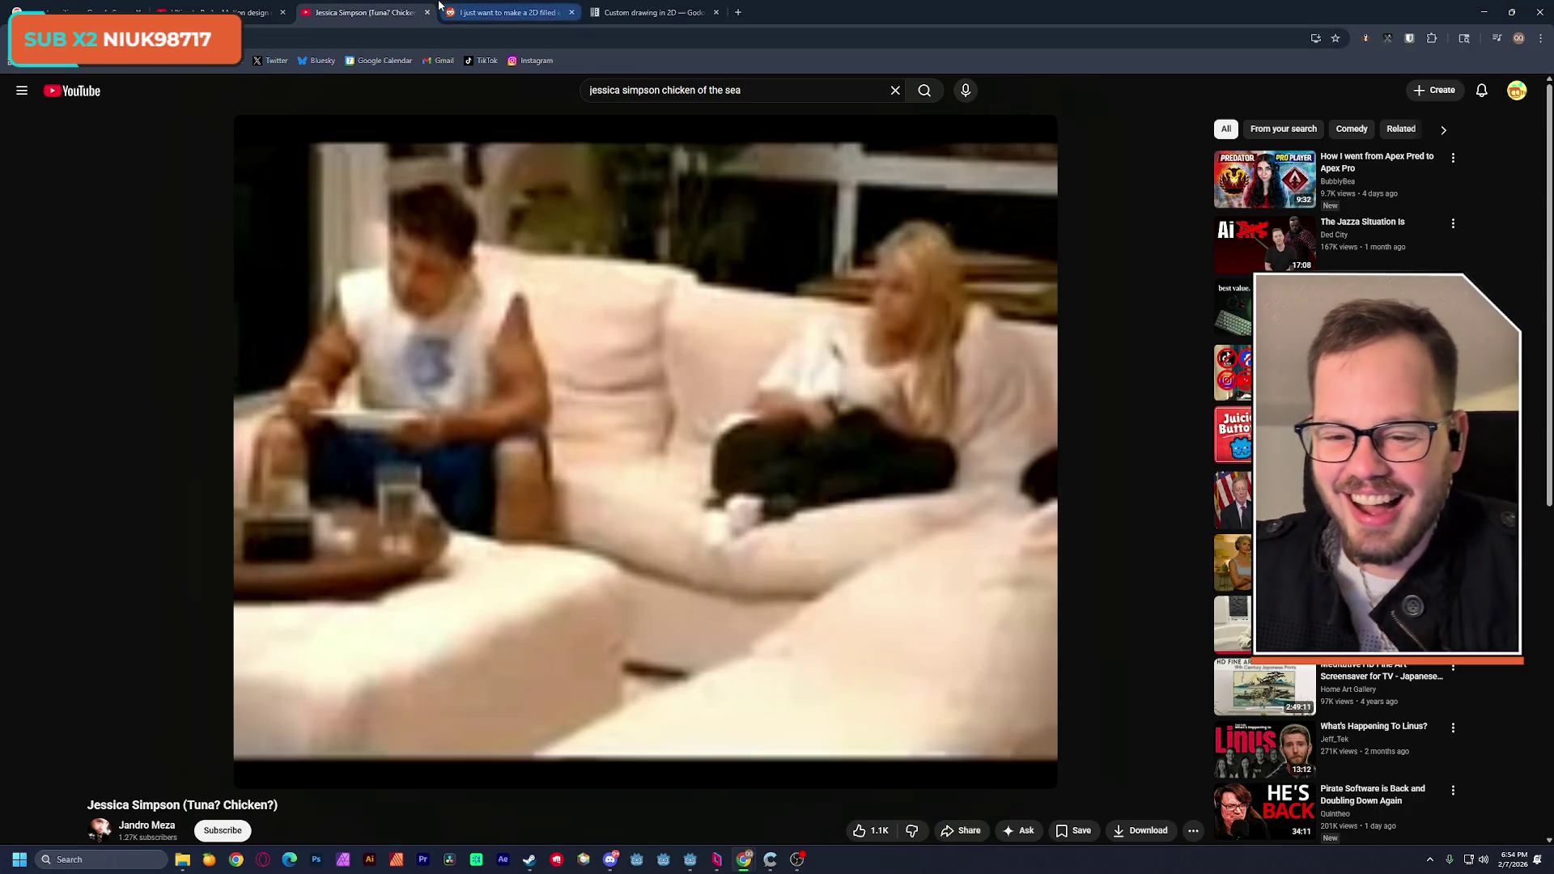
pyautogui.click(214, 10)
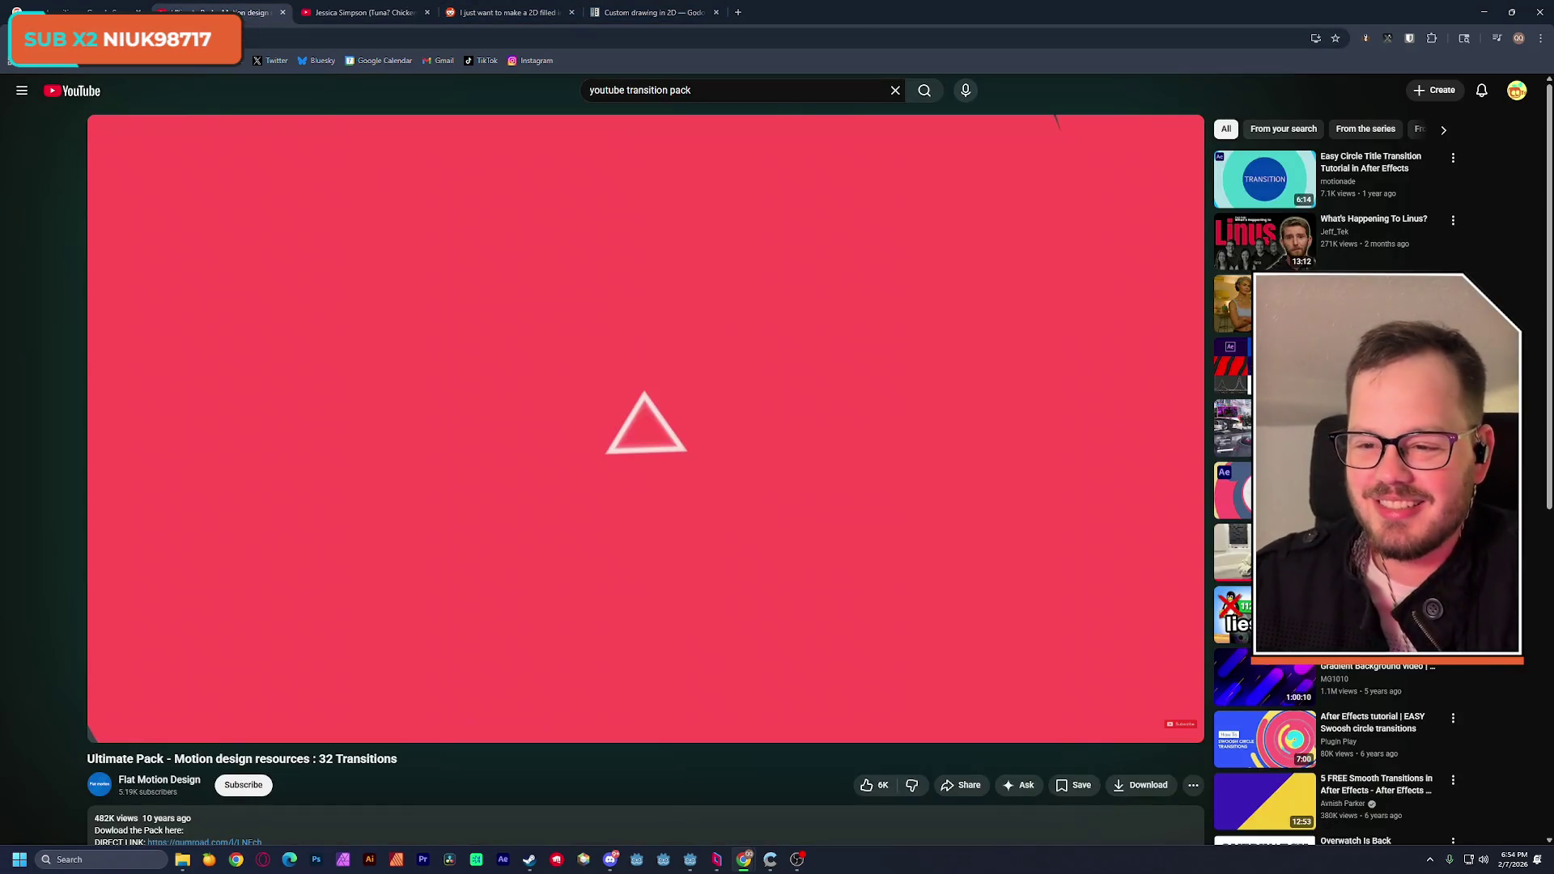
pyautogui.click(1483, 12)
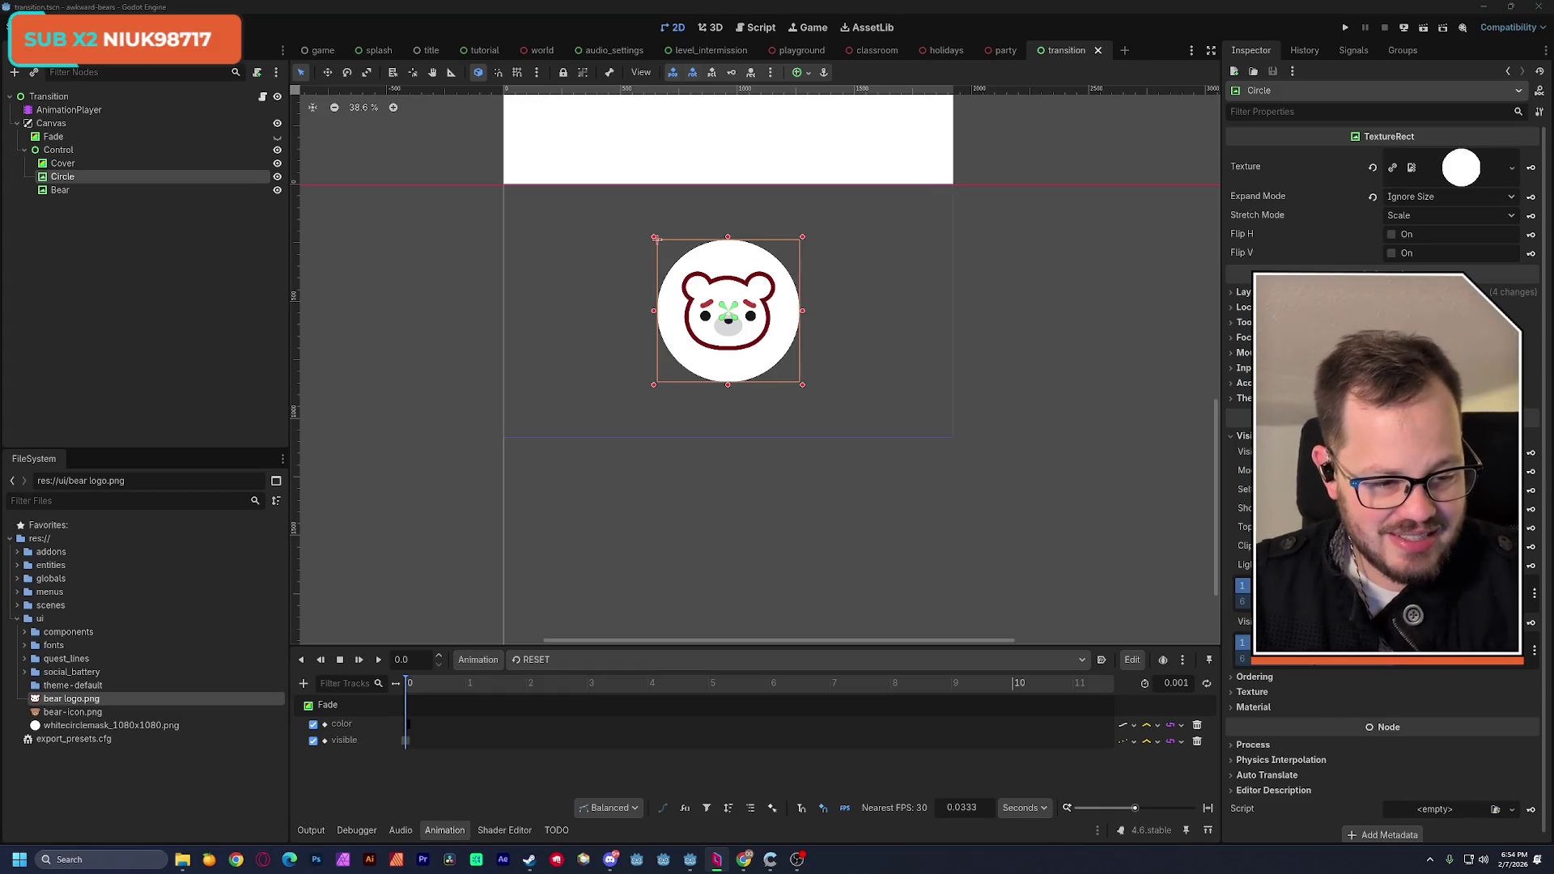
pyautogui.click(1456, 470)
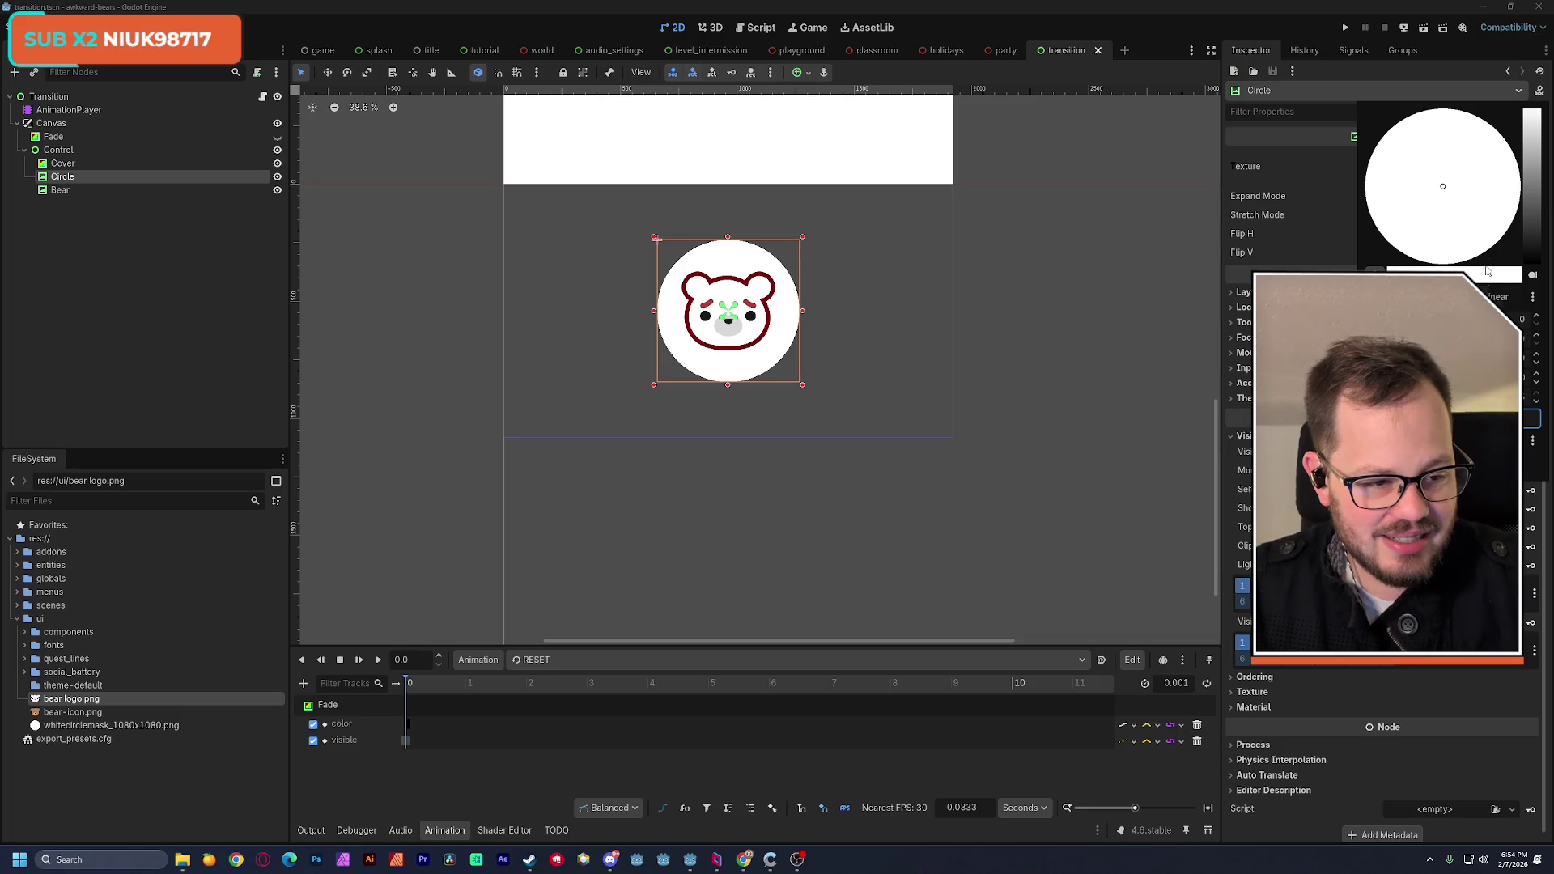
pyautogui.click(1529, 180)
pyautogui.moveTo(1489, 174)
pyautogui.mouseDown()
pyautogui.moveTo(1525, 145)
pyautogui.moveTo(1398, 251)
pyautogui.mouseUp()
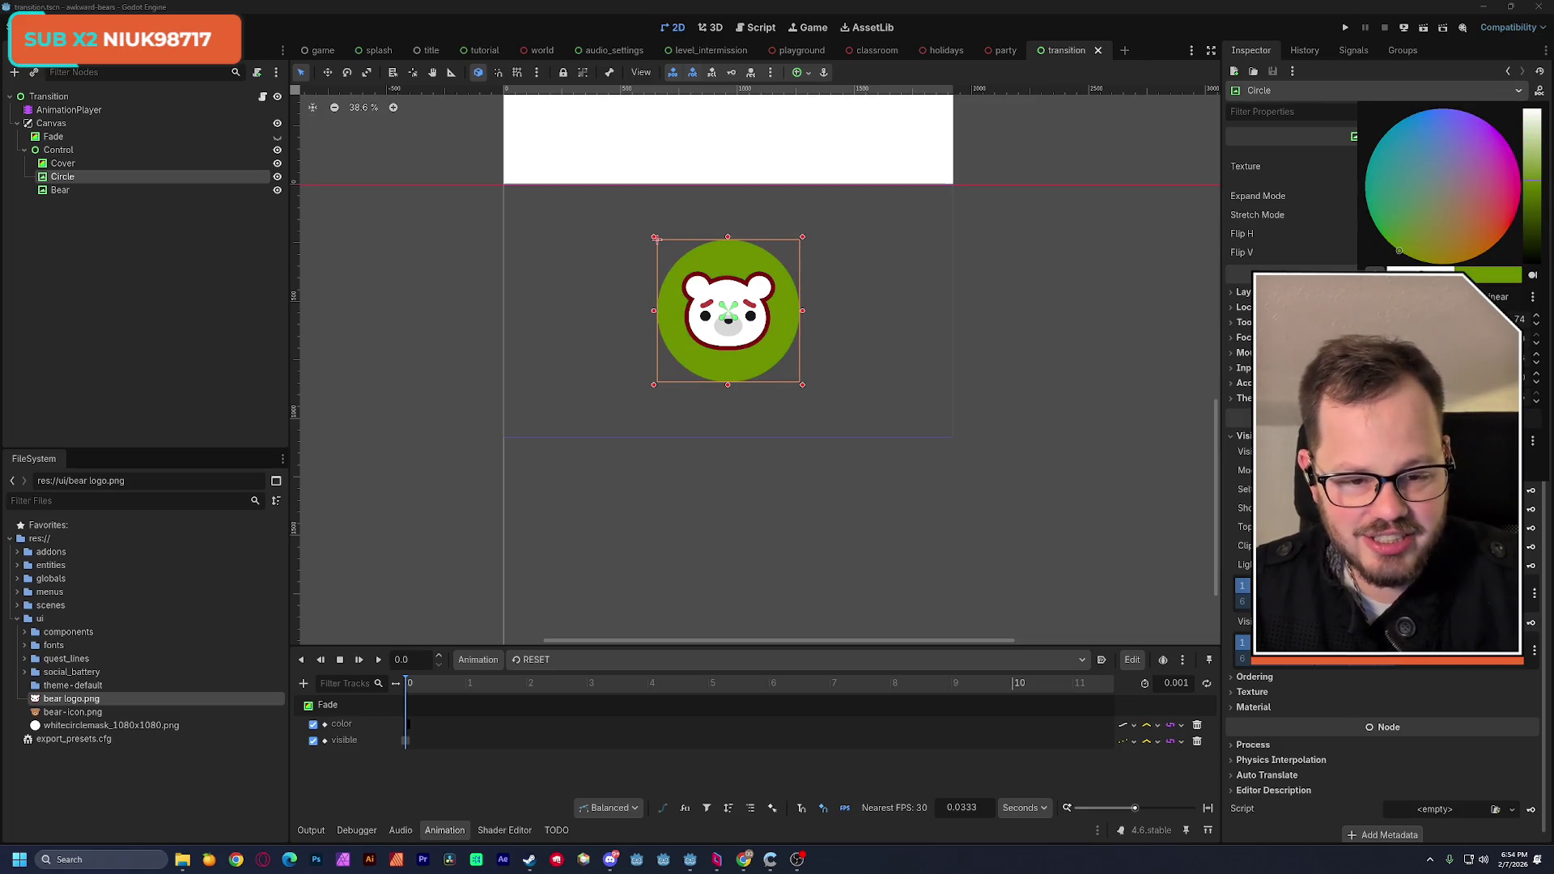
pyautogui.click(1060, 315)
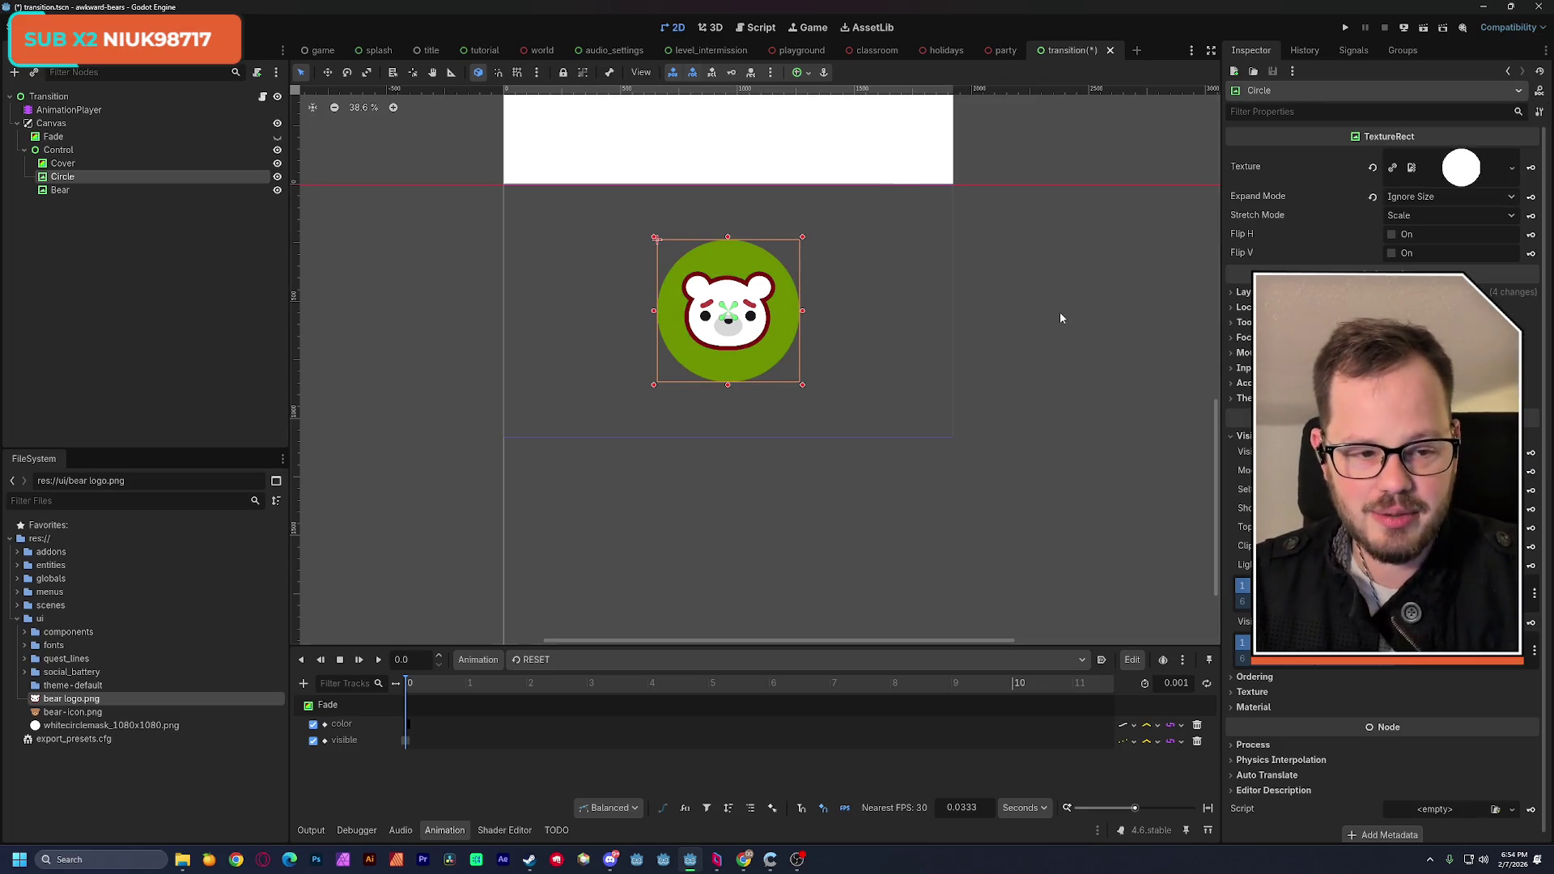
pyautogui.click(1061, 312)
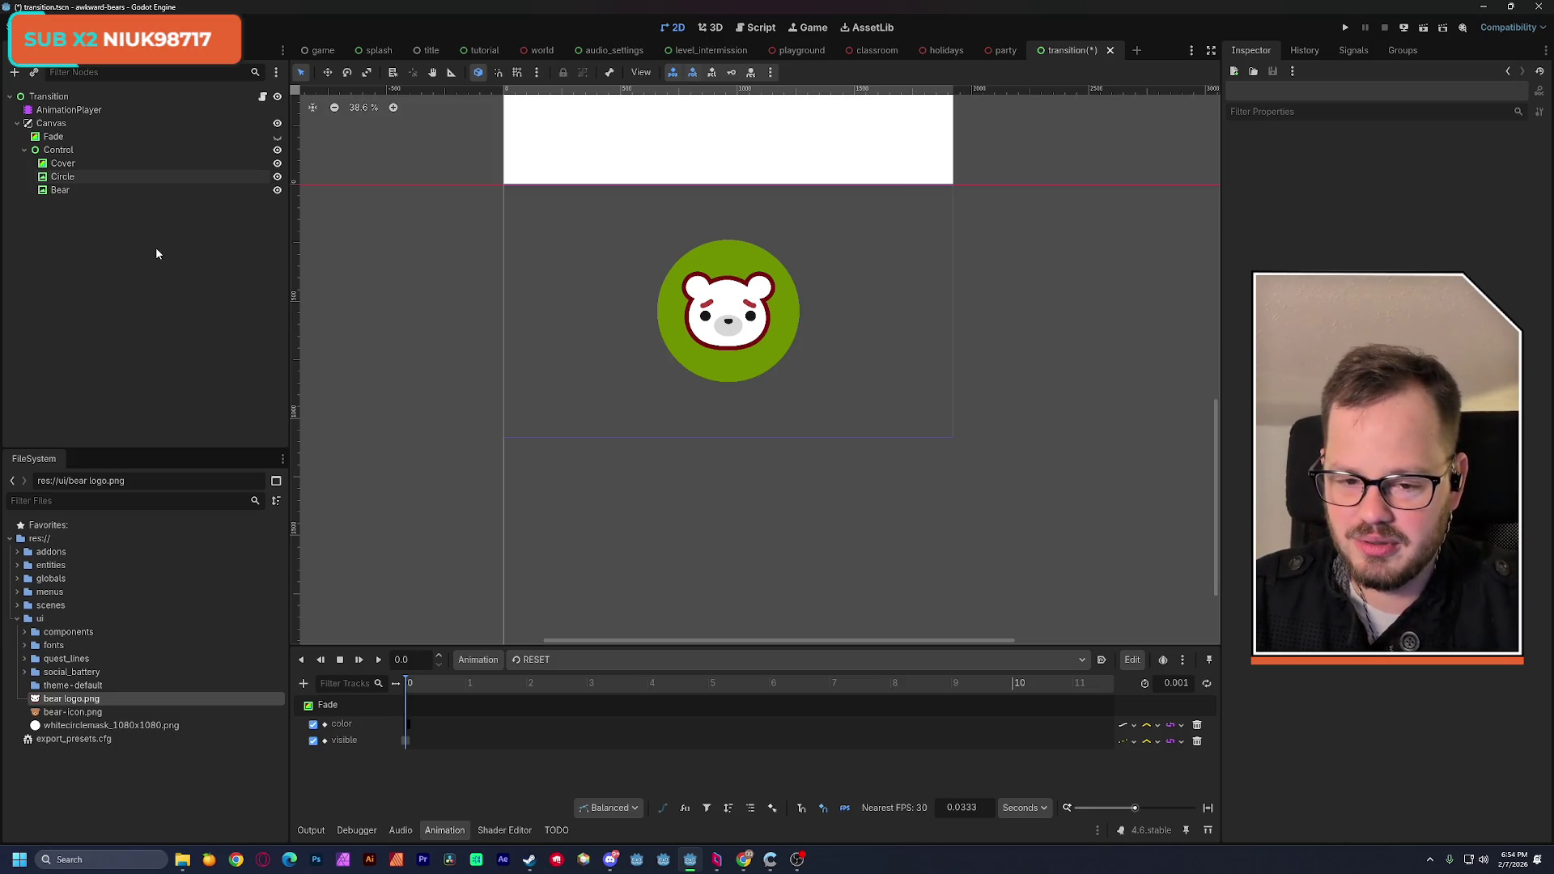
pyautogui.click(113, 176)
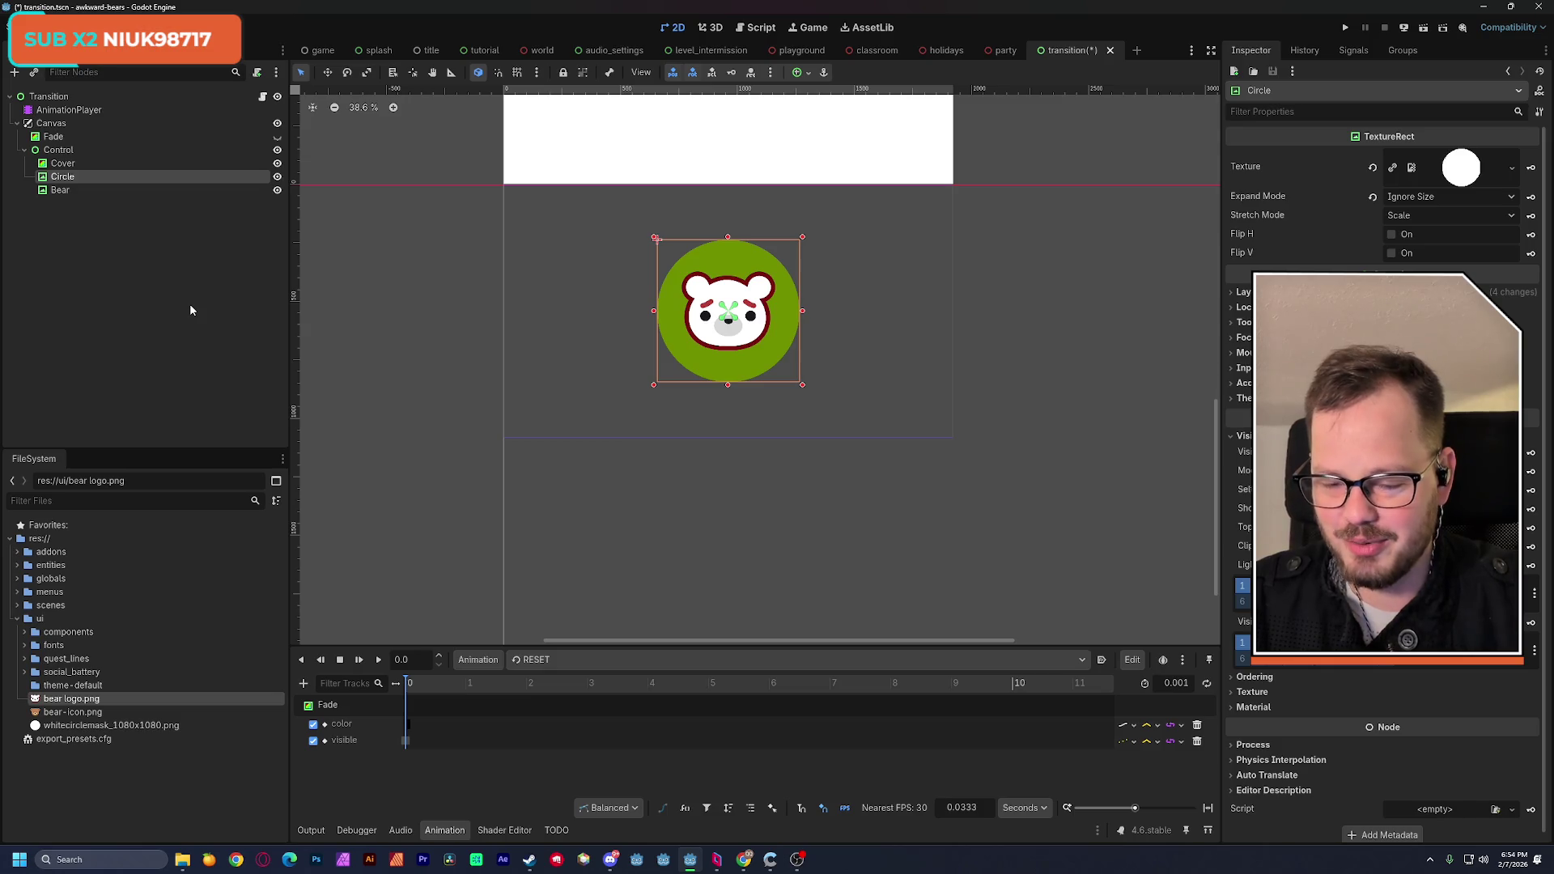
pyautogui.click(94, 293)
pyautogui.click(77, 177)
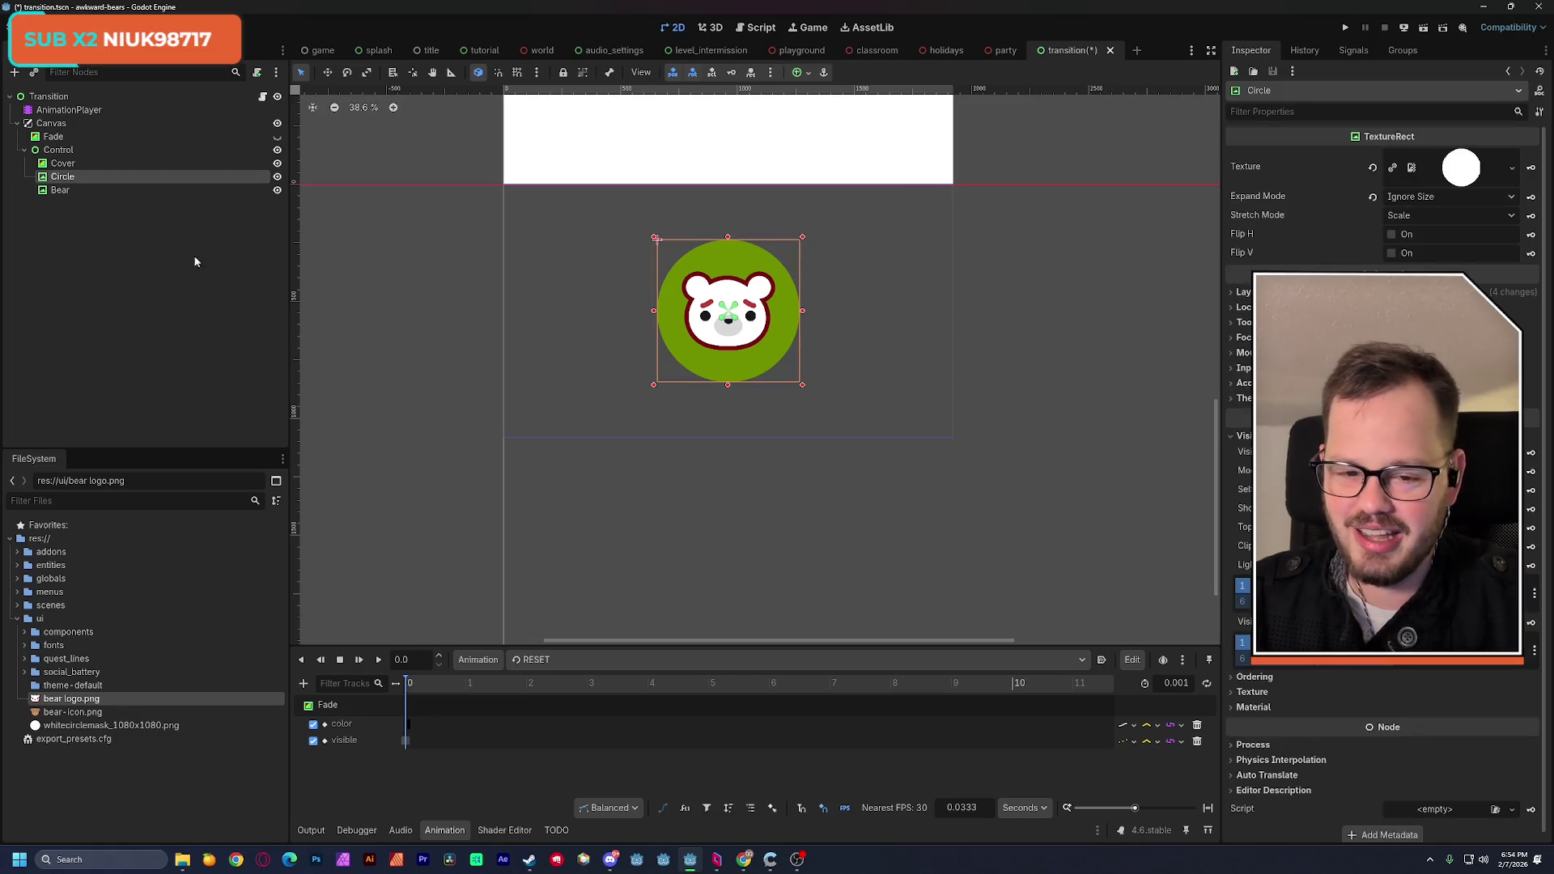
pyautogui.hotkey('ctrl', 'z')
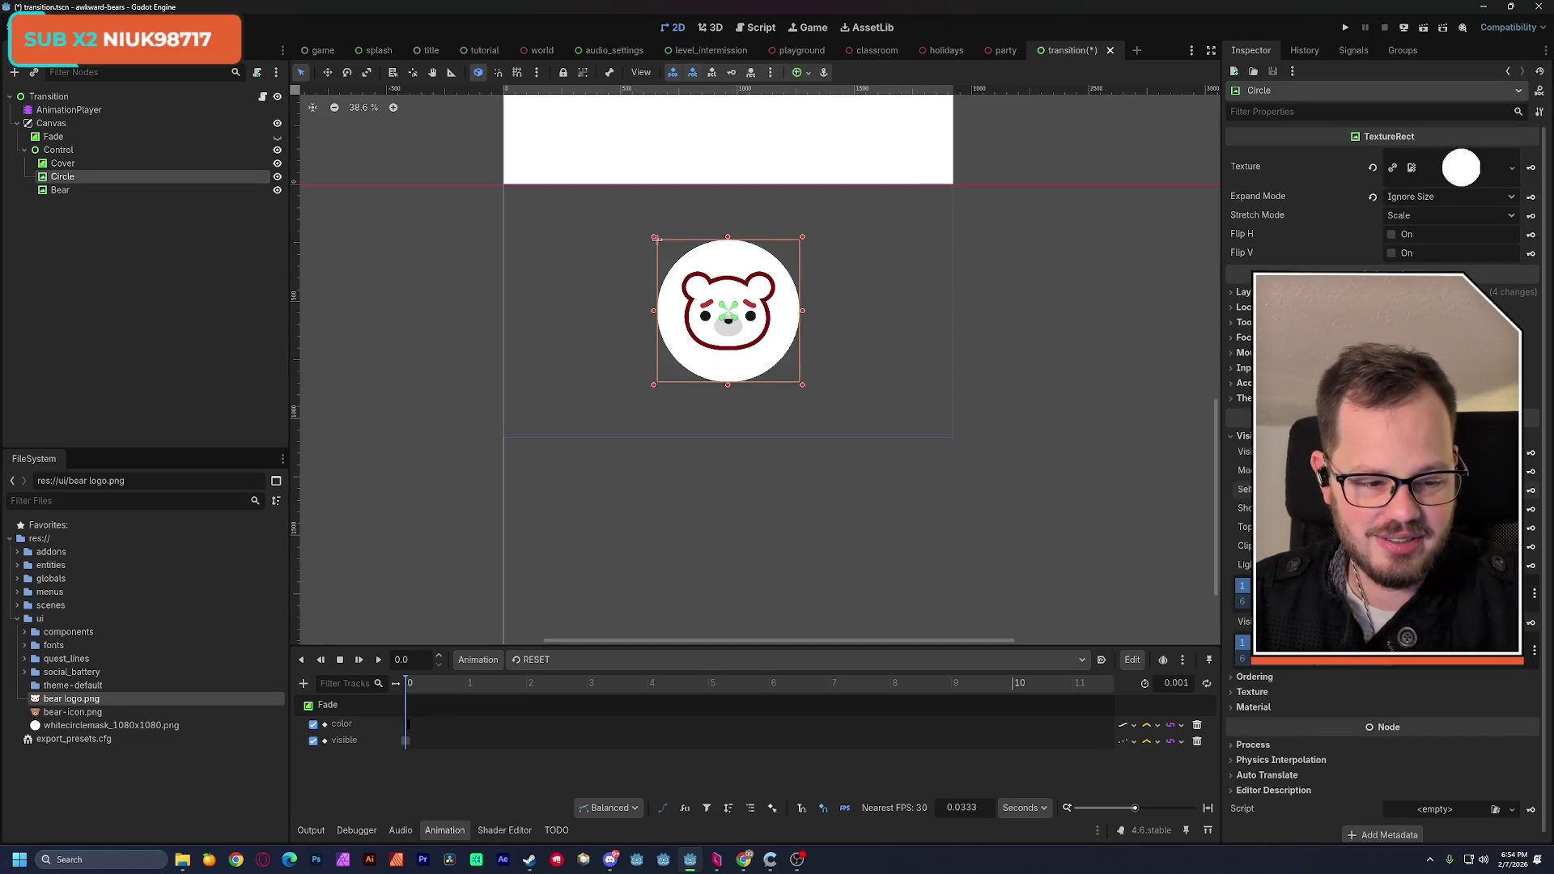
pyautogui.click(100, 241)
pyautogui.hotkey('ctrl', 's')
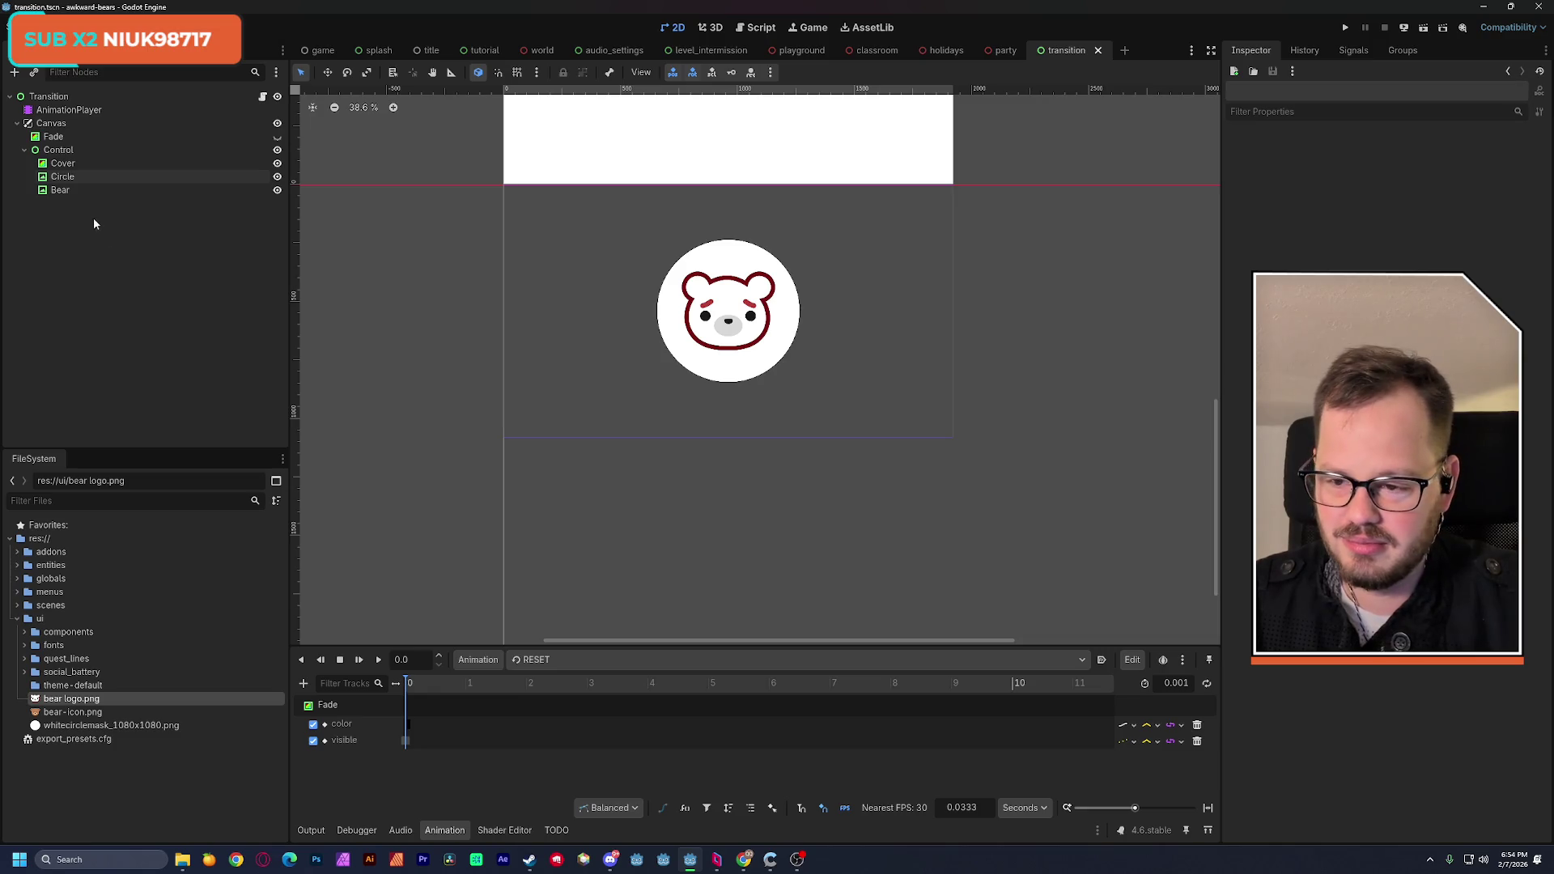
pyautogui.click(65, 178)
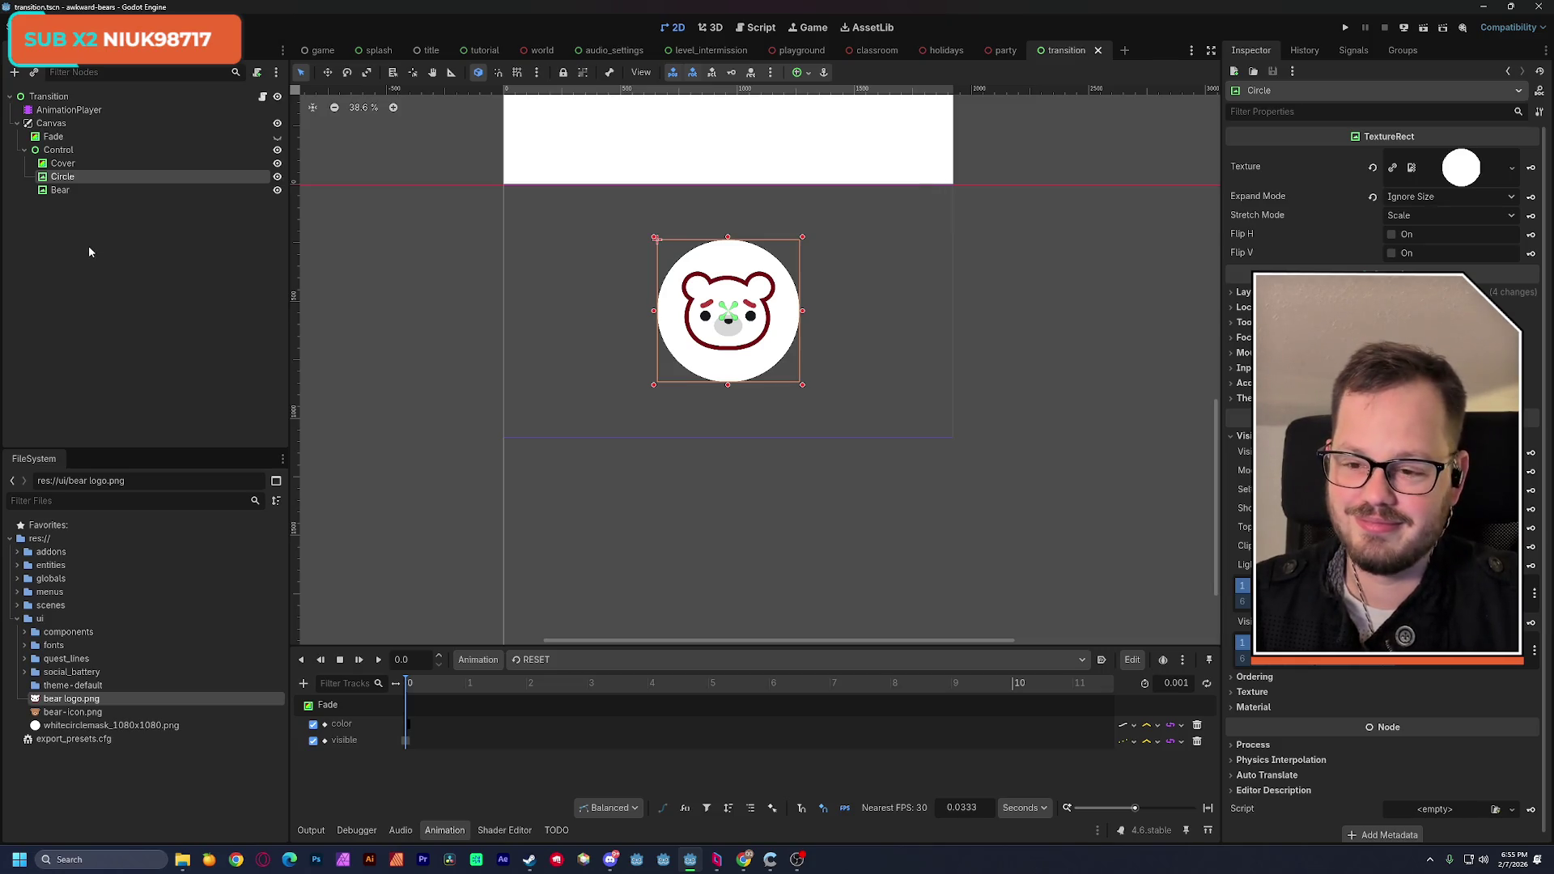
# Step: Open Project Settings and look through the Run, Boot Splash and Display Server sections before returning to Config
pyautogui.click(57, 26)
pyautogui.click(81, 65)
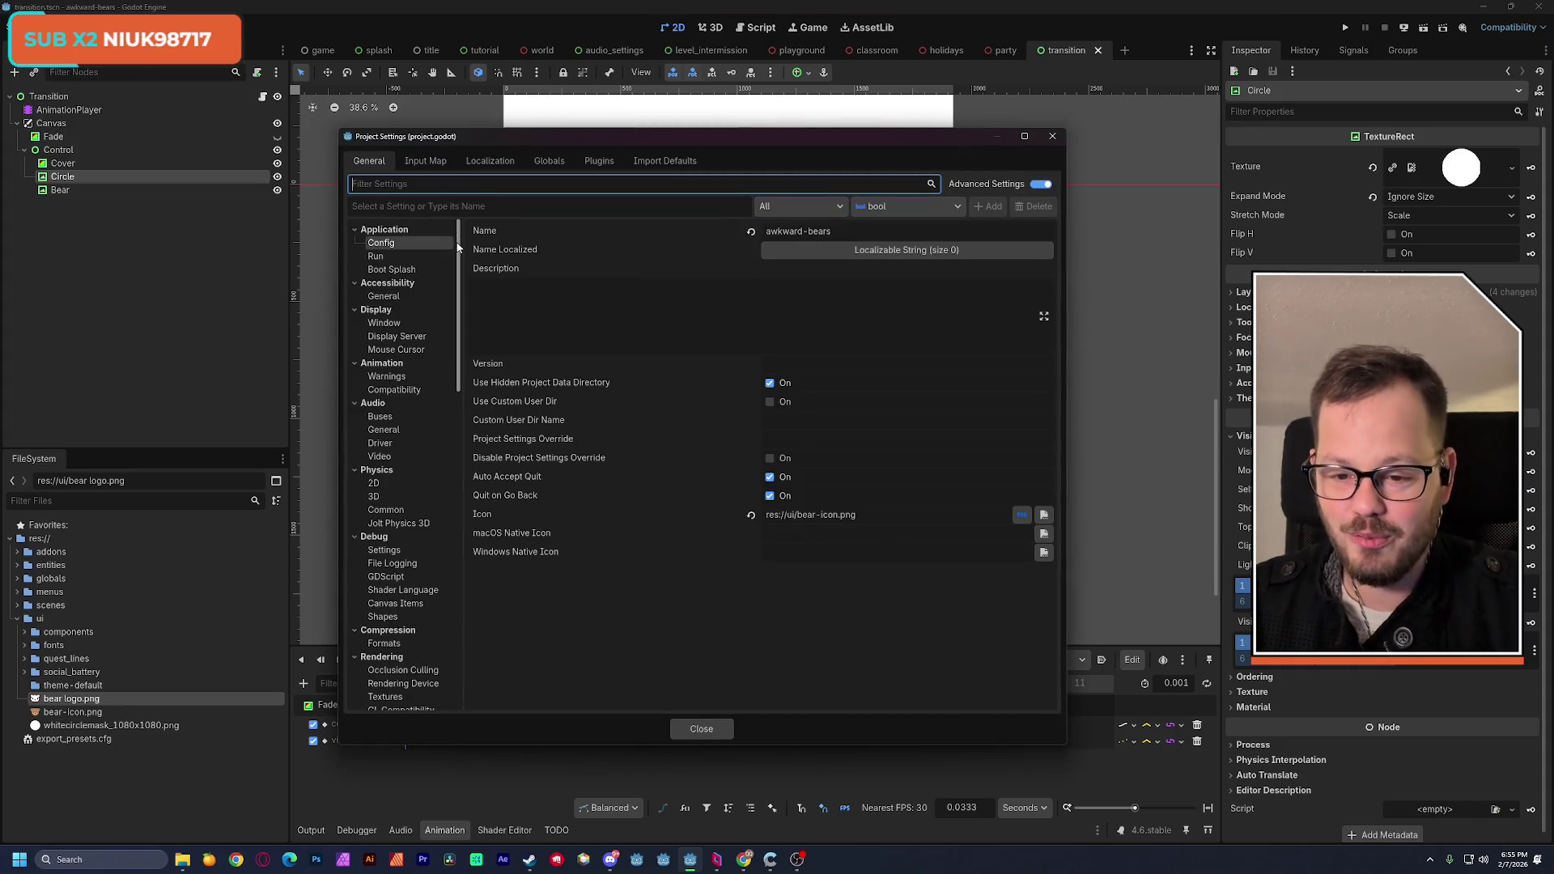
pyautogui.click(395, 252)
pyautogui.click(392, 245)
pyautogui.click(394, 257)
pyautogui.click(396, 271)
pyautogui.click(393, 257)
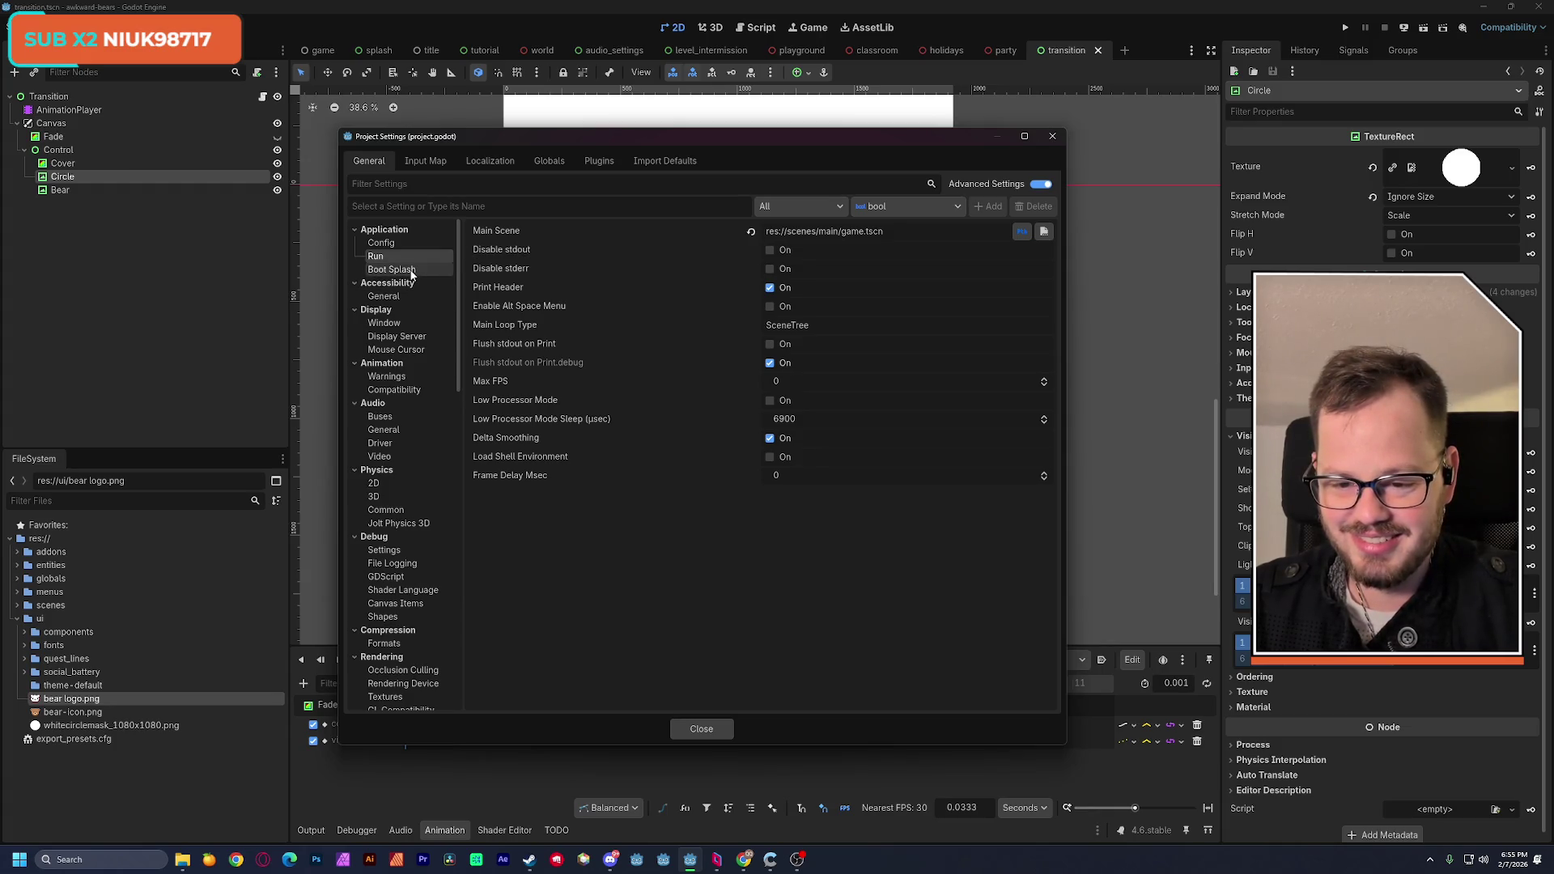
pyautogui.click(400, 336)
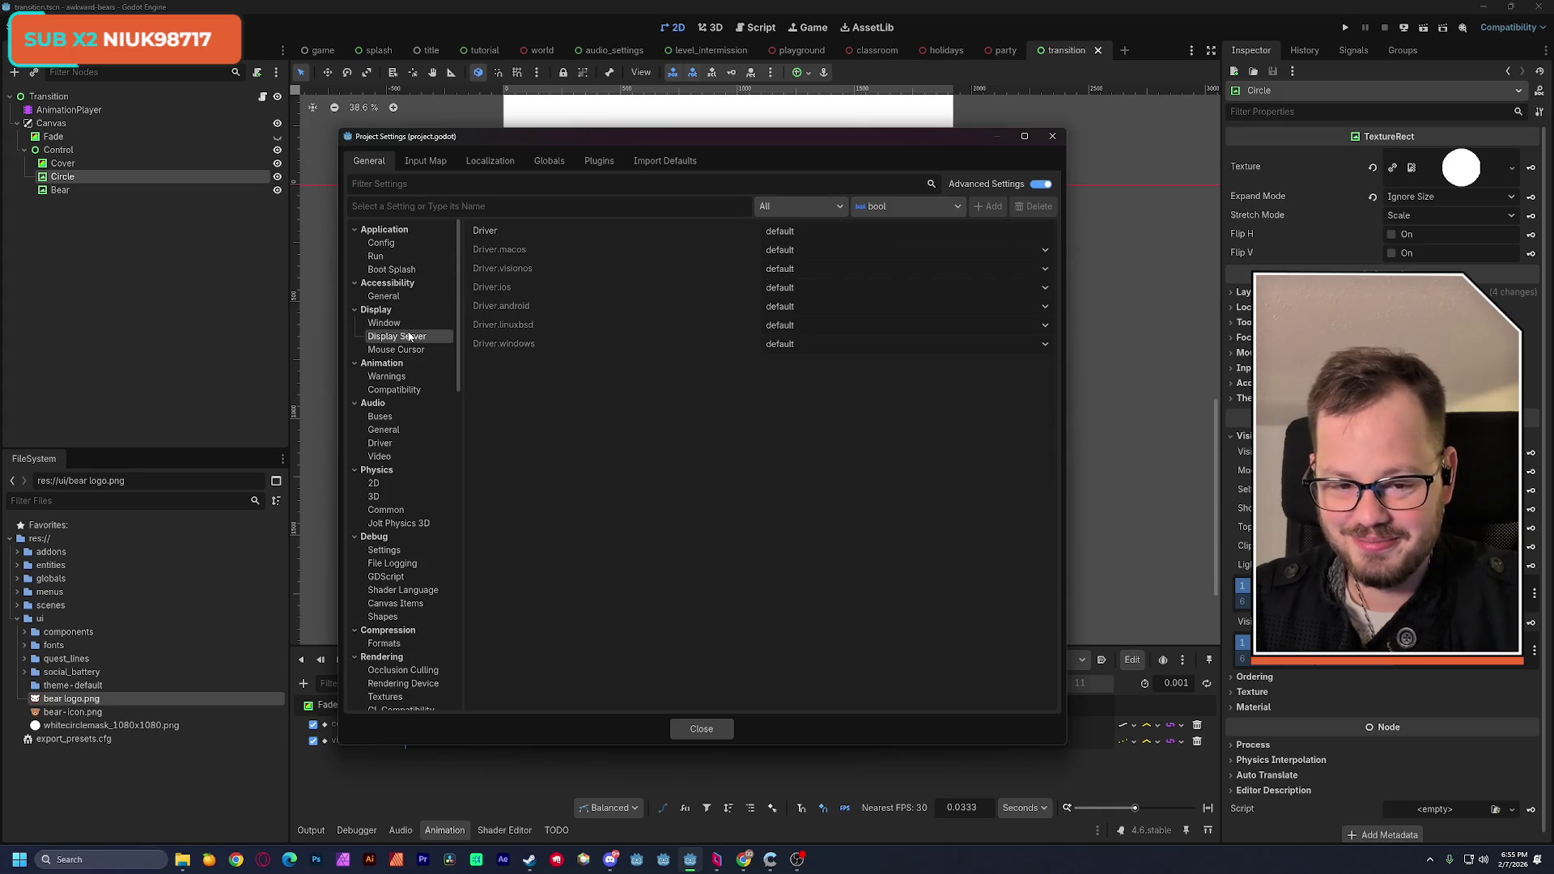
pyautogui.click(399, 273)
pyautogui.click(399, 258)
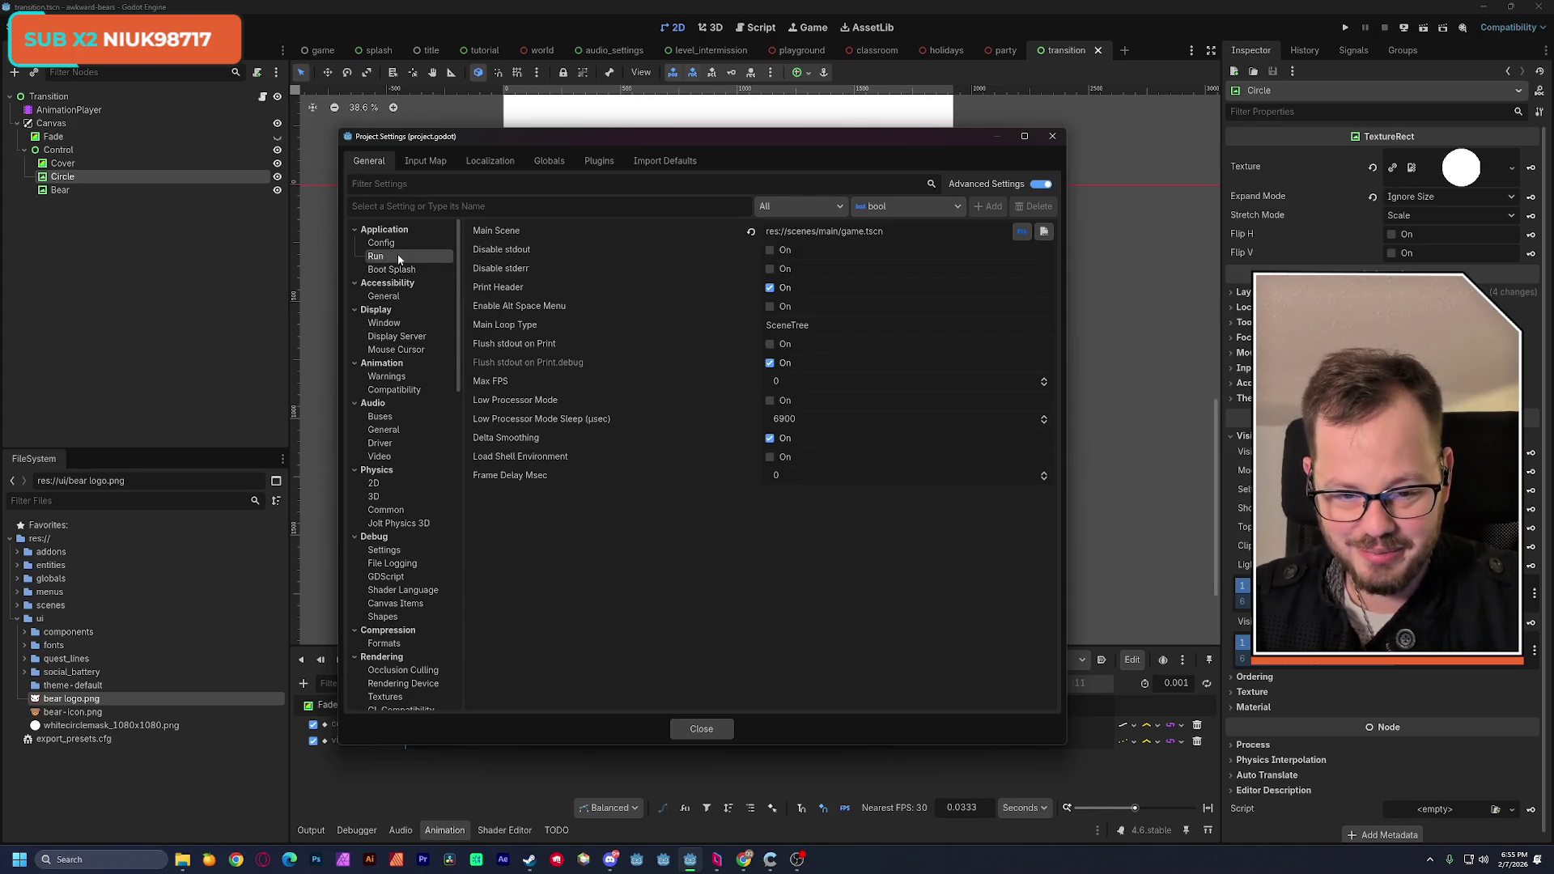
pyautogui.click(395, 243)
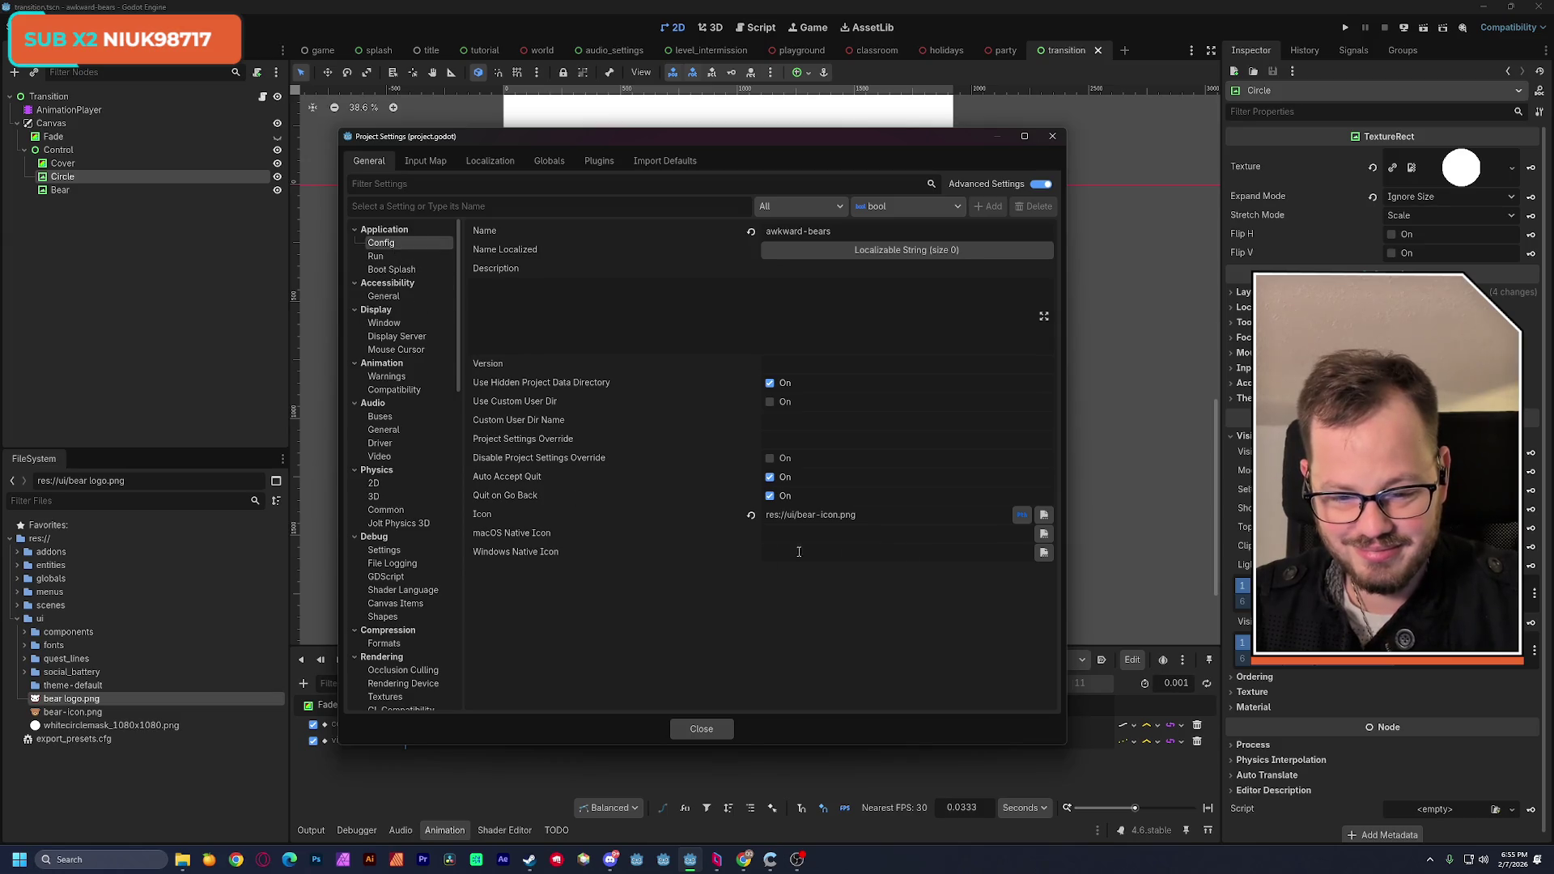
# Step: Set the project icon to bear logo.png, close the settings, and save the scene
pyautogui.click(1044, 515)
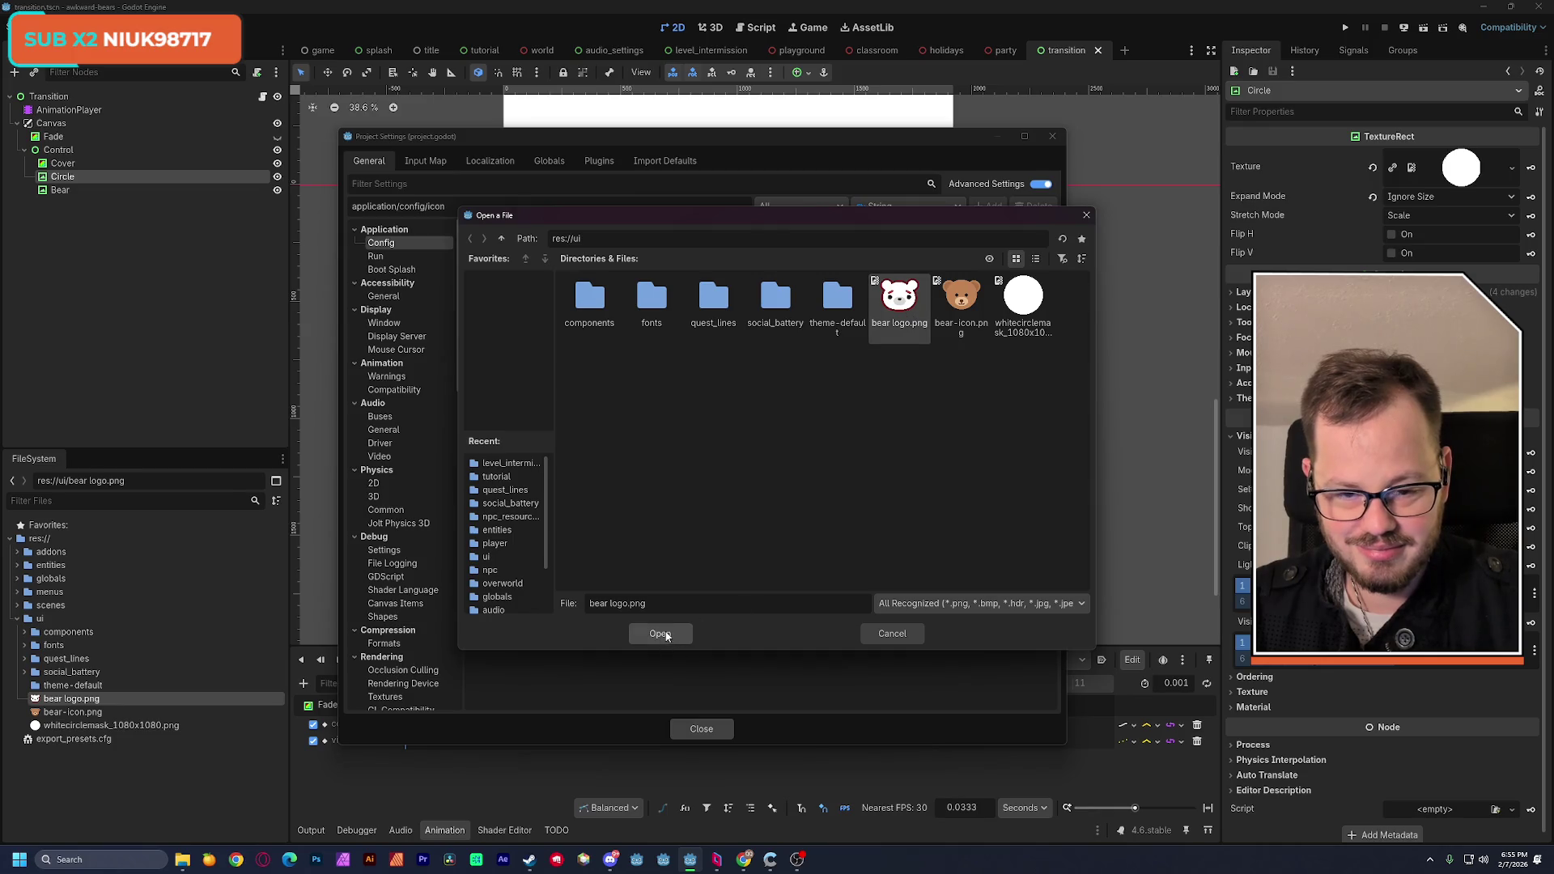
pyautogui.click(661, 634)
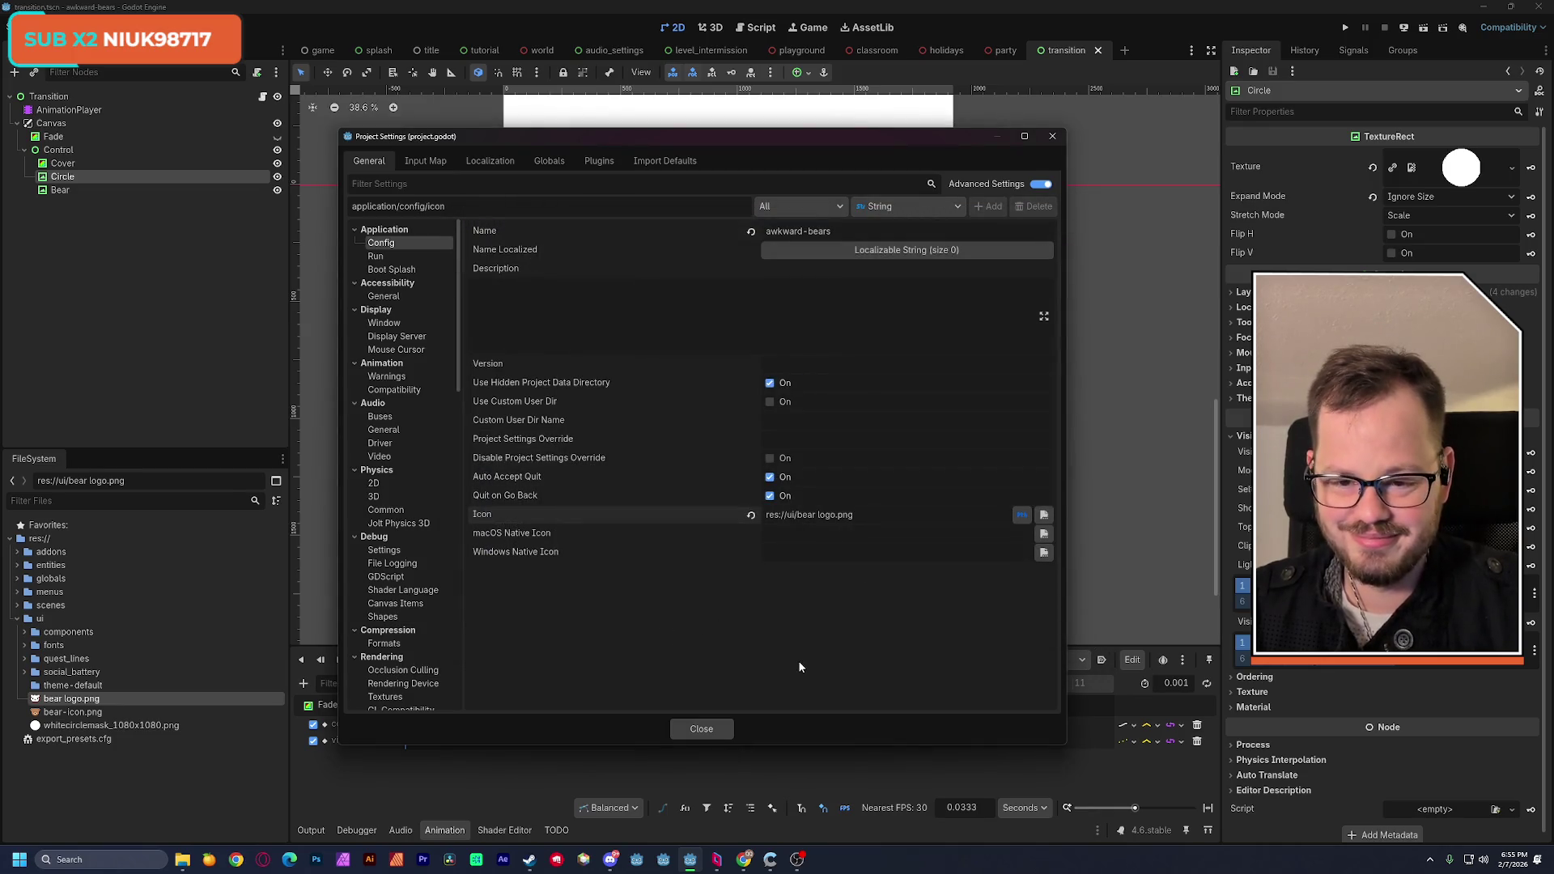
pyautogui.click(723, 730)
pyautogui.hotkey('ctrl', 's')
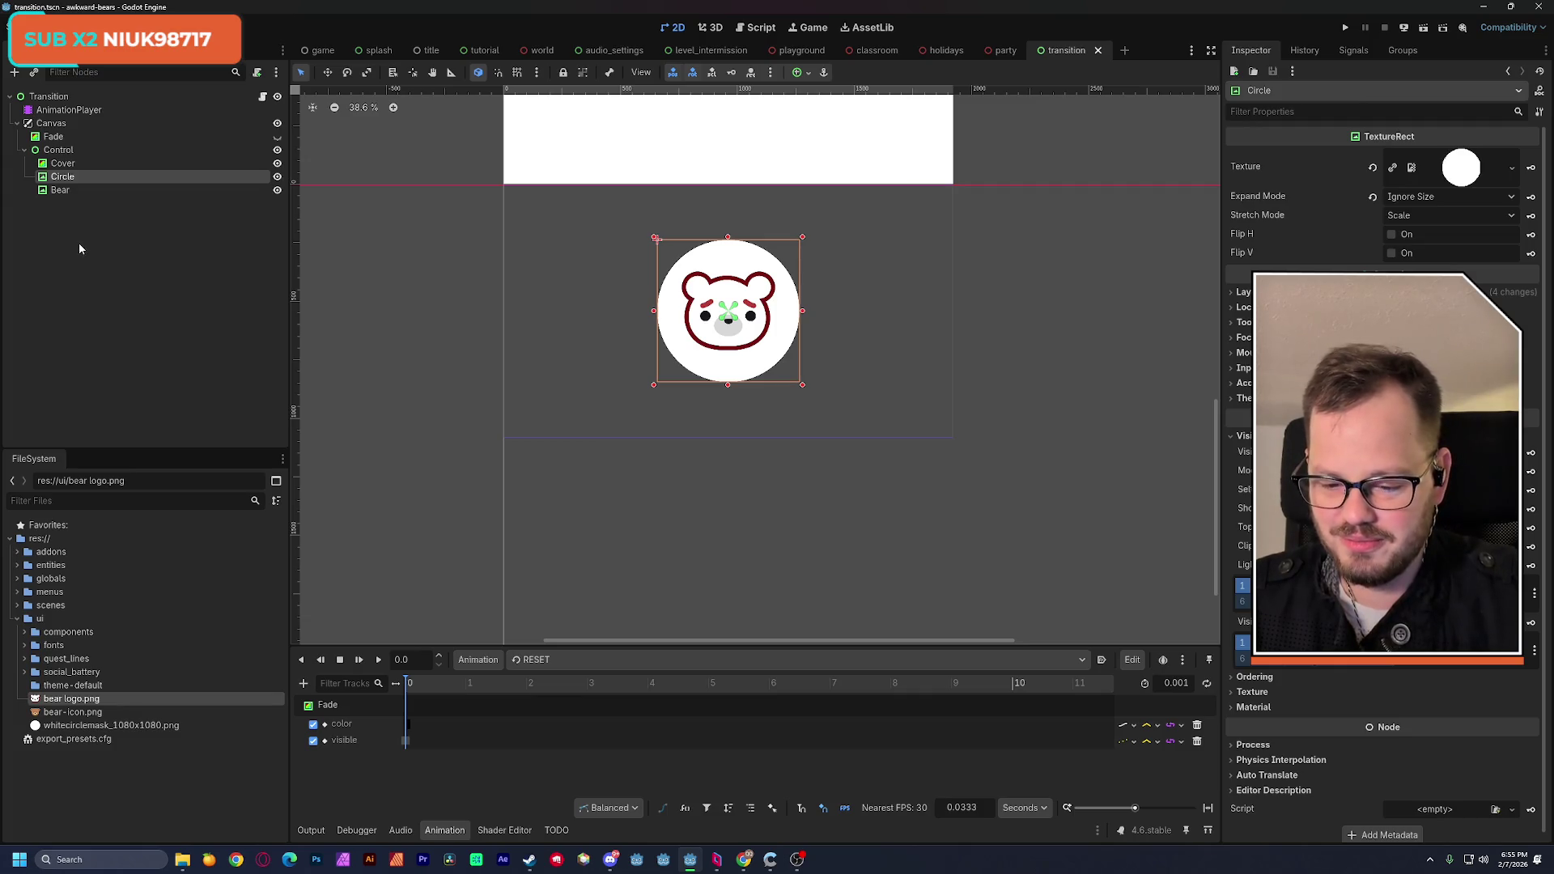
# Step: Create a new animation named 'Circle' in the AnimationPlayer
pyautogui.click(543, 663)
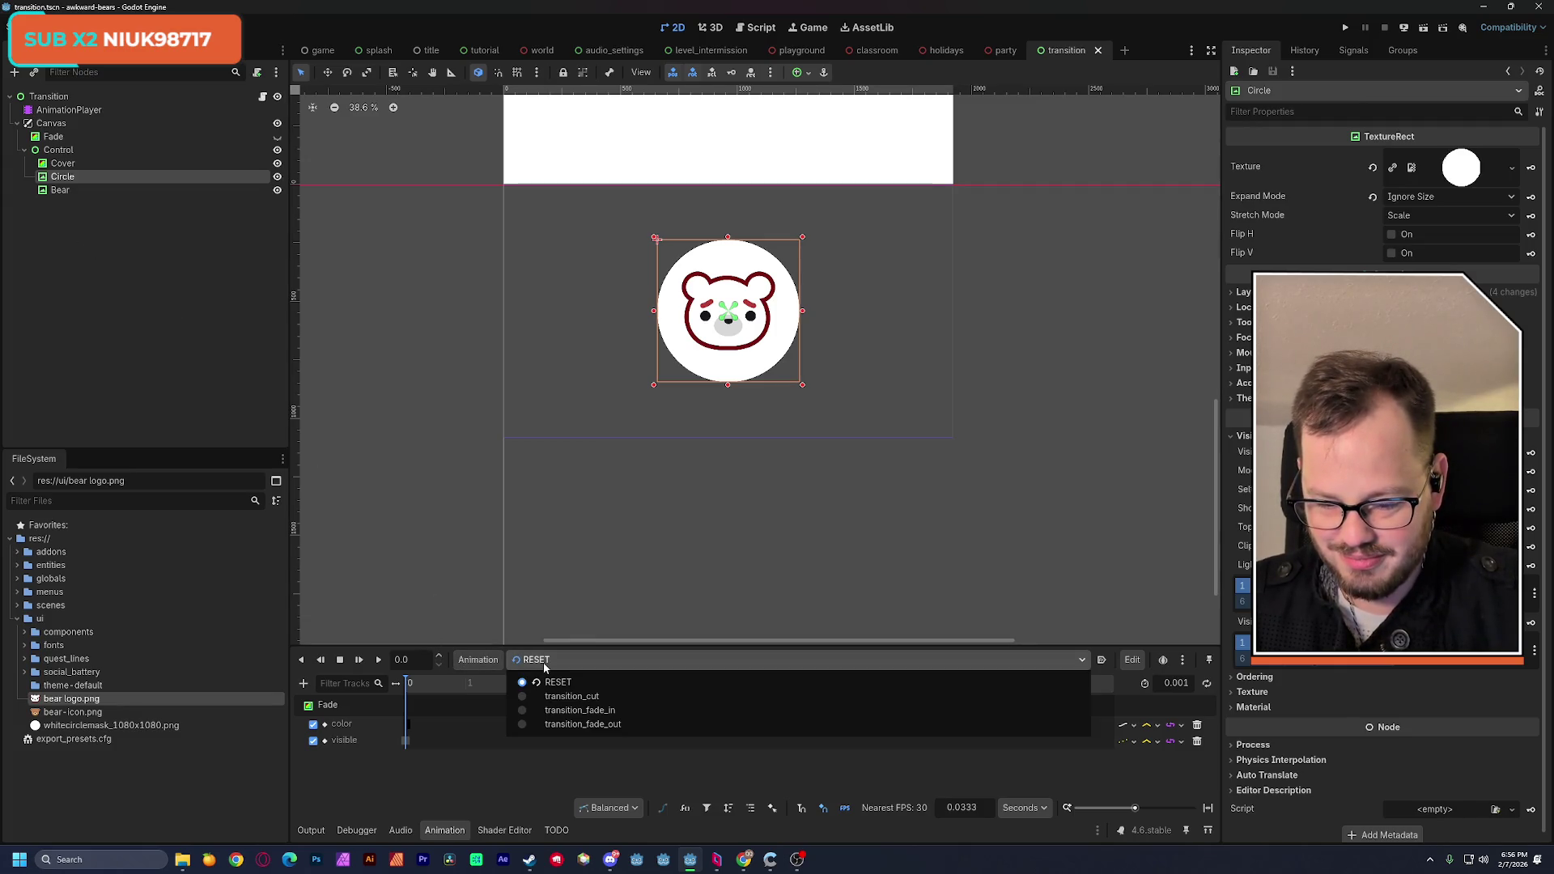
pyautogui.click(485, 661)
pyautogui.click(487, 662)
pyautogui.click(495, 681)
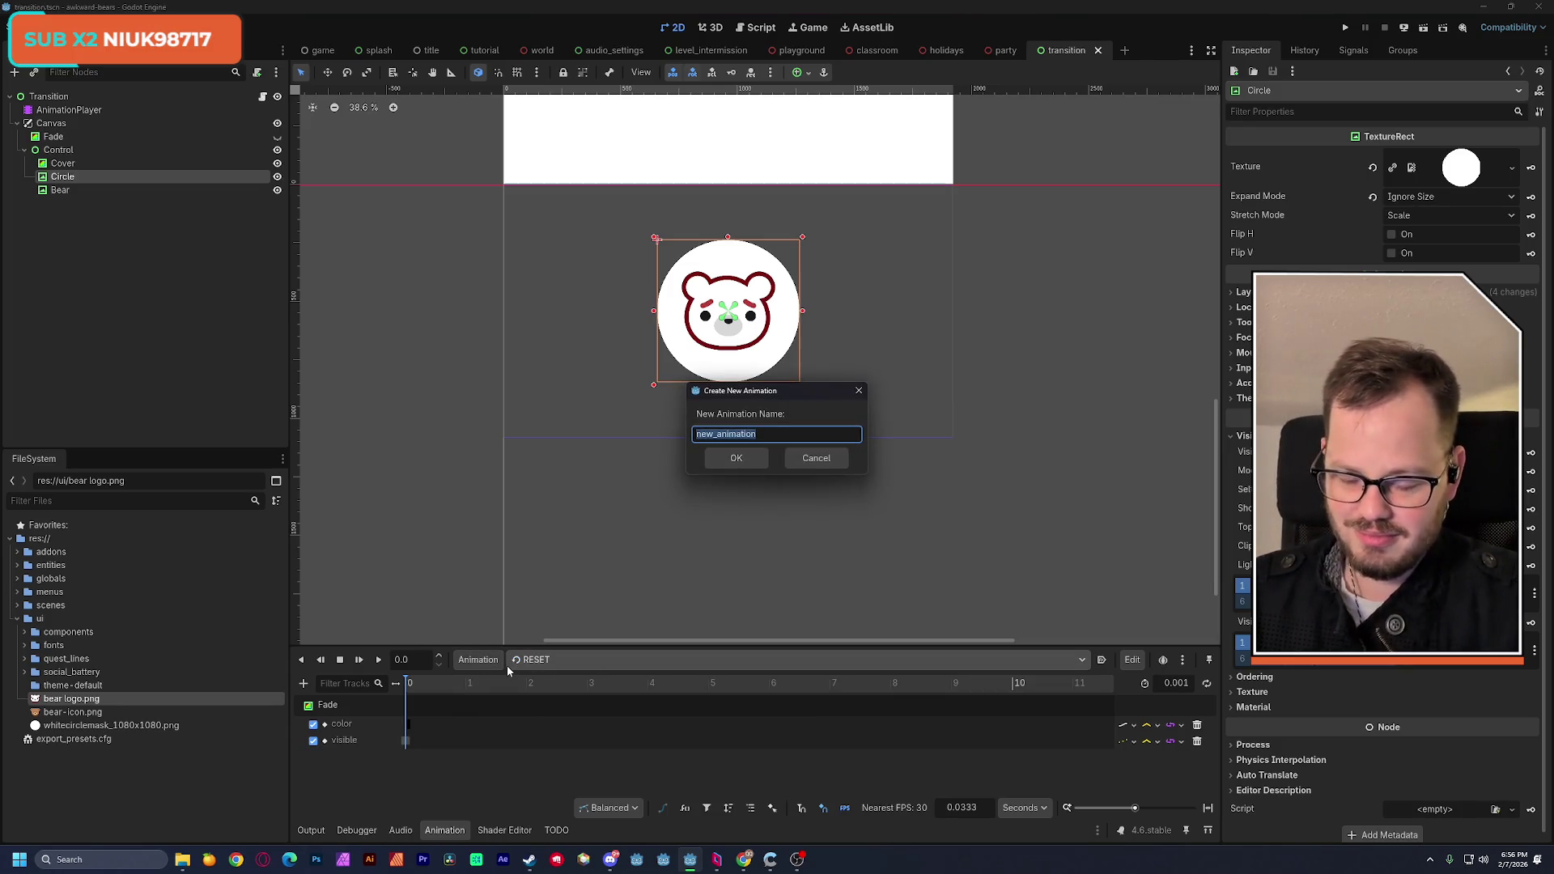
pyautogui.write('circle')
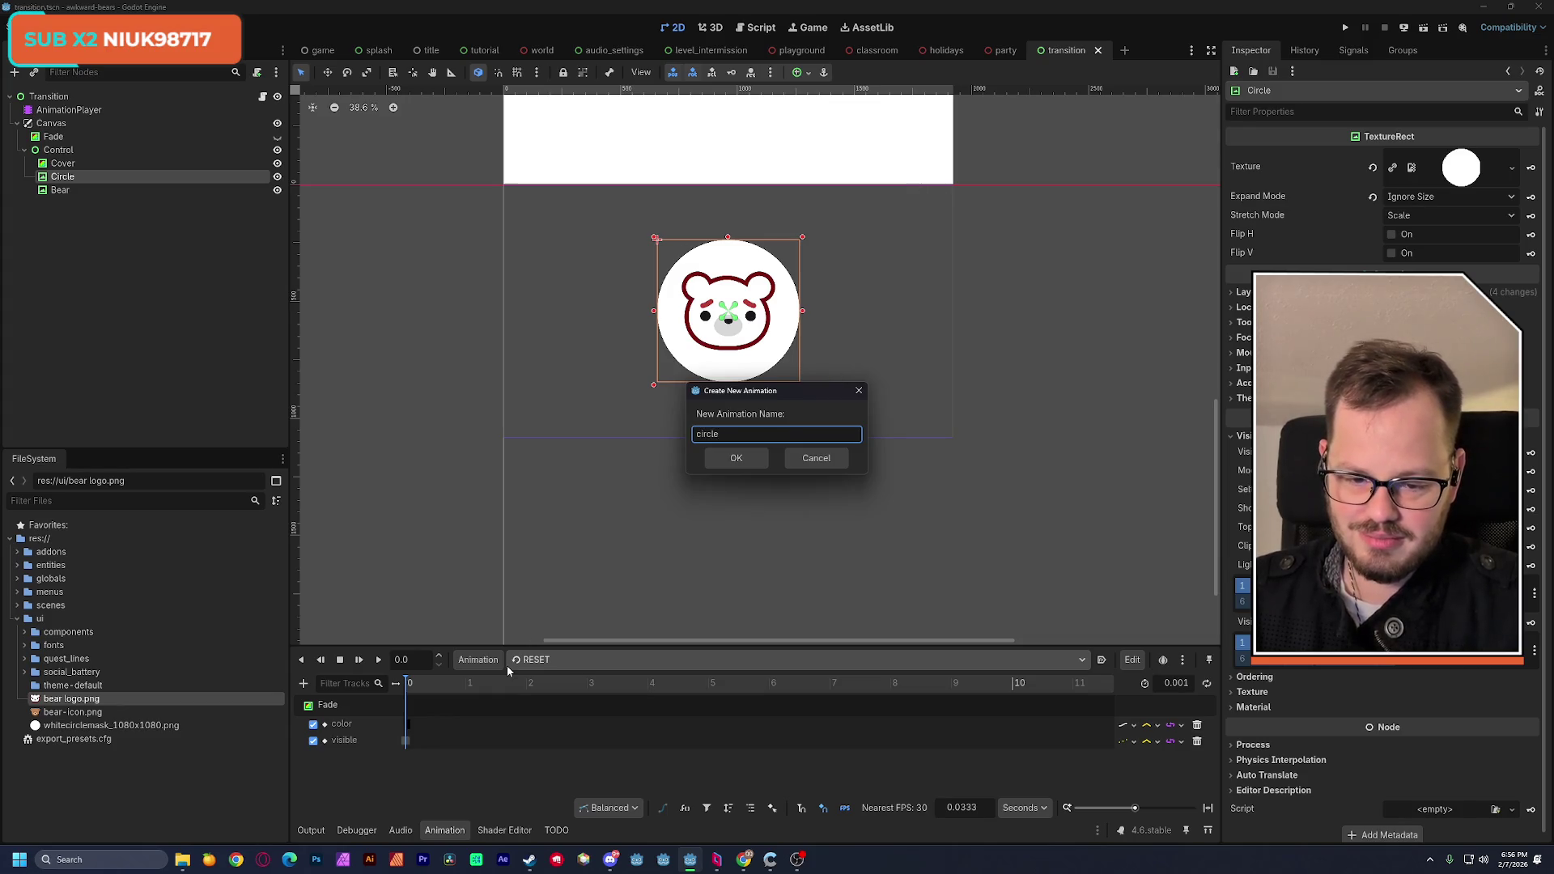
pyautogui.press('BackSpace')
pyautogui.press('BackSpace')
pyautogui.write('Circle')
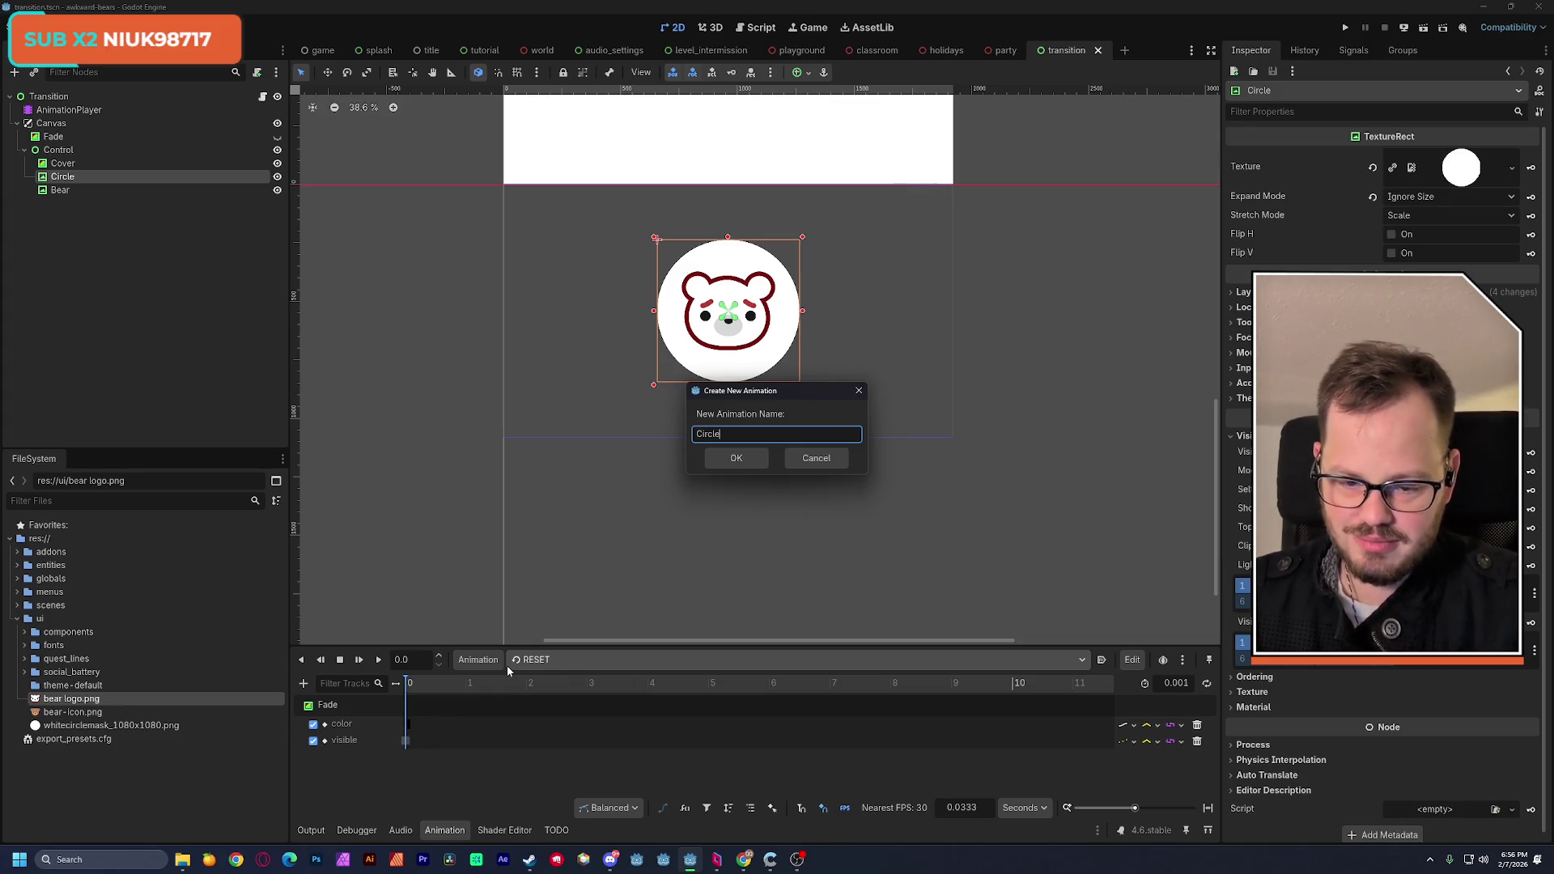
pyautogui.press('Return')
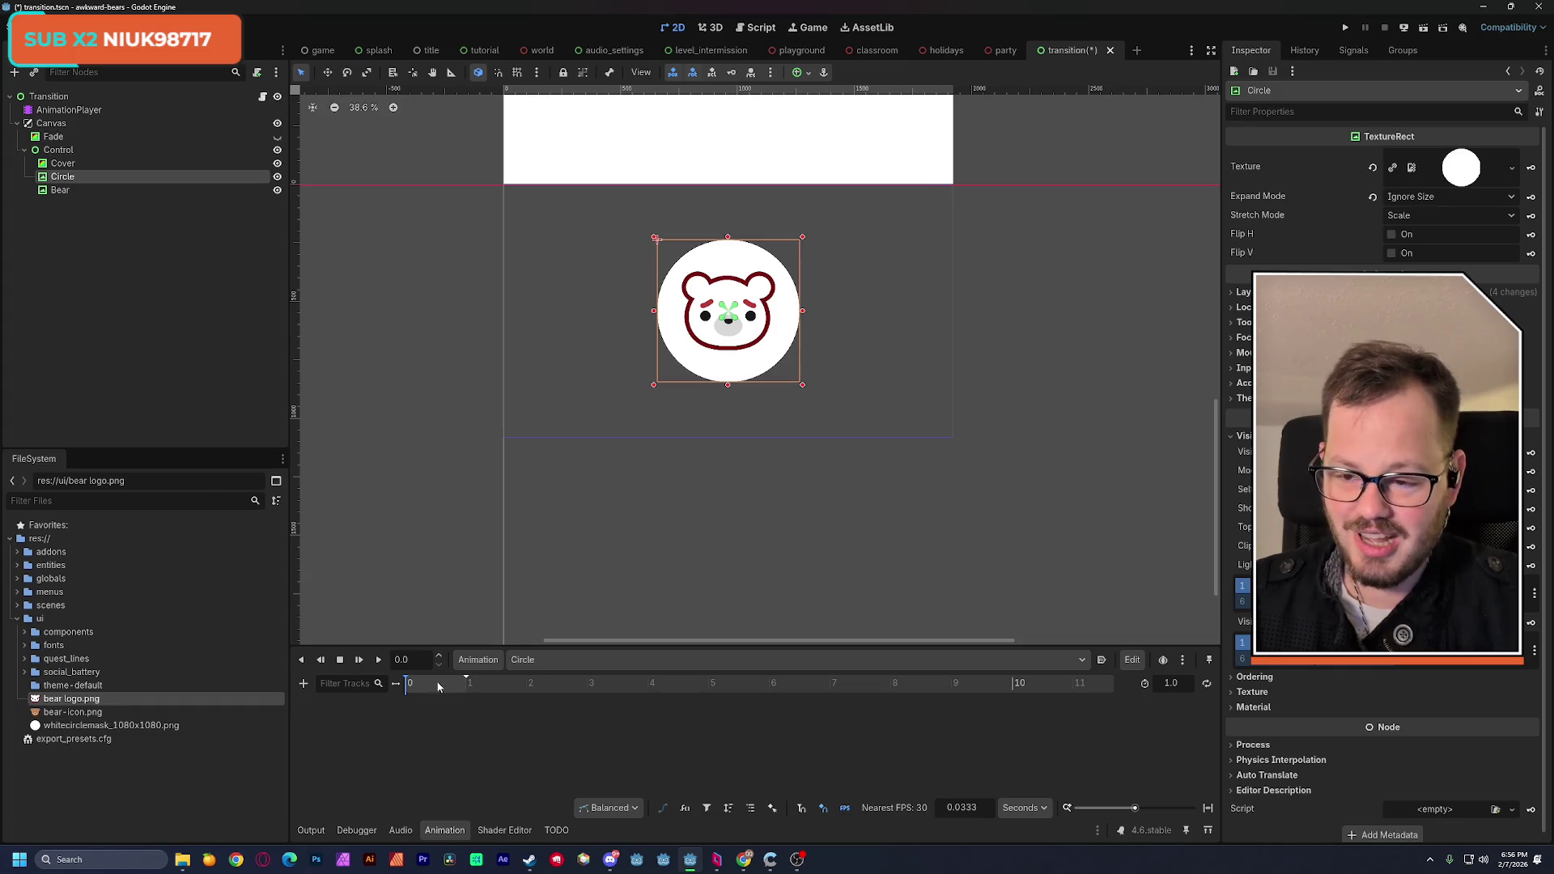
# Step: Rename the Circle node to Circle01
pyautogui.doubleClick(81, 176)
pyautogui.write('01')
pyautogui.press('Return')
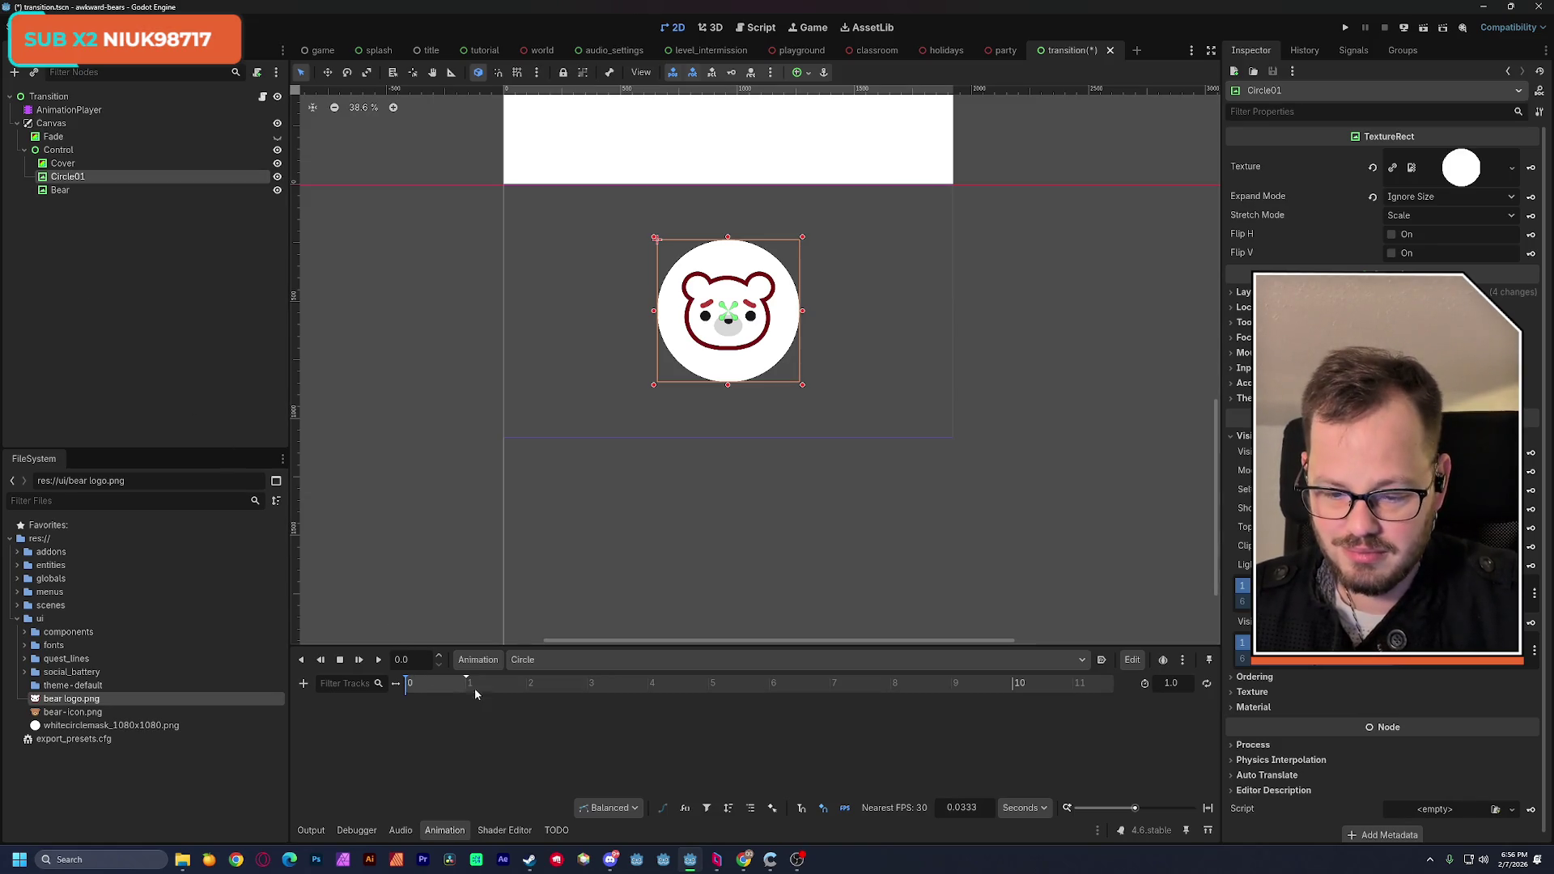
# Step: Lengthen the Circle animation, hide the bear logo, key Circle01's scale at 0.0, and save
pyautogui.moveTo(1133, 807); pyautogui.dragTo(1148, 808)
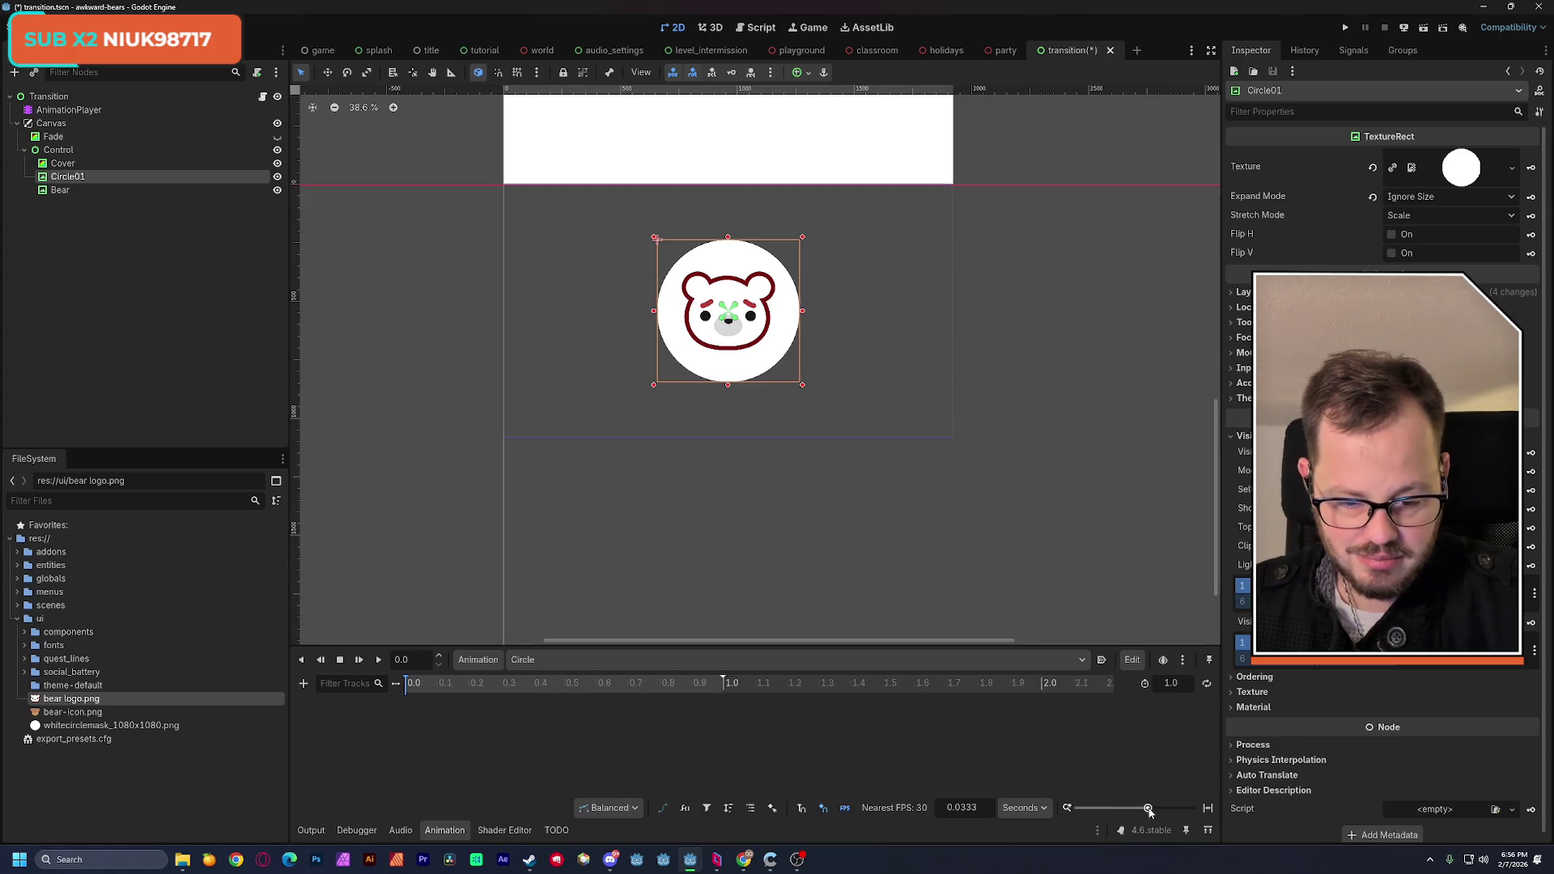
pyautogui.moveTo(797, 742); pyautogui.dragTo(1173, 742)
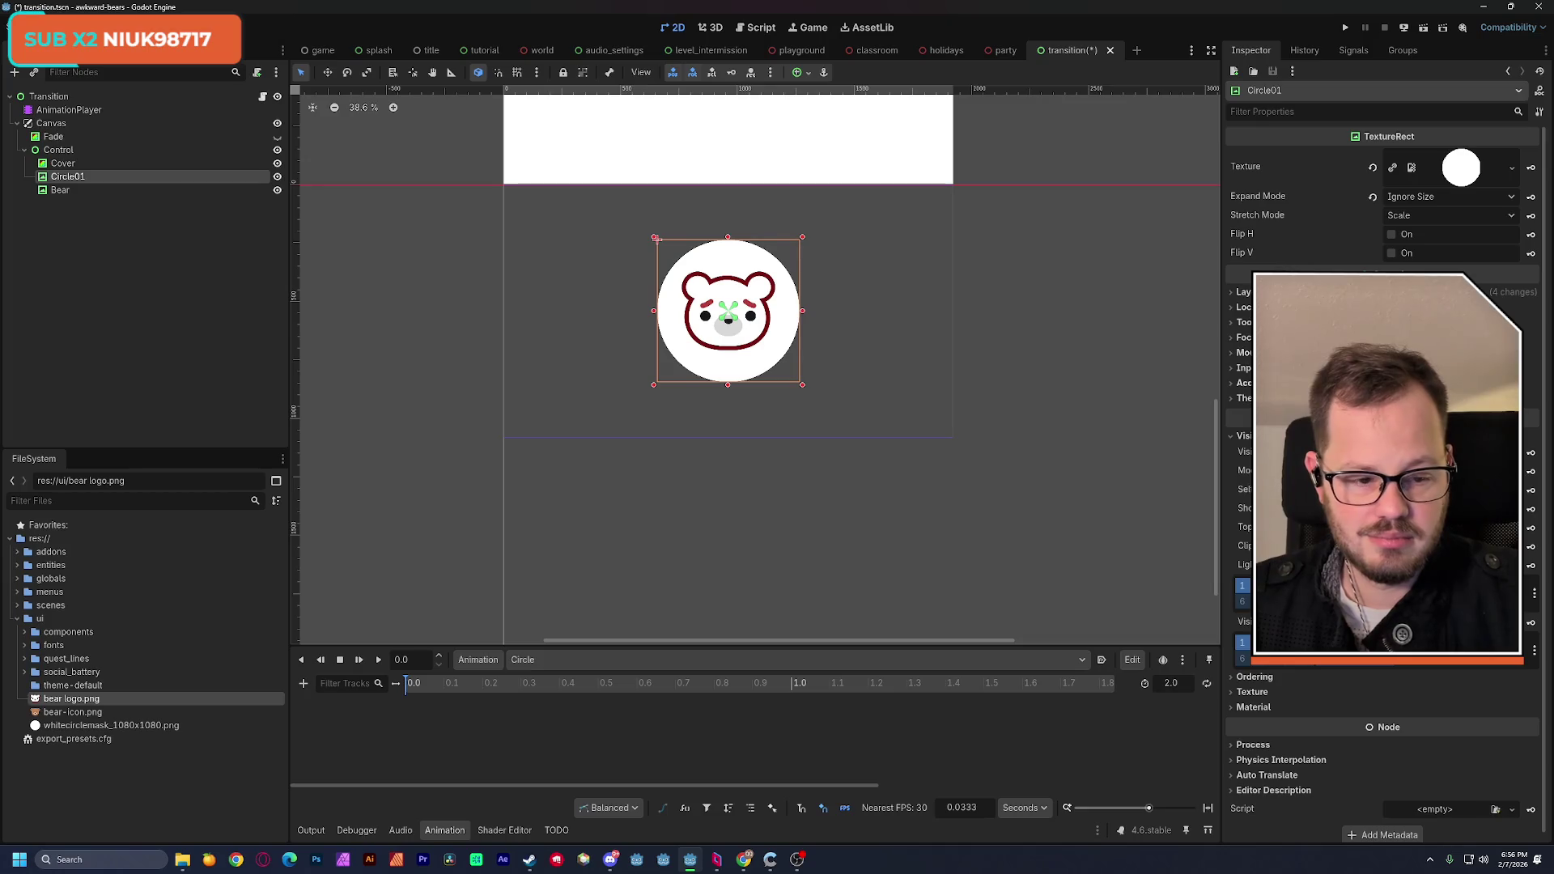
pyautogui.click(278, 192)
pyautogui.click(109, 164)
pyautogui.click(108, 176)
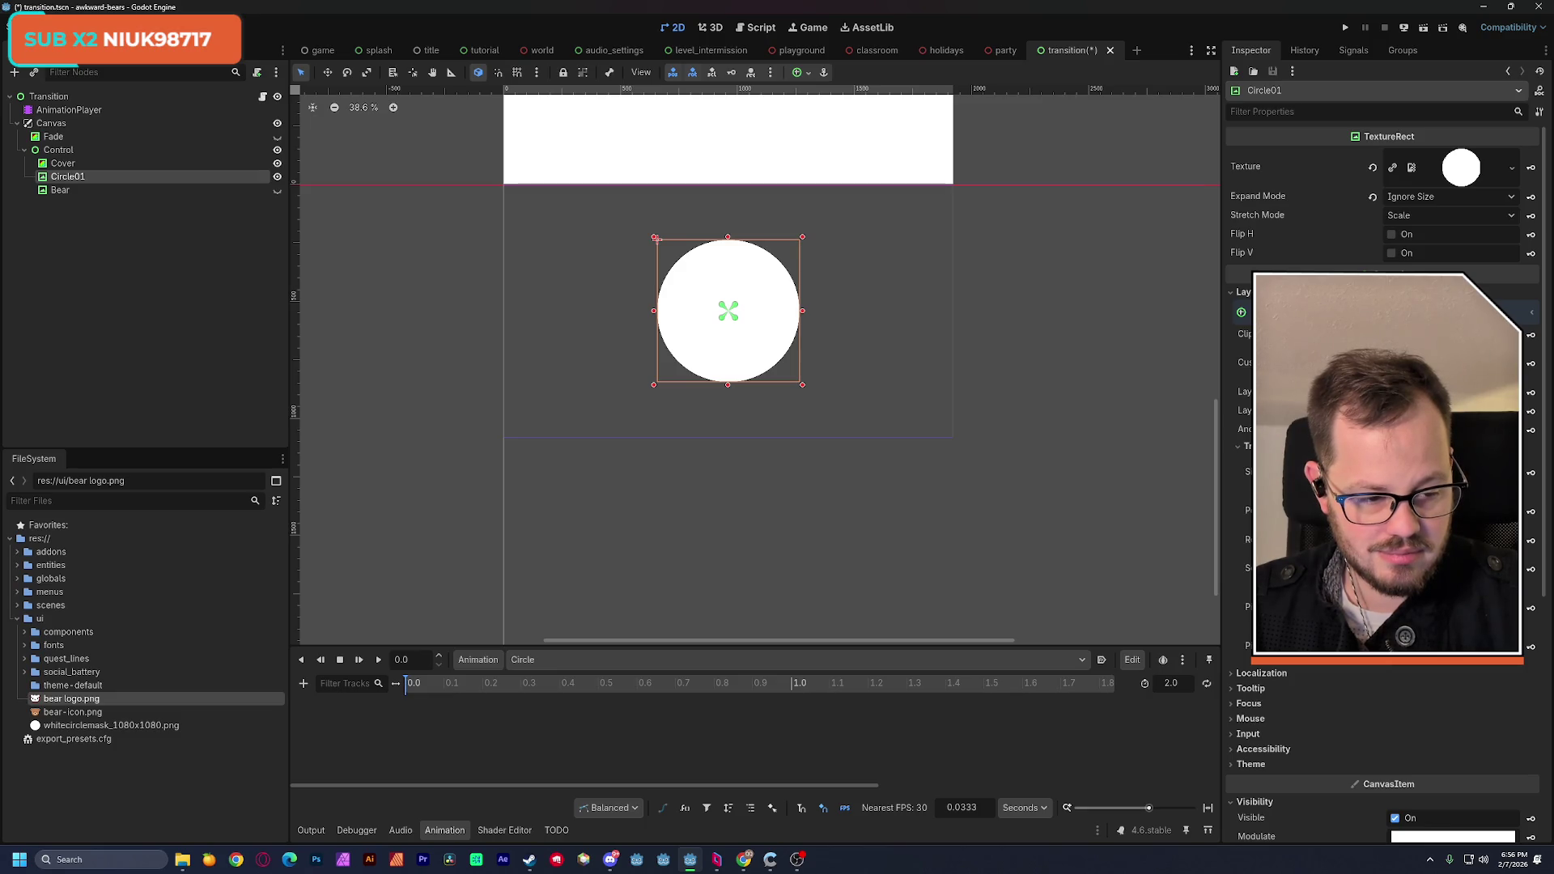
pyautogui.click(1530, 571)
pyautogui.click(751, 473)
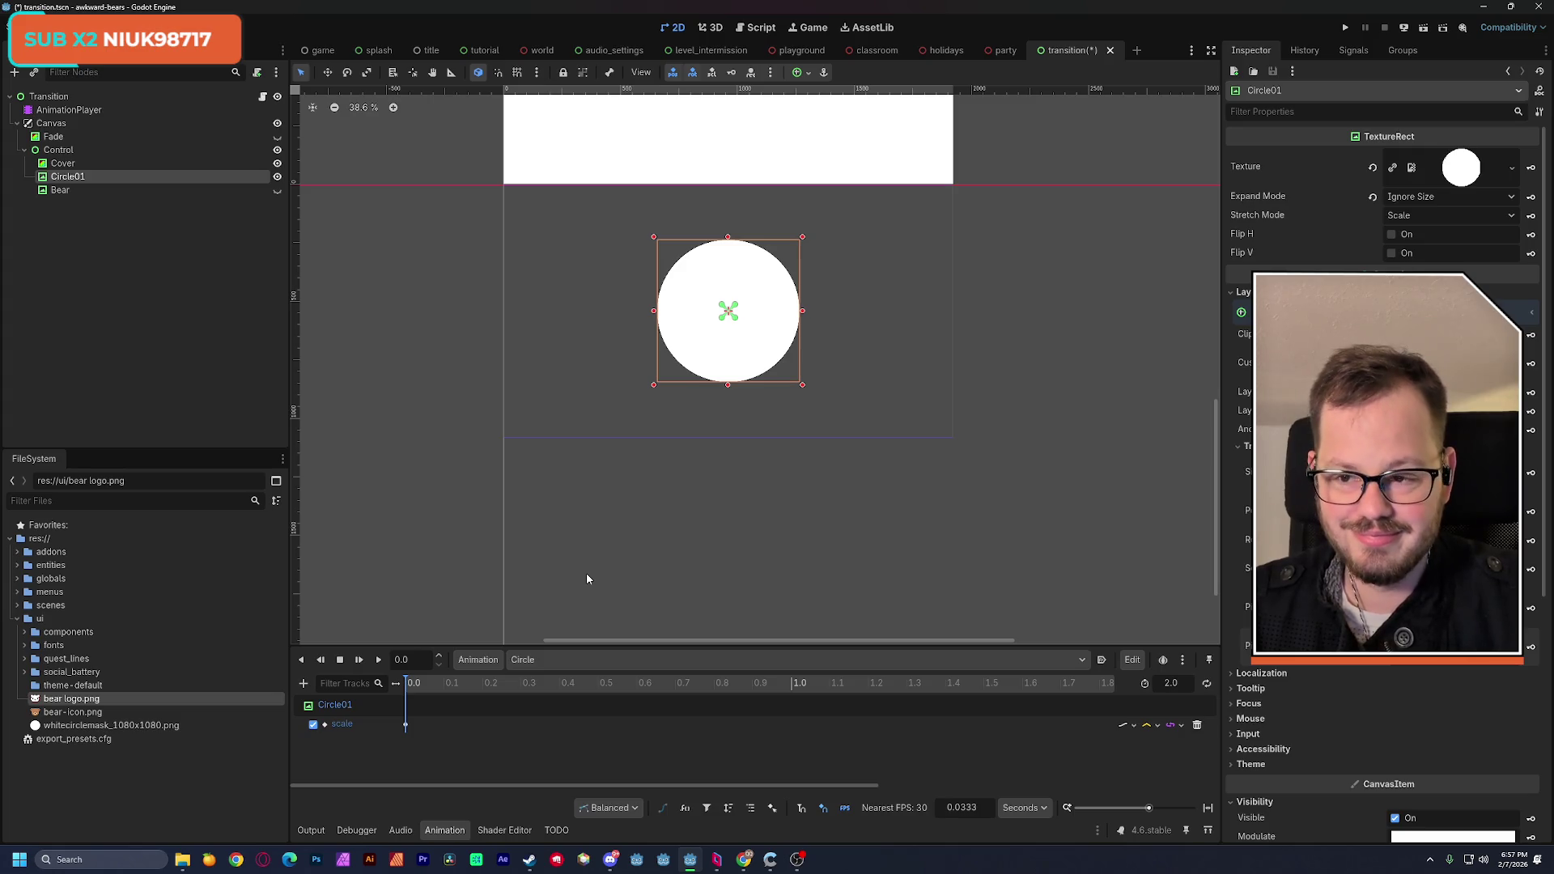
pyautogui.hotkey('ctrl', 's')
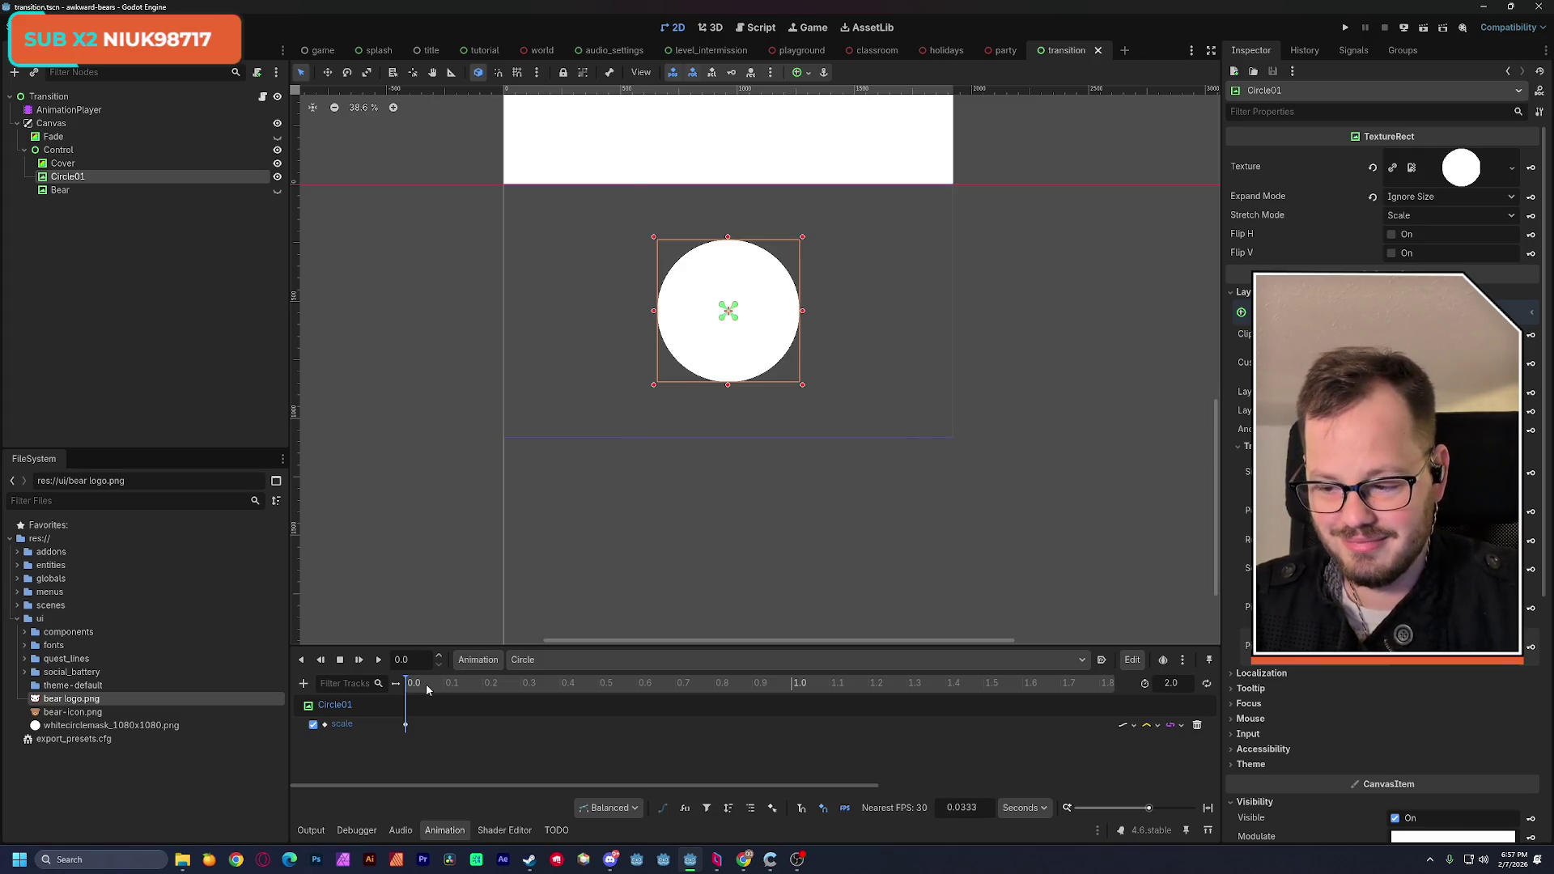
# Step: Add a second Circle01 scale keyframe at 0.2566, then select the 0.0 key for editing
pyautogui.moveTo(422, 689); pyautogui.dragTo(559, 722)
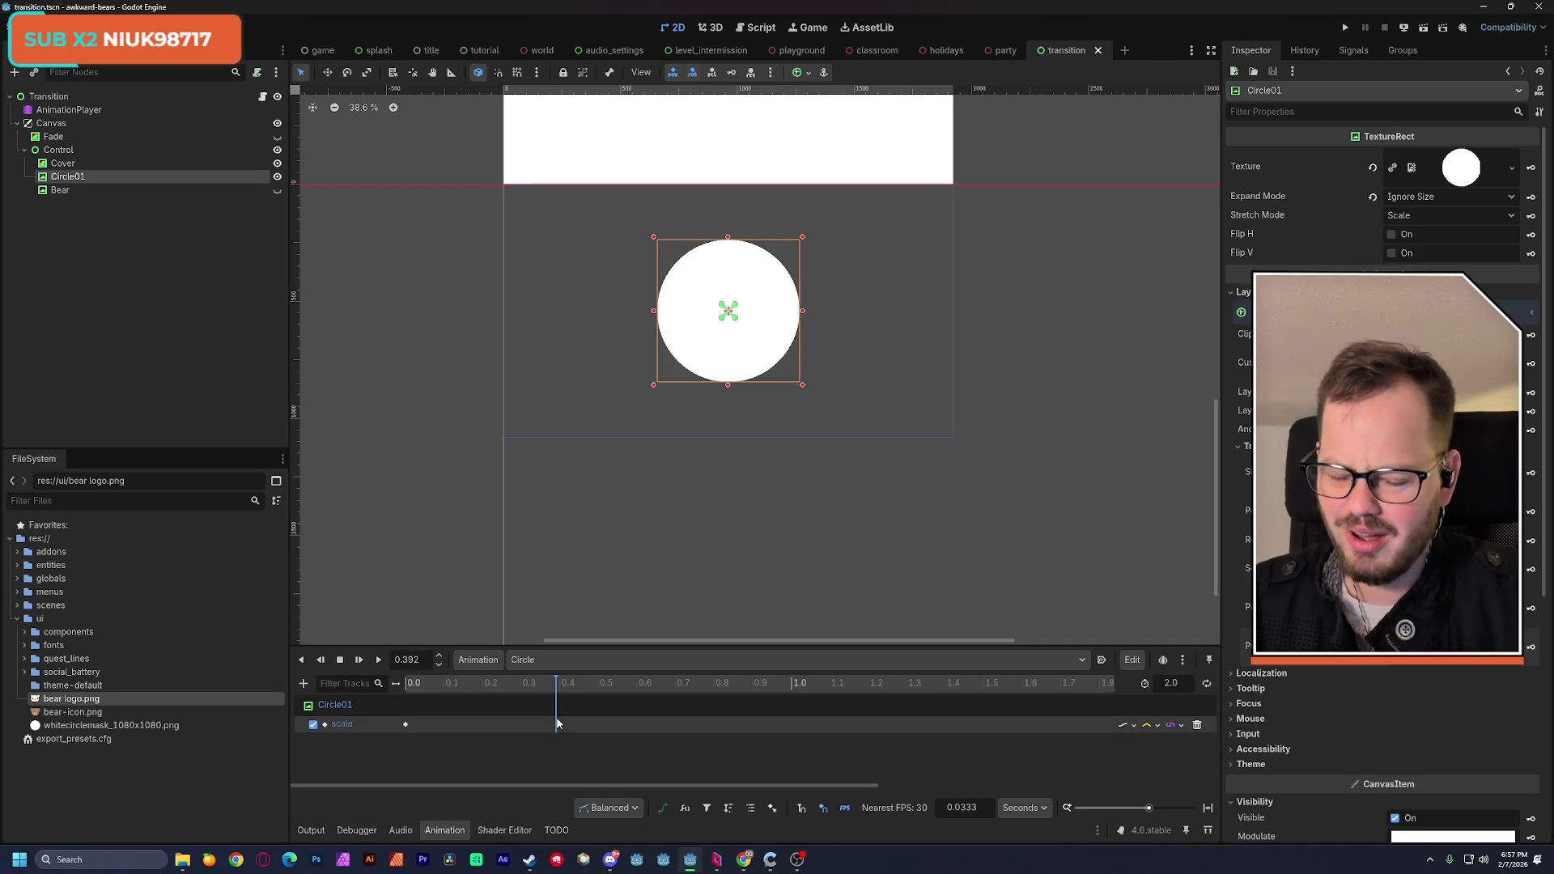
pyautogui.moveTo(453, 686); pyautogui.dragTo(385, 687)
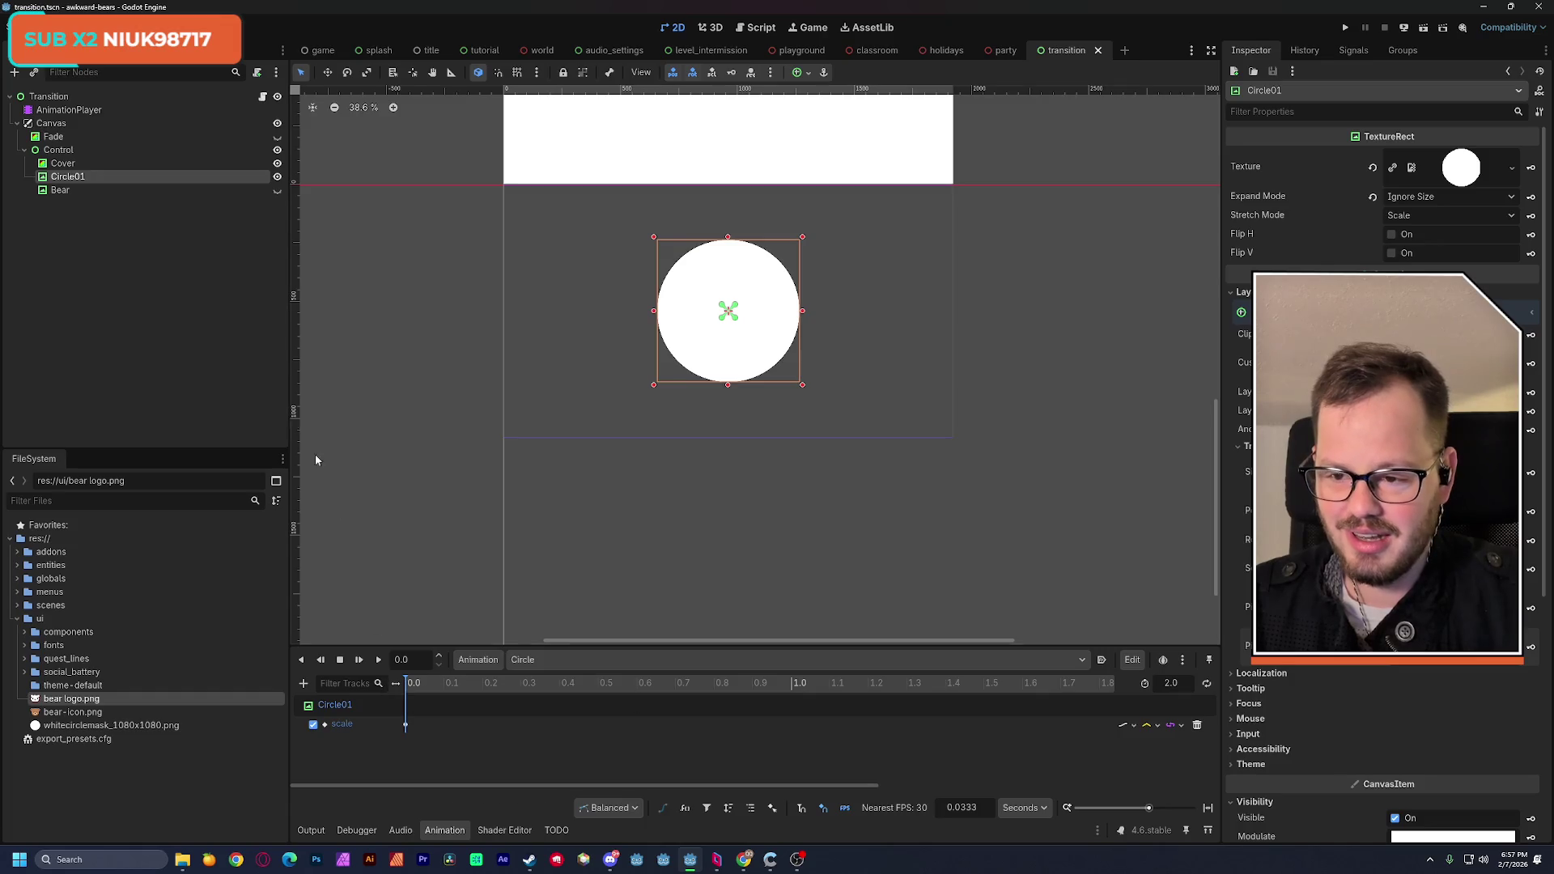
pyautogui.moveTo(460, 686); pyautogui.dragTo(505, 693)
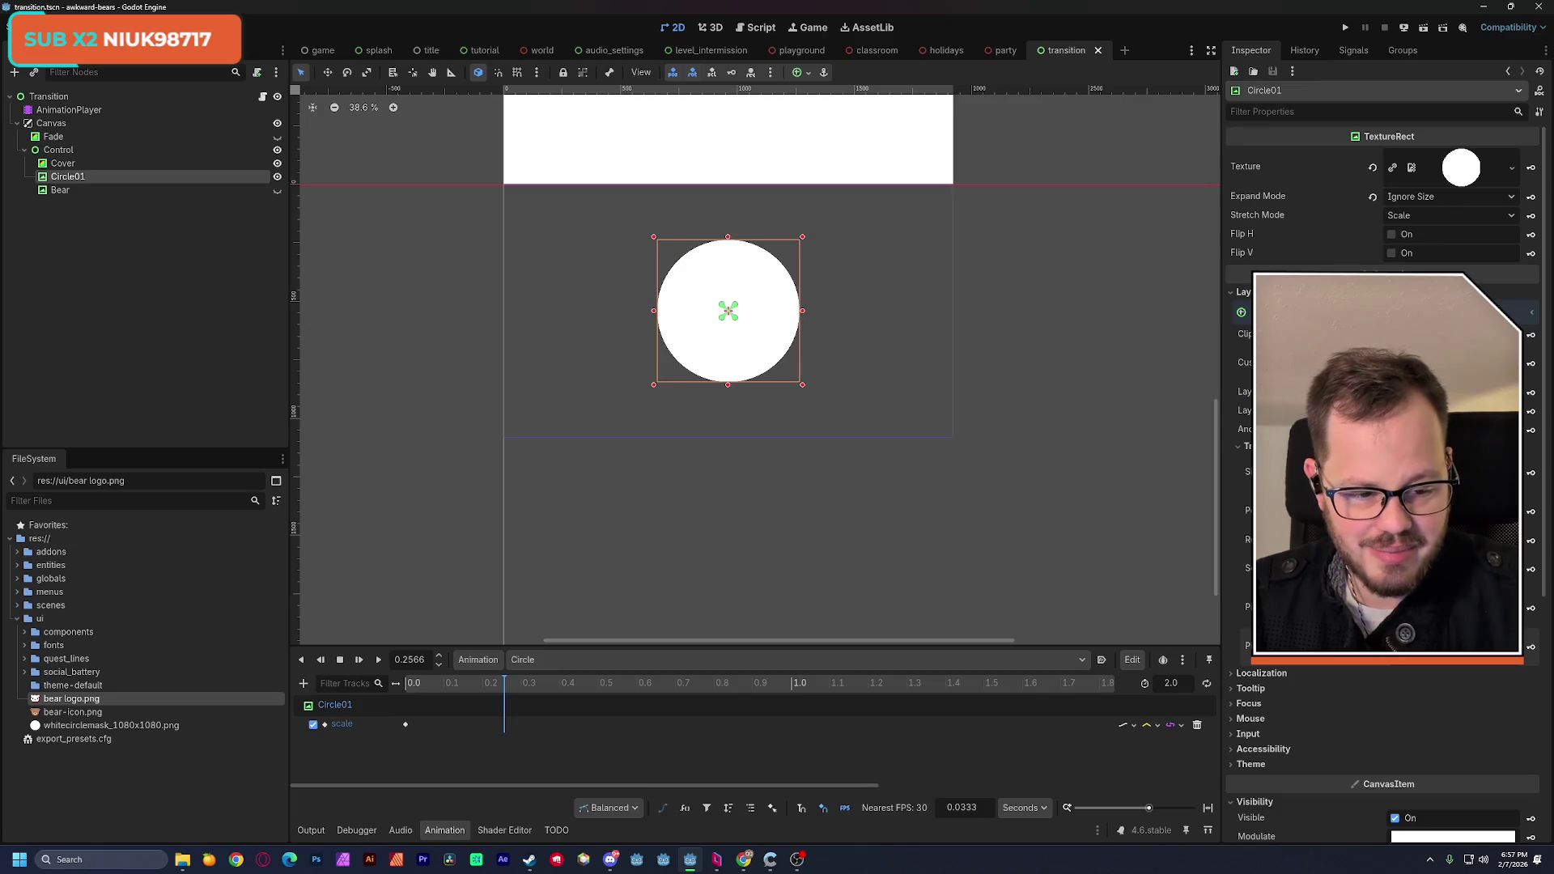
pyautogui.click(1530, 569)
pyautogui.moveTo(511, 684); pyautogui.dragTo(404, 686)
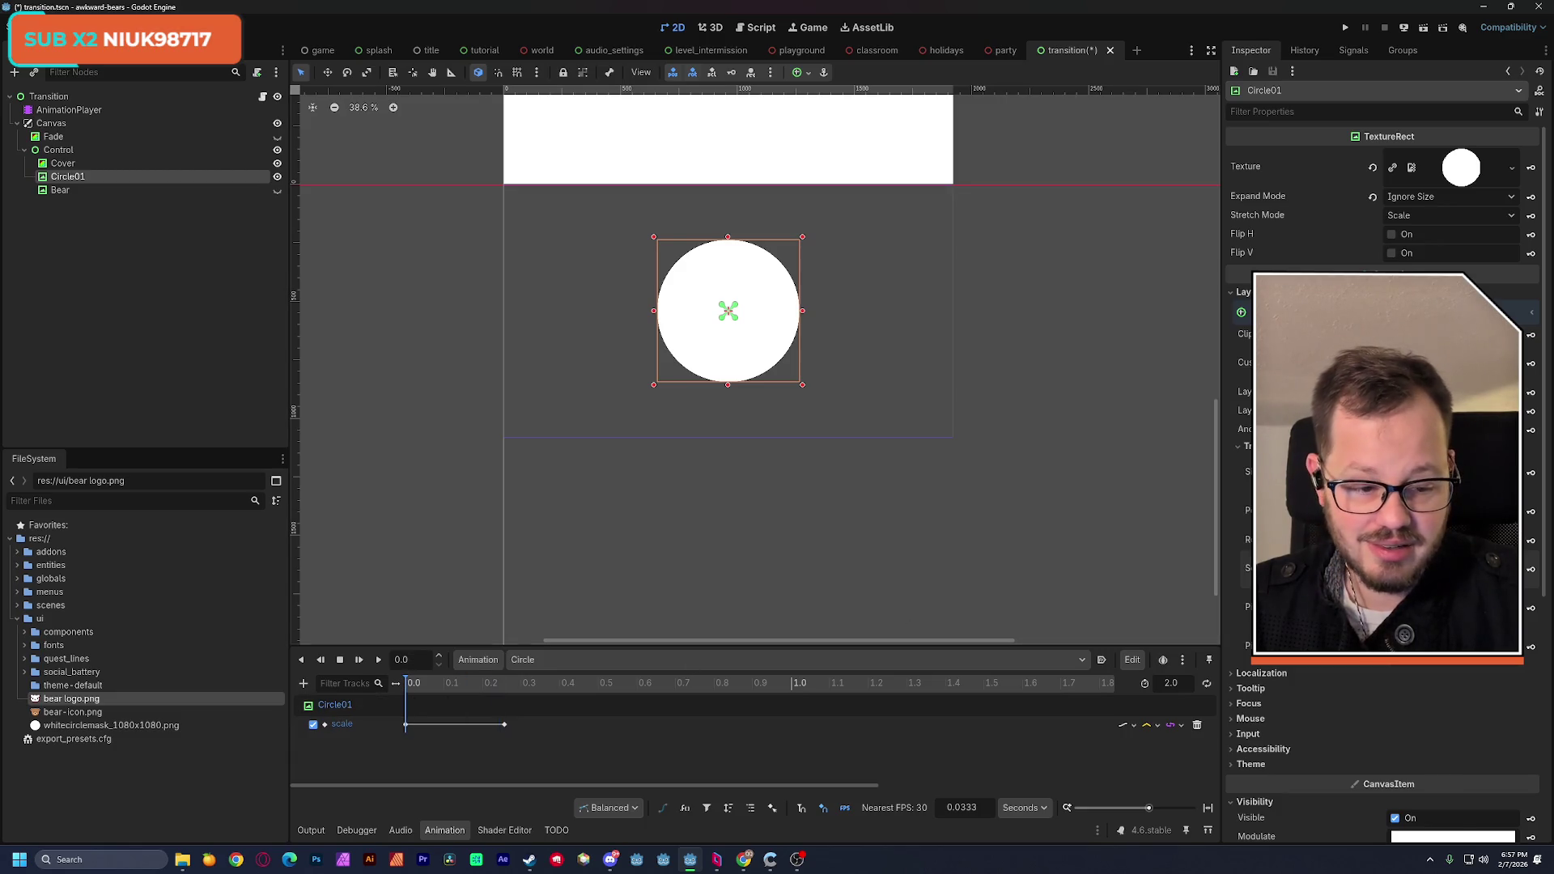
pyautogui.moveTo(1425, 569); pyautogui.dragTo(1376, 569)
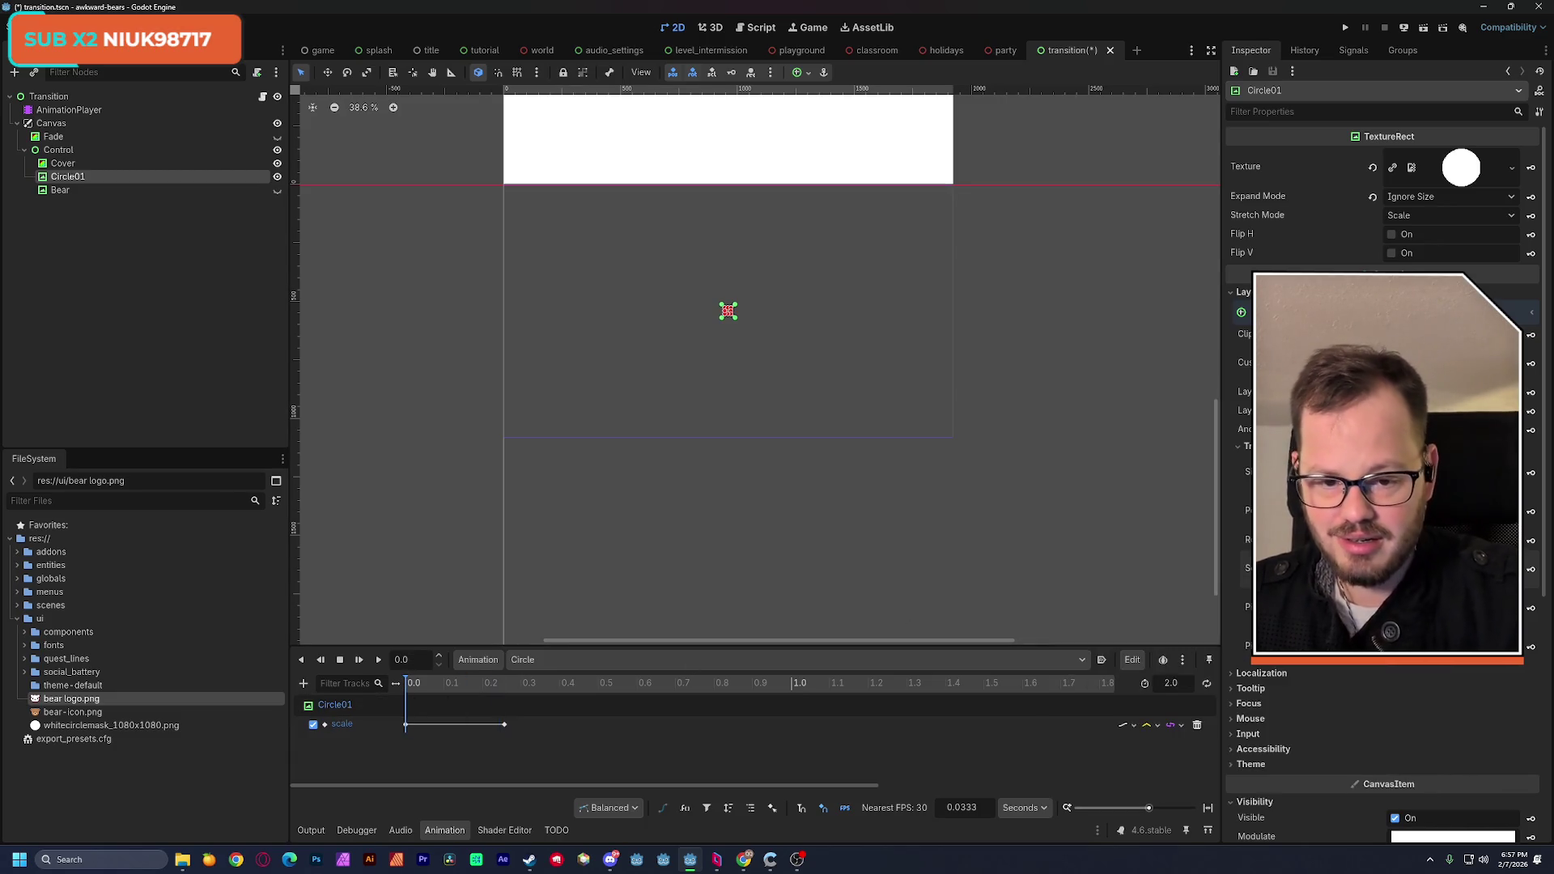
pyautogui.click(411, 701)
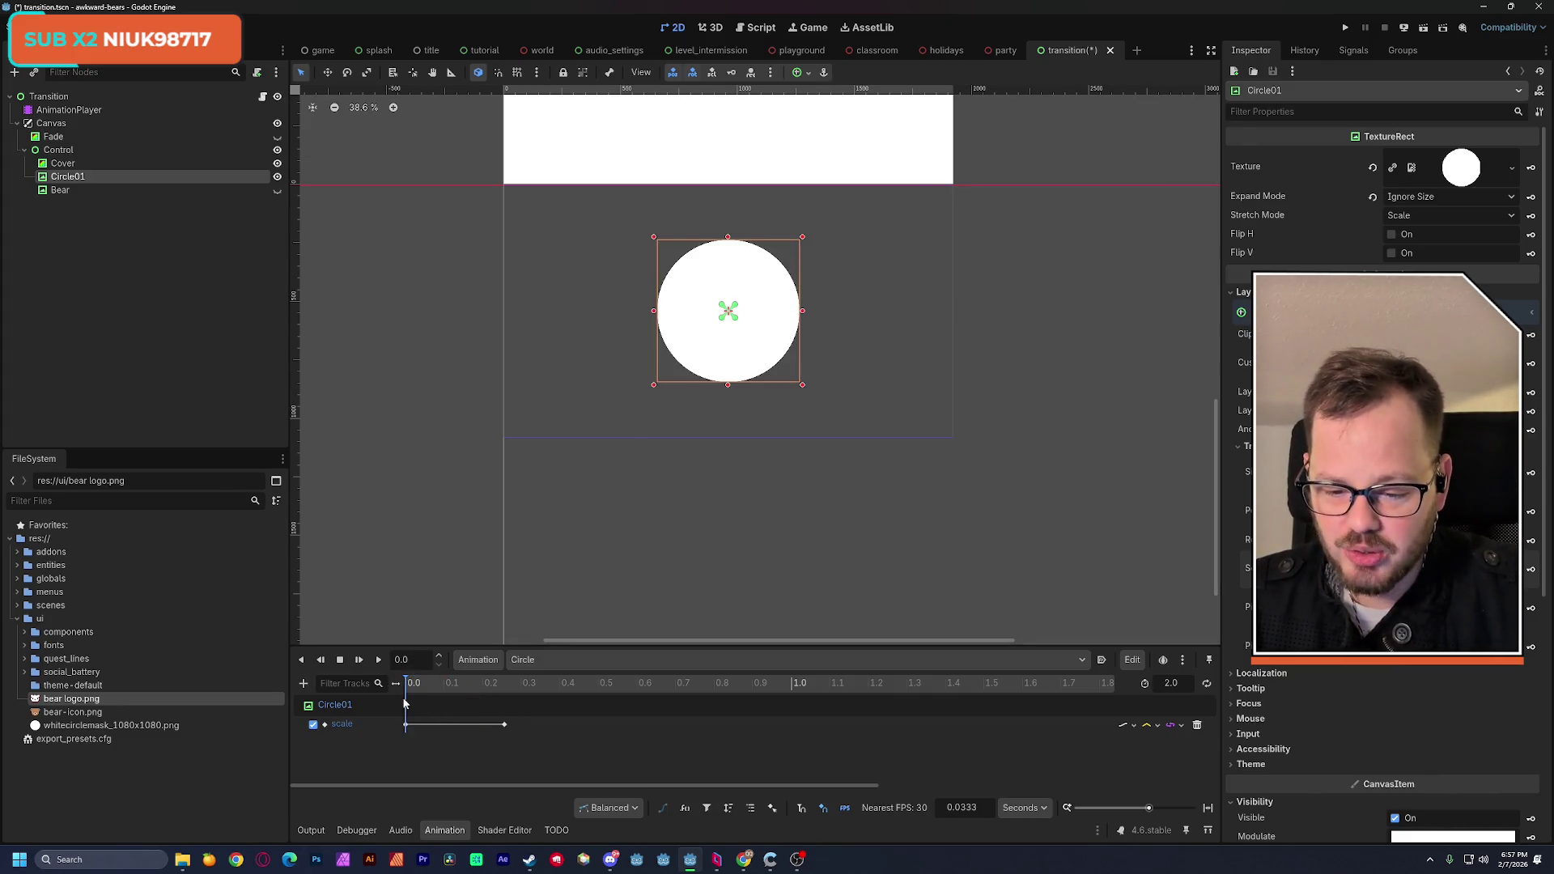
pyautogui.click(406, 724)
# Step: Set the 0.0 scale keyframe's value to 0 and preview the circle growing
pyautogui.click(1417, 196)
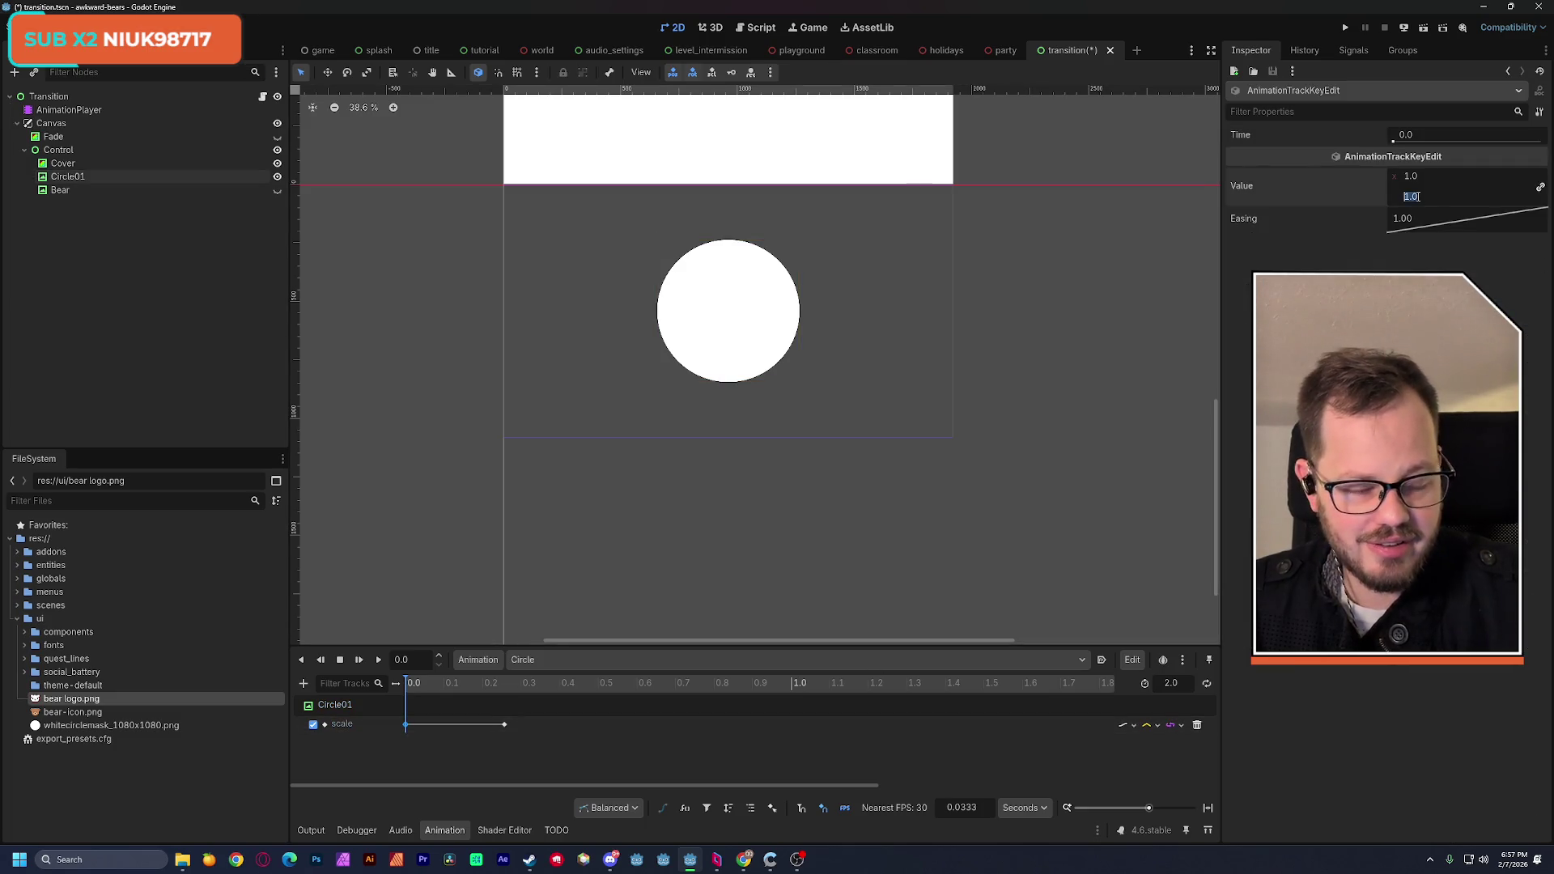
pyautogui.write('0')
pyautogui.press('Return')
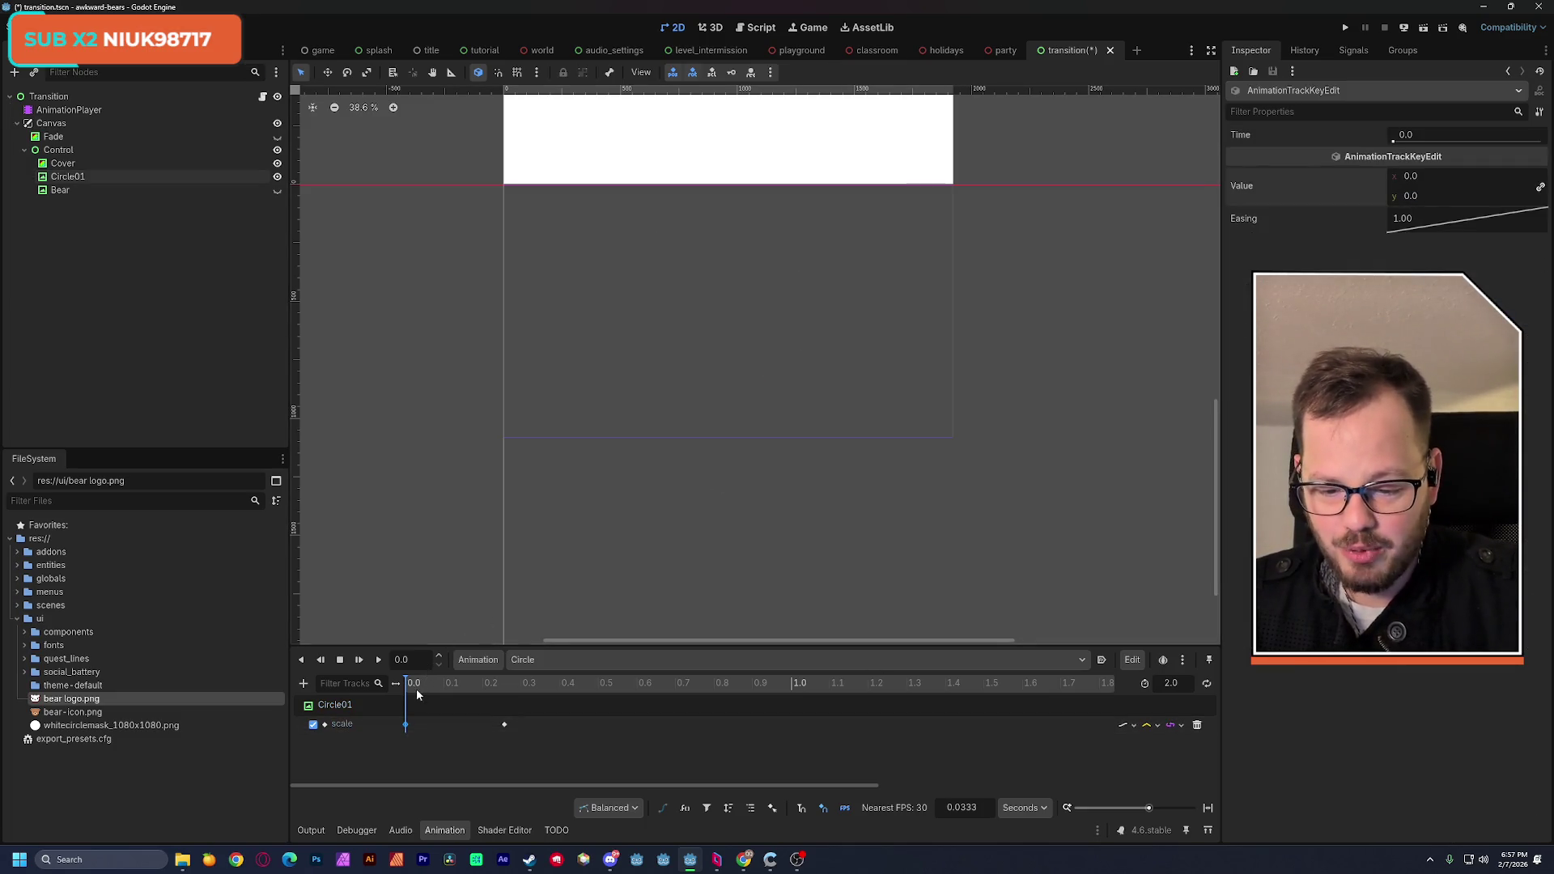
pyautogui.click(380, 657)
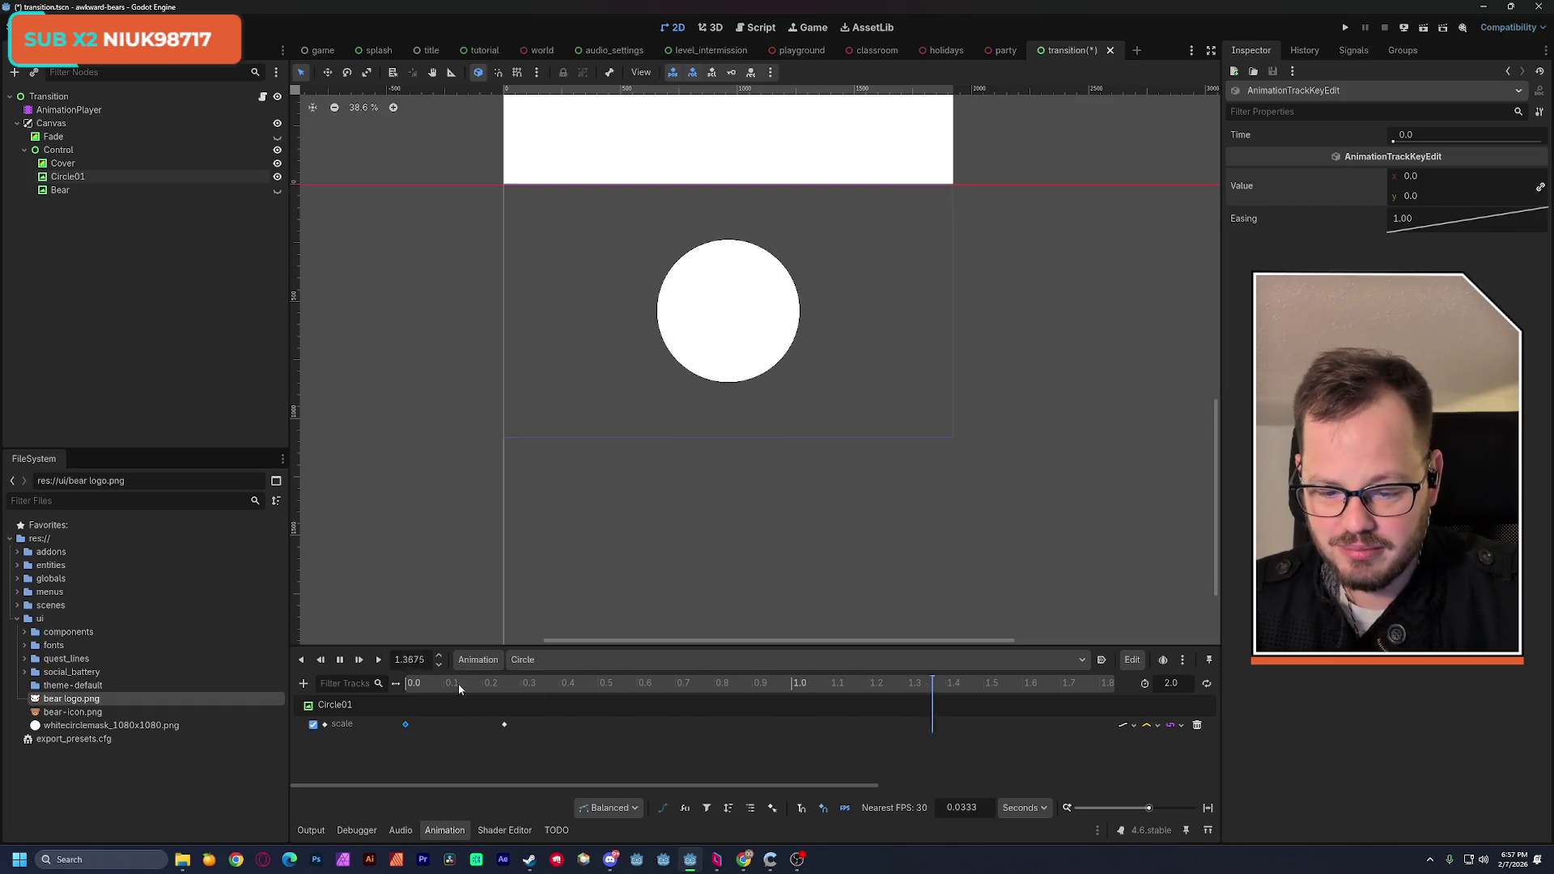
pyautogui.click(339, 660)
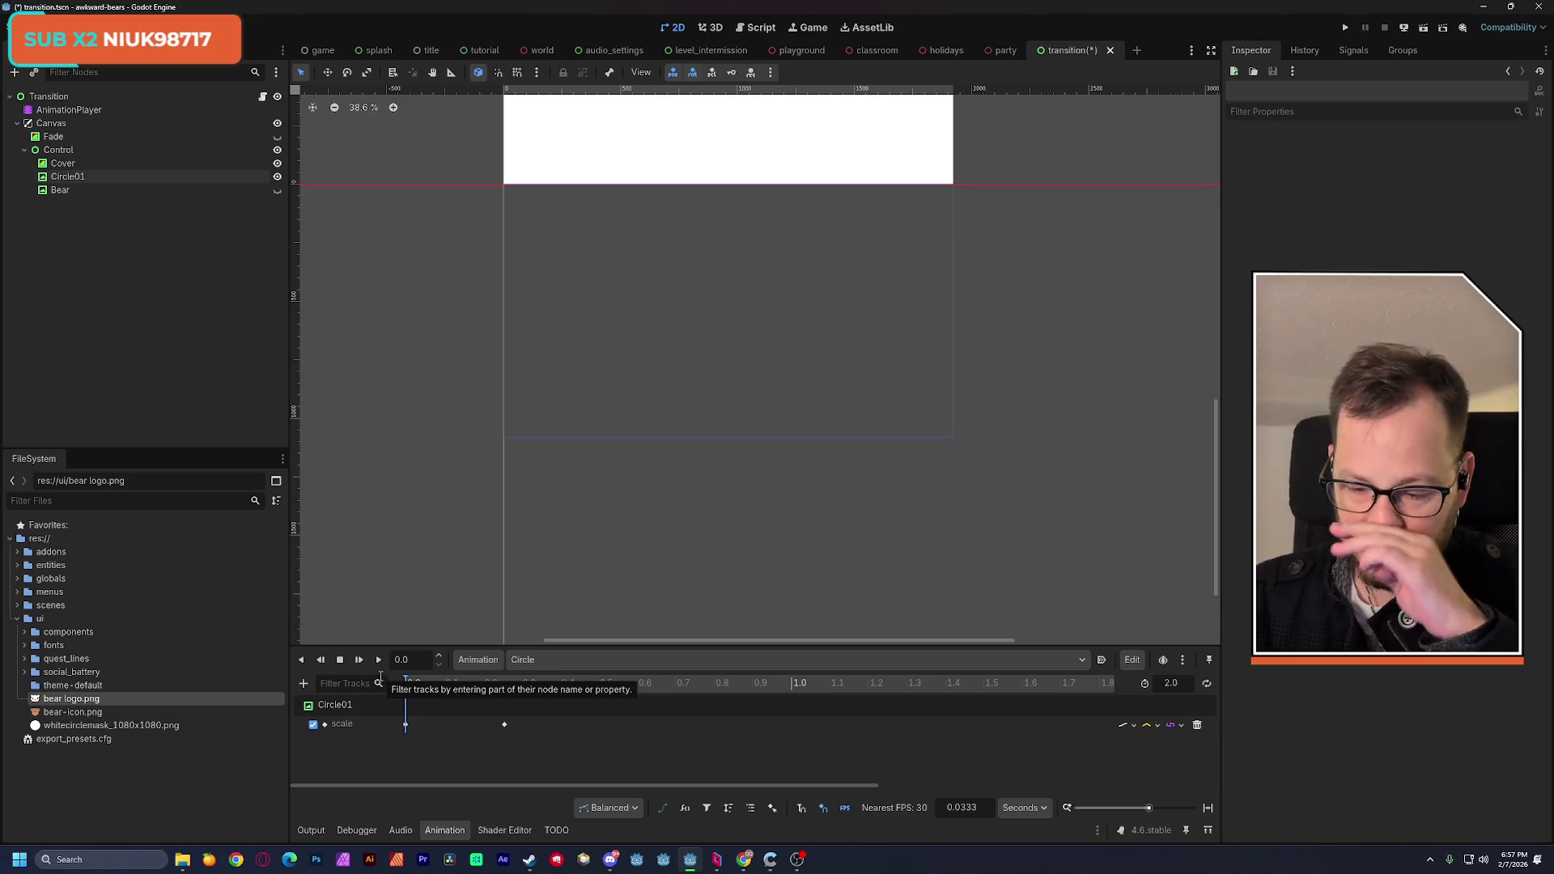
pyautogui.moveTo(428, 693); pyautogui.dragTo(454, 704)
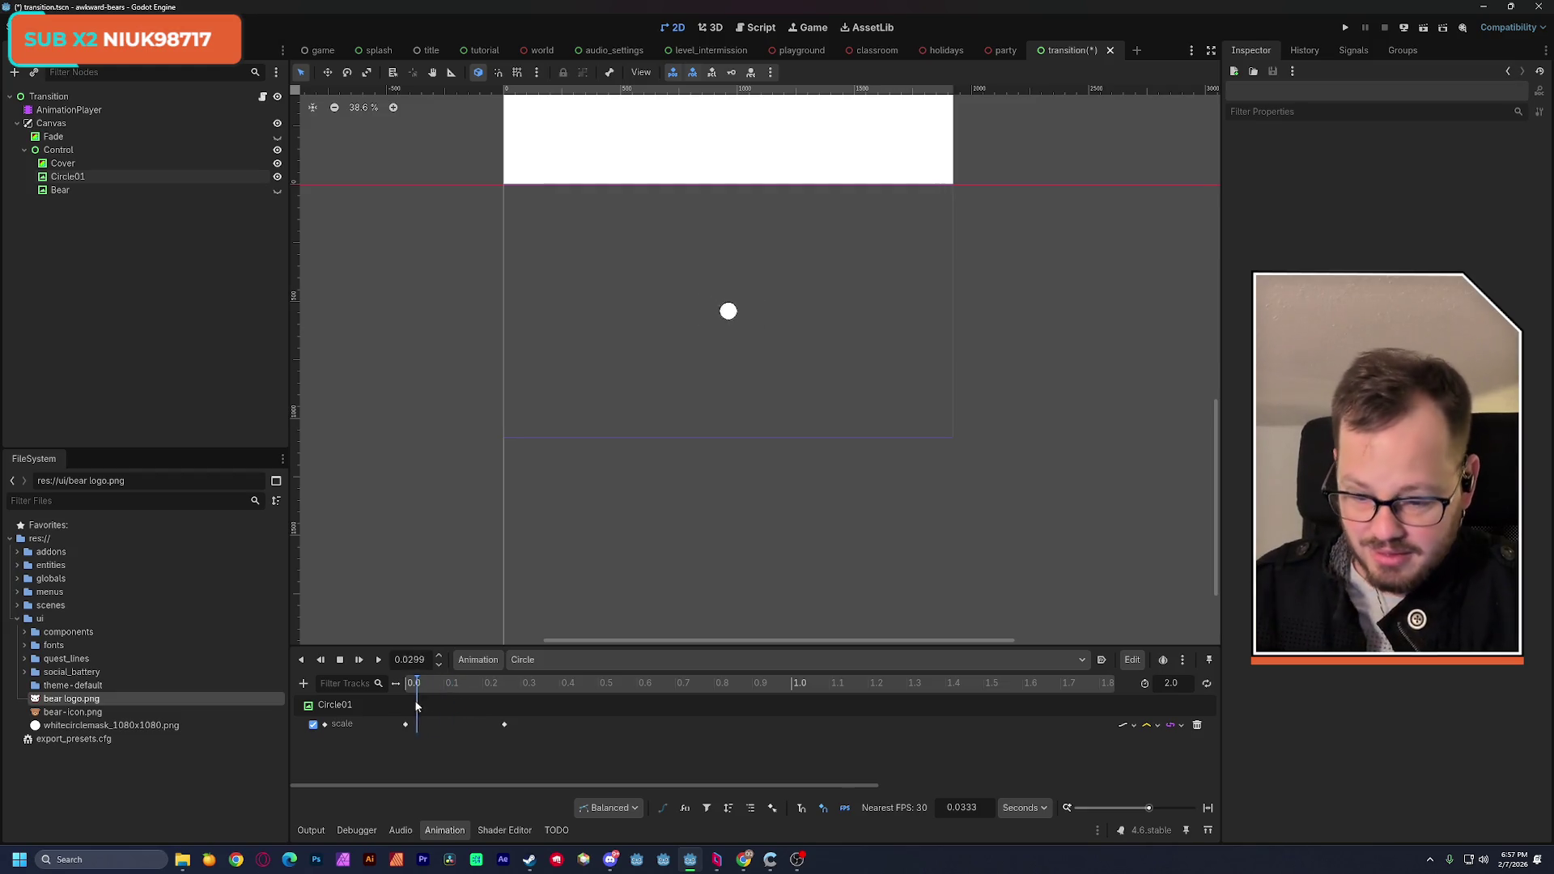
# Step: Give the 0.2566 scale key an Ease In-Out curve (-2.00), test playback, and save
pyautogui.click(405, 724)
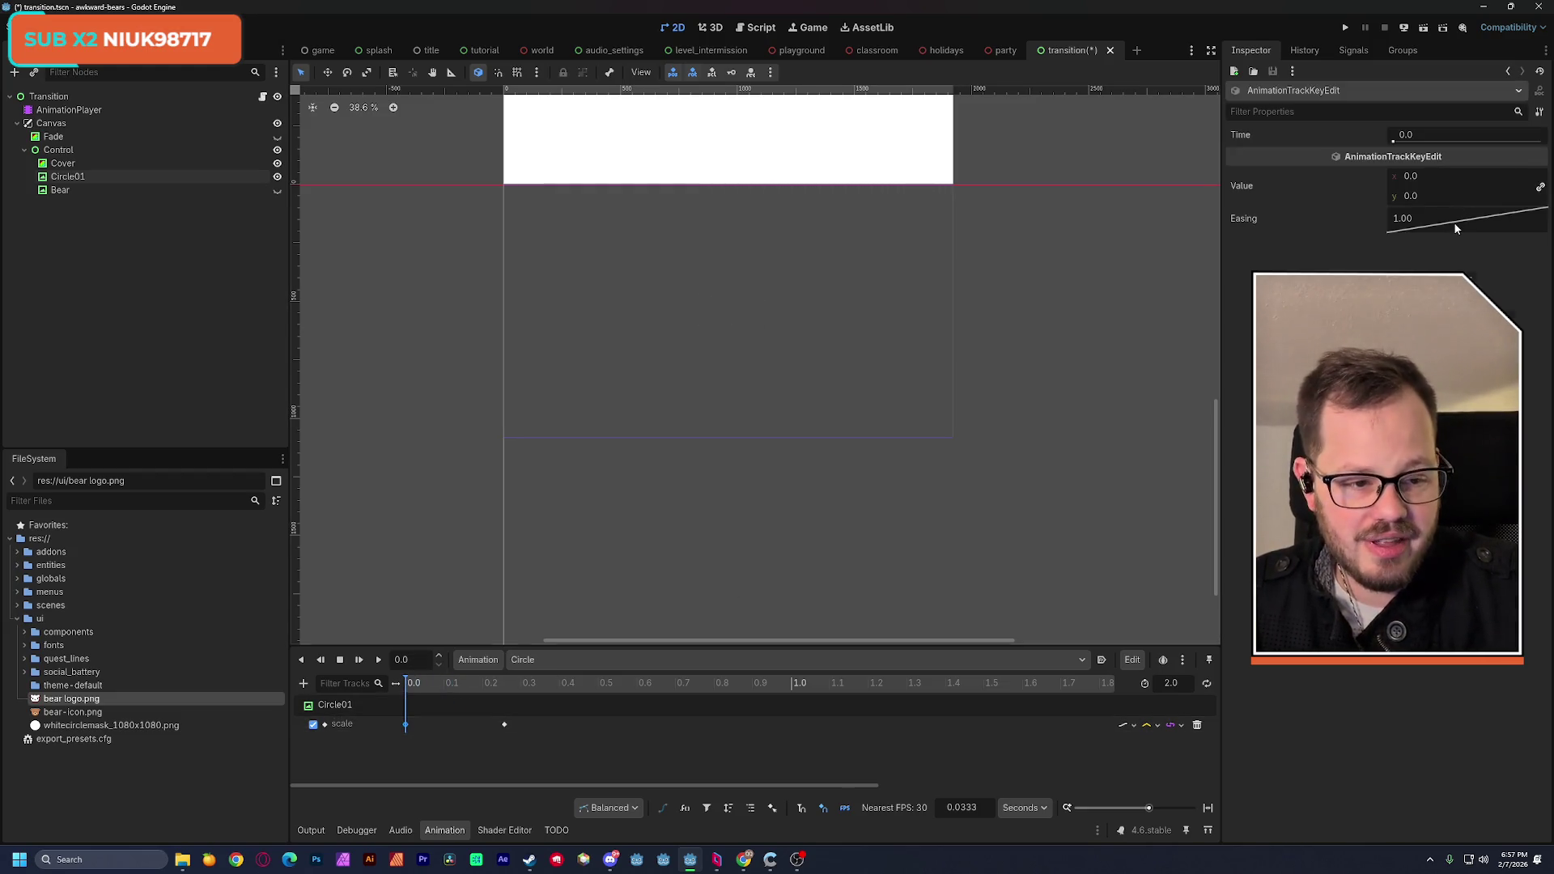
pyautogui.rightClick(1458, 227)
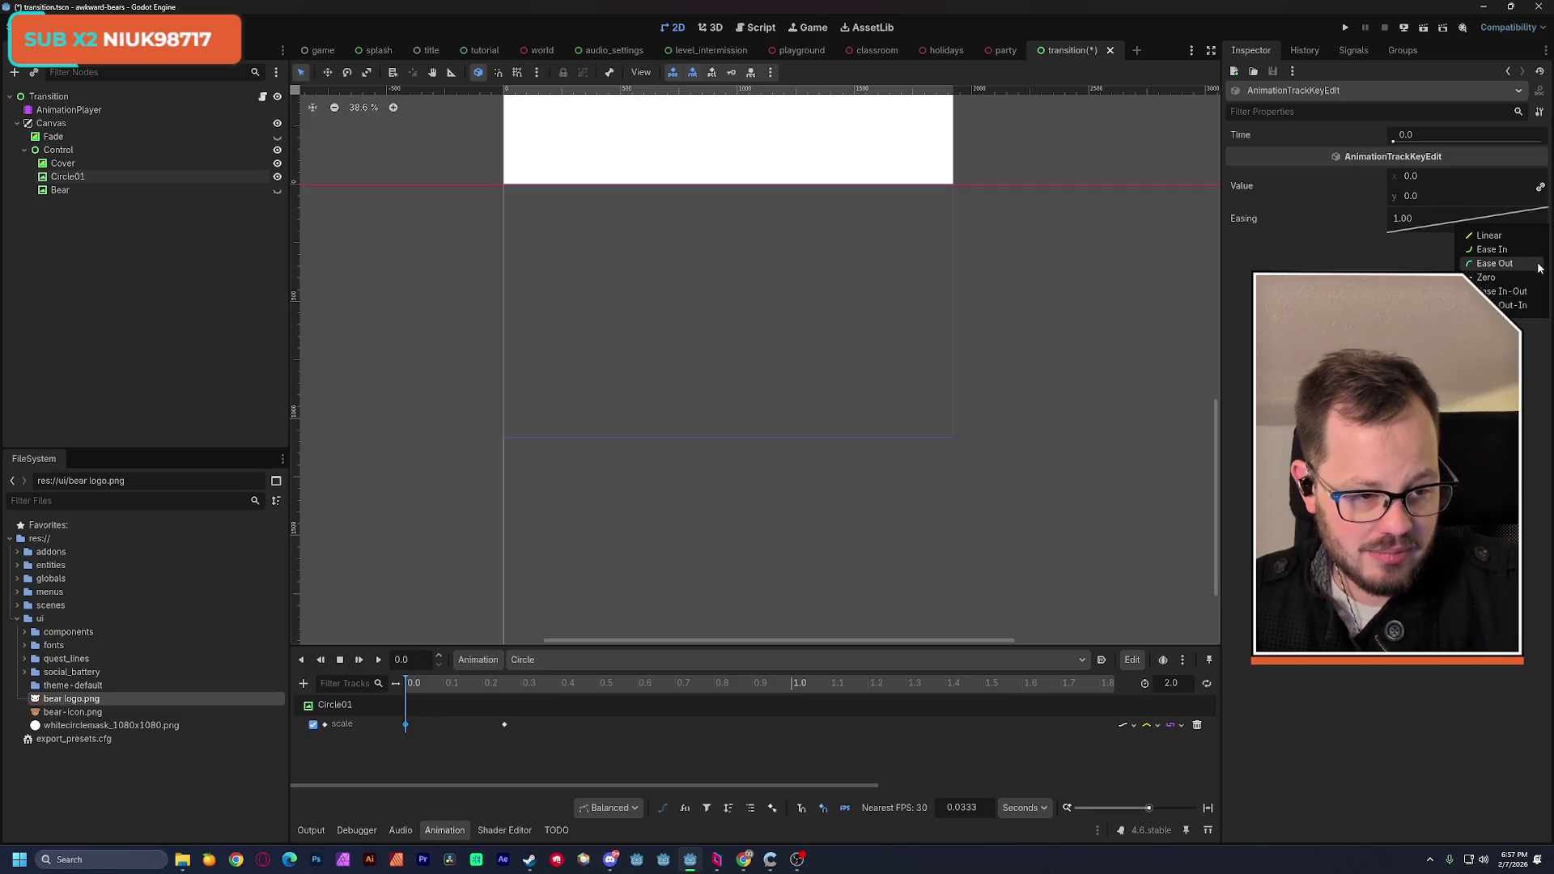
pyautogui.click(504, 724)
pyautogui.rightClick(1401, 228)
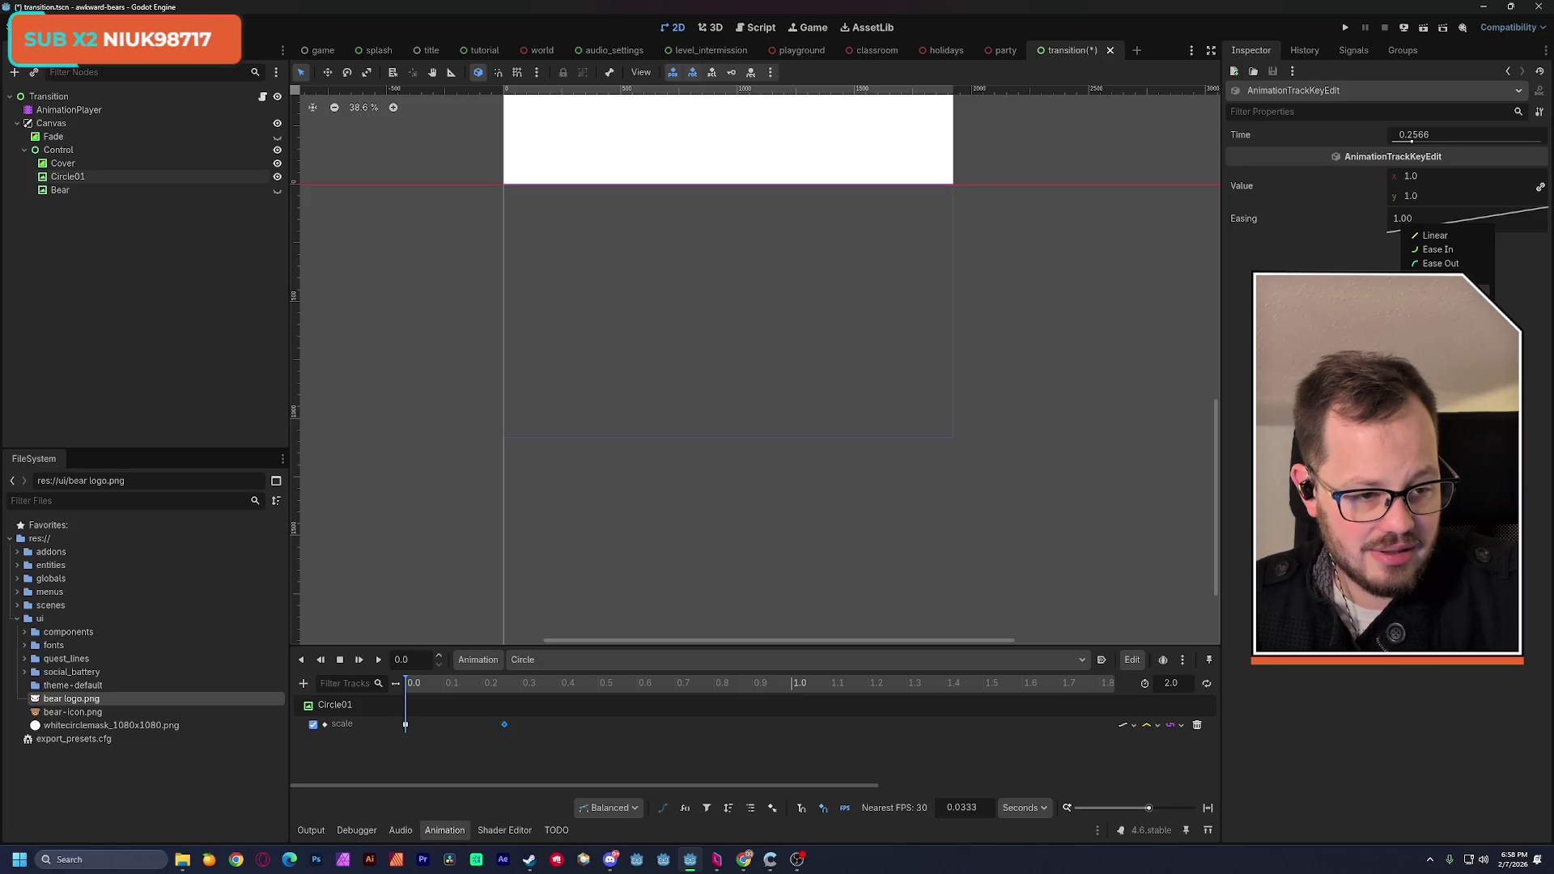
pyautogui.click(1440, 291)
pyautogui.click(378, 661)
pyautogui.click(378, 660)
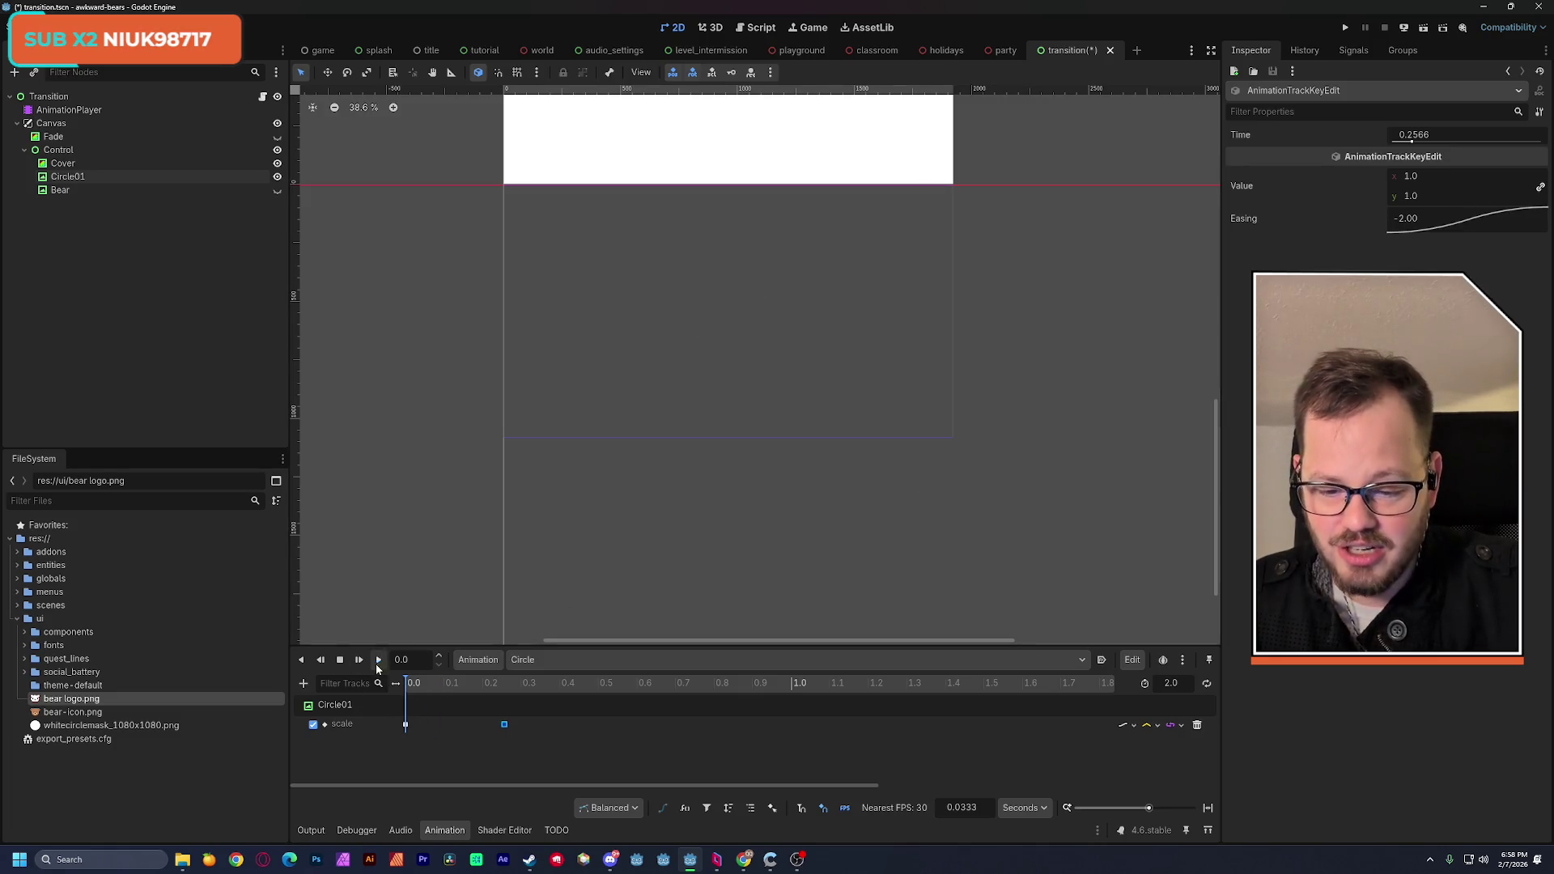
pyautogui.click(416, 683)
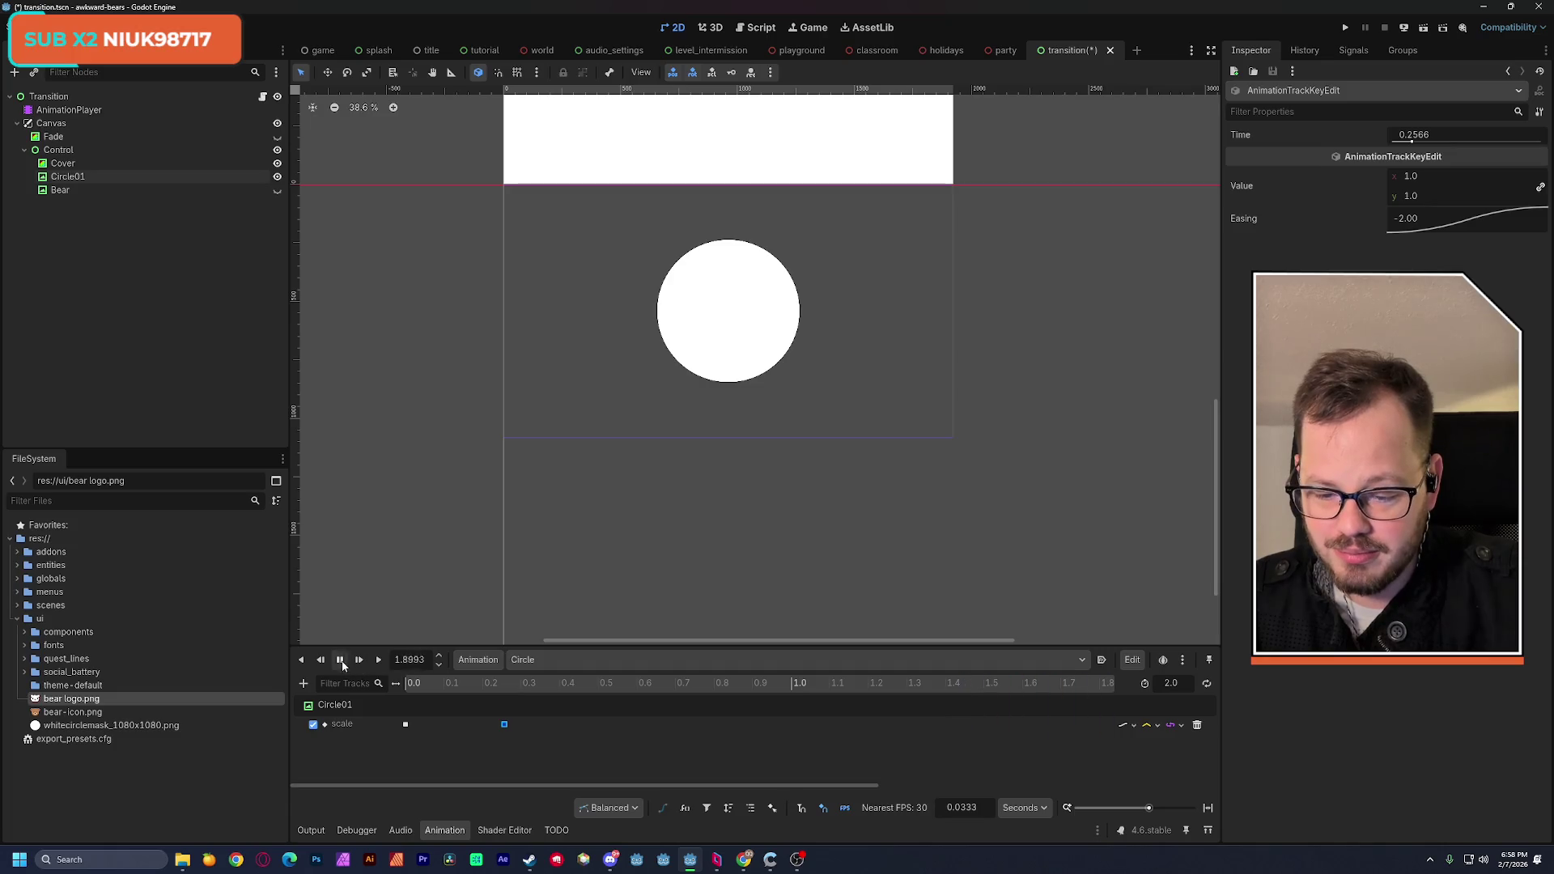
pyautogui.moveTo(409, 686)
pyautogui.mouseDown()
pyautogui.moveTo(521, 700)
pyautogui.moveTo(405, 712)
pyautogui.moveTo(499, 708)
pyautogui.moveTo(477, 711)
pyautogui.mouseUp()
pyautogui.hotkey('ctrl', 's')
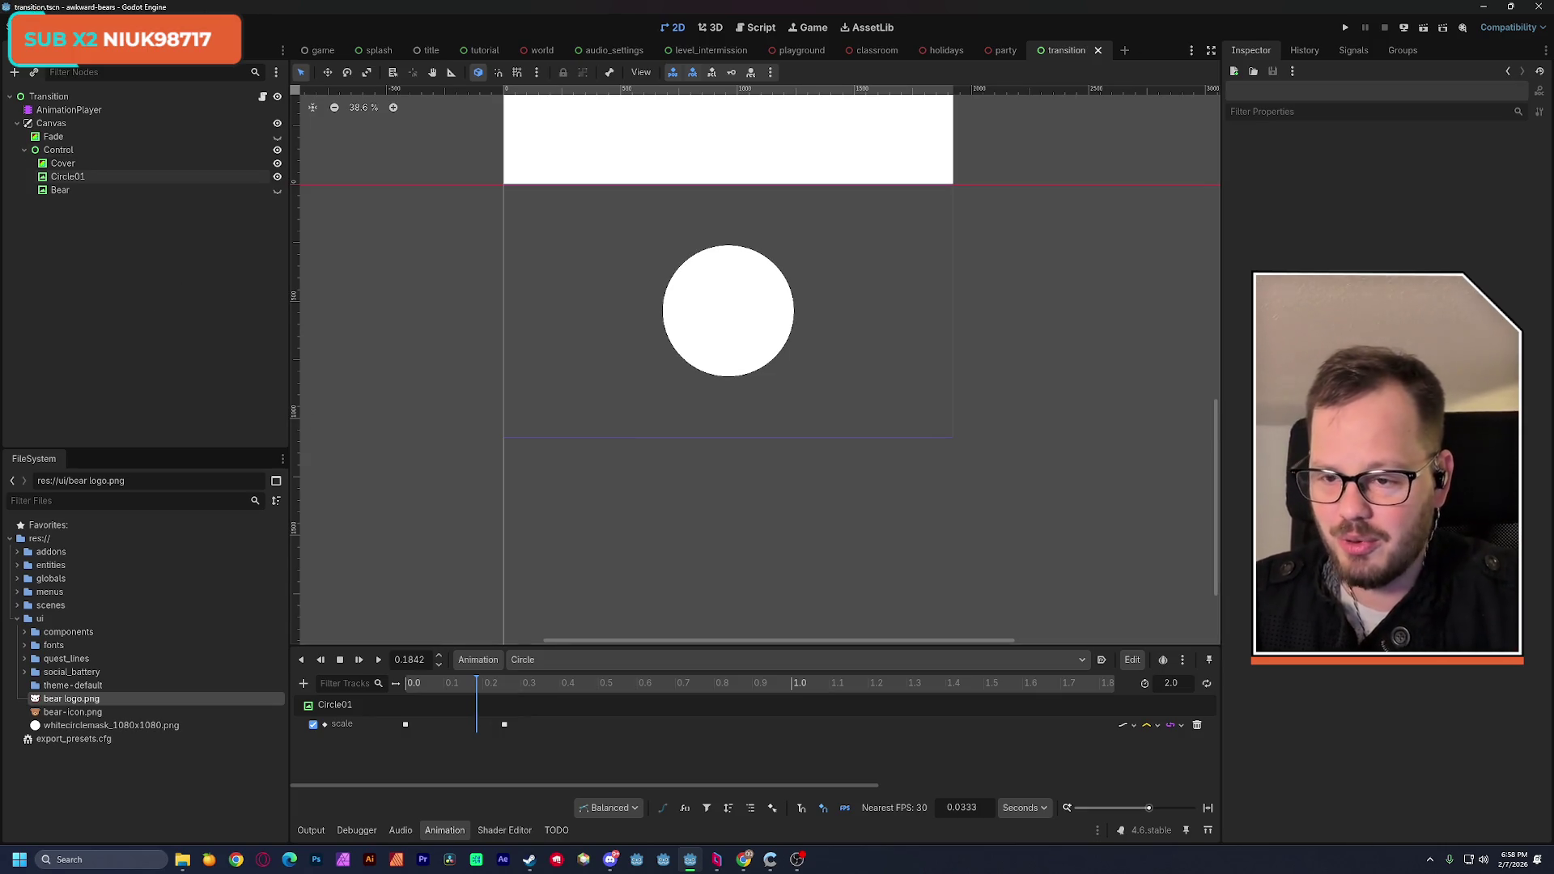
# Step: Zoom the viewport, check the 0.2566 scale keyframe, and select Circle01 in the Scene tree
pyautogui.scroll(-2, 711, 295)
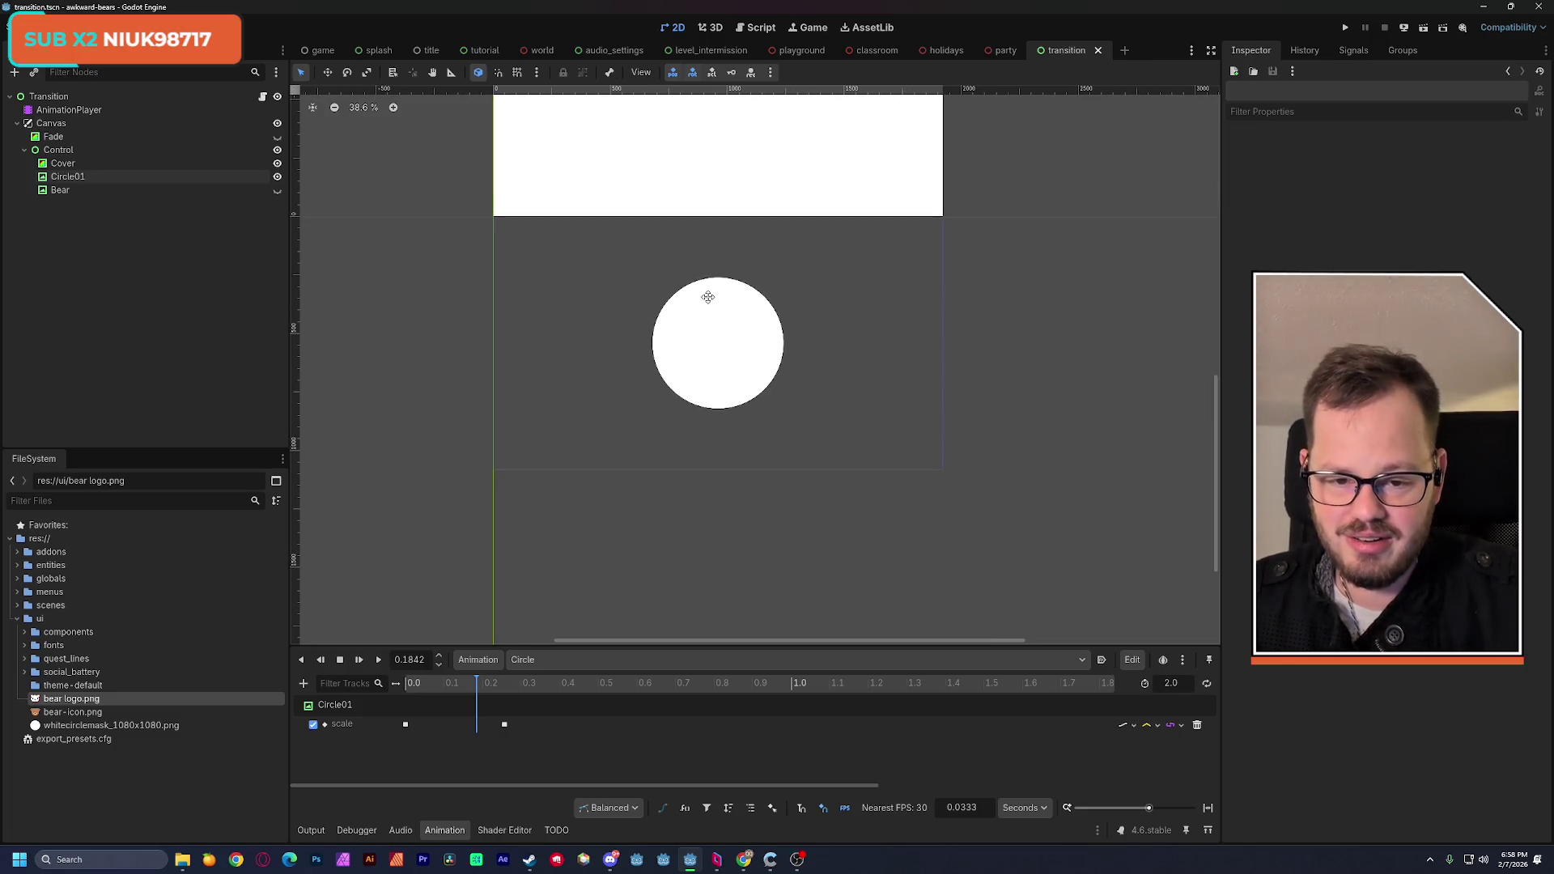
pyautogui.scroll(3, 713, 299)
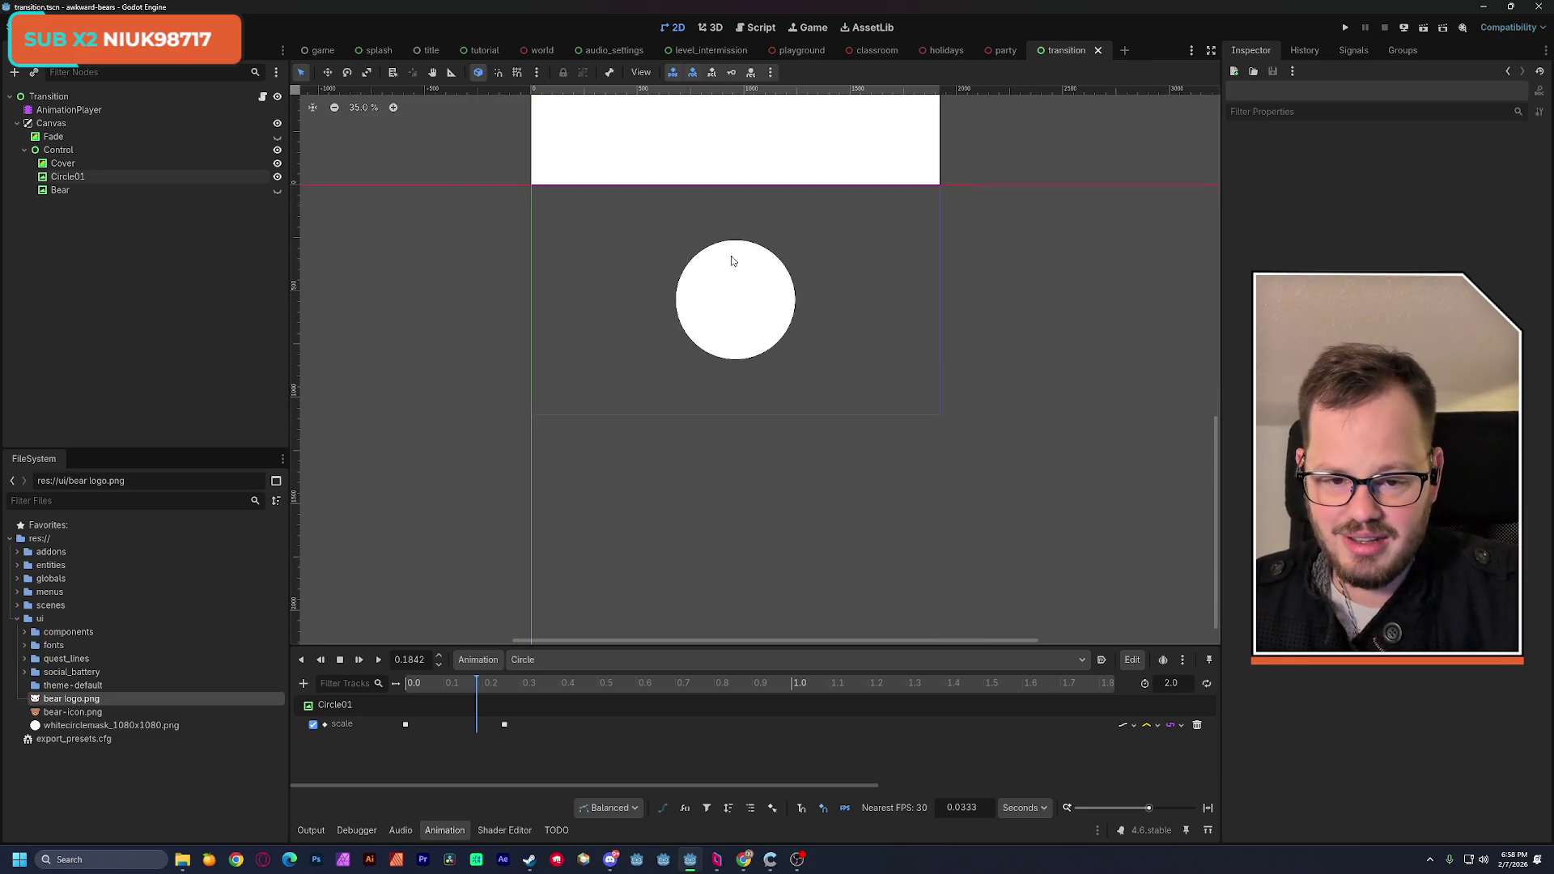
pyautogui.scroll(3, 736, 289)
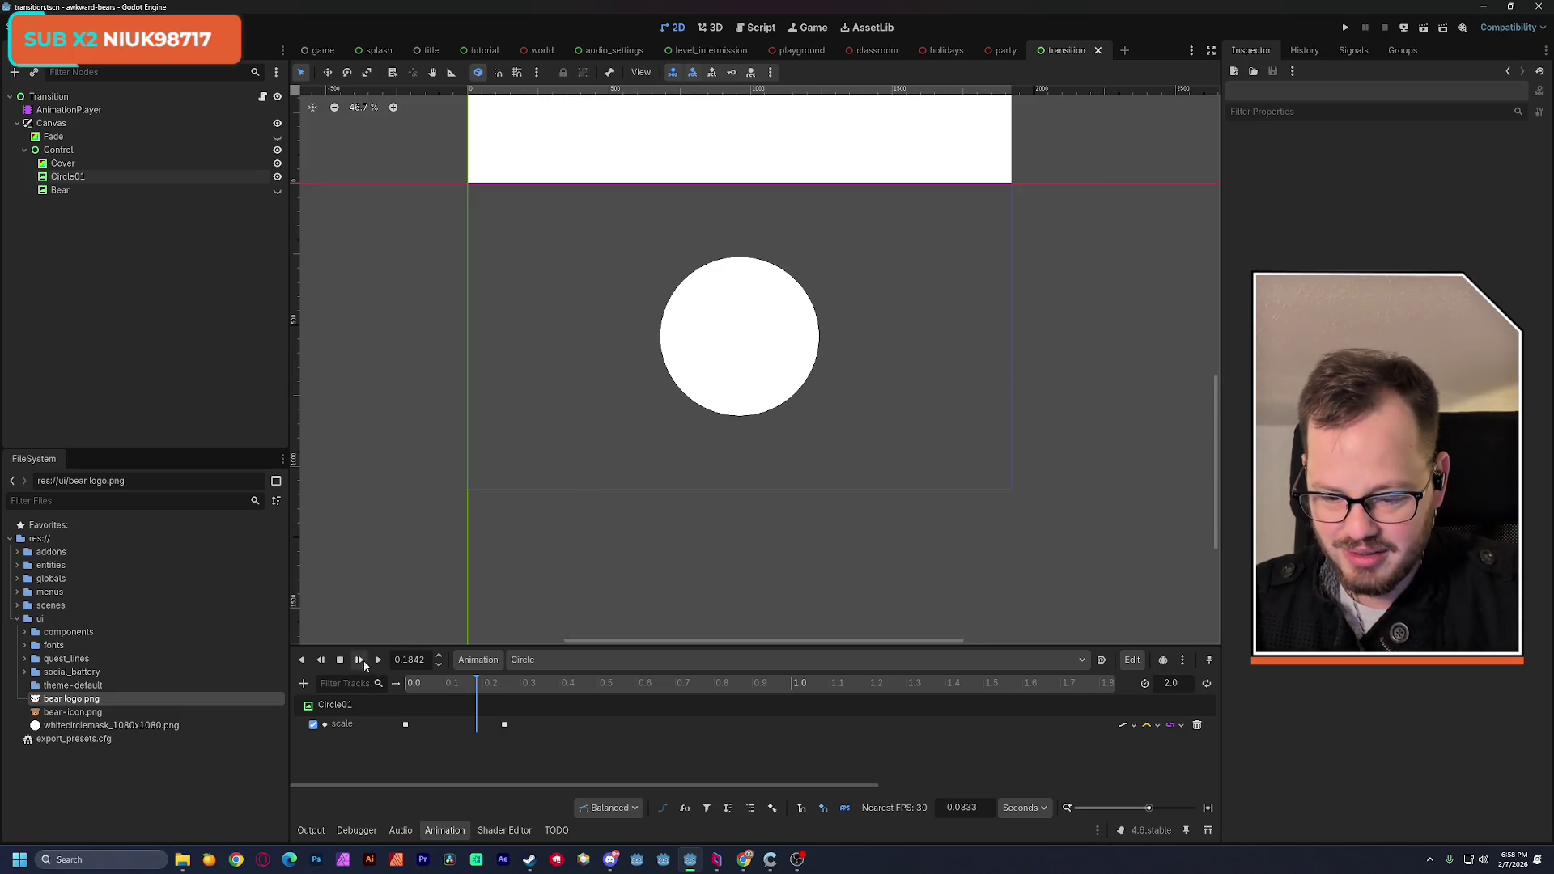
pyautogui.click(504, 724)
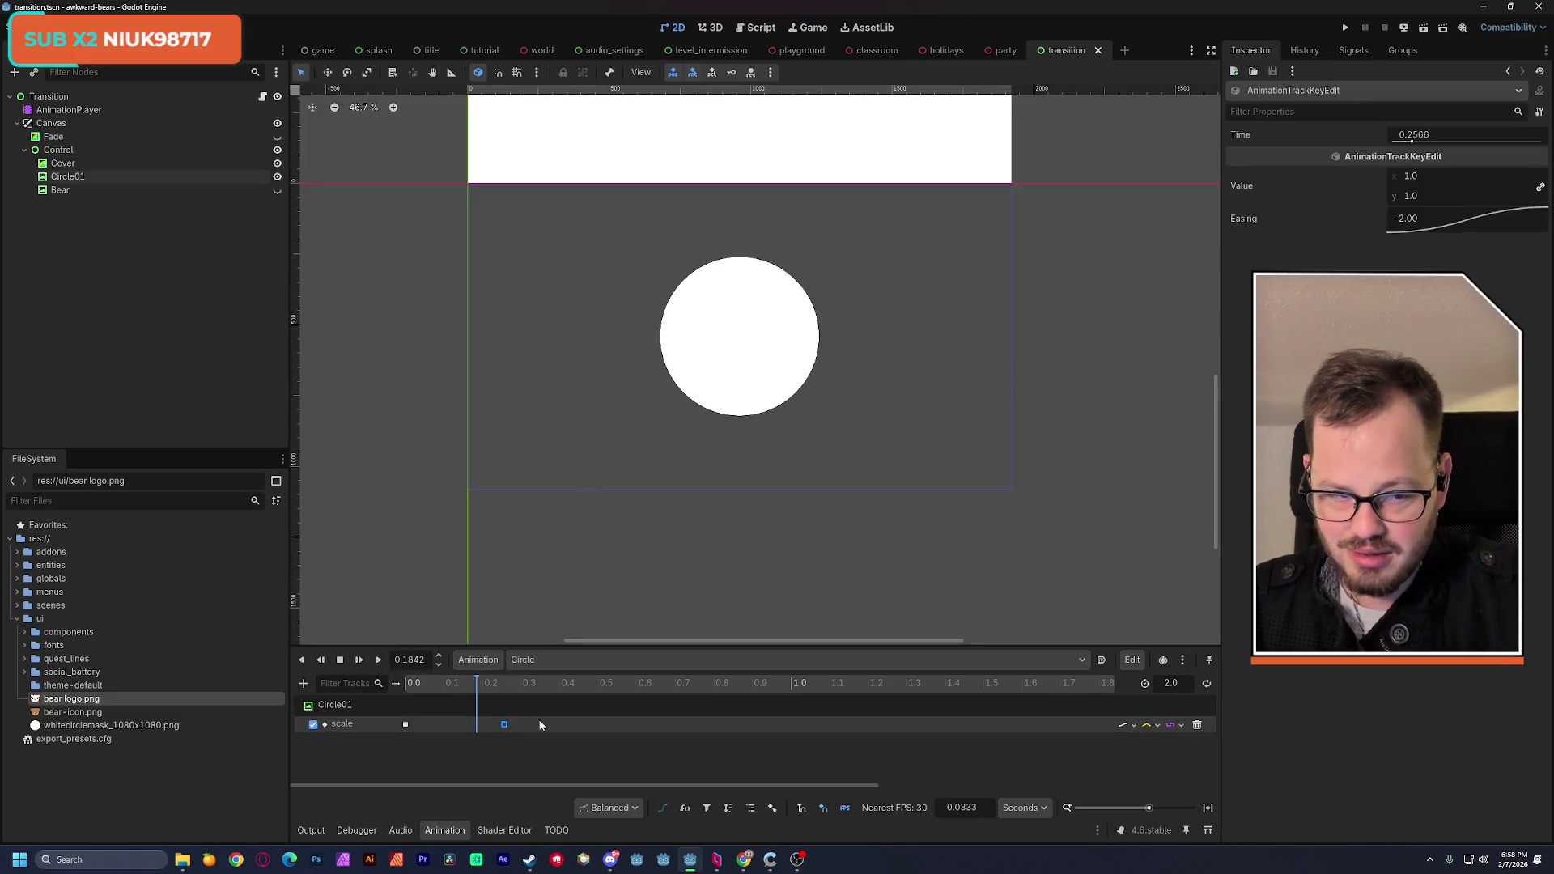
pyautogui.click(73, 176)
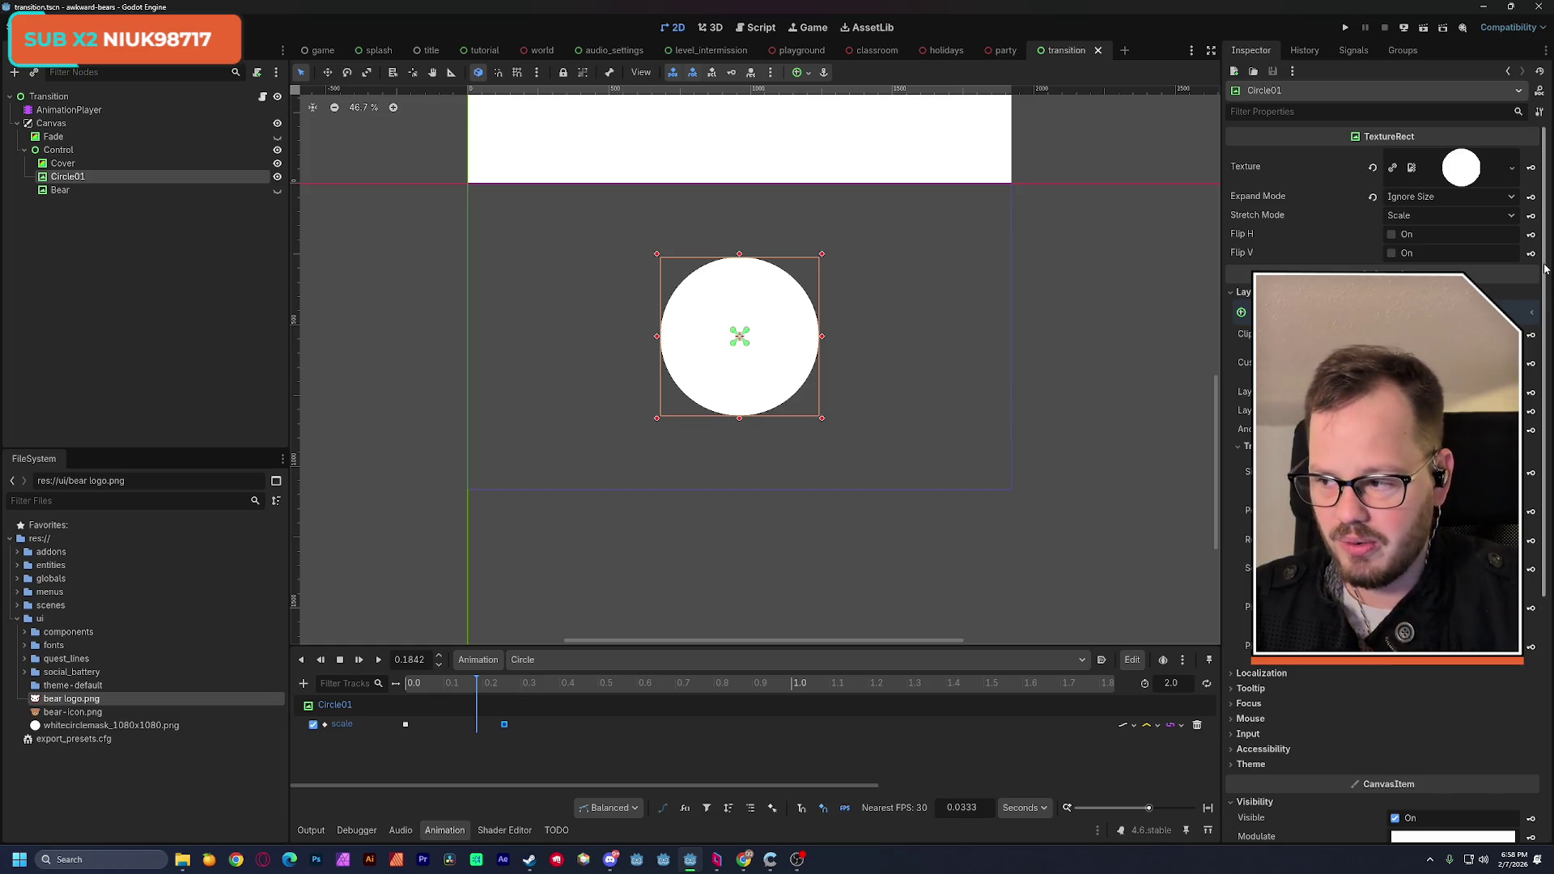
# Step: Enlarge Circle01, reset its position to 0, 0, and apply the Center anchor preset
pyautogui.scroll(-1, 1544, 279)
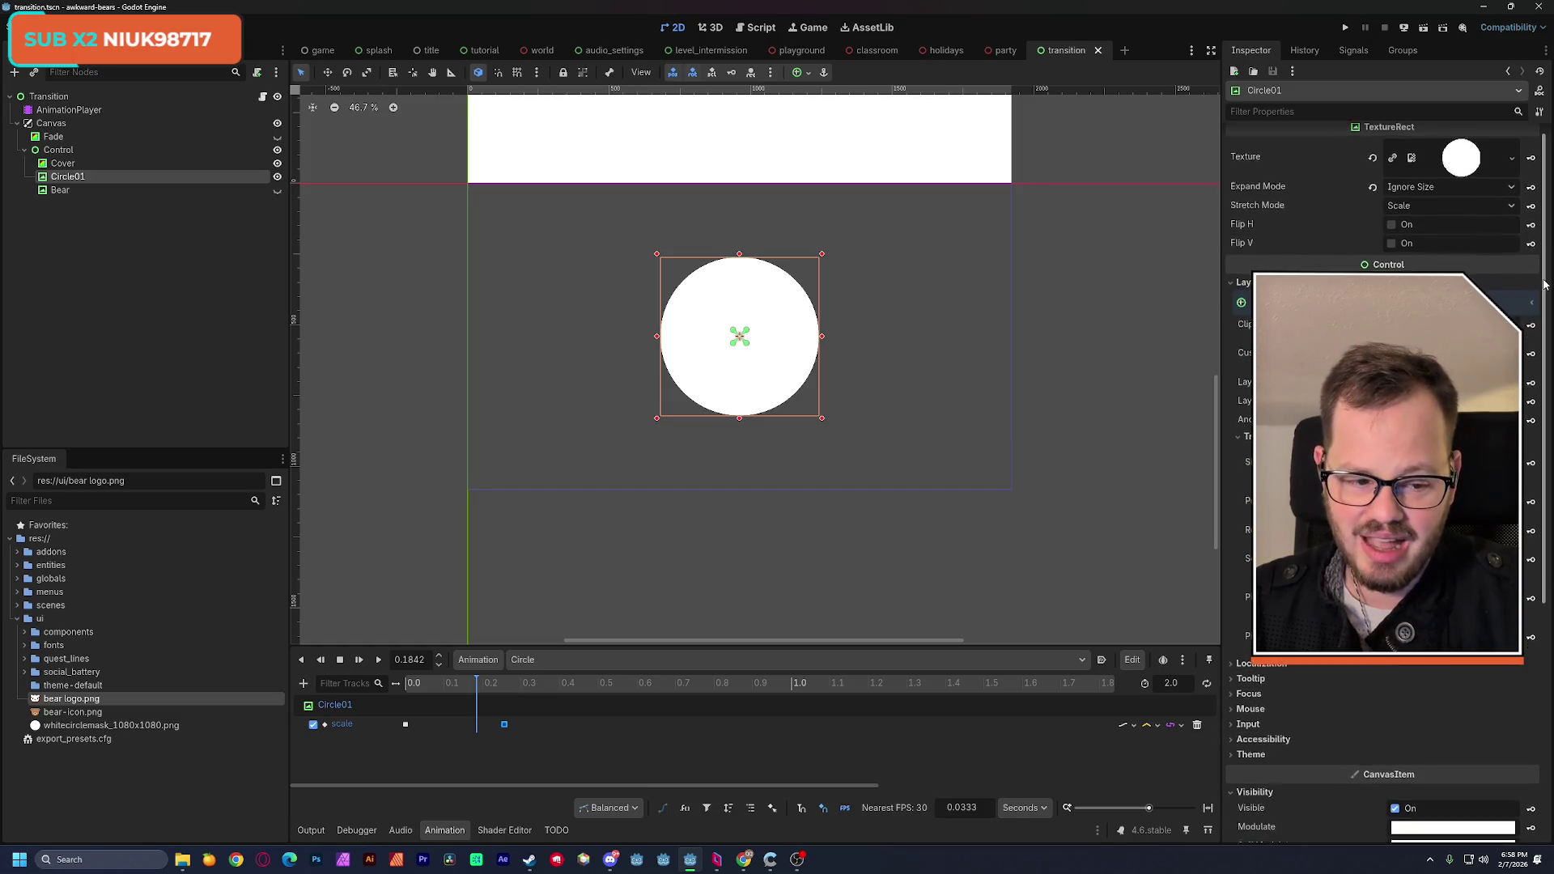
pyautogui.moveTo(1544, 280); pyautogui.dragTo(1542, 269)
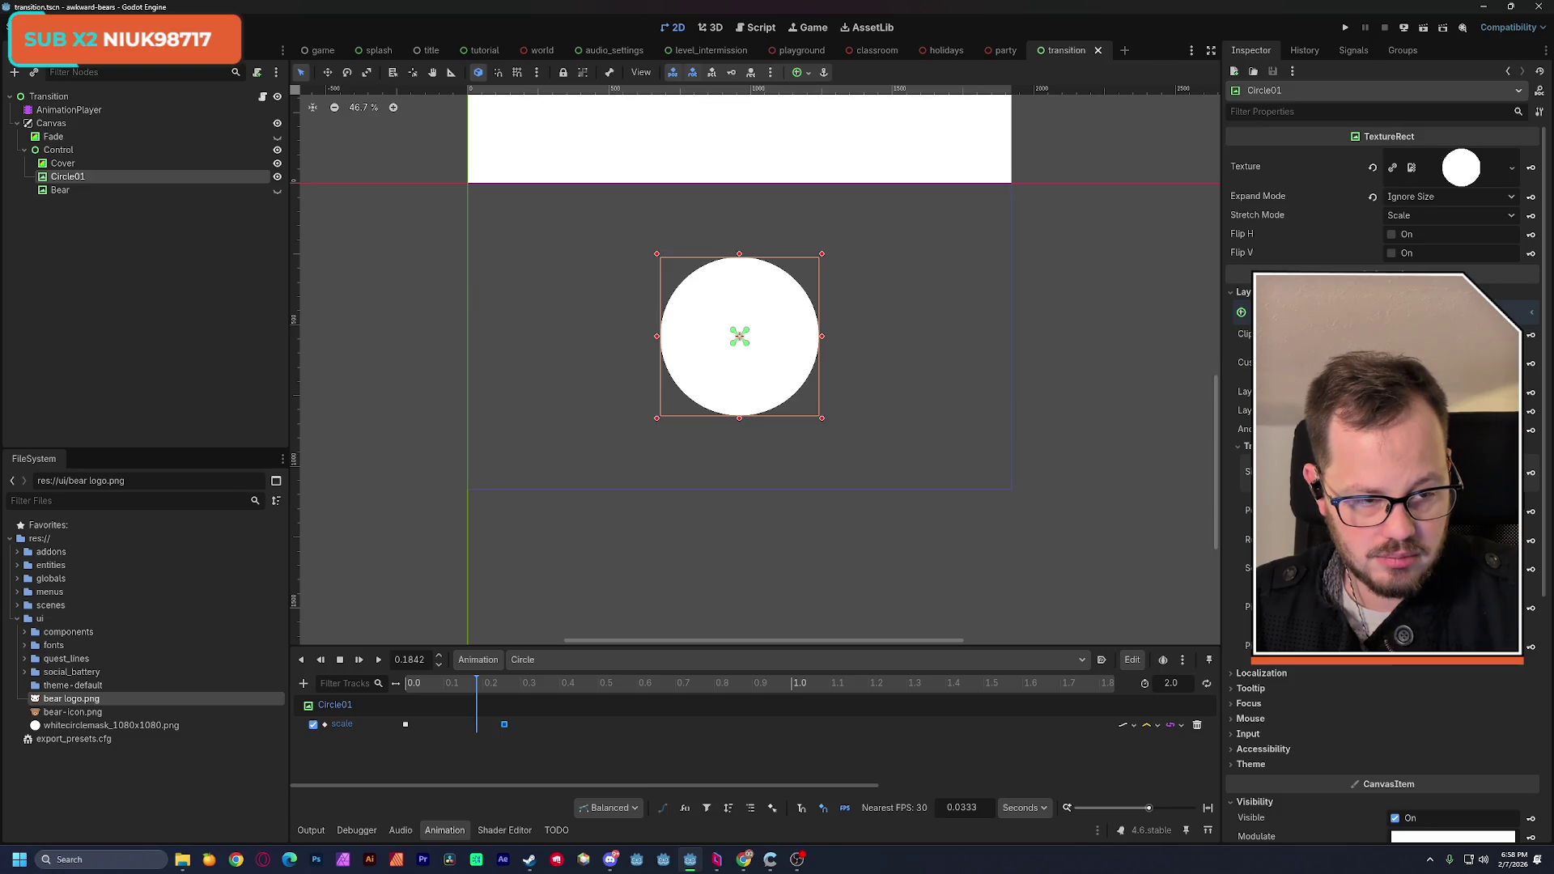
pyautogui.moveTo(821, 418); pyautogui.dragTo(890, 480)
pyautogui.moveTo(659, 257); pyautogui.dragTo(585, 219)
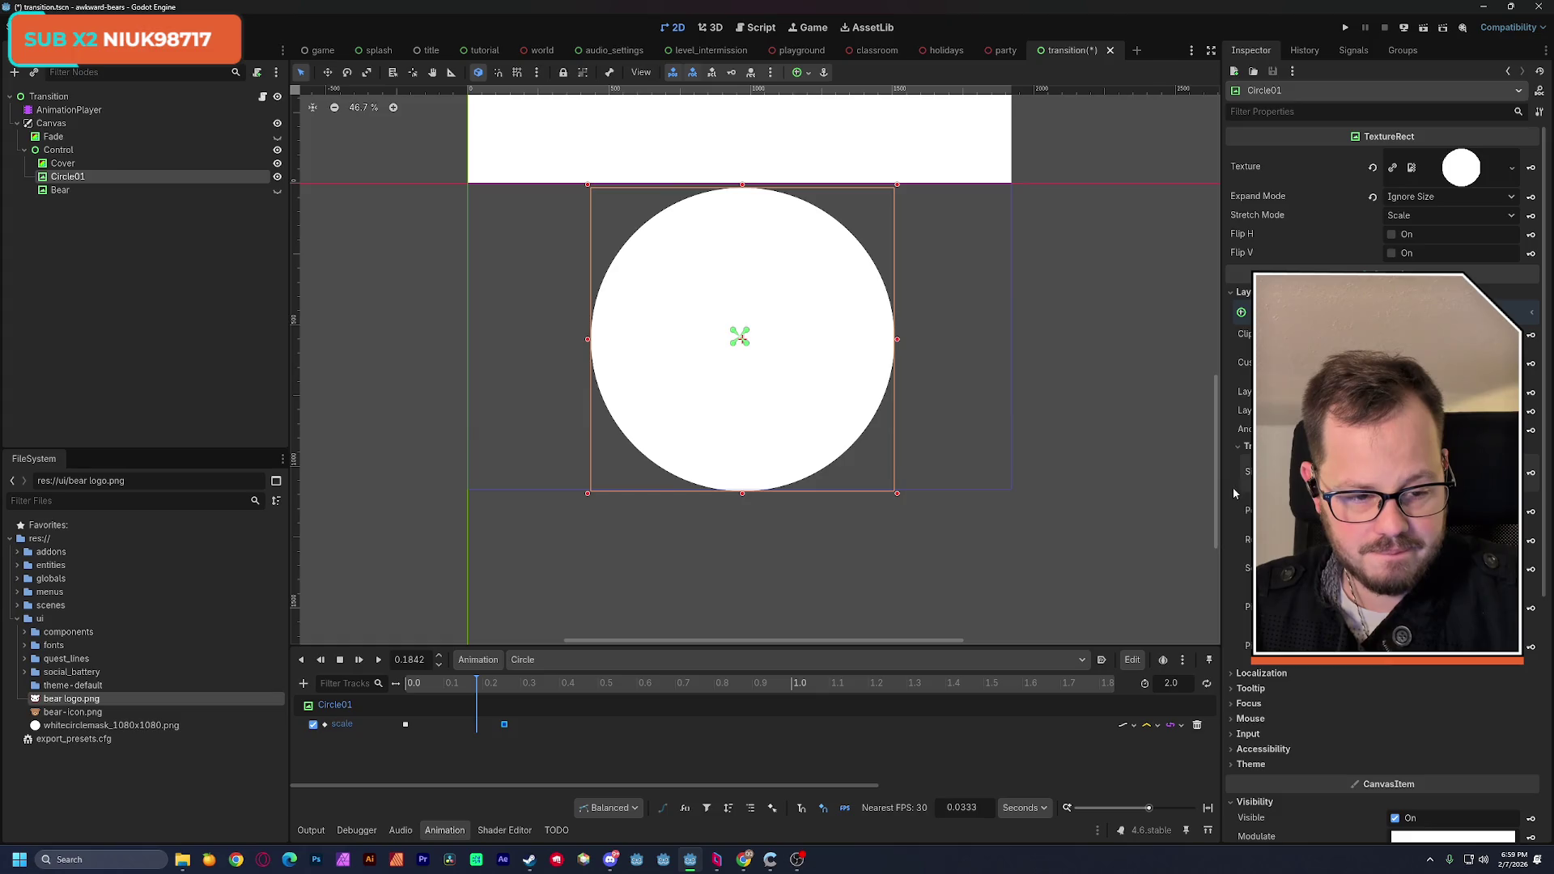
pyautogui.click(1372, 510)
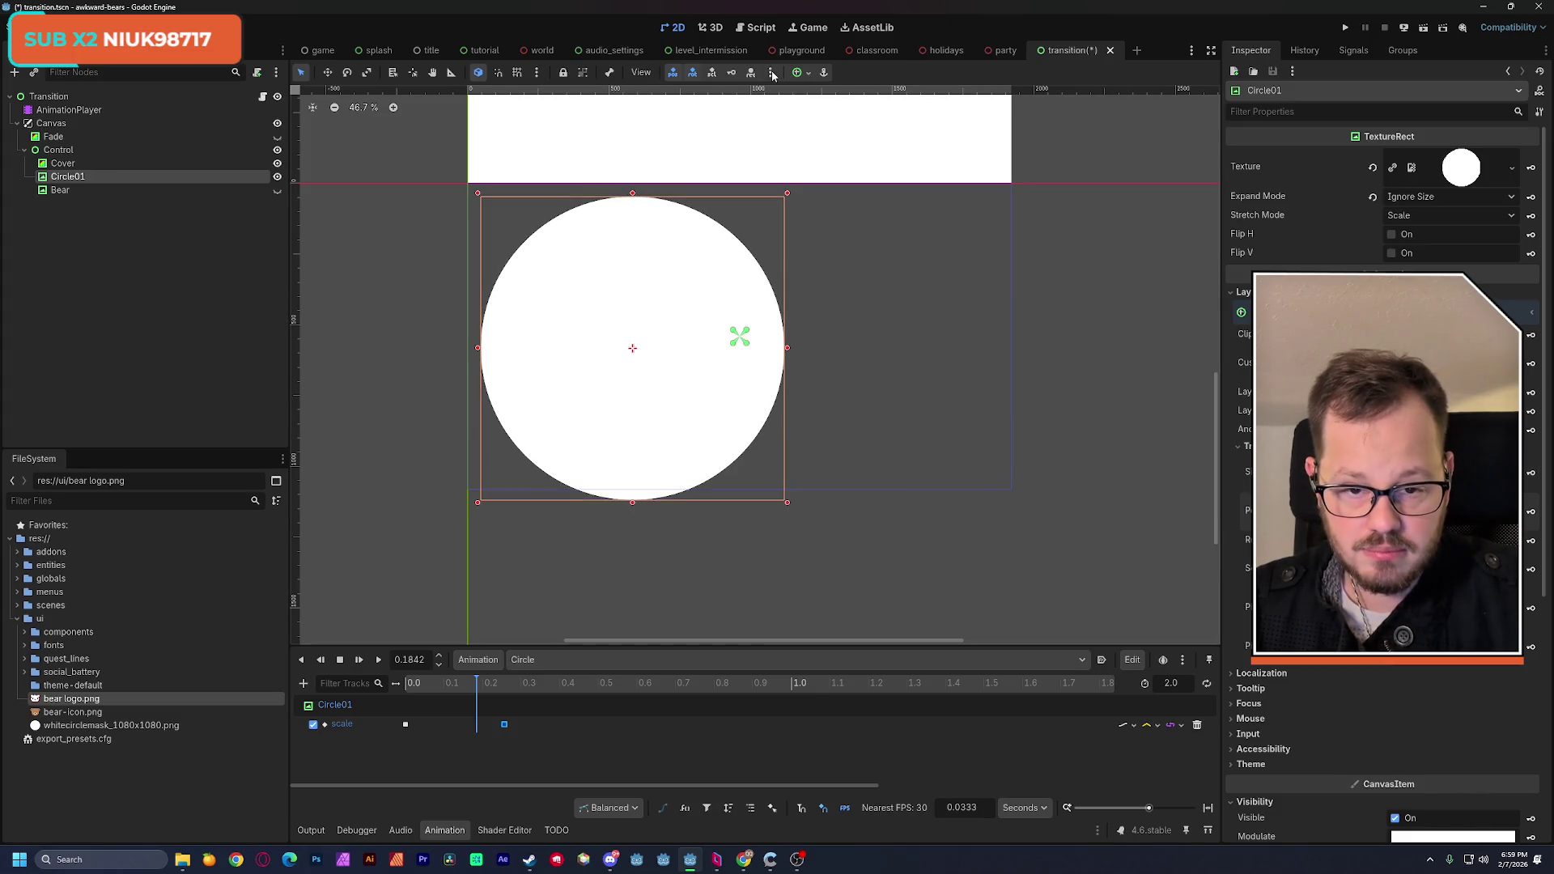
pyautogui.click(806, 75)
pyautogui.click(829, 140)
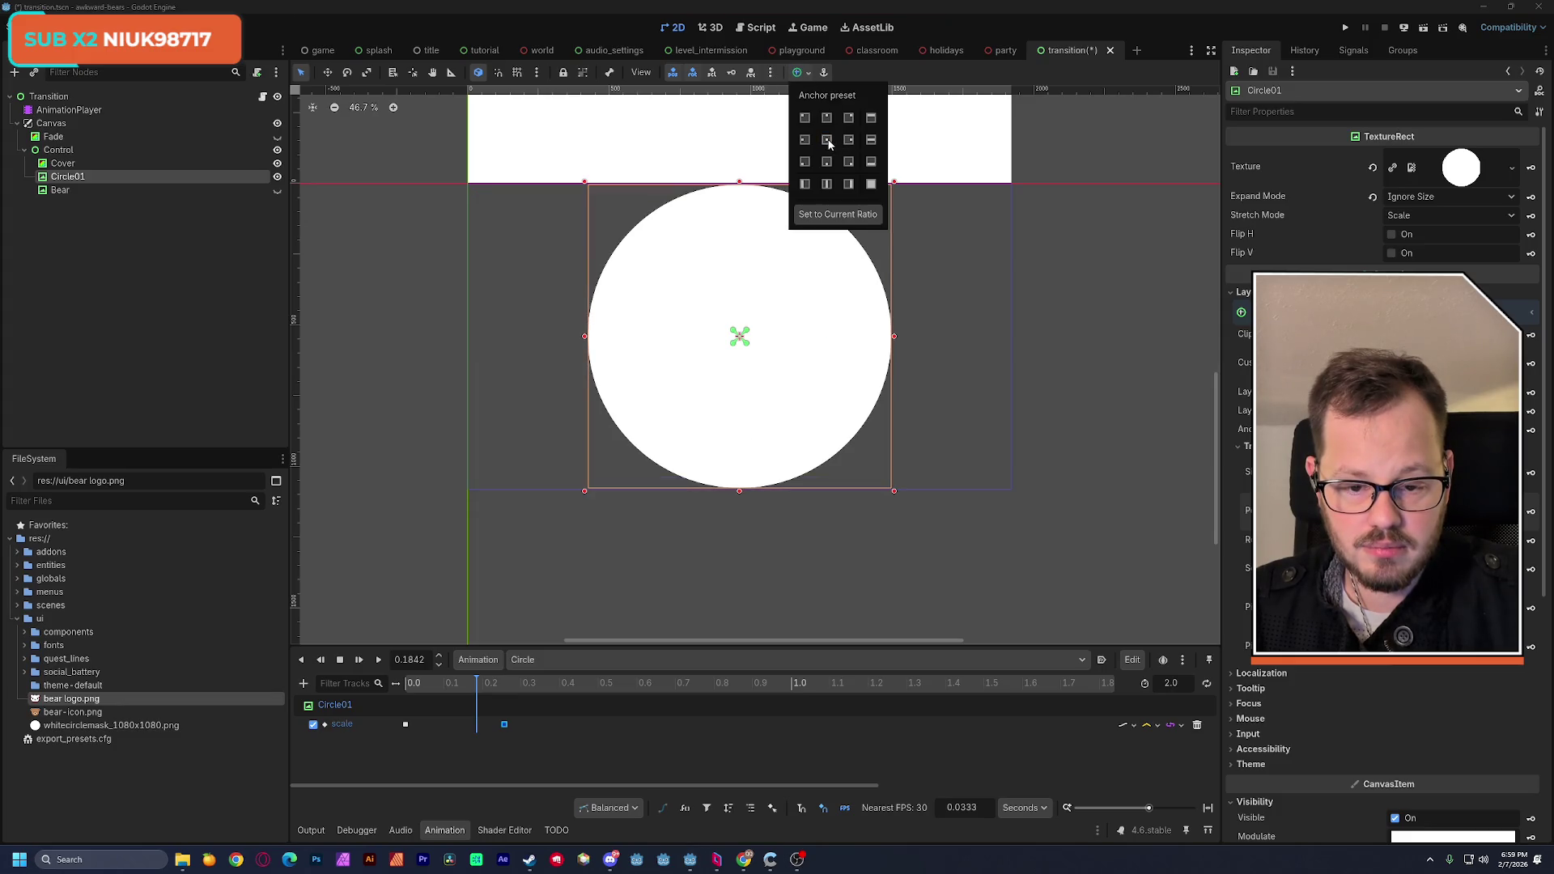
pyautogui.click(412, 682)
pyautogui.moveTo(405, 686); pyautogui.dragTo(516, 698)
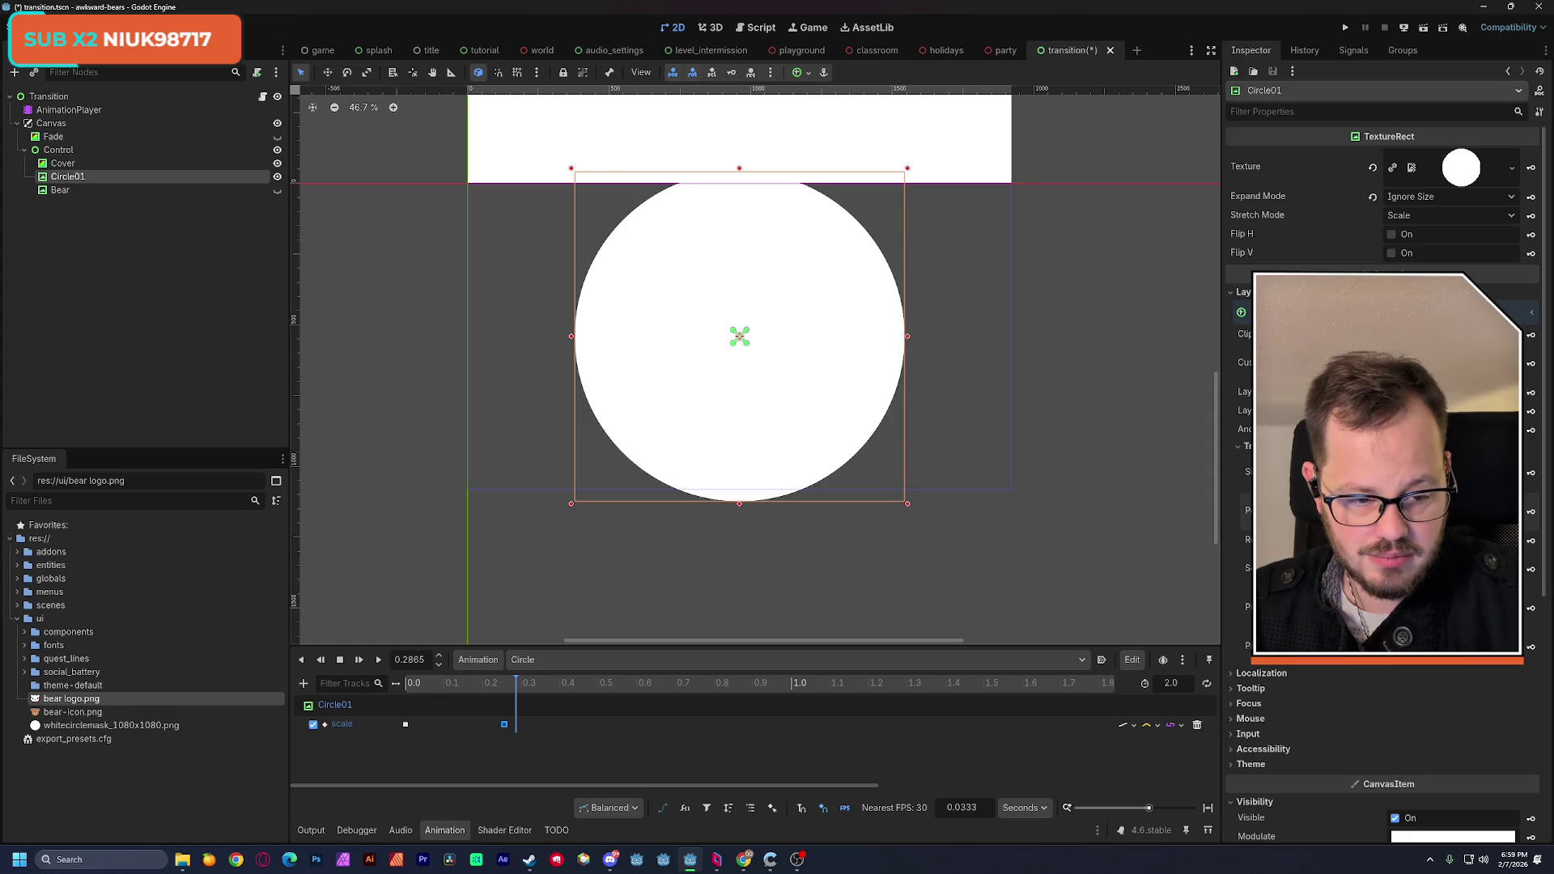
# Step: Shrink Circle01 to about 200 px, recentre it, and show the Bear logo again
pyautogui.moveTo(907, 505); pyautogui.dragTo(868, 476)
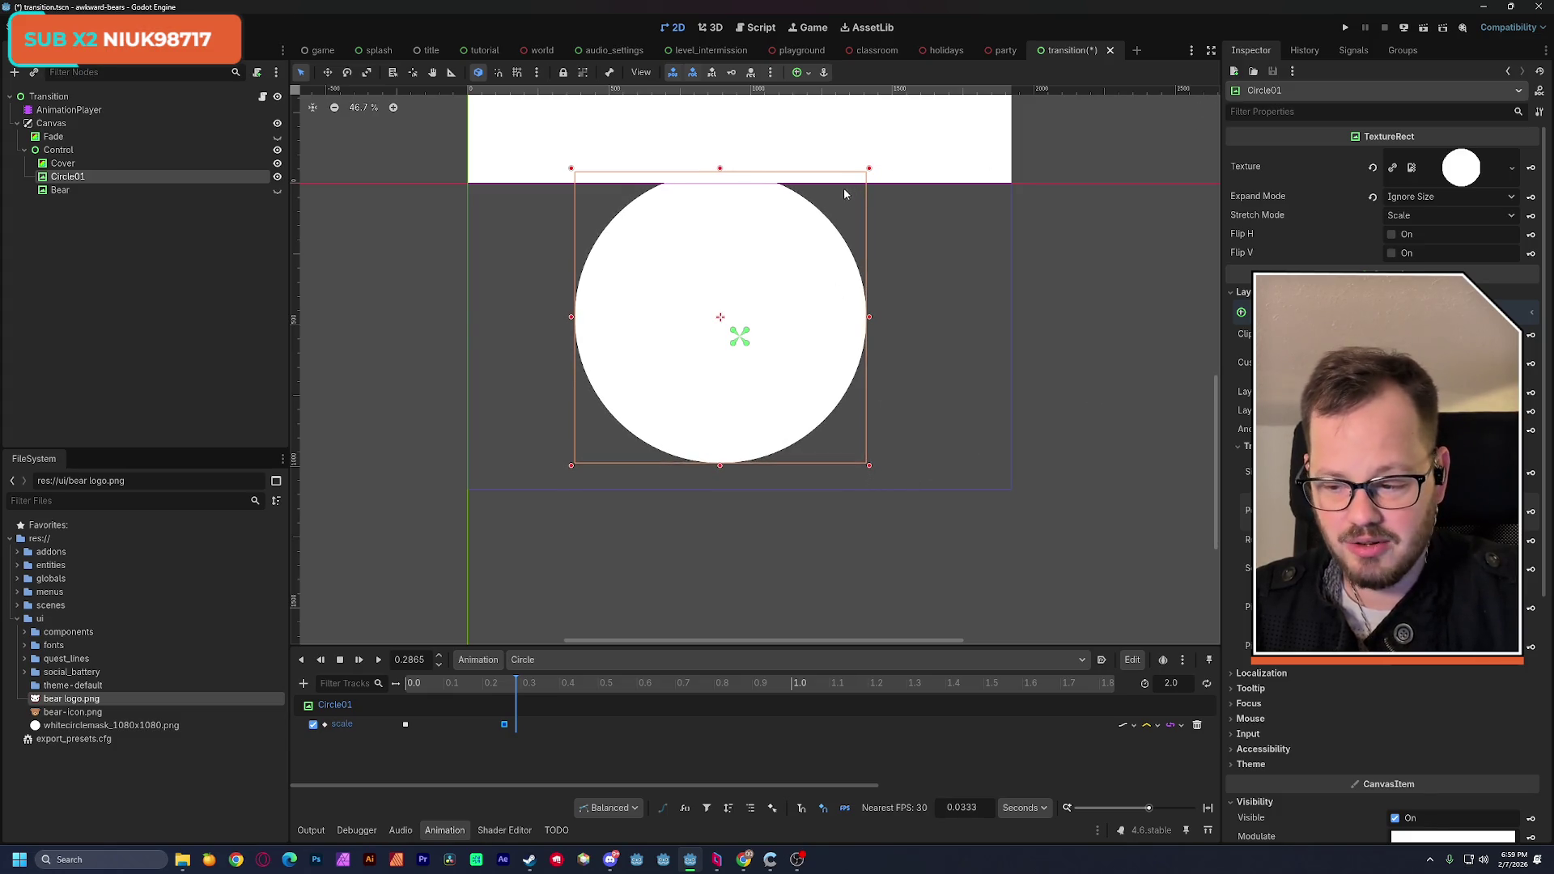
pyautogui.click(801, 74)
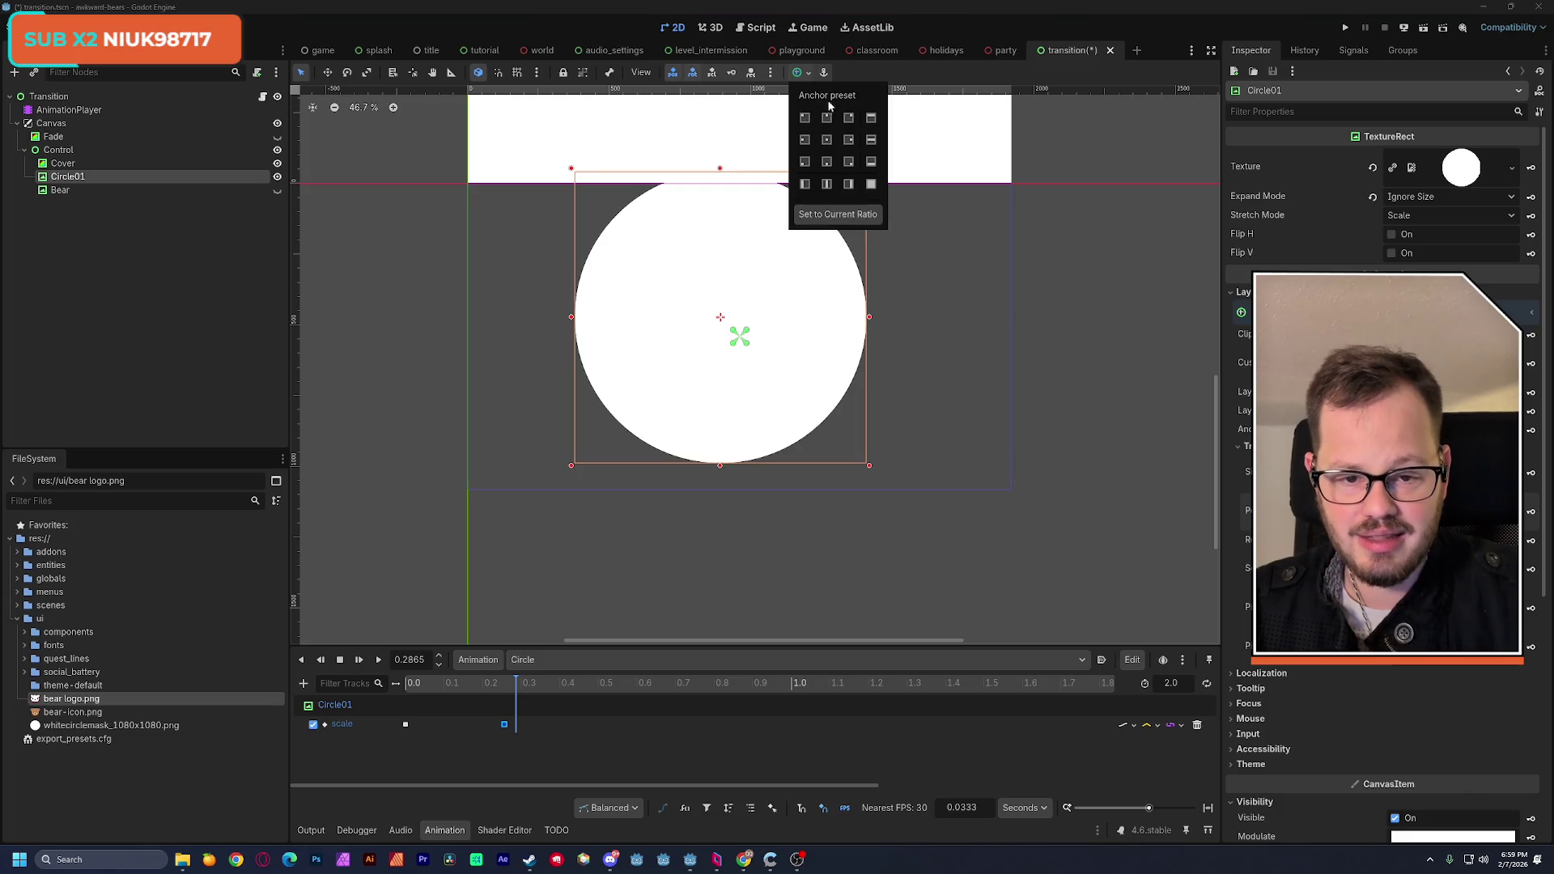
pyautogui.click(826, 140)
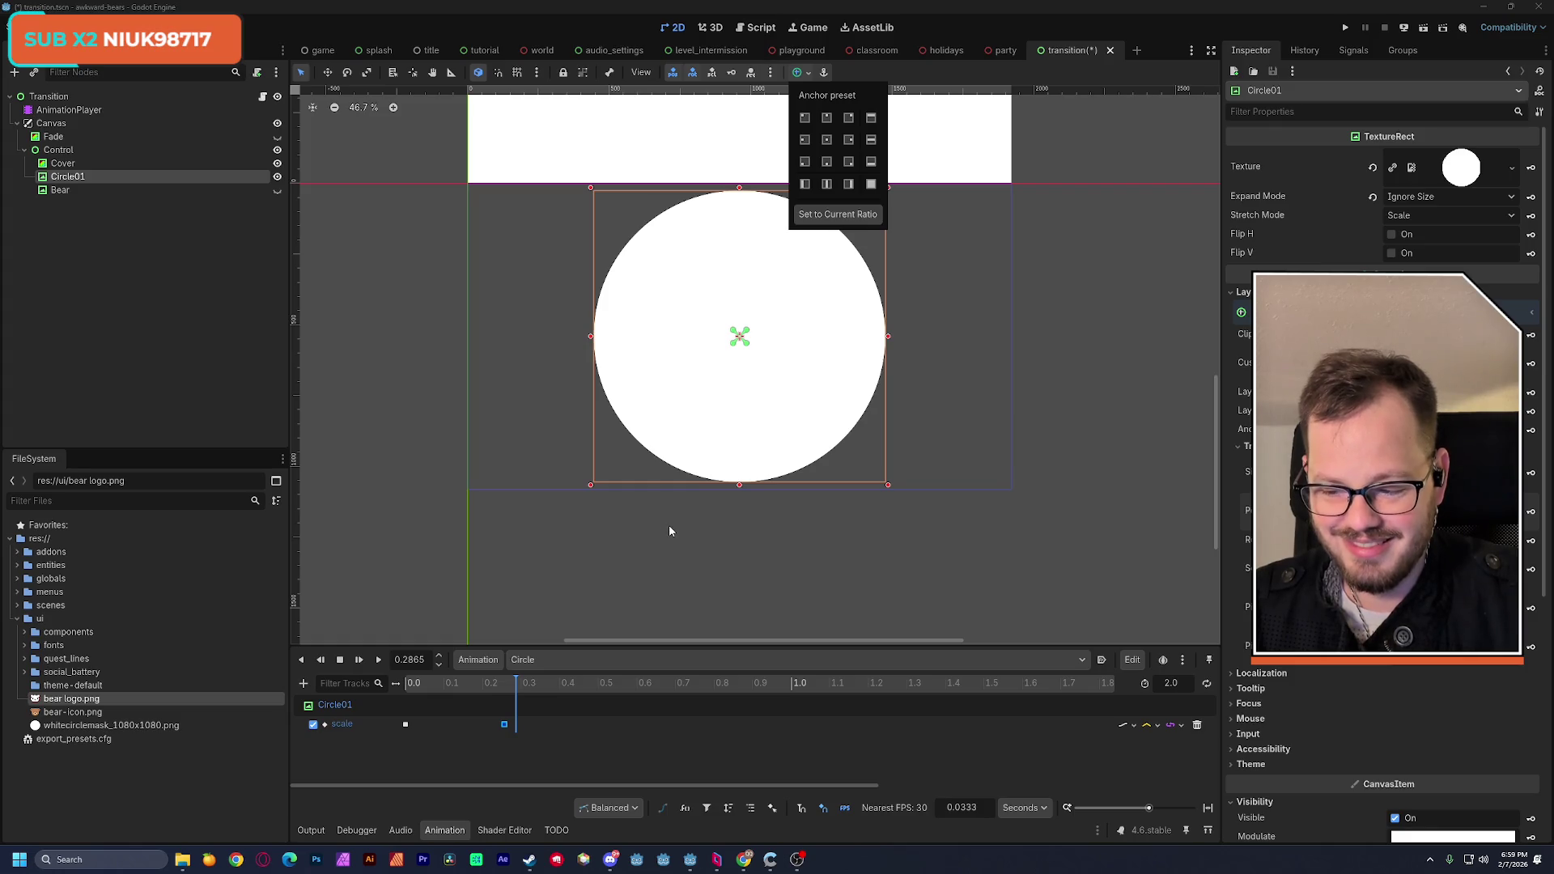
pyautogui.click(522, 688)
pyautogui.moveTo(479, 688)
pyautogui.mouseDown()
pyautogui.moveTo(409, 688)
pyautogui.moveTo(487, 694)
pyautogui.mouseUp()
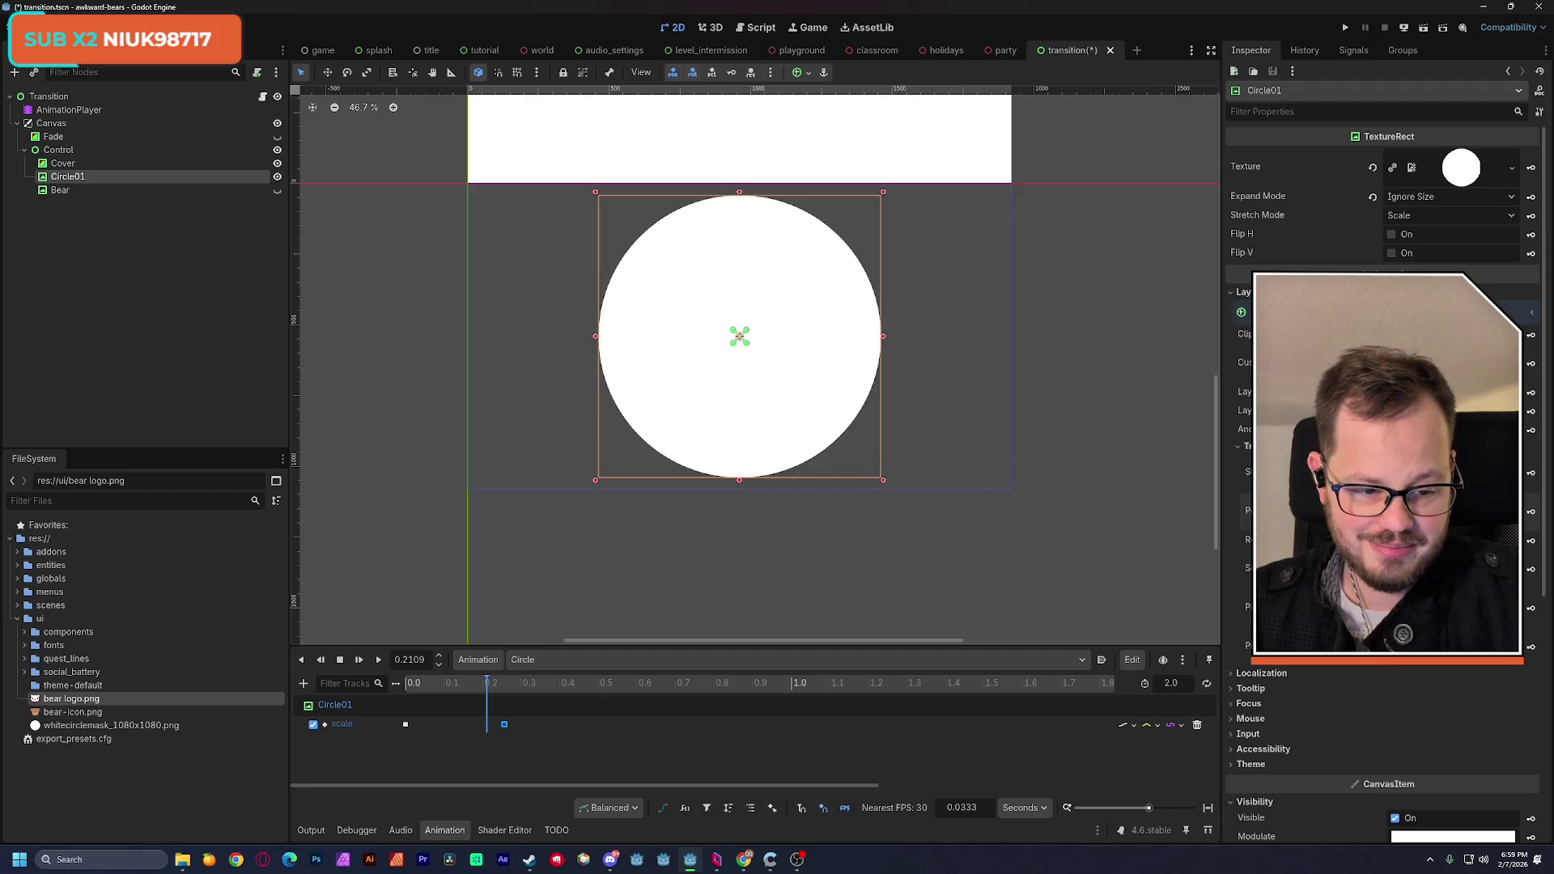
pyautogui.moveTo(1448, 568); pyautogui.dragTo(1408, 568)
pyautogui.click(277, 190)
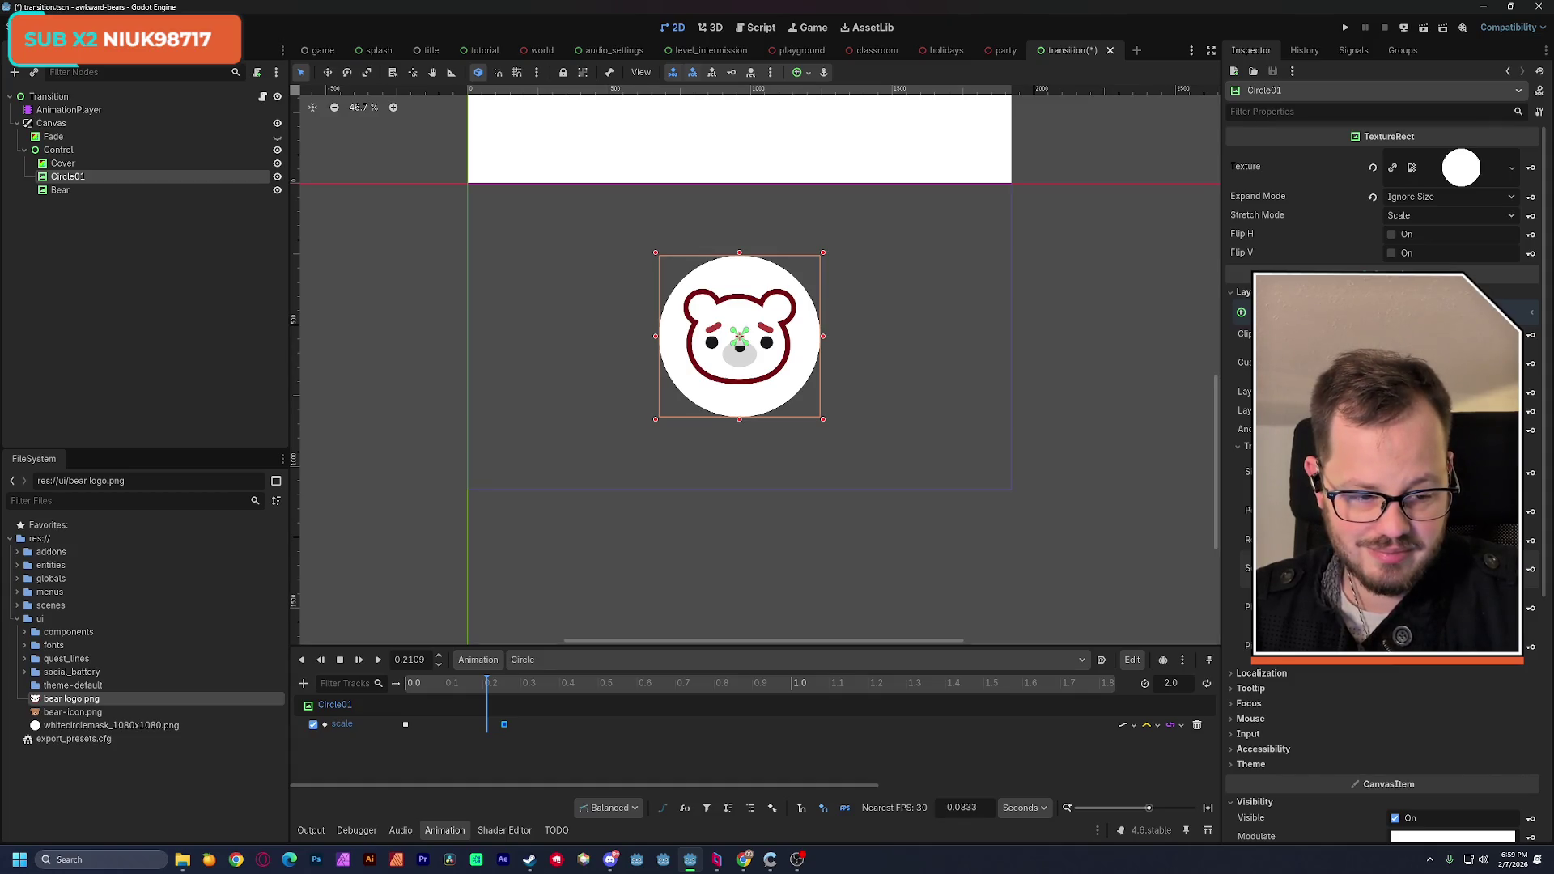
# Step: Change Circle01's 0.2566 scale key to 0.6, save, and play the animation to check
pyautogui.moveTo(1408, 568); pyautogui.dragTo(1433, 568)
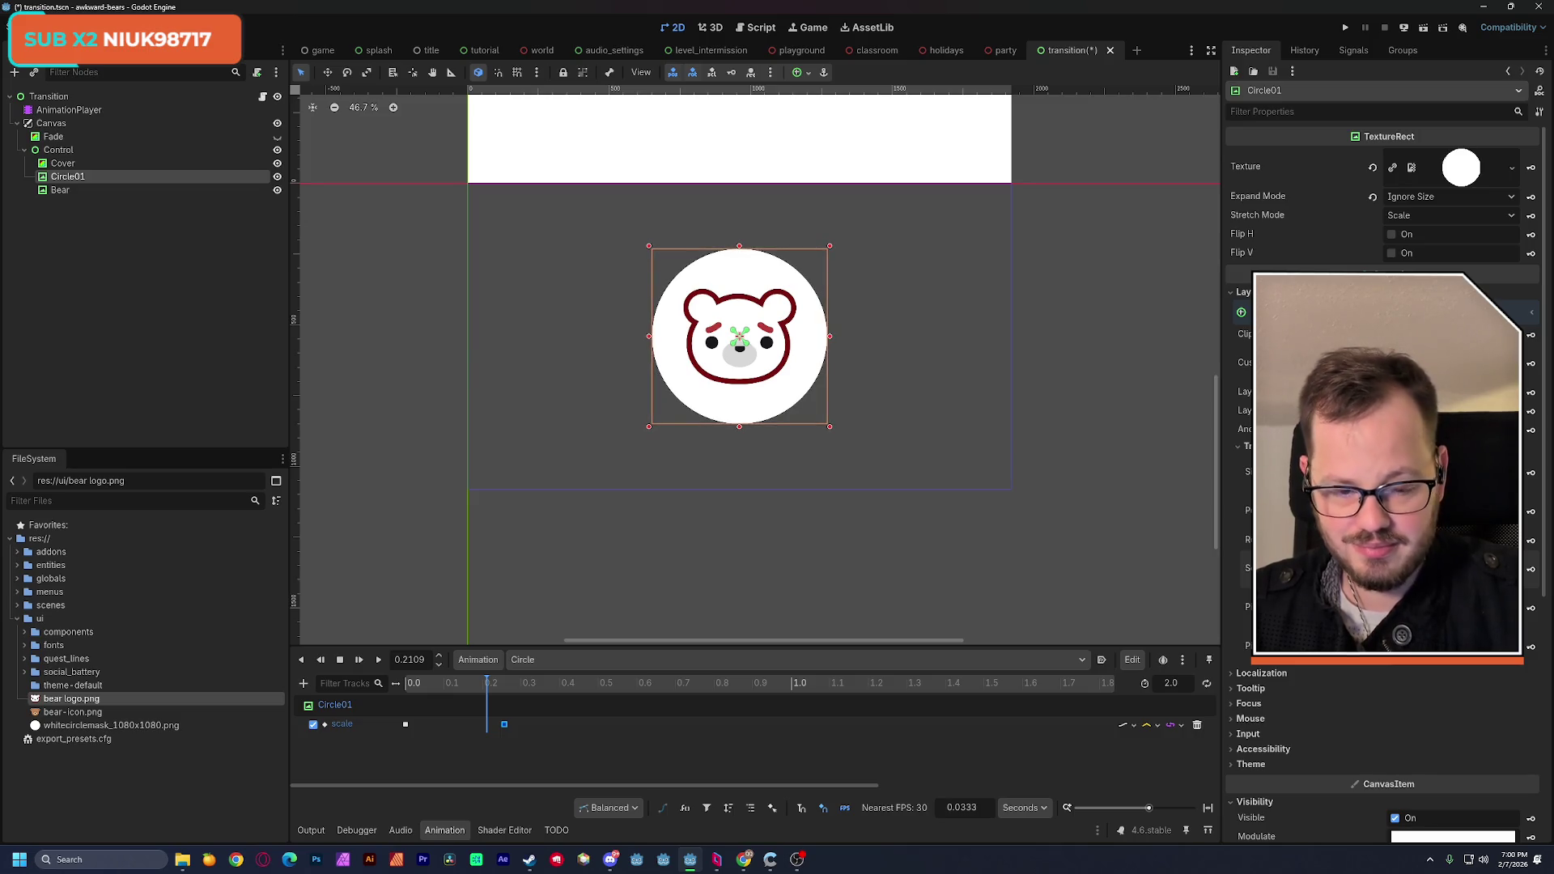
pyautogui.hotkey('ctrl', 's')
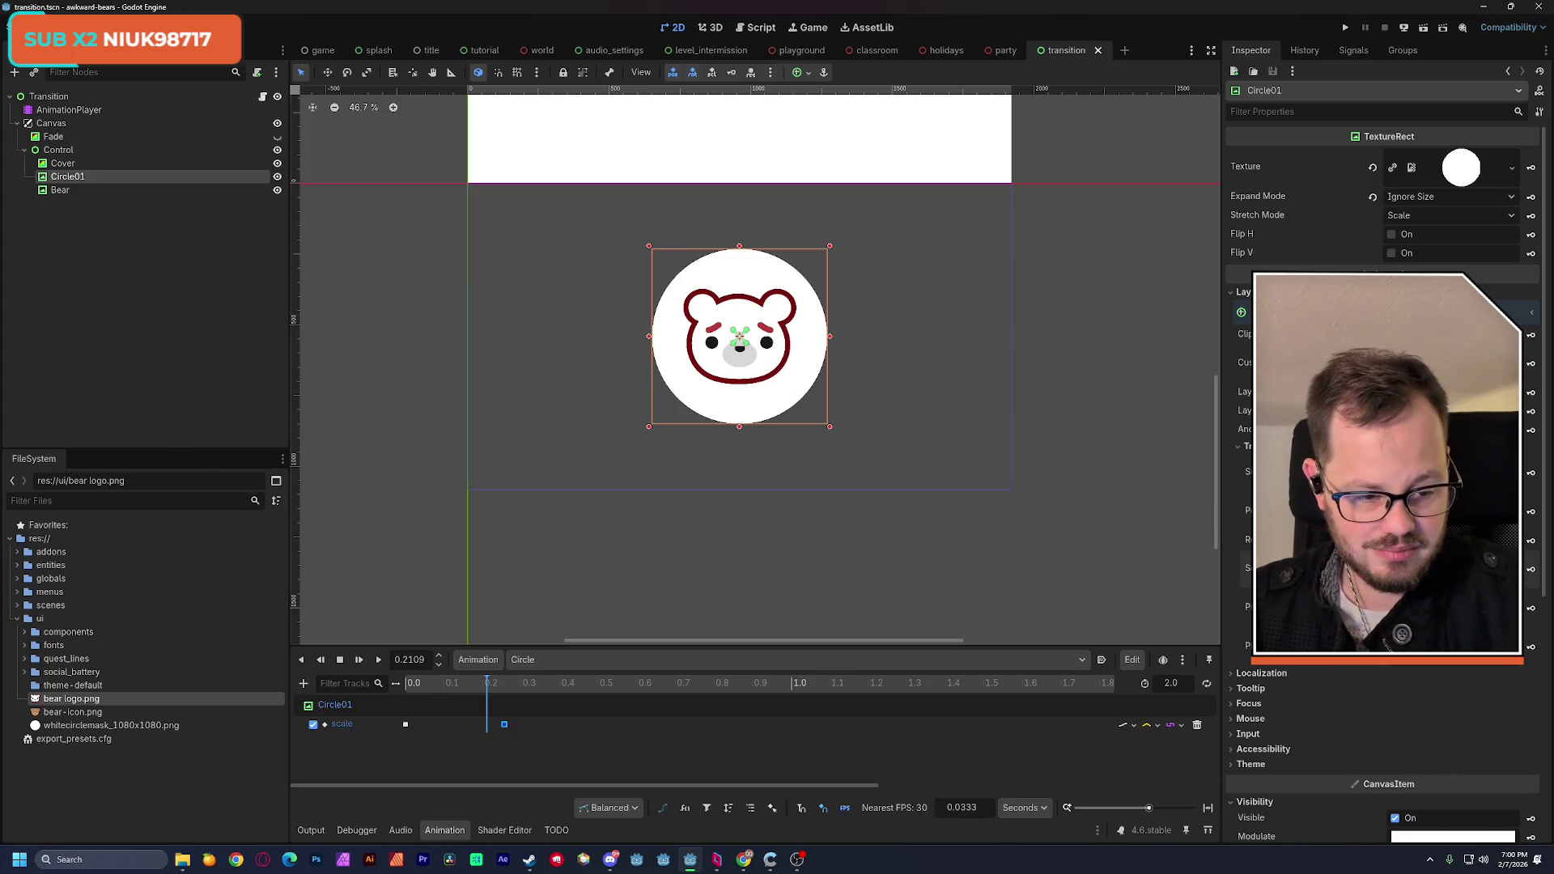
pyautogui.click(504, 724)
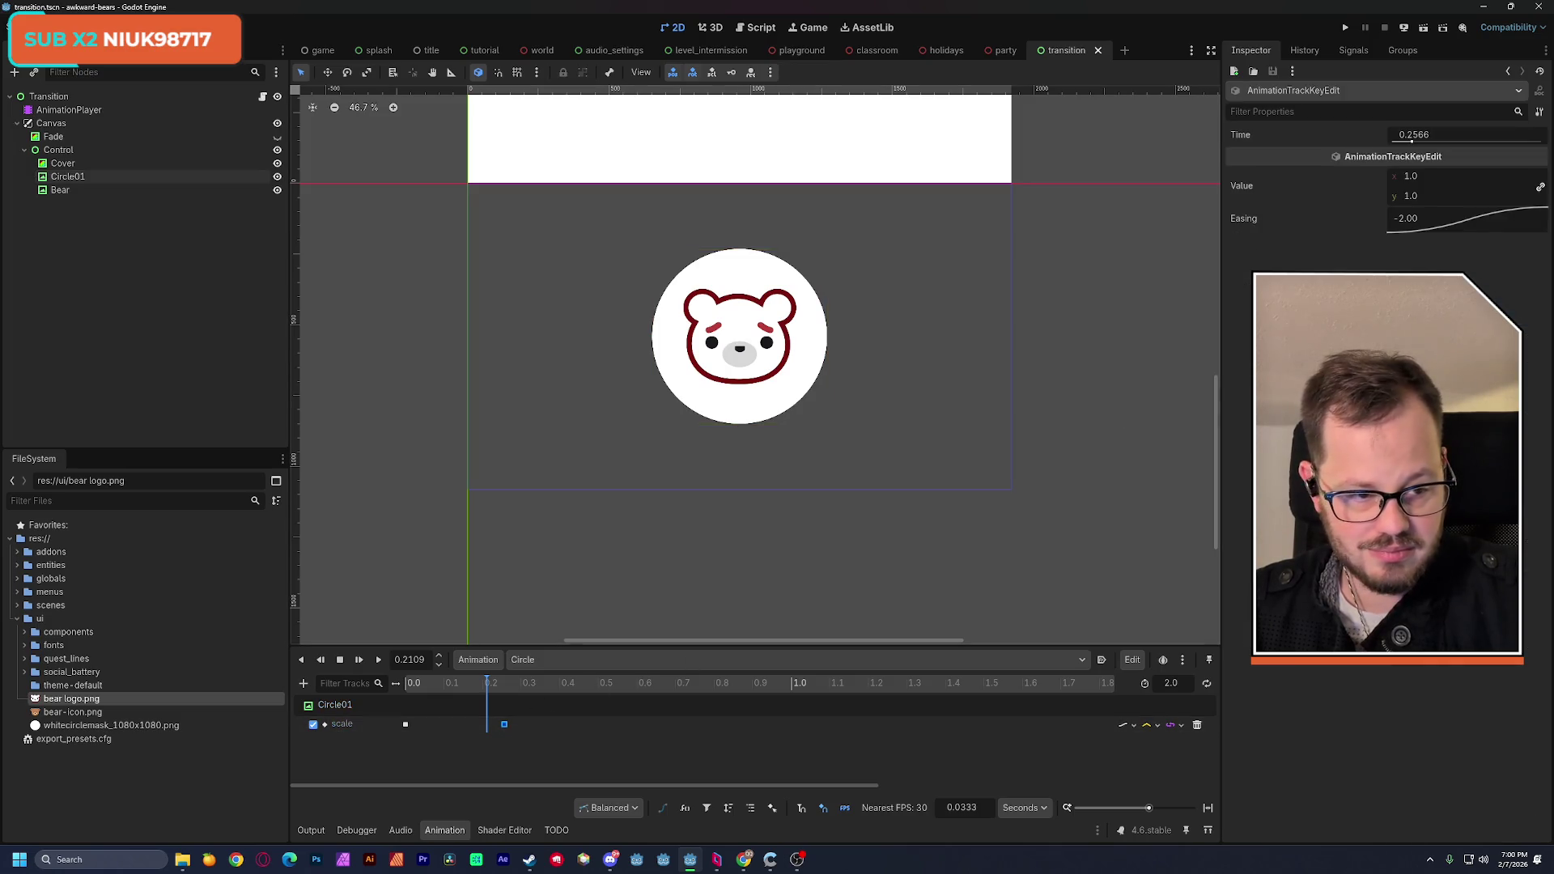
pyautogui.click(1427, 197)
pyautogui.write('0')
pyautogui.press('BackSpace')
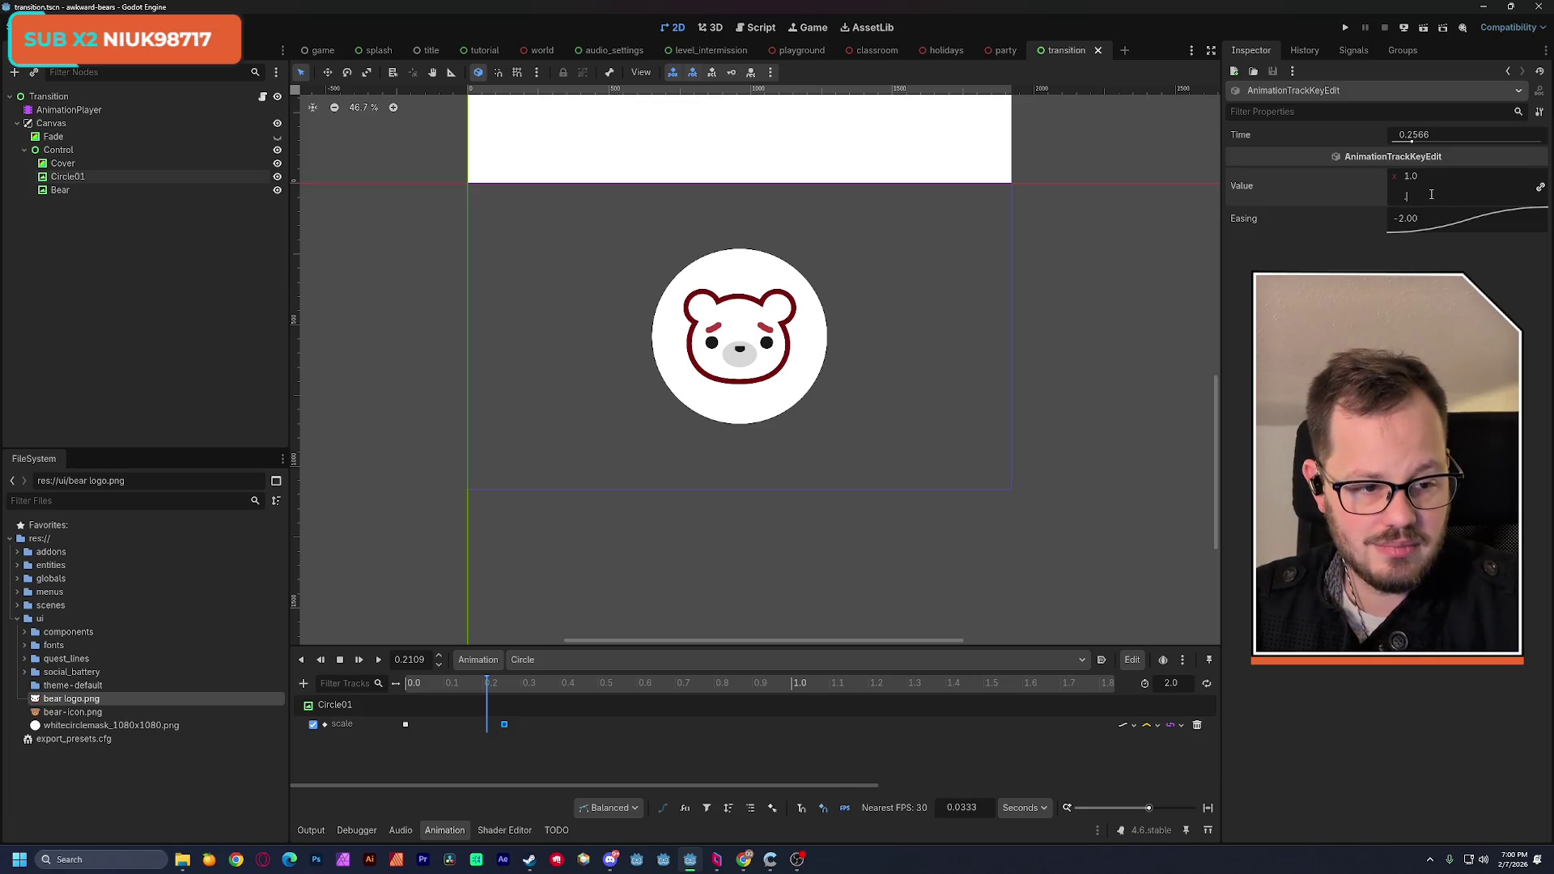
pyautogui.press('Return')
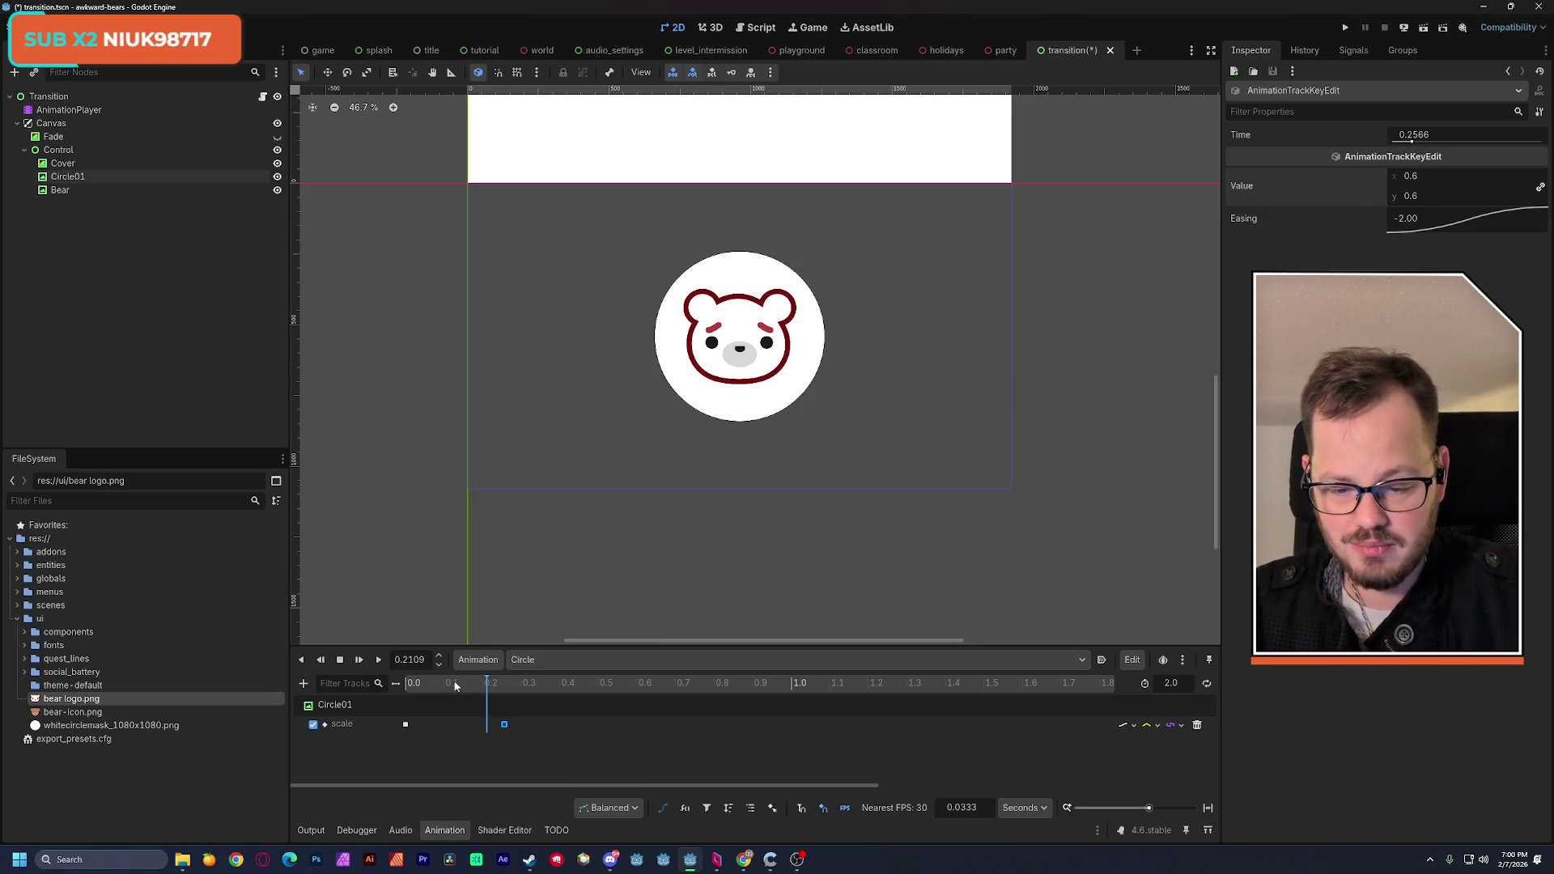
pyautogui.click(380, 659)
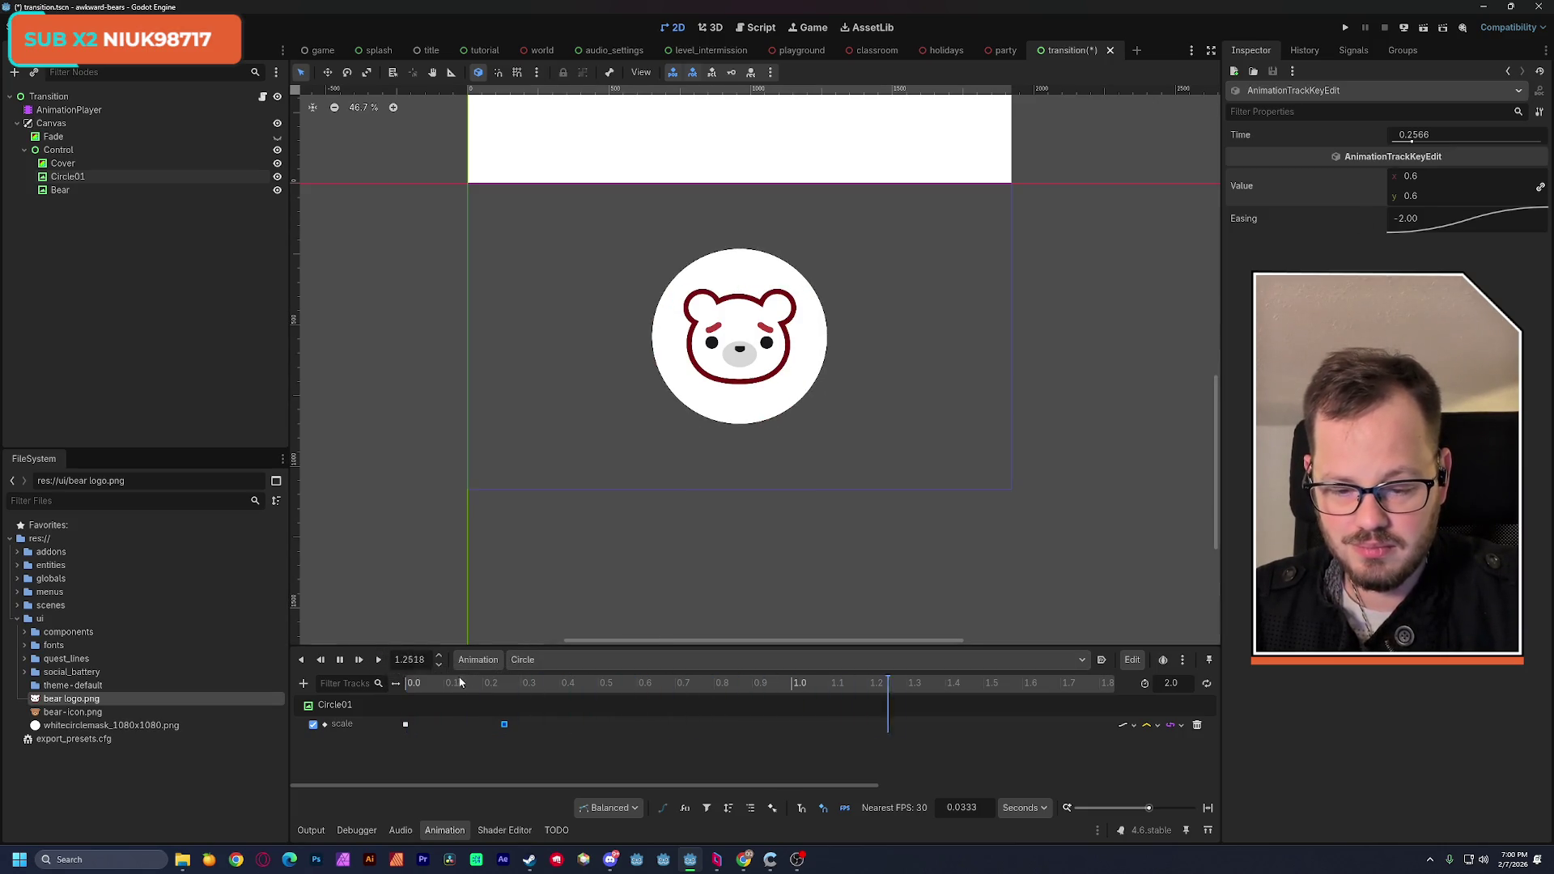
pyautogui.click(402, 684)
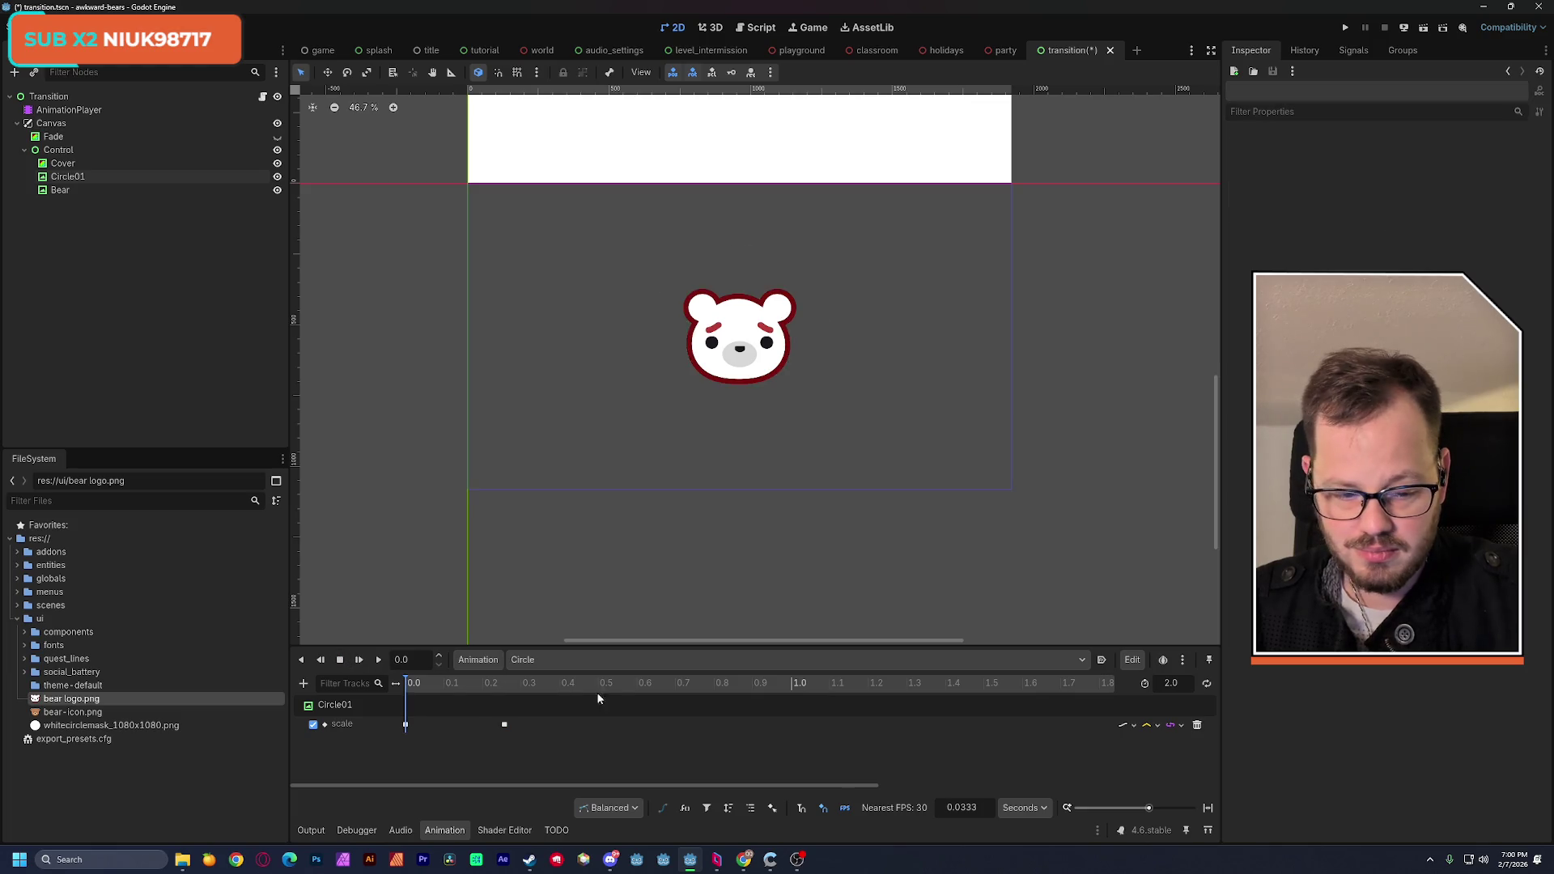
# Step: Duplicate Circle01 as Circle02 and create a scale track for it in the Circle animation
pyautogui.moveTo(413, 683)
pyautogui.mouseDown()
pyautogui.moveTo(482, 689)
pyautogui.moveTo(390, 690)
pyautogui.mouseUp()
pyautogui.click(68, 177)
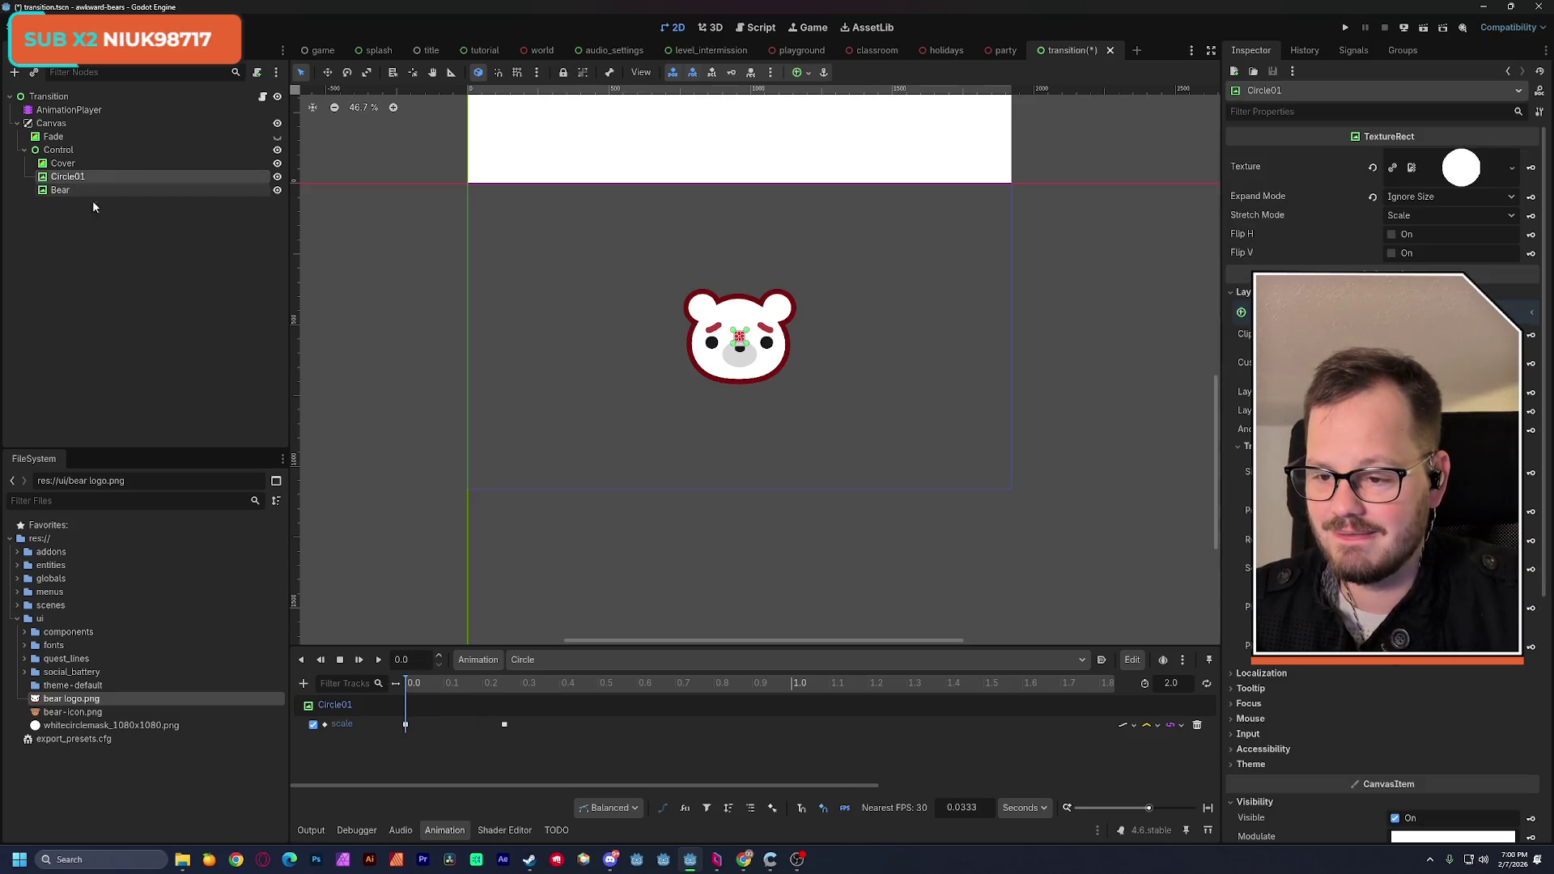
pyautogui.hotkey('ctrl', 'd')
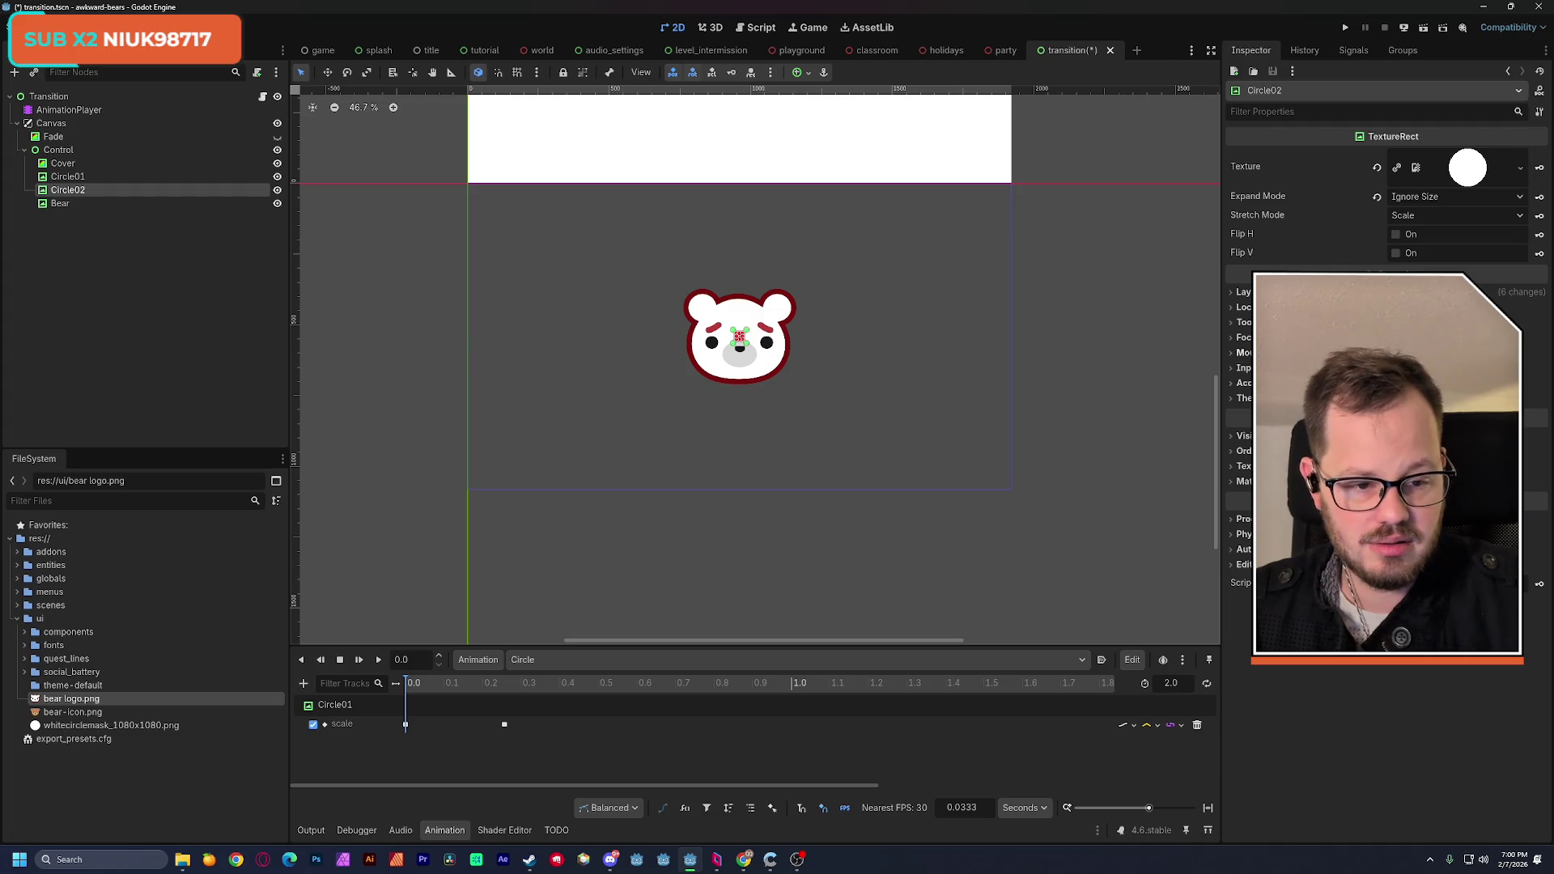
pyautogui.click(1244, 292)
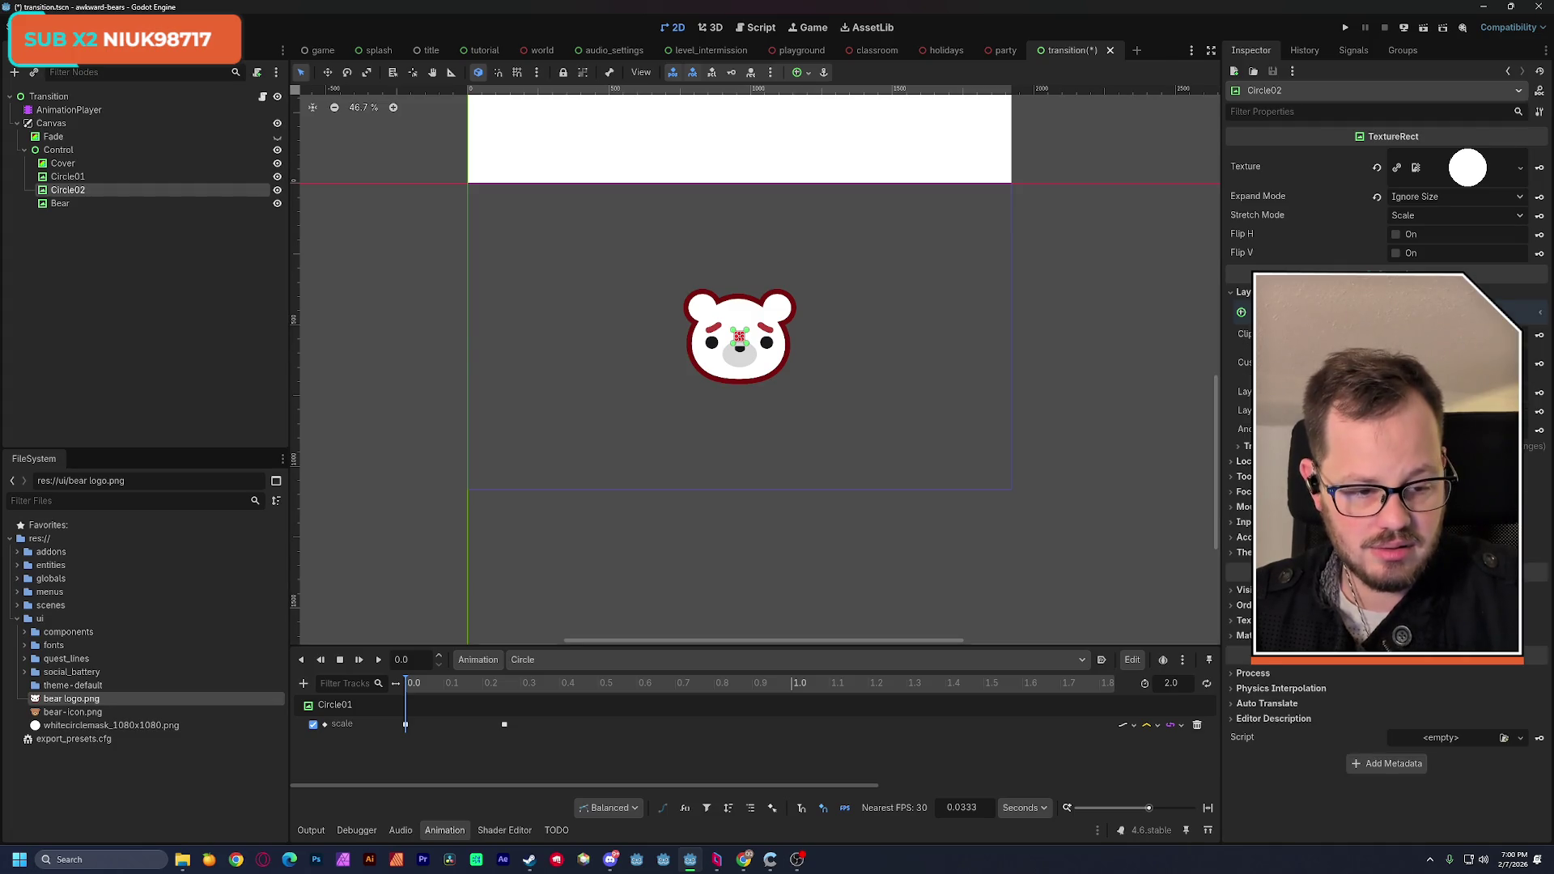
pyautogui.click(1247, 446)
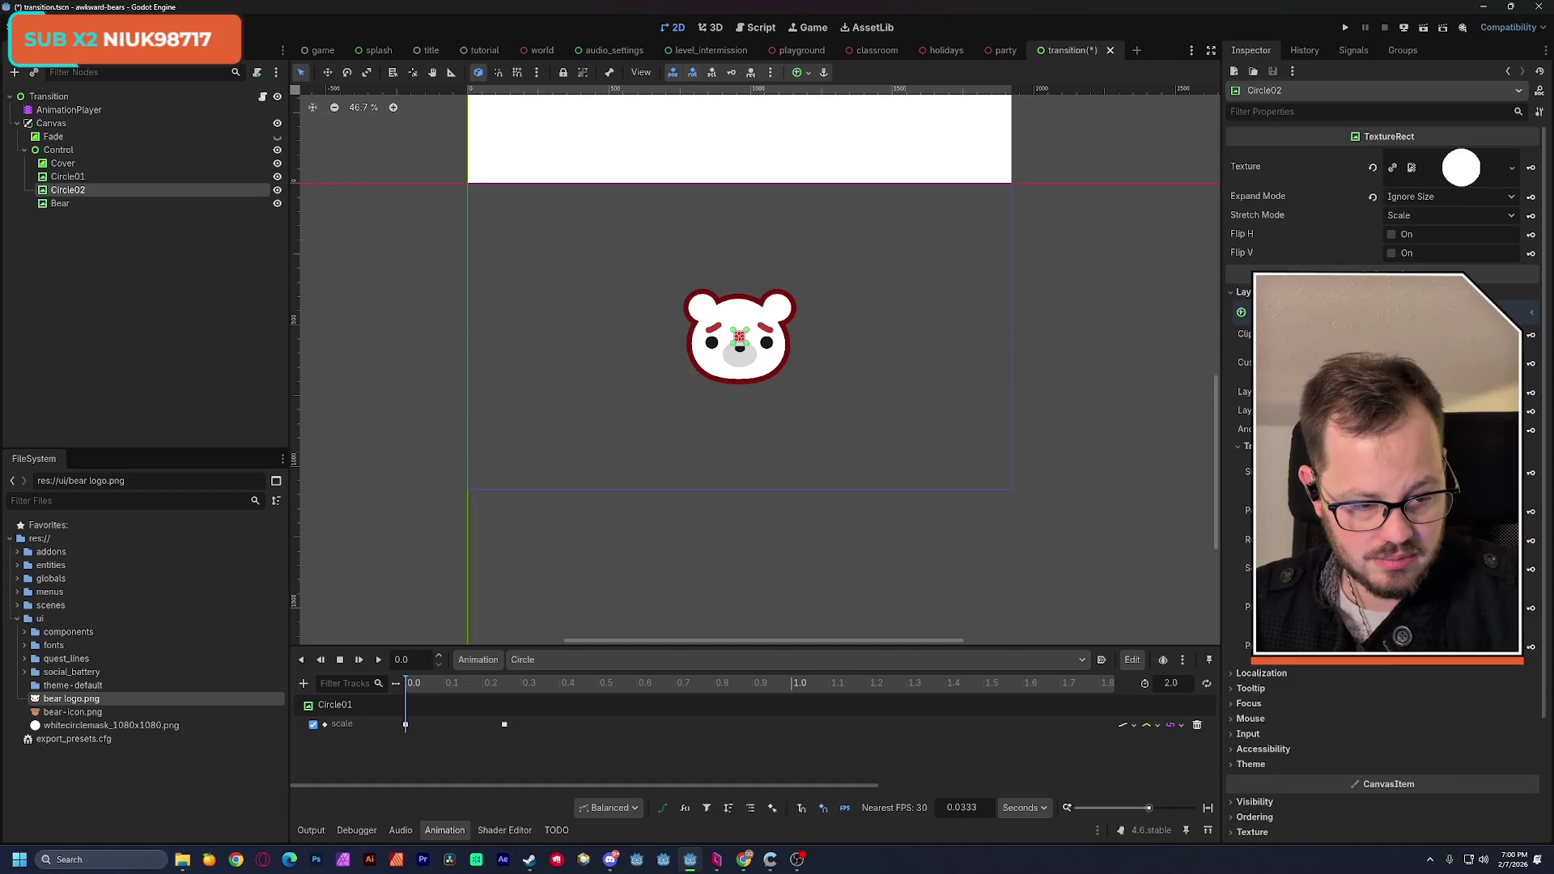
pyautogui.click(1530, 569)
pyautogui.click(726, 471)
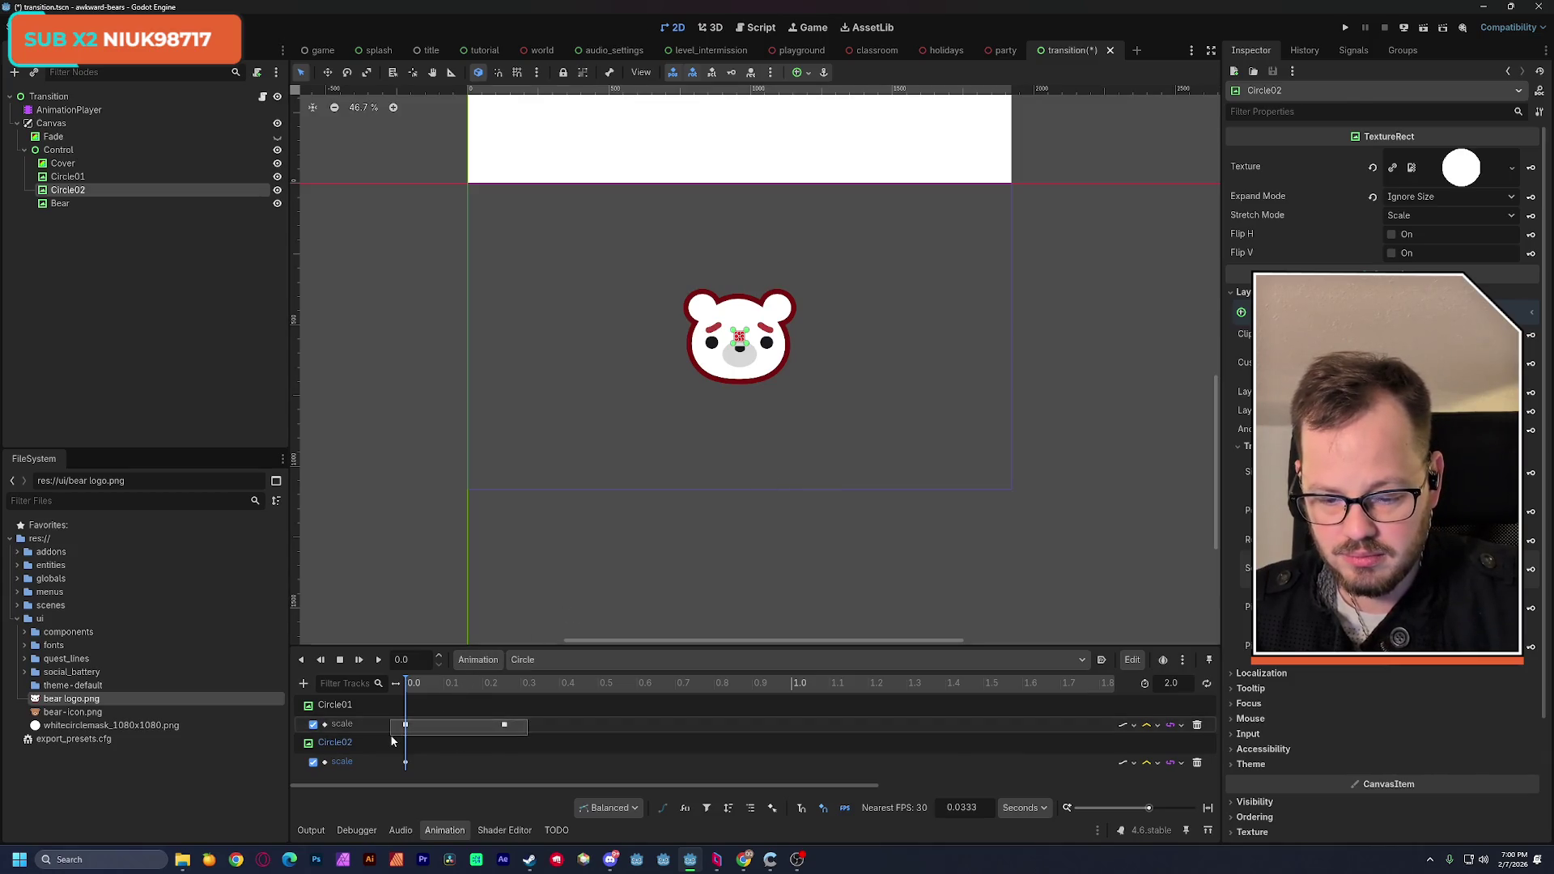
# Step: Copy Circle02's scale key to 0.25, hide Circle01, save, and select Circle02
pyautogui.click(406, 762)
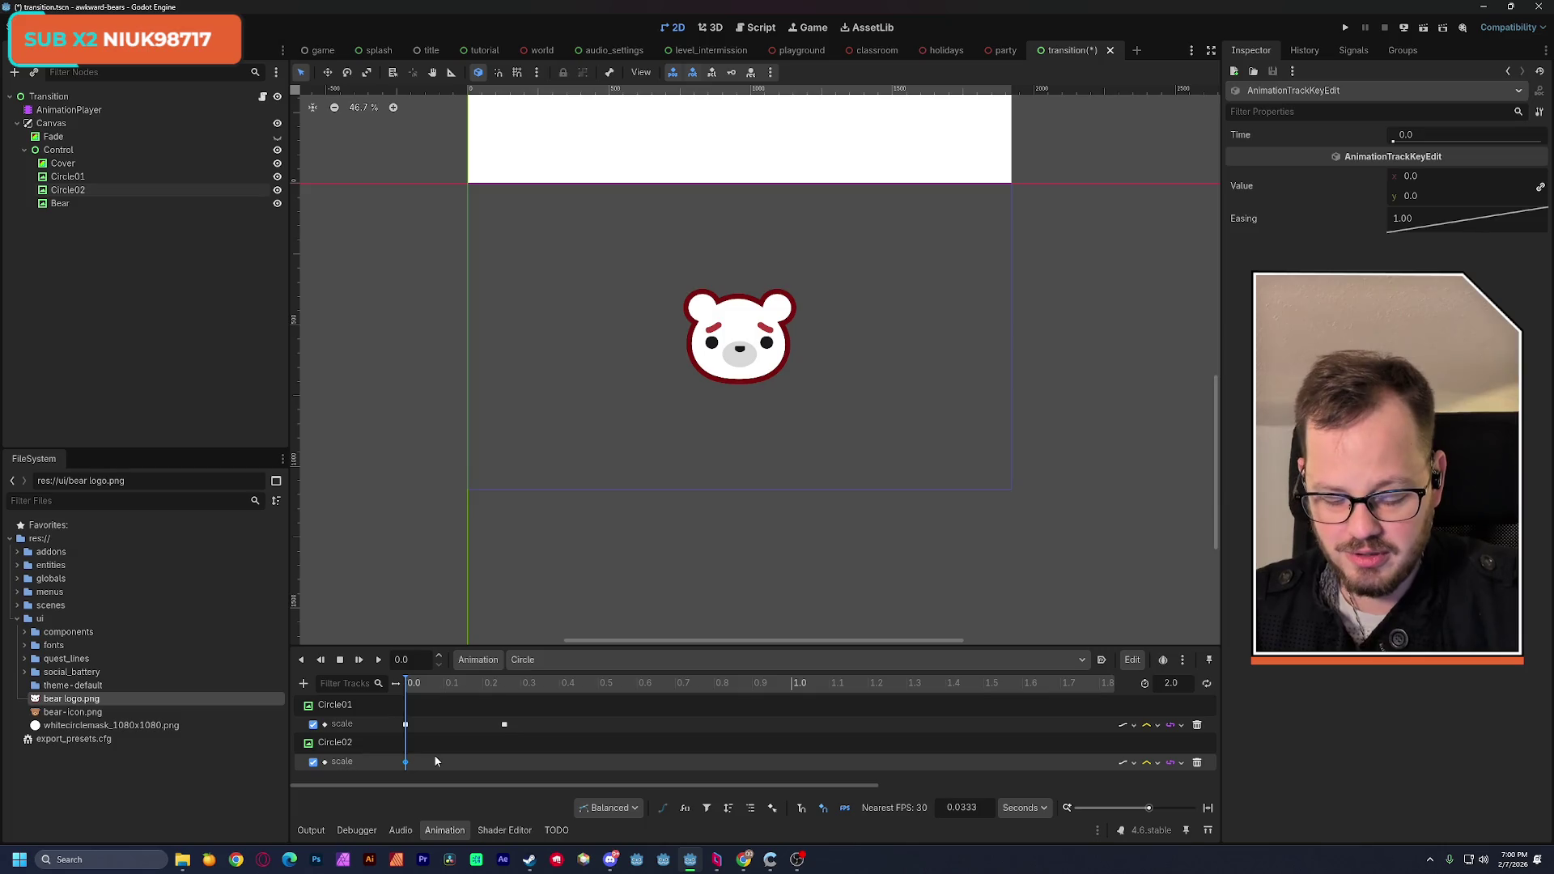
pyautogui.hotkey('ctrl', 'v')
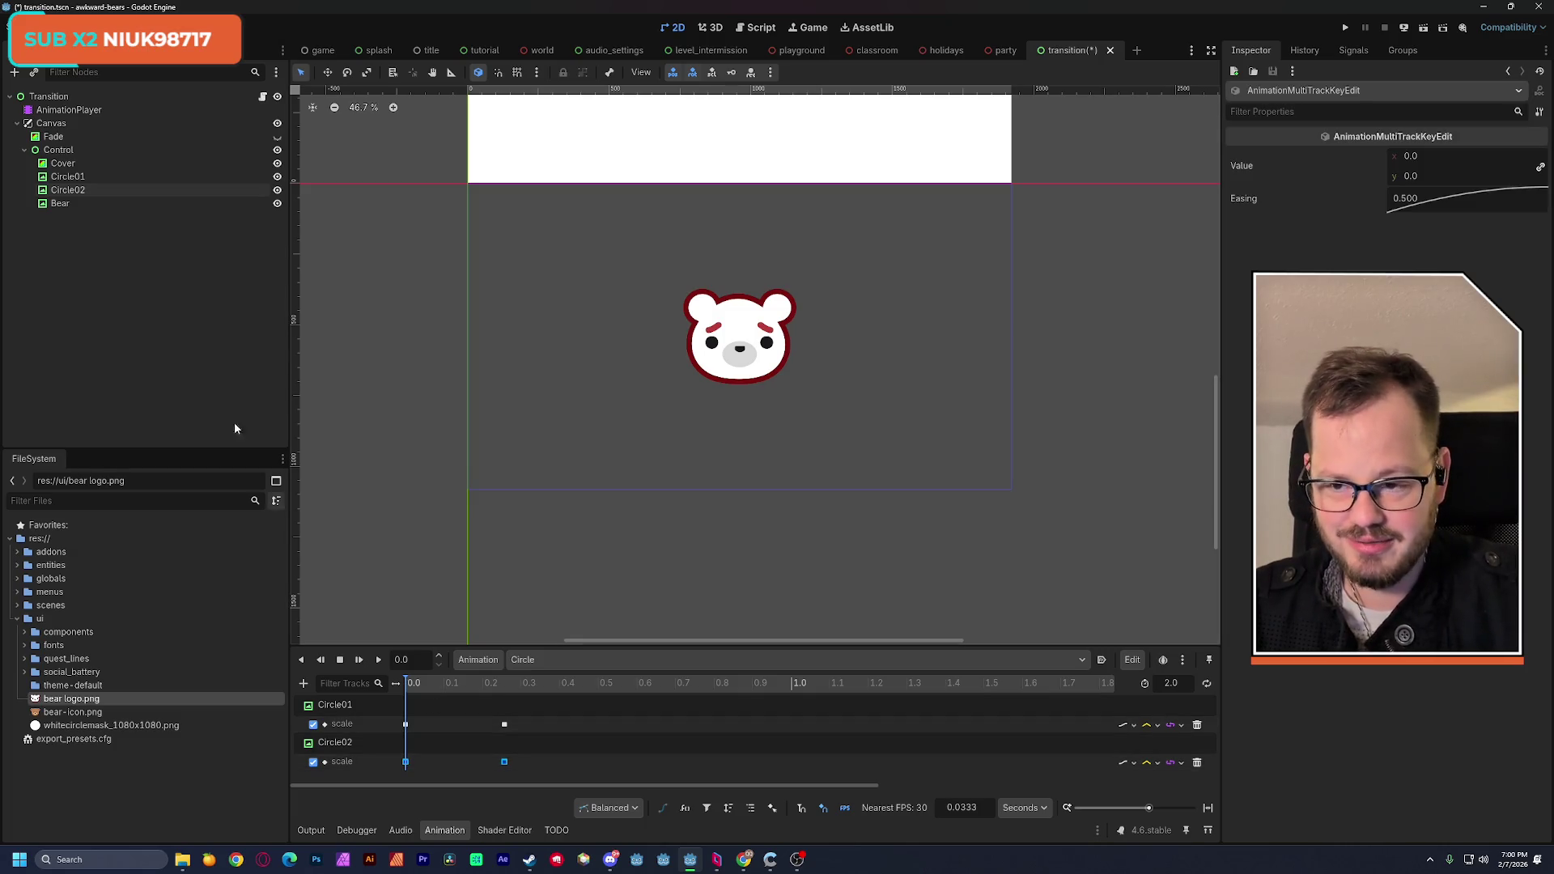
pyautogui.click(277, 177)
pyautogui.moveTo(410, 686)
pyautogui.mouseDown()
pyautogui.moveTo(539, 683)
pyautogui.moveTo(412, 696)
pyautogui.mouseUp()
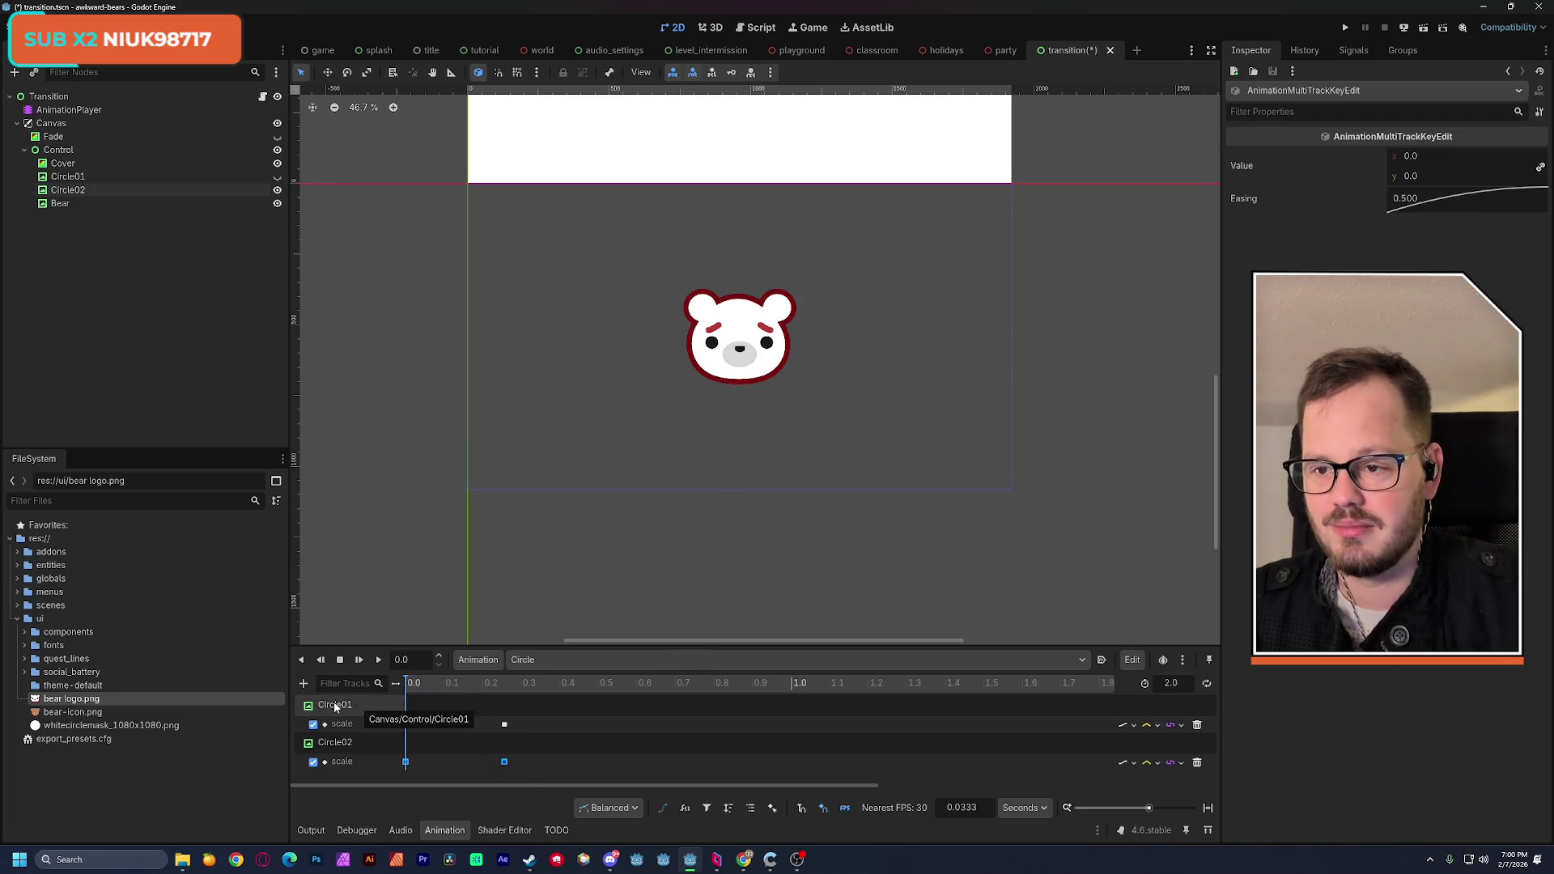
pyautogui.hotkey('ctrl', 's')
pyautogui.moveTo(414, 684)
pyautogui.mouseDown()
pyautogui.moveTo(464, 683)
pyautogui.moveTo(407, 688)
pyautogui.mouseUp()
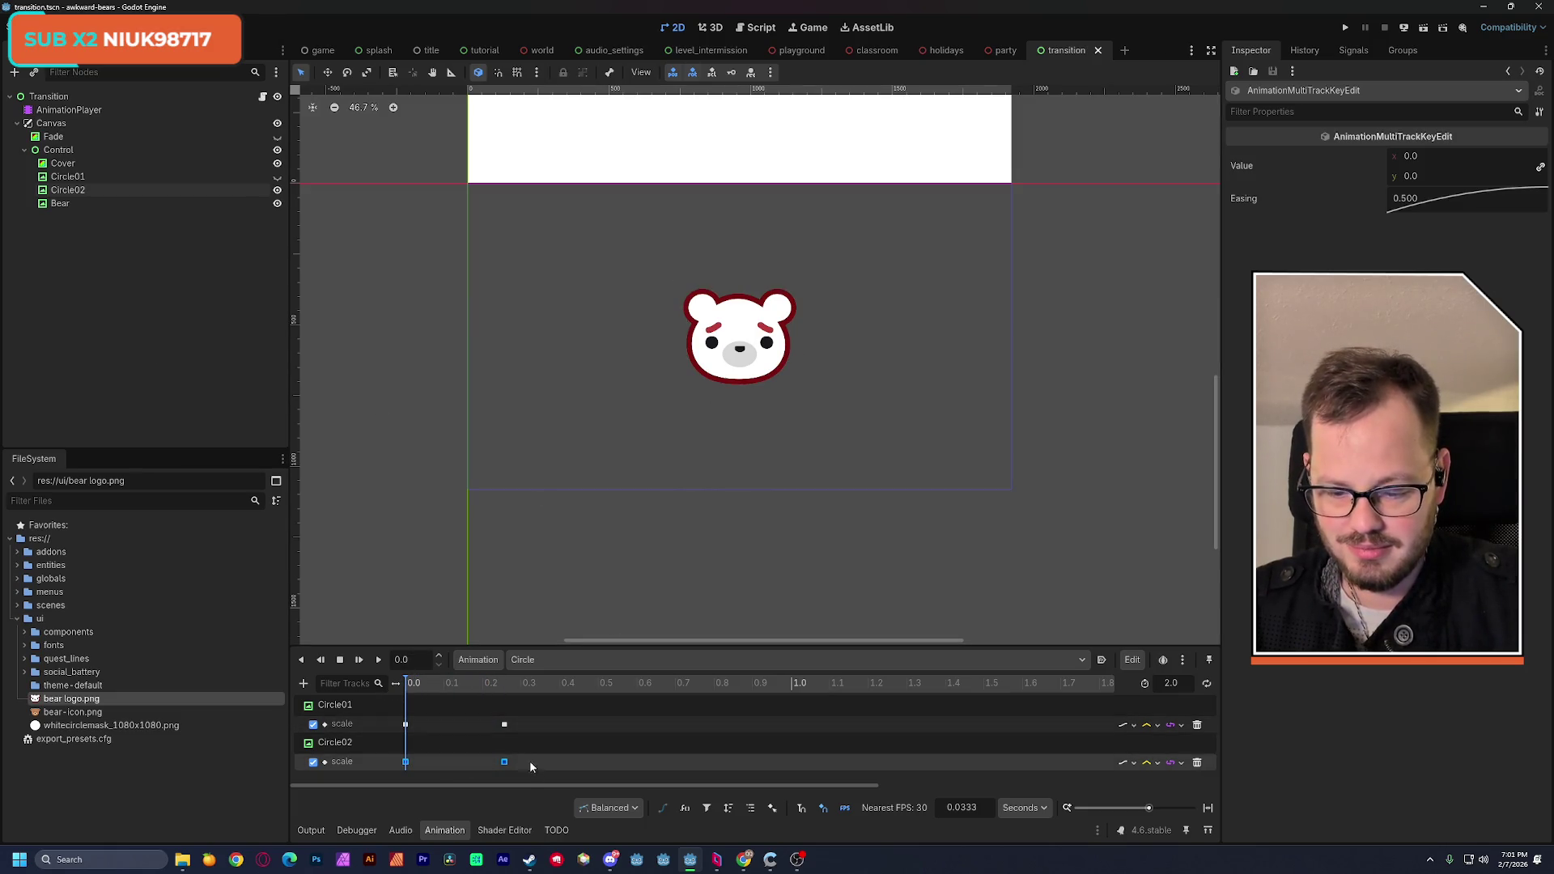
pyautogui.click(89, 191)
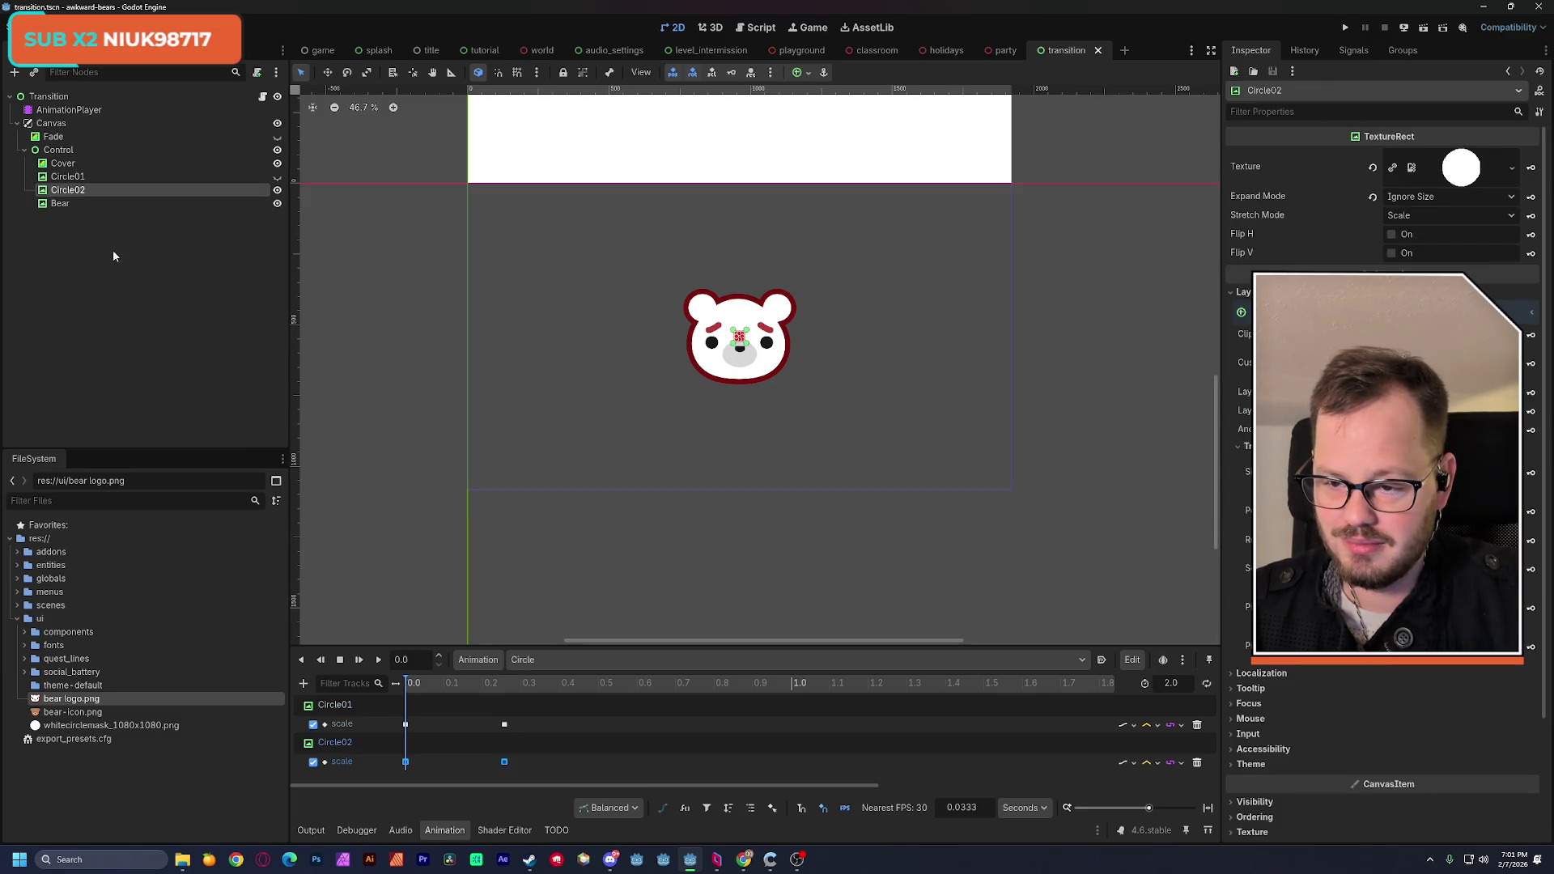
# Step: Duplicate Circle02 as Circle03 and create its scale track in the Circle animation
pyautogui.hotkey('ctrl', 'd')
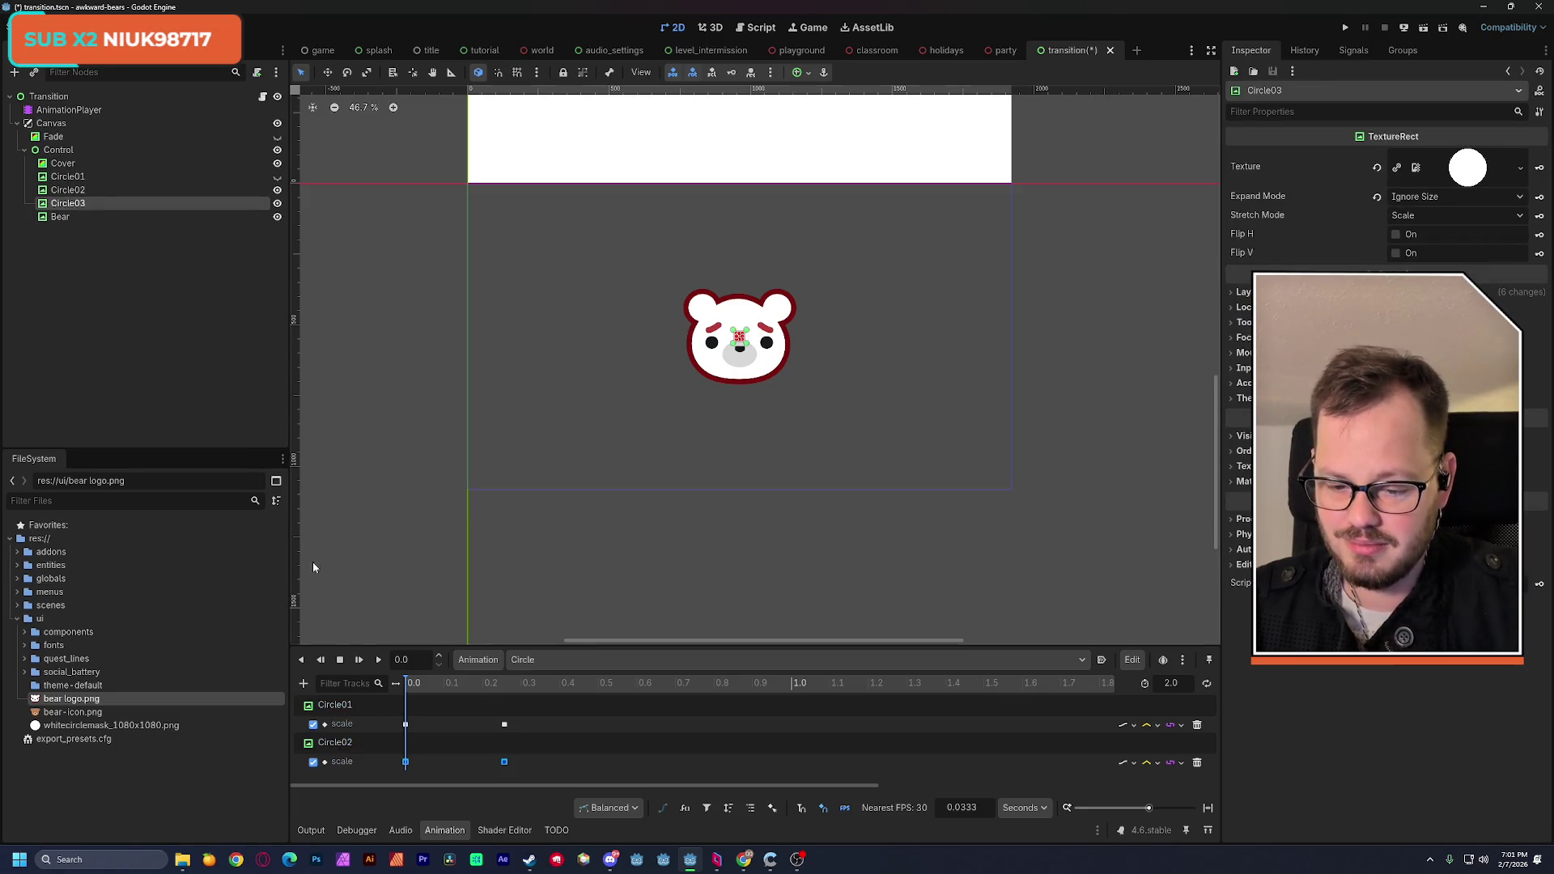
pyautogui.click(1243, 292)
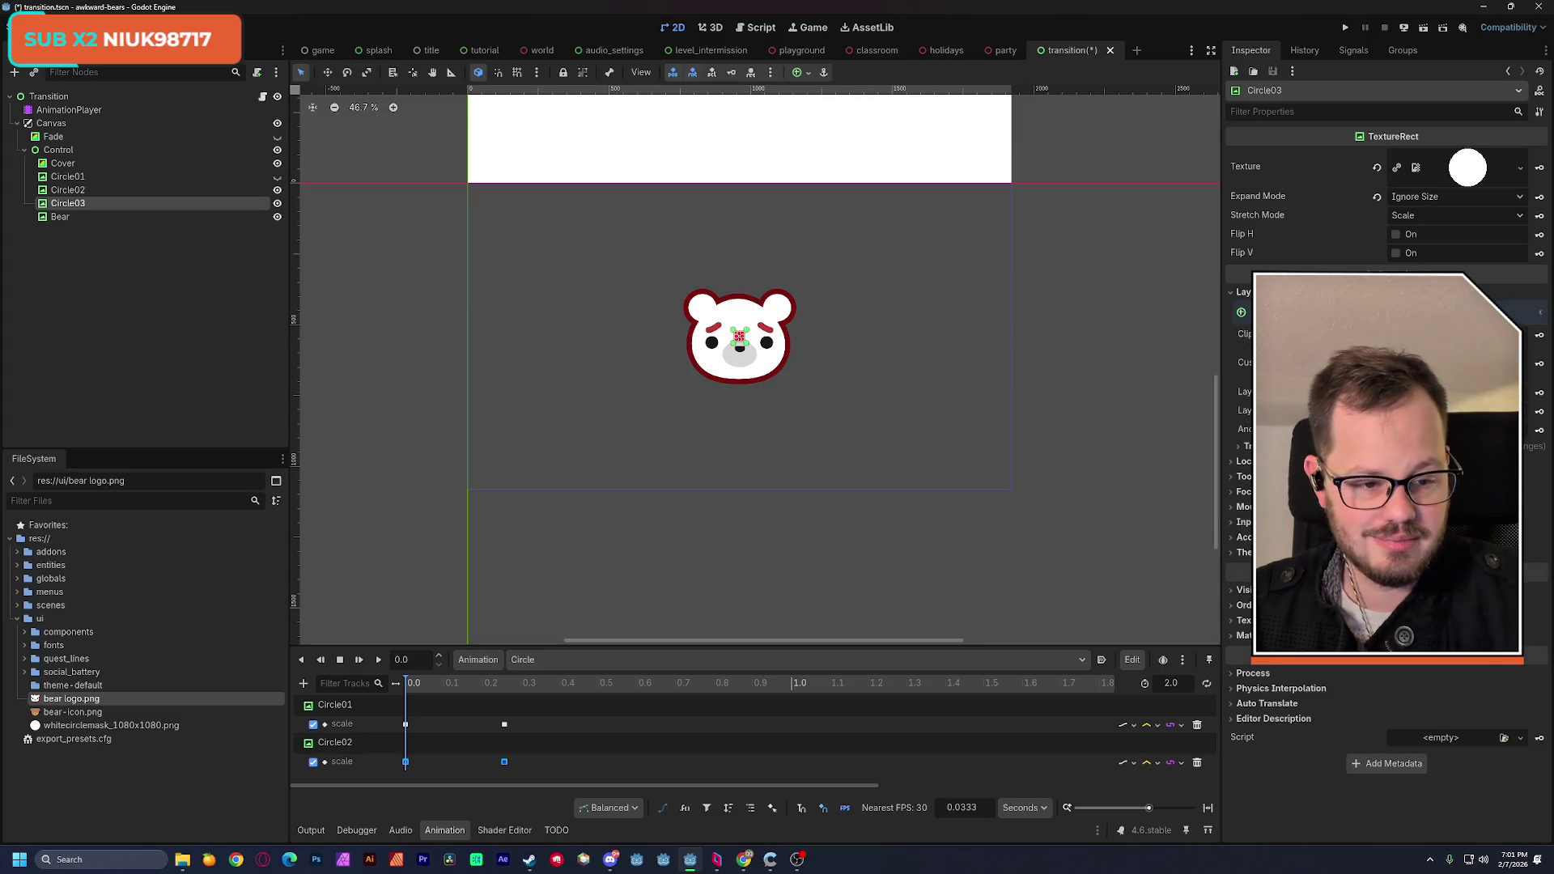
pyautogui.click(1244, 446)
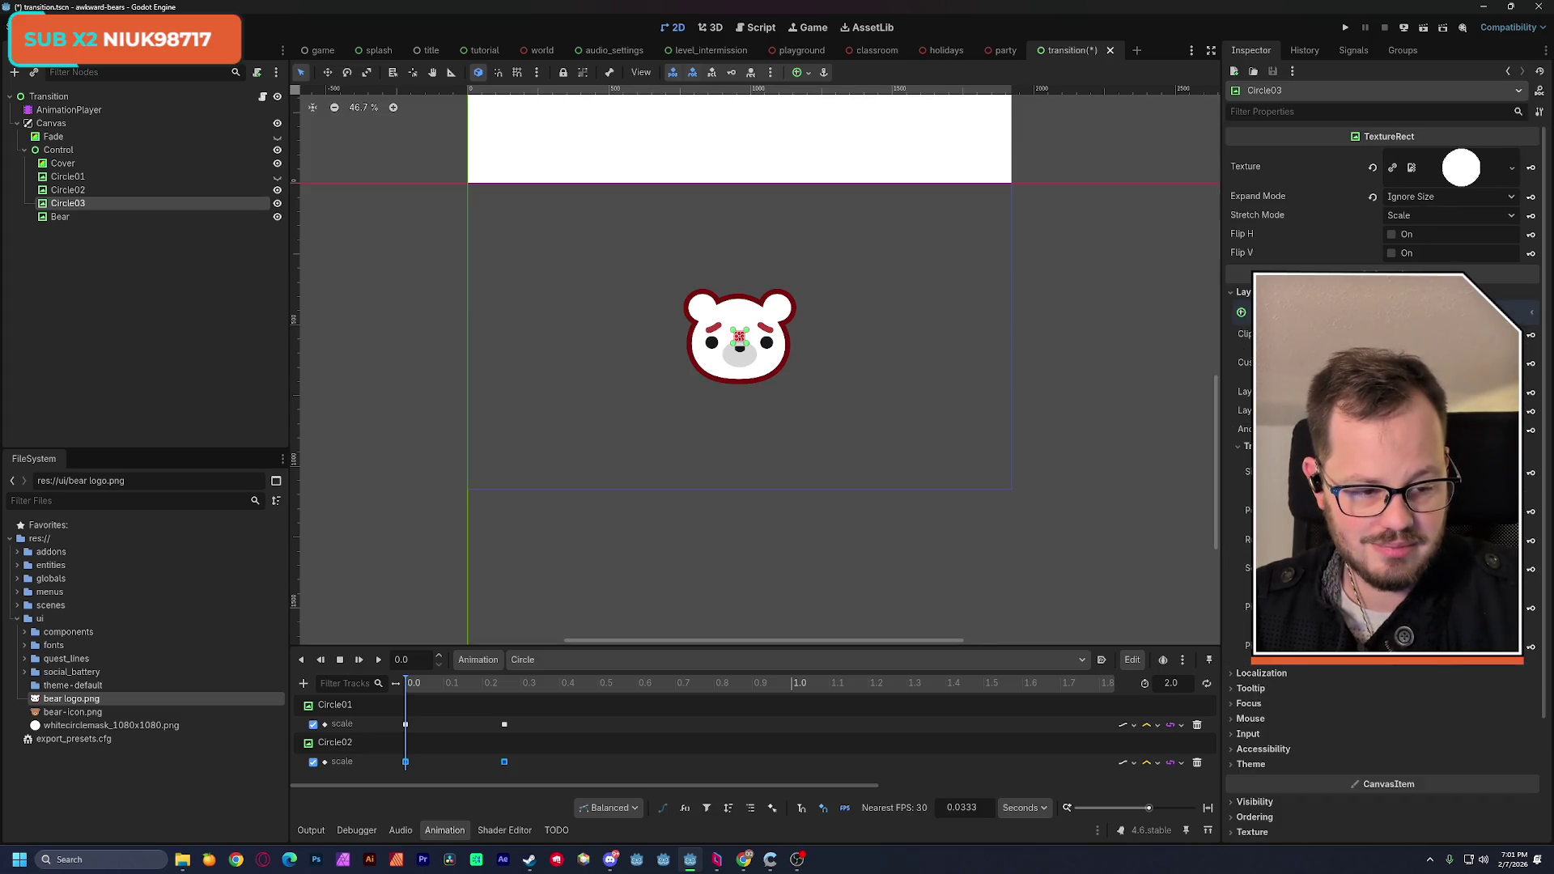
pyautogui.click(1530, 569)
pyautogui.click(741, 475)
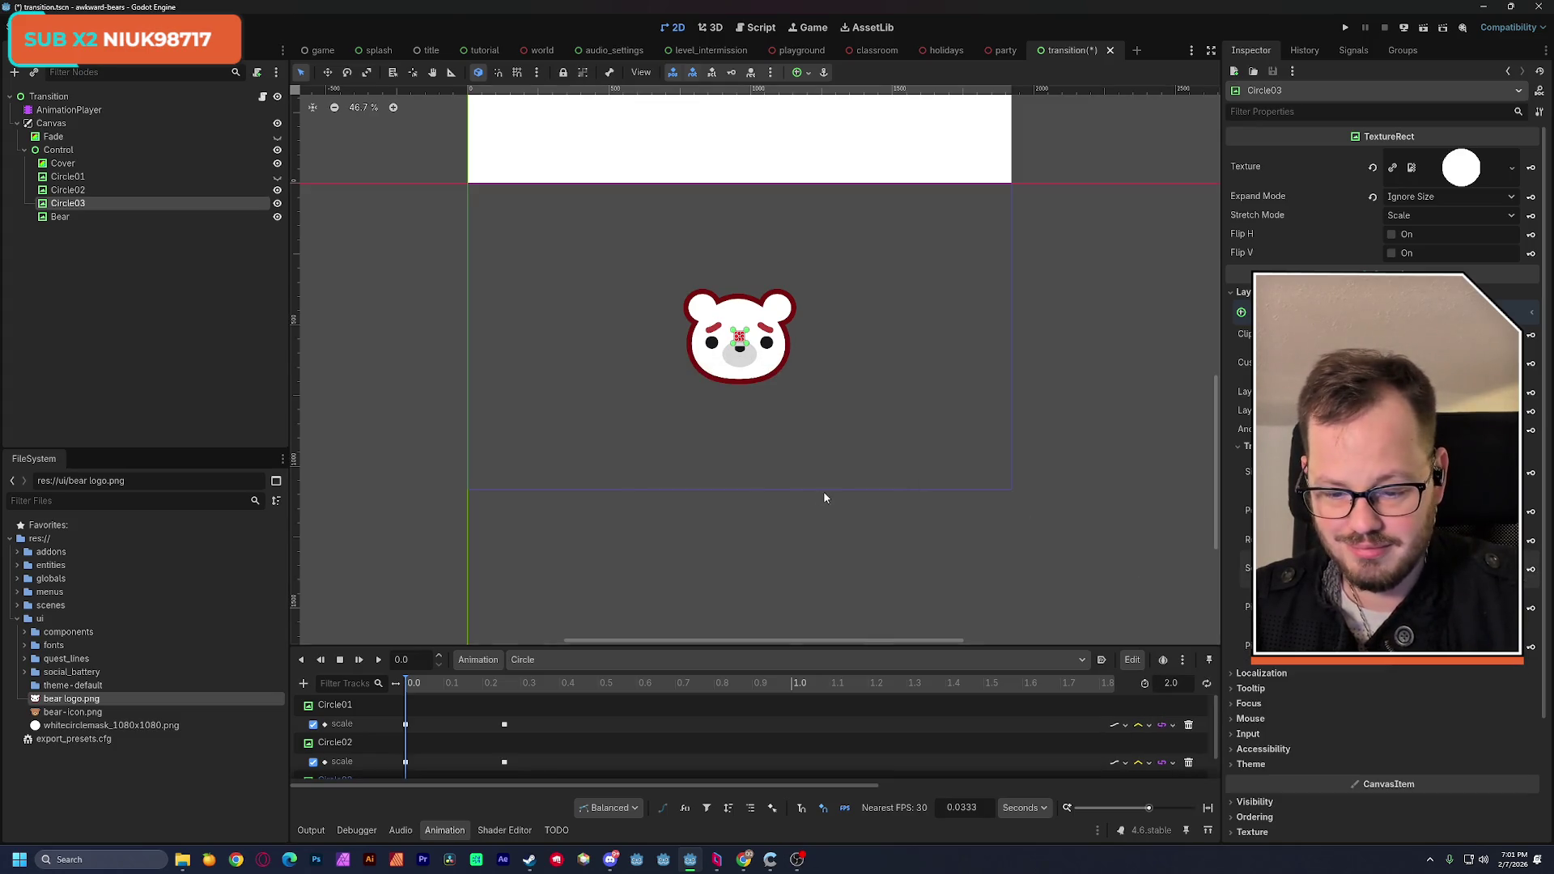
# Step: Copy Circle03's first scale key to about 0.25 and save the scene
pyautogui.scroll(-1, 570, 727)
pyautogui.moveTo(573, 726); pyautogui.dragTo(387, 736)
pyautogui.click(407, 769)
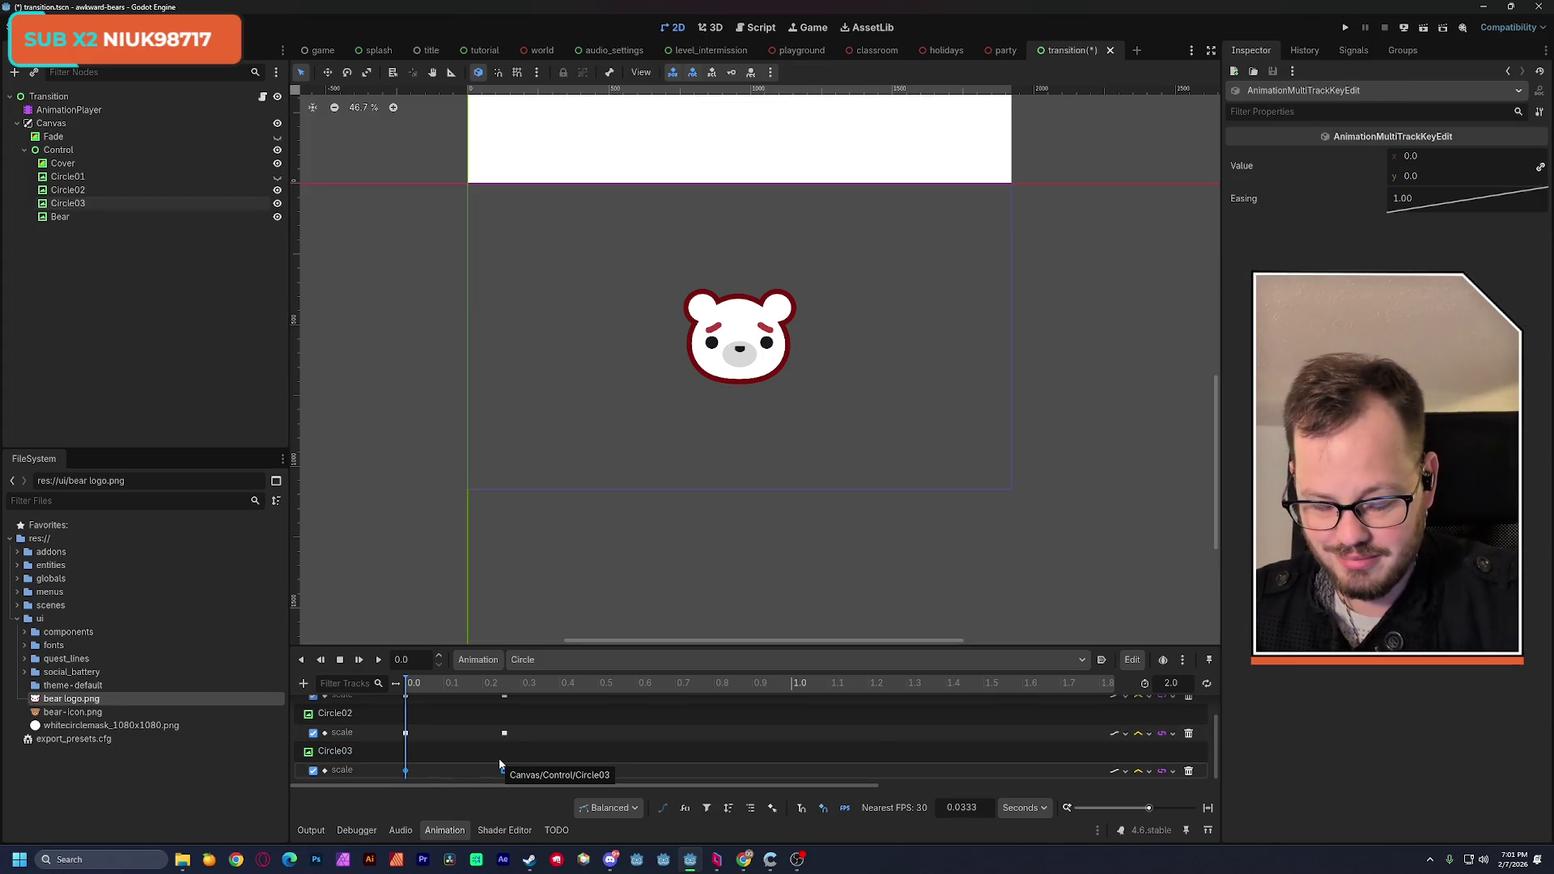
pyautogui.hotkey('ctrl', 'v')
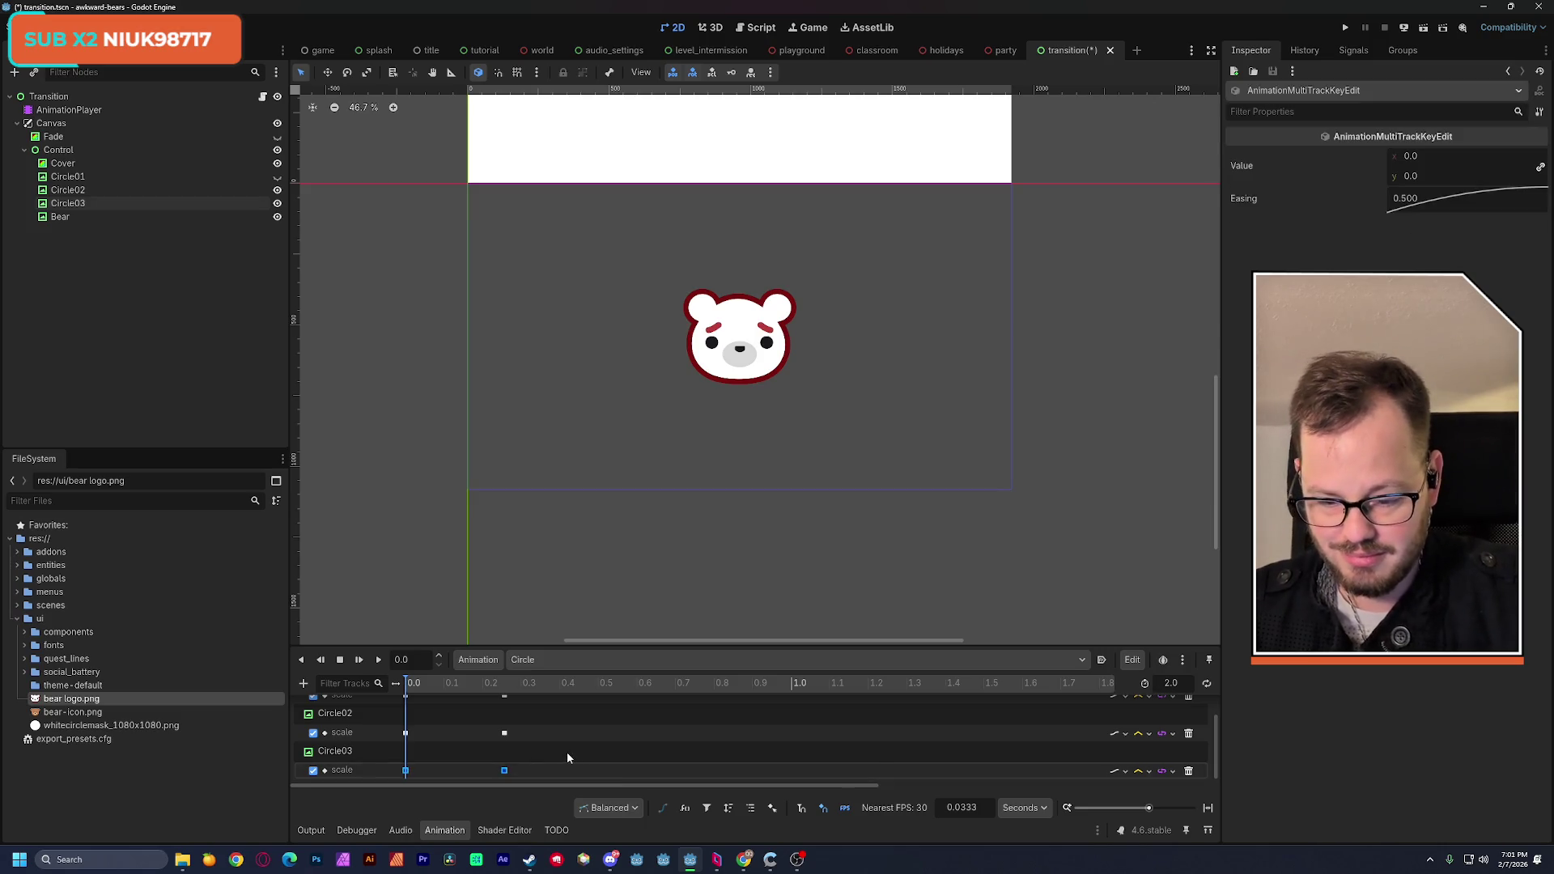
pyautogui.click(564, 766)
pyautogui.hotkey('ctrl', 's')
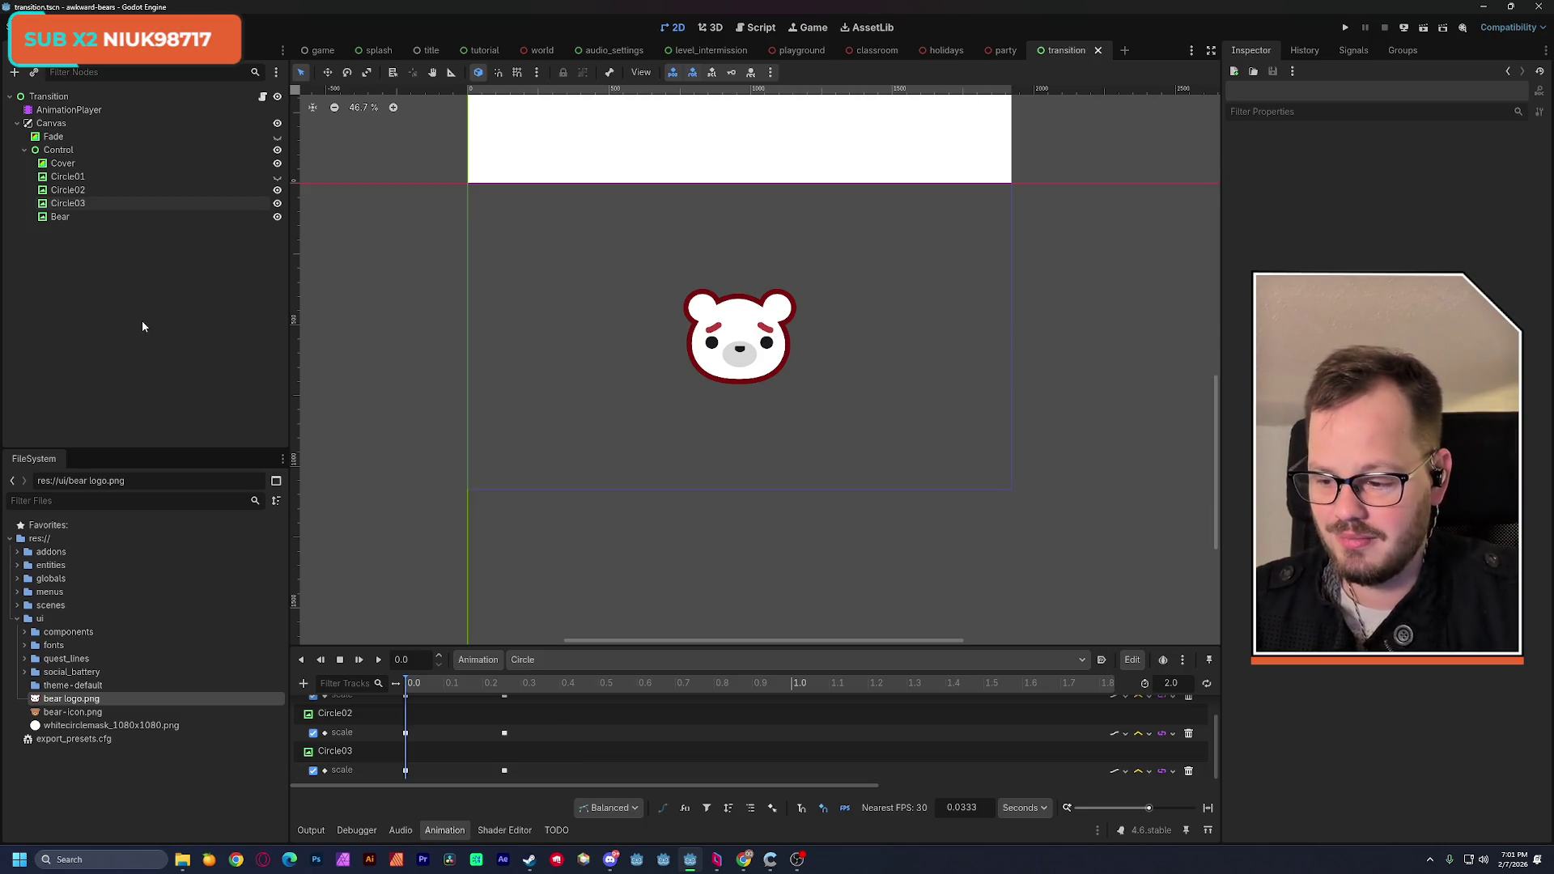
# Step: Duplicate Circle03 as Circle04 and add a scale track for it to the animation
pyautogui.click(78, 204)
pyautogui.hotkey('ctrl', 'd')
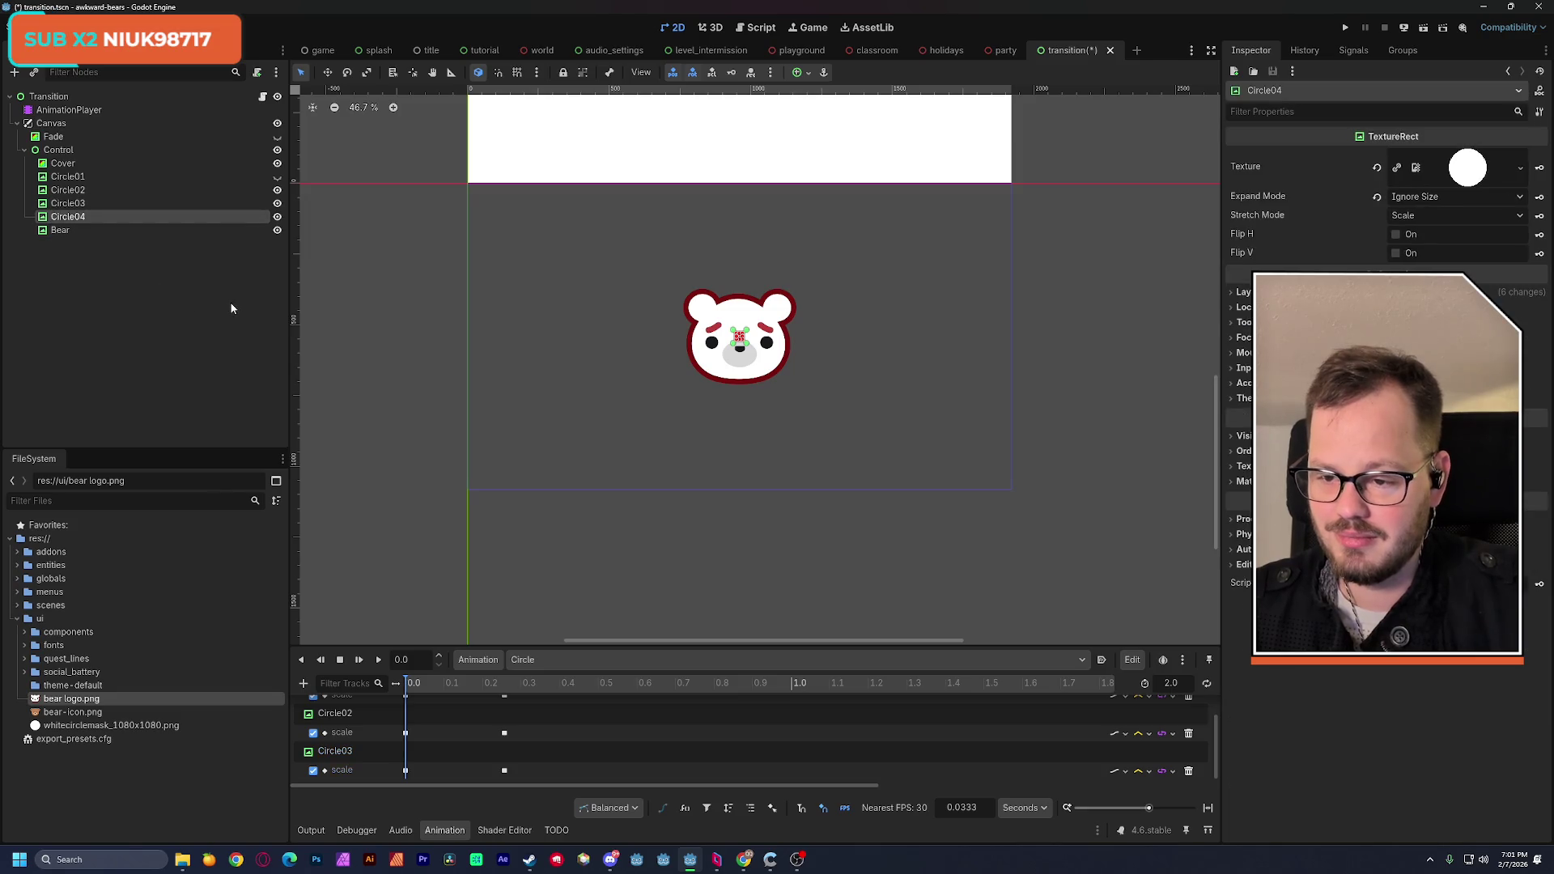
pyautogui.click(510, 746)
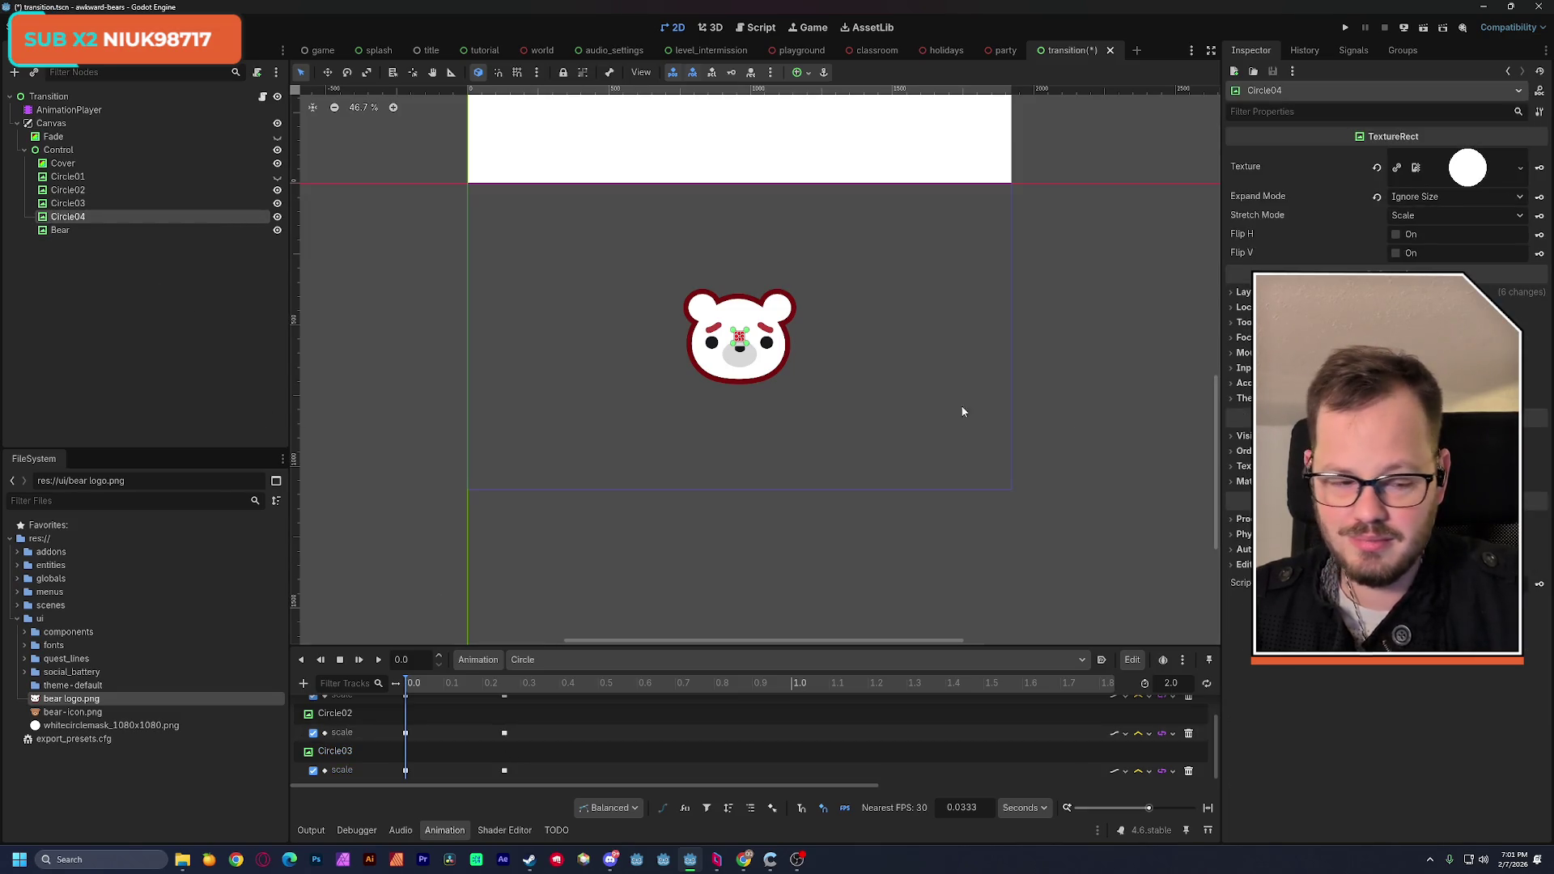
pyautogui.click(1243, 292)
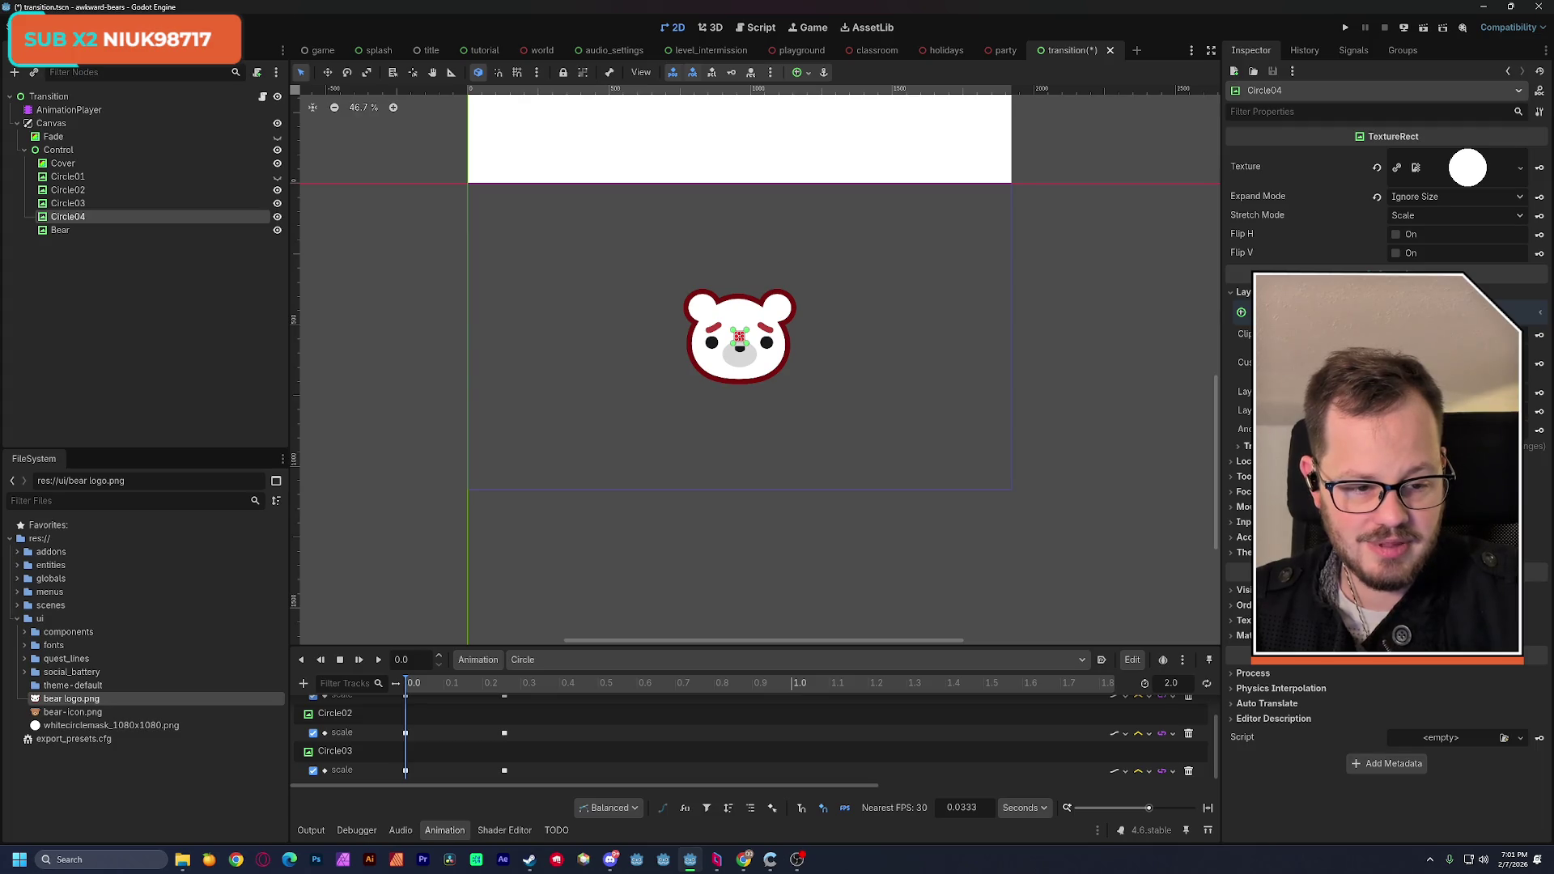
pyautogui.click(1242, 445)
pyautogui.click(1531, 569)
pyautogui.click(729, 474)
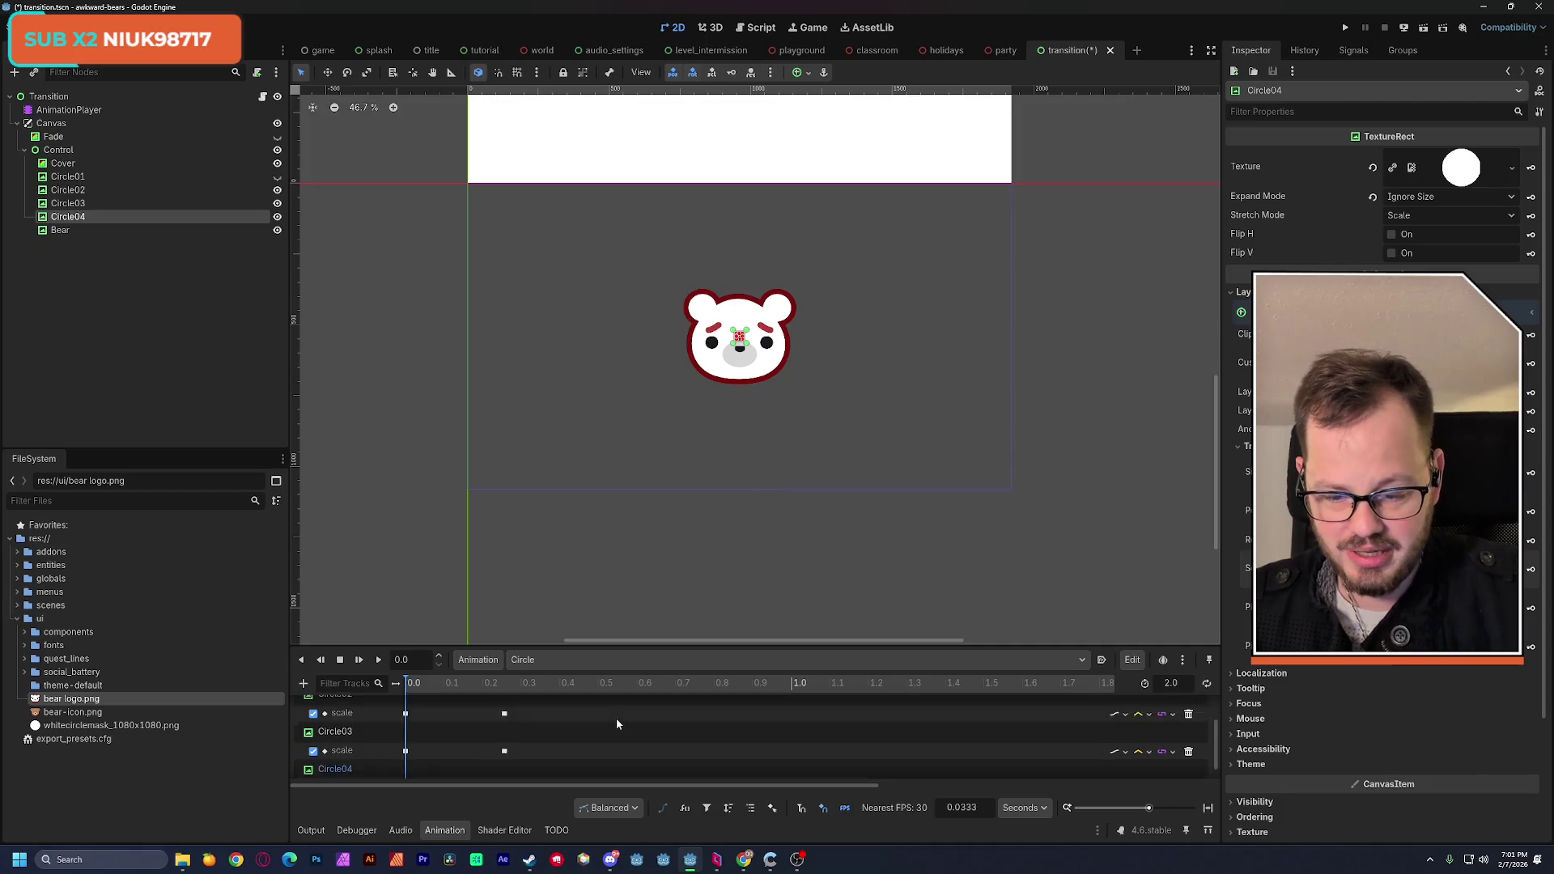
pyautogui.moveTo(529, 647); pyautogui.dragTo(530, 464)
# Step: Copy Circle03's two scale keys onto Circle04's track, save, and select Circle04
pyautogui.click(404, 649)
pyautogui.keyDown('shift'); pyautogui.click(406, 611); pyautogui.keyUp('shift')
pyautogui.keyDown('shift'); pyautogui.click(504, 611); pyautogui.keyUp('shift')
pyautogui.hotkey('ctrl', 'c')
pyautogui.click(422, 651)
pyautogui.hotkey('ctrl', 'v')
pyautogui.click(479, 682)
pyautogui.hotkey('ctrl', 's')
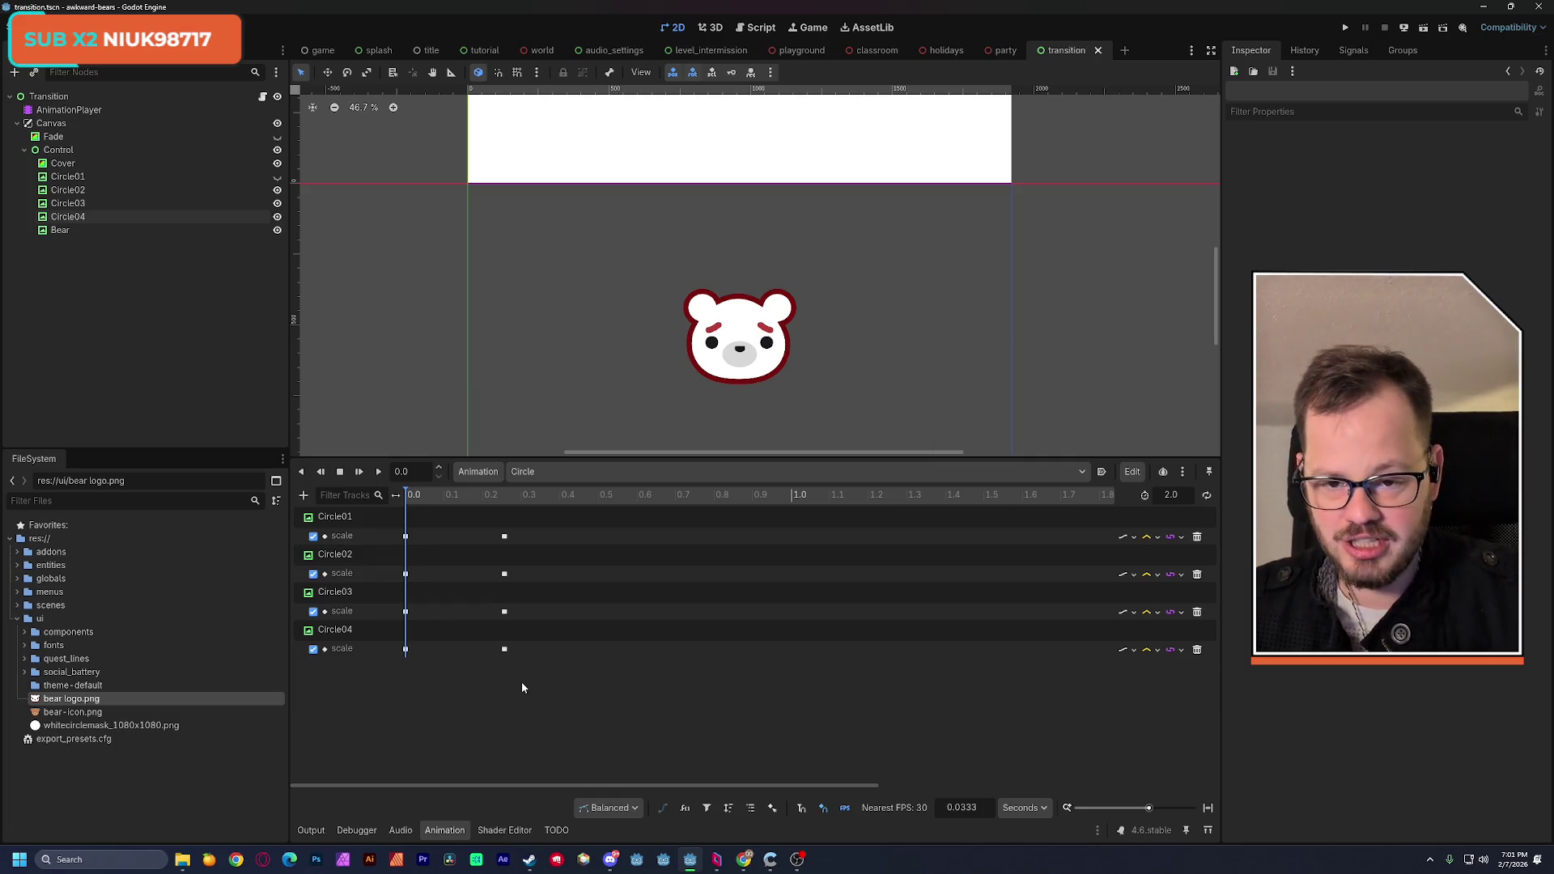
pyautogui.scroll(-3, 764, 291)
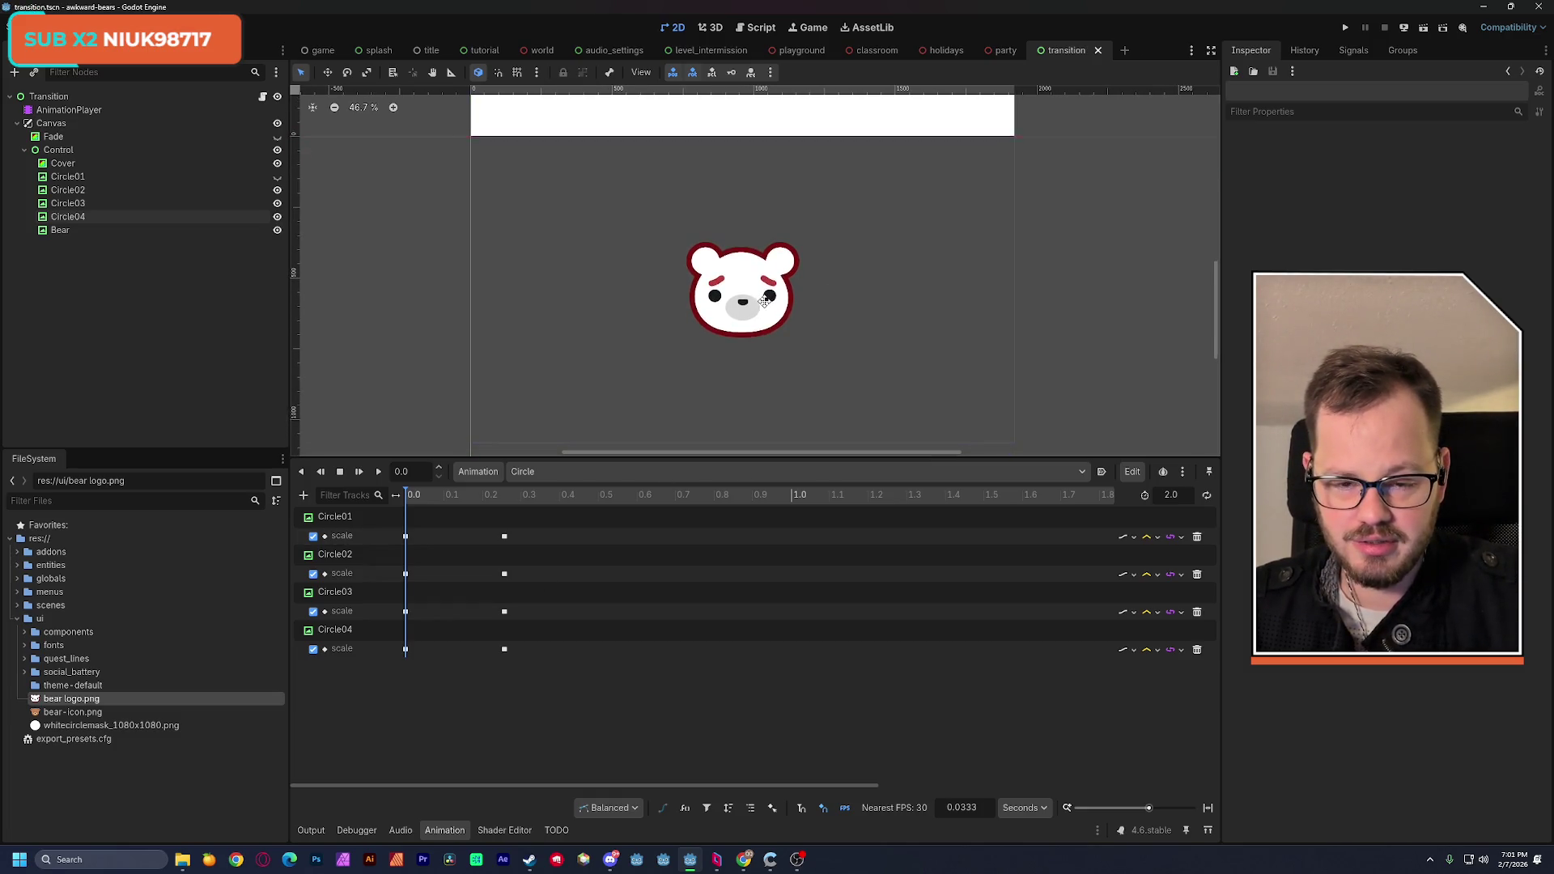
pyautogui.scroll(-1, 764, 291)
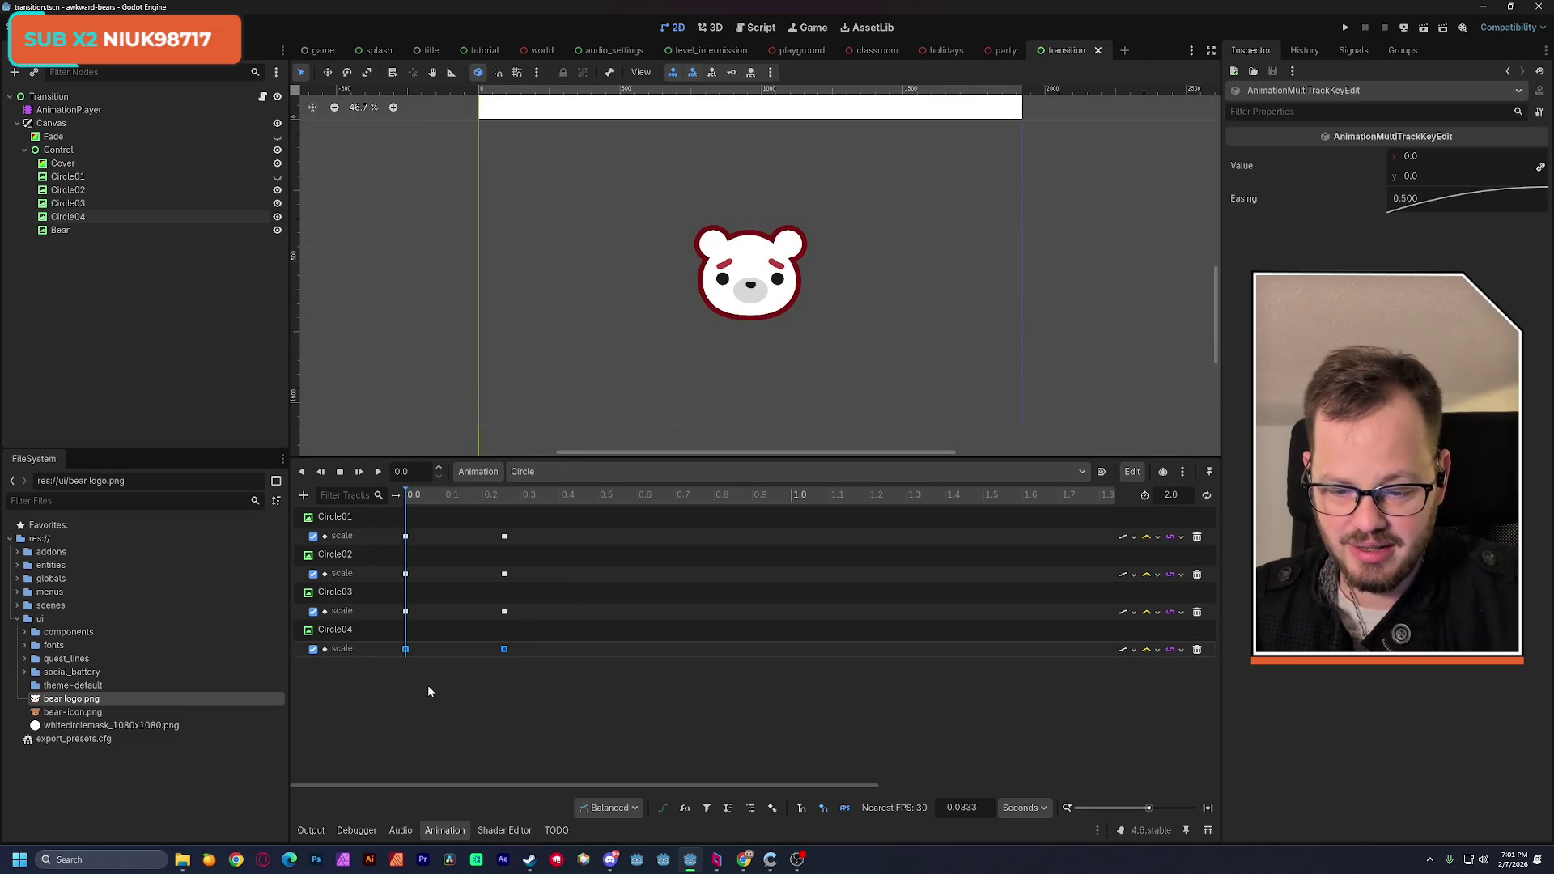
pyautogui.click(68, 216)
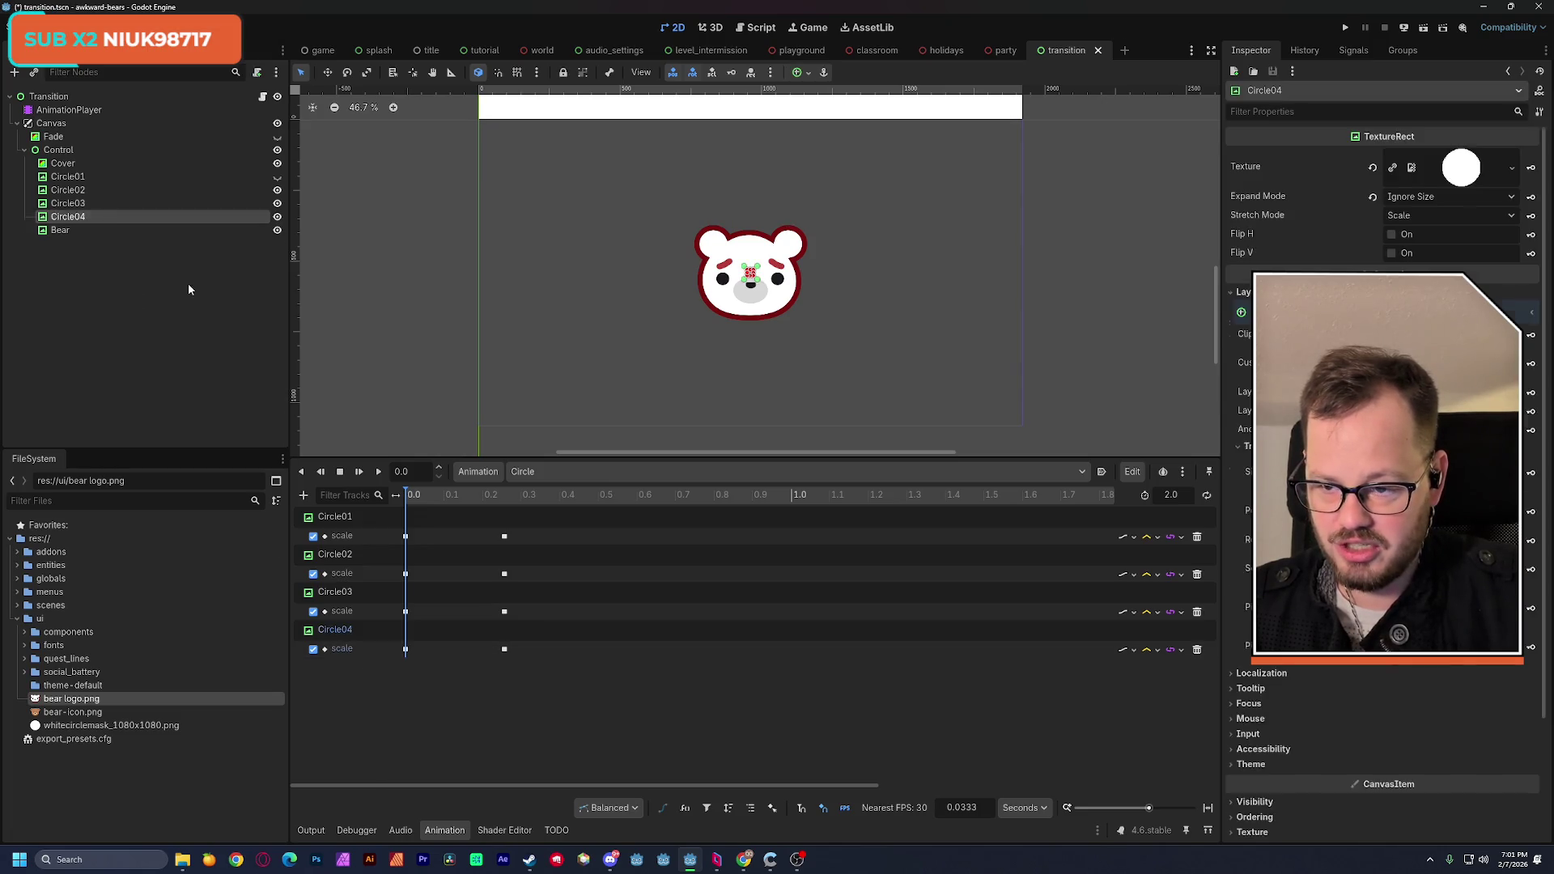
# Step: Duplicate Circle04 into Circle05 and add a scale track for it from its Transform properties
pyautogui.hotkey('ctrl', 'd')
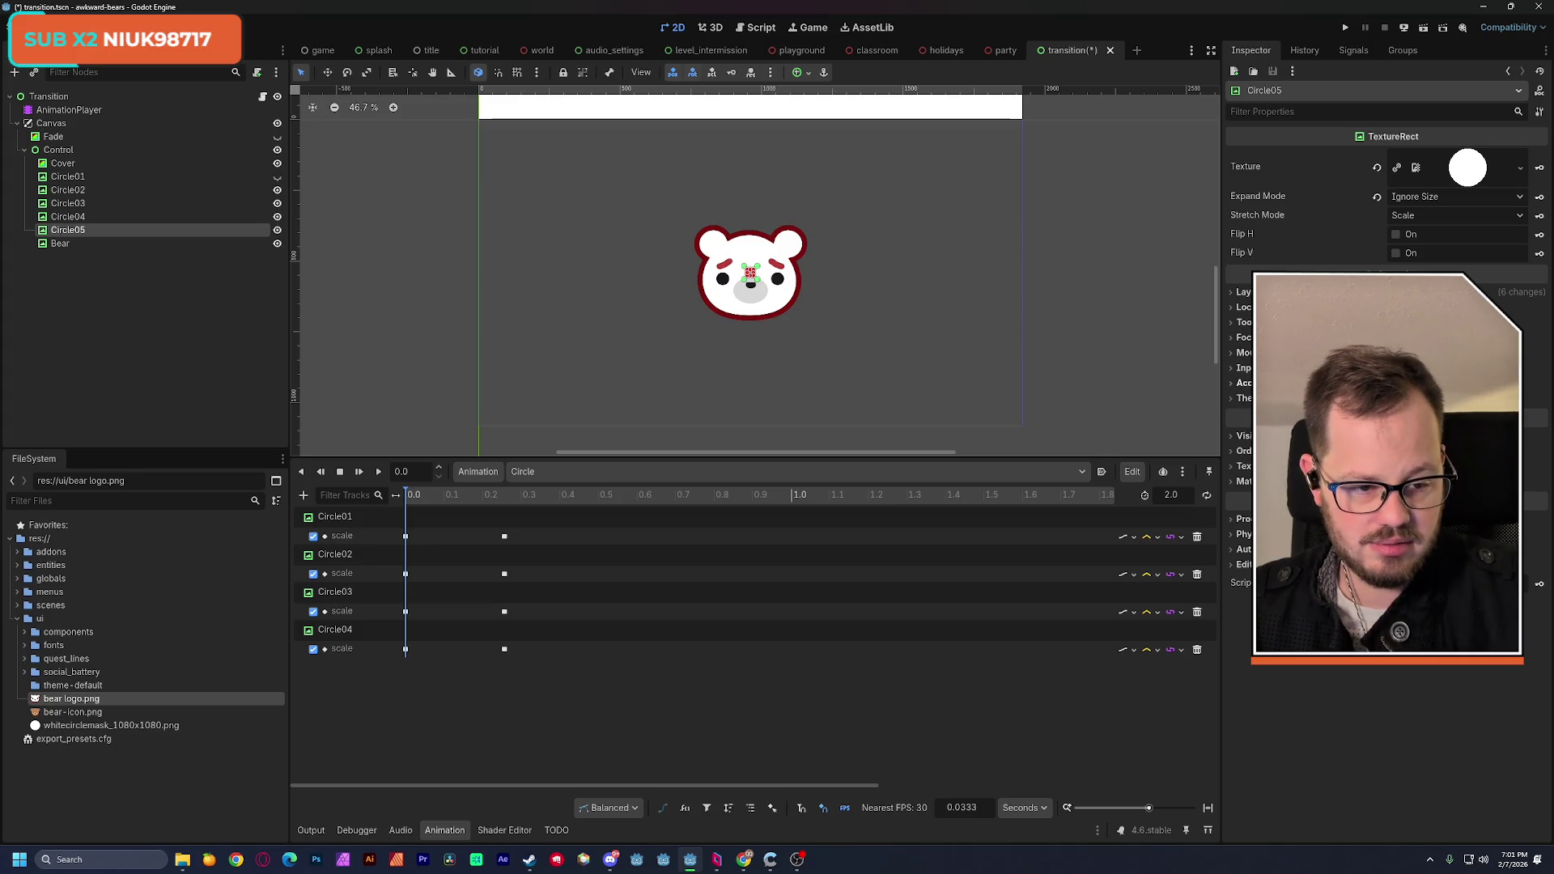
pyautogui.click(1243, 291)
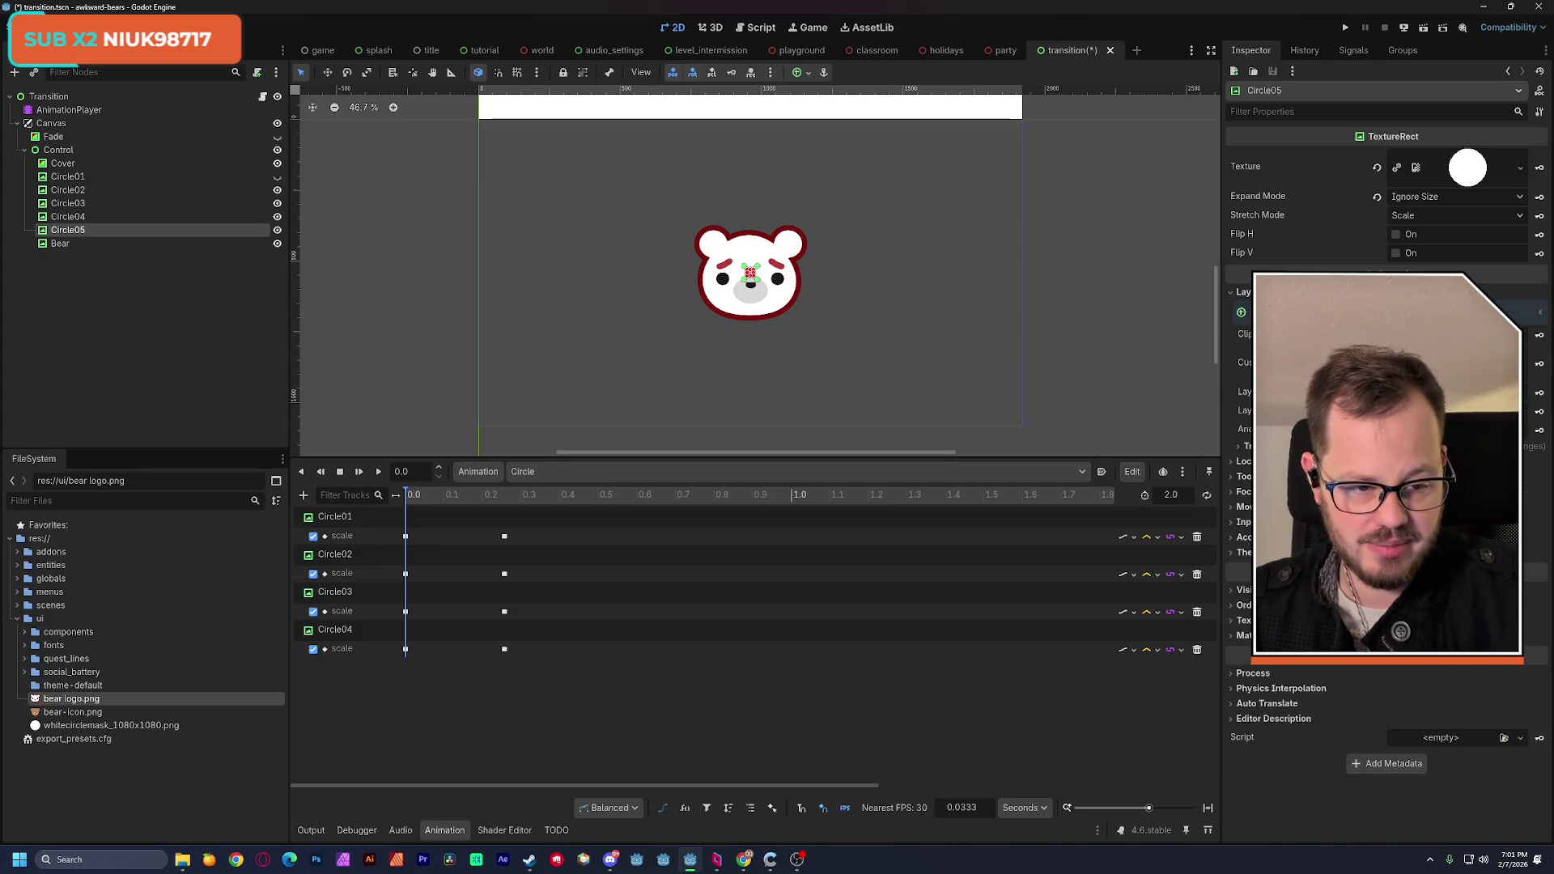
pyautogui.click(1237, 446)
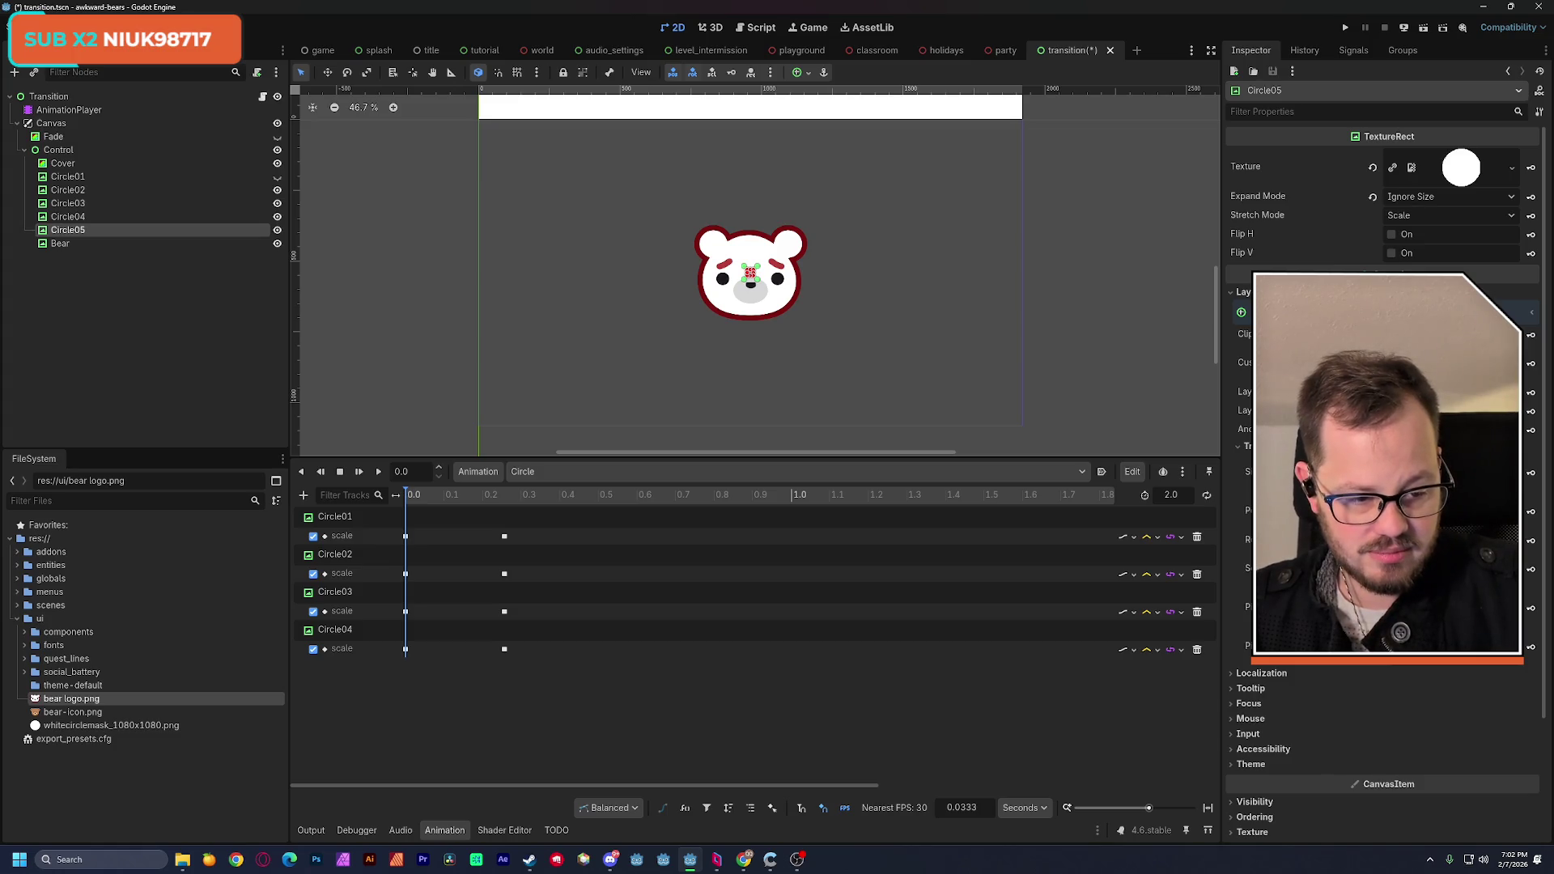
pyautogui.click(1531, 569)
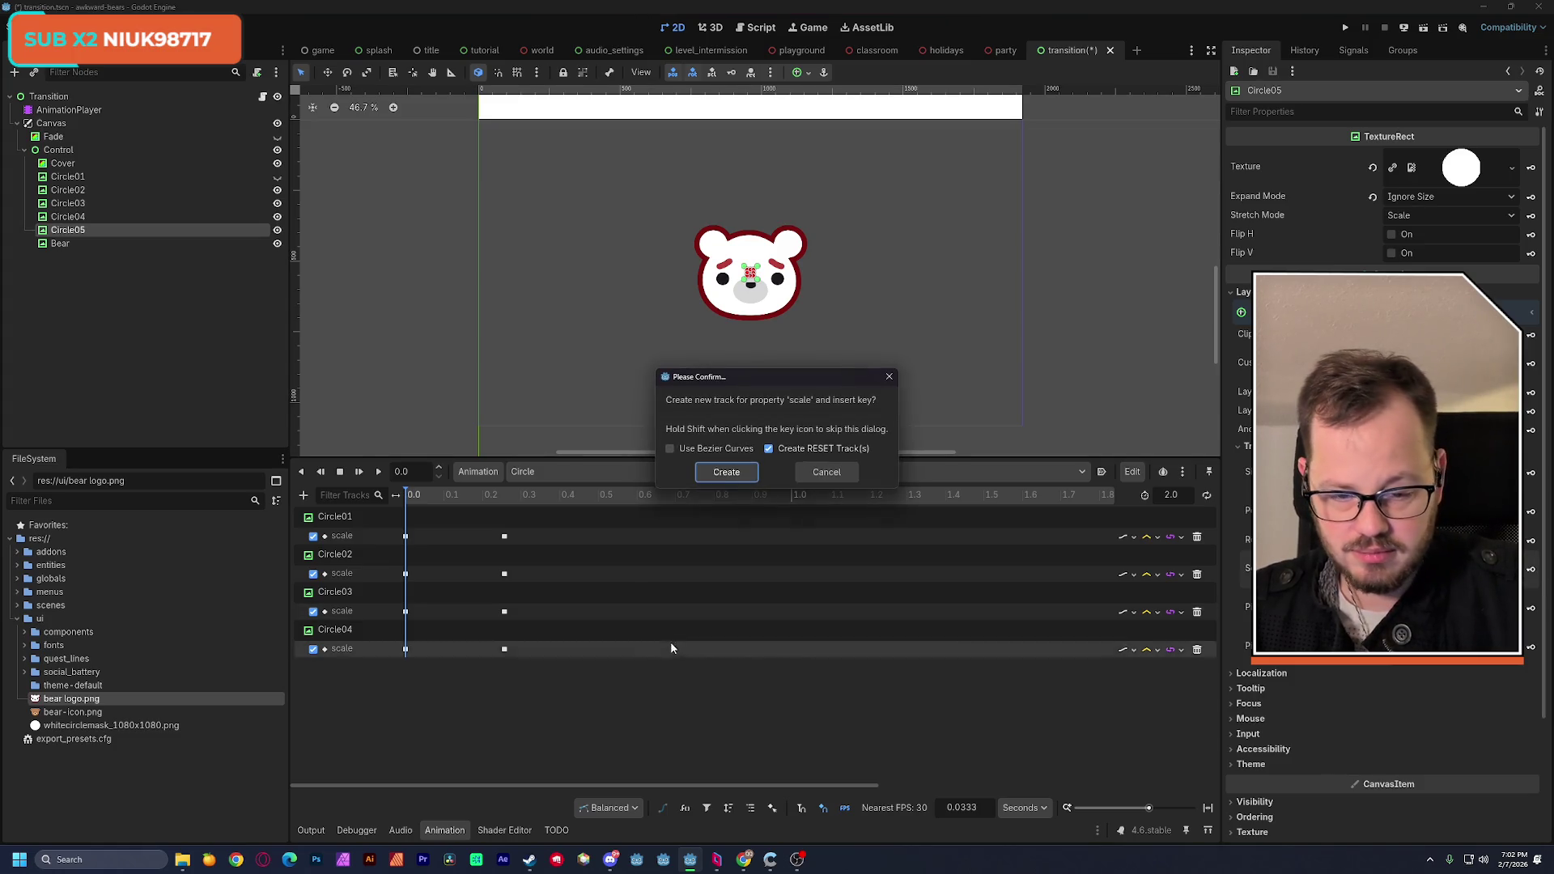
pyautogui.click(725, 468)
# Step: Set up Circle05's scale keys at 0.0 and about 0.25, then save the scene
pyautogui.moveTo(504, 648); pyautogui.dragTo(404, 674)
pyautogui.click(406, 686)
pyautogui.doubleClick(416, 683)
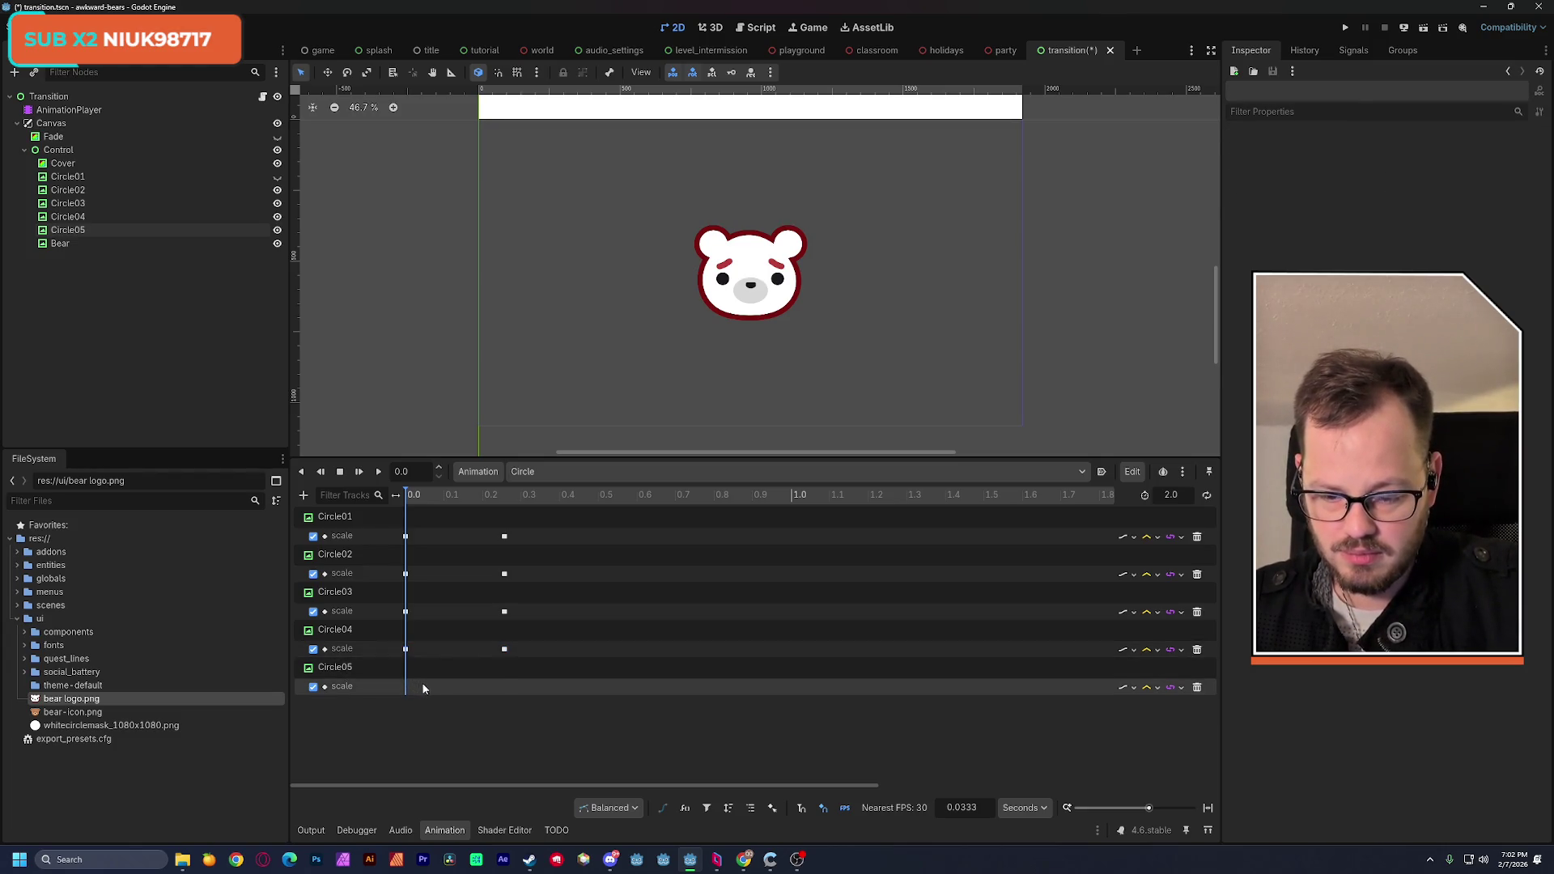
pyautogui.hotkey('ctrl', 's')
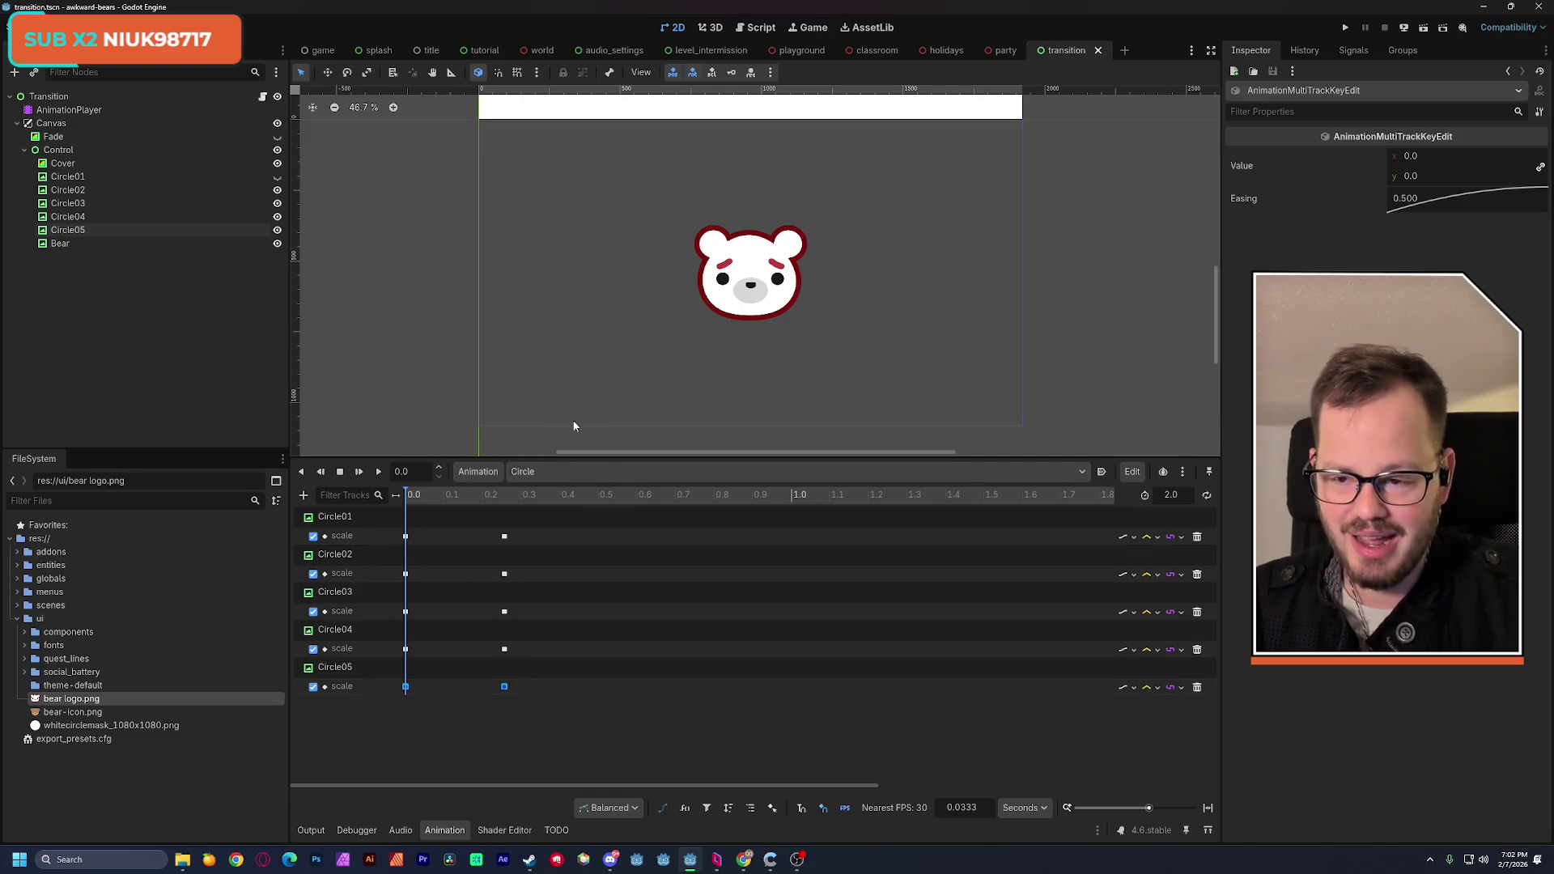
# Step: Scrub the timeline back to 0.0 to preview the circles scaling, and make Circle01 visible again
pyautogui.click(422, 495)
pyautogui.moveTo(423, 499)
pyautogui.mouseDown()
pyautogui.moveTo(472, 497)
pyautogui.moveTo(385, 502)
pyautogui.mouseUp()
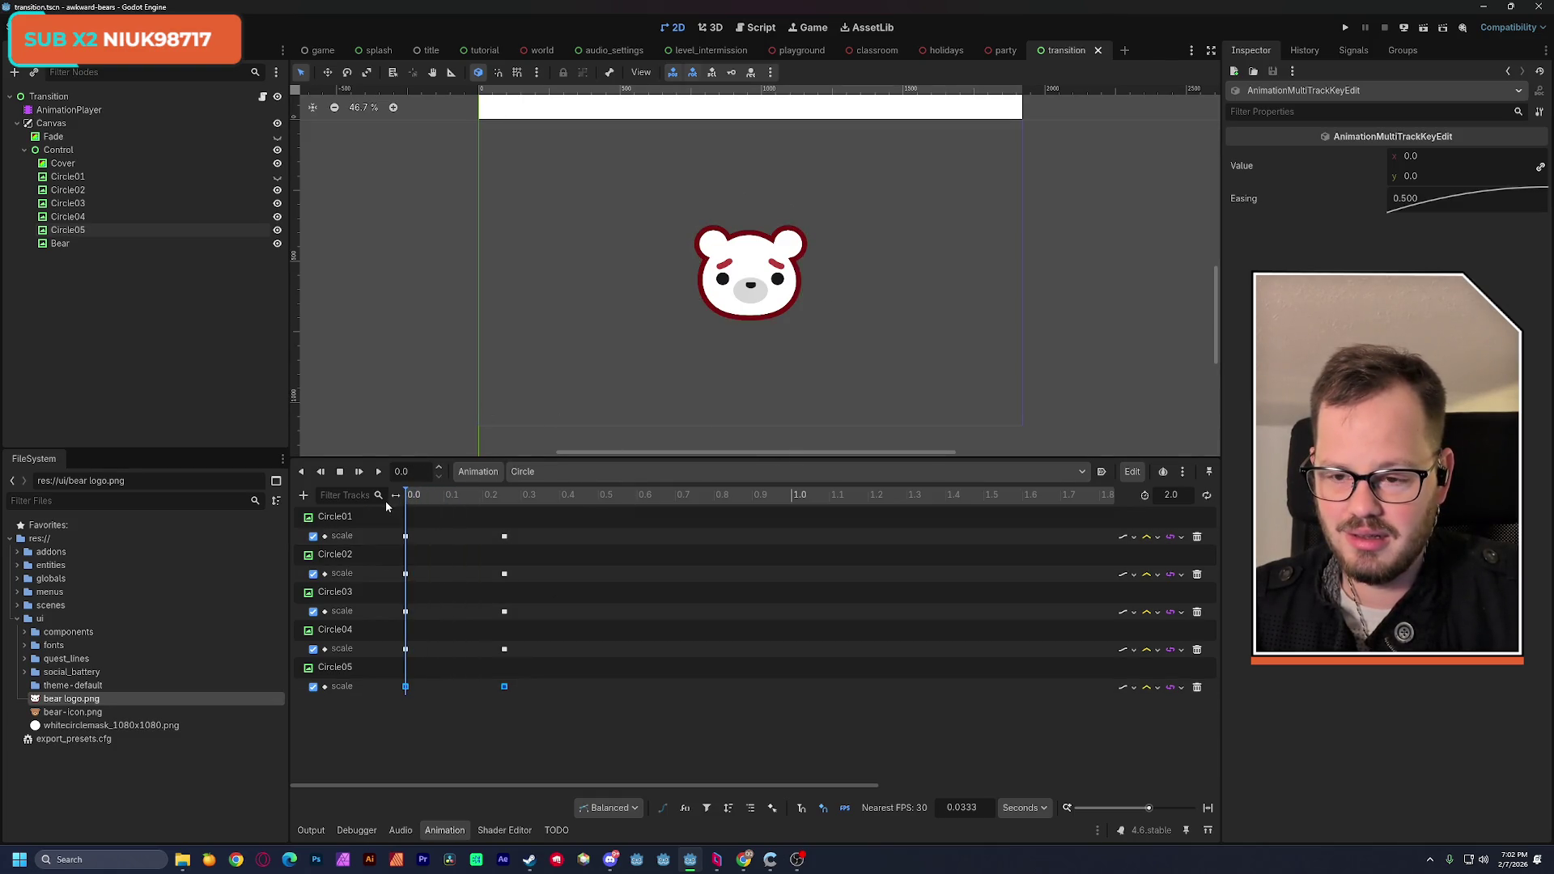
pyautogui.click(277, 176)
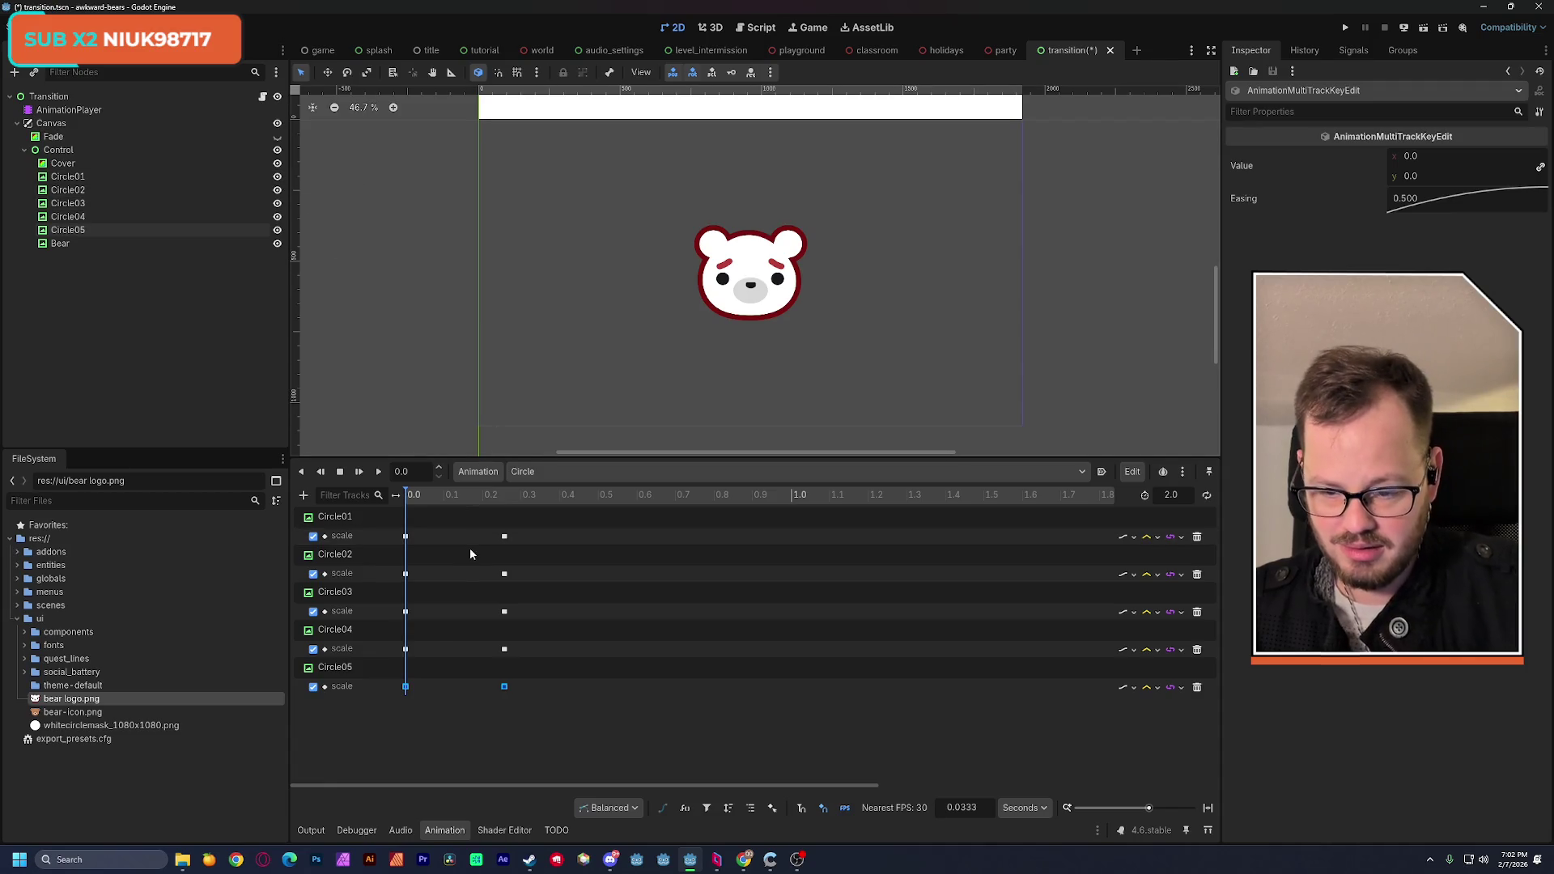
# Step: Stagger the Circle02–05 scale keys so each track starts later, ending with Circle05 at about 0.26–0.52 s
pyautogui.moveTo(536, 565); pyautogui.dragTo(391, 724)
pyautogui.moveTo(408, 572); pyautogui.dragTo(434, 574)
pyautogui.moveTo(557, 602)
pyautogui.mouseDown()
pyautogui.moveTo(484, 673)
pyautogui.moveTo(421, 700)
pyautogui.mouseUp()
pyautogui.moveTo(431, 611); pyautogui.dragTo(457, 611)
pyautogui.moveTo(566, 647)
pyautogui.mouseDown()
pyautogui.moveTo(436, 697)
pyautogui.moveTo(482, 649)
pyautogui.mouseUp()
pyautogui.moveTo(603, 676)
pyautogui.mouseDown()
pyautogui.moveTo(443, 711)
pyautogui.moveTo(509, 686)
pyautogui.mouseUp()
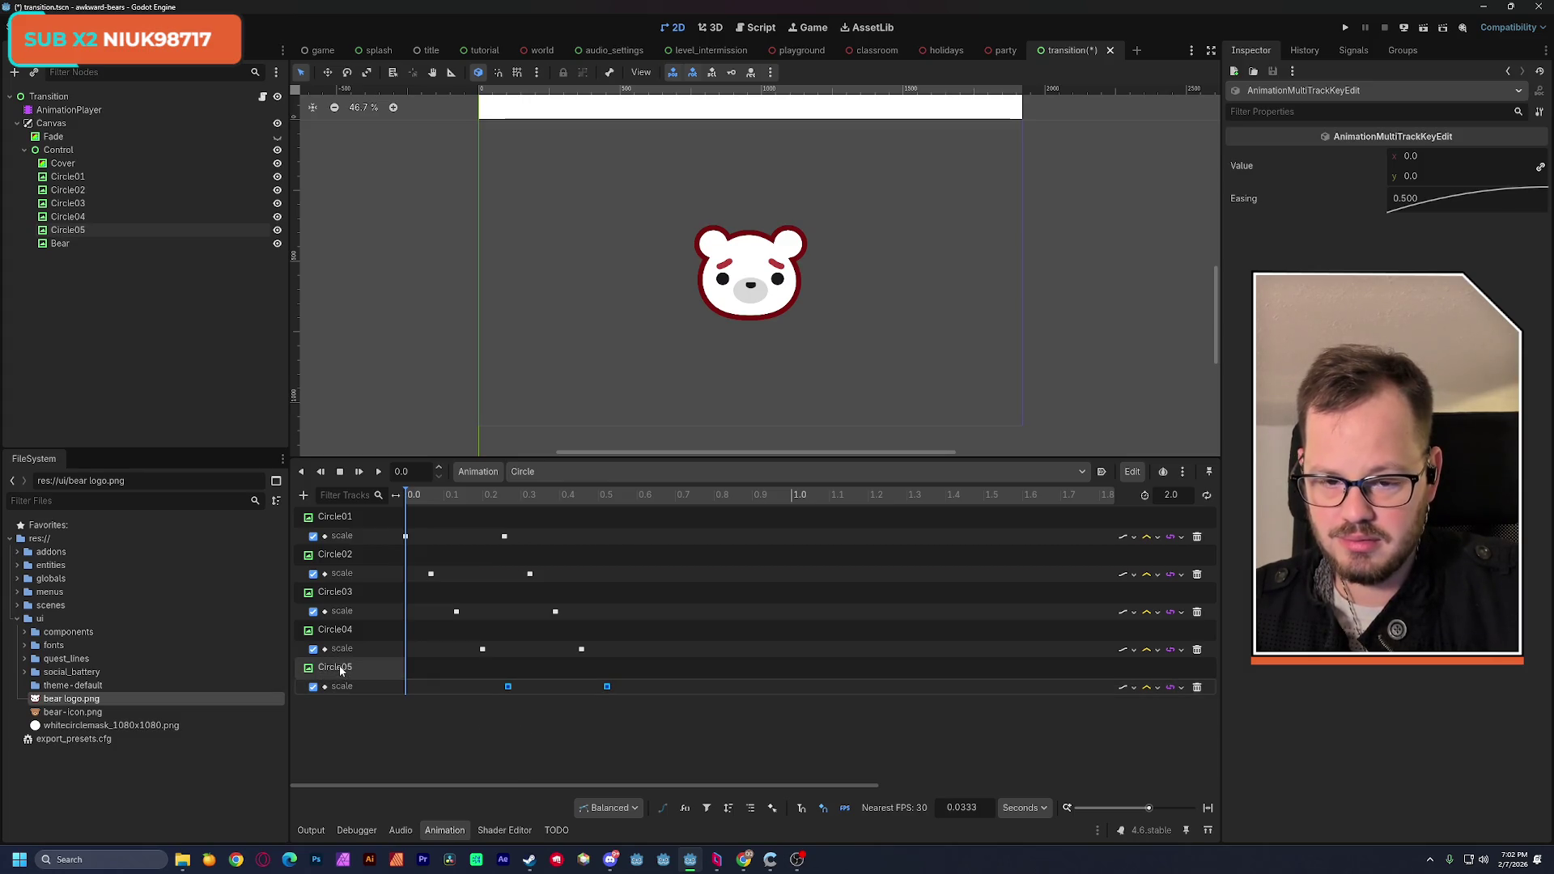
# Step: Play the Circle animation to preview it, stop playback, and save the scene
pyautogui.click(379, 472)
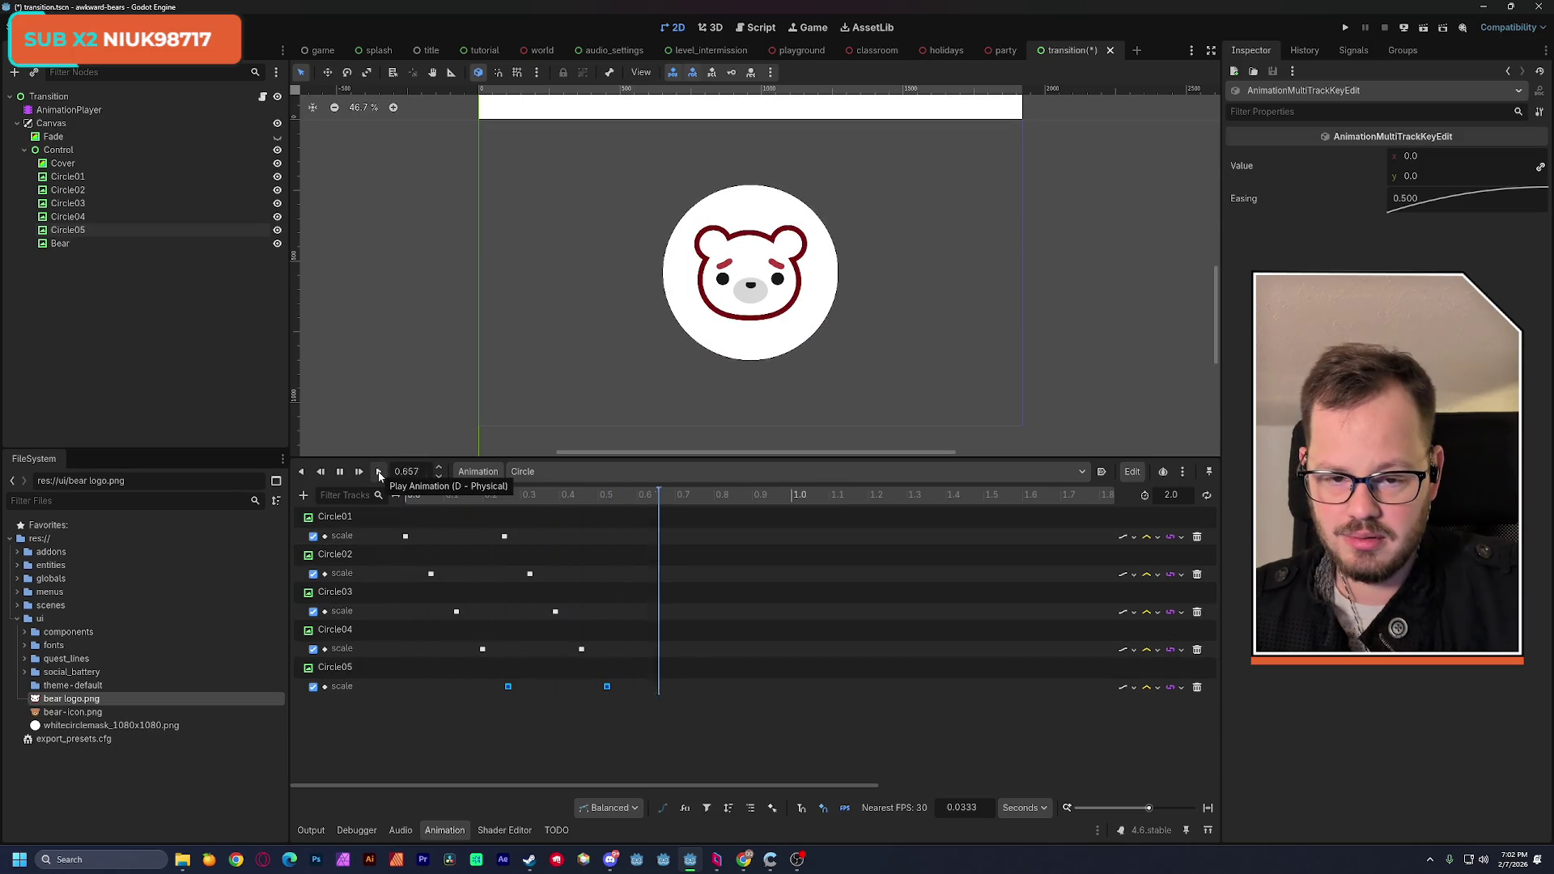
pyautogui.click(344, 472)
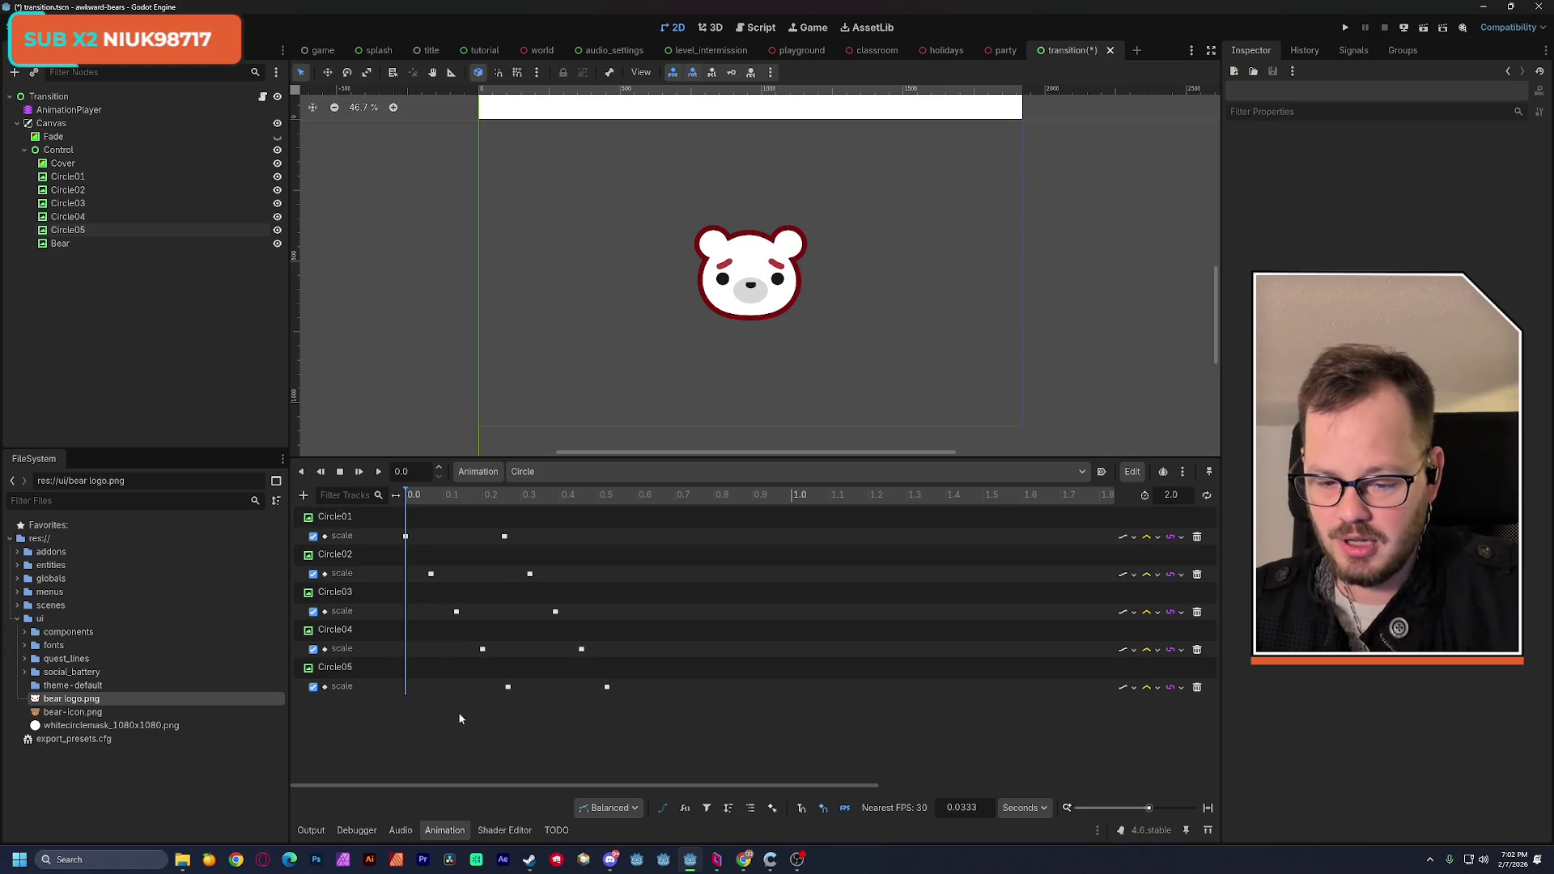
pyautogui.hotkey('ctrl', 's')
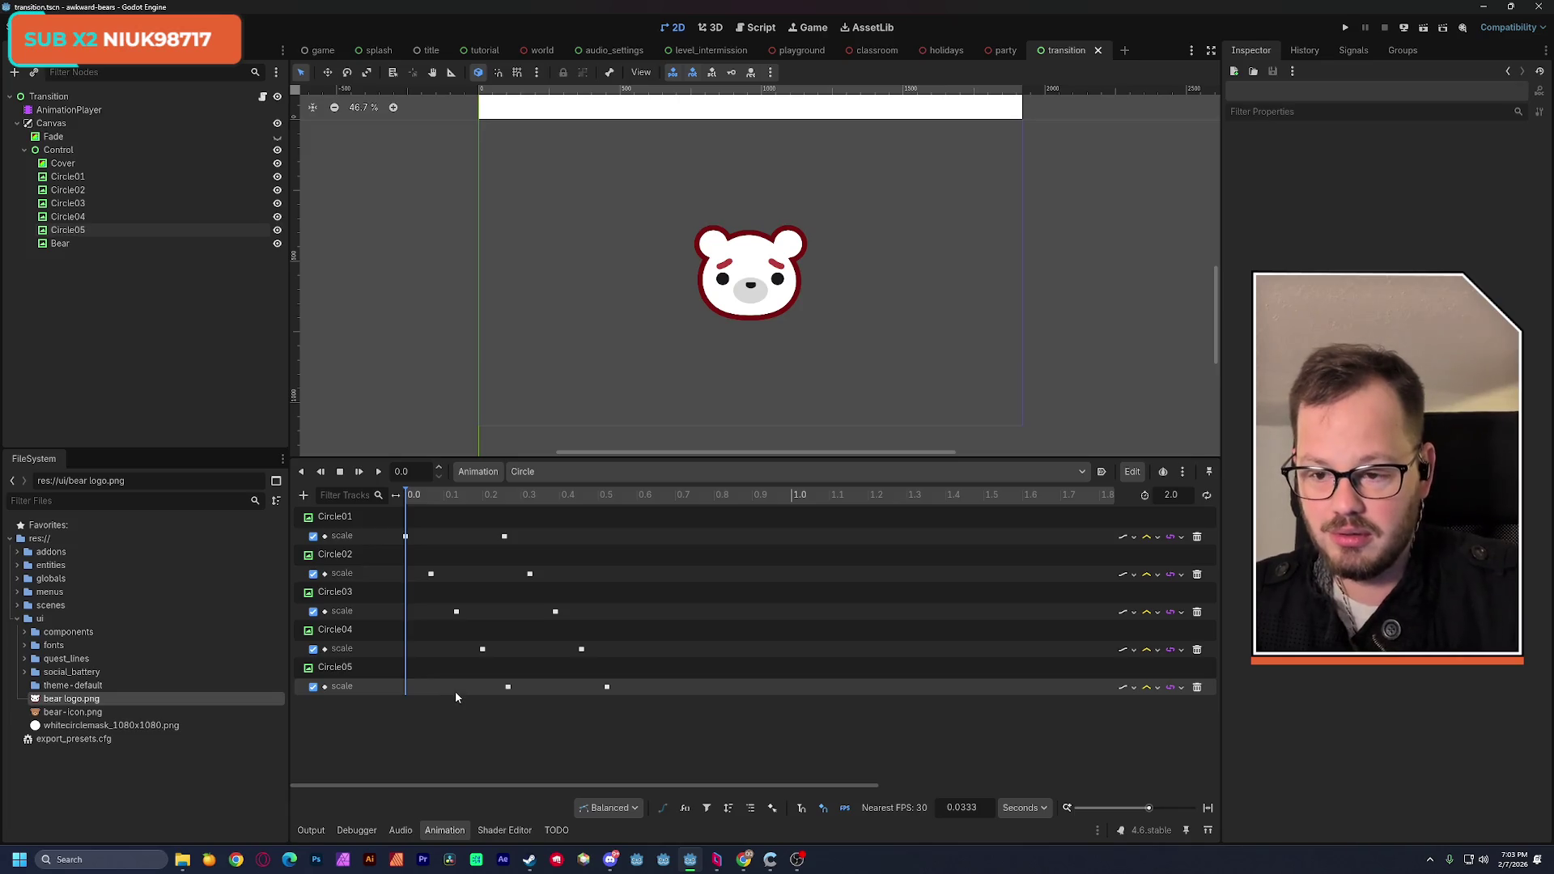
# Step: Select Circle01 to review its properties in the Inspector, then deselect it
pyautogui.click(70, 182)
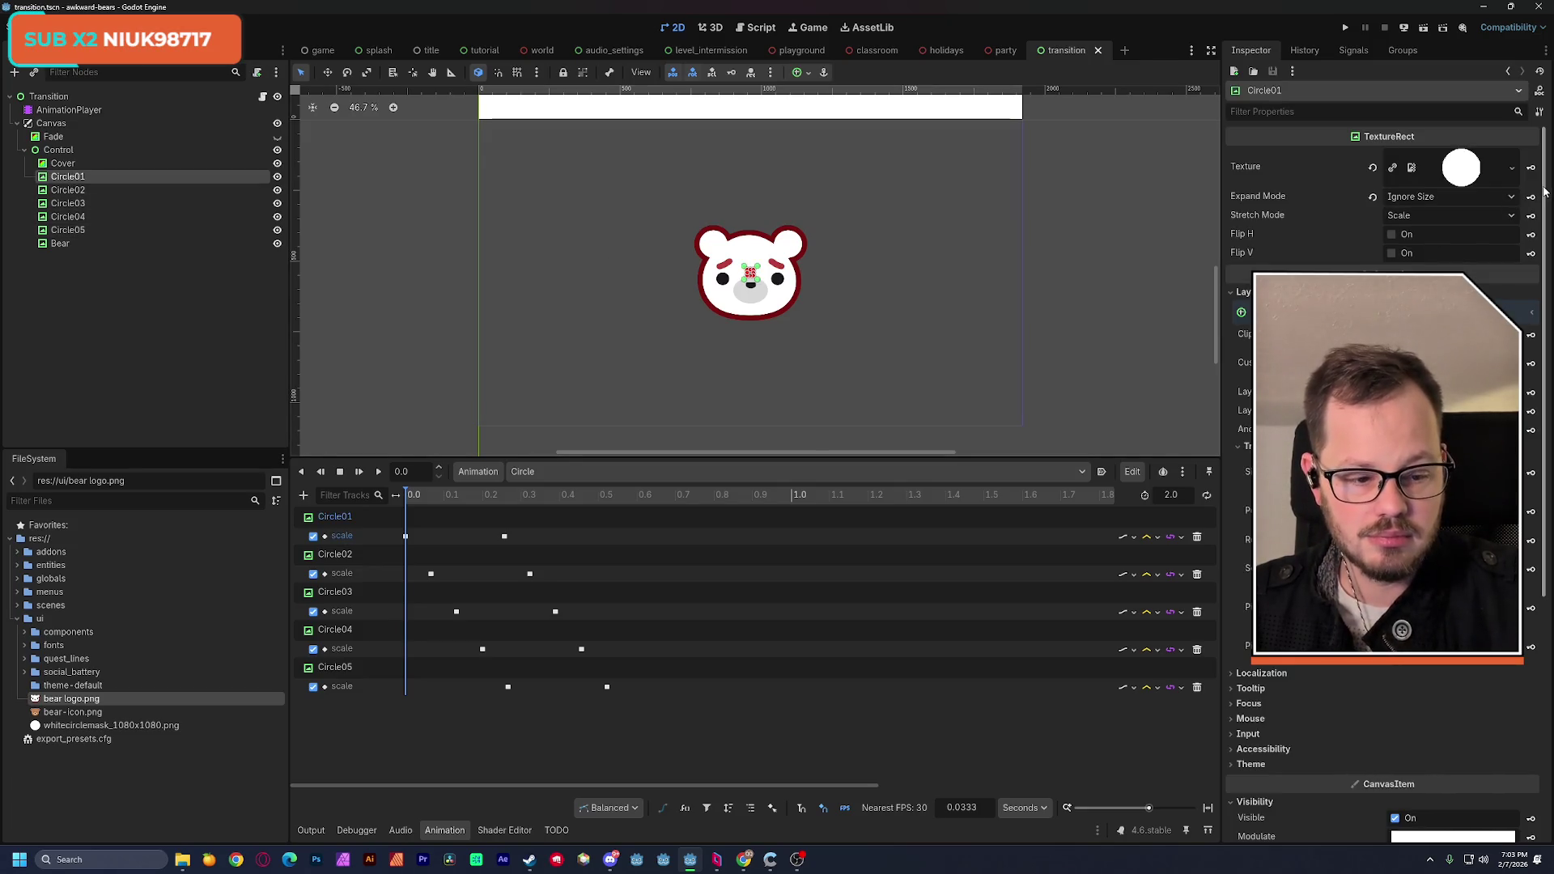
pyautogui.scroll(-3, 1340, 703)
pyautogui.scroll(-2, 1338, 694)
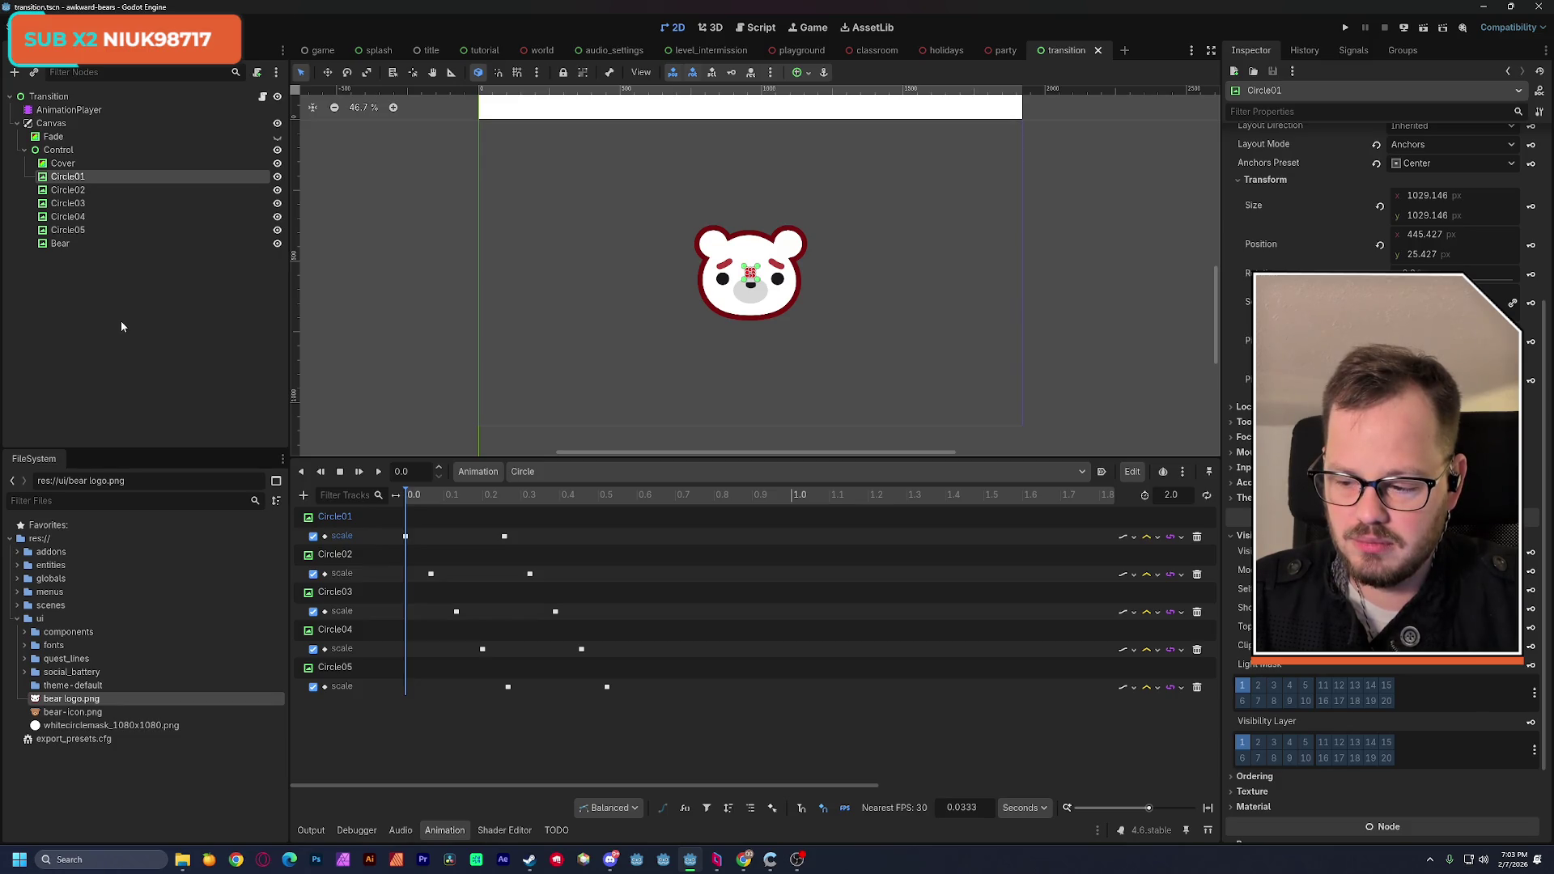
pyautogui.click(118, 324)
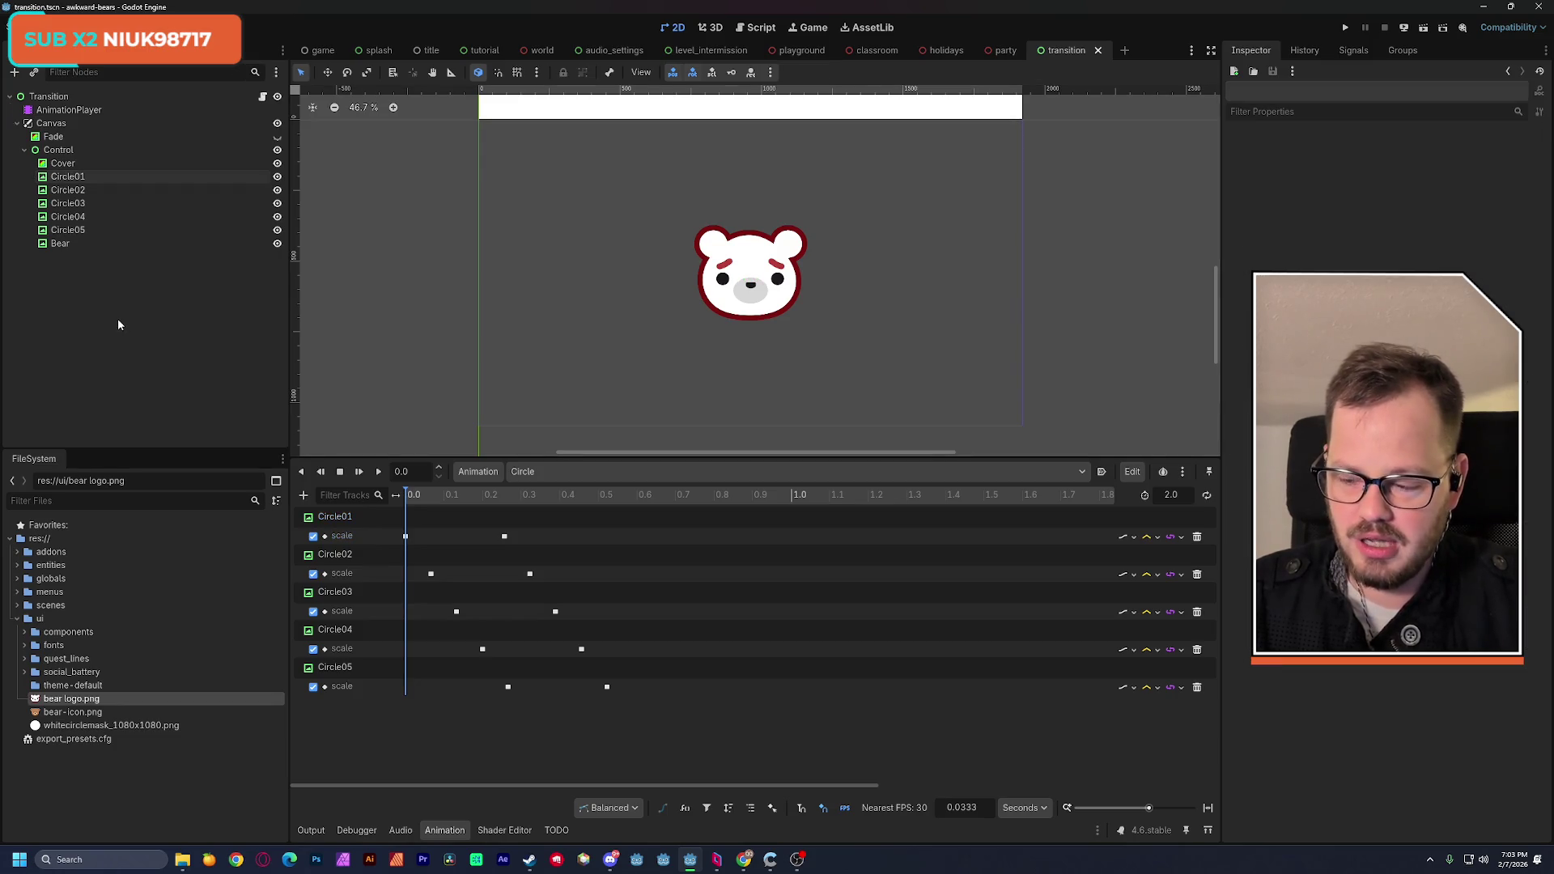